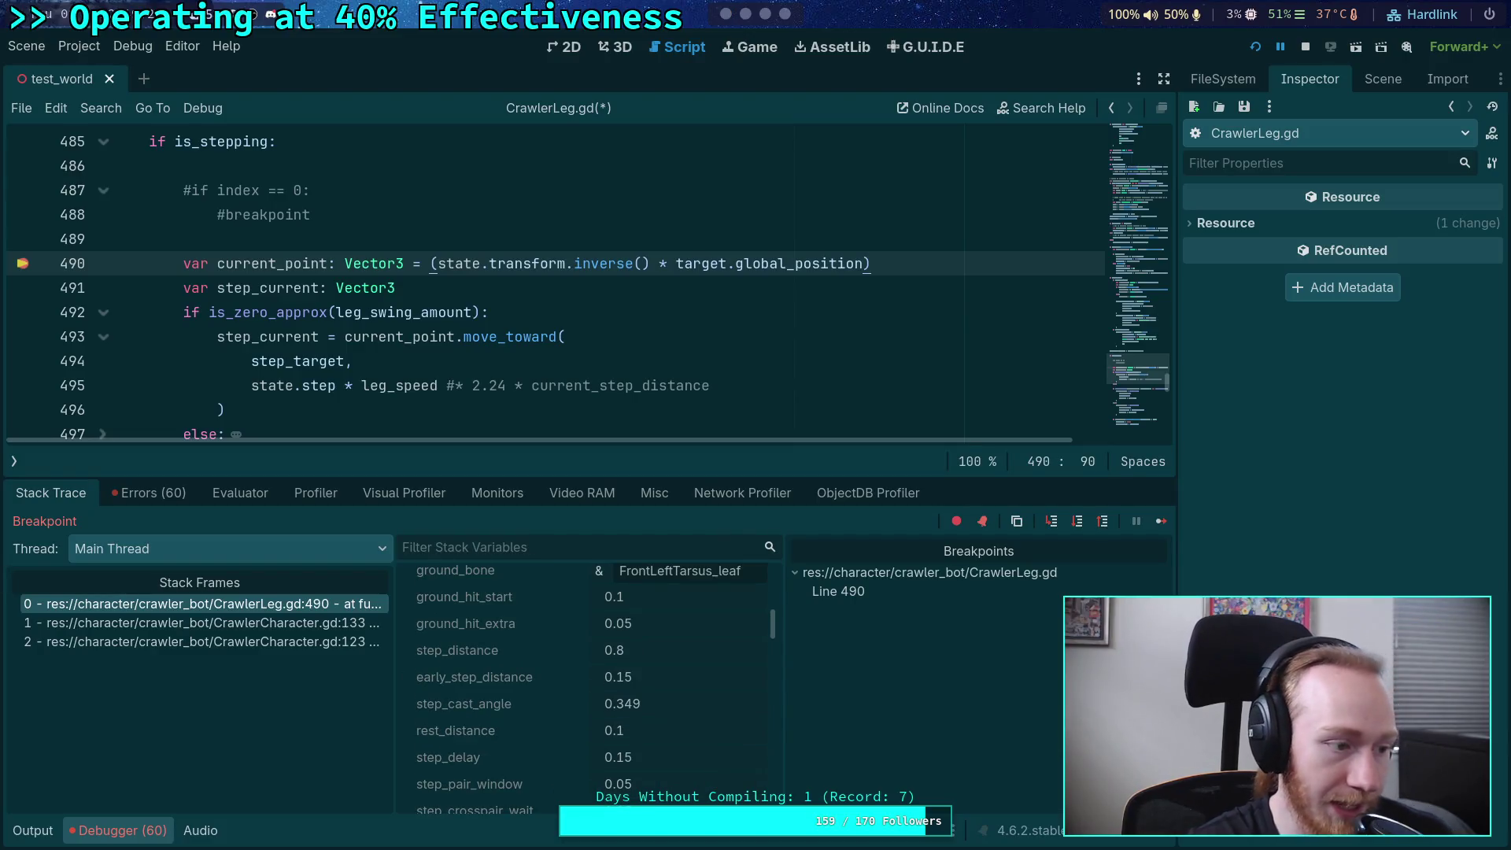
- Check the crawler's legs in the game window, then return to CrawlerLeg.gd with the debugger collapsed
{"action": "key", "text": "F12"}
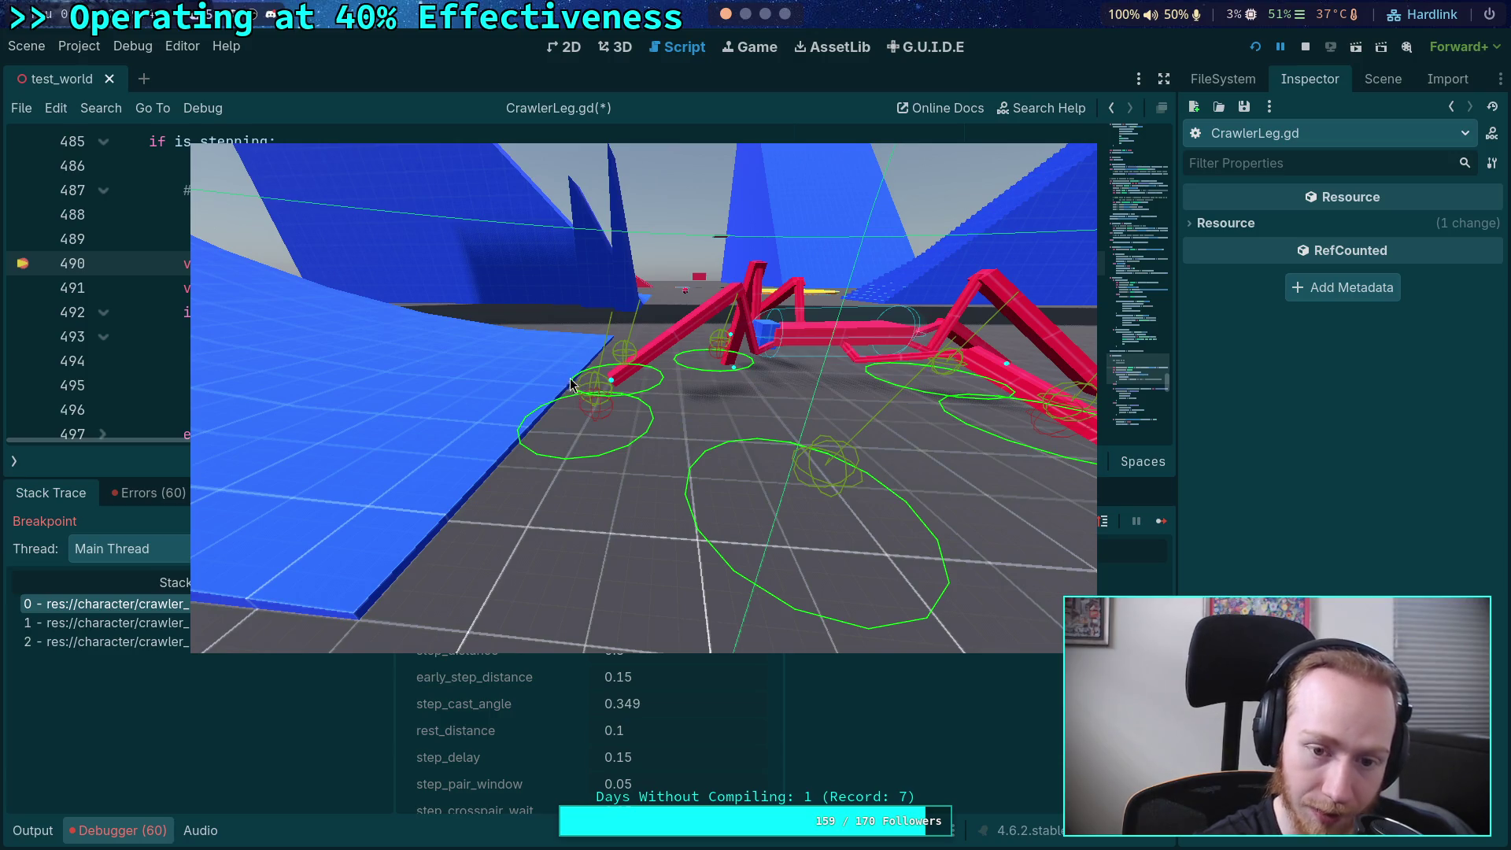
{"action": "key", "text": "alt+Tab"}
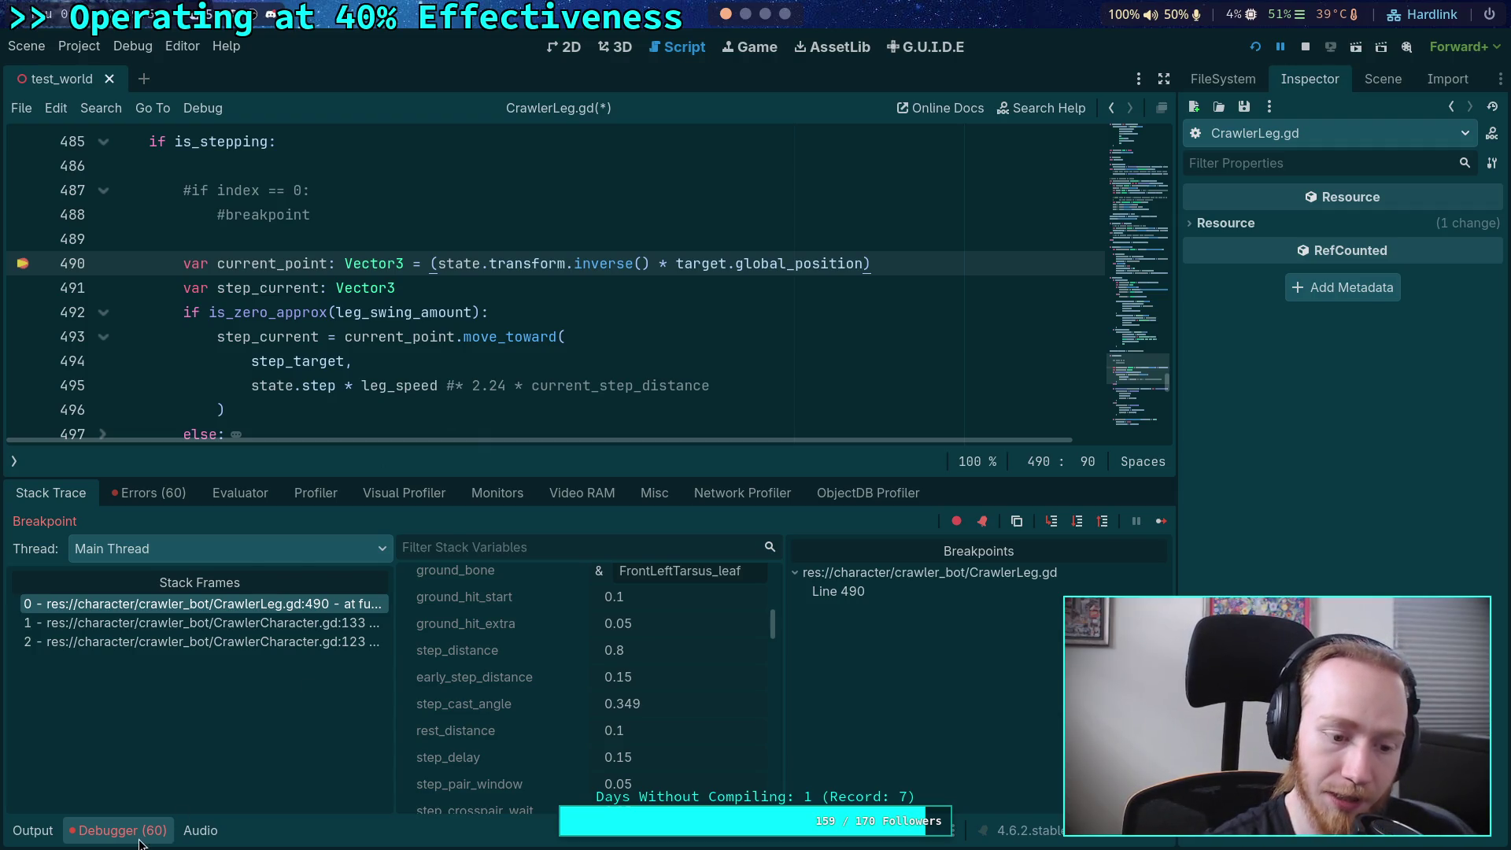
{"action": "key", "text": "ctrl+j"}
{"action": "scroll", "coordinate": [669, 494], "scroll_direction": "up", "scroll_amount": 3}
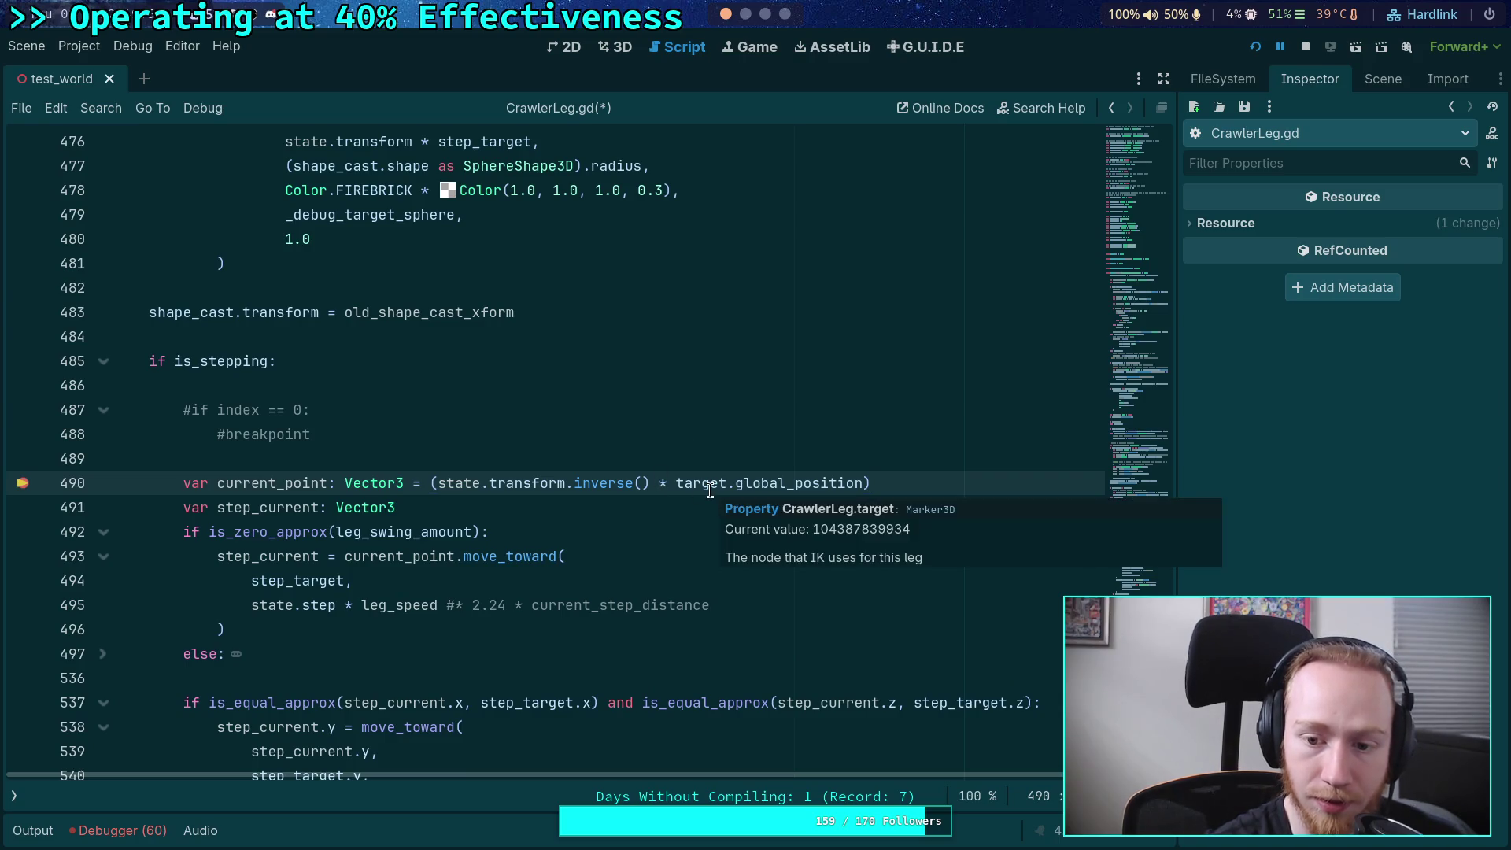
- Show the leg's target Marker3D in the remote Inspector and scroll through the stepping code near line 490
{"action": "double_click", "coordinate": [699, 489]}
{"action": "mouse_move", "coordinate": [1141, 560]}
{"action": "left_mouse_down"}
{"action": "mouse_move", "coordinate": [1173, 371]}
{"action": "mouse_move", "coordinate": [1166, 568]}
{"action": "left_mouse_up"}
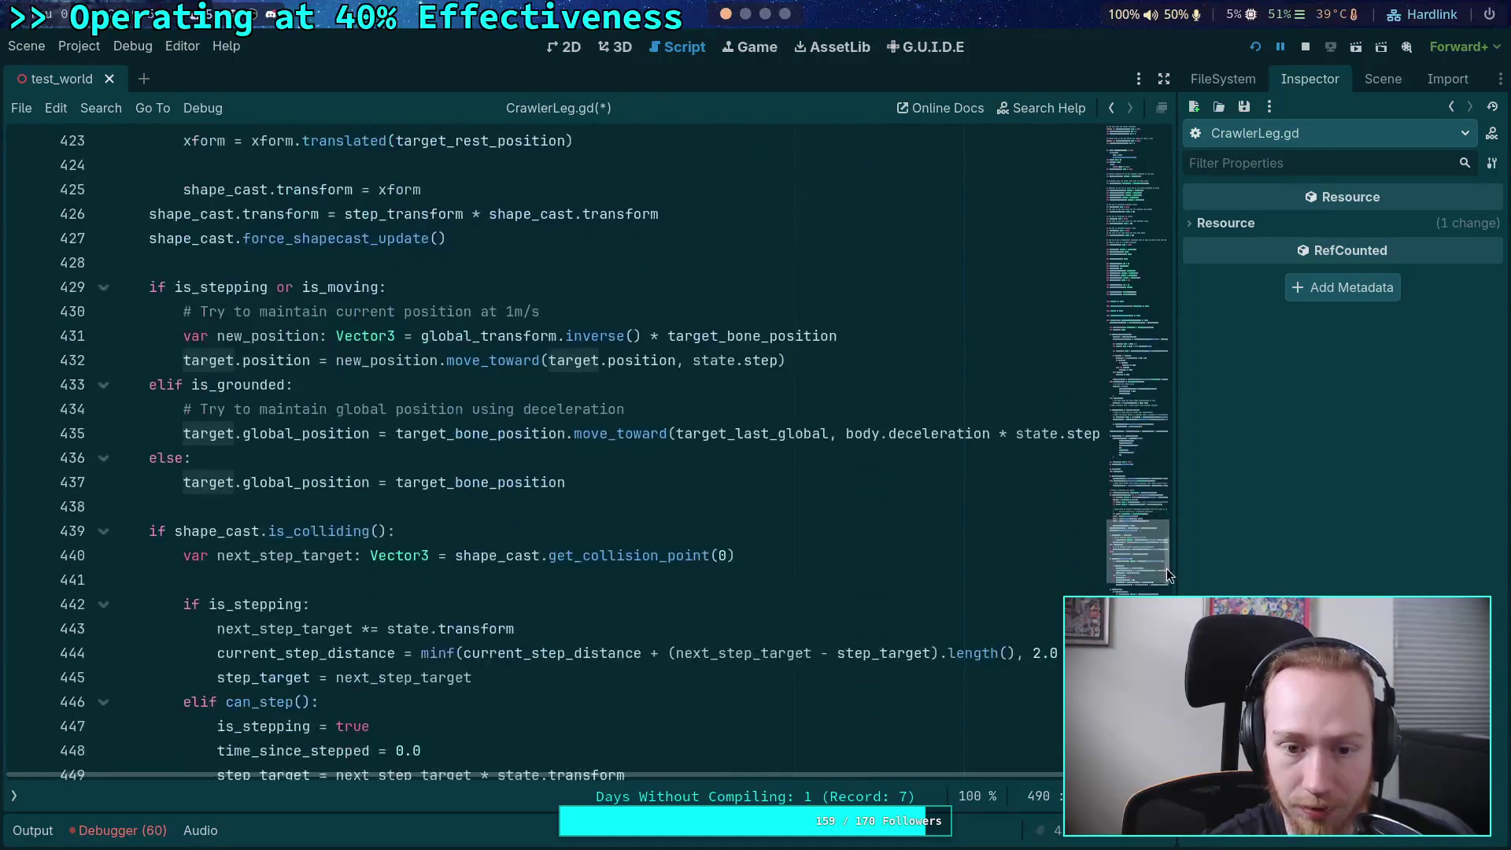
{"action": "left_click", "coordinate": [118, 830]}
{"action": "scroll", "coordinate": [598, 677], "scroll_direction": "down", "scroll_amount": 8}
{"action": "left_click", "coordinate": [599, 654]}
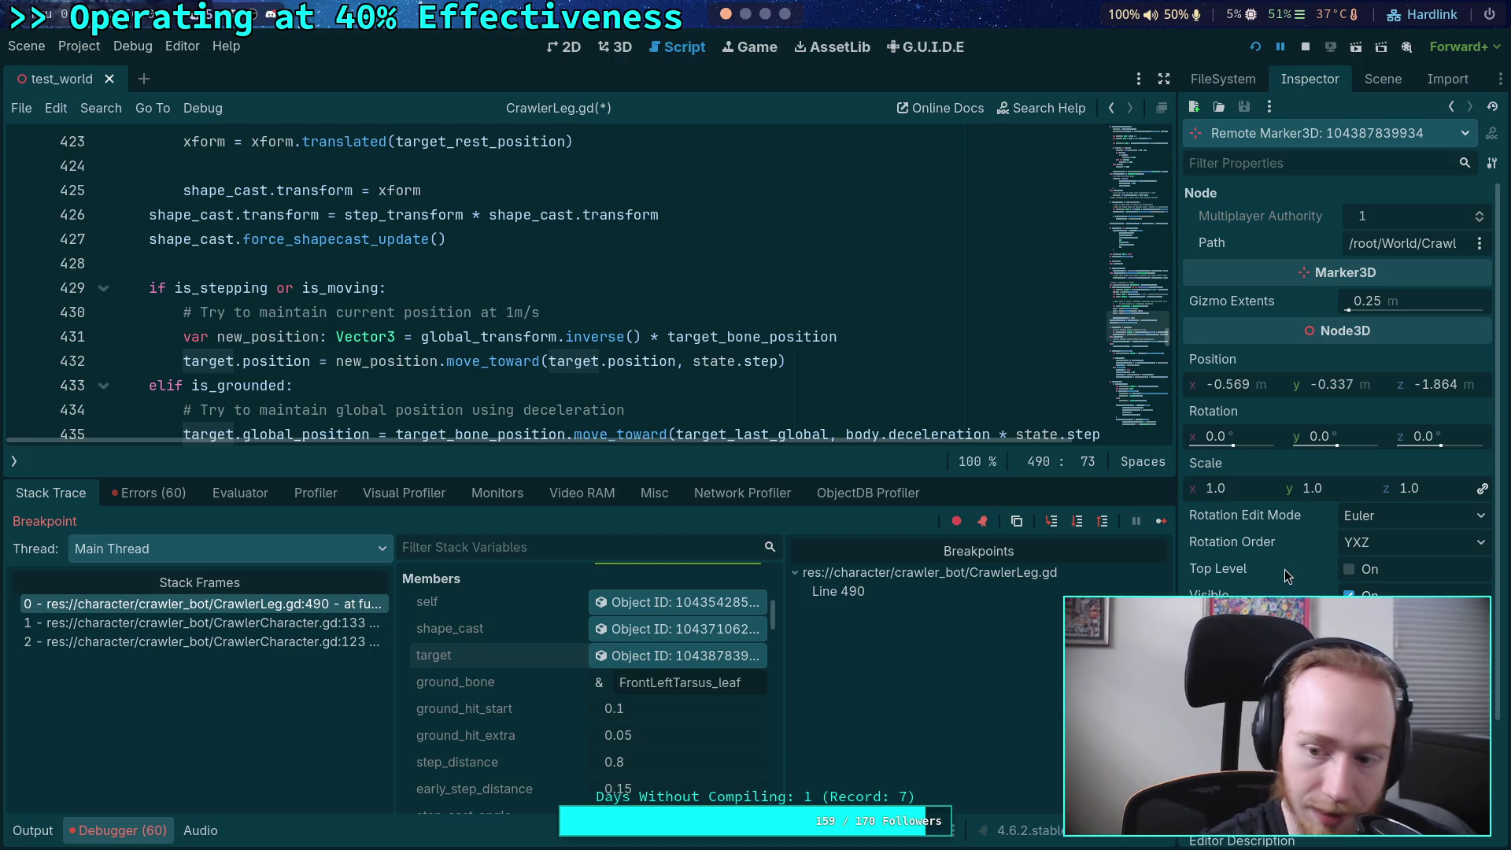
{"action": "mouse_move", "coordinate": [1285, 570]}
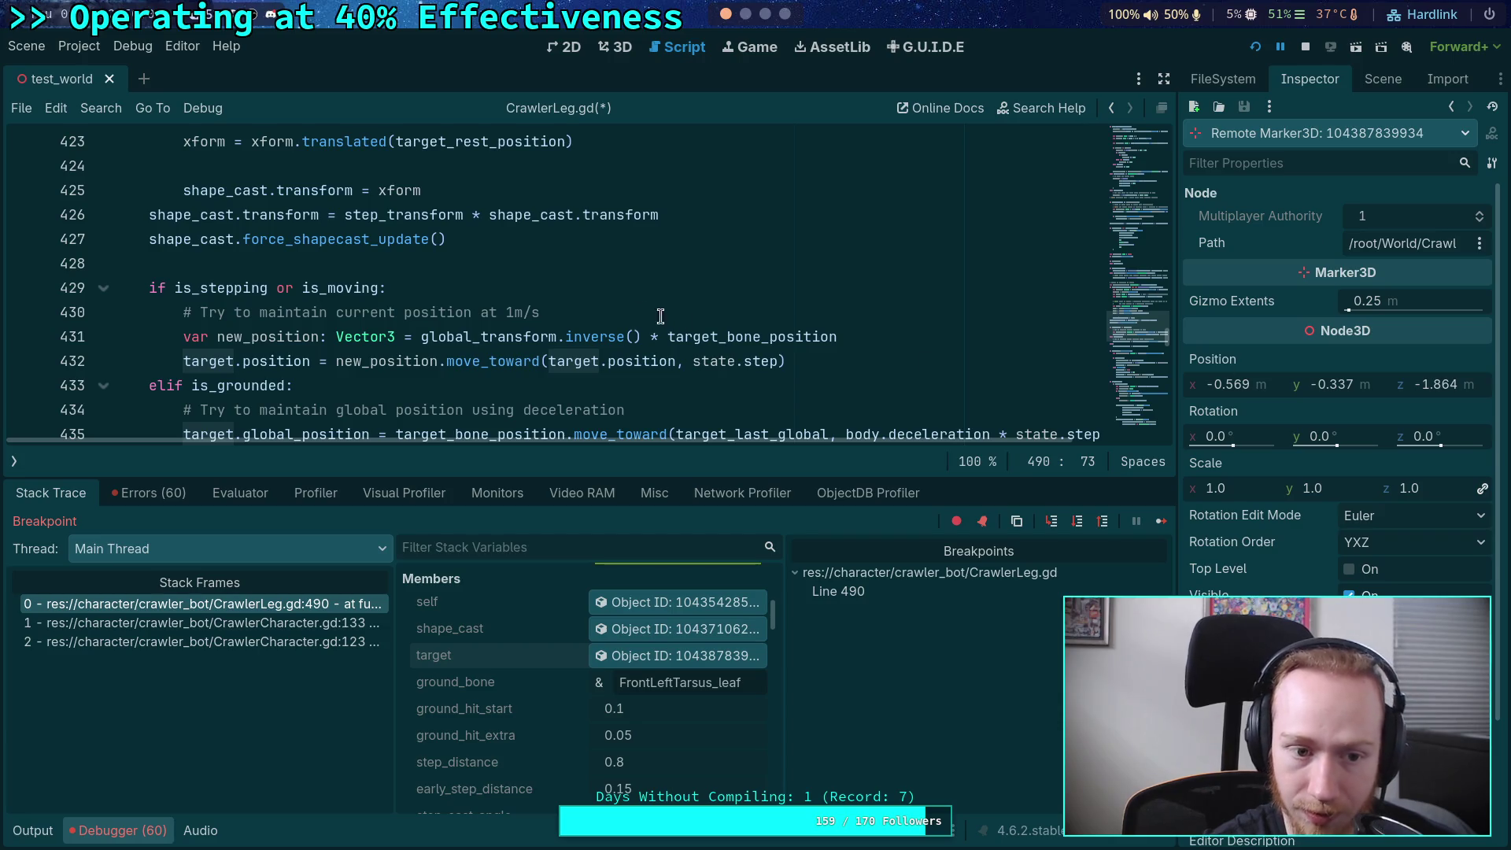
{"action": "scroll", "coordinate": [669, 318], "scroll_direction": "down", "scroll_amount": 2}
{"action": "scroll", "coordinate": [677, 326], "scroll_direction": "down", "scroll_amount": 12}
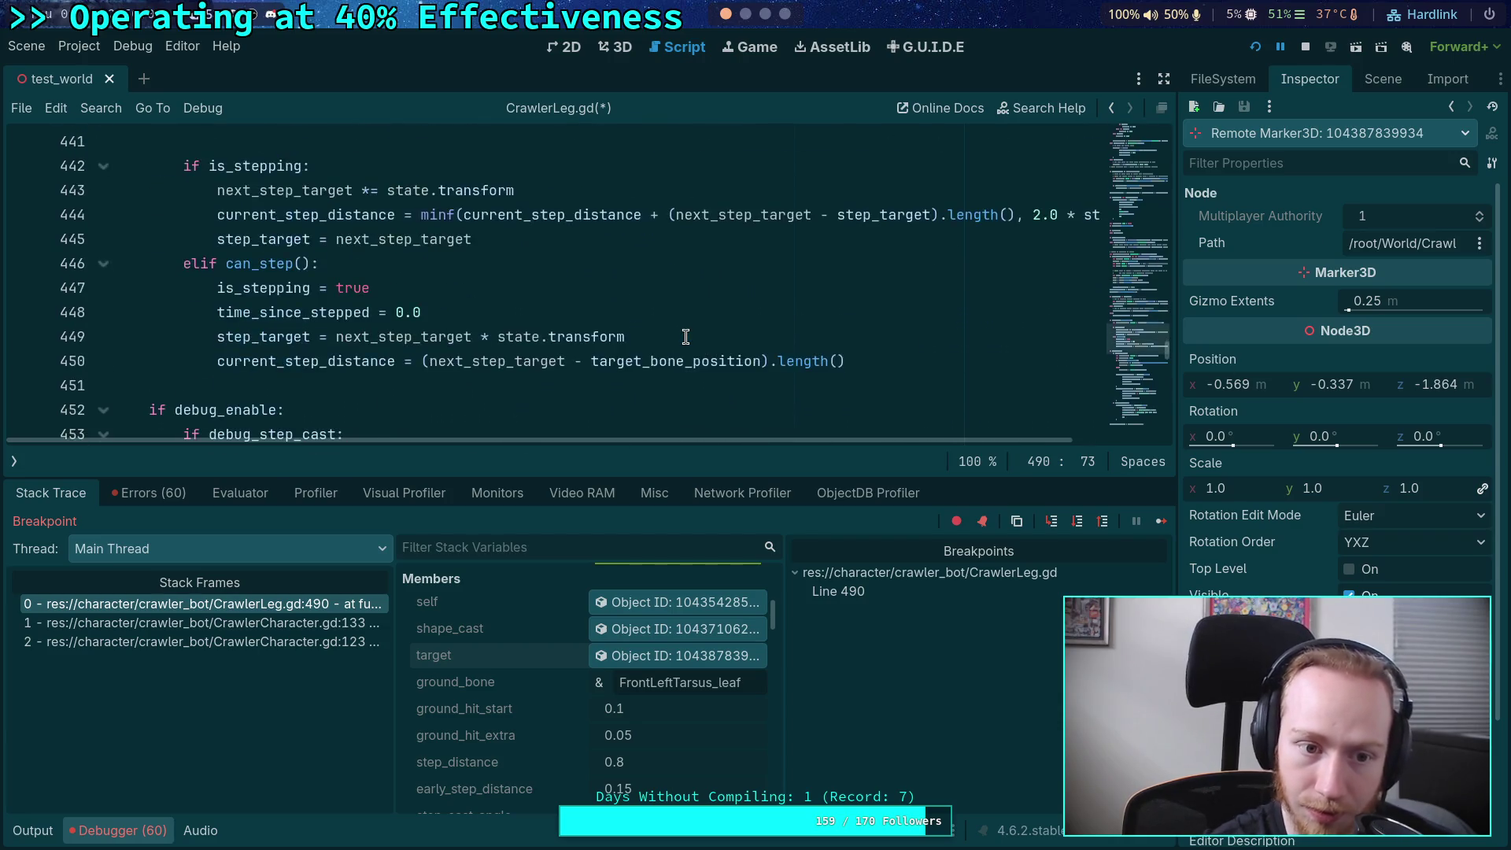
{"action": "scroll", "coordinate": [676, 346], "scroll_direction": "down", "scroll_amount": 7}
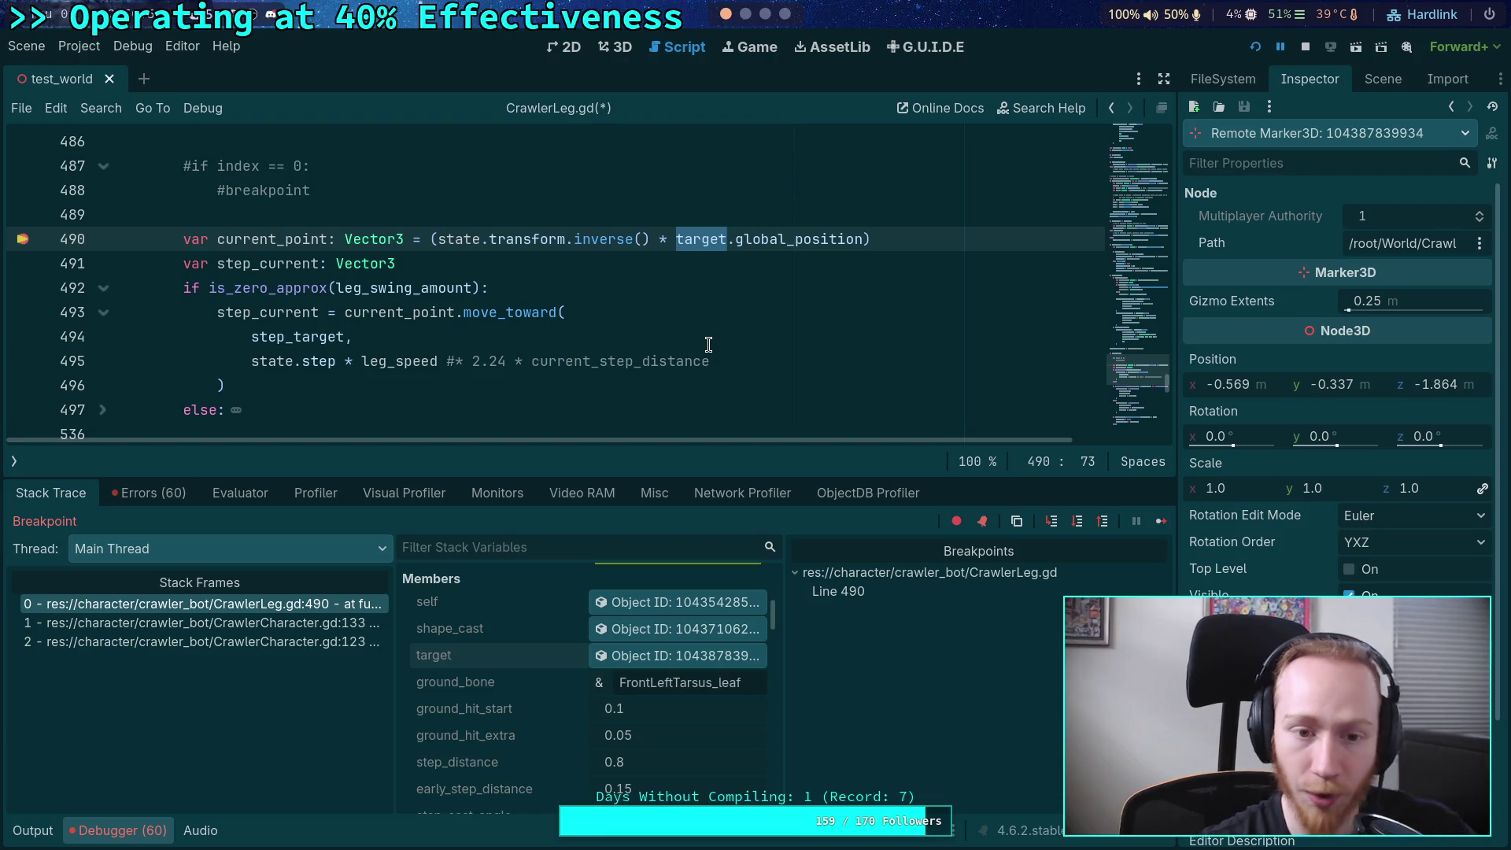
{"action": "left_click_drag", "start_coordinate": [669, 476], "coordinate": [725, 539]}
- Collapse the debugger and look over the shape_cast code around line 483
{"action": "scroll", "coordinate": [562, 470], "scroll_direction": "up", "scroll_amount": 3}
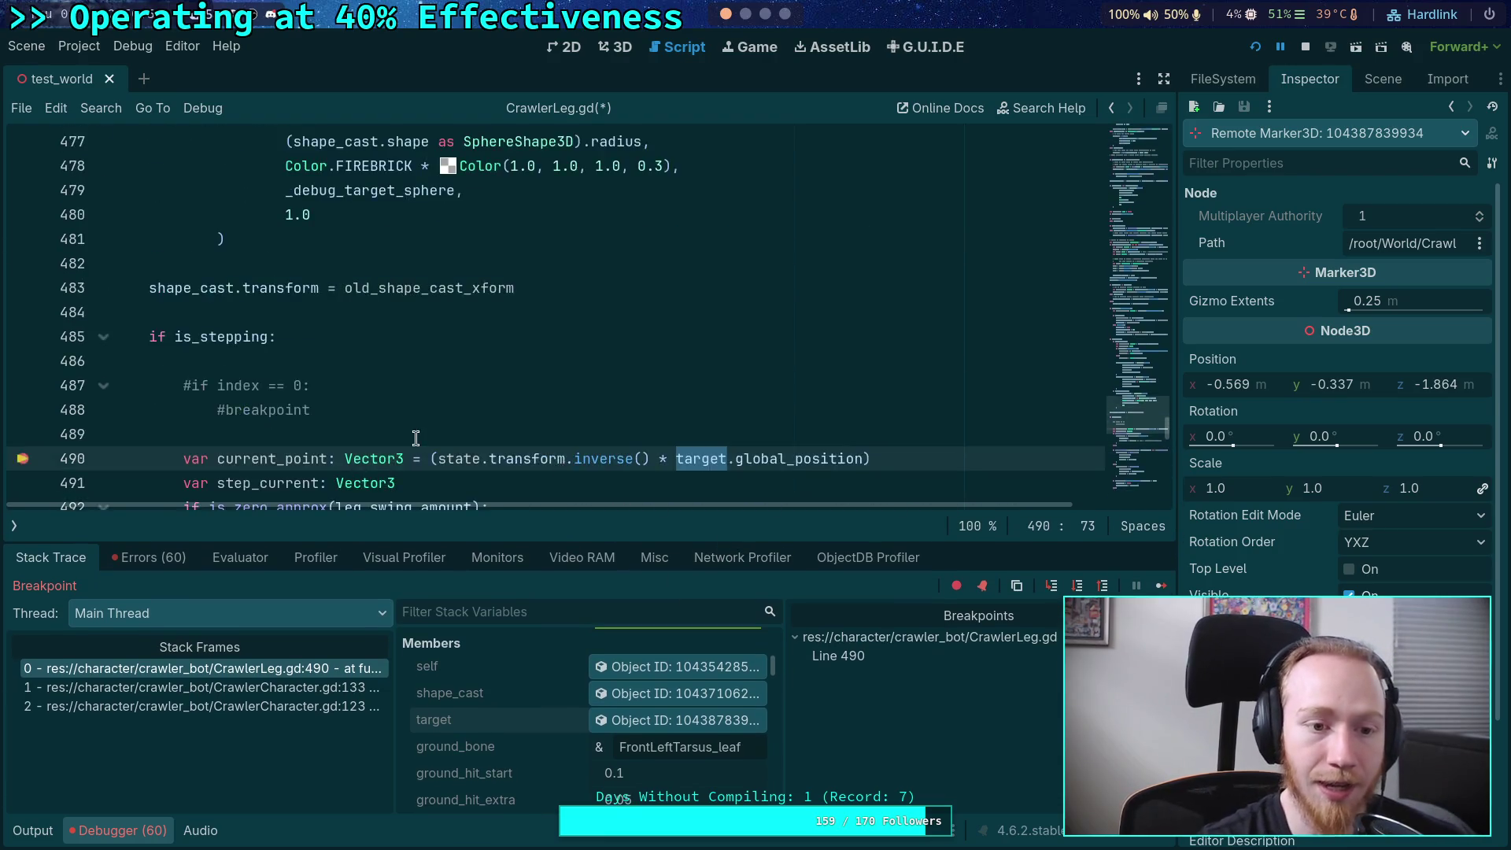
{"action": "scroll", "coordinate": [415, 438], "scroll_direction": "up", "scroll_amount": 3}
{"action": "scroll", "coordinate": [384, 437], "scroll_direction": "down", "scroll_amount": 2}
{"action": "left_click", "coordinate": [110, 832]}
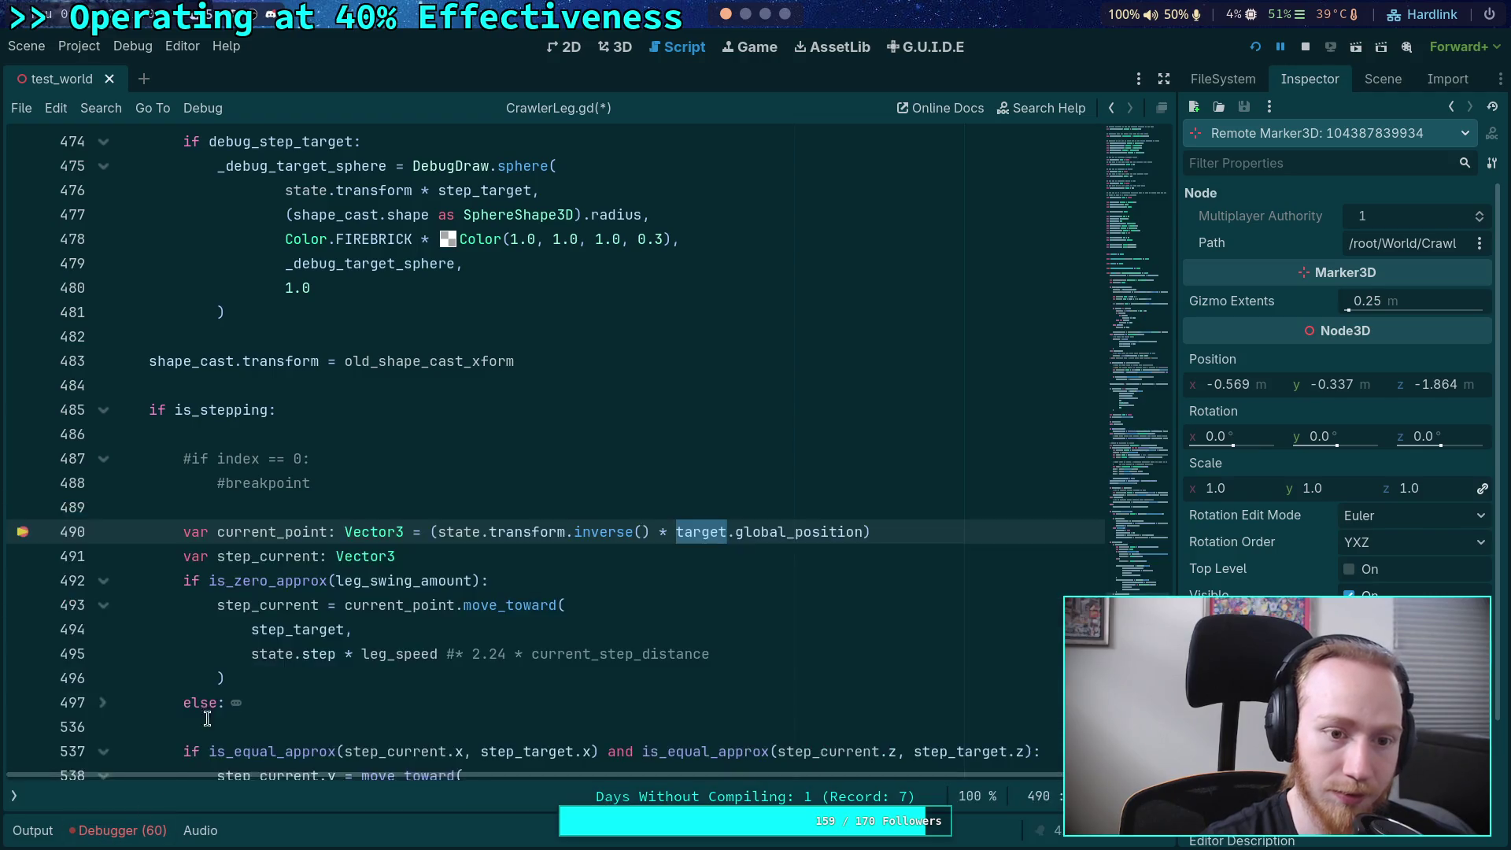
{"action": "scroll", "coordinate": [207, 718], "scroll_direction": "up", "scroll_amount": 5}
{"action": "double_click", "coordinate": [209, 723]}
{"action": "scroll", "coordinate": [308, 641], "scroll_direction": "up", "scroll_amount": 1}
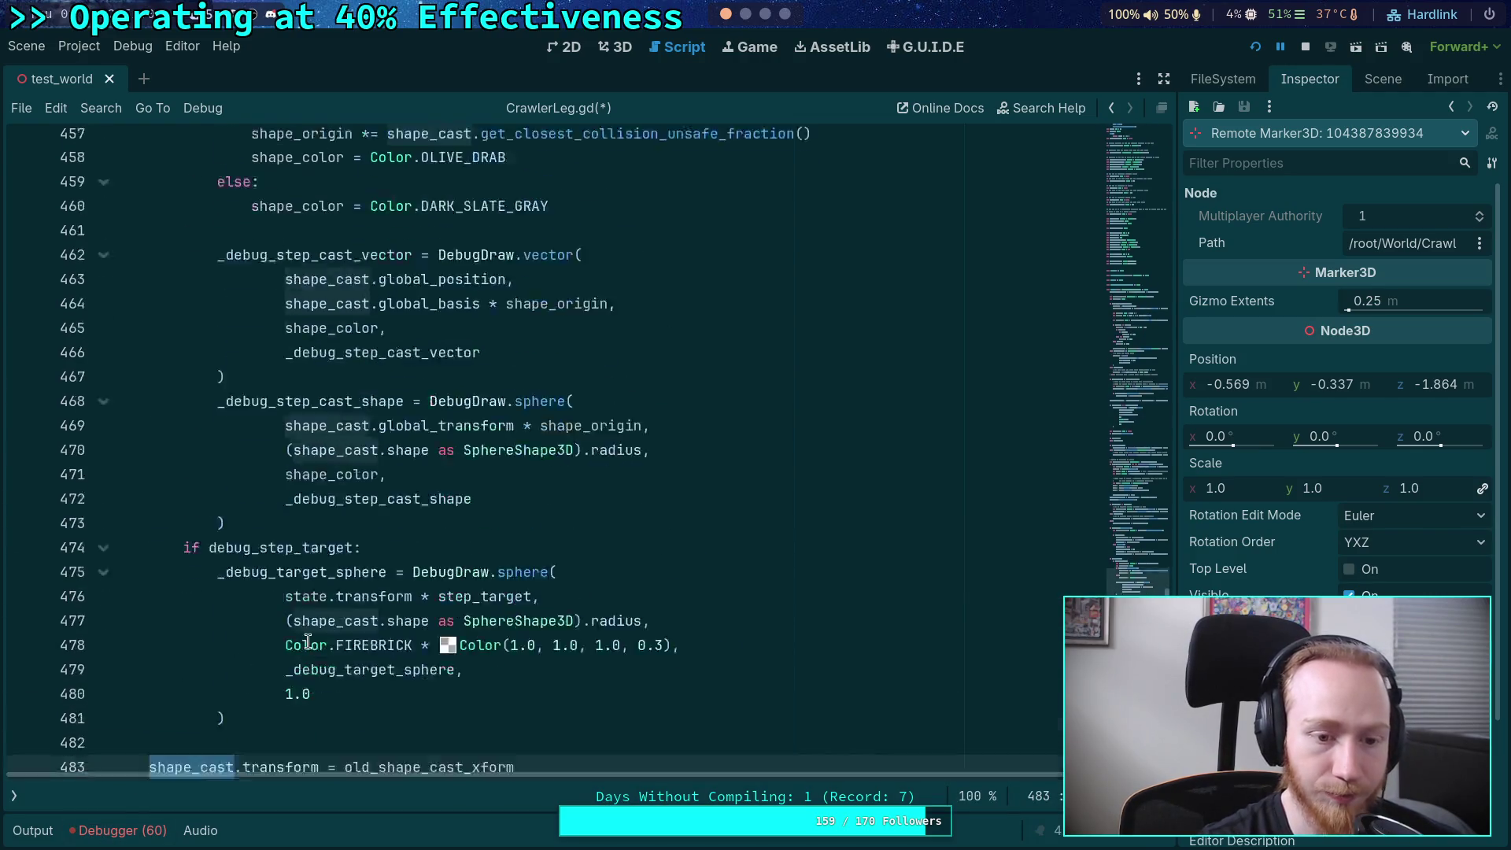
{"action": "scroll", "coordinate": [308, 641], "scroll_direction": "up", "scroll_amount": 4}
{"action": "scroll", "coordinate": [308, 641], "scroll_direction": "up", "scroll_amount": 5}
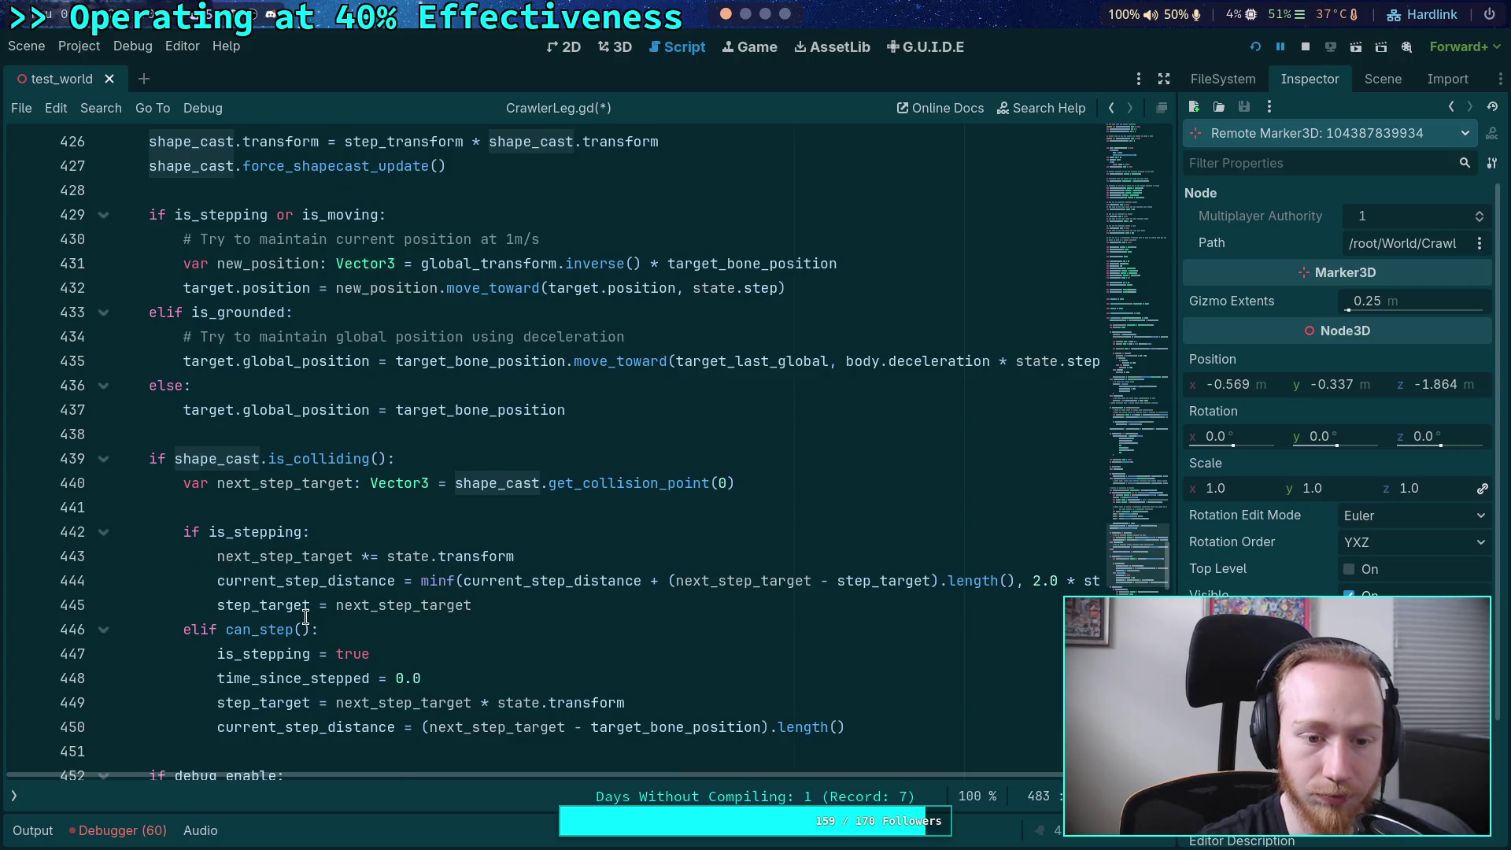
{"action": "scroll", "coordinate": [308, 602], "scroll_direction": "down", "scroll_amount": 2}
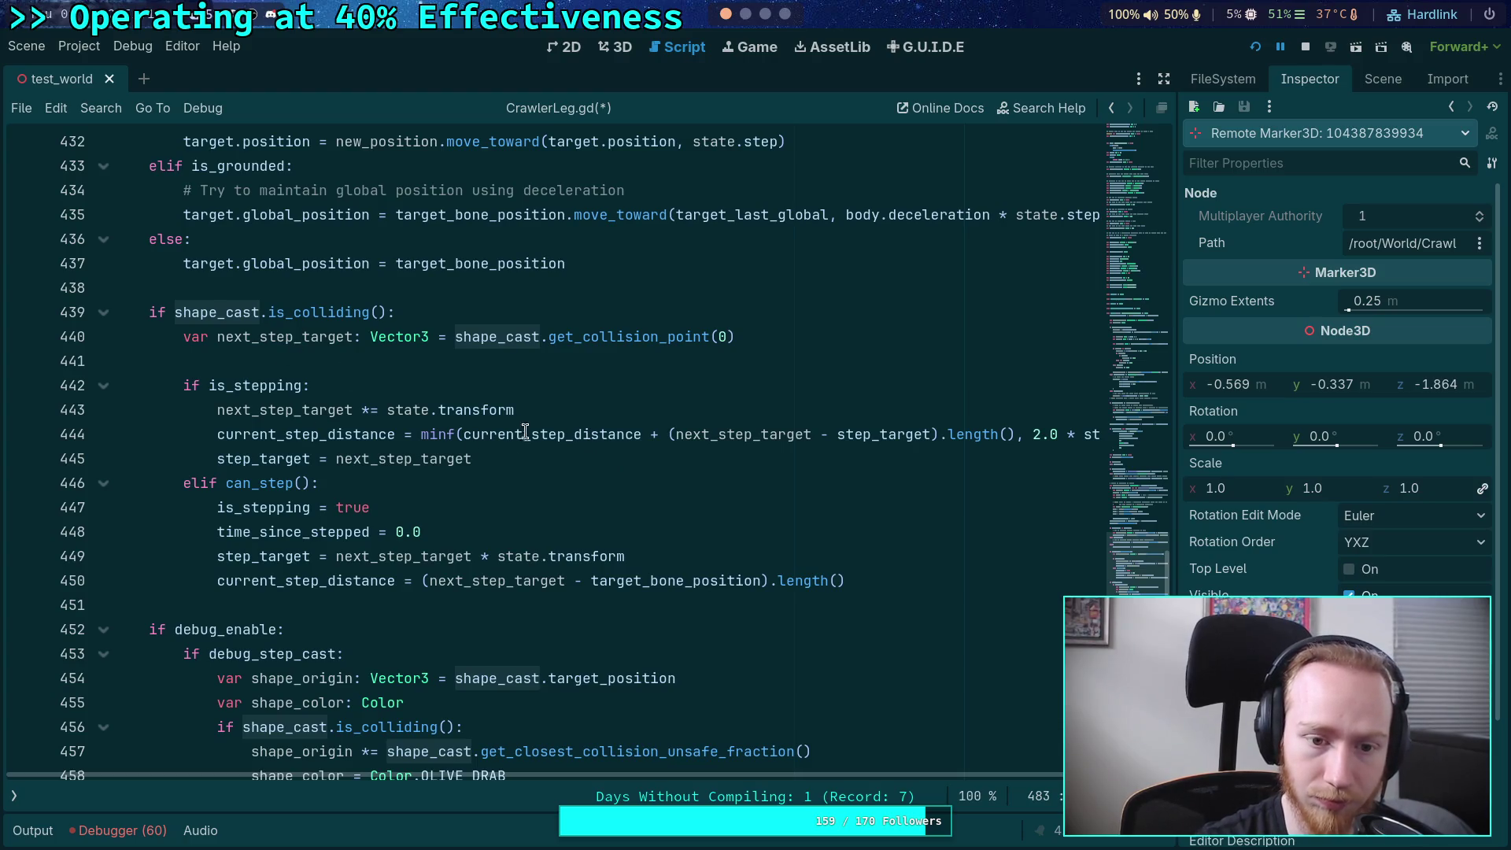
- Highlight next_step_target and scroll Stack Variables down to step_target and ground_cast
{"action": "double_click", "coordinate": [319, 409]}
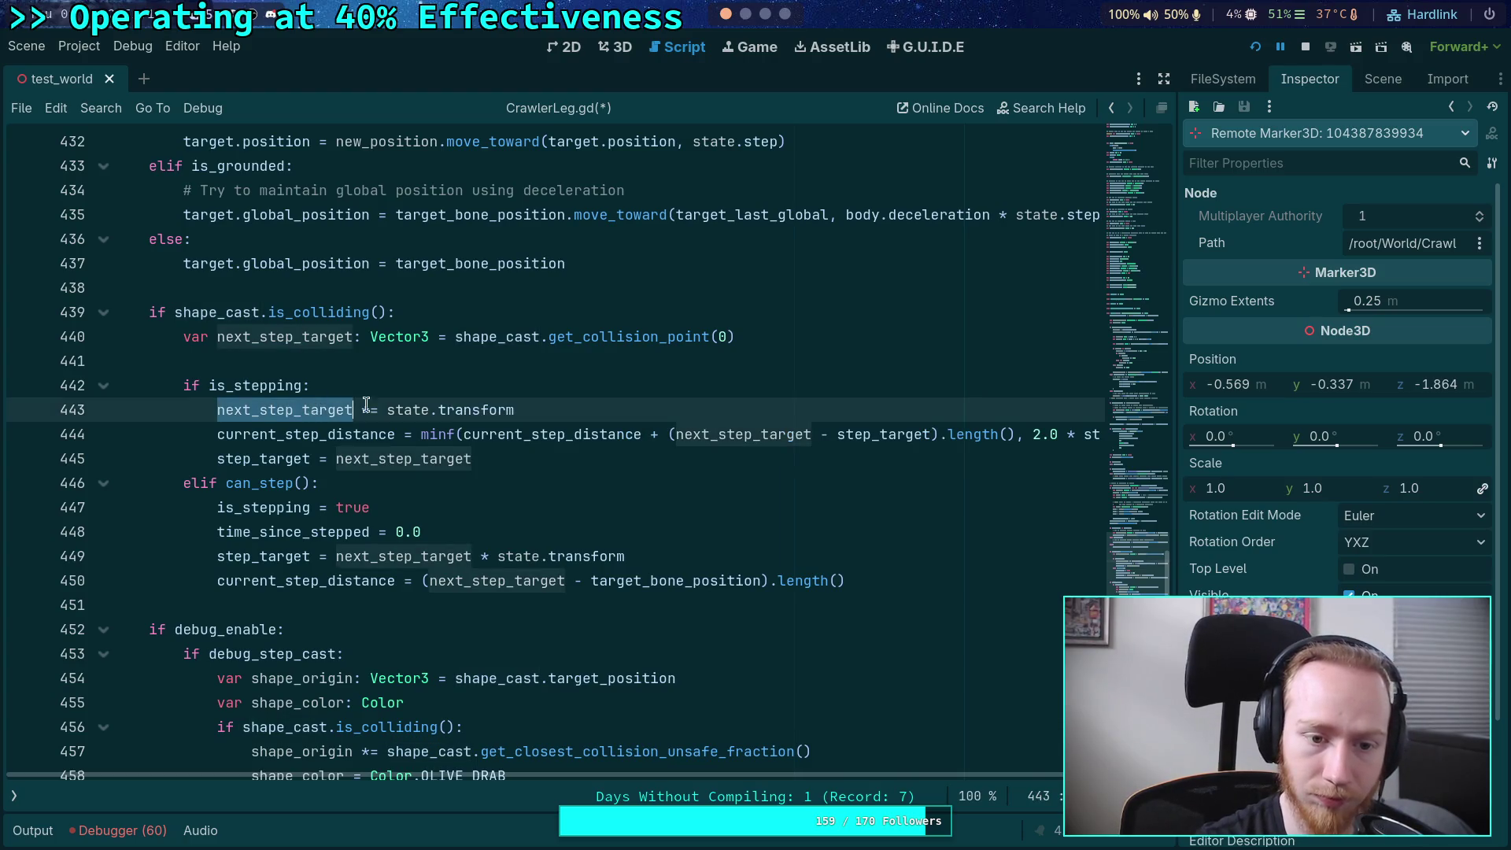
{"action": "left_click", "coordinate": [130, 842]}
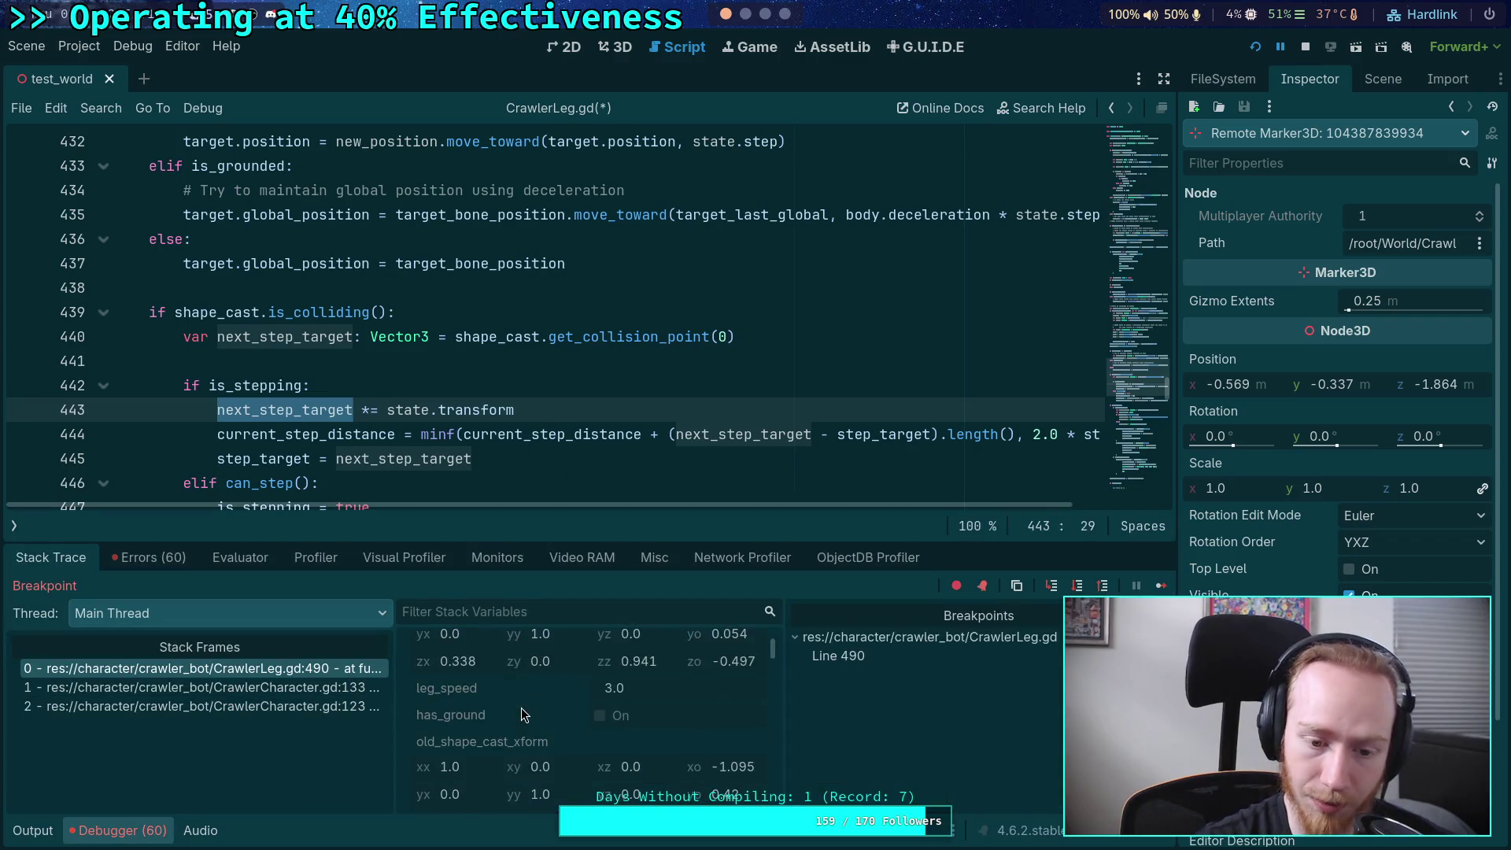
{"action": "scroll", "coordinate": [524, 720], "scroll_direction": "down", "scroll_amount": 1}
{"action": "scroll", "coordinate": [524, 724], "scroll_direction": "down", "scroll_amount": 10}
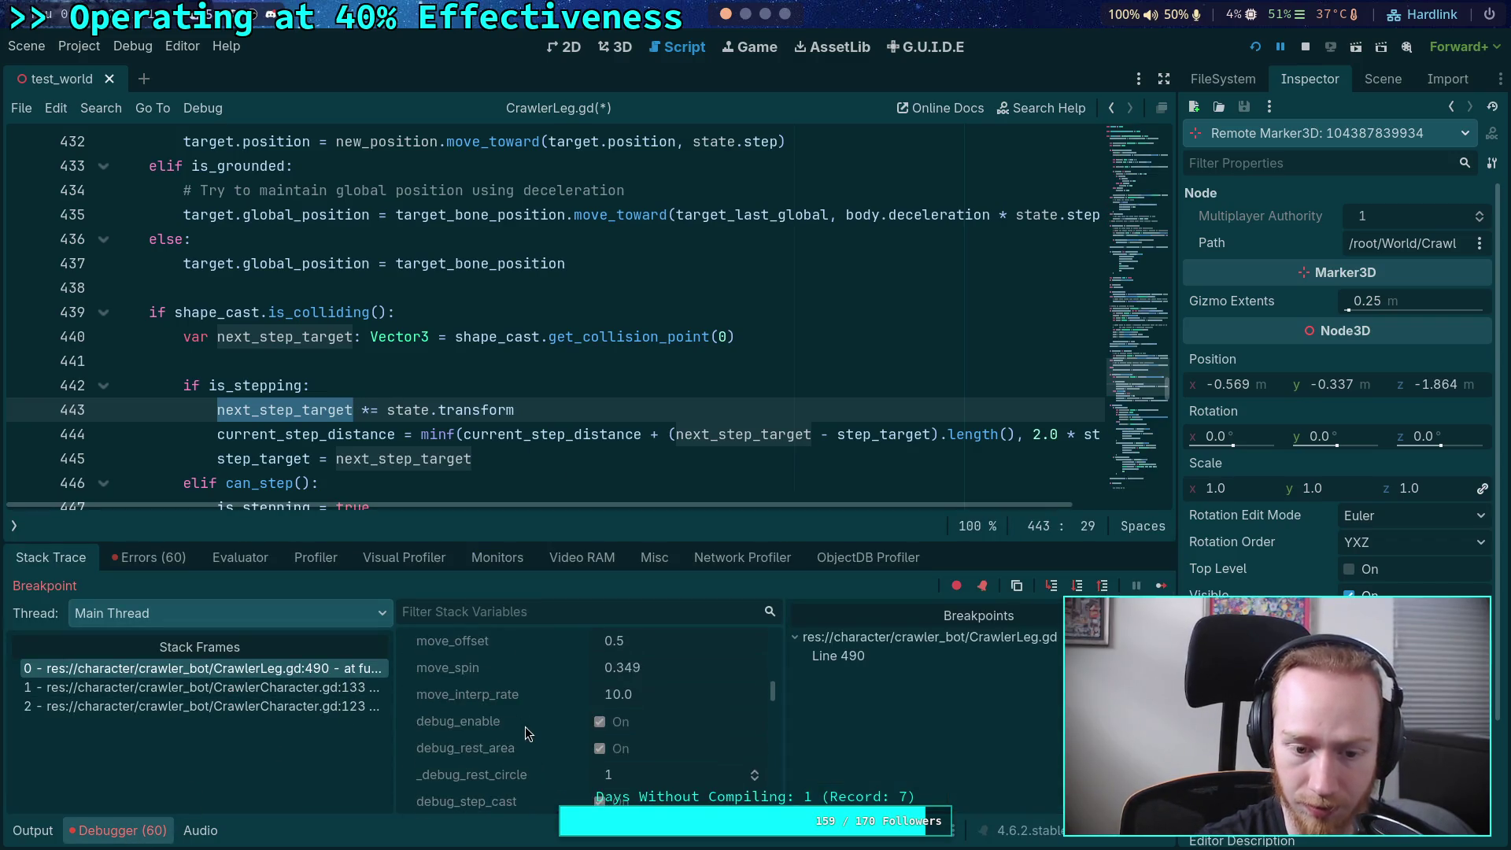
{"action": "scroll", "coordinate": [525, 732], "scroll_direction": "down", "scroll_amount": 10}
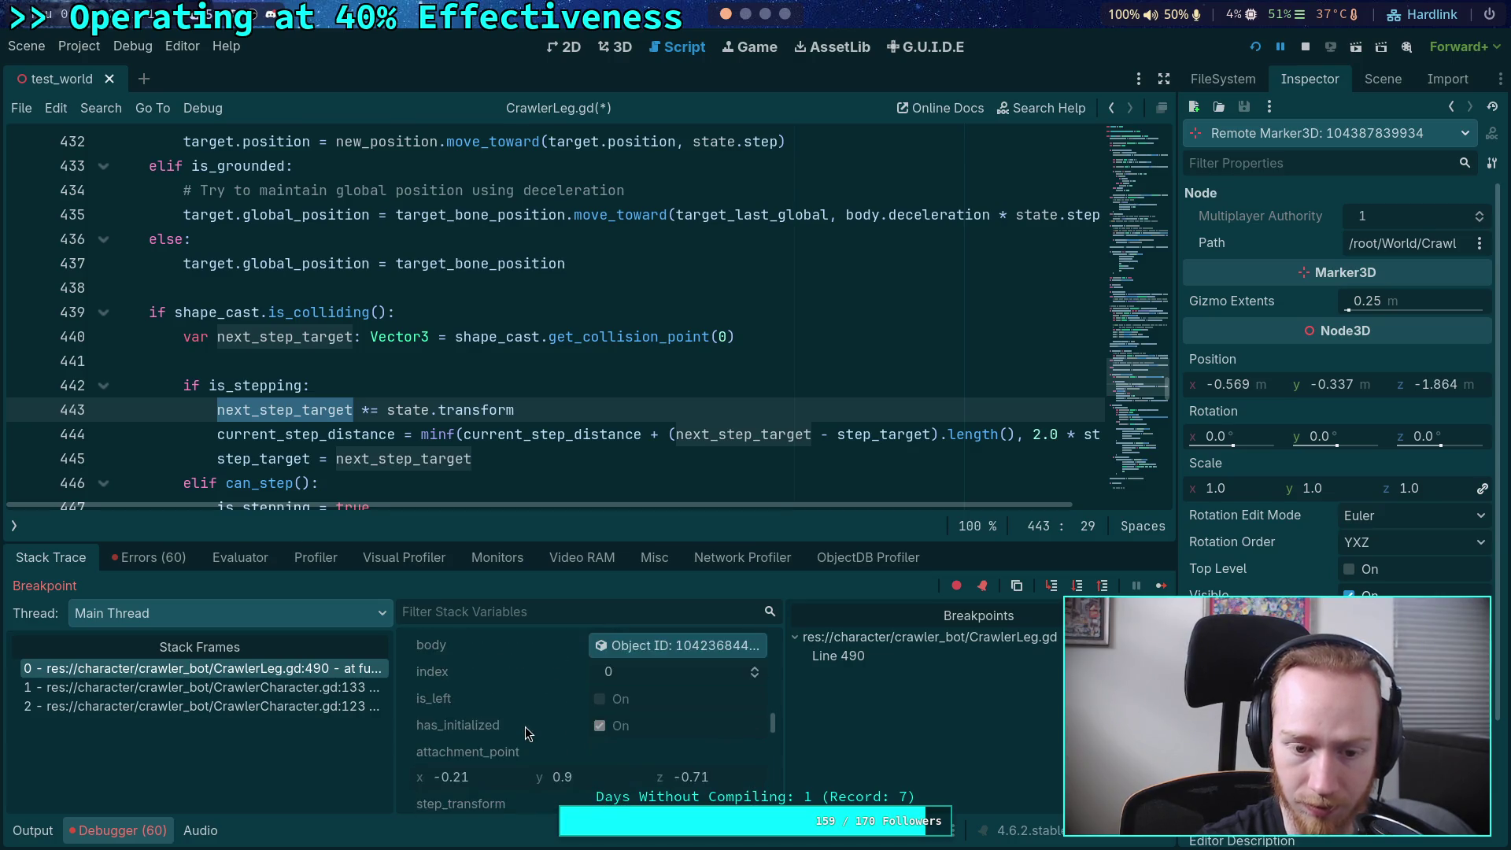
{"action": "scroll", "coordinate": [526, 733], "scroll_direction": "down", "scroll_amount": 10}
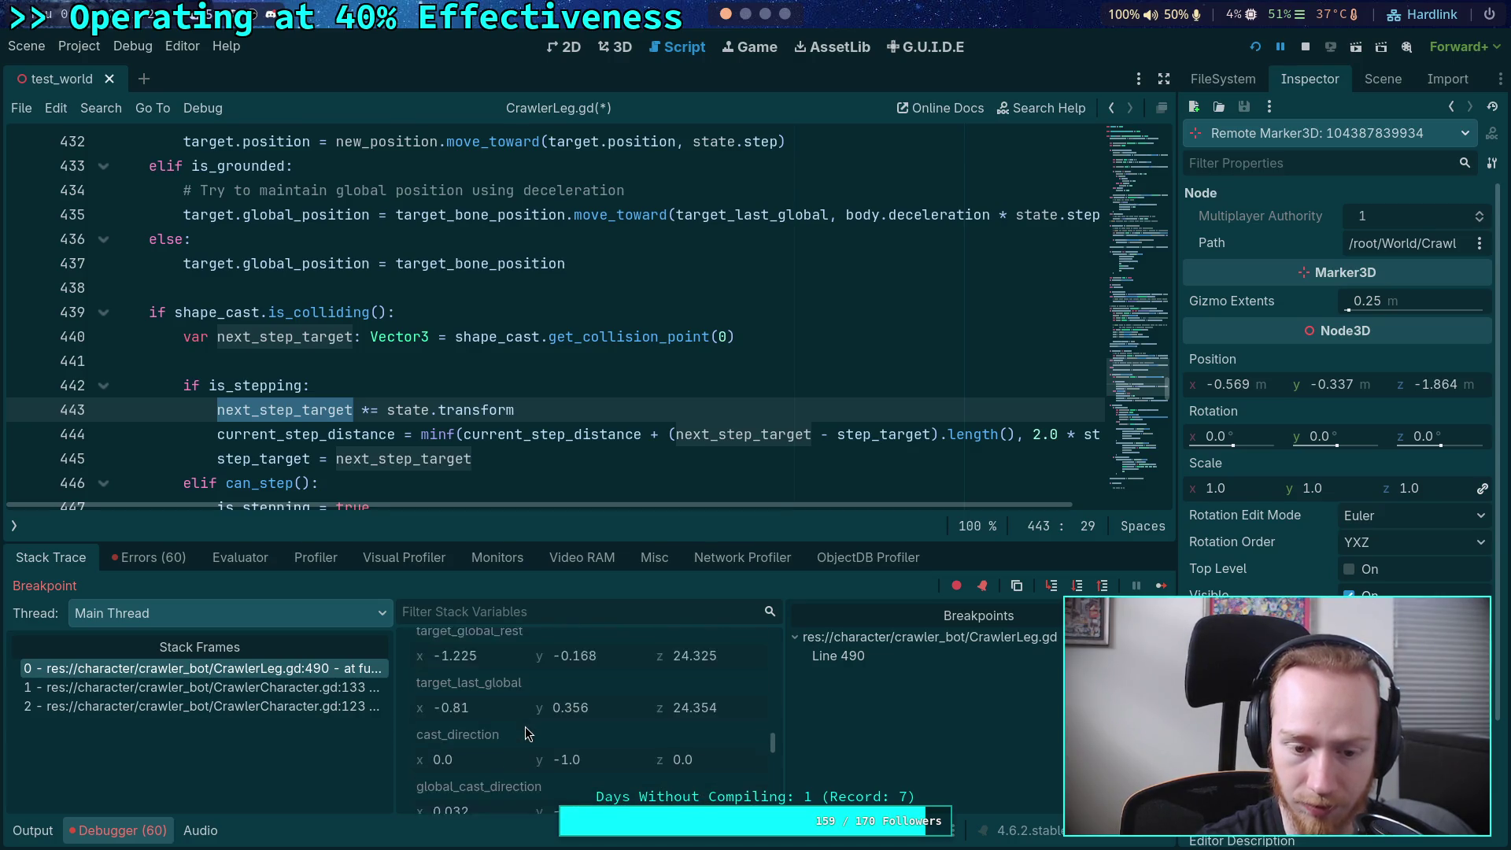
{"action": "scroll", "coordinate": [526, 734], "scroll_direction": "down", "scroll_amount": 6}
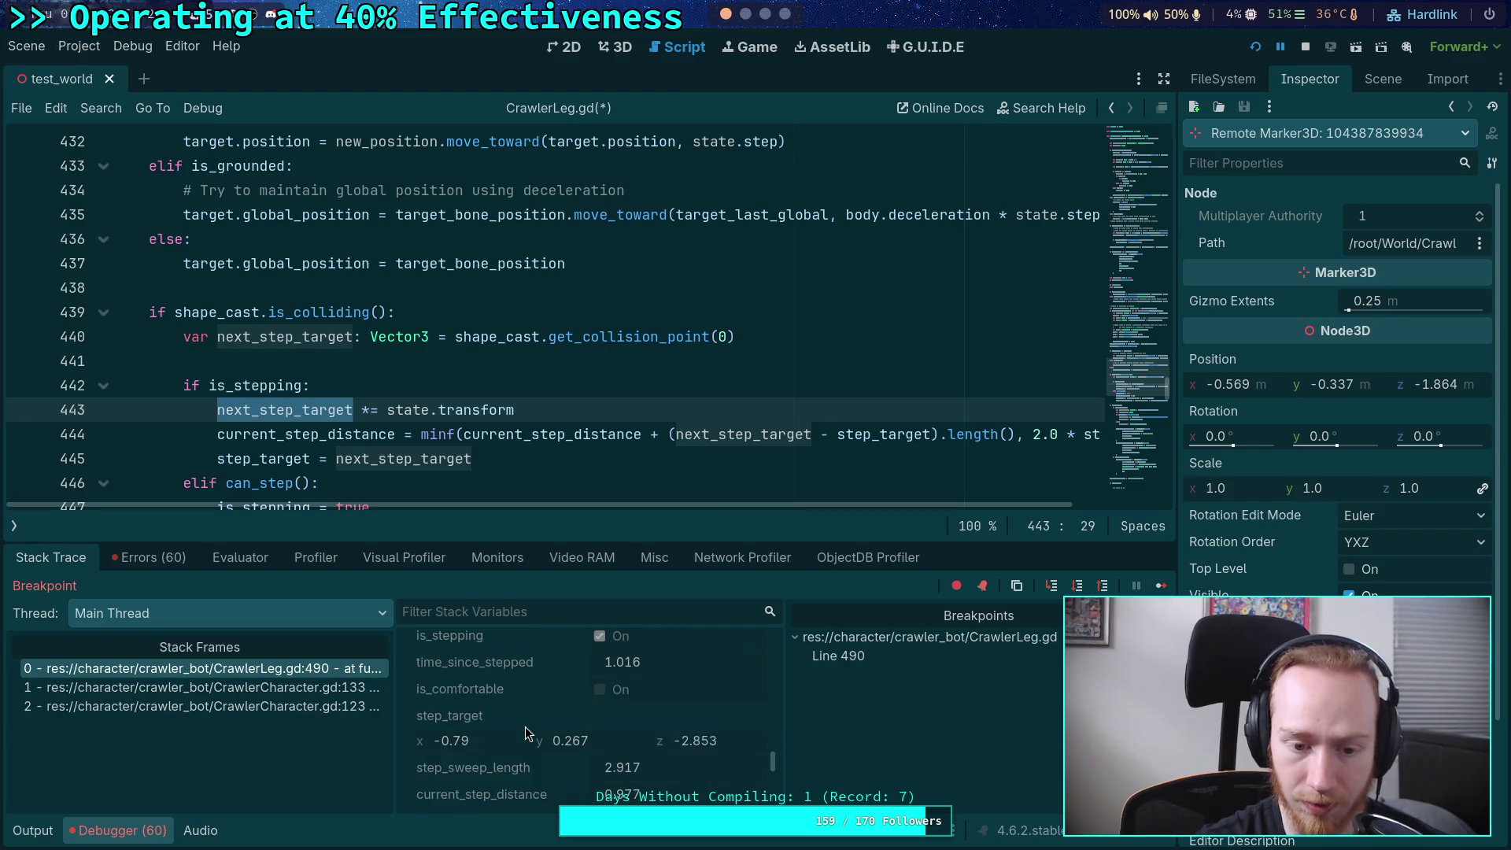
{"action": "scroll", "coordinate": [525, 730], "scroll_direction": "down", "scroll_amount": 3}
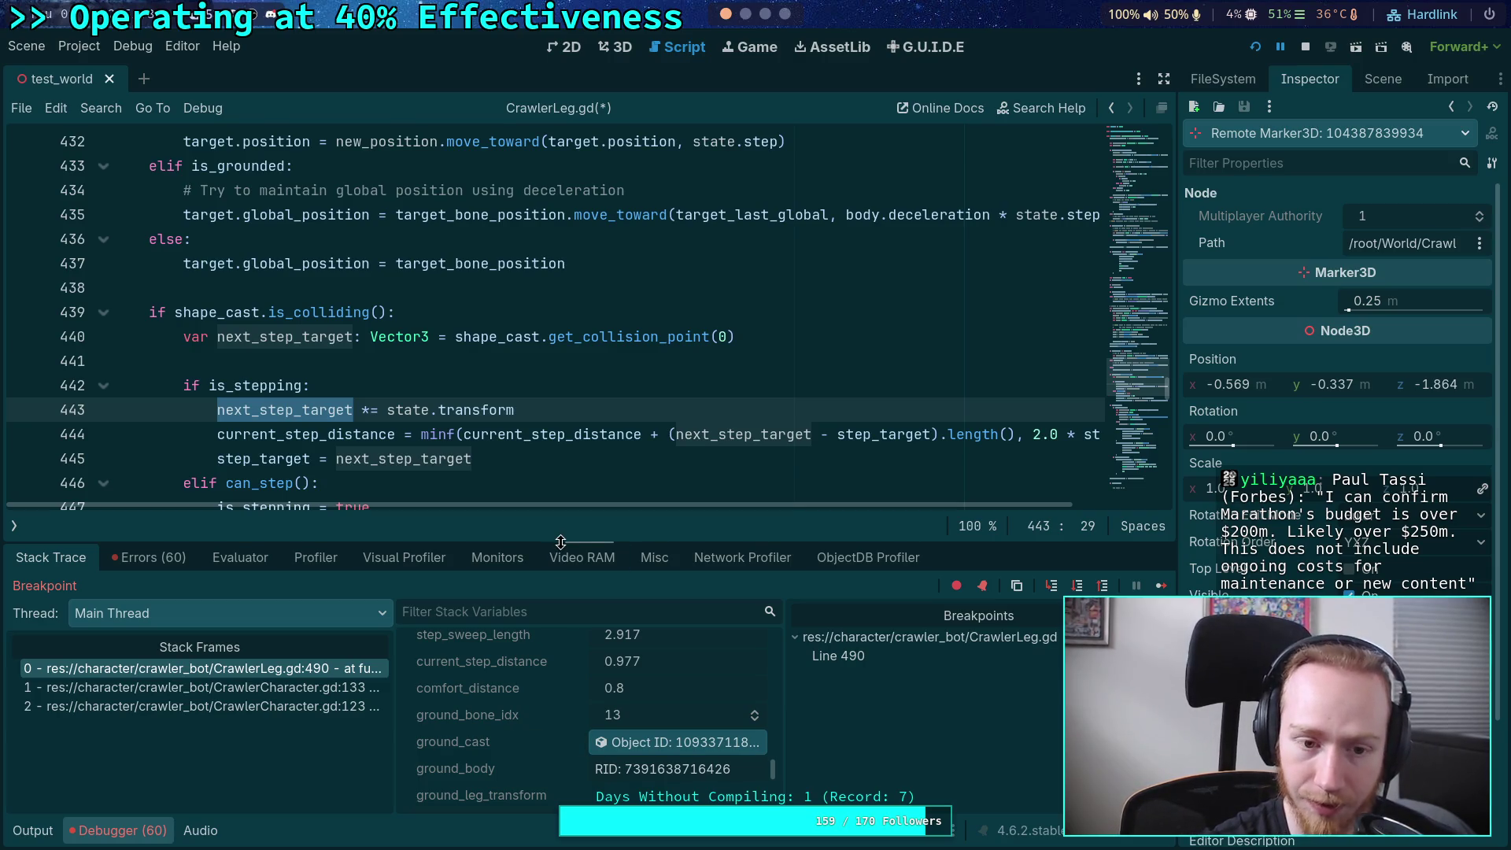
{"action": "left_click", "coordinate": [116, 833]}
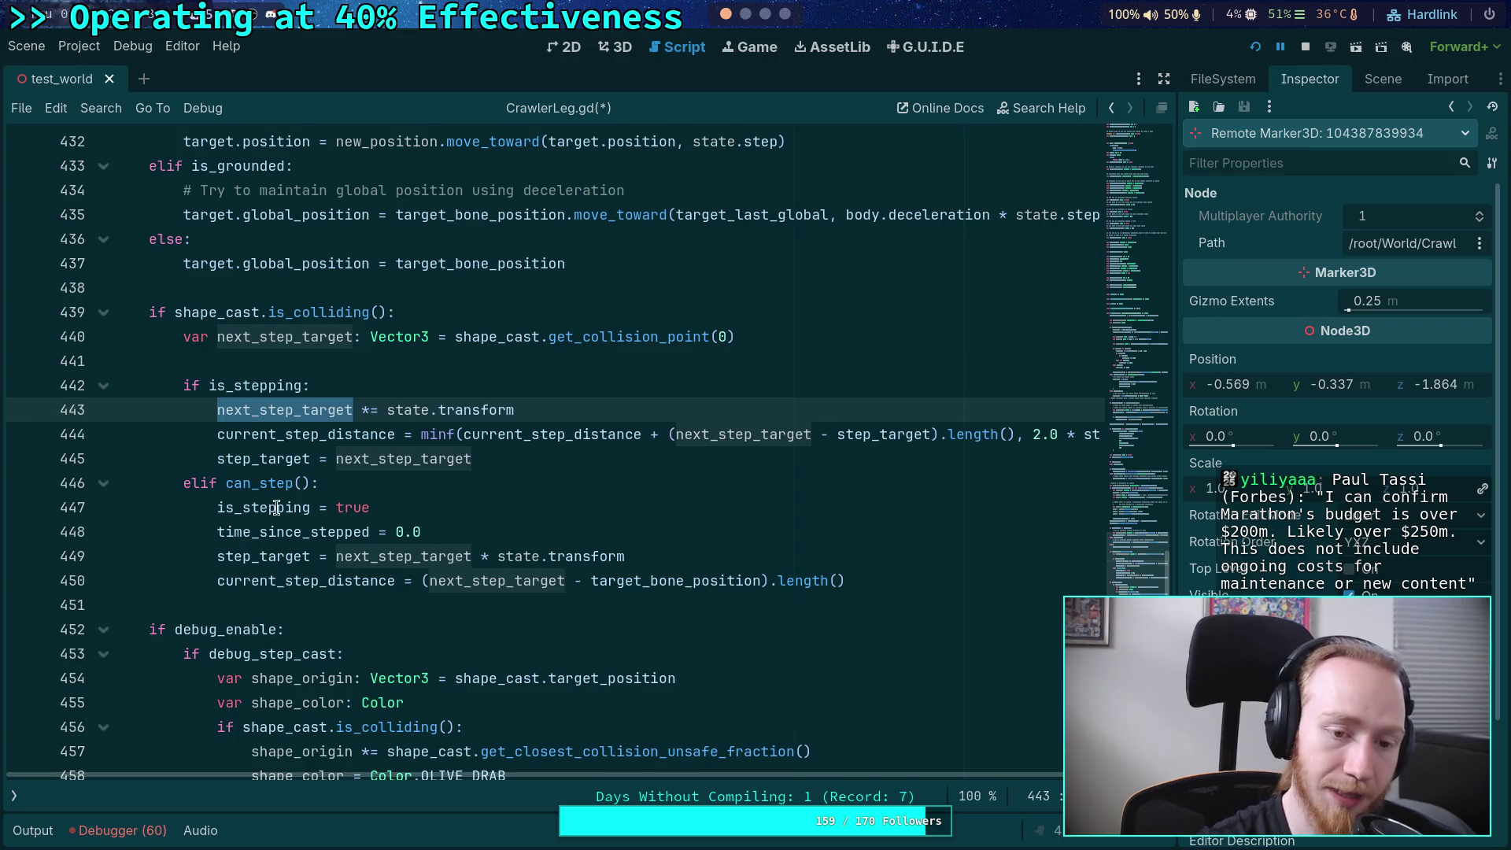
- Remove the 'state.' prefix before transform on lines 443 and 449
{"action": "left_click_drag", "start_coordinate": [387, 410], "coordinate": [437, 410]}
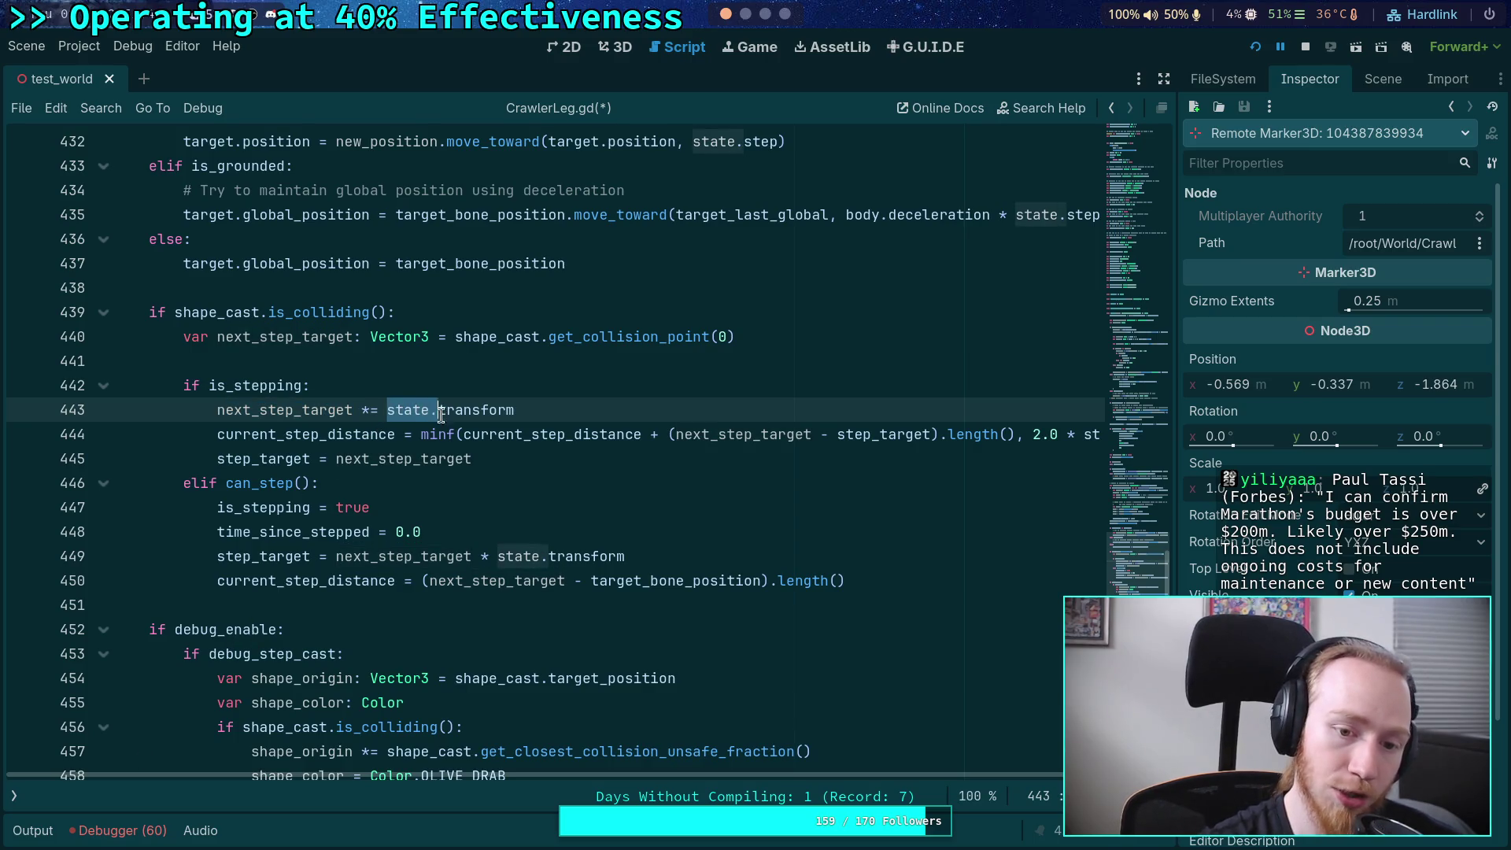
{"action": "mouse_move", "coordinate": [681, 579]}
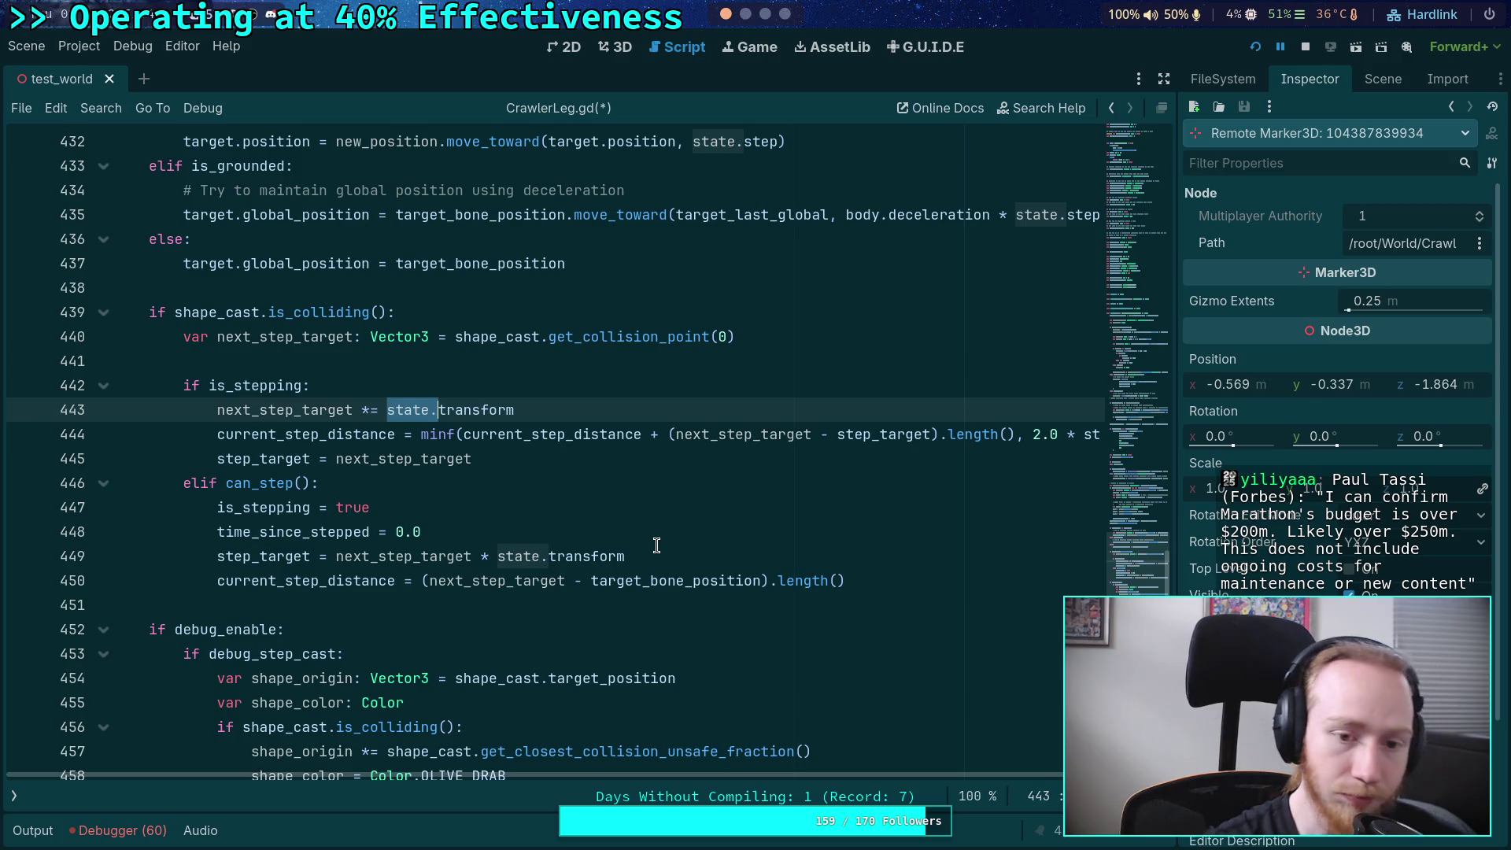
{"action": "key", "text": "BackSpace"}
{"action": "left_click_drag", "start_coordinate": [498, 556], "coordinate": [548, 557]}
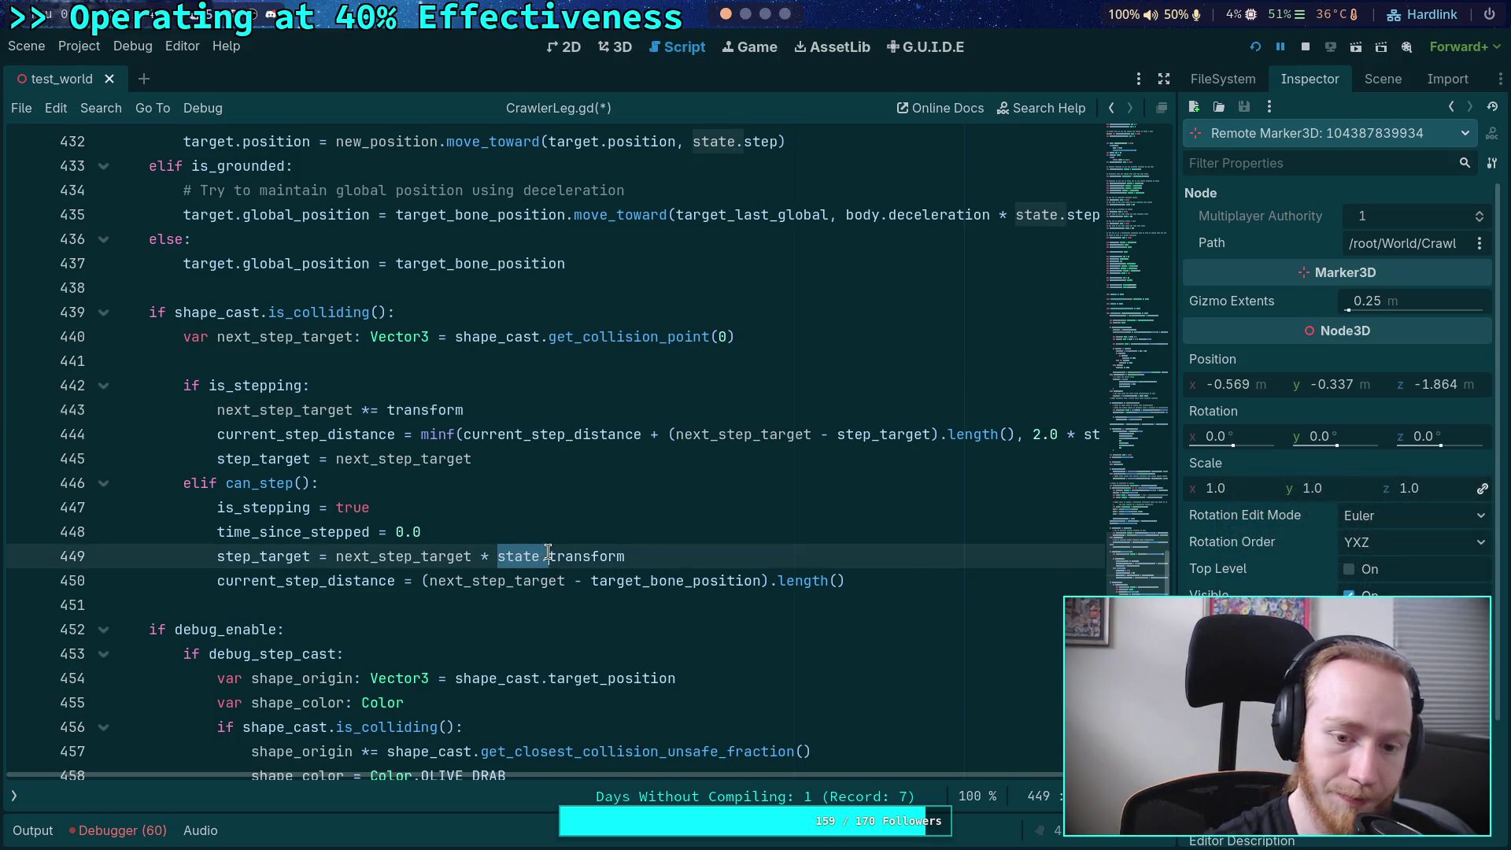
{"action": "key", "text": "BackSpace"}
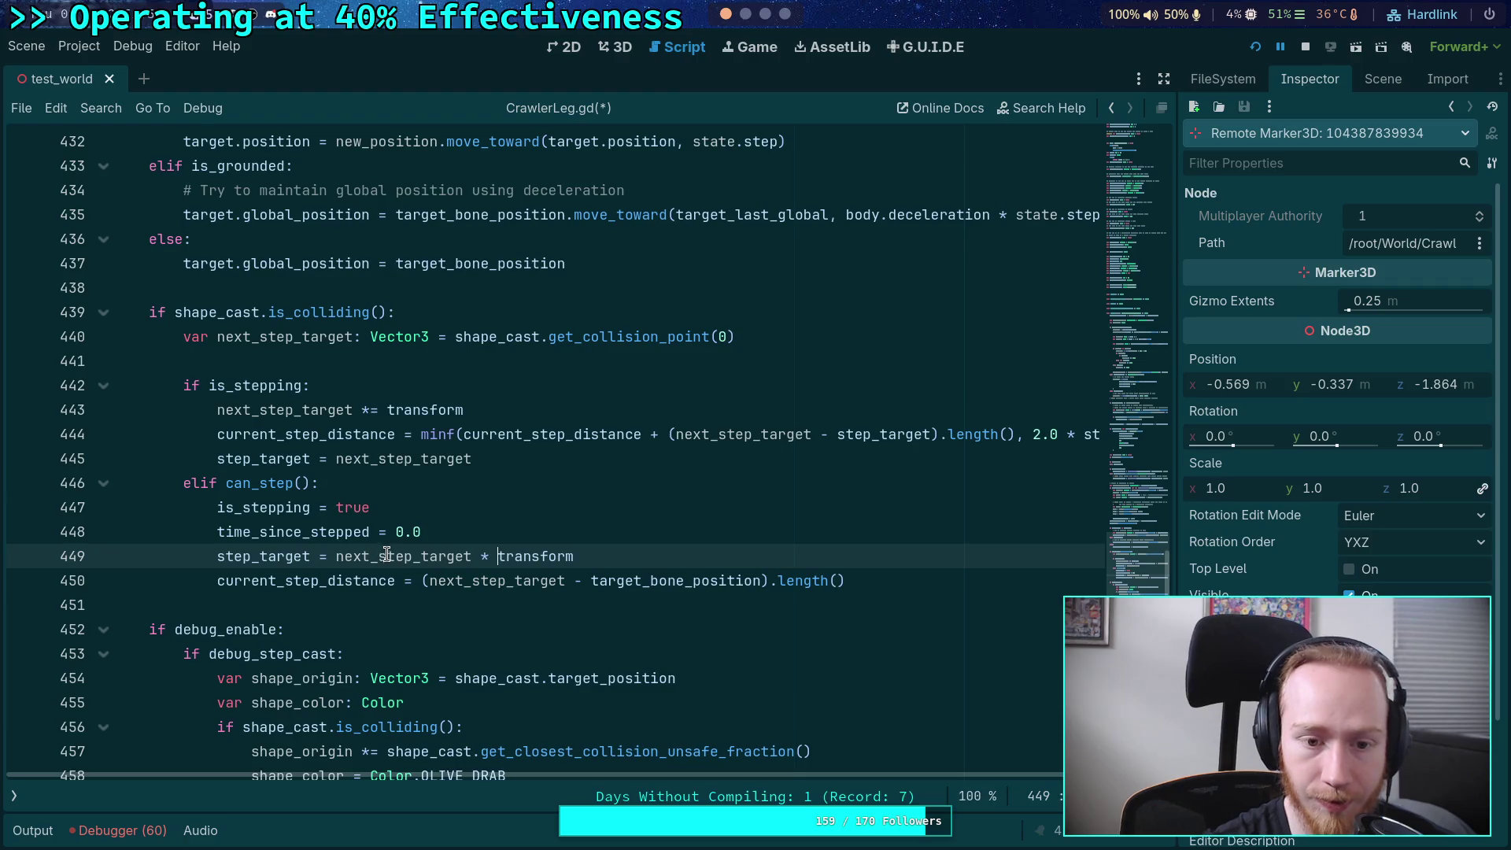
- Prefix transform with 'global_' on both lines 443 and 449
{"action": "left_click", "coordinate": [386, 410]}
{"action": "type", "text": "global_"}
{"action": "left_click", "coordinate": [564, 328]}
{"action": "left_click", "coordinate": [501, 556]}
{"action": "type", "text": "local"}
{"action": "key", "text": "BackSpace"}
{"action": "key", "text": "BackSpace"}
{"action": "key", "text": "BackSpace"}
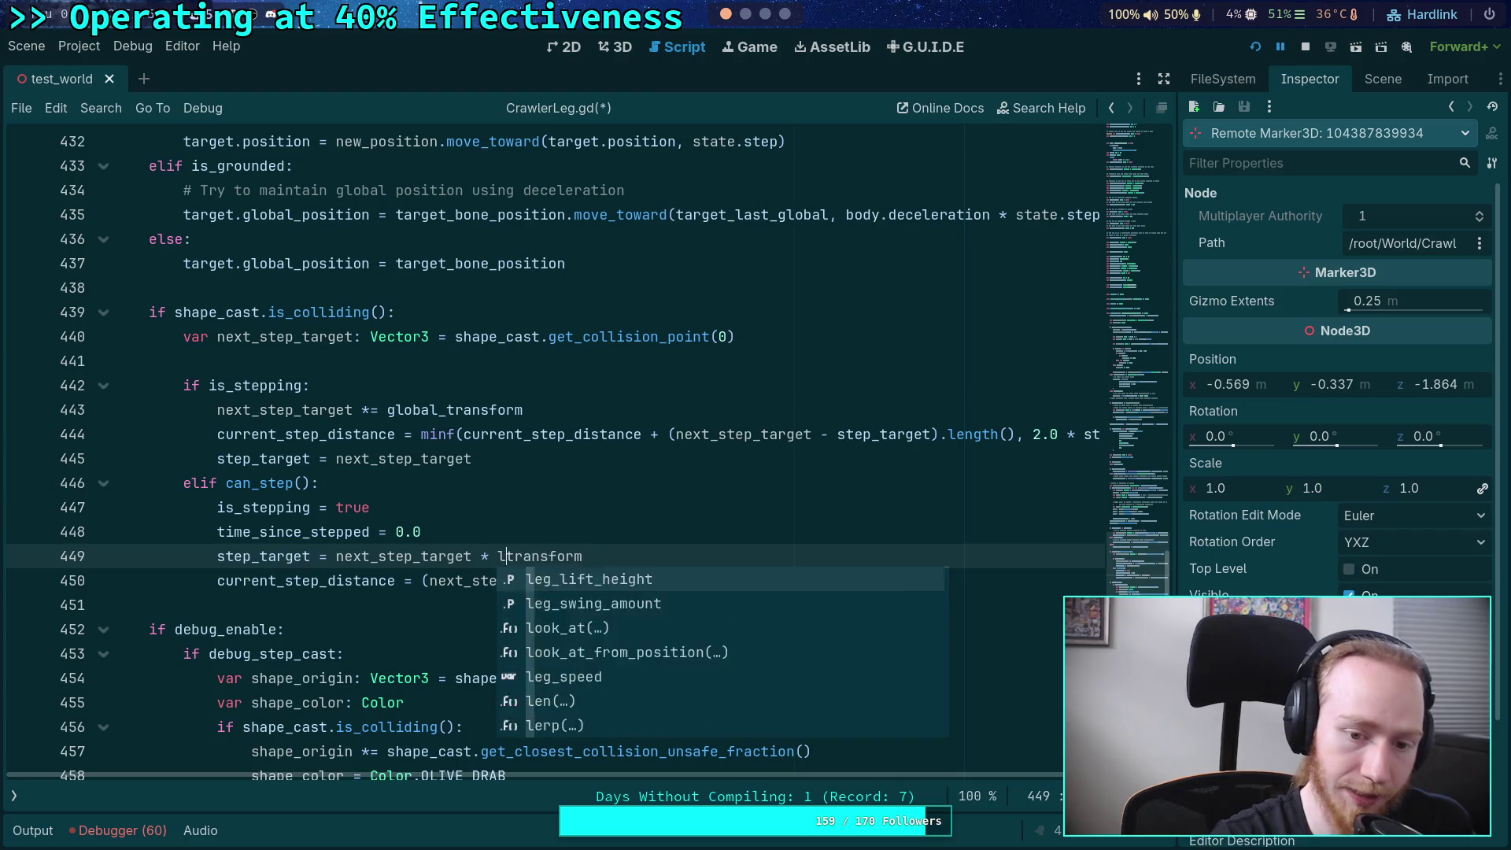
{"action": "key", "text": "BackSpace"}
{"action": "type", "text": "glob"}
{"action": "key", "text": "BackSpace"}
{"action": "key", "text": "BackSpace"}
{"action": "key", "text": "BackSpace"}
{"action": "type", "text": "c"}
{"action": "key", "text": "BackSpace"}
{"action": "type", "text": "global_"}
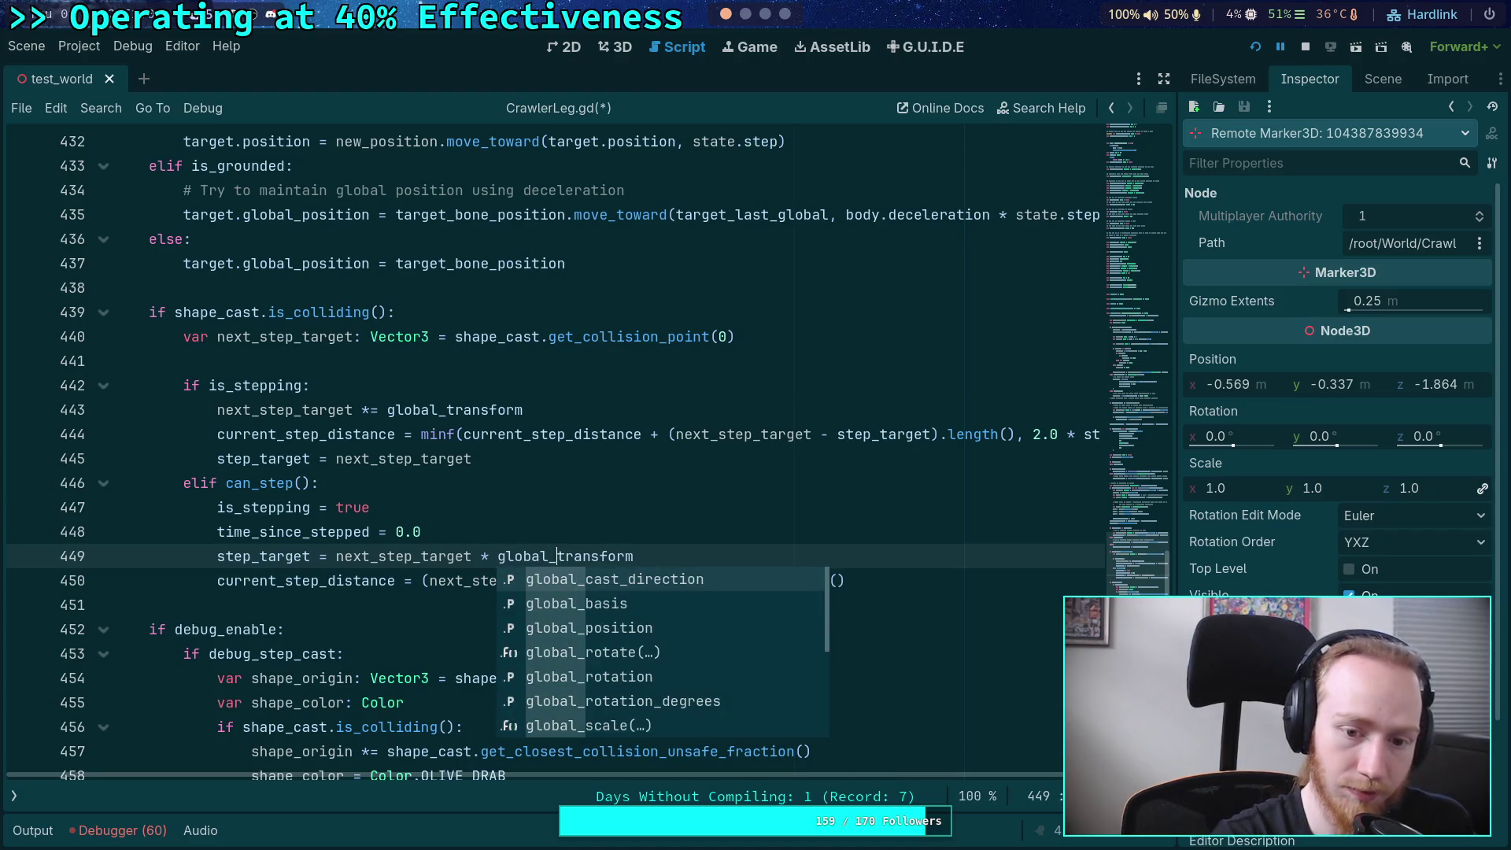
{"action": "double_click", "coordinate": [253, 556]}
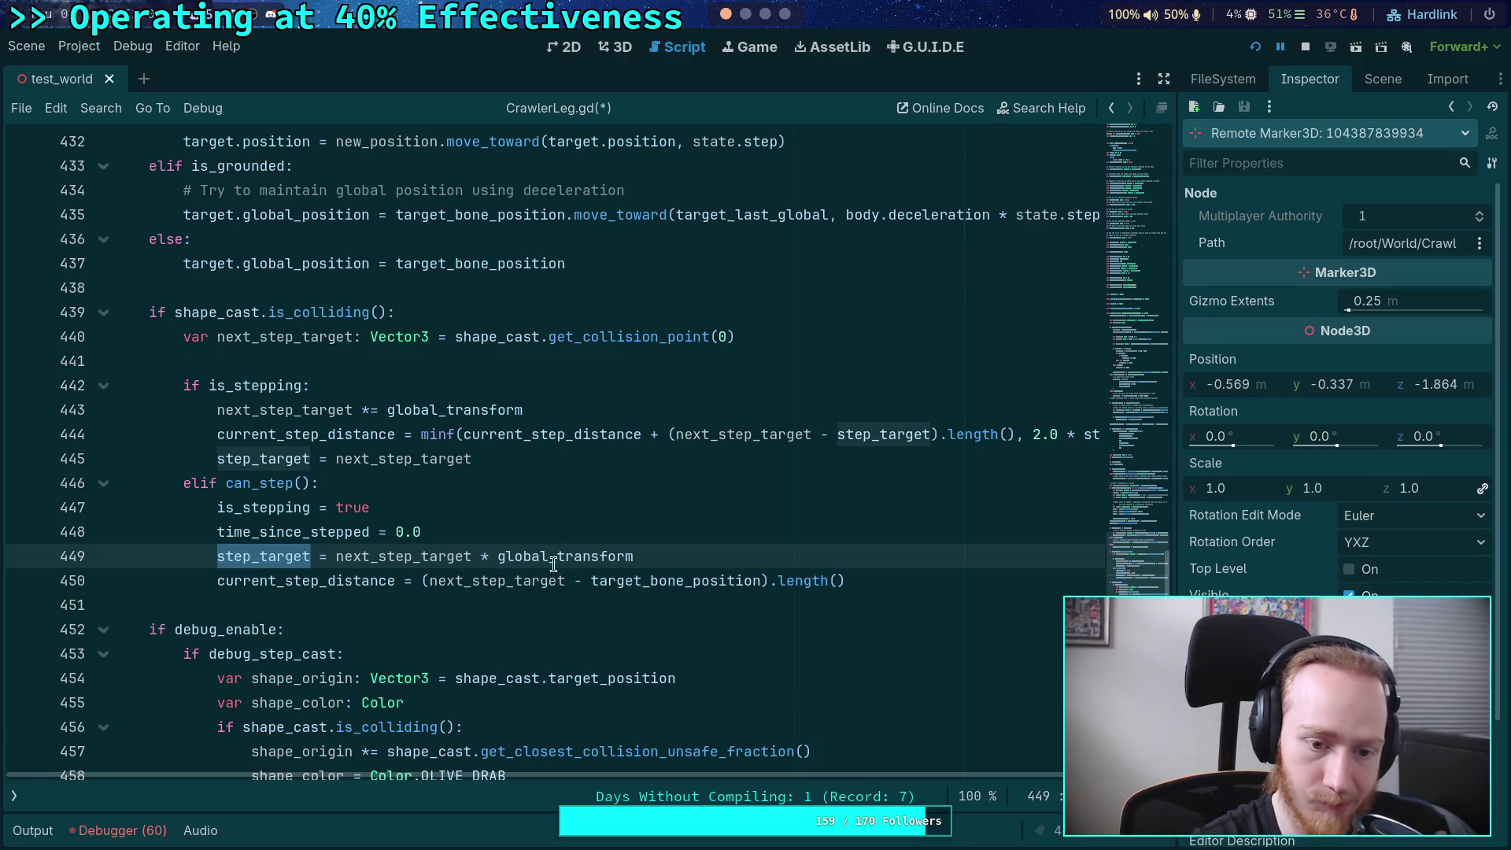
{"action": "mouse_move", "coordinate": [432, 568]}
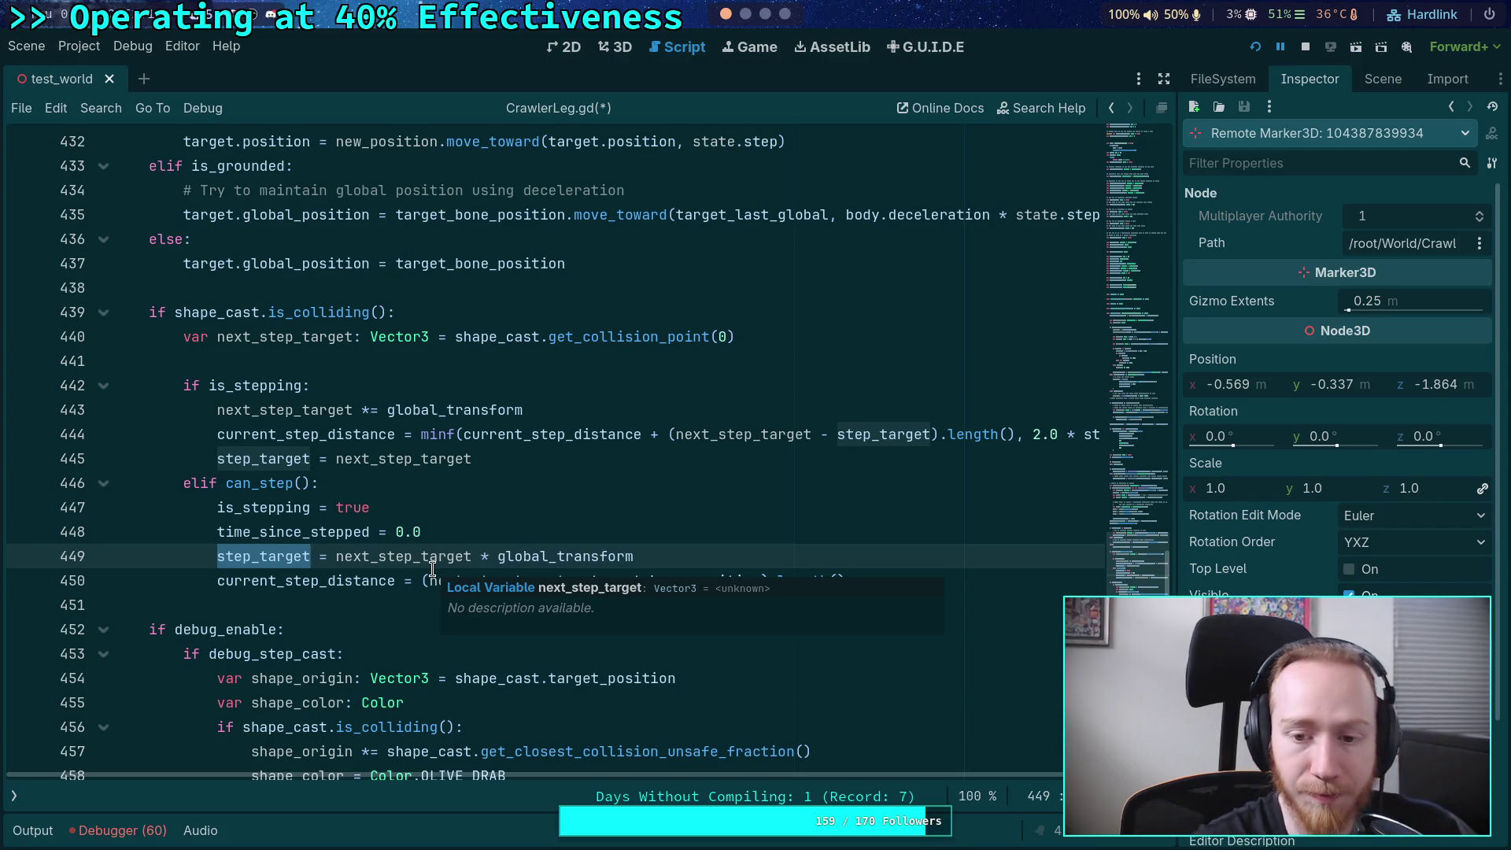
- Highlight every use of step_target in CrawlerLeg.gd
{"action": "left_click", "coordinate": [366, 602]}
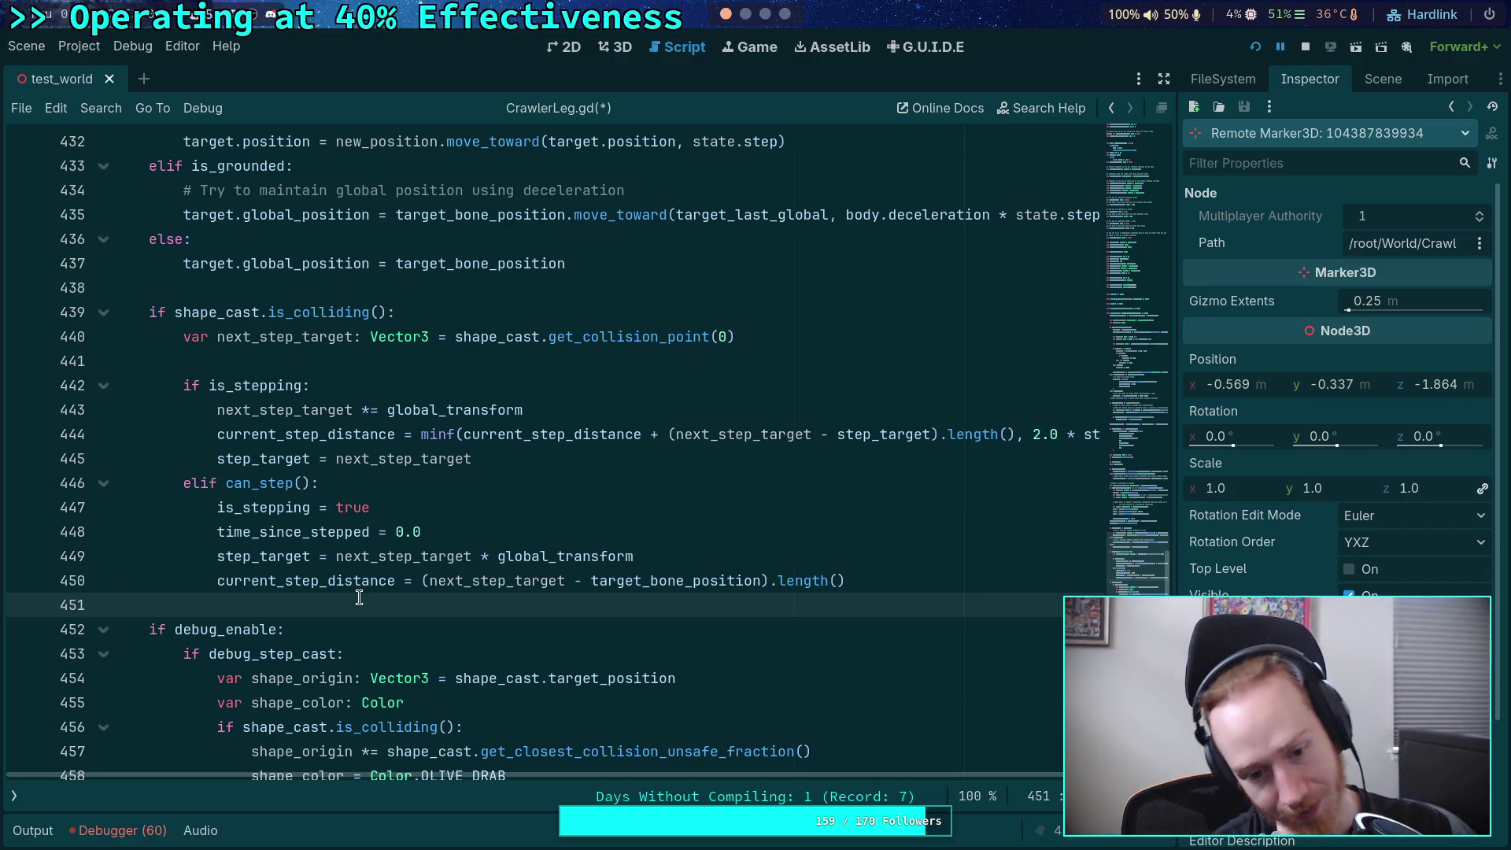
{"action": "mouse_move", "coordinate": [359, 583]}
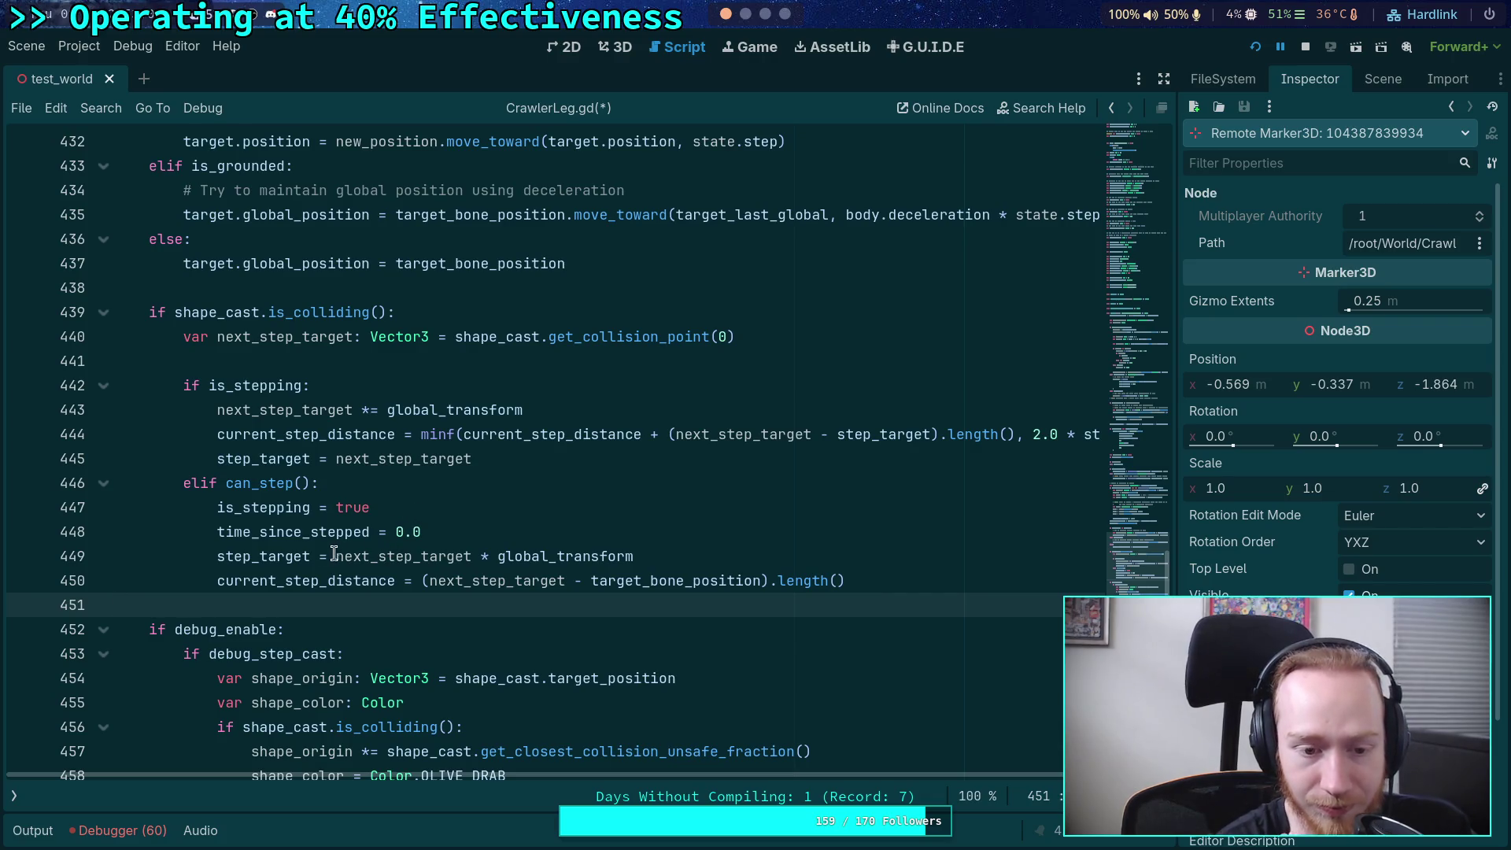
{"action": "double_click", "coordinate": [274, 556]}
{"action": "scroll", "coordinate": [370, 557], "scroll_direction": "down", "scroll_amount": 2}
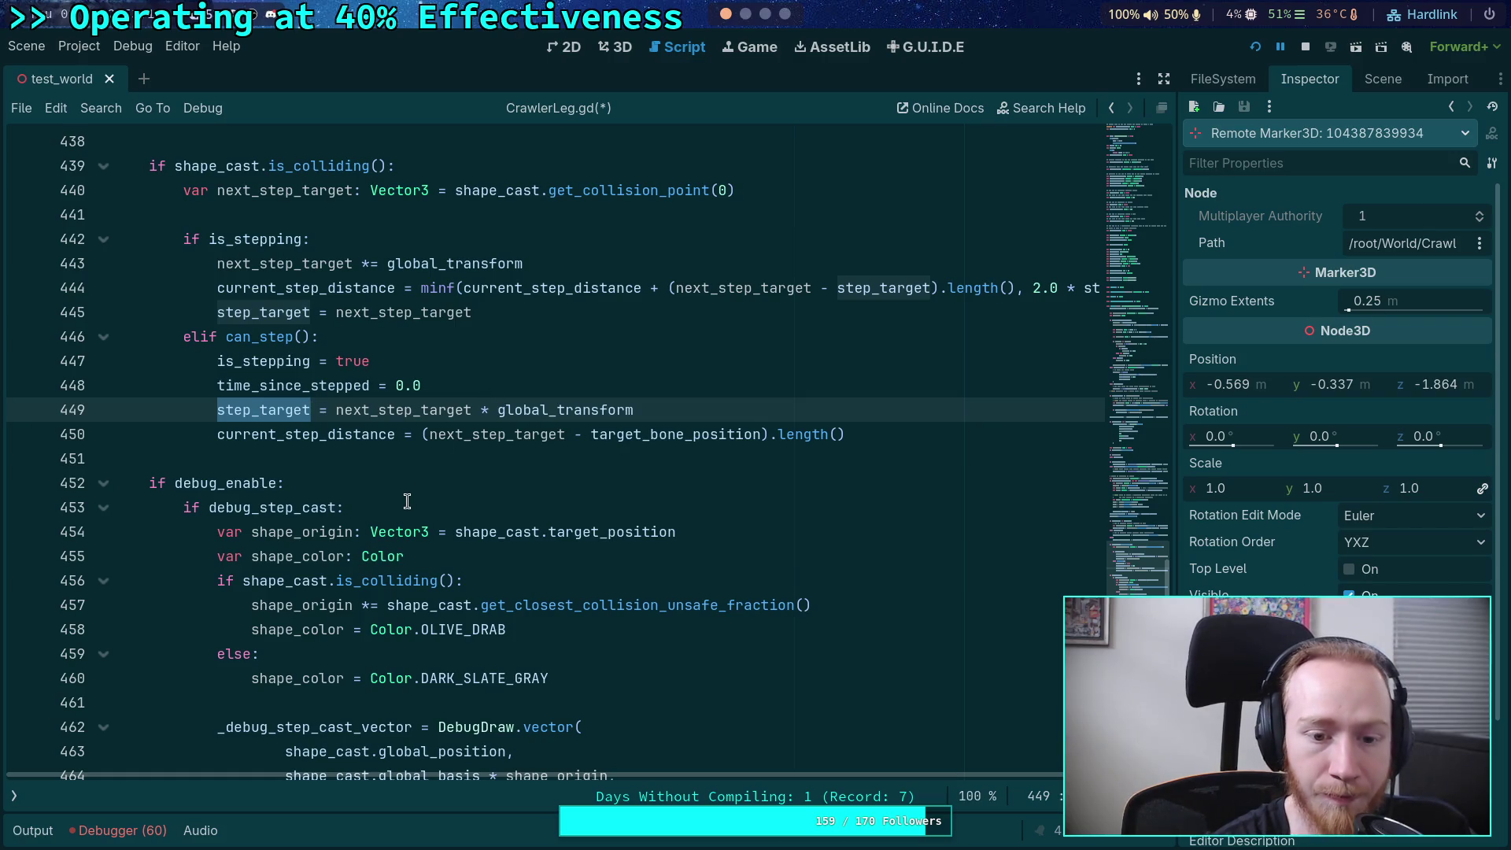
{"action": "scroll", "coordinate": [376, 498], "scroll_direction": "up", "scroll_amount": 4}
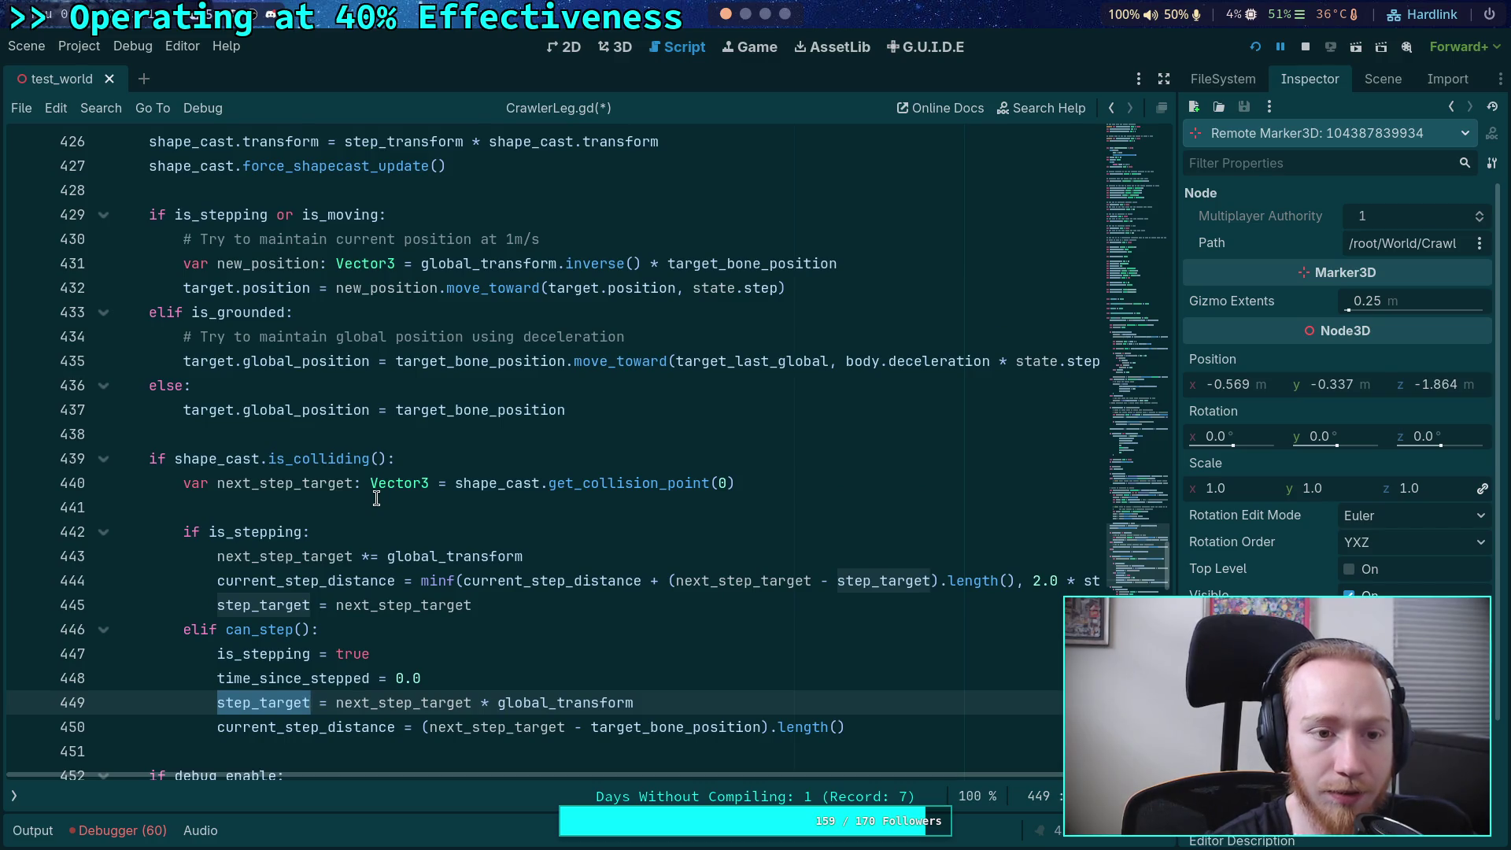
{"action": "scroll", "coordinate": [376, 498], "scroll_direction": "down", "scroll_amount": 5}
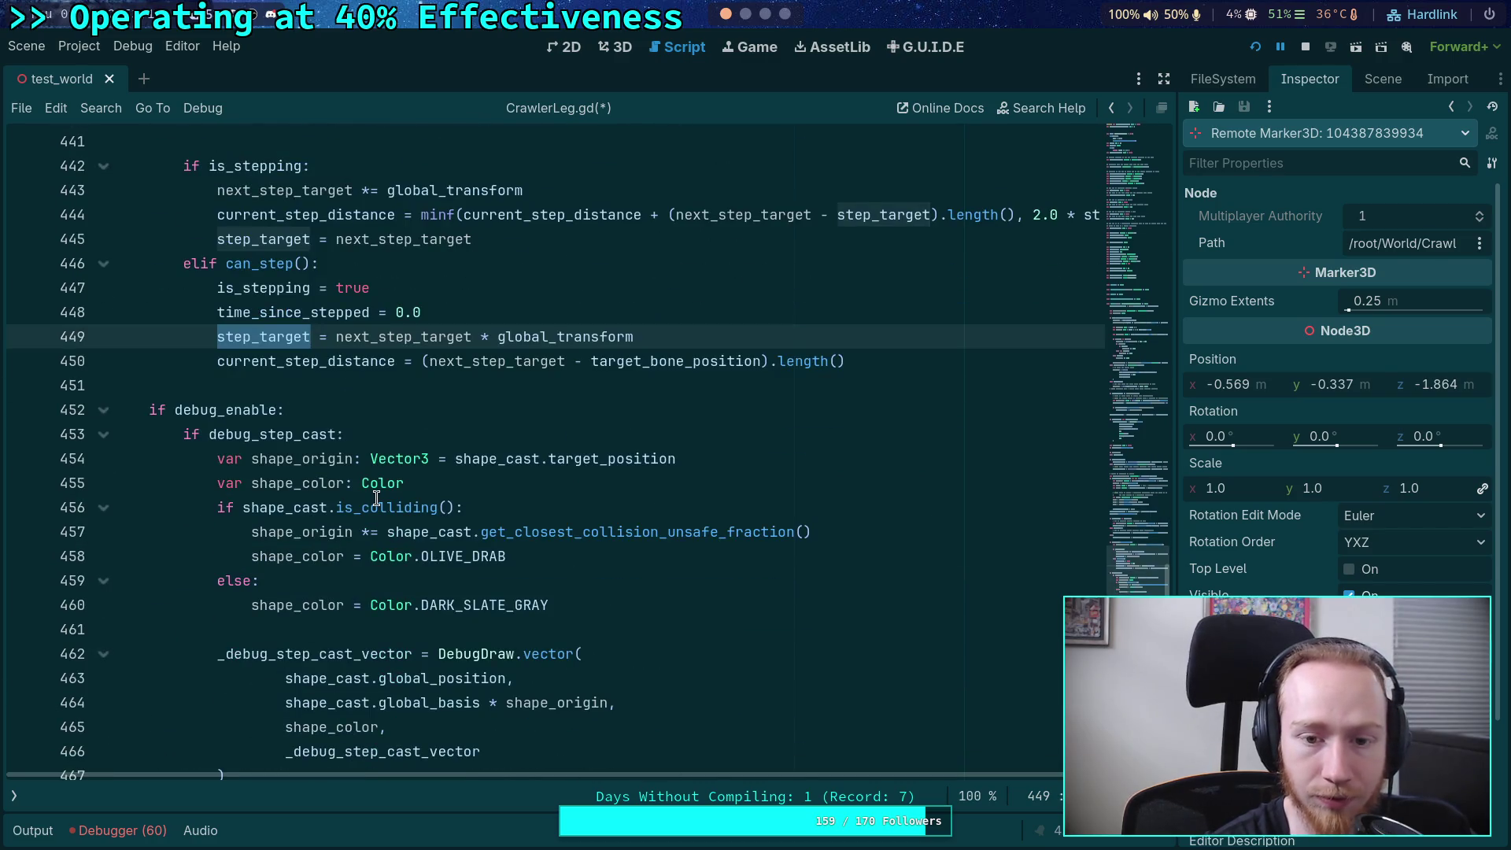
{"action": "scroll", "coordinate": [376, 498], "scroll_direction": "up", "scroll_amount": 3}
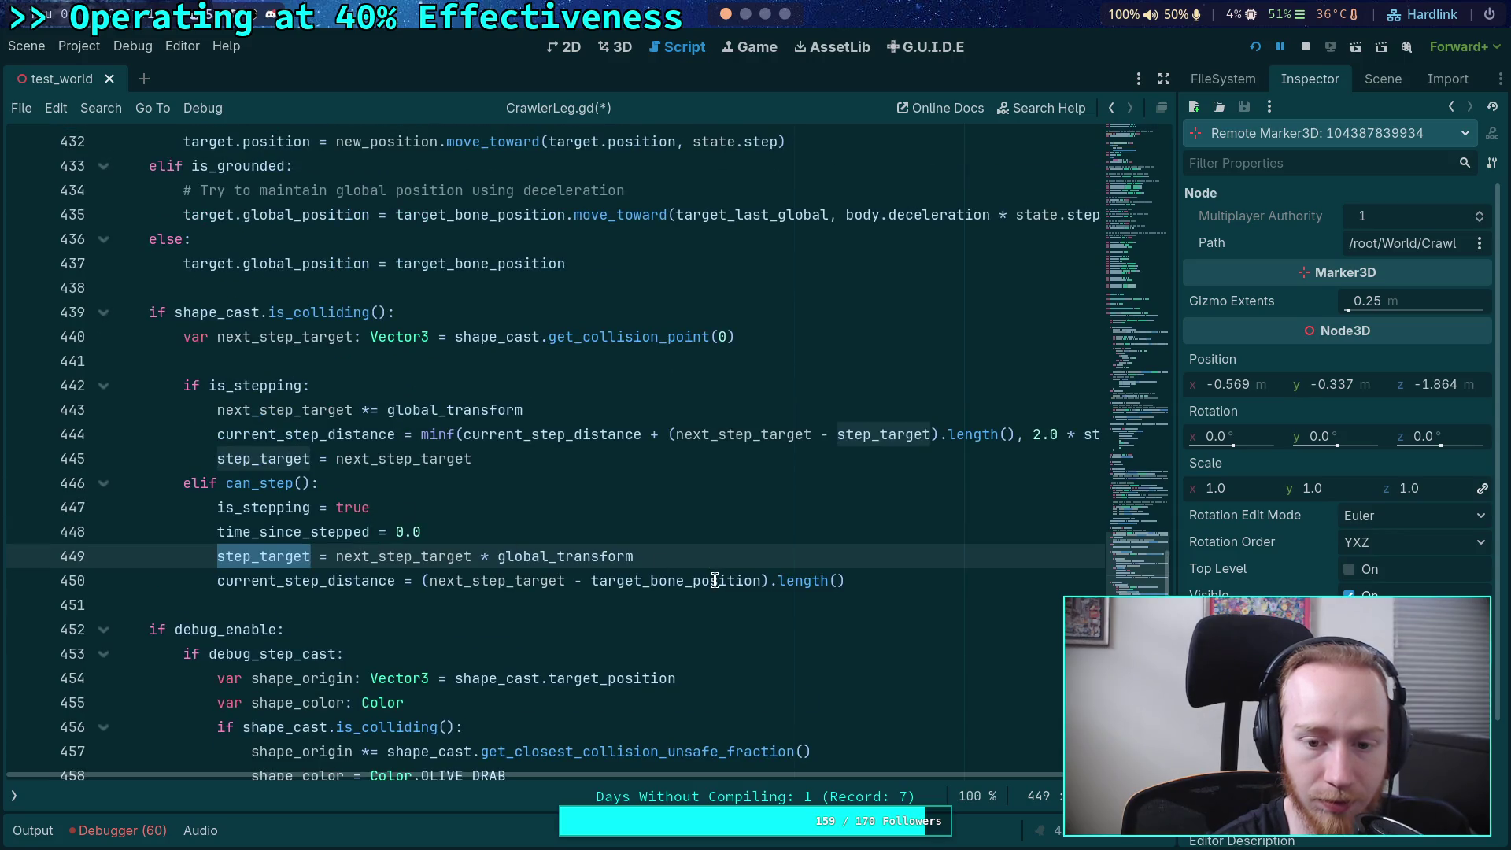
- Trace target_bone_position up to its computation on line 279 in update_ground_leg_transform
{"action": "left_click", "coordinate": [715, 580]}
{"action": "scroll", "coordinate": [487, 537], "scroll_direction": "up", "scroll_amount": 4}
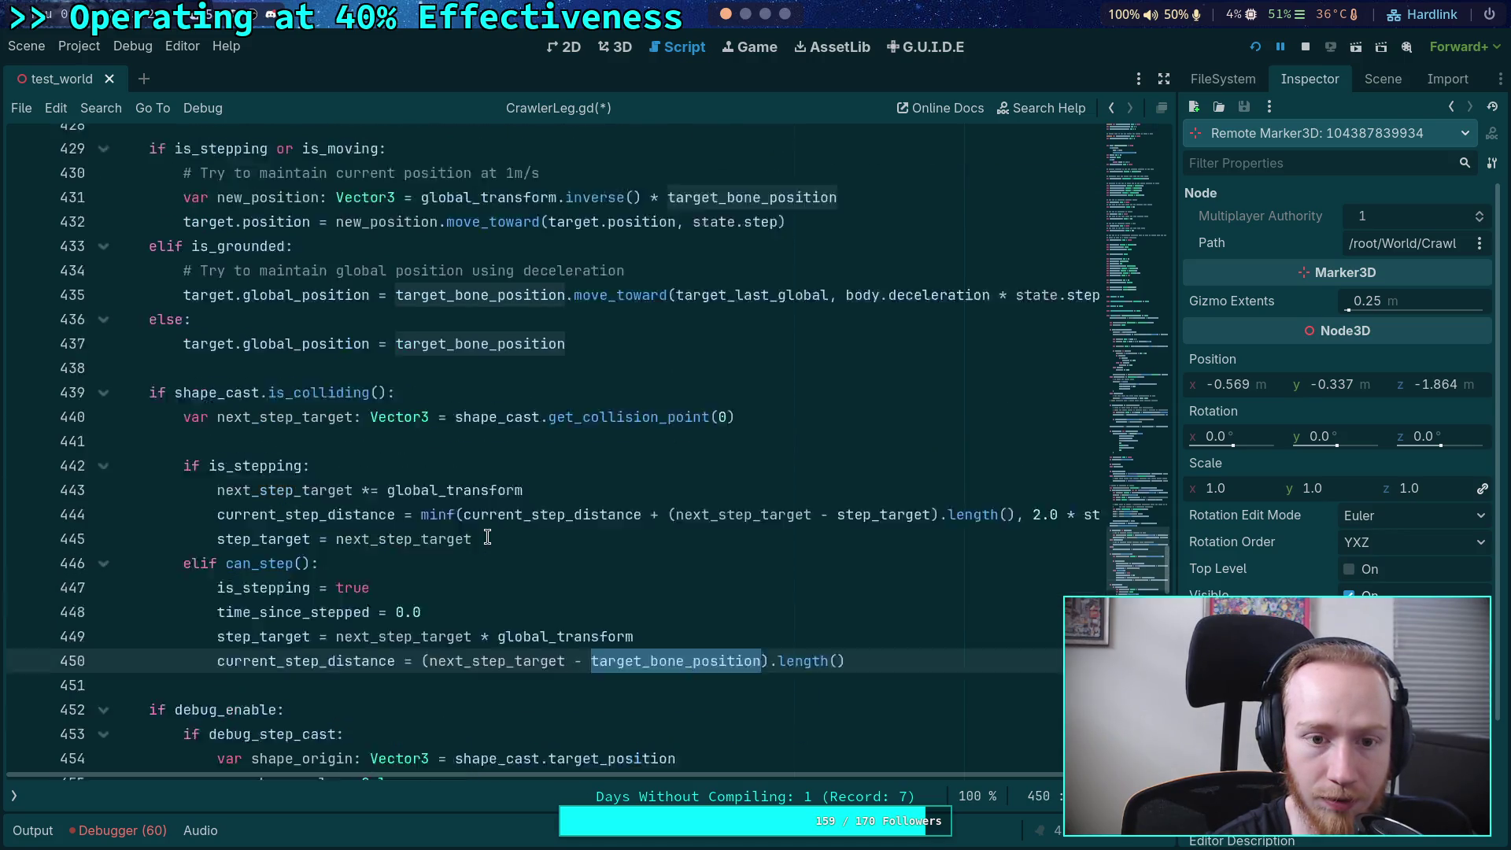
{"action": "scroll", "coordinate": [402, 541], "scroll_direction": "up", "scroll_amount": 3}
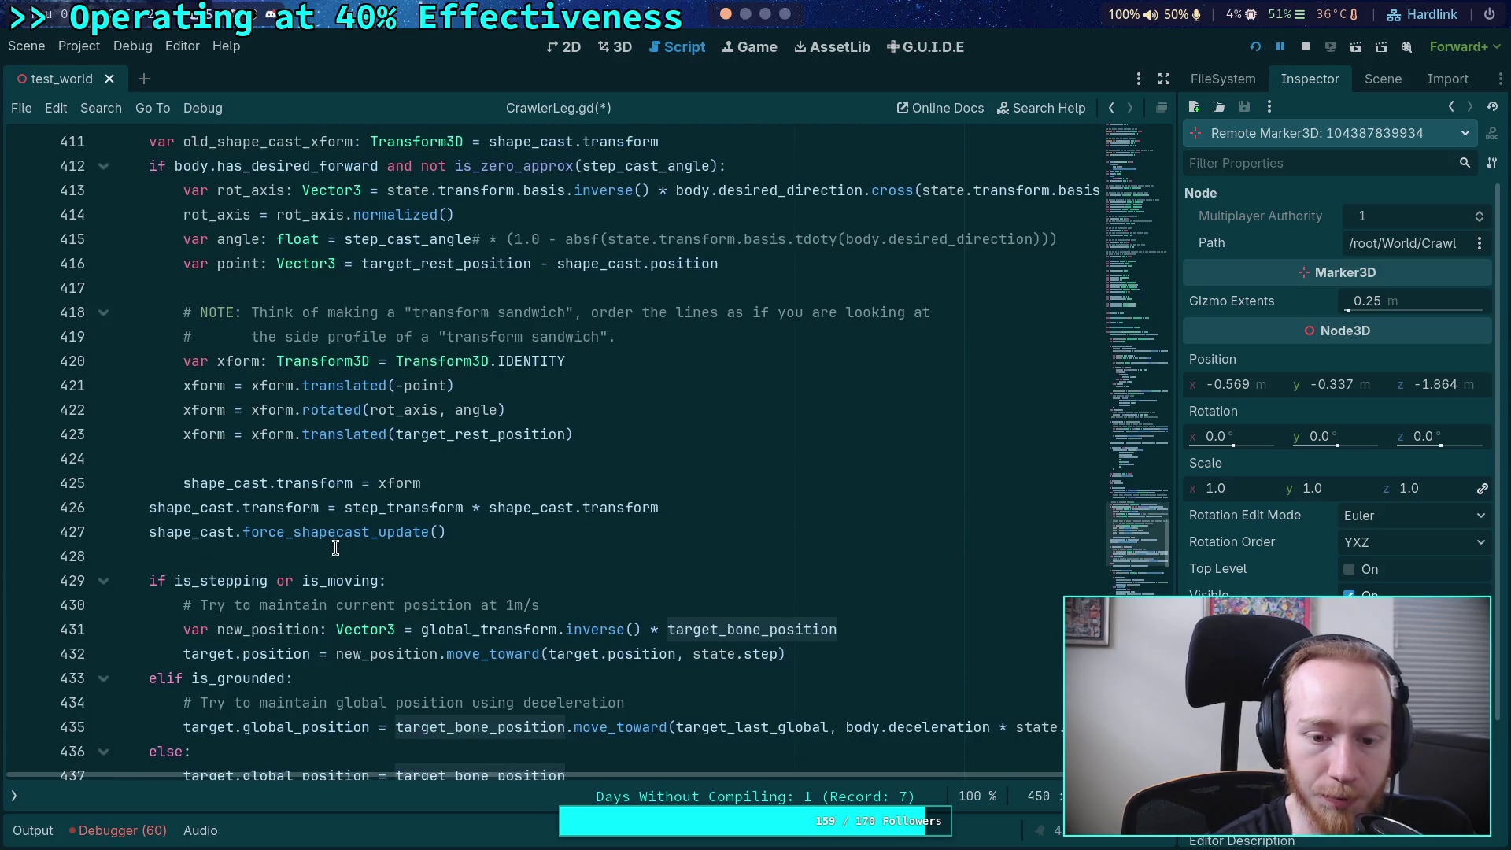
{"action": "mouse_move", "coordinate": [308, 540]}
{"action": "scroll", "coordinate": [233, 515], "scroll_direction": "up", "scroll_amount": 1}
{"action": "mouse_move", "coordinate": [233, 514]}
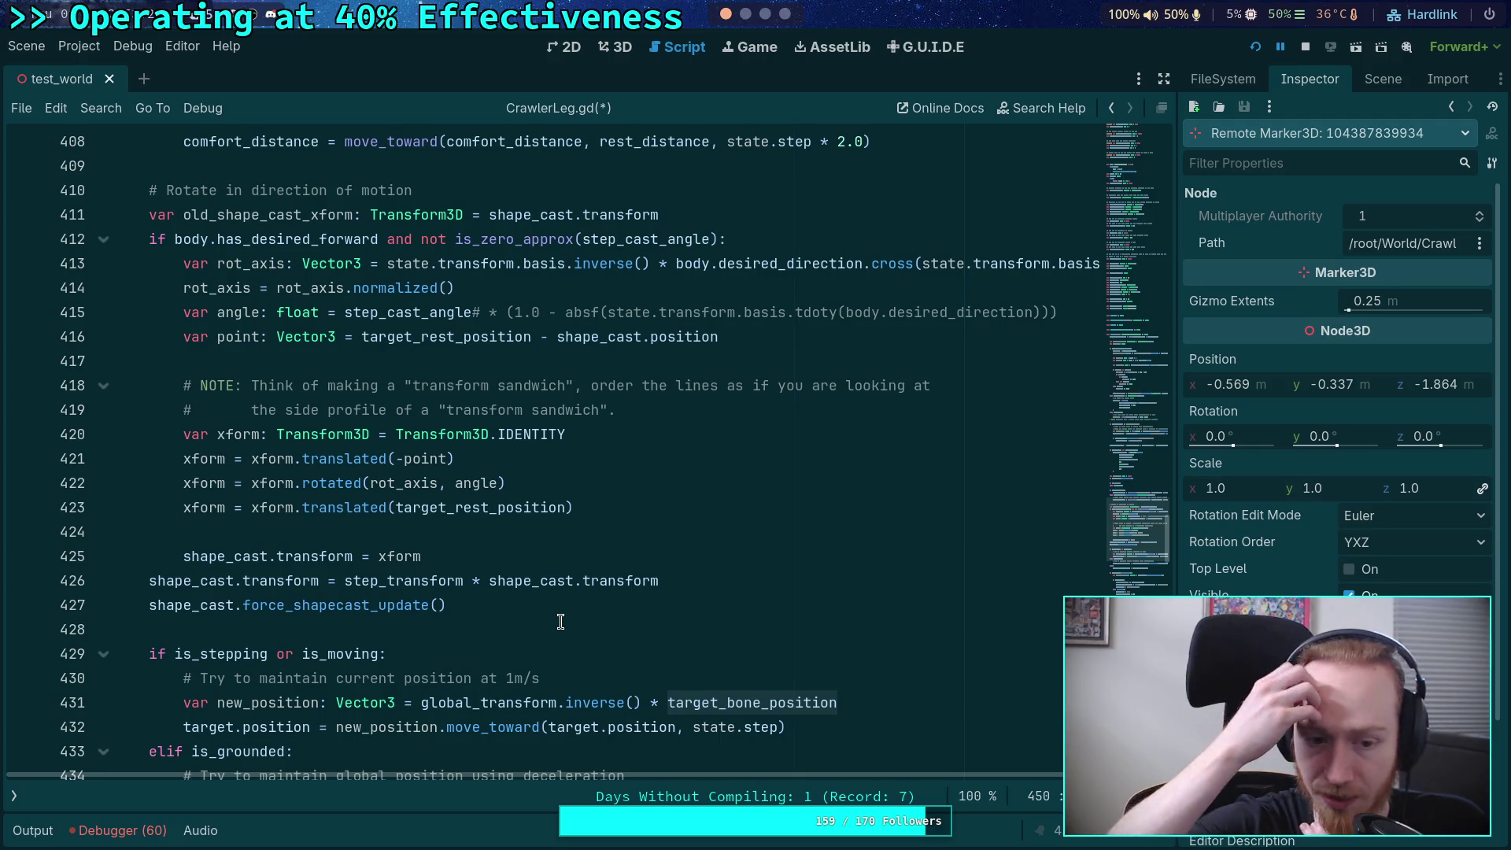
{"action": "mouse_move", "coordinate": [488, 581]}
{"action": "scroll", "coordinate": [424, 572], "scroll_direction": "up", "scroll_amount": 20}
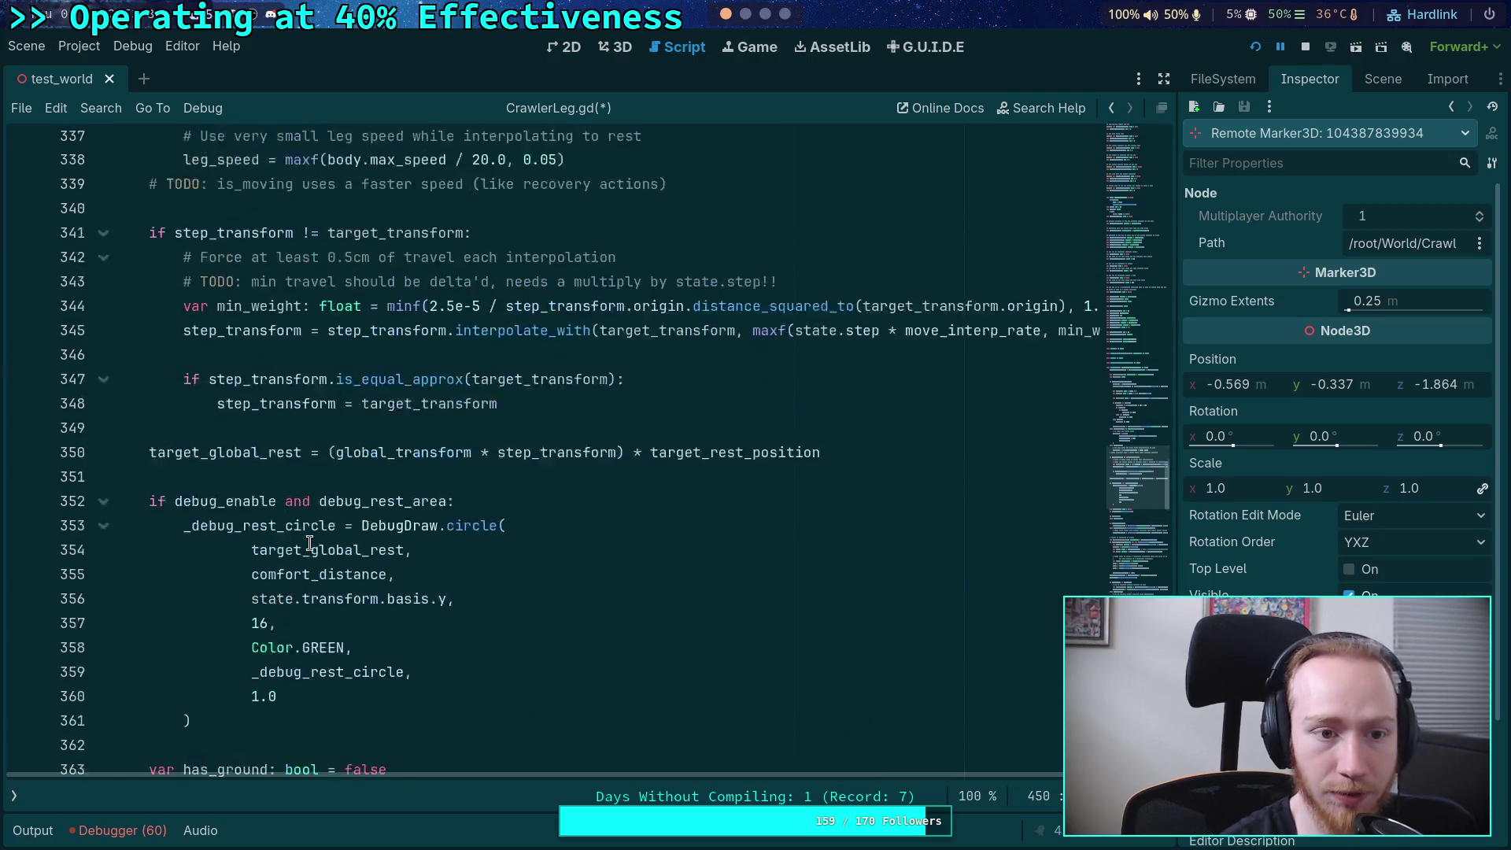
{"action": "scroll", "coordinate": [309, 543], "scroll_direction": "up", "scroll_amount": 20}
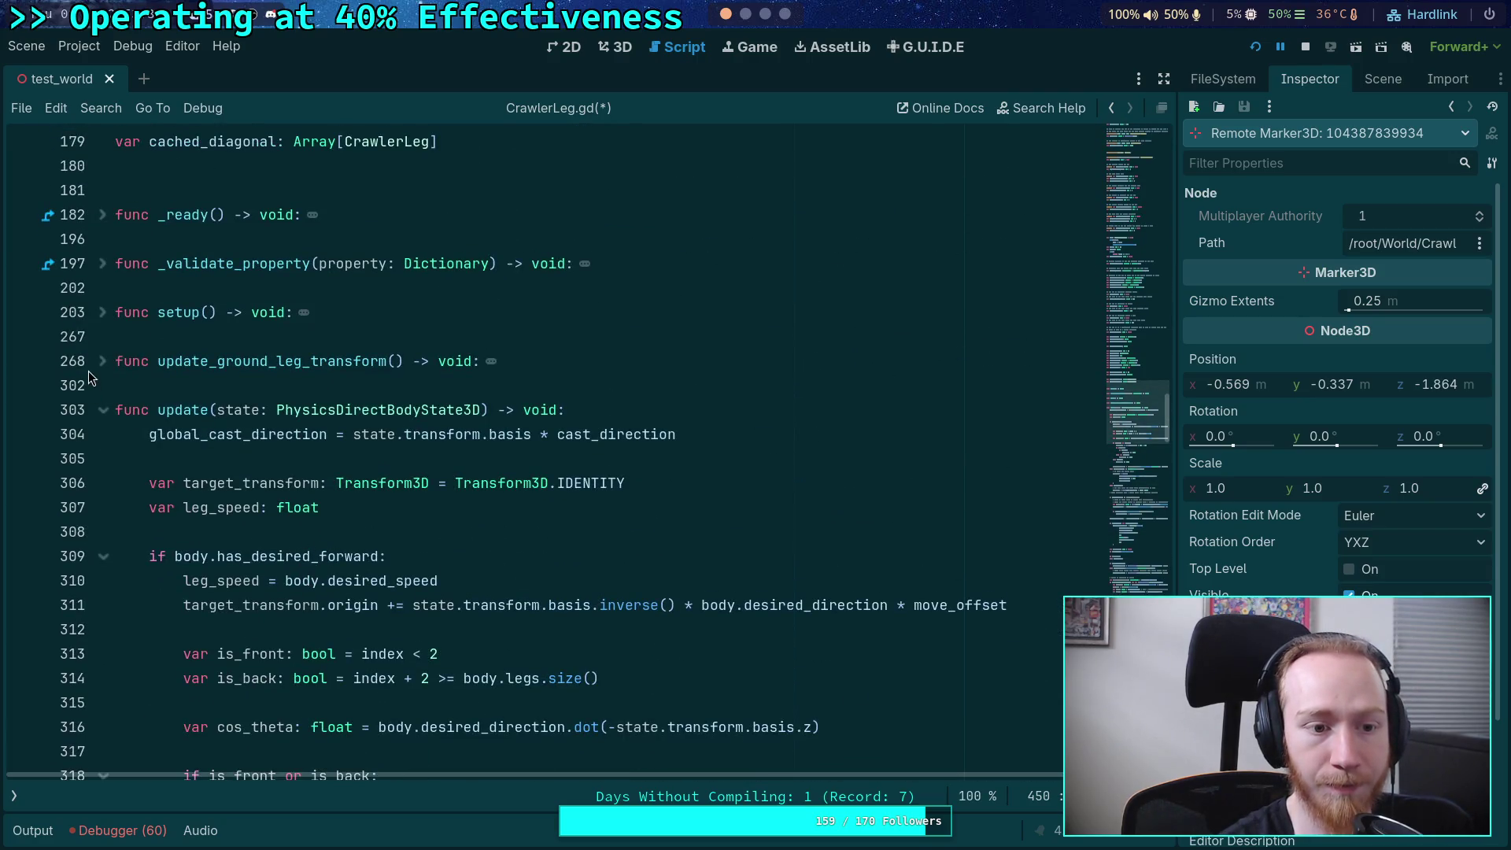
{"action": "scroll", "coordinate": [372, 498], "scroll_direction": "down", "scroll_amount": 3}
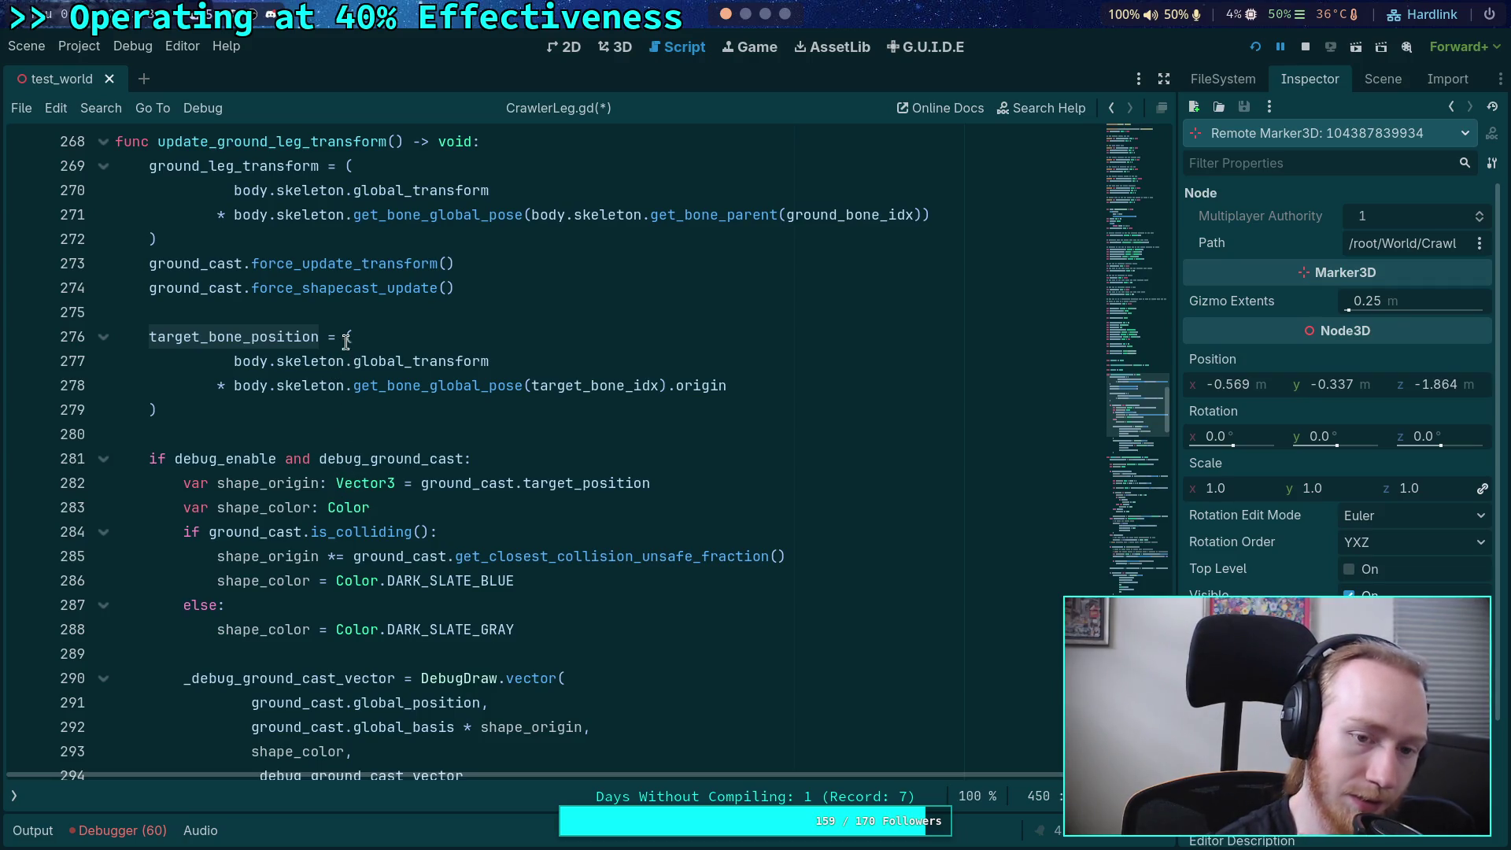
{"action": "left_click", "coordinate": [318, 404]}
- Append '* global_transform' to line 279's target_bone_position expression and save CrawlerLeg.gd
{"action": "type", "text": "* "}
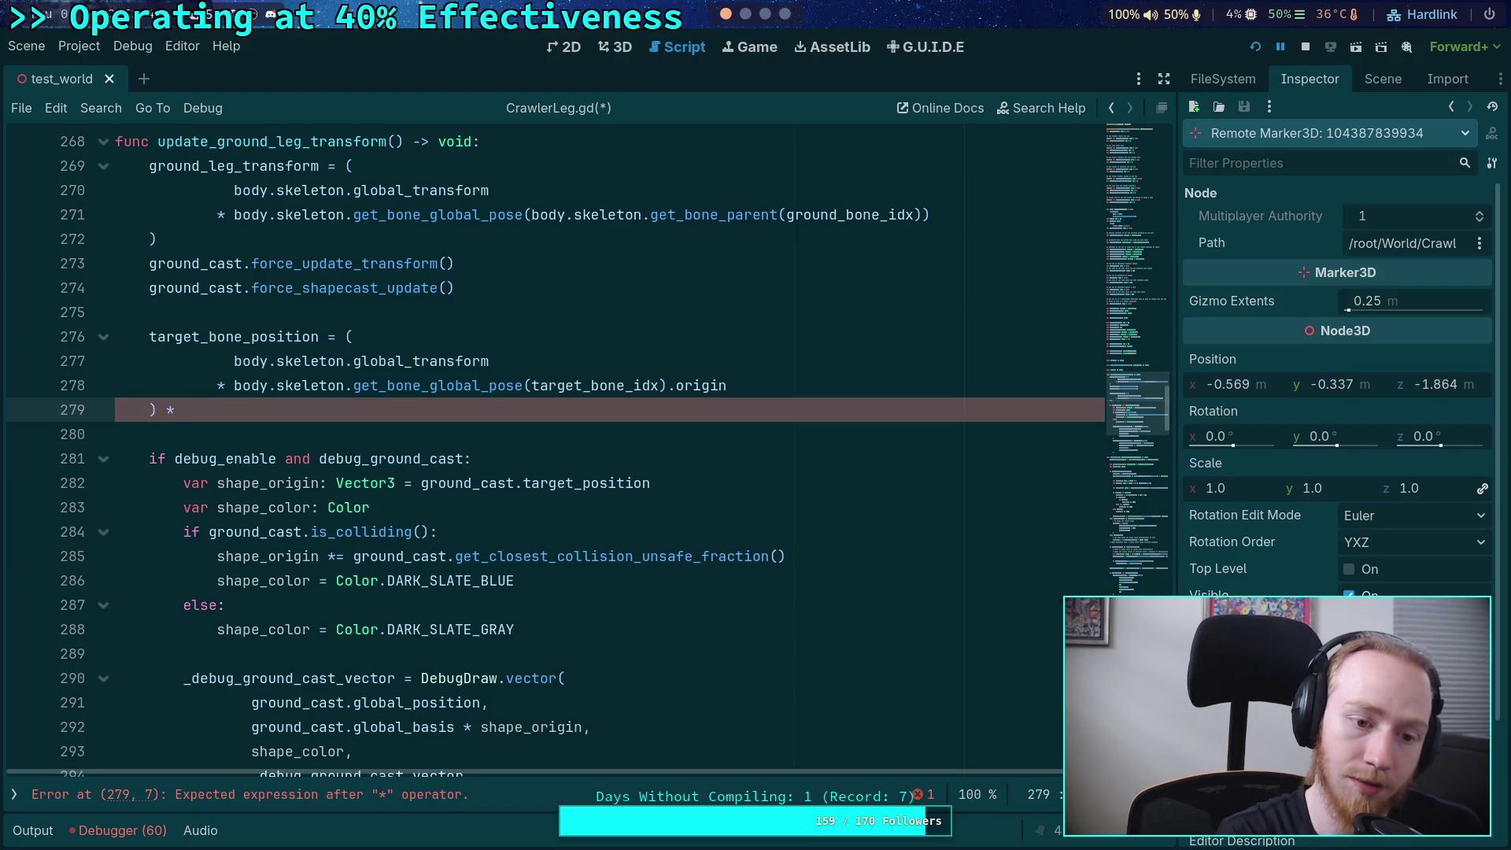
{"action": "type", "text": "global_tr"}
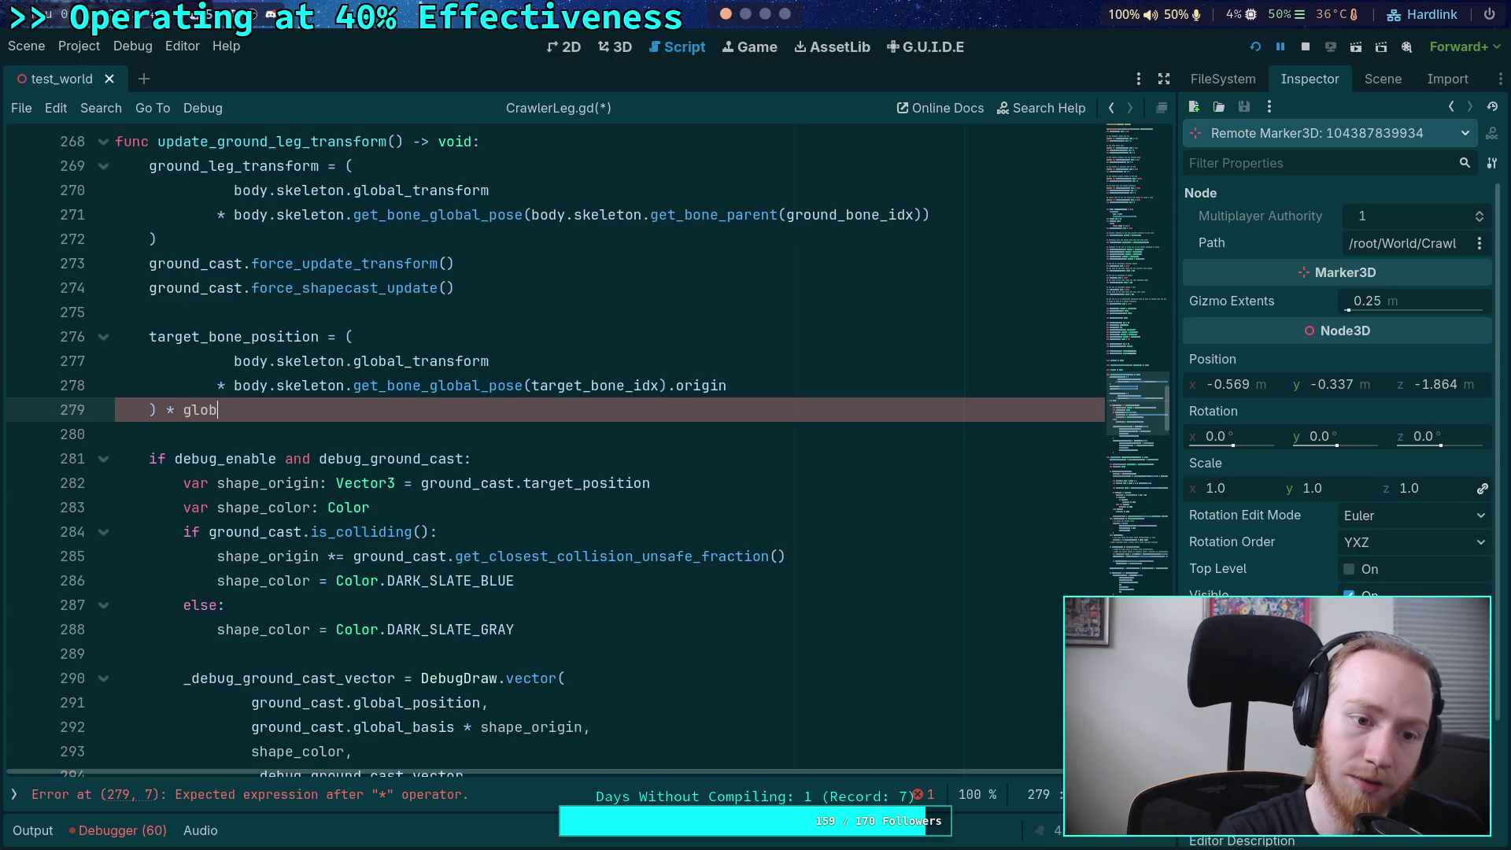
{"action": "key", "text": "Return"}
{"action": "key", "text": "ctrl+s"}
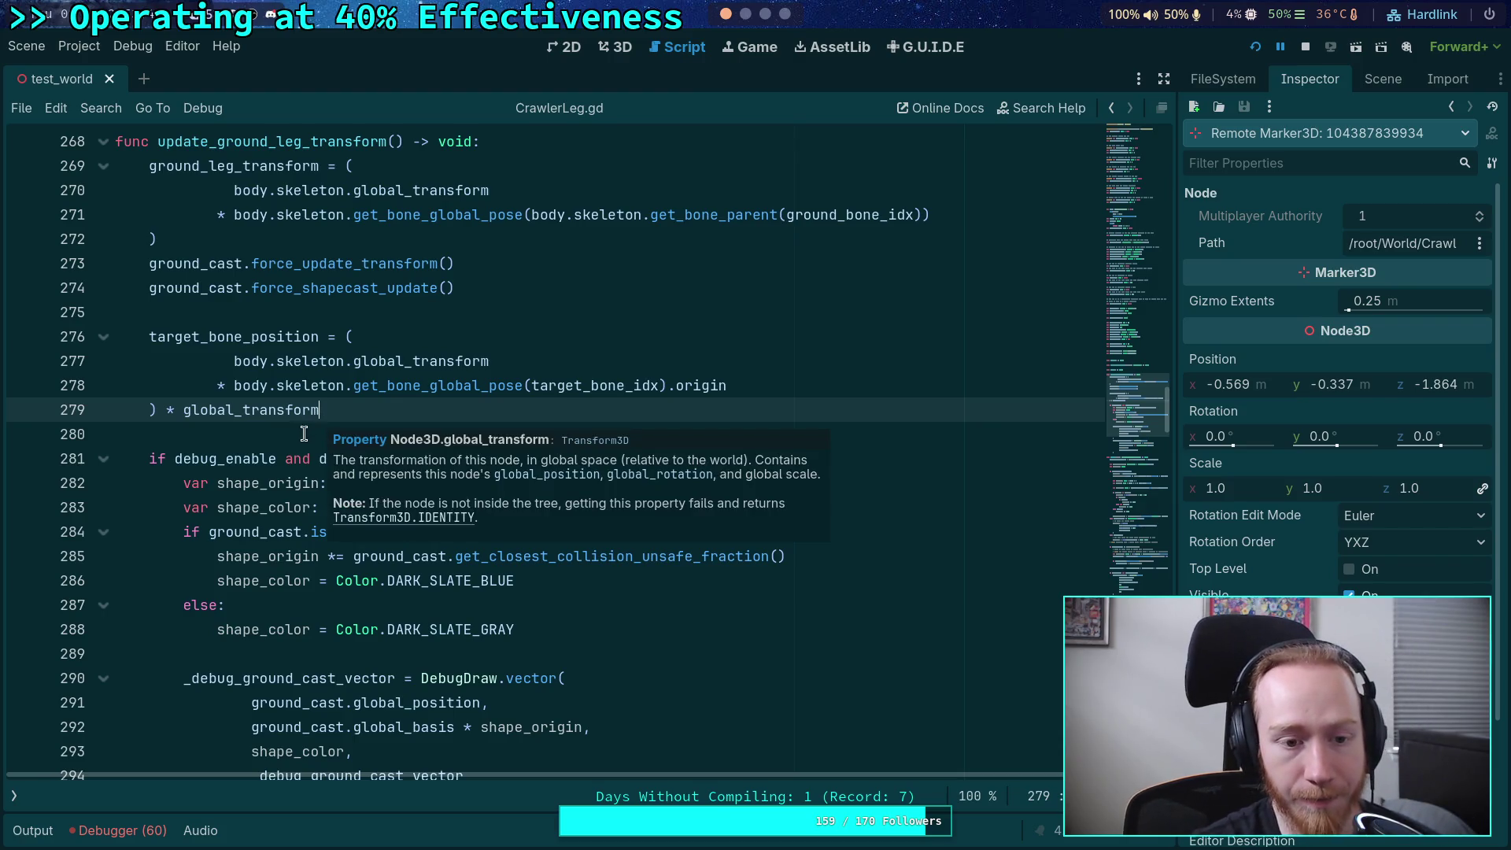
{"action": "left_click", "coordinate": [273, 436]}
{"action": "double_click", "coordinate": [273, 343]}
{"action": "double_click", "coordinate": [238, 411]}
{"action": "double_click", "coordinate": [234, 343]}
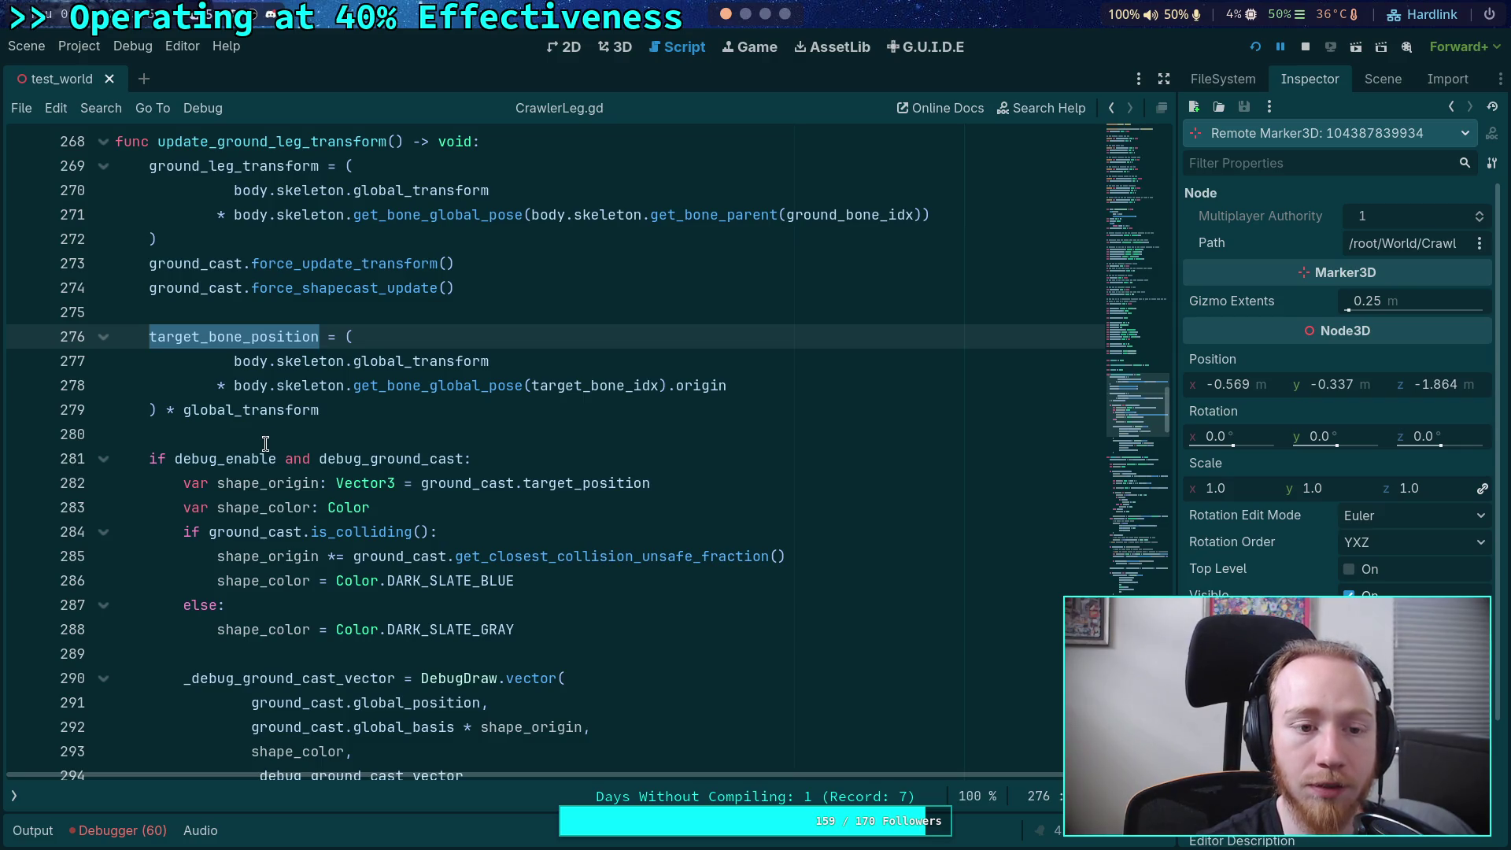
- Replace new_position with target_bone_position on line 432 and delete the var new_position declaration
{"action": "scroll", "coordinate": [265, 442], "scroll_direction": "down", "scroll_amount": 13}
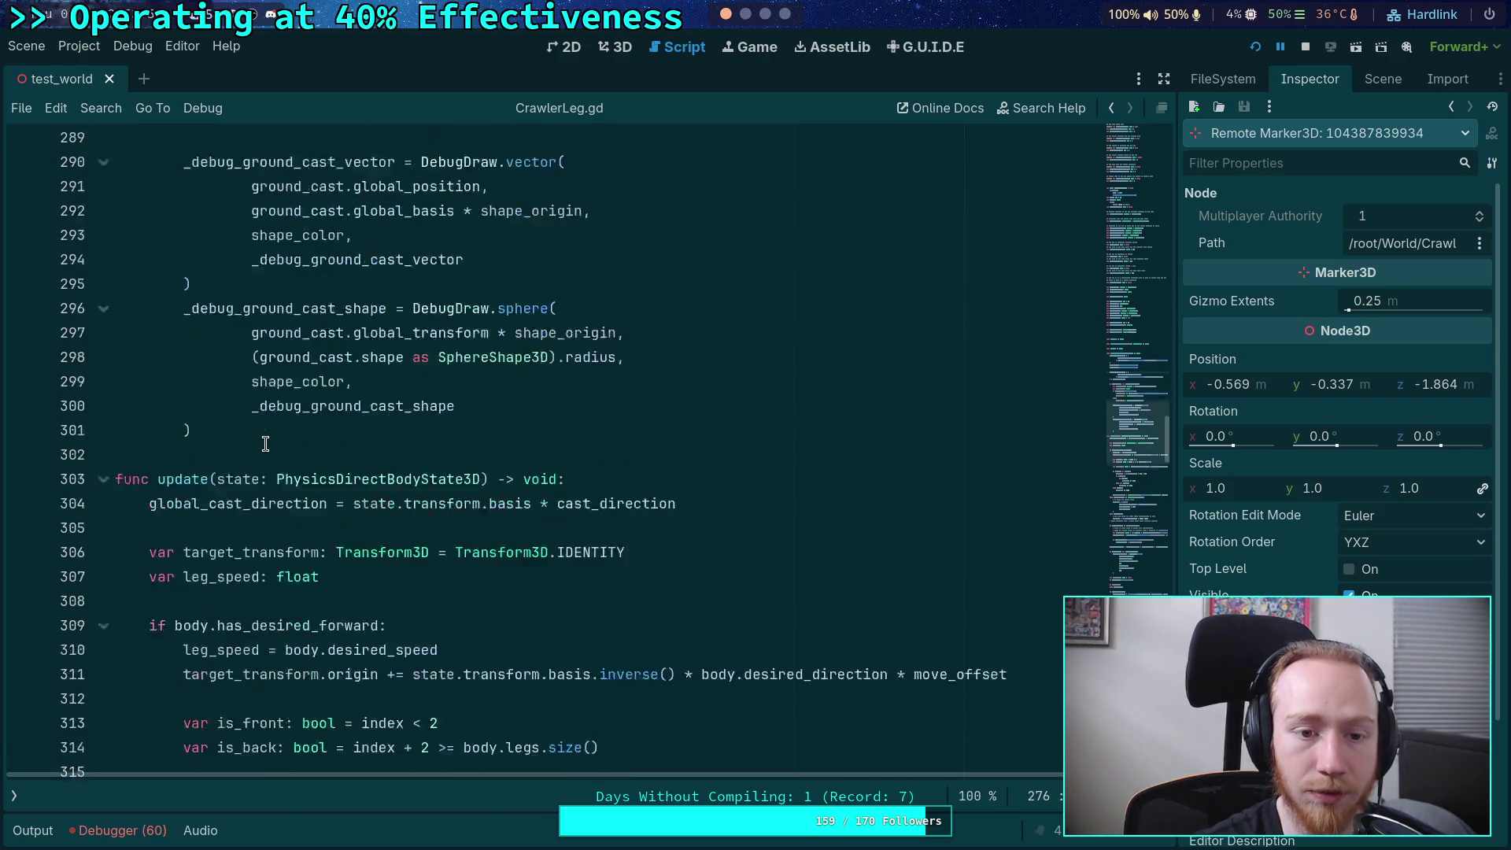
{"action": "scroll", "coordinate": [266, 443], "scroll_direction": "down", "scroll_amount": 17}
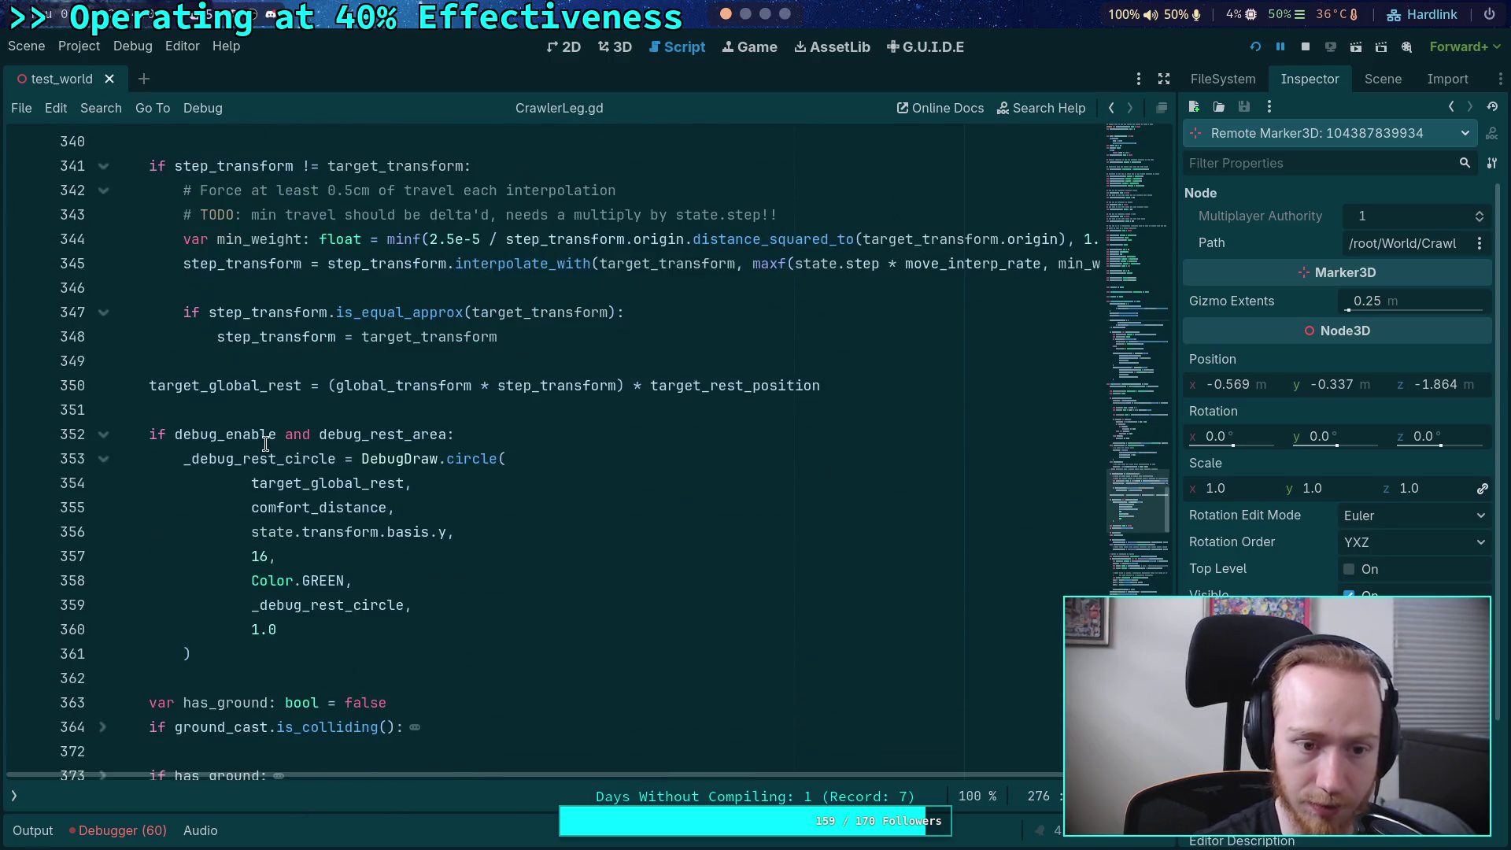
{"action": "scroll", "coordinate": [265, 443], "scroll_direction": "down", "scroll_amount": 9}
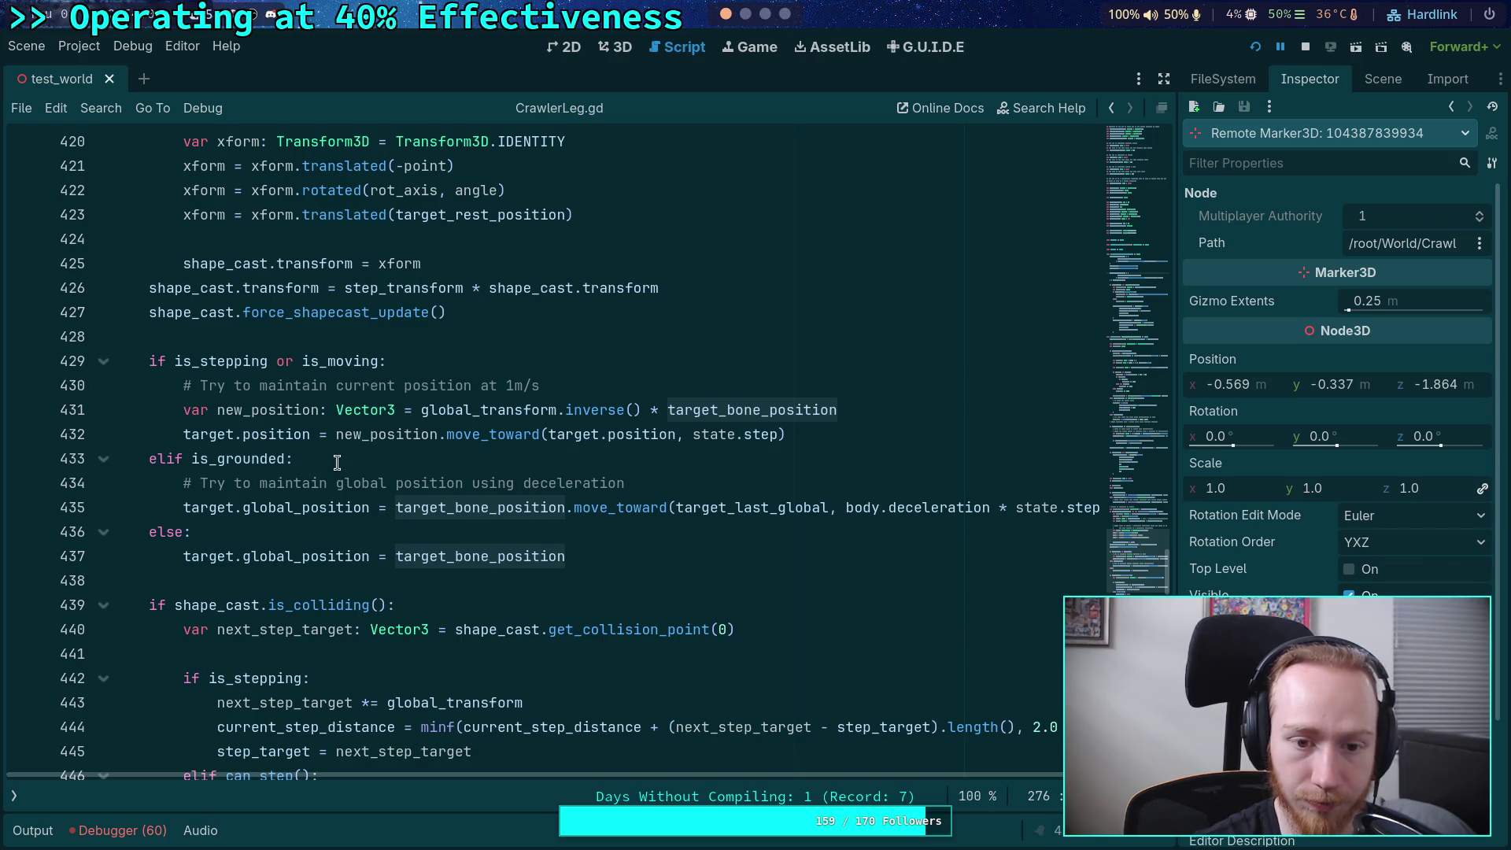
{"action": "mouse_move", "coordinate": [423, 407]}
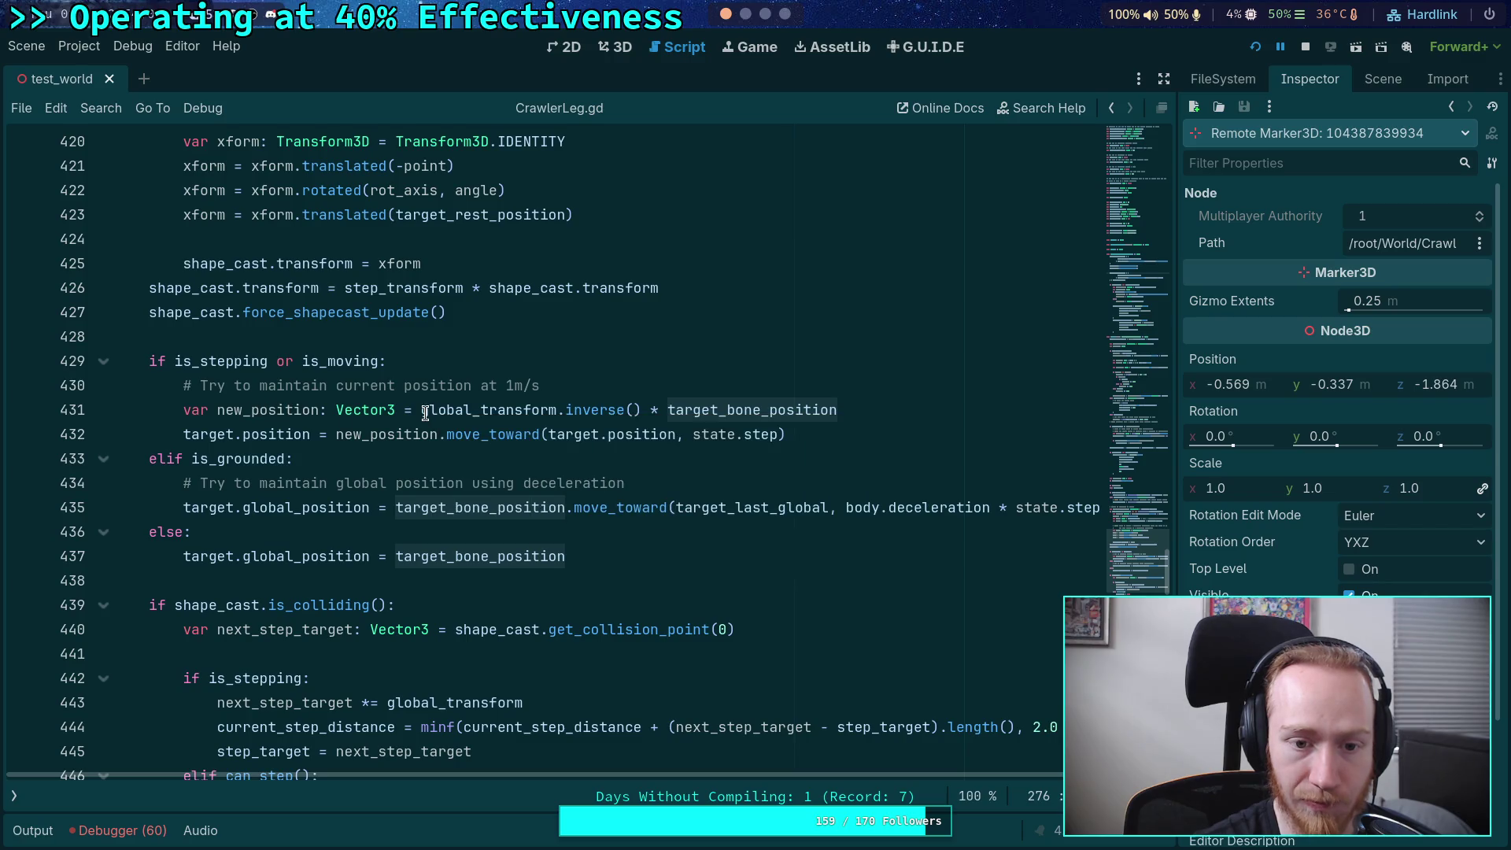
{"action": "left_click", "coordinate": [423, 413]}
{"action": "left_click_drag", "start_coordinate": [423, 413], "coordinate": [865, 407]}
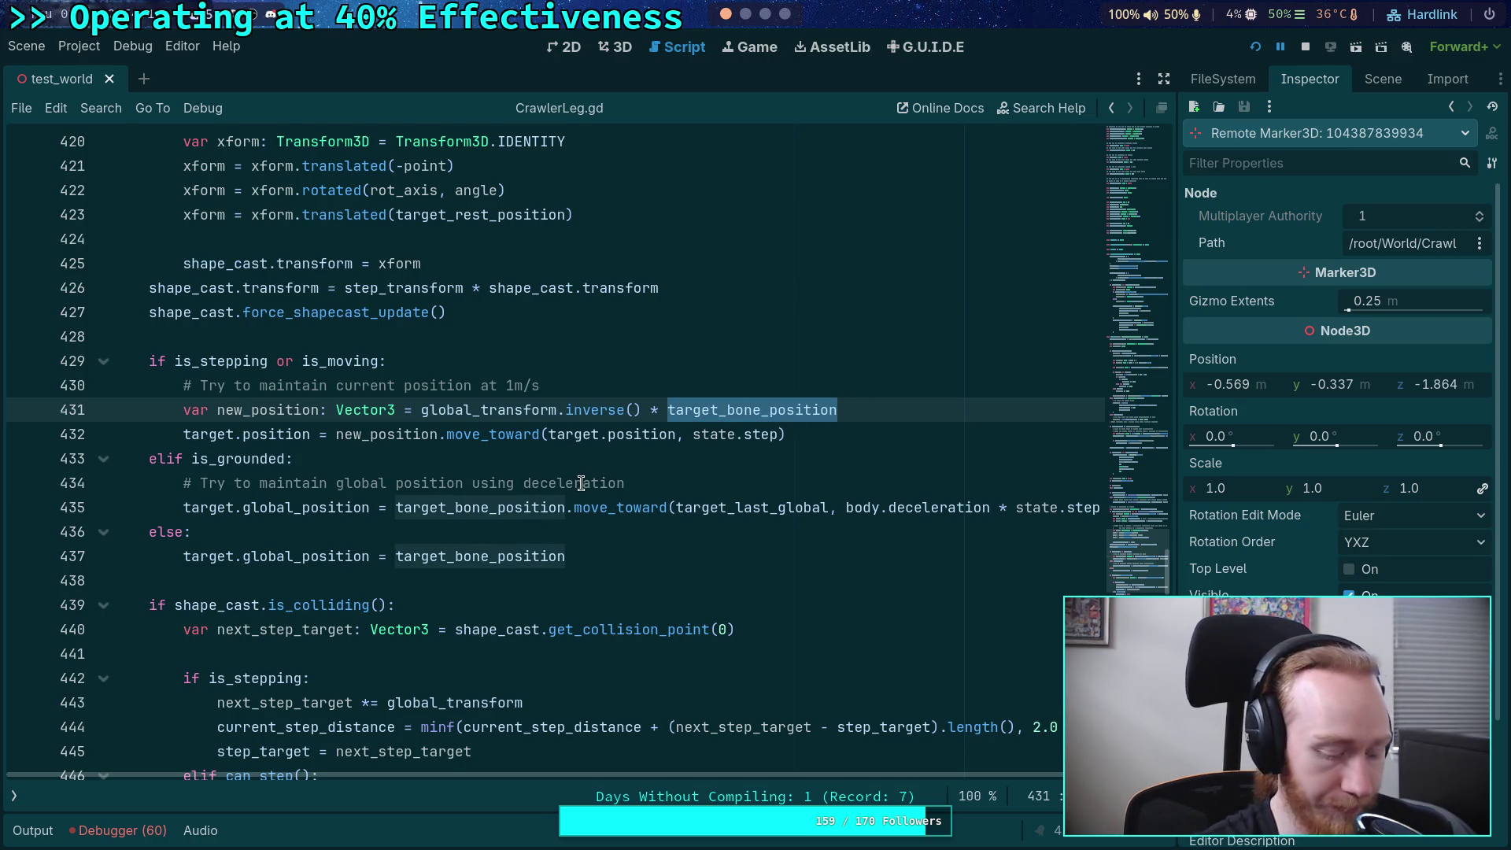
{"action": "key", "text": "ctrl+x"}
{"action": "double_click", "coordinate": [403, 434]}
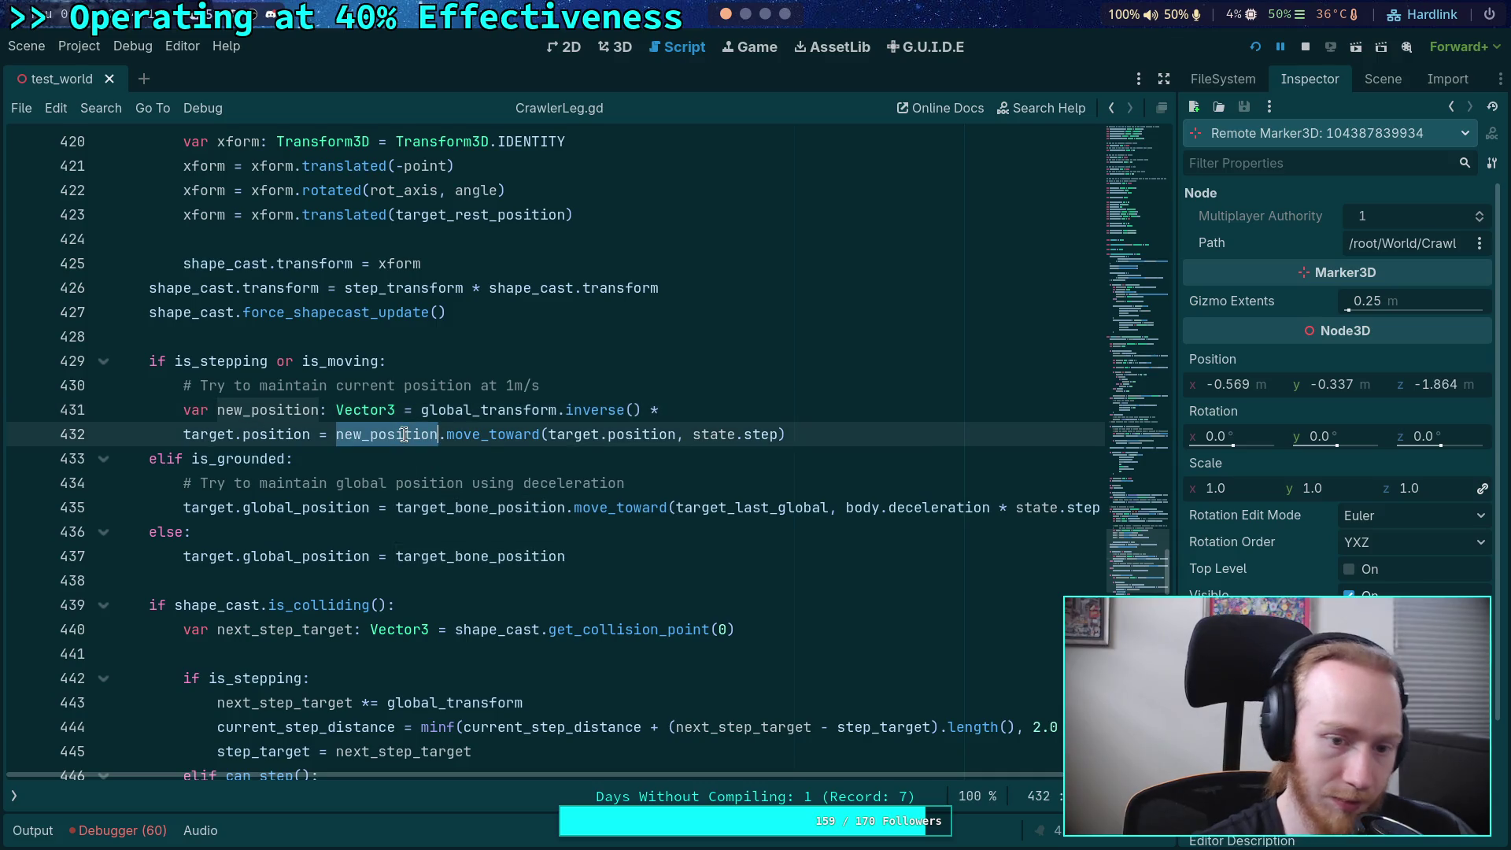
{"action": "key", "text": "ctrl+v"}
{"action": "left_click_drag", "start_coordinate": [668, 410], "coordinate": [728, 392]}
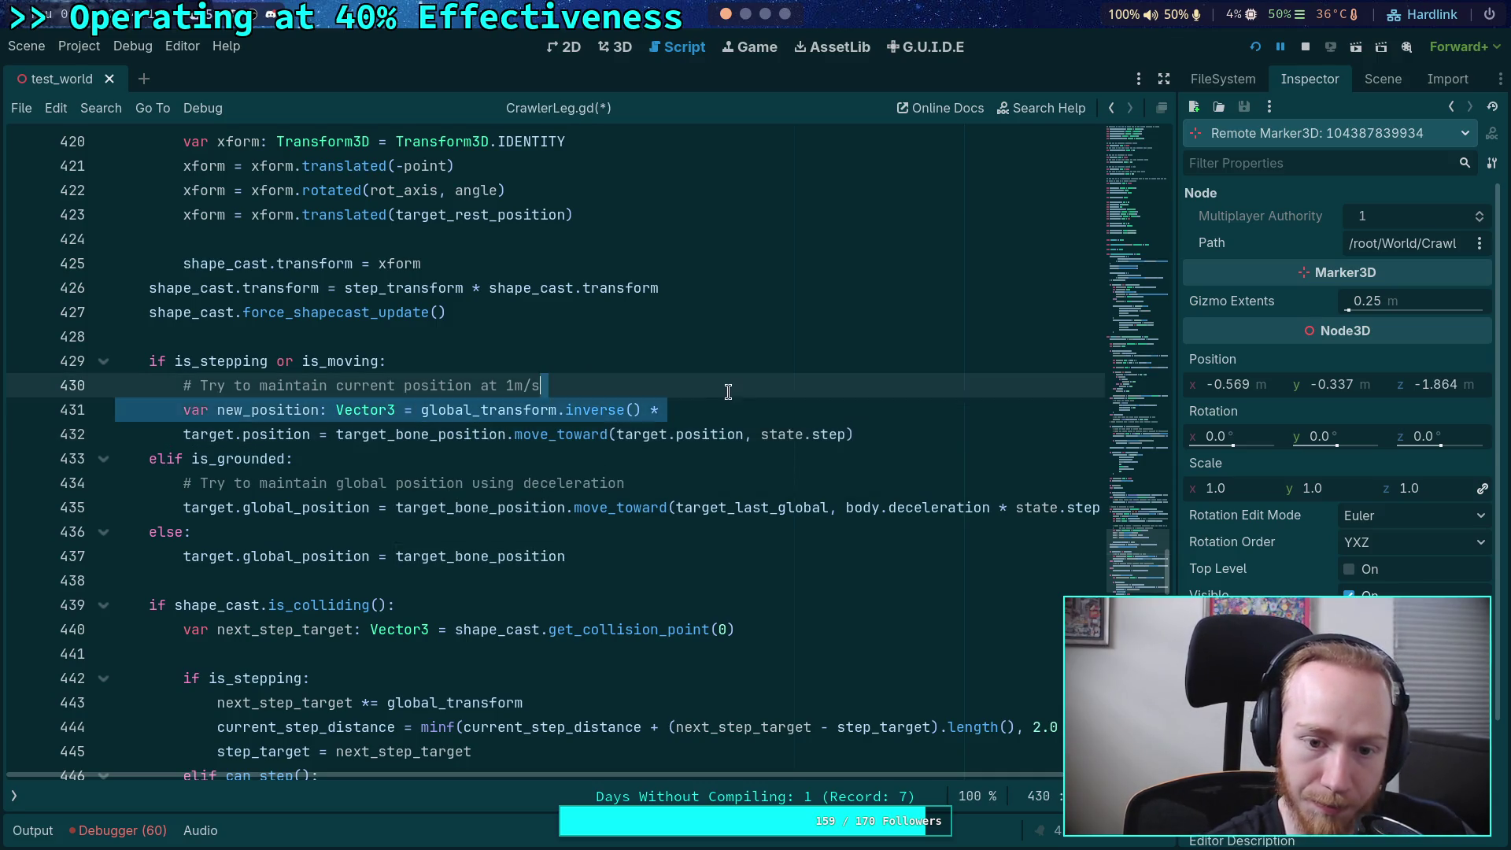
{"action": "key", "text": "Delete"}
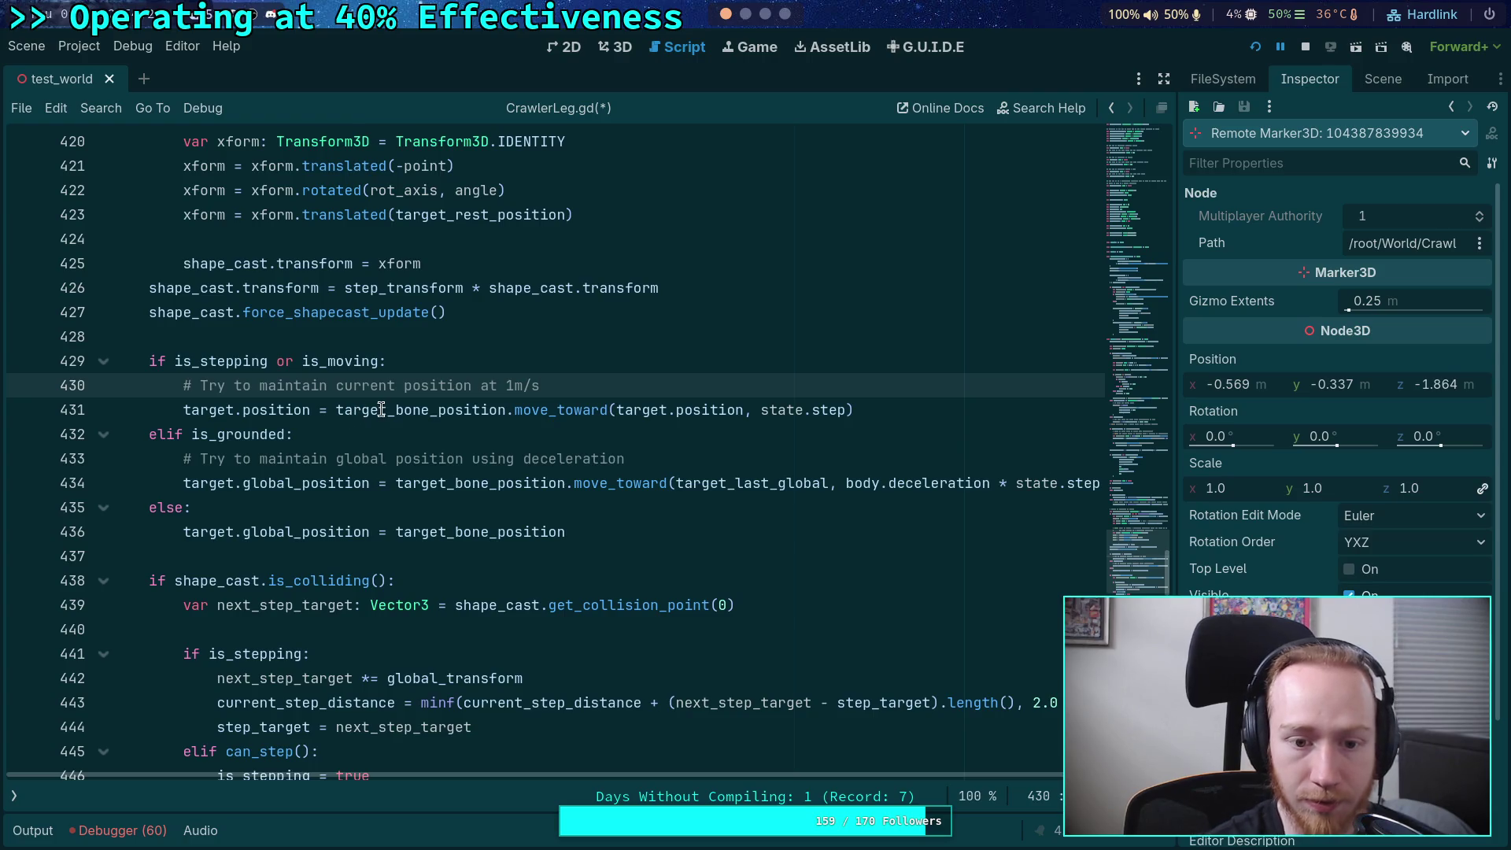
{"action": "triple_click", "coordinate": [381, 409]}
{"action": "double_click", "coordinate": [382, 410]}
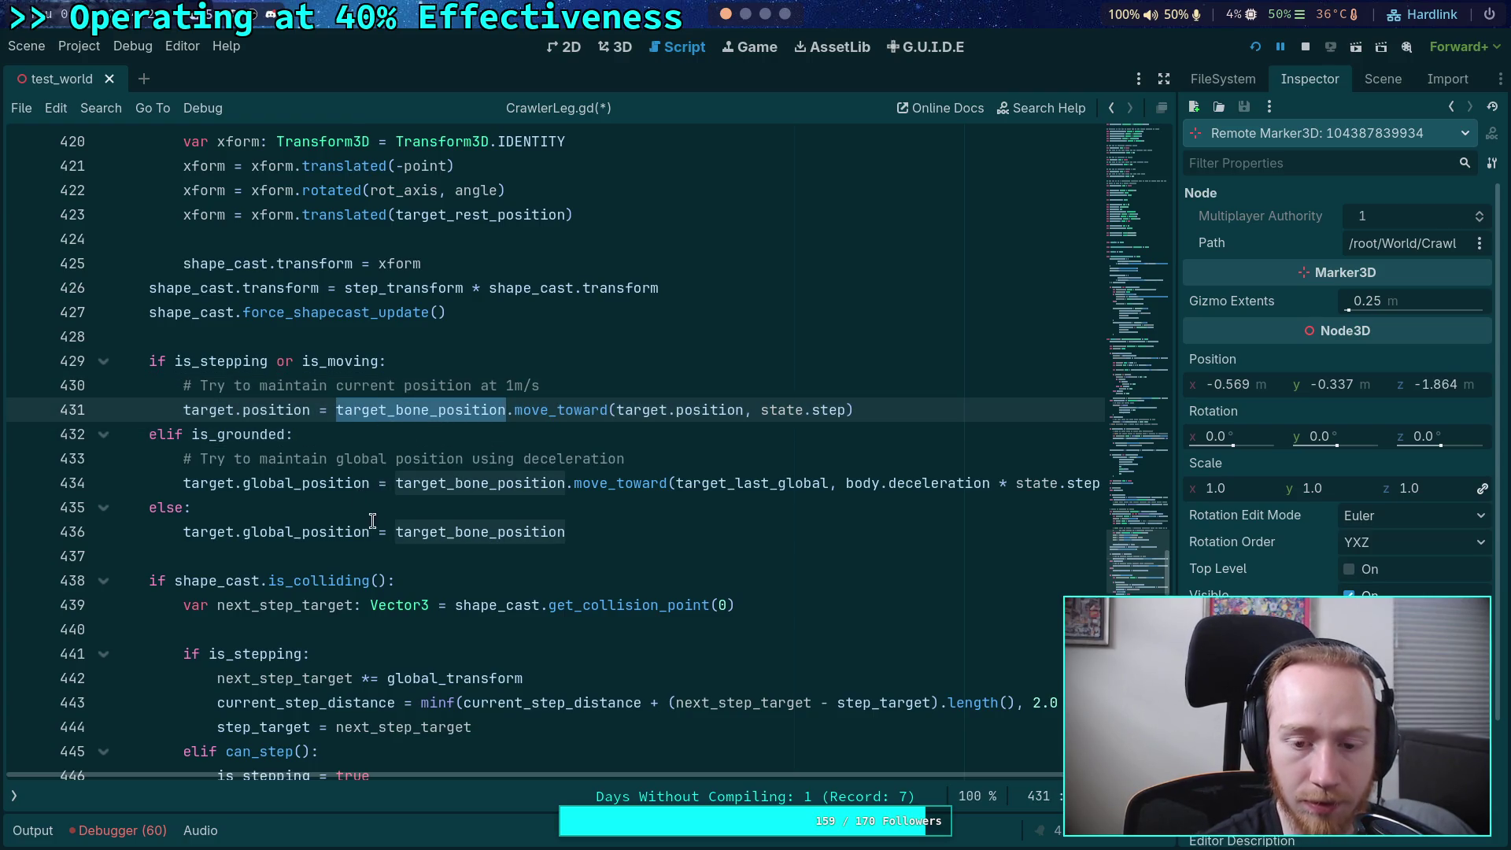
{"action": "left_click_drag", "start_coordinate": [304, 486], "coordinate": [247, 495]}
- Make line 436 assign target.position instead of target.global_position
{"action": "scroll", "coordinate": [416, 566], "scroll_direction": "down", "scroll_amount": 20}
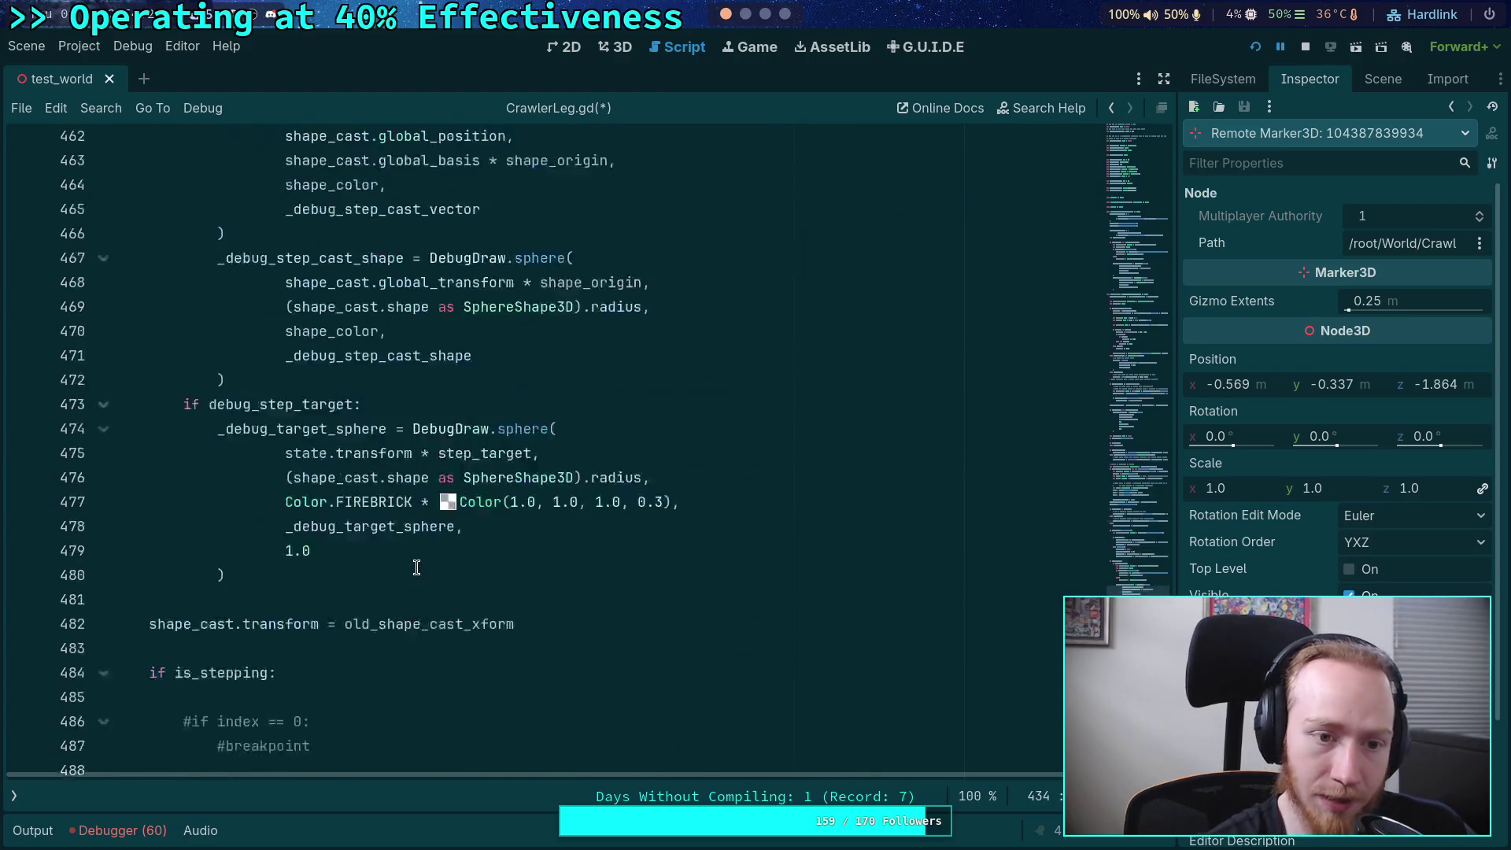
{"action": "scroll", "coordinate": [417, 566], "scroll_direction": "down", "scroll_amount": 6}
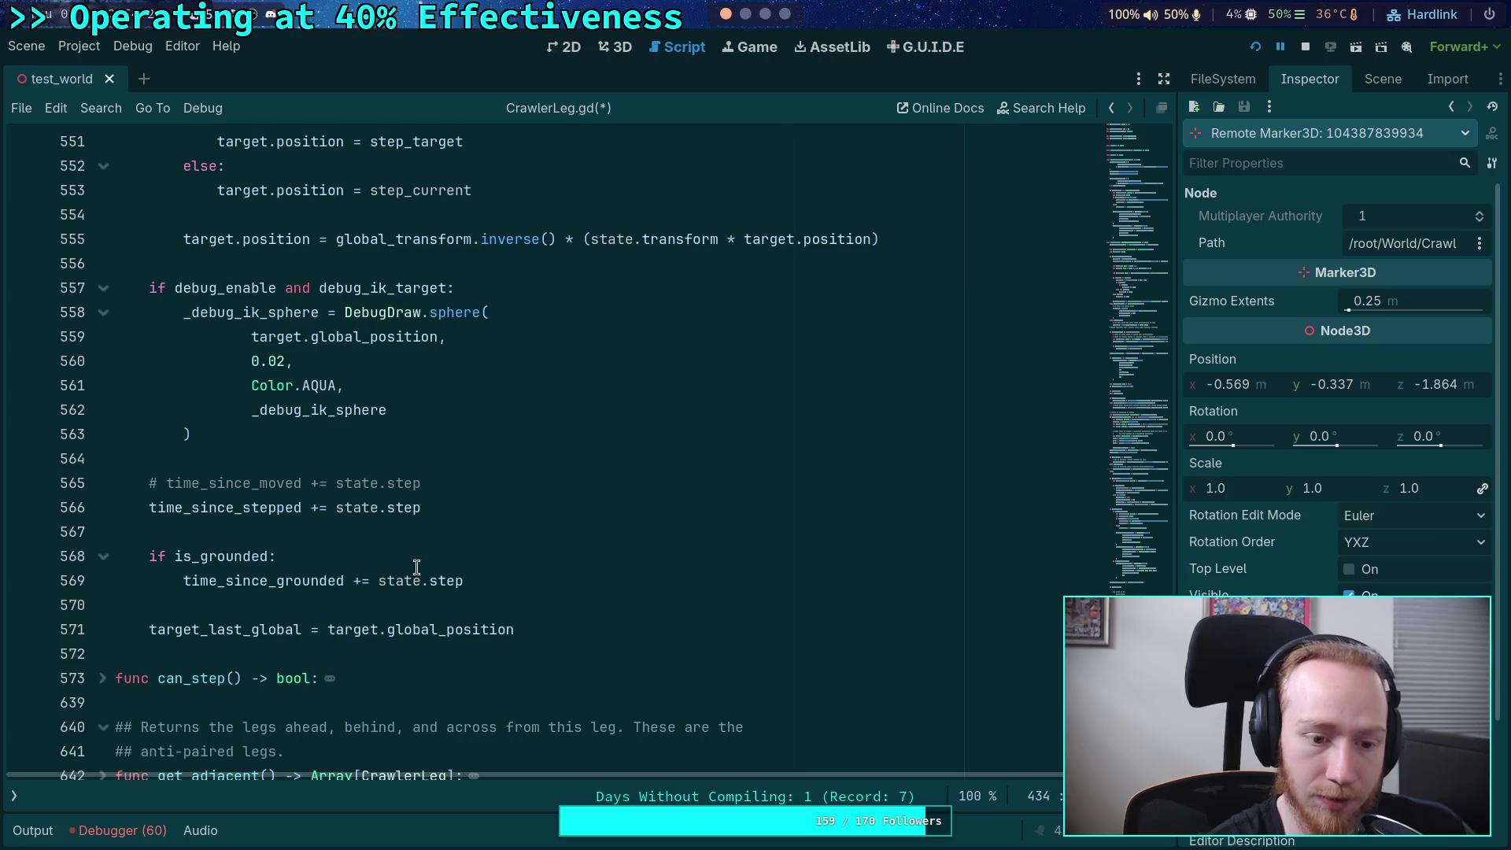
{"action": "scroll", "coordinate": [417, 567], "scroll_direction": "up", "scroll_amount": 15}
{"action": "scroll", "coordinate": [416, 566], "scroll_direction": "down", "scroll_amount": 15}
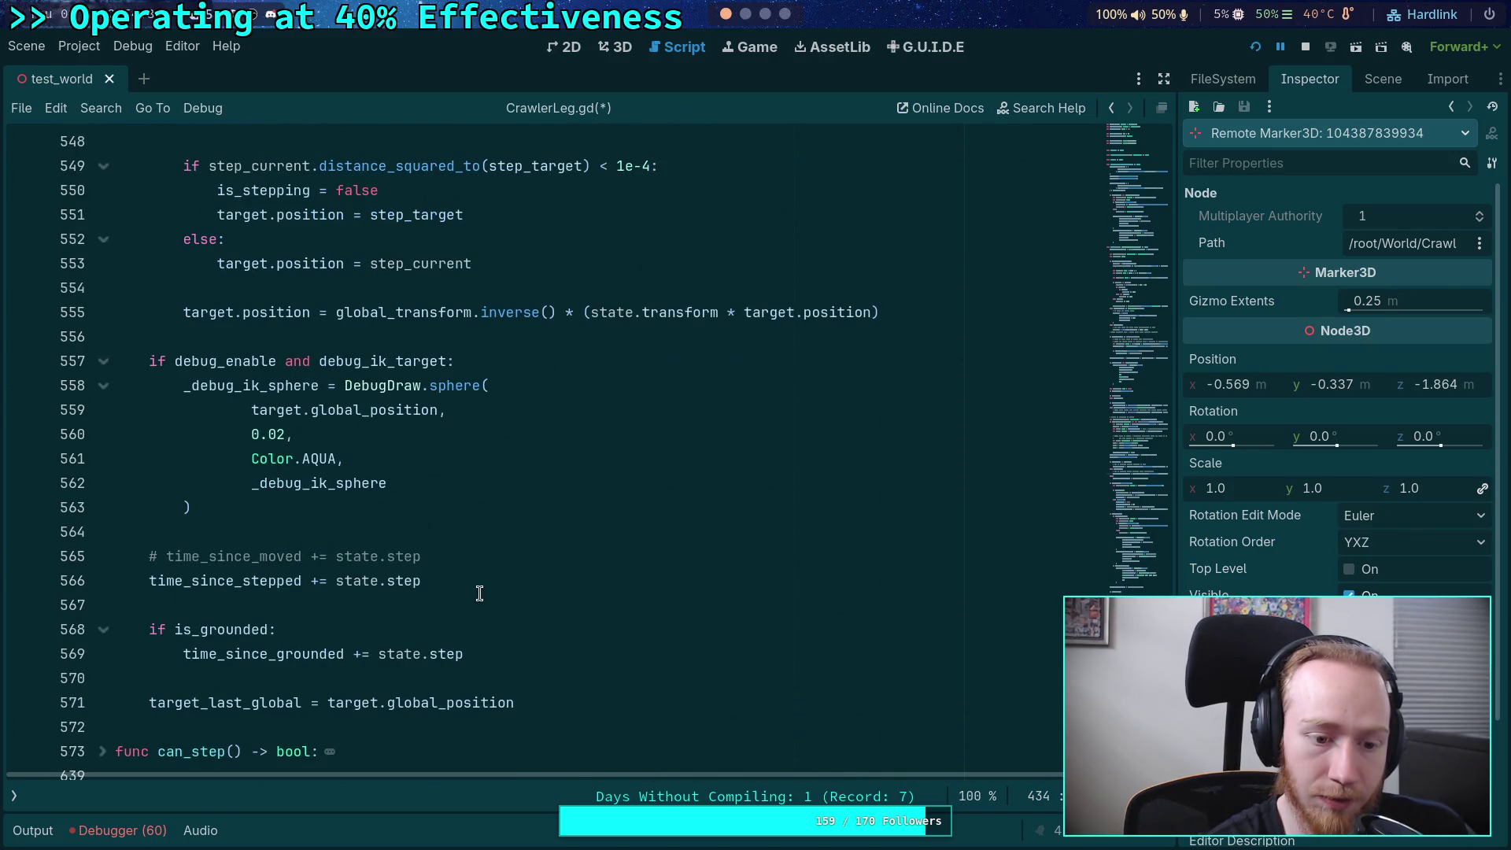
{"action": "scroll", "coordinate": [479, 592], "scroll_direction": "up", "scroll_amount": 15}
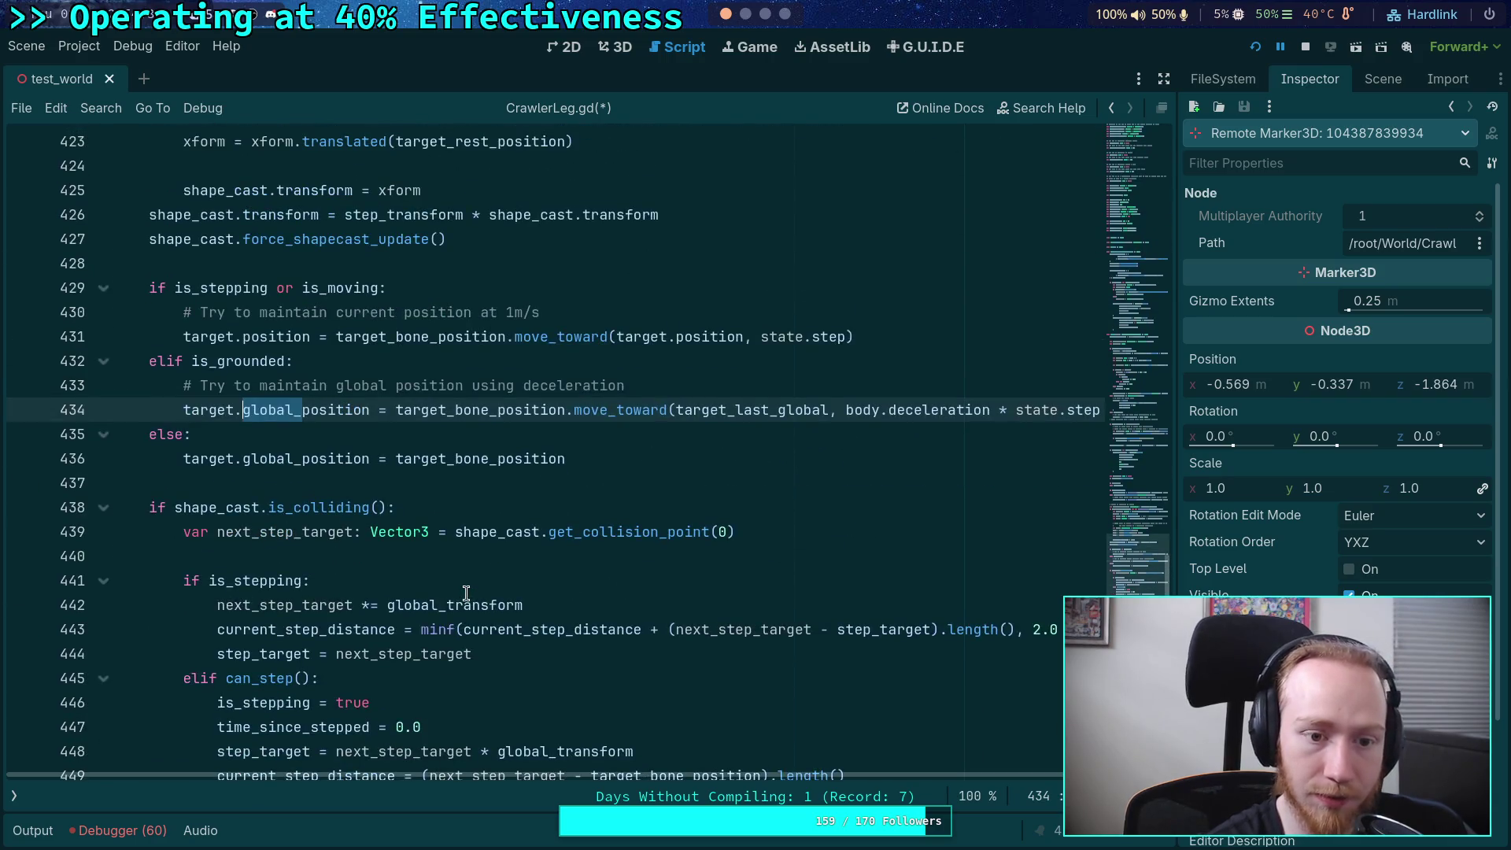
{"action": "scroll", "coordinate": [472, 421], "scroll_direction": "up", "scroll_amount": 2}
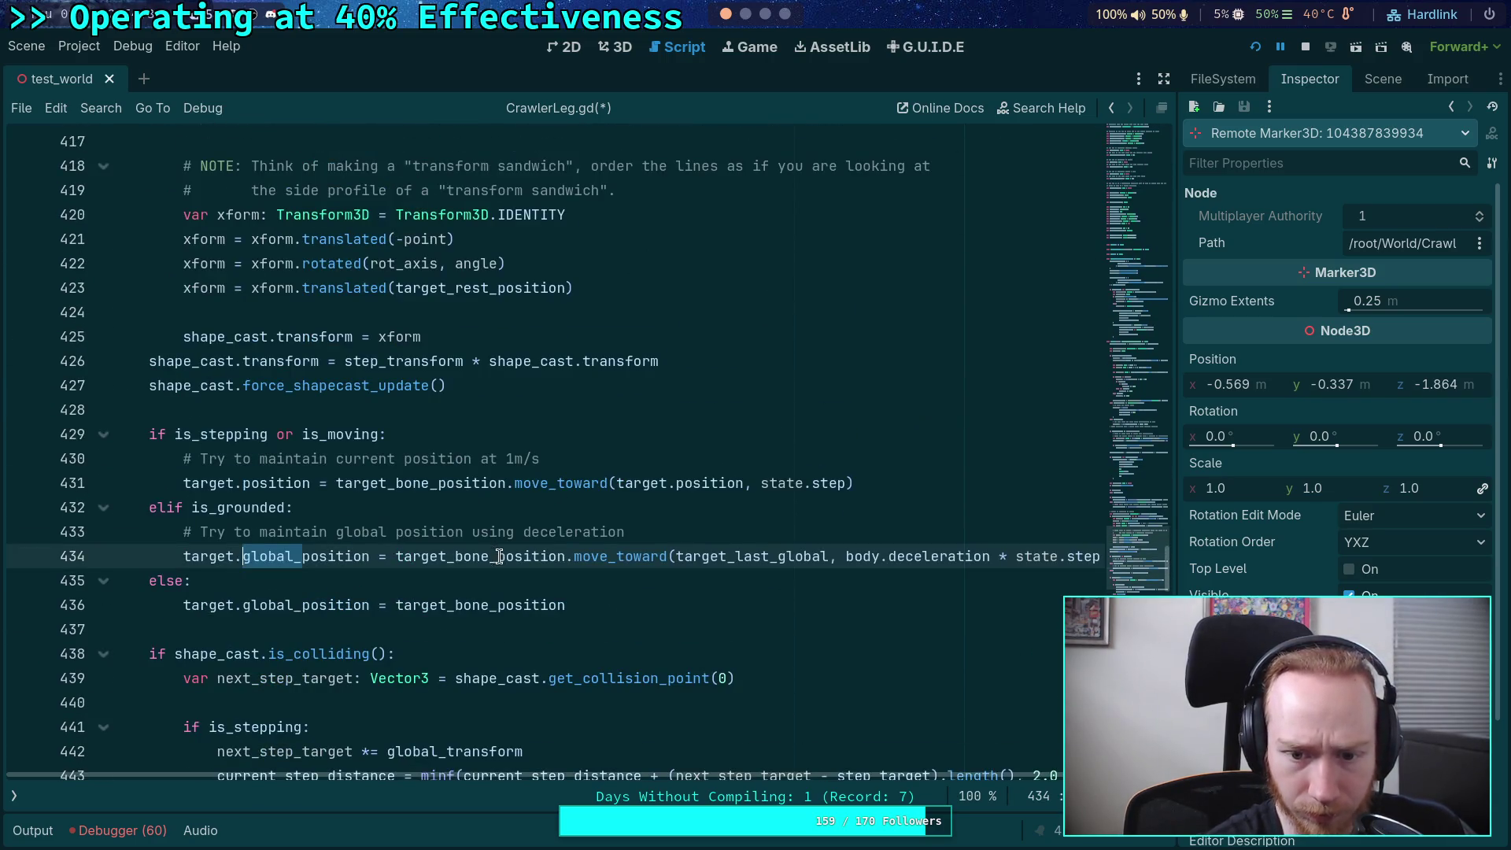
{"action": "double_click", "coordinate": [499, 556]}
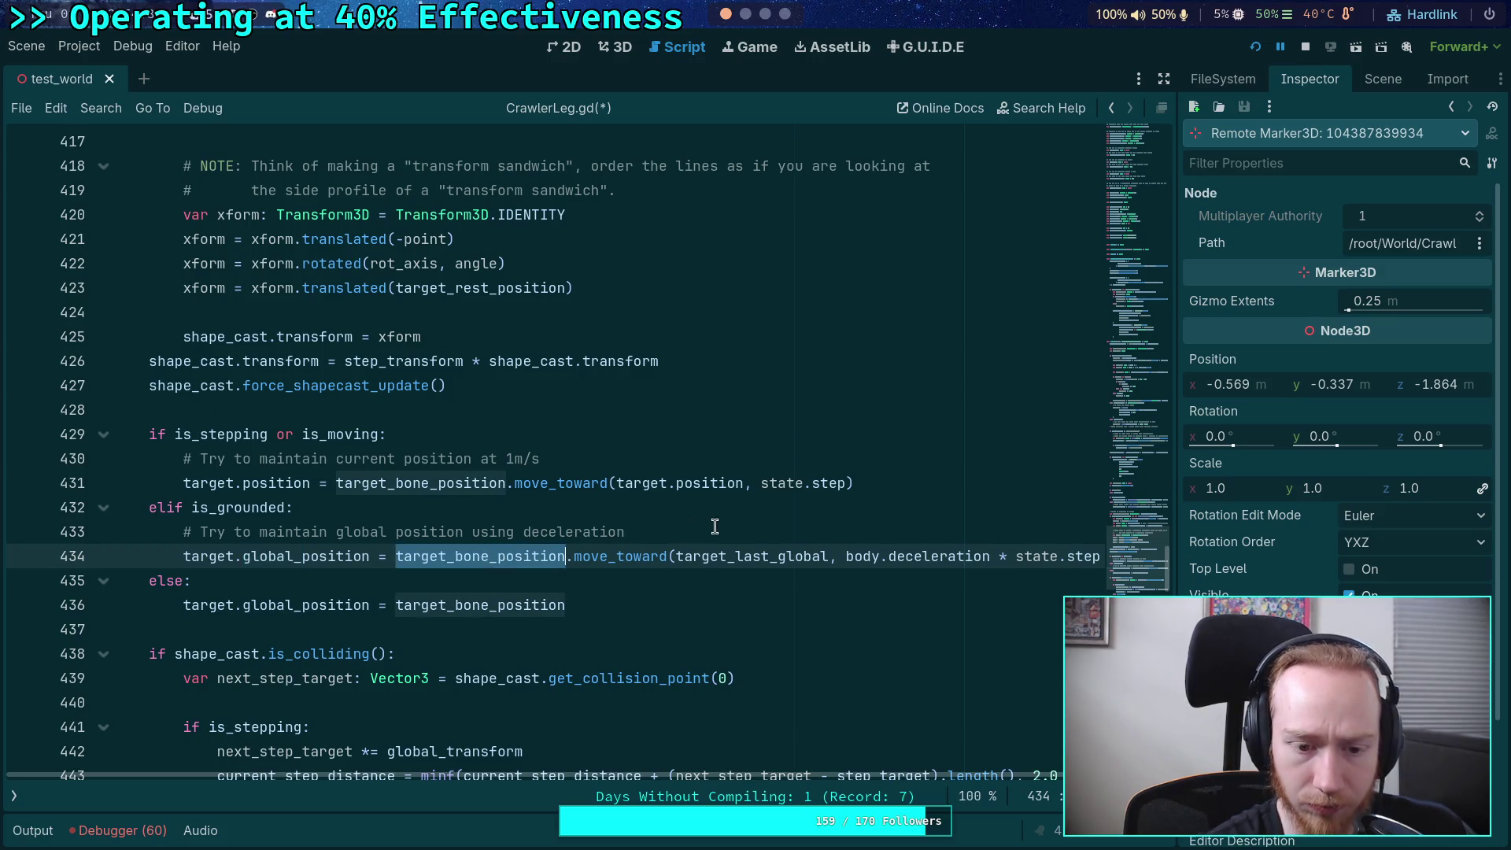
{"action": "left_click_drag", "start_coordinate": [242, 605], "coordinate": [297, 605]}
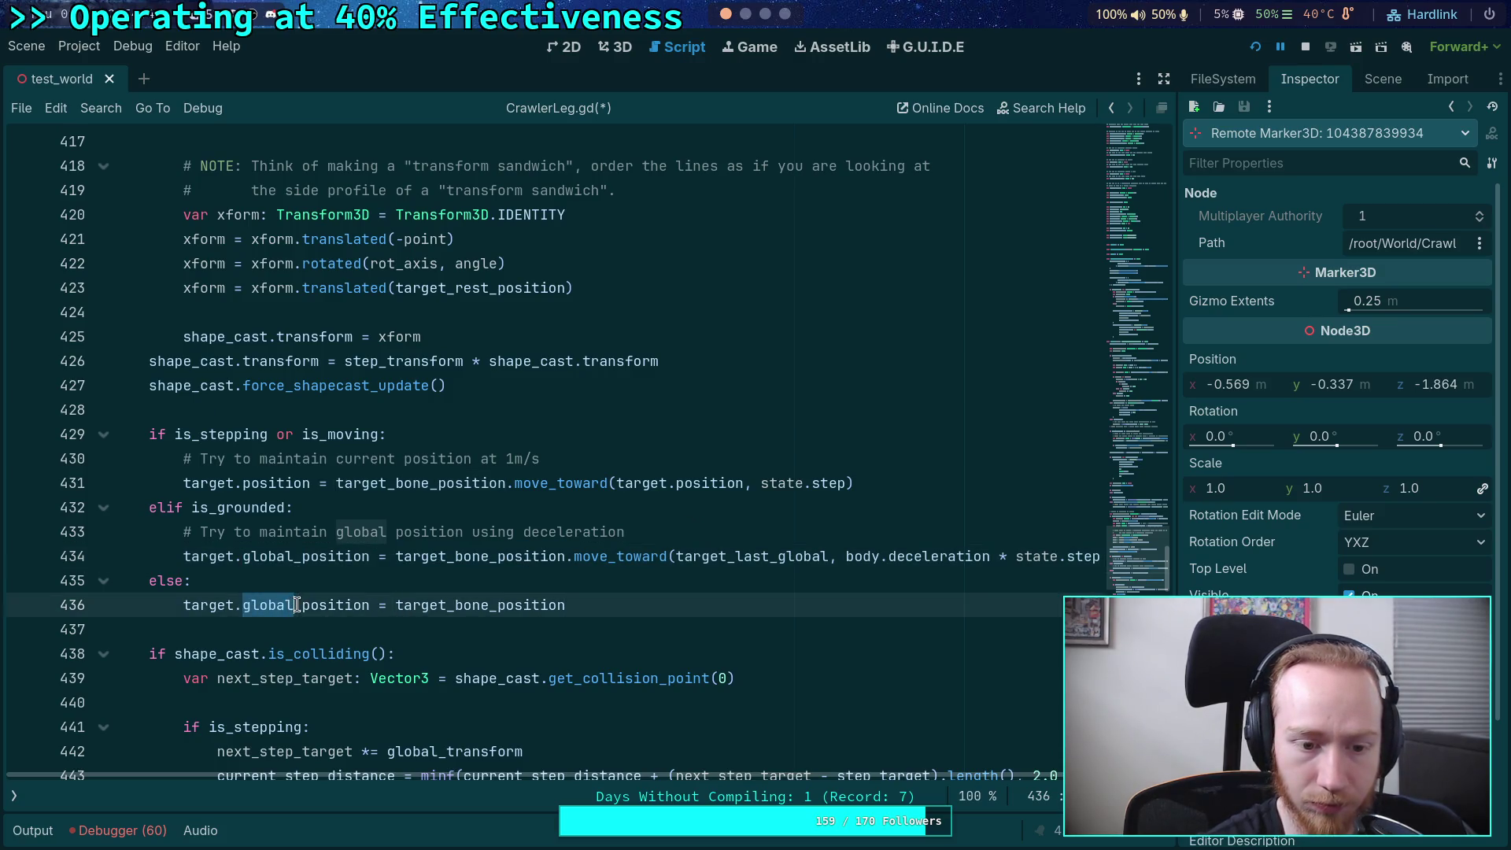
{"action": "key", "text": "Delete"}
{"action": "key", "text": "Delete"}
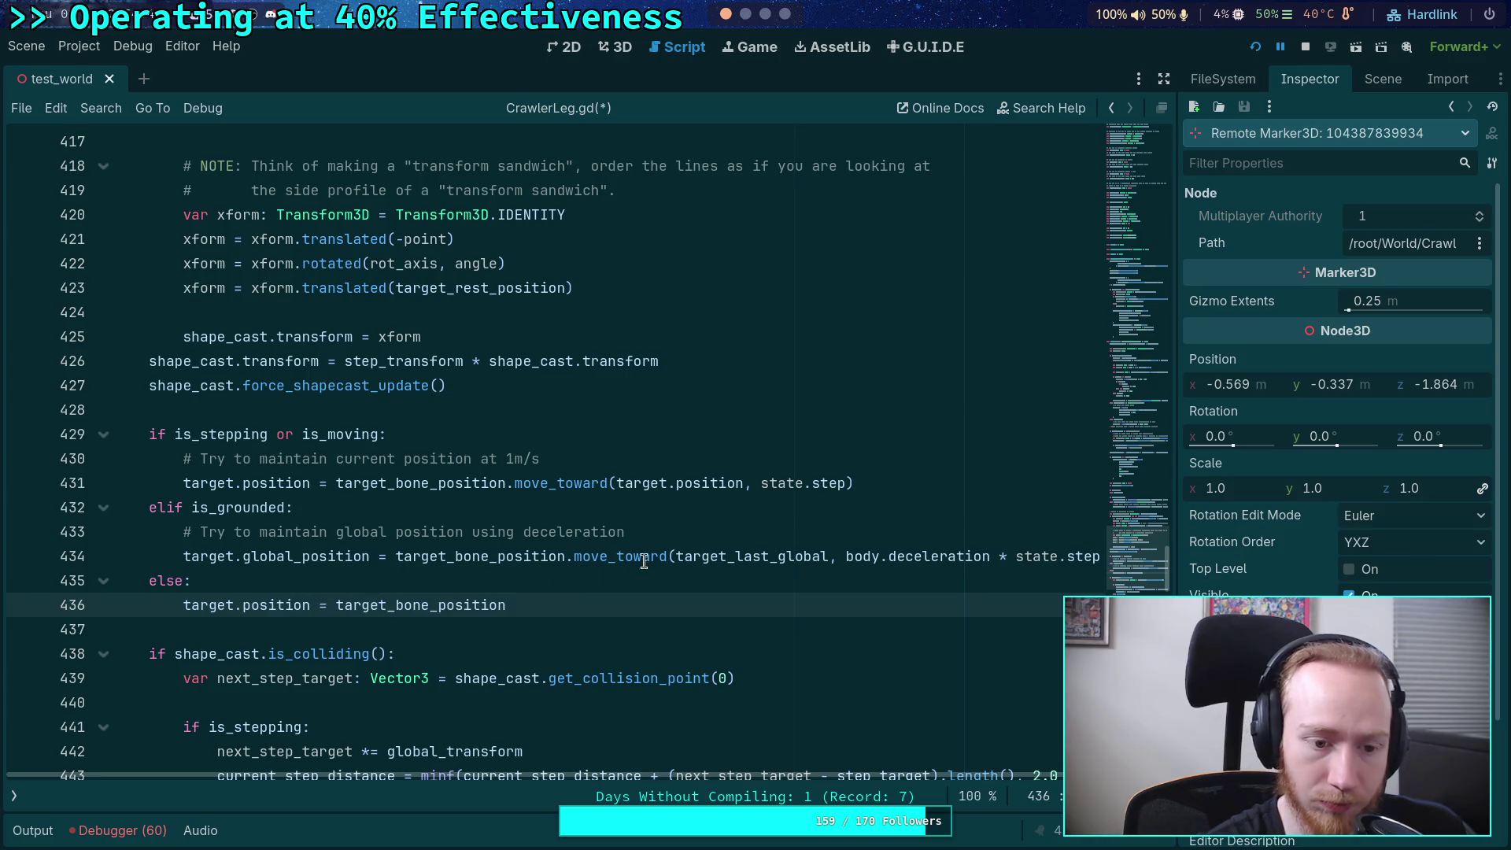
- Add 'var global_bone: Vector3 = global_transform * target_bone_position' below the deceleration comment
{"action": "left_click", "coordinate": [695, 529]}
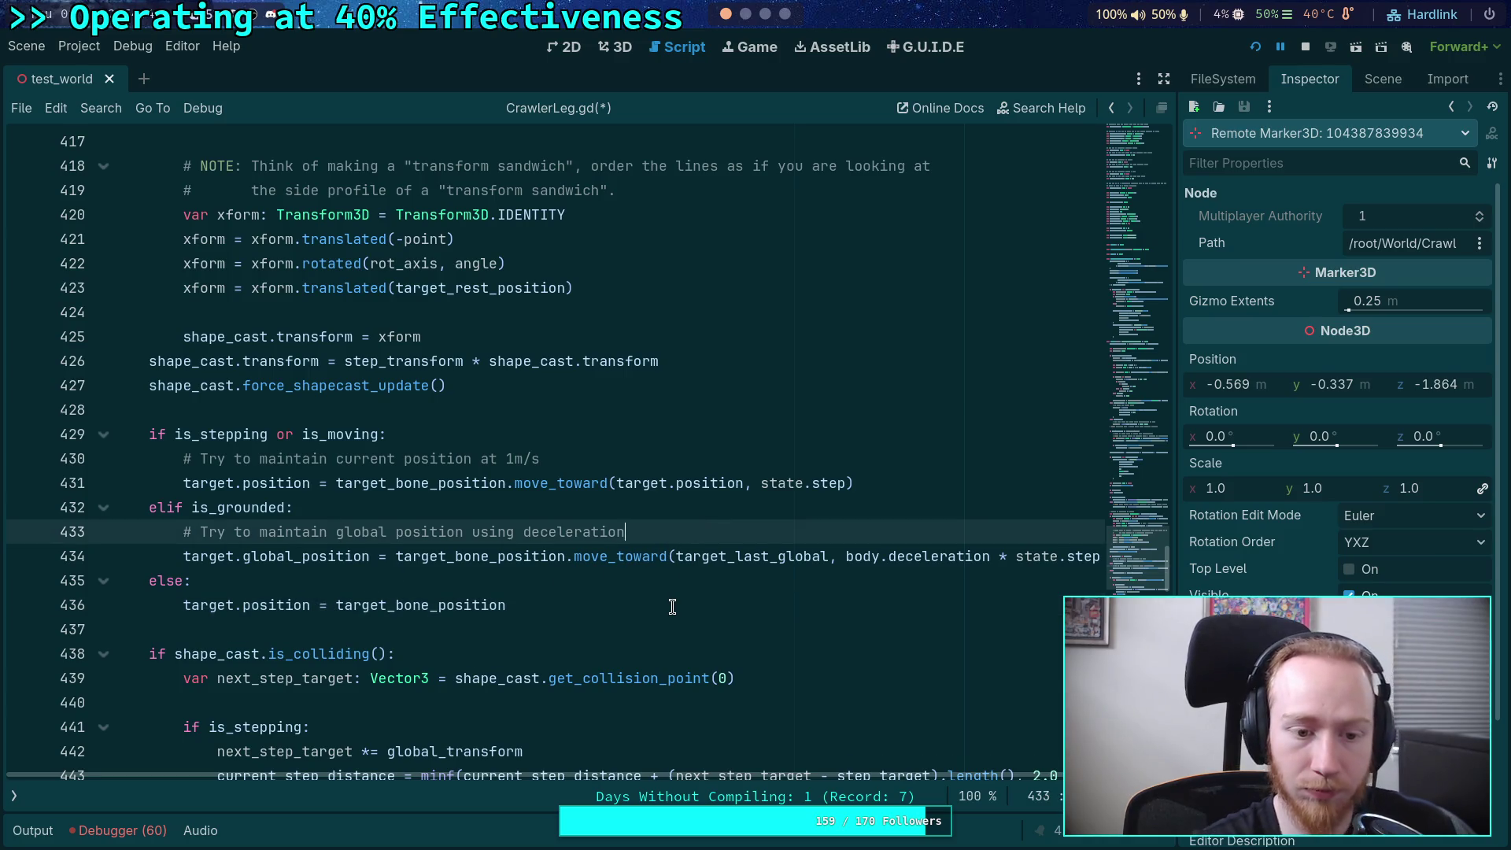
{"action": "key", "text": "Return"}
{"action": "type", "text": "var"}
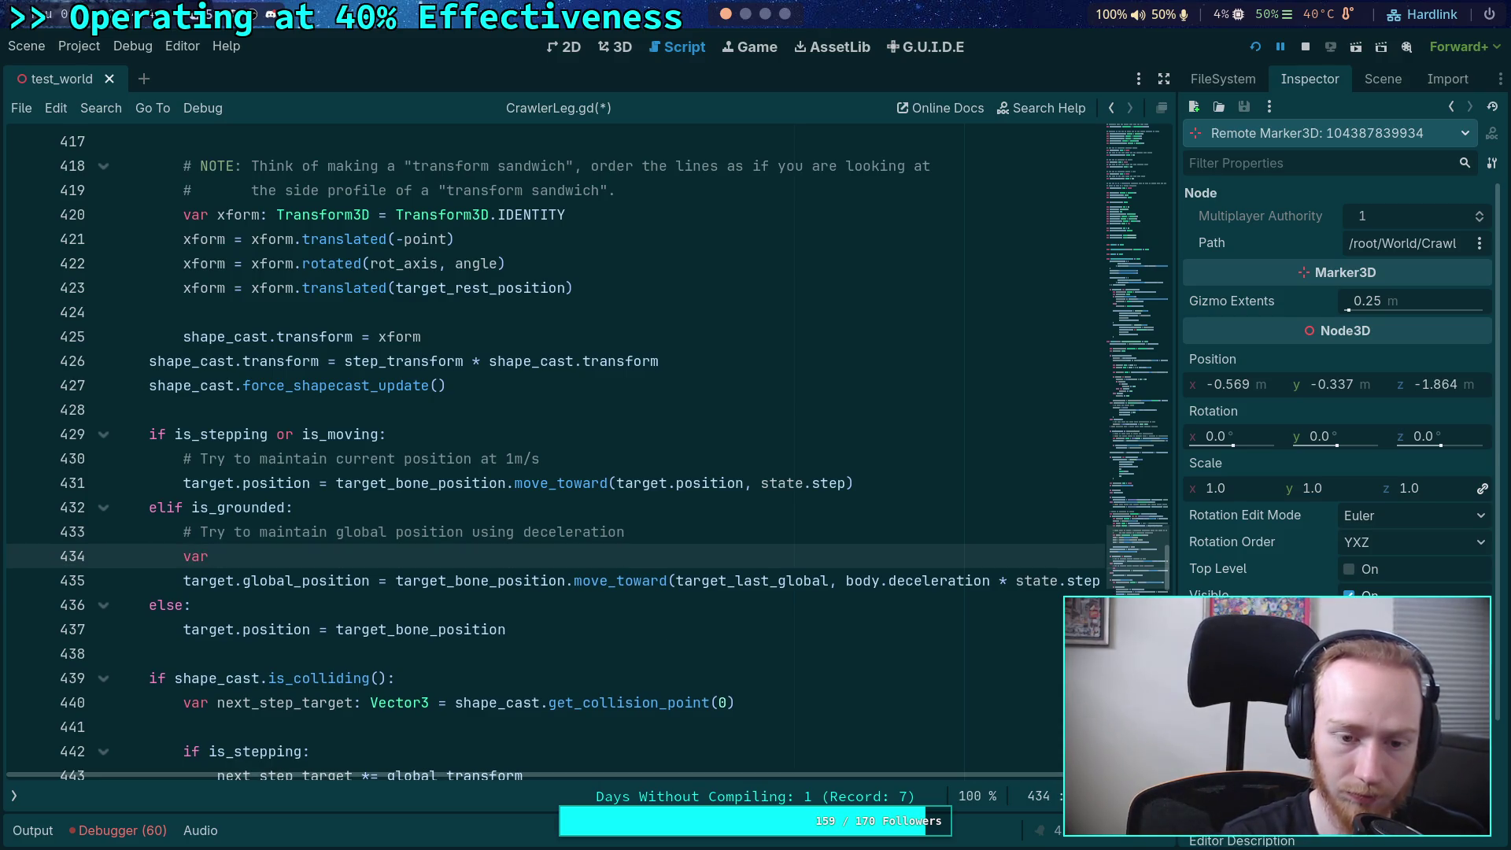
{"action": "type", "text": " bon"}
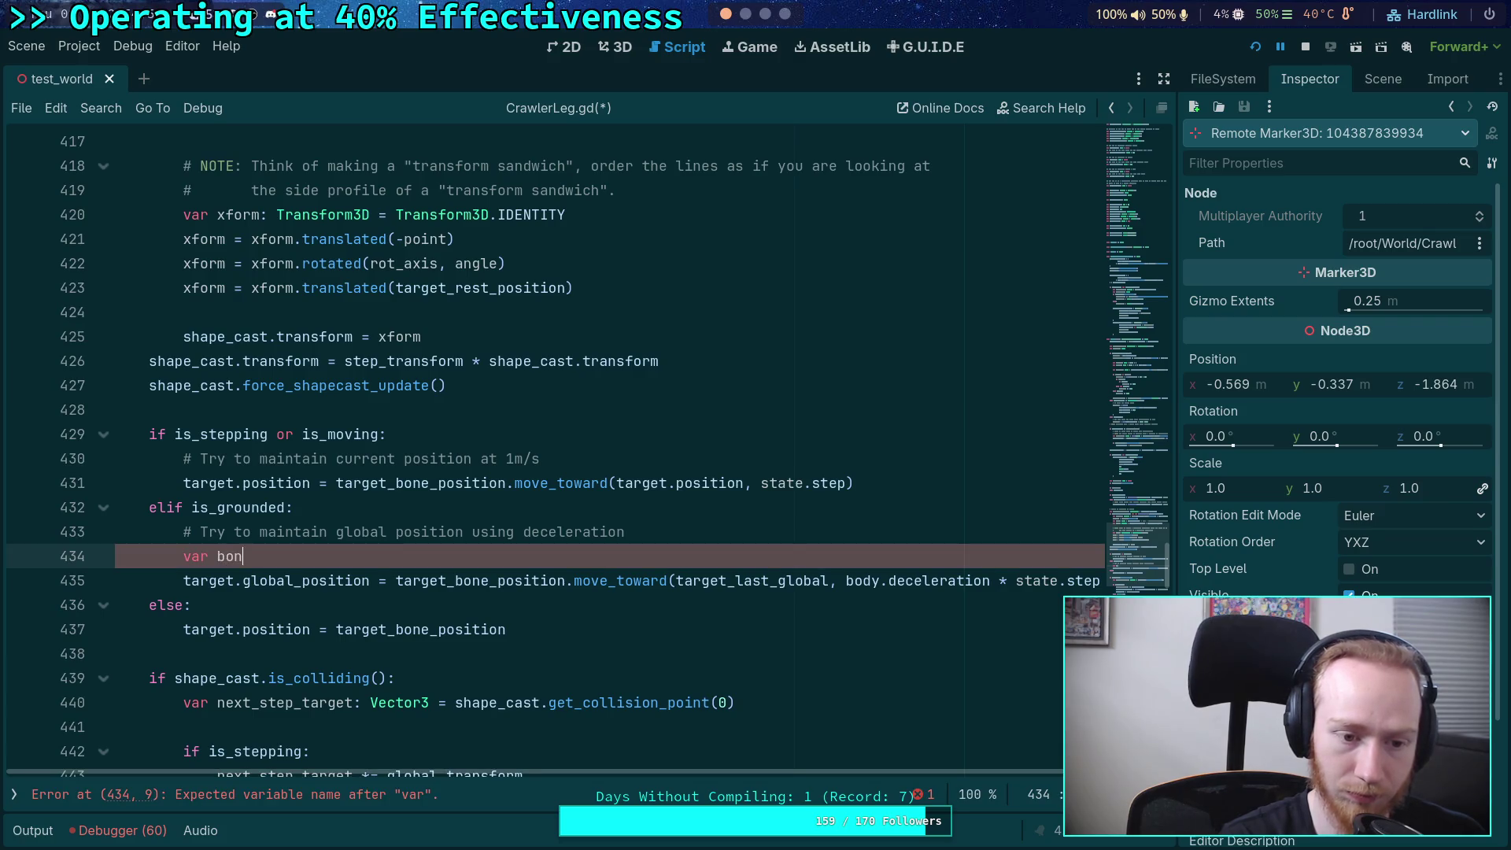
{"action": "key", "text": "BackSpace"}
{"action": "type", "text": "grlobal"}
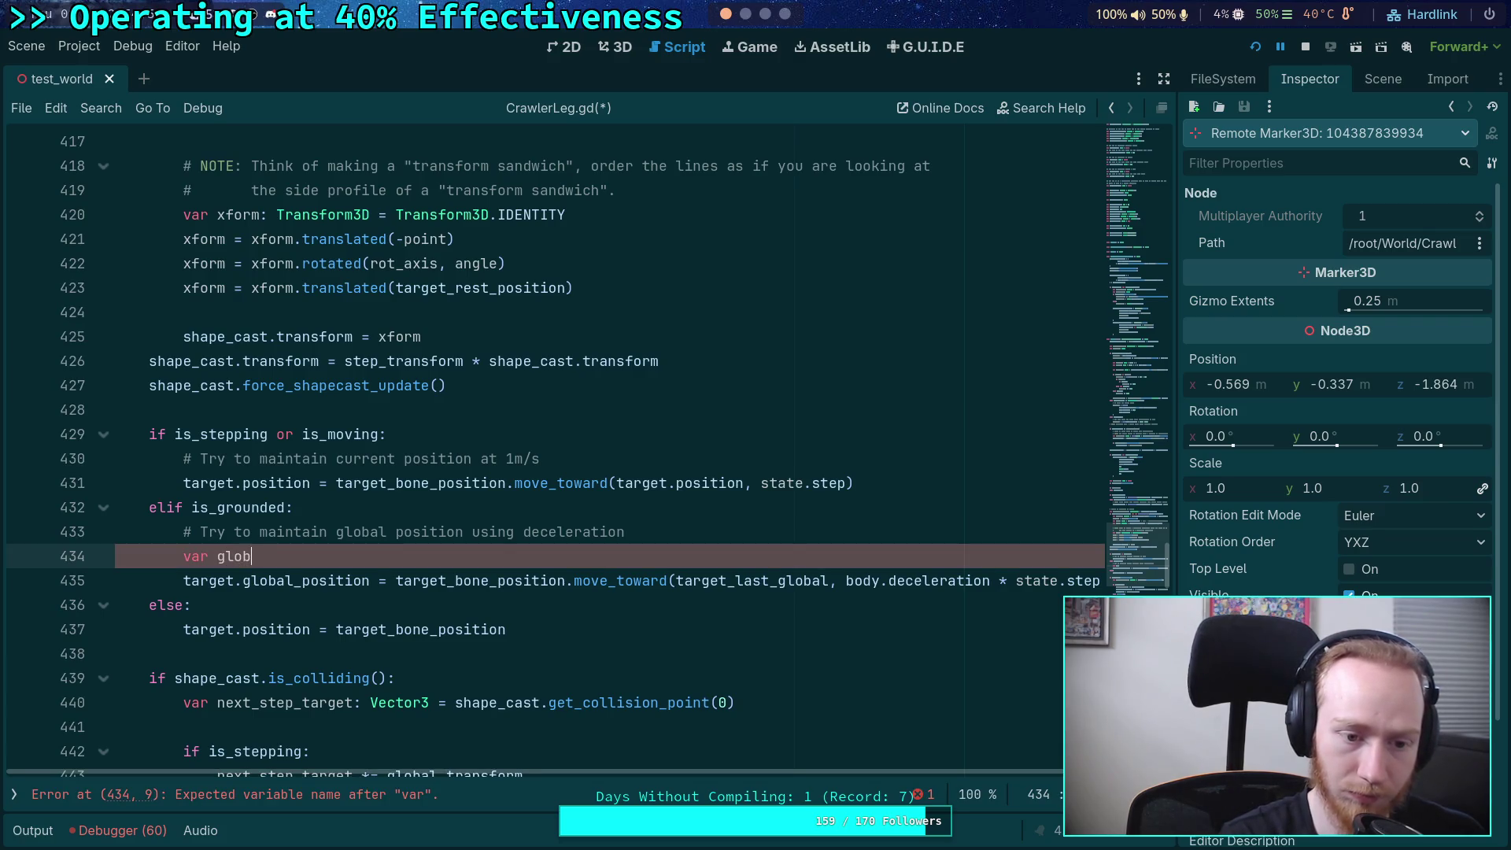
{"action": "type", "text": "bone"}
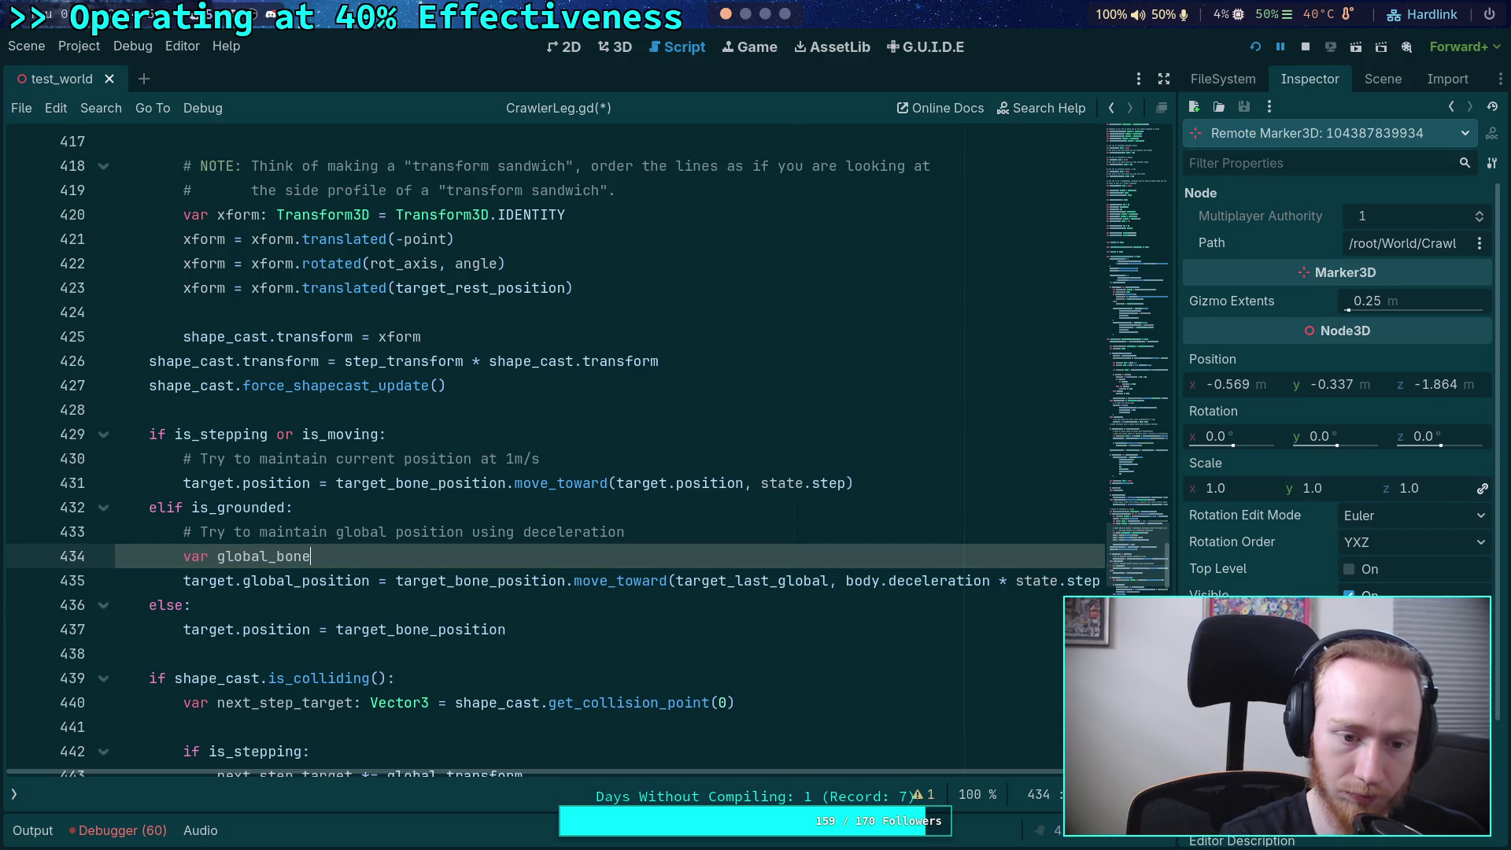
{"action": "type", "text": ": Vector3 "}
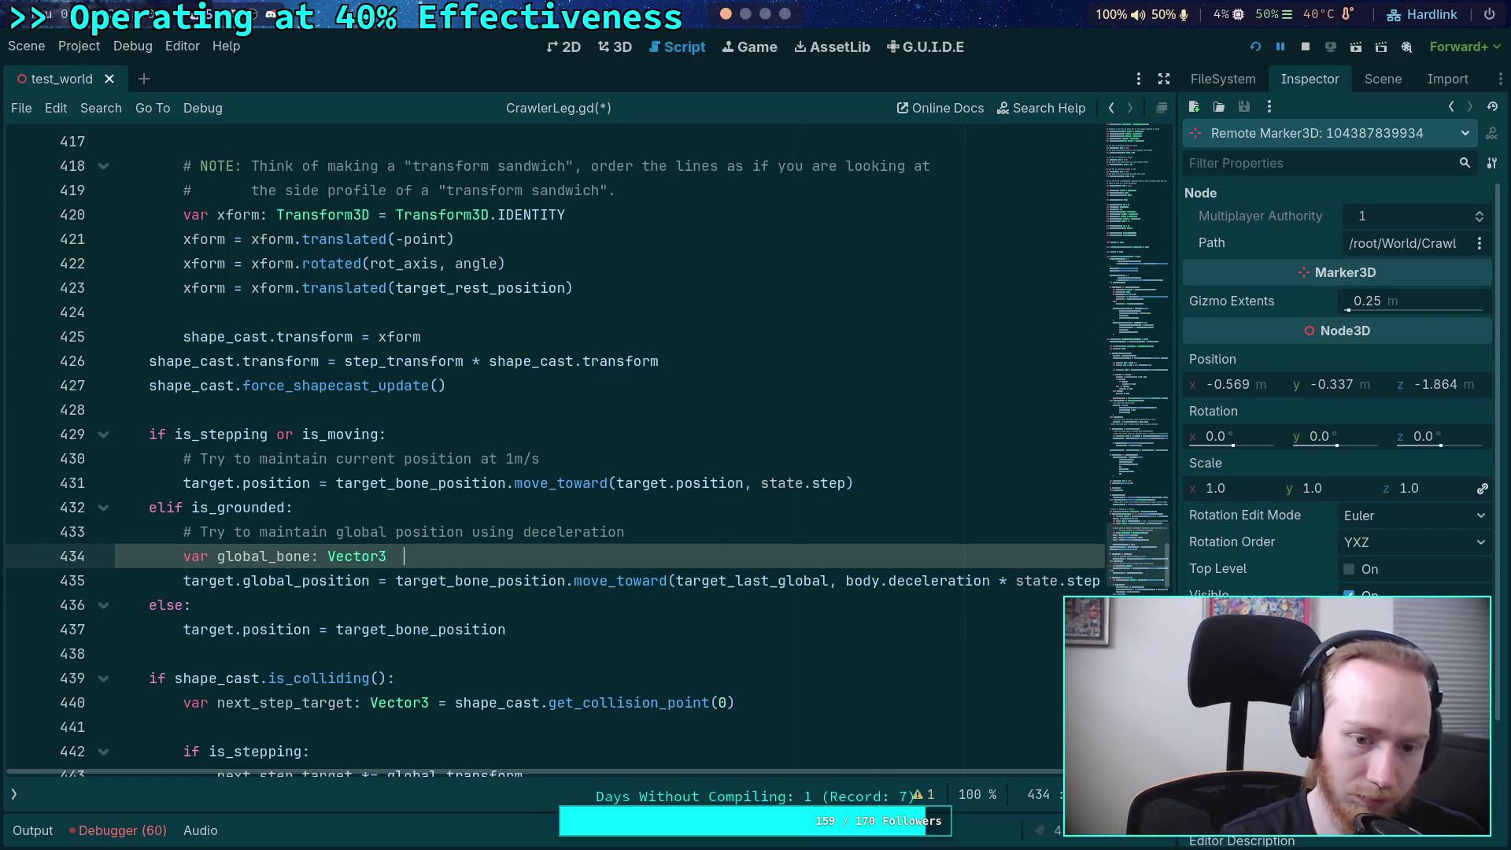
{"action": "type", "text": "= global_transform * ta"}
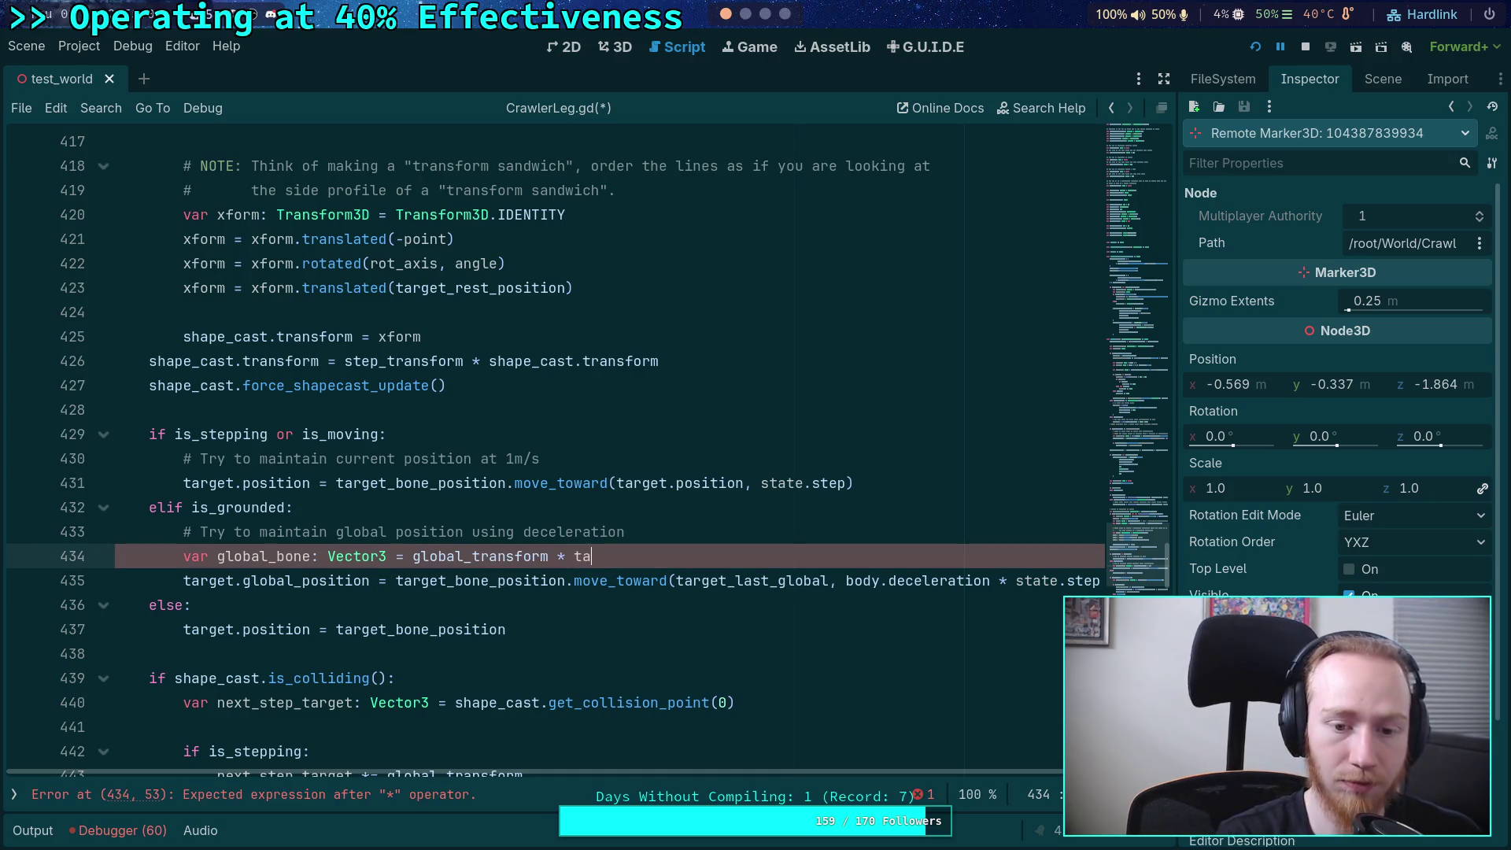
{"action": "type", "text": "rget"}
{"action": "key", "text": "Down"}
{"action": "key", "text": "Down"}
{"action": "key", "text": "Return"}
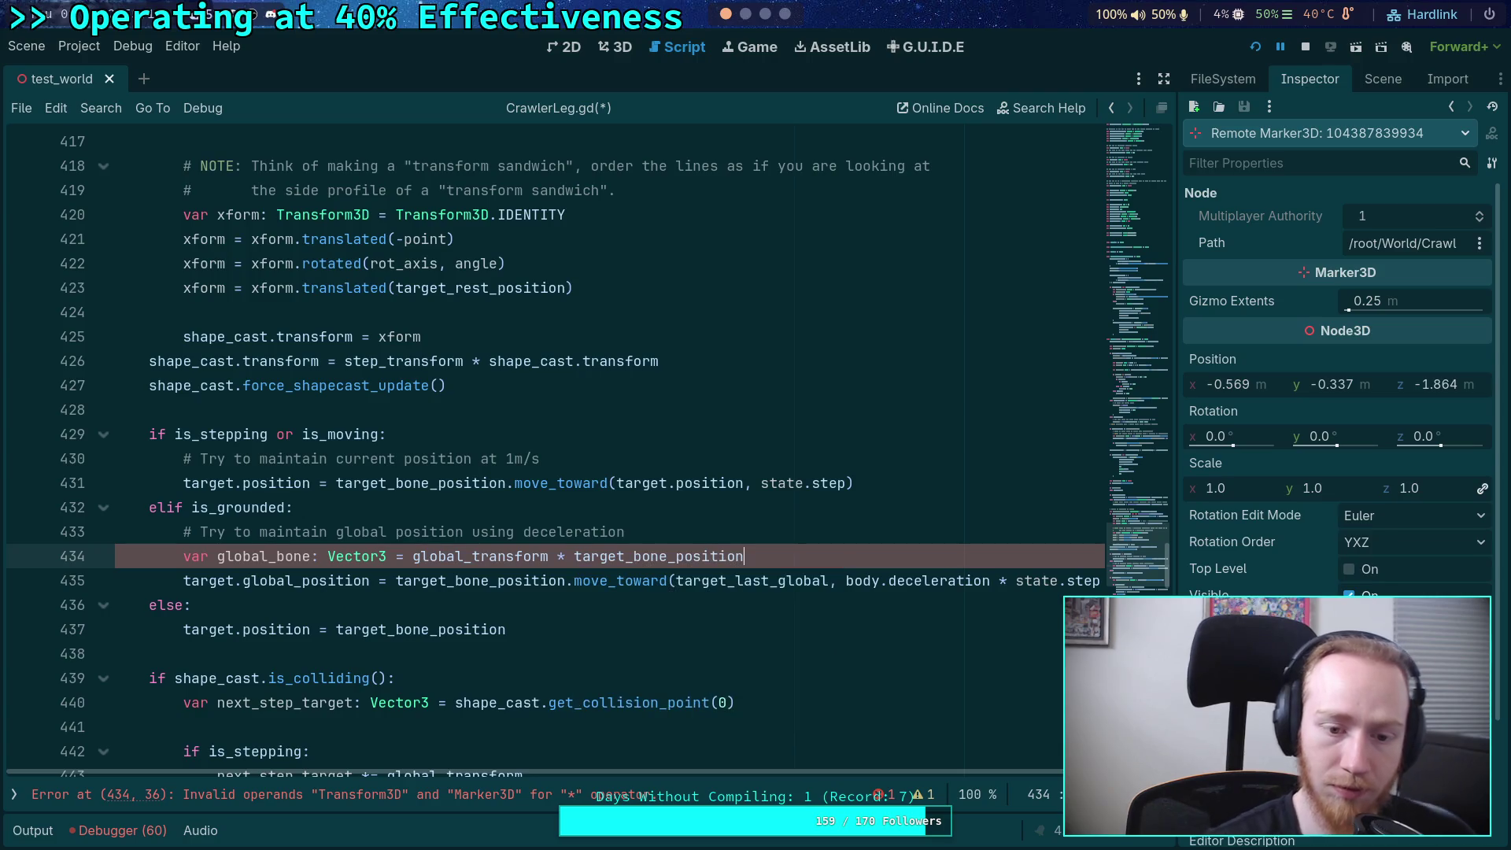
- Make line 435 move target.global_position from global_bone.move_toward
{"action": "double_click", "coordinate": [445, 579]}
{"action": "type", "text": "global"}
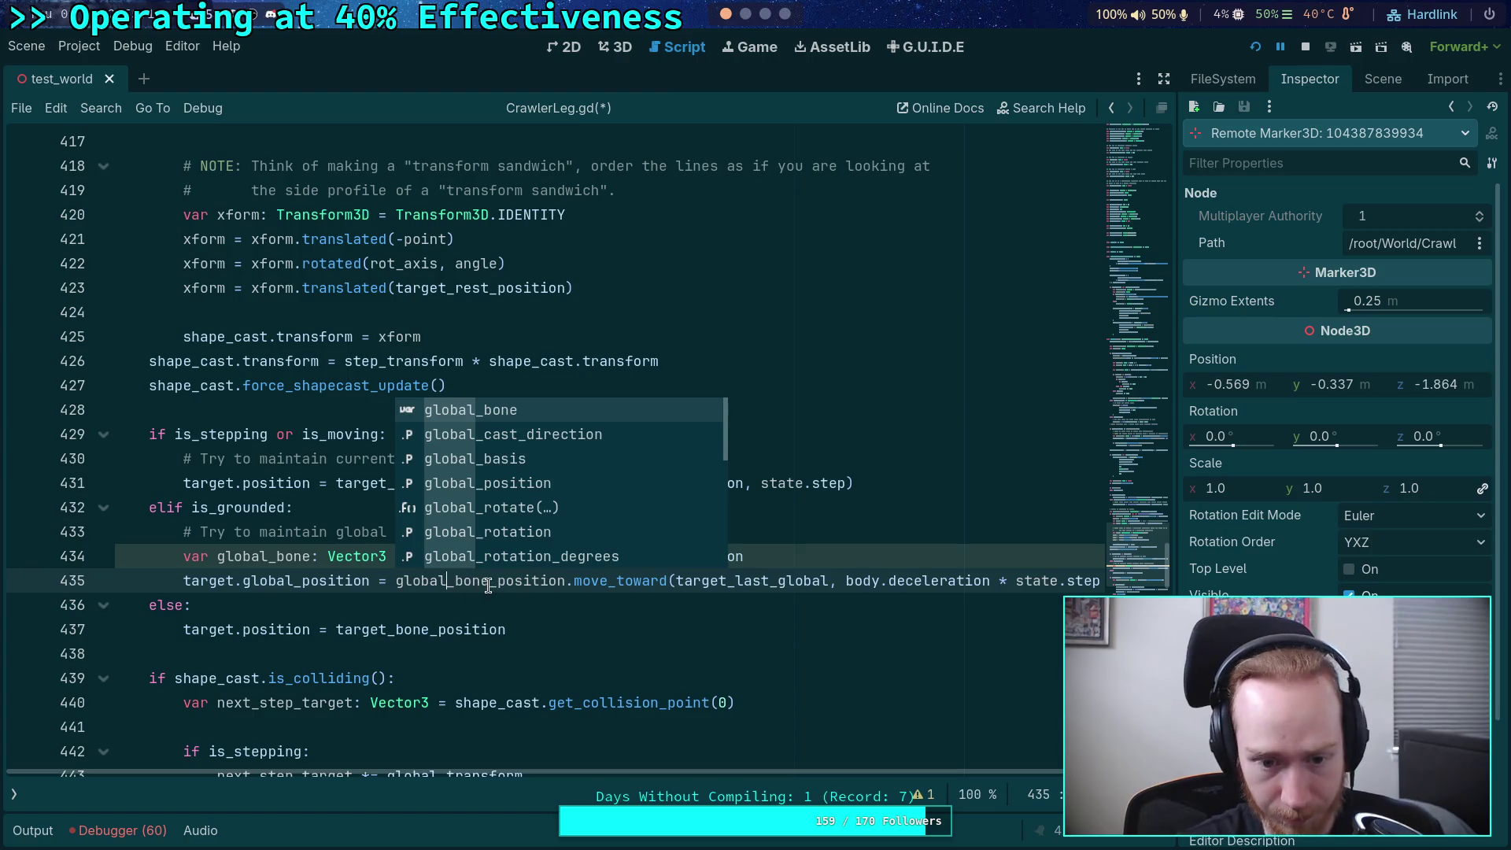
{"action": "left_click", "coordinate": [488, 579]}
{"action": "key", "text": "ctrl+Delete"}
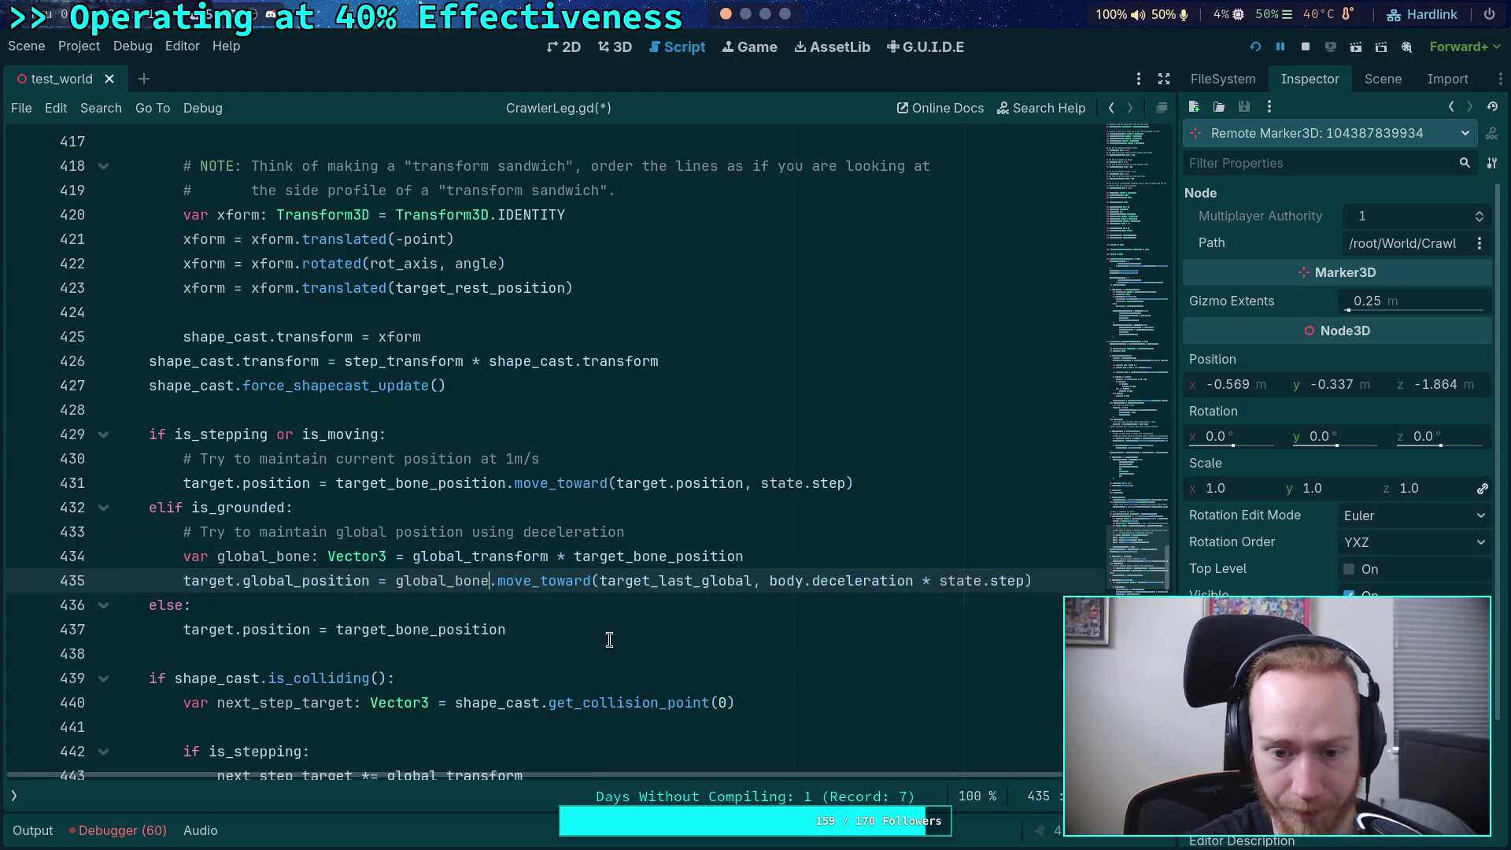
{"action": "left_click", "coordinate": [609, 639]}
{"action": "scroll", "coordinate": [603, 653], "scroll_direction": "down", "scroll_amount": 2}
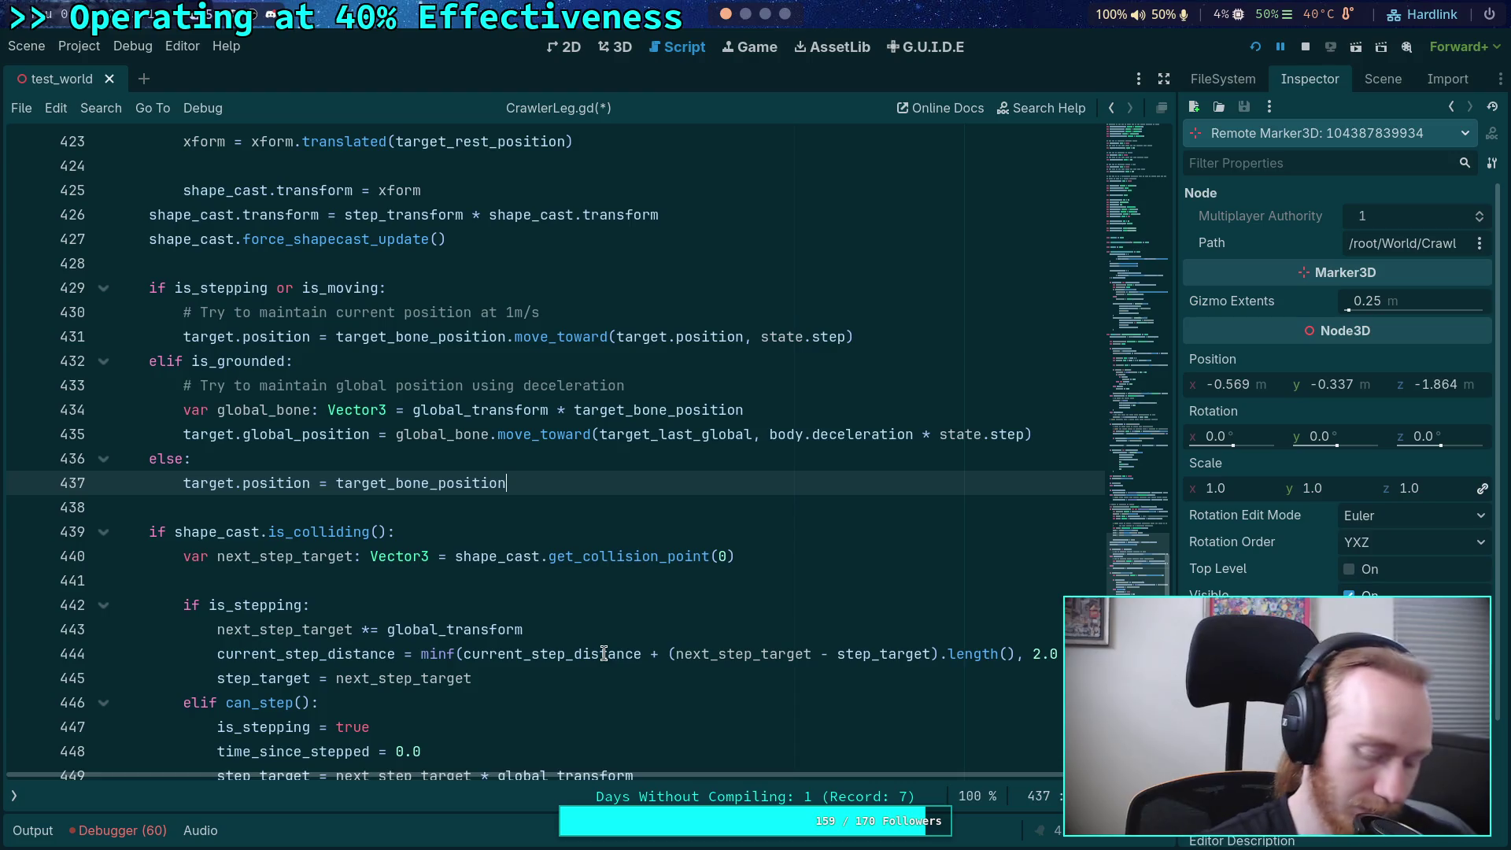
{"action": "double_click", "coordinate": [437, 336]}
{"action": "scroll", "coordinate": [504, 464], "scroll_direction": "down", "scroll_amount": 10}
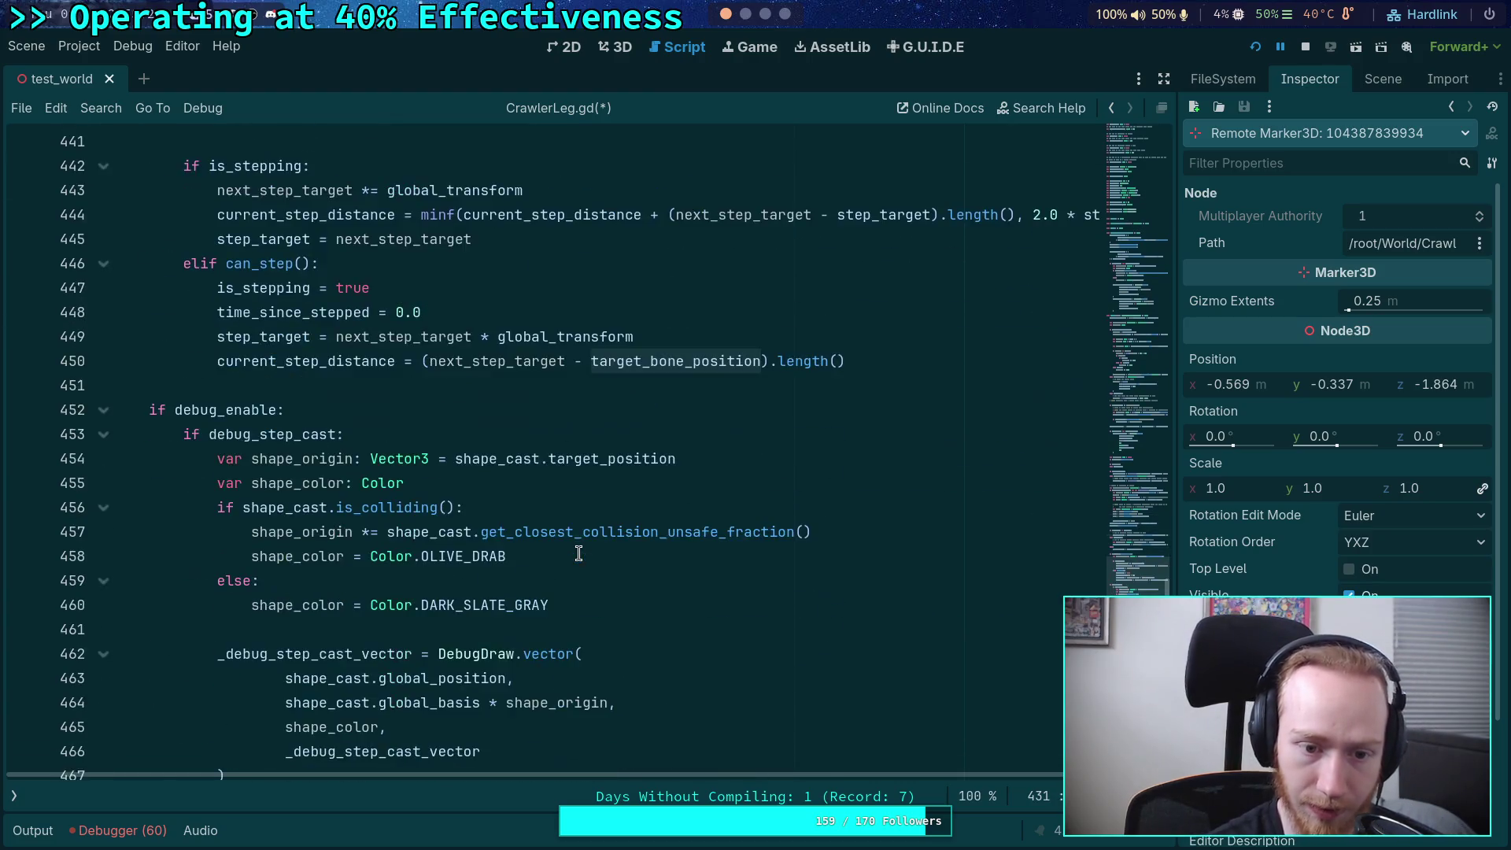
{"action": "scroll", "coordinate": [563, 497], "scroll_direction": "up", "scroll_amount": 7}
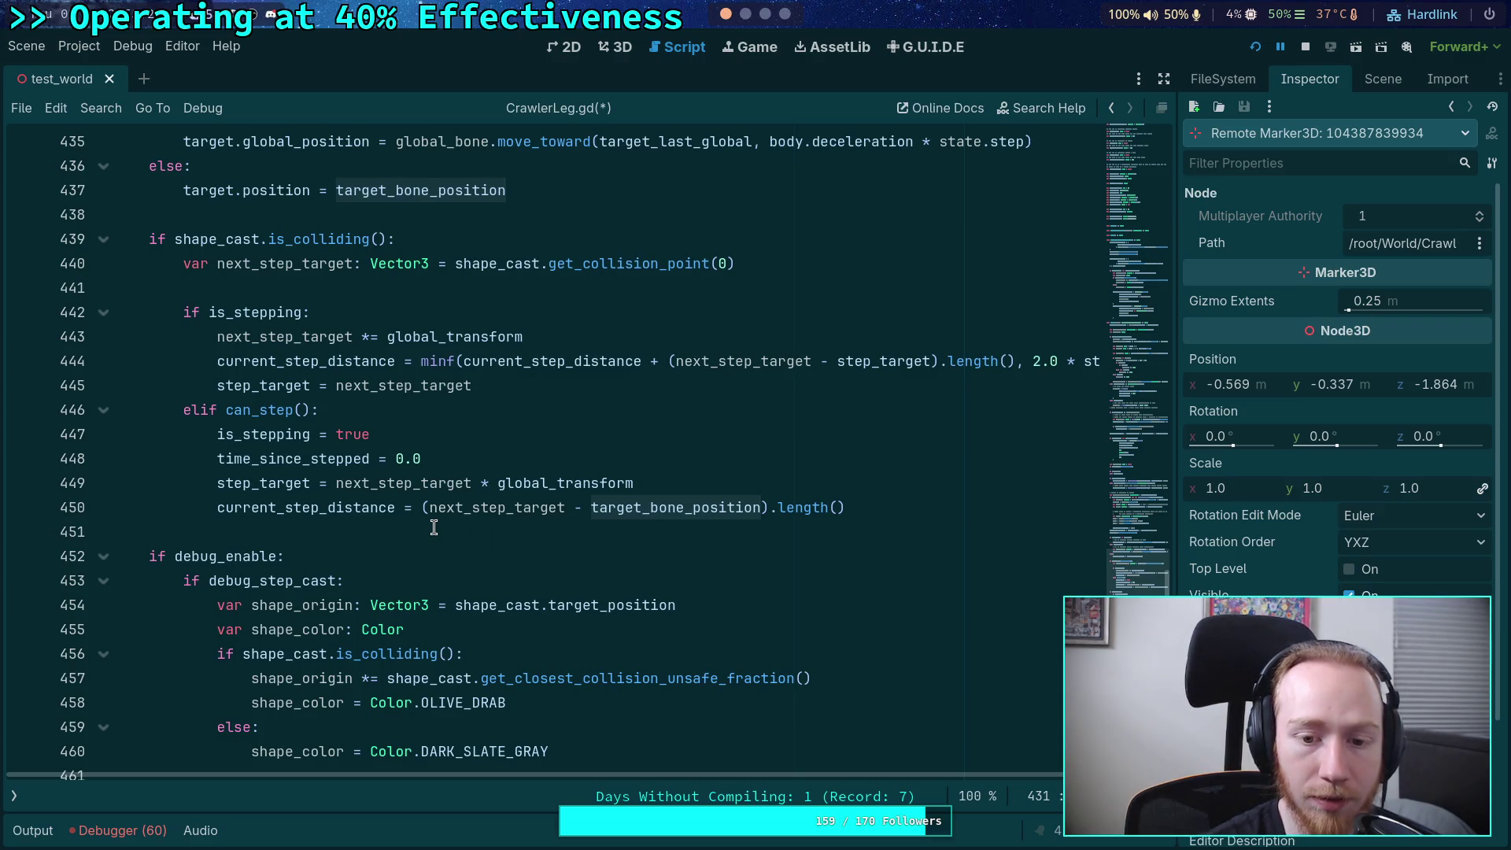
{"action": "mouse_move", "coordinate": [451, 506]}
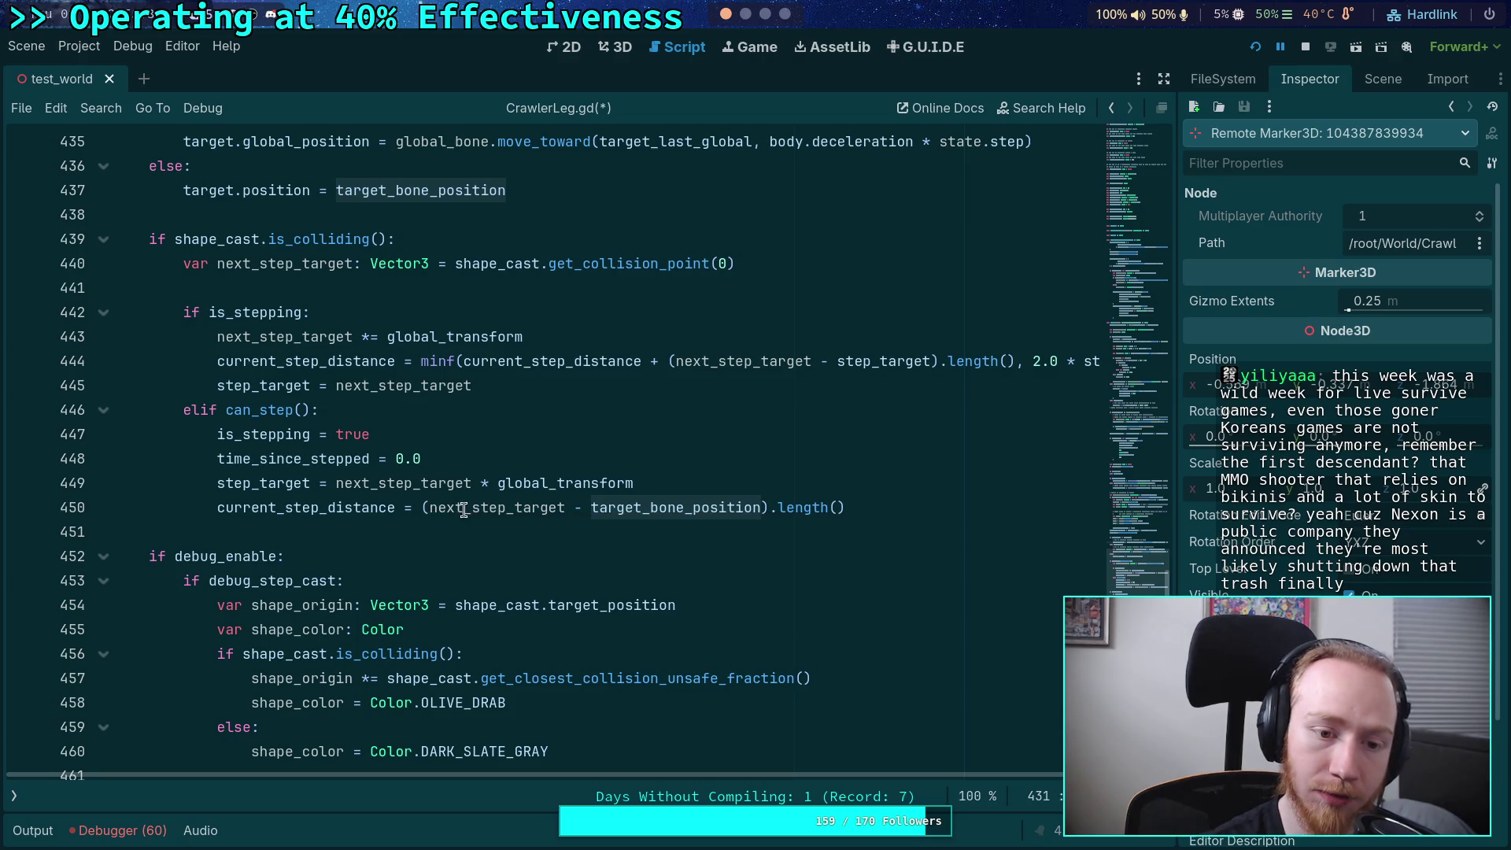
{"action": "left_click_drag", "start_coordinate": [429, 510], "coordinate": [472, 512]}
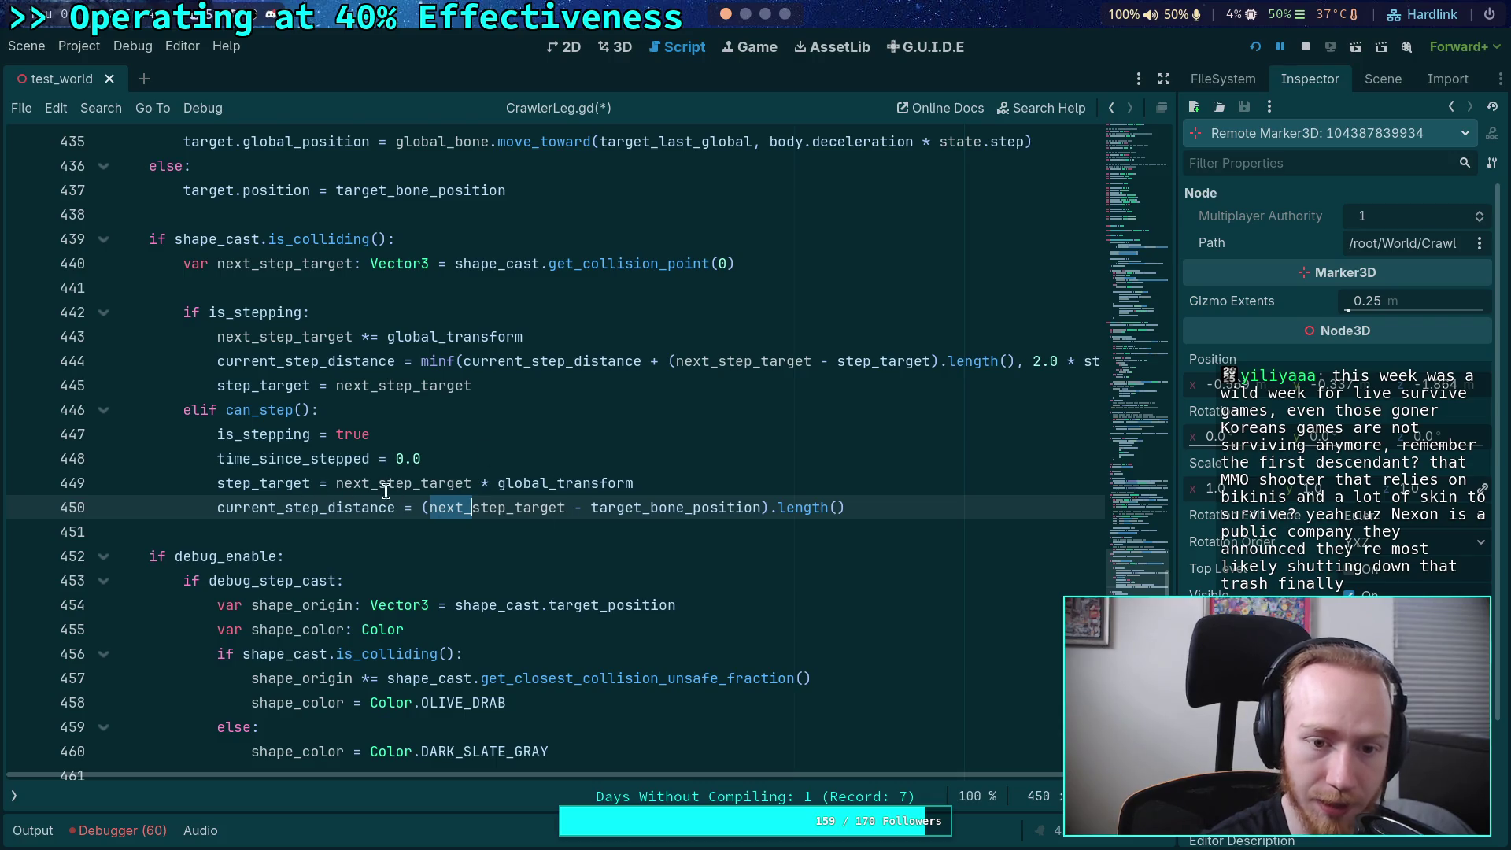
{"action": "double_click", "coordinate": [742, 364]}
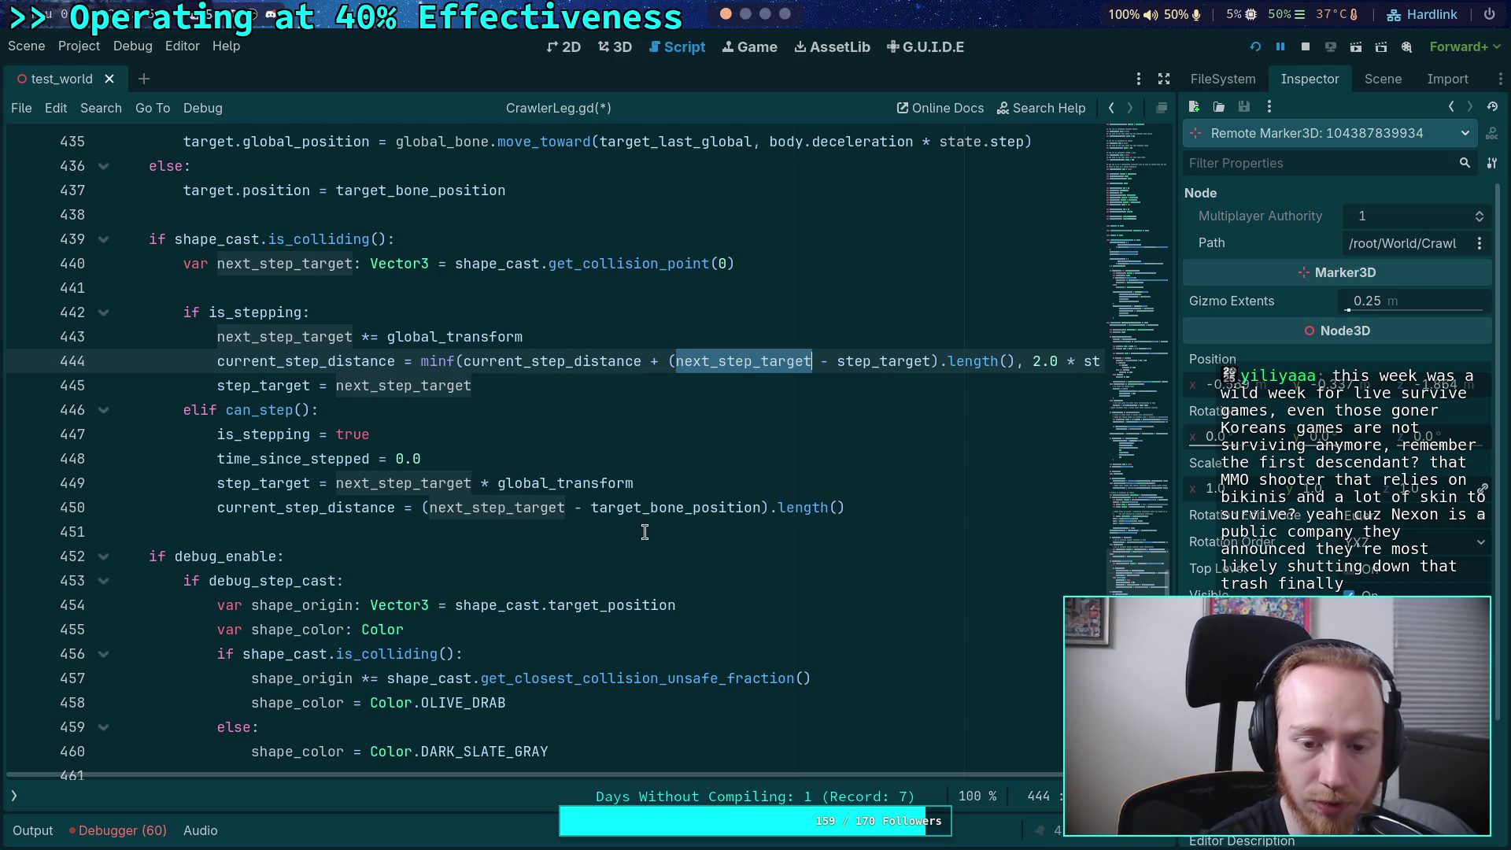
- Use step_target in line 450's distance and append '* global_transform' to line 440's collision point
{"action": "left_click", "coordinate": [505, 513]}
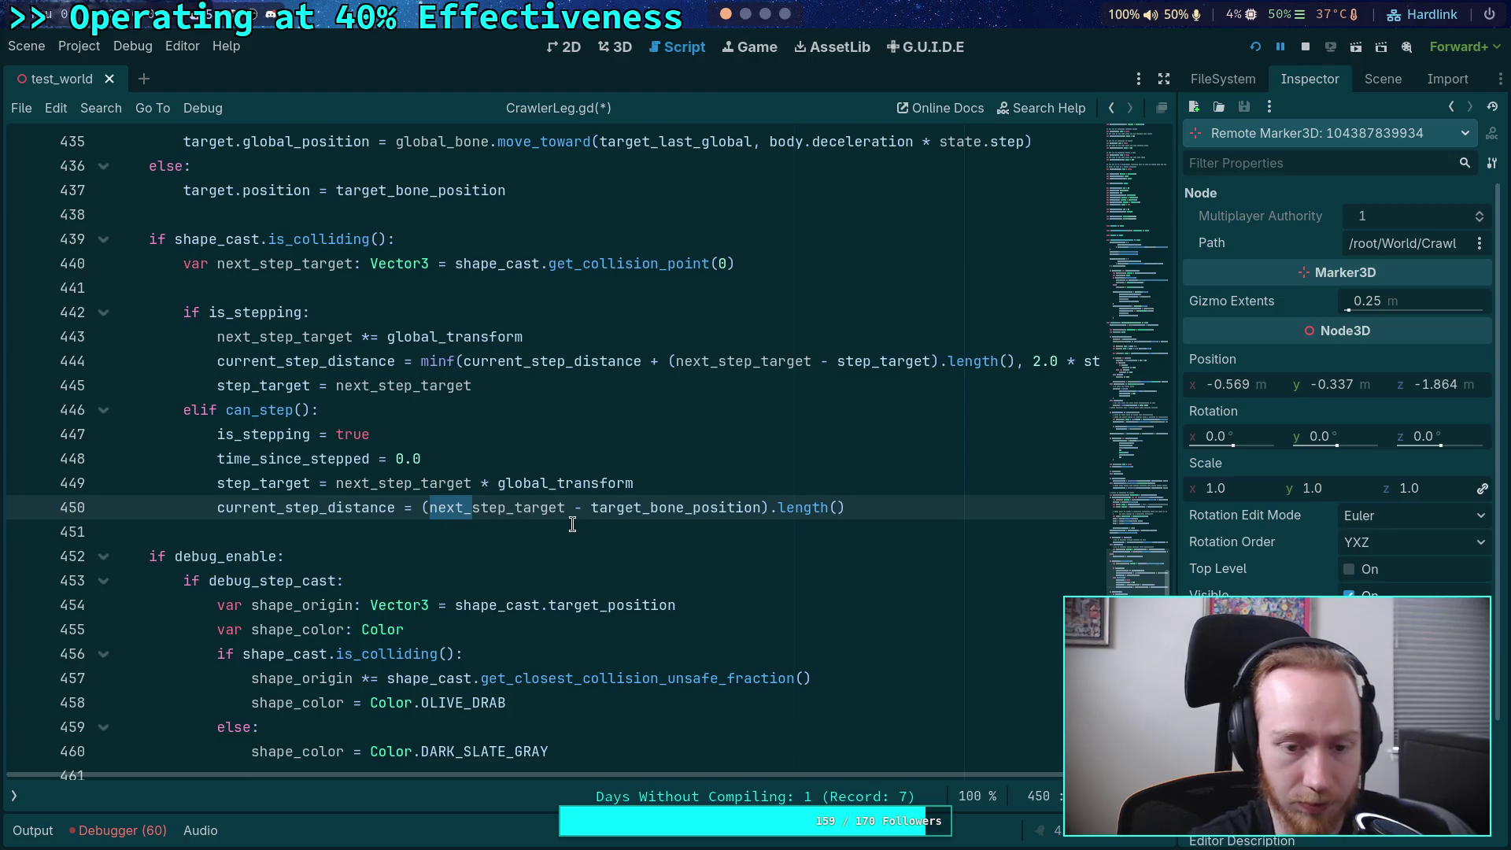
{"action": "key", "text": "BackSpace"}
{"action": "left_click", "coordinate": [828, 273]}
{"action": "type", "text": "* global_trans"}
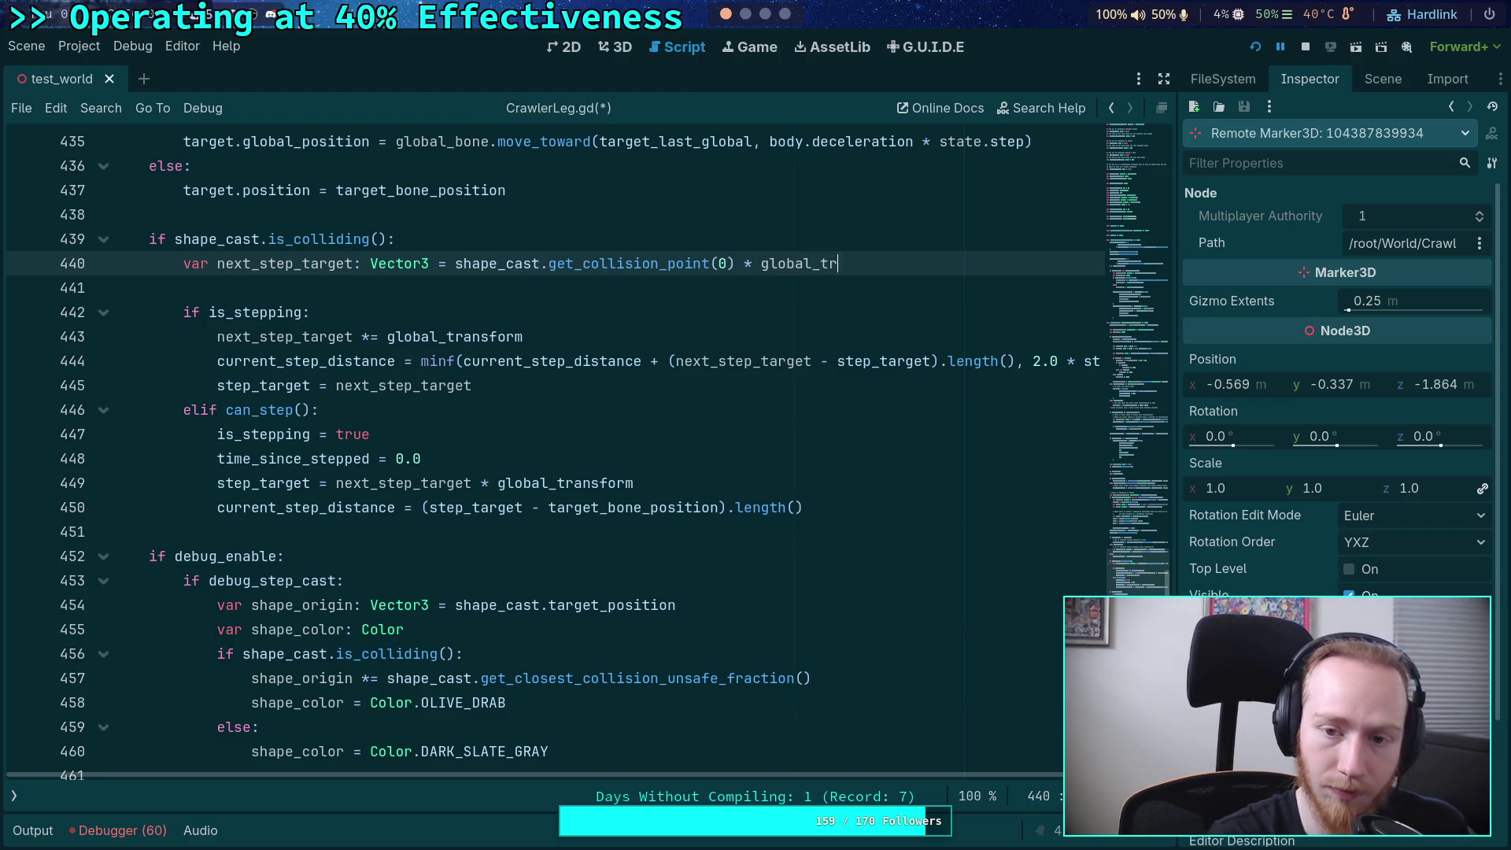
{"action": "key", "text": "Return"}
- Delete the '* global_transform' on the step_target line and the 'next_step_target *= global_transform' line
{"action": "left_click_drag", "start_coordinate": [665, 482], "coordinate": [473, 482]}
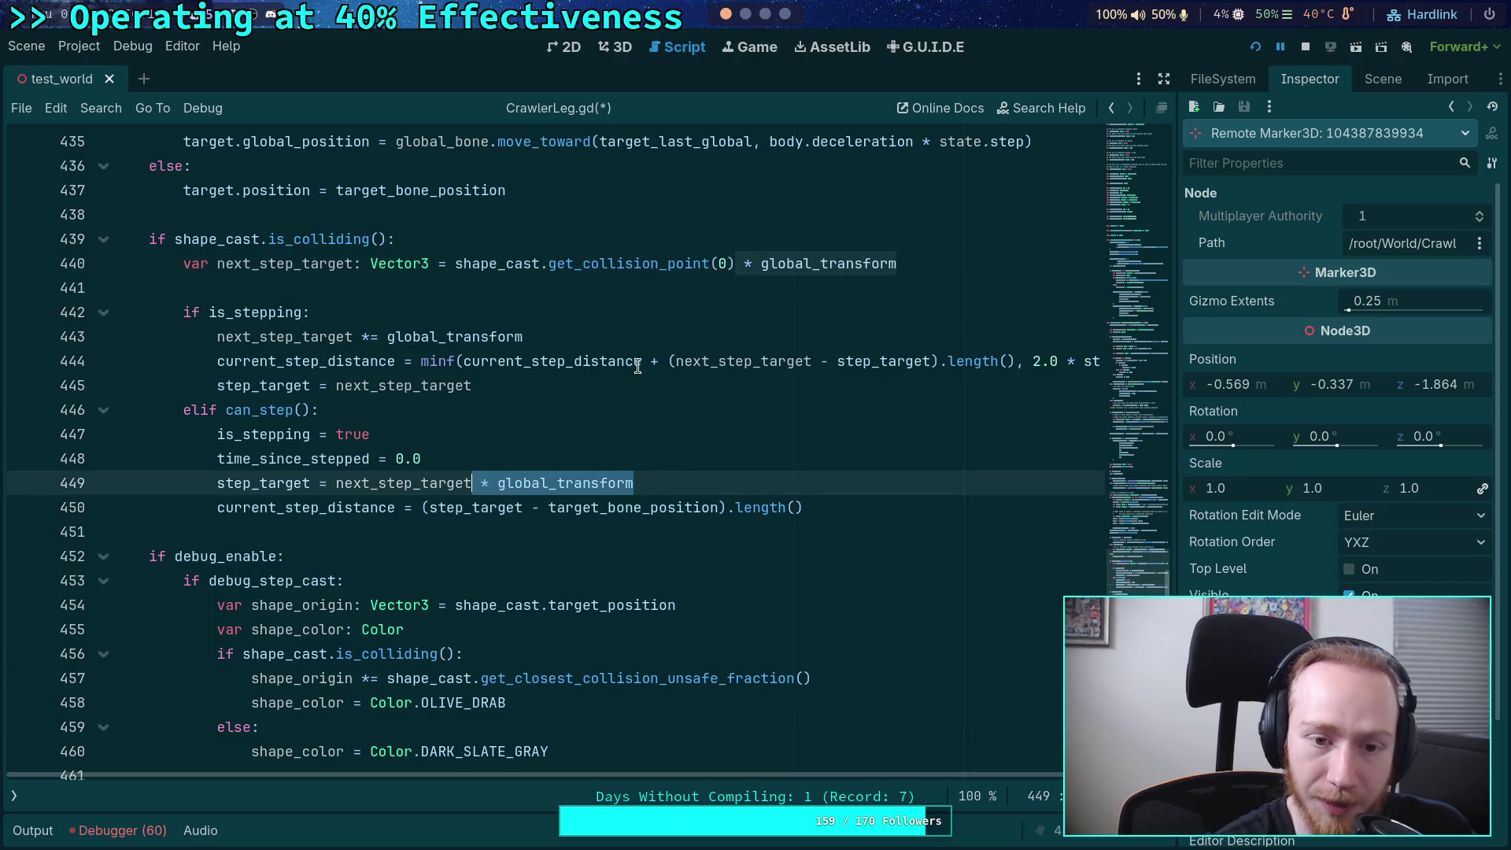
{"action": "key", "text": "Delete"}
{"action": "left_click", "coordinate": [548, 327]}
{"action": "key", "text": "shift+Up"}
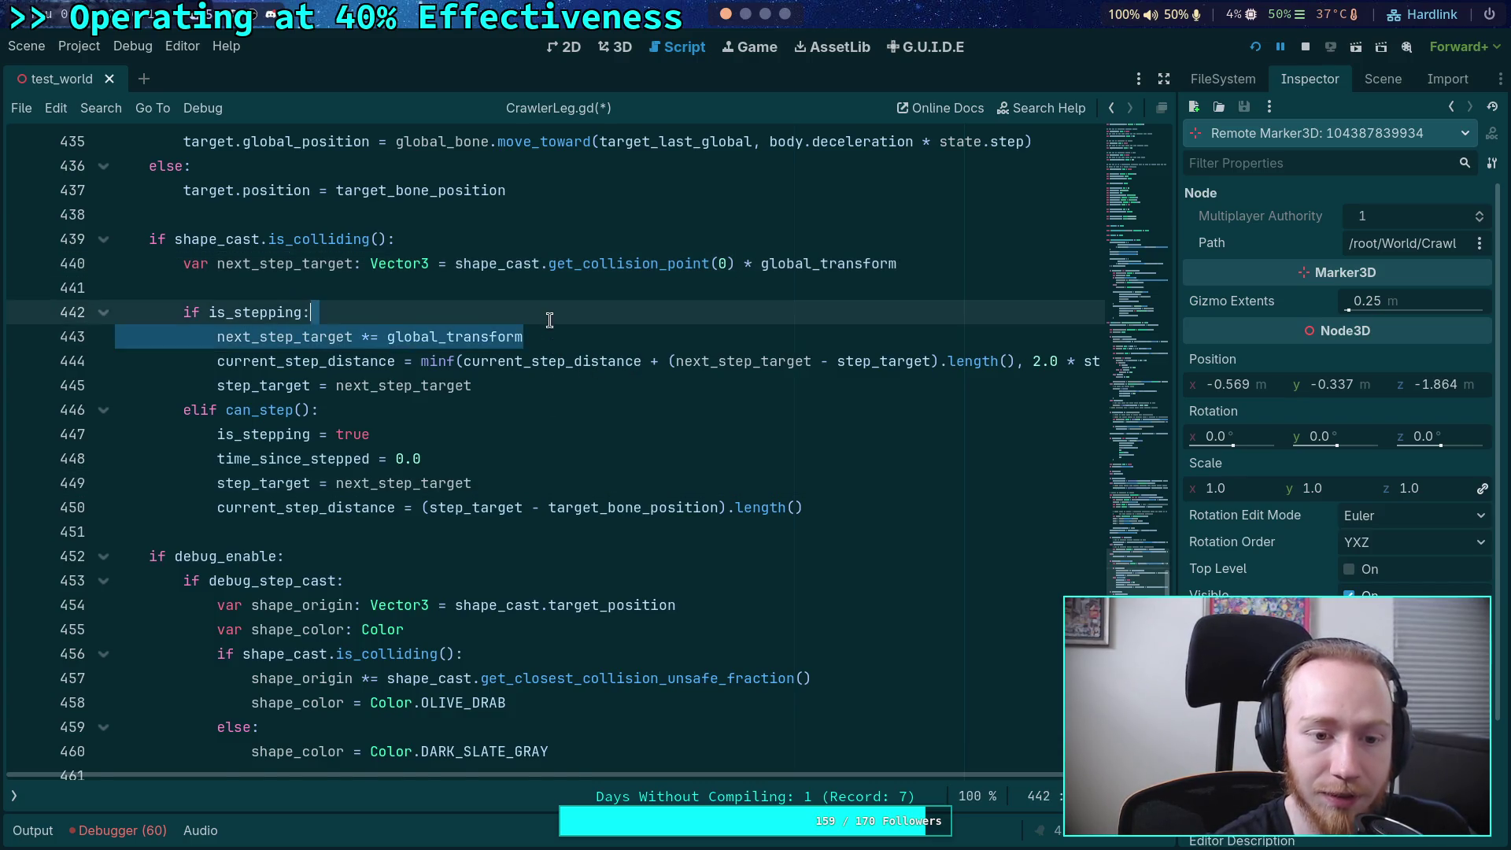
{"action": "key", "text": "BackSpace"}
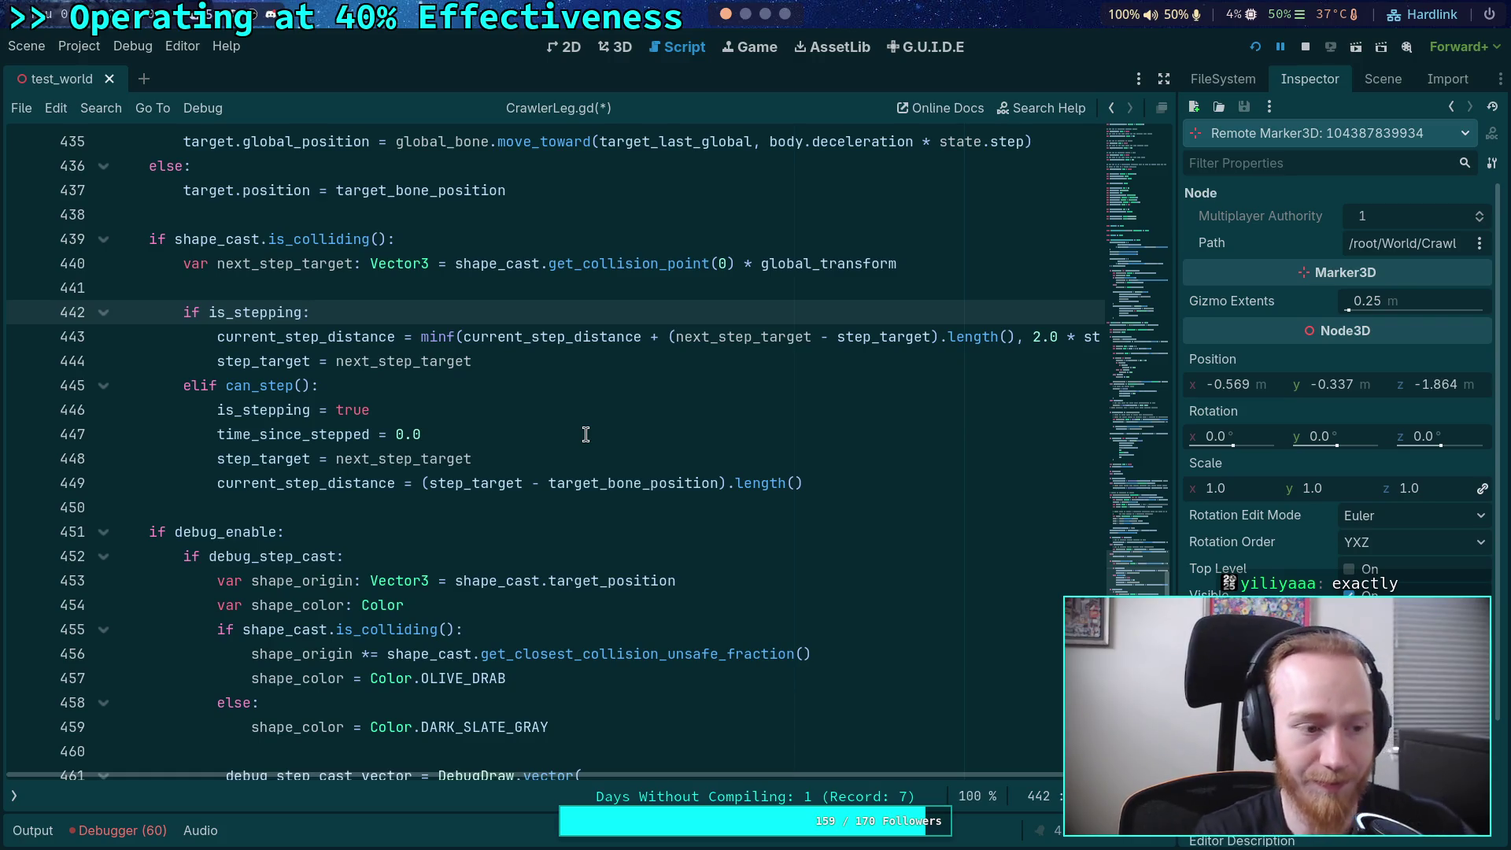
{"action": "left_click", "coordinate": [494, 288]}
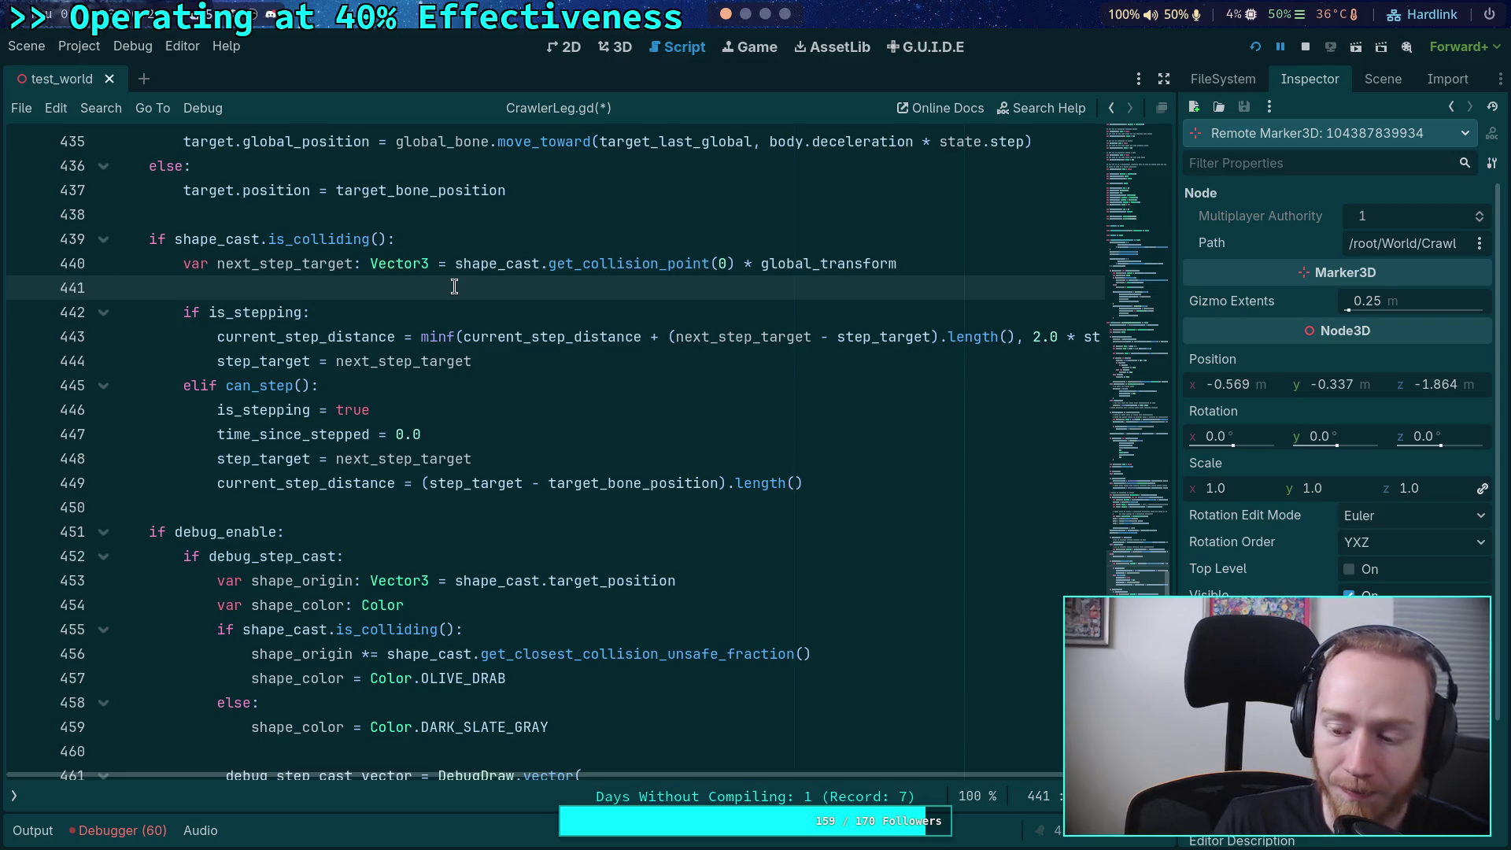
- Watch the crawler's legs step over the terrain in the running test game
{"action": "key", "text": "alt+Tab"}
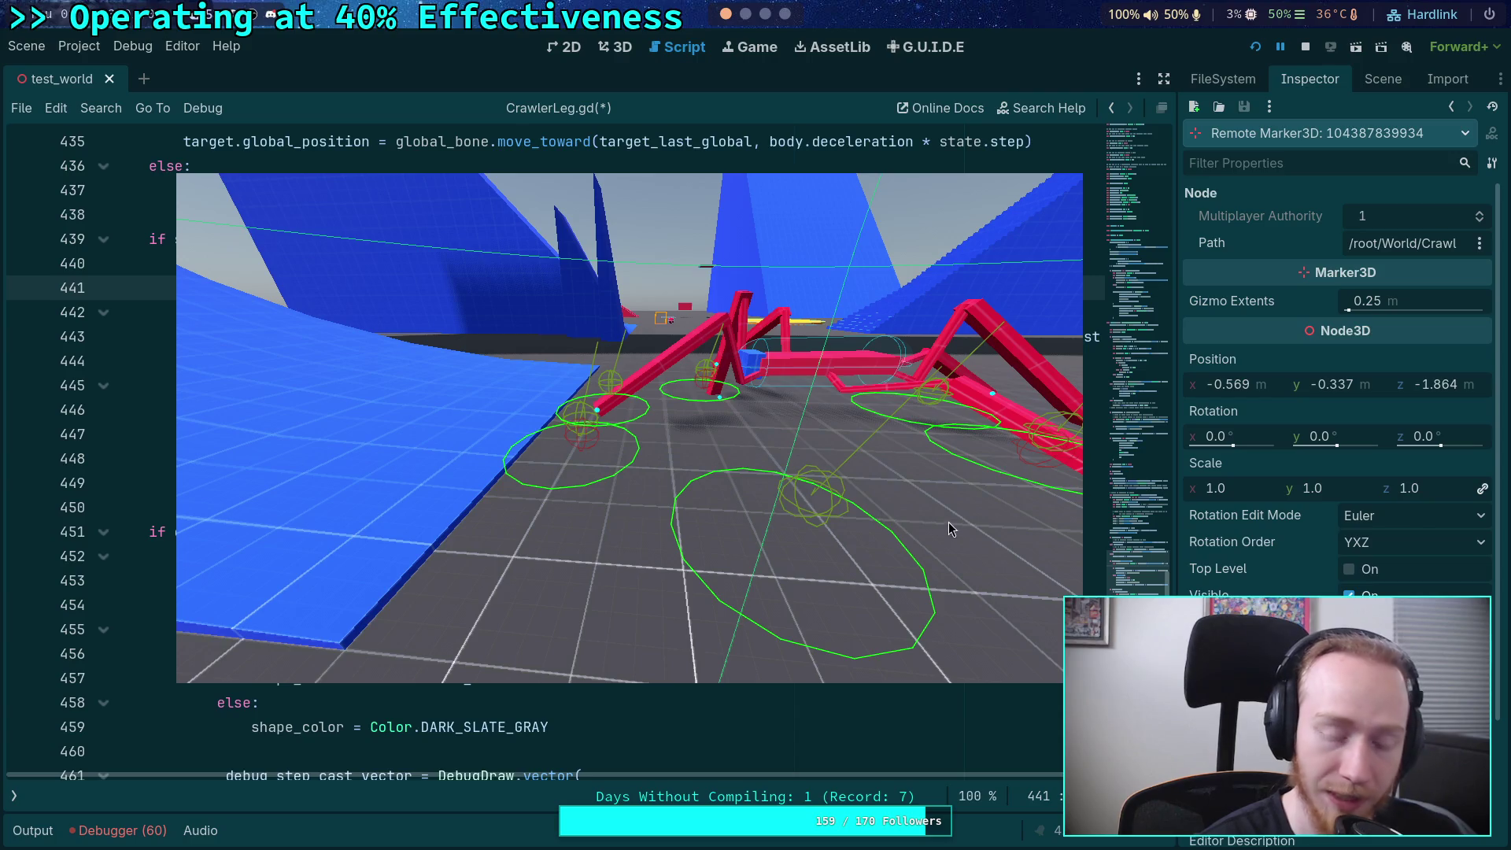
- Hide the floating crawler game window and place the cursor on empty line 450 of CrawlerLeg.gd
{"action": "key", "text": "super+shift+1"}
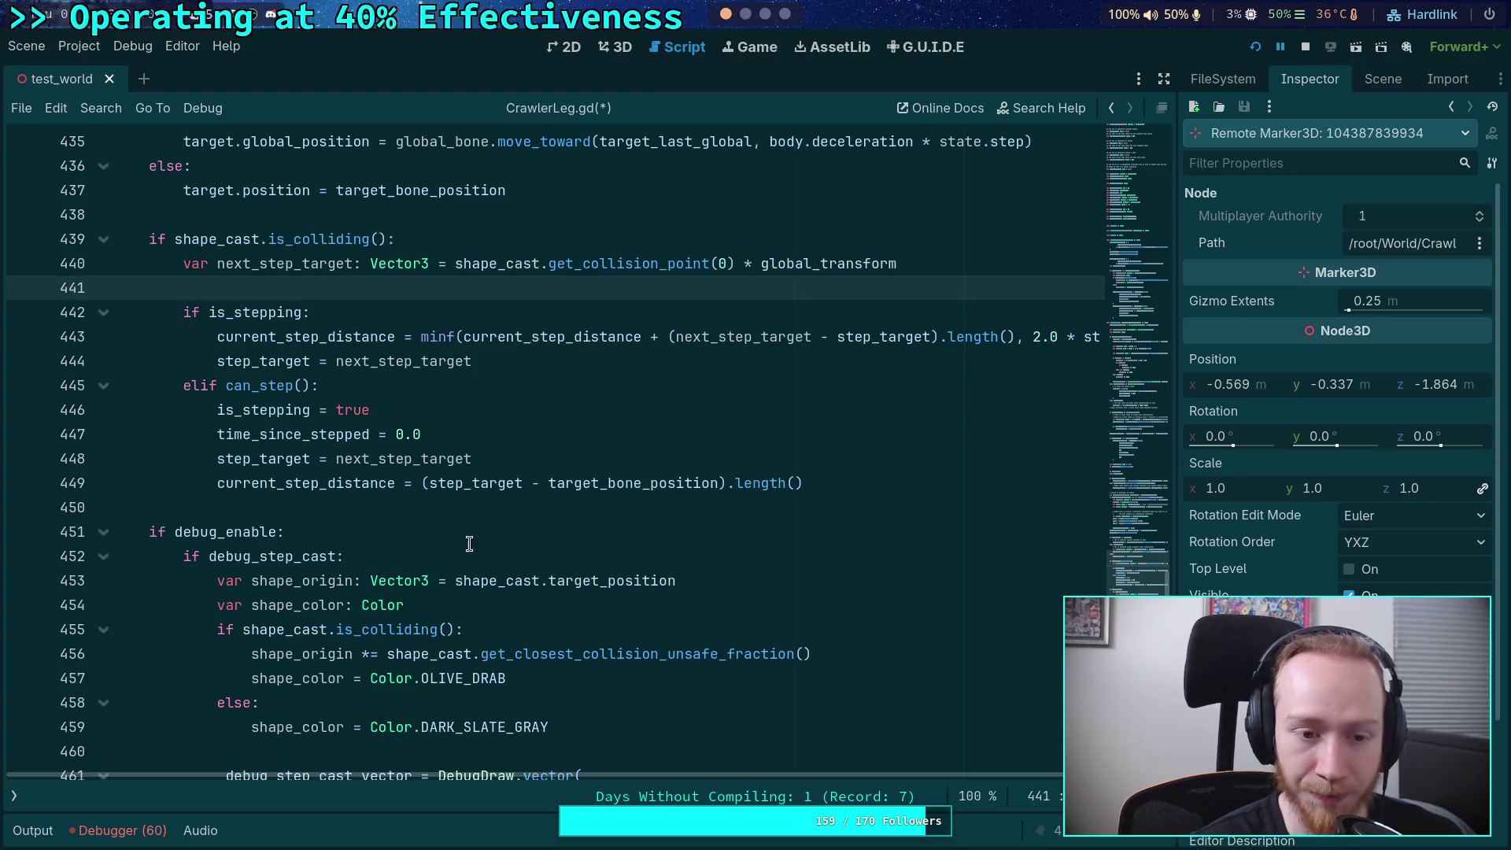
{"action": "left_click", "coordinate": [468, 508]}
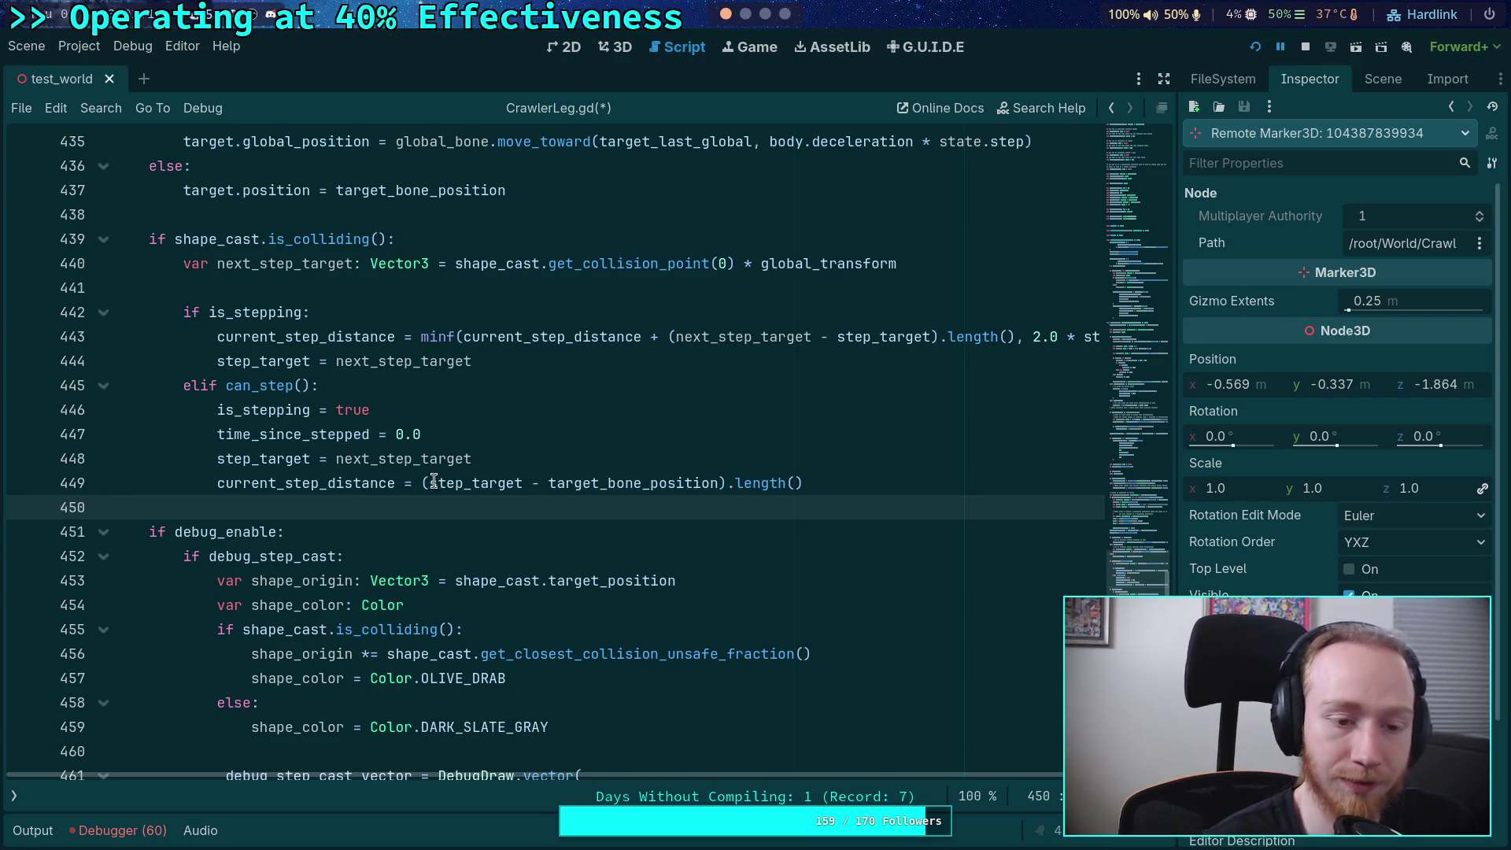
{"action": "scroll", "coordinate": [398, 513], "scroll_direction": "up", "scroll_amount": 1}
{"action": "left_click", "coordinate": [240, 354]}
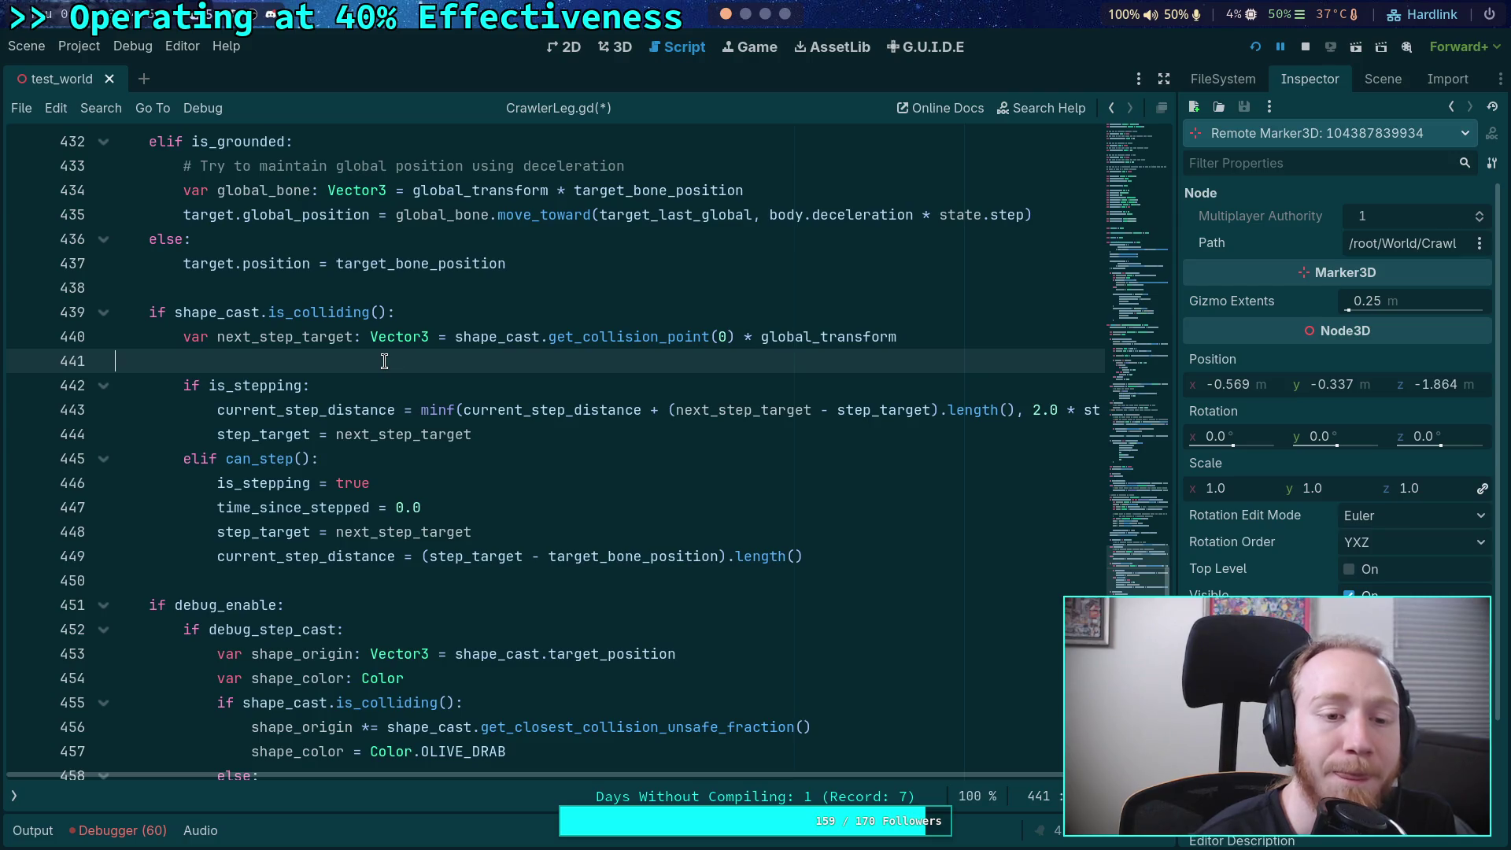
{"action": "left_click", "coordinate": [654, 582]}
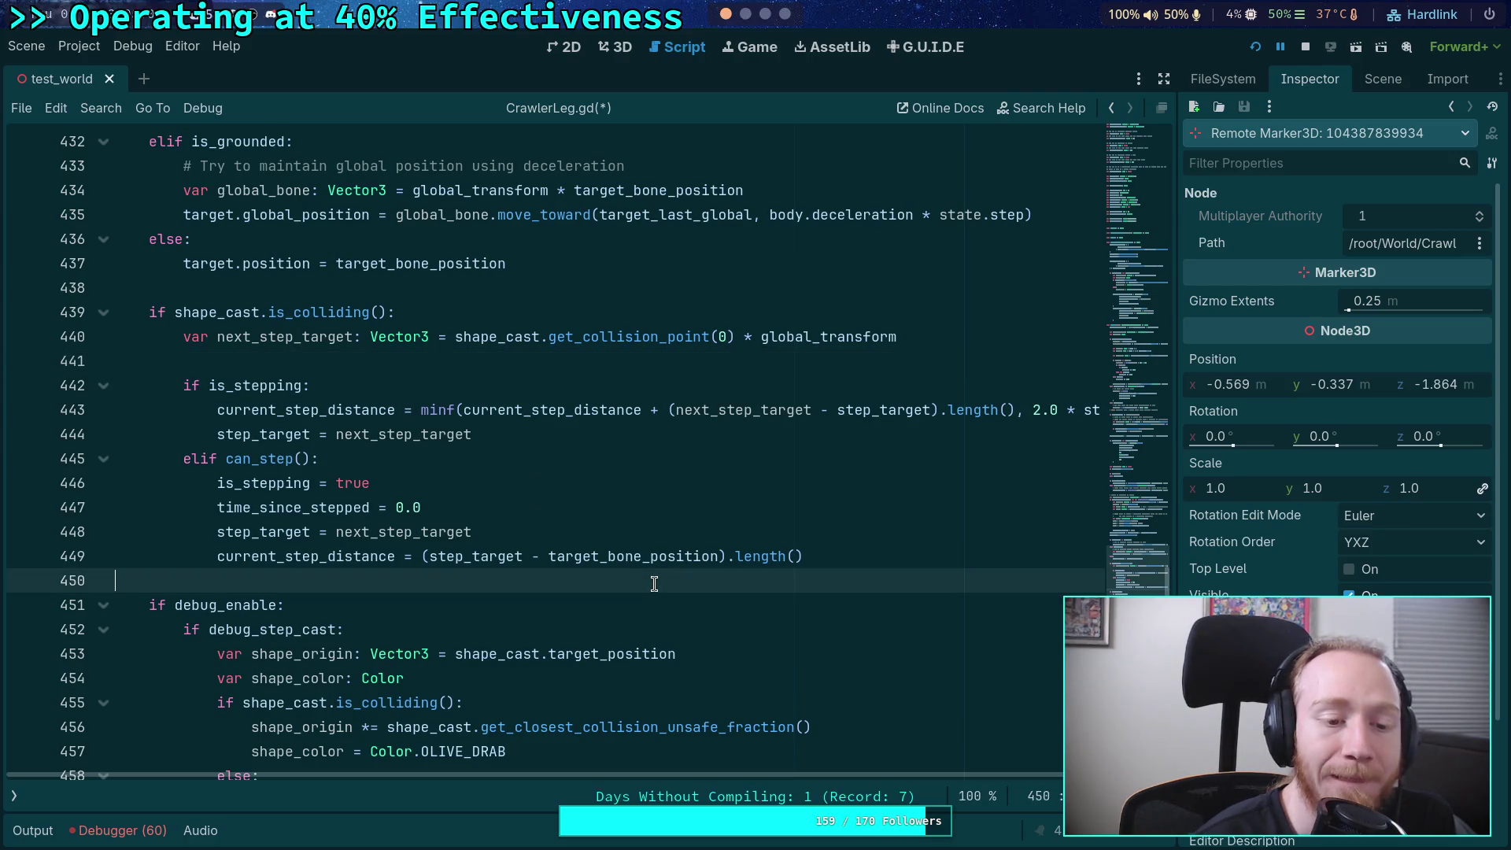
{"action": "scroll", "coordinate": [654, 582], "scroll_direction": "down", "scroll_amount": 1}
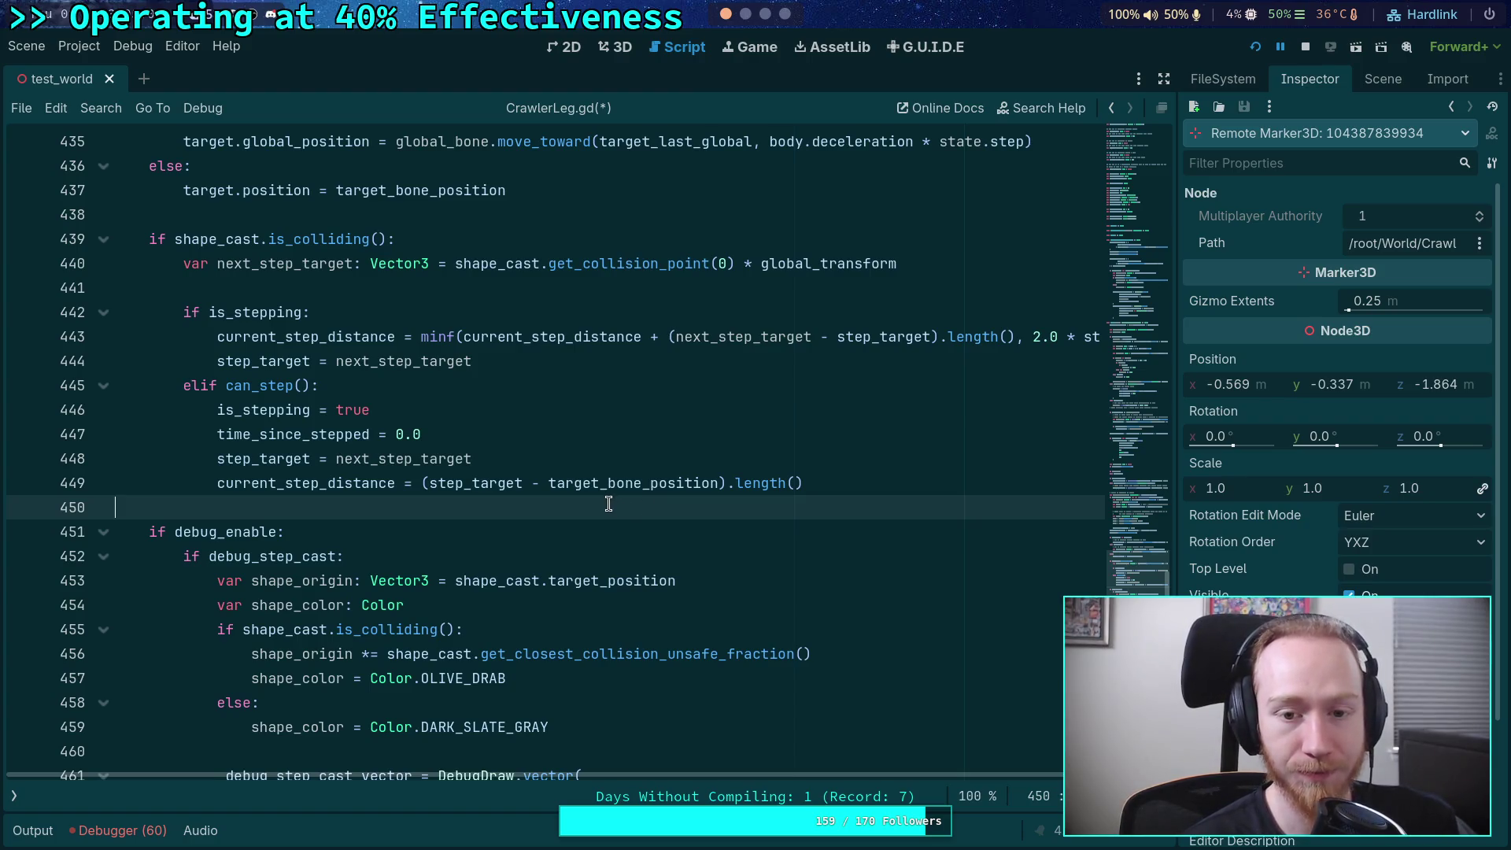
{"action": "scroll", "coordinate": [609, 501], "scroll_direction": "up", "scroll_amount": 1}
{"action": "left_click", "coordinate": [467, 364]}
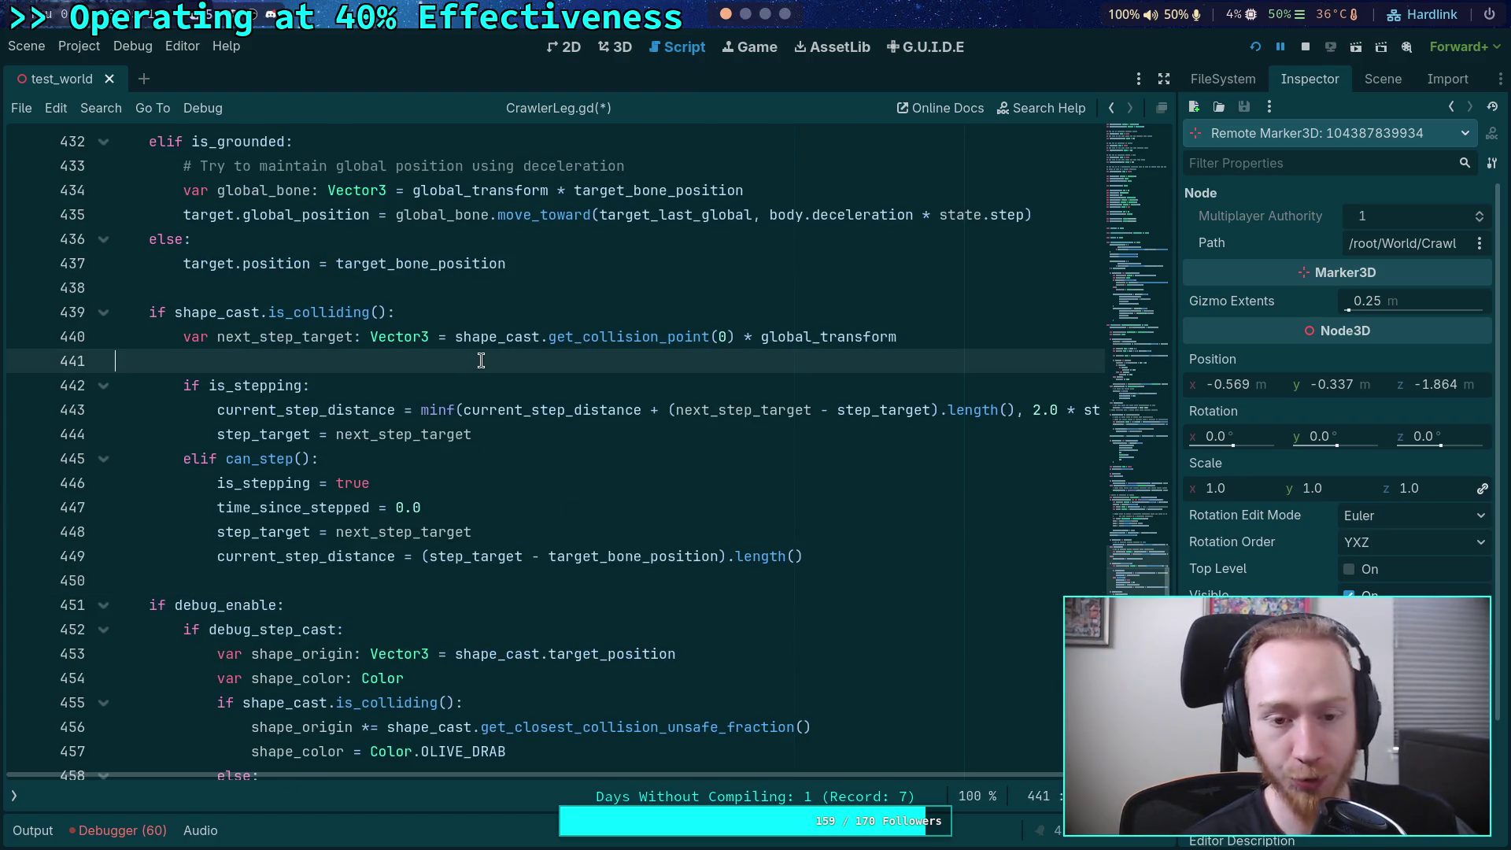
{"action": "left_click", "coordinate": [528, 577]}
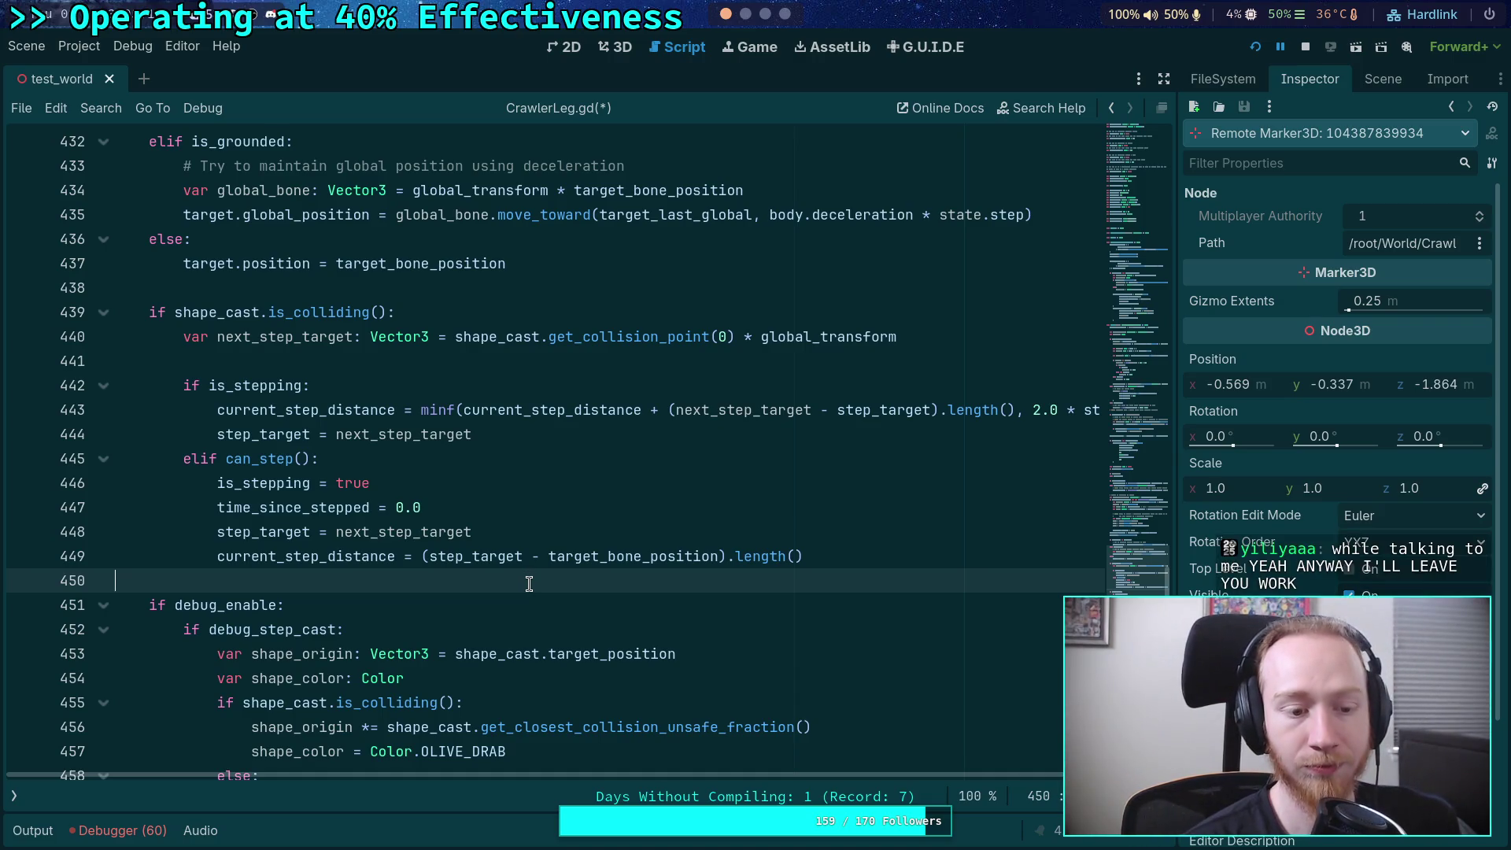
{"action": "scroll", "coordinate": [538, 582], "scroll_direction": "down", "scroll_amount": 3}
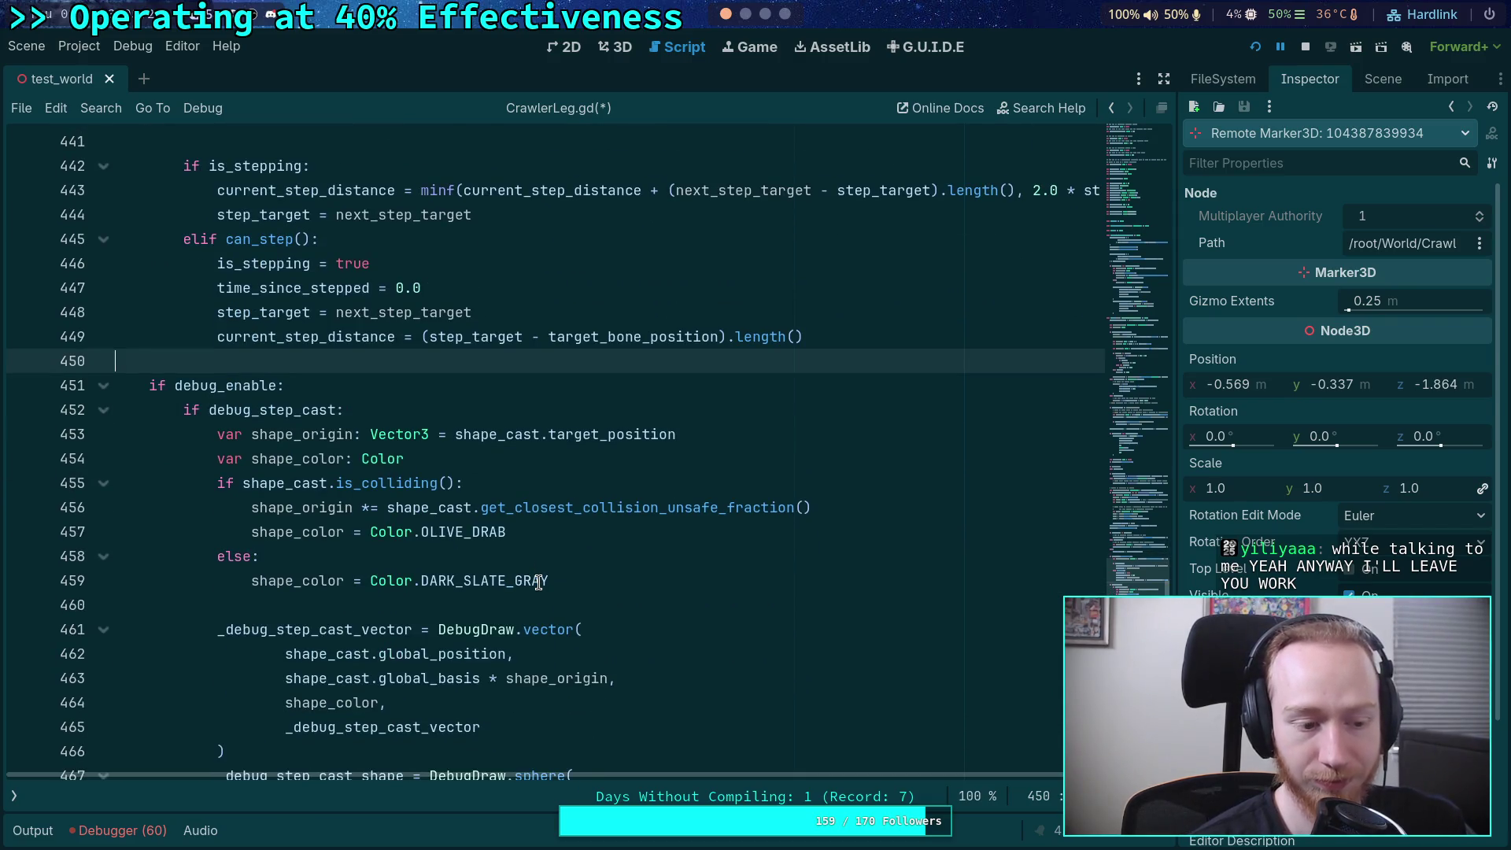
{"action": "scroll", "coordinate": [538, 582], "scroll_direction": "down", "scroll_amount": 1}
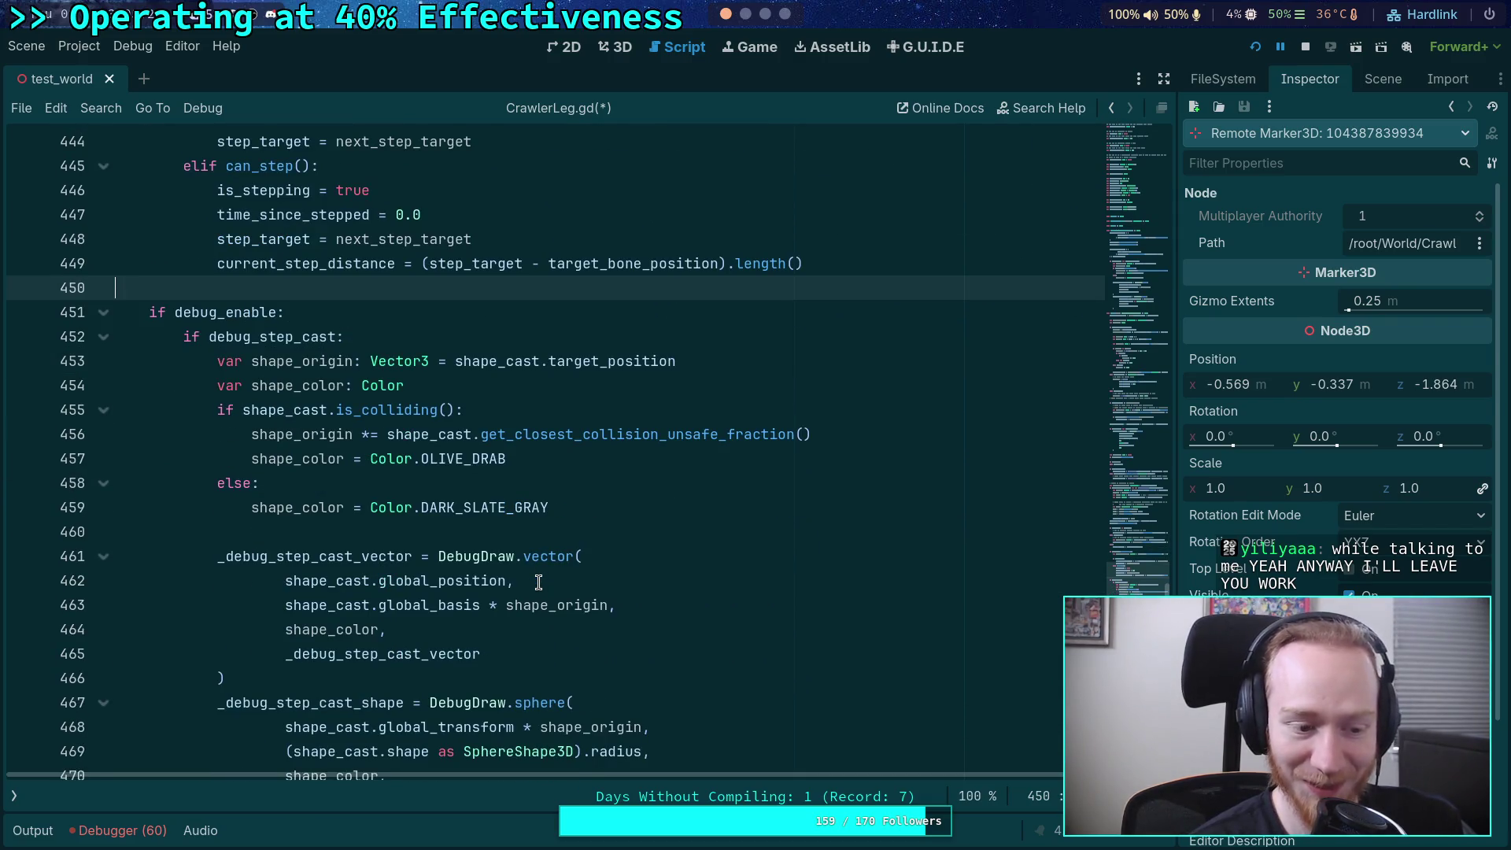
{"action": "left_click", "coordinate": [462, 531]}
{"action": "scroll", "coordinate": [462, 535], "scroll_direction": "up", "scroll_amount": 4}
{"action": "scroll", "coordinate": [462, 536], "scroll_direction": "up", "scroll_amount": 2}
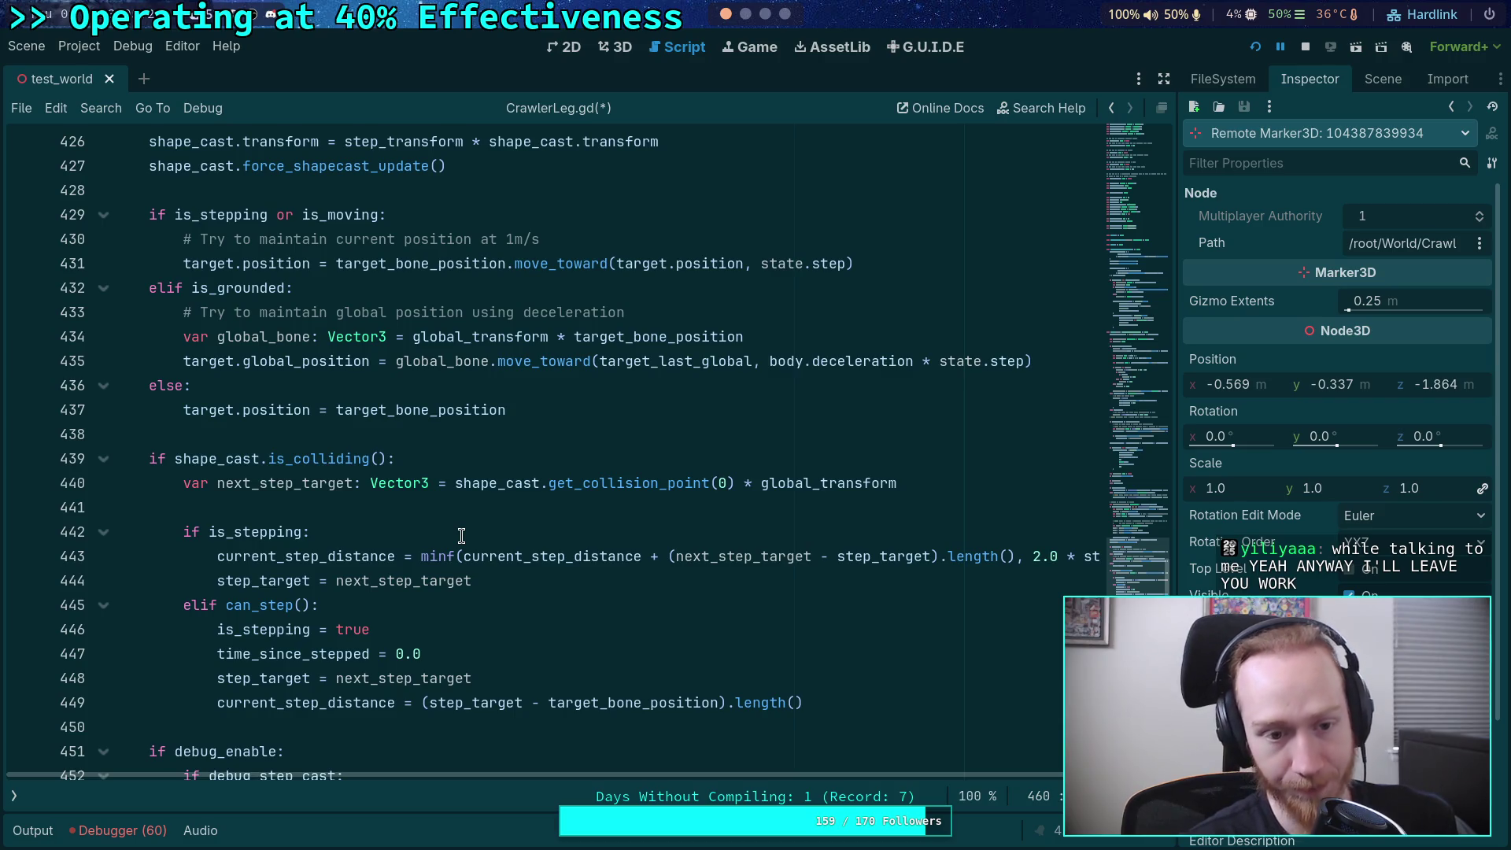
{"action": "scroll", "coordinate": [462, 535], "scroll_direction": "up", "scroll_amount": 1}
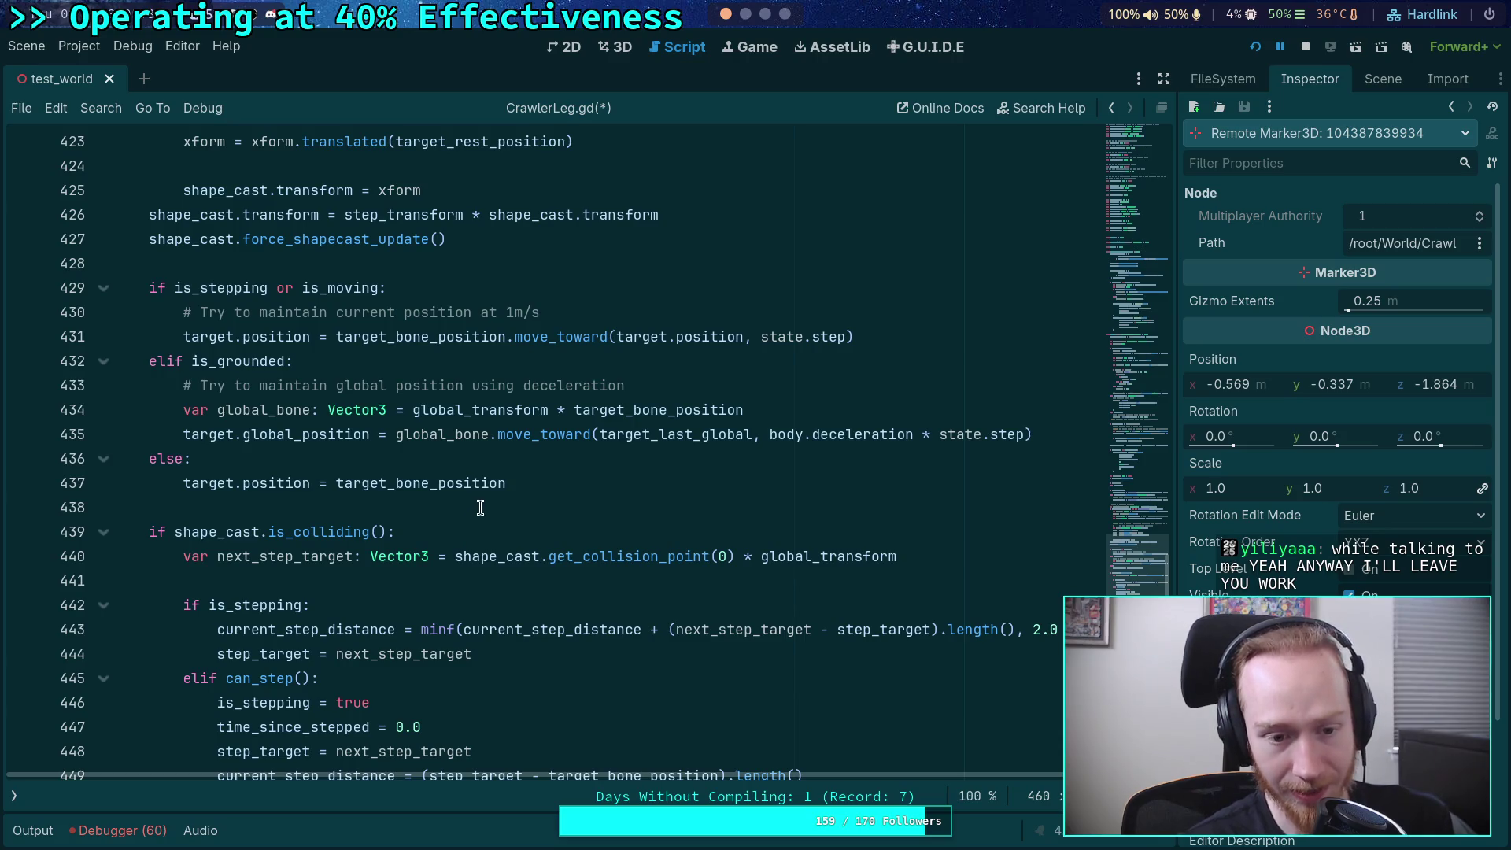
{"action": "left_click", "coordinate": [482, 505]}
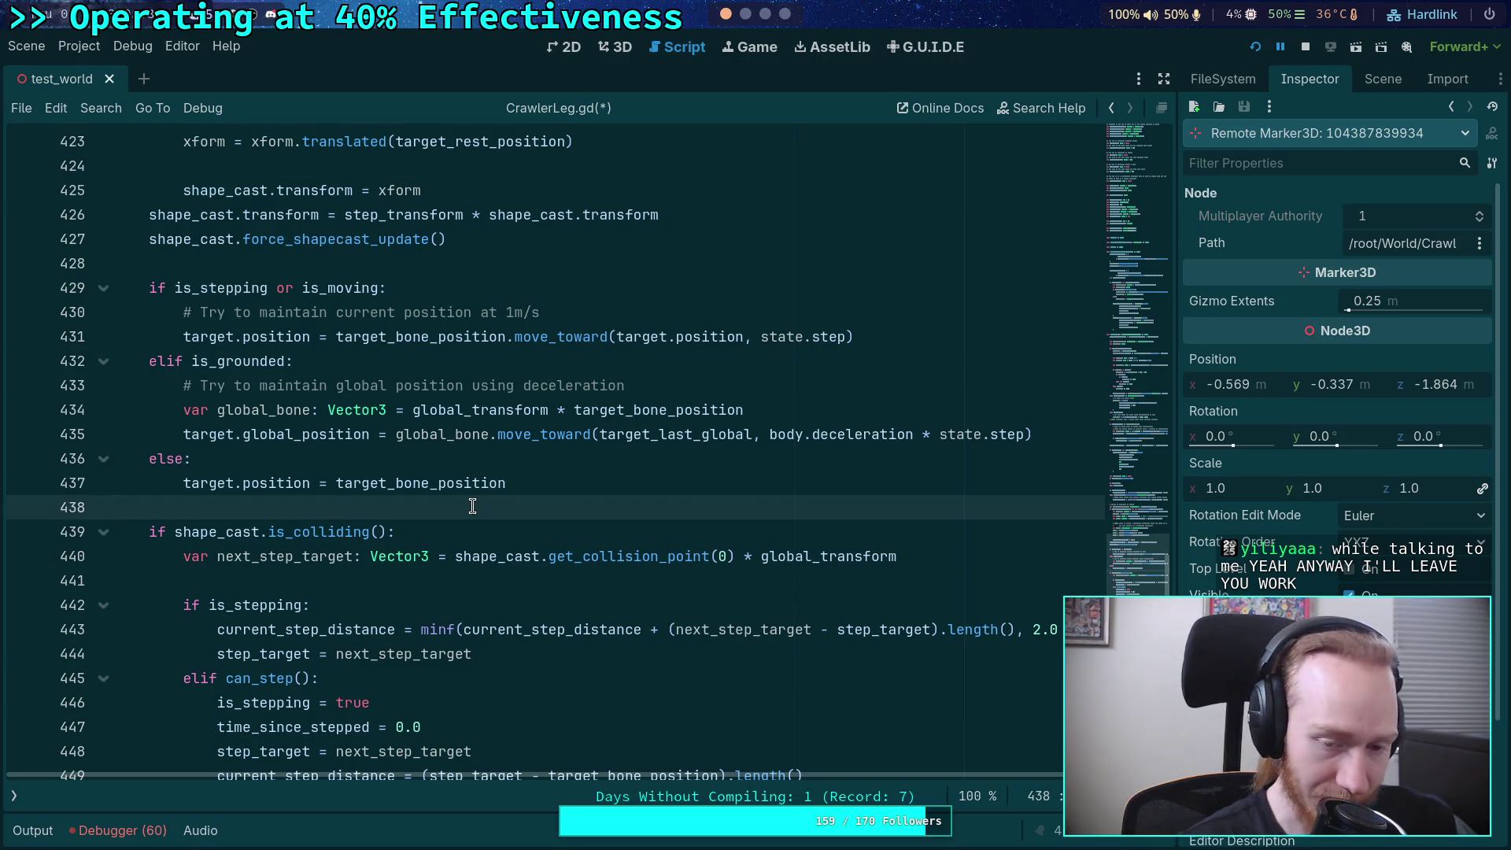
{"action": "left_click_drag", "start_coordinate": [897, 556], "coordinate": [191, 565]}
{"action": "left_click", "coordinate": [190, 580]}
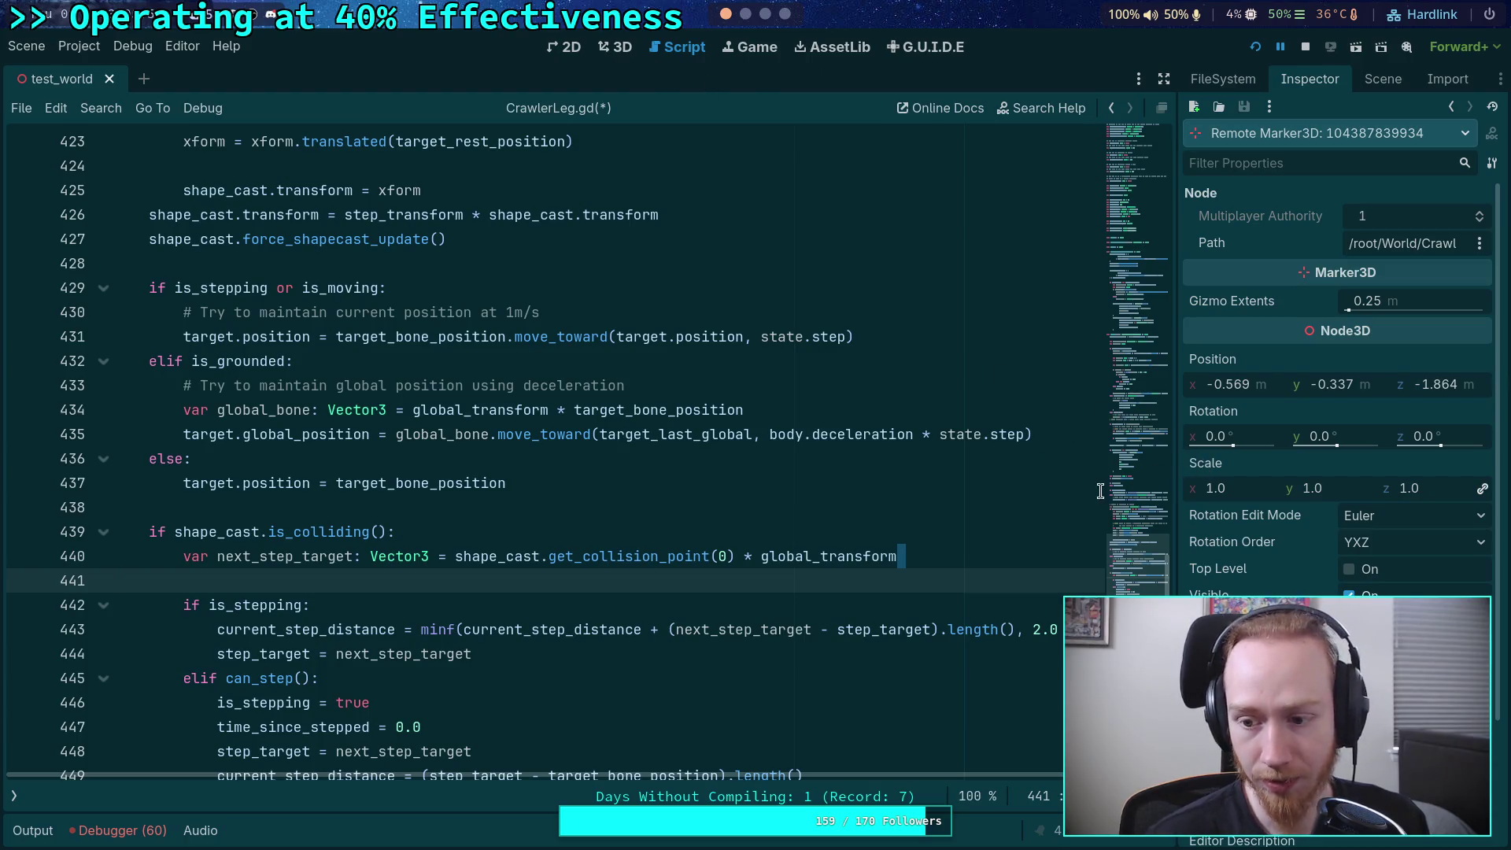
{"action": "scroll", "coordinate": [1258, 586], "scroll_direction": "down", "scroll_amount": 2}
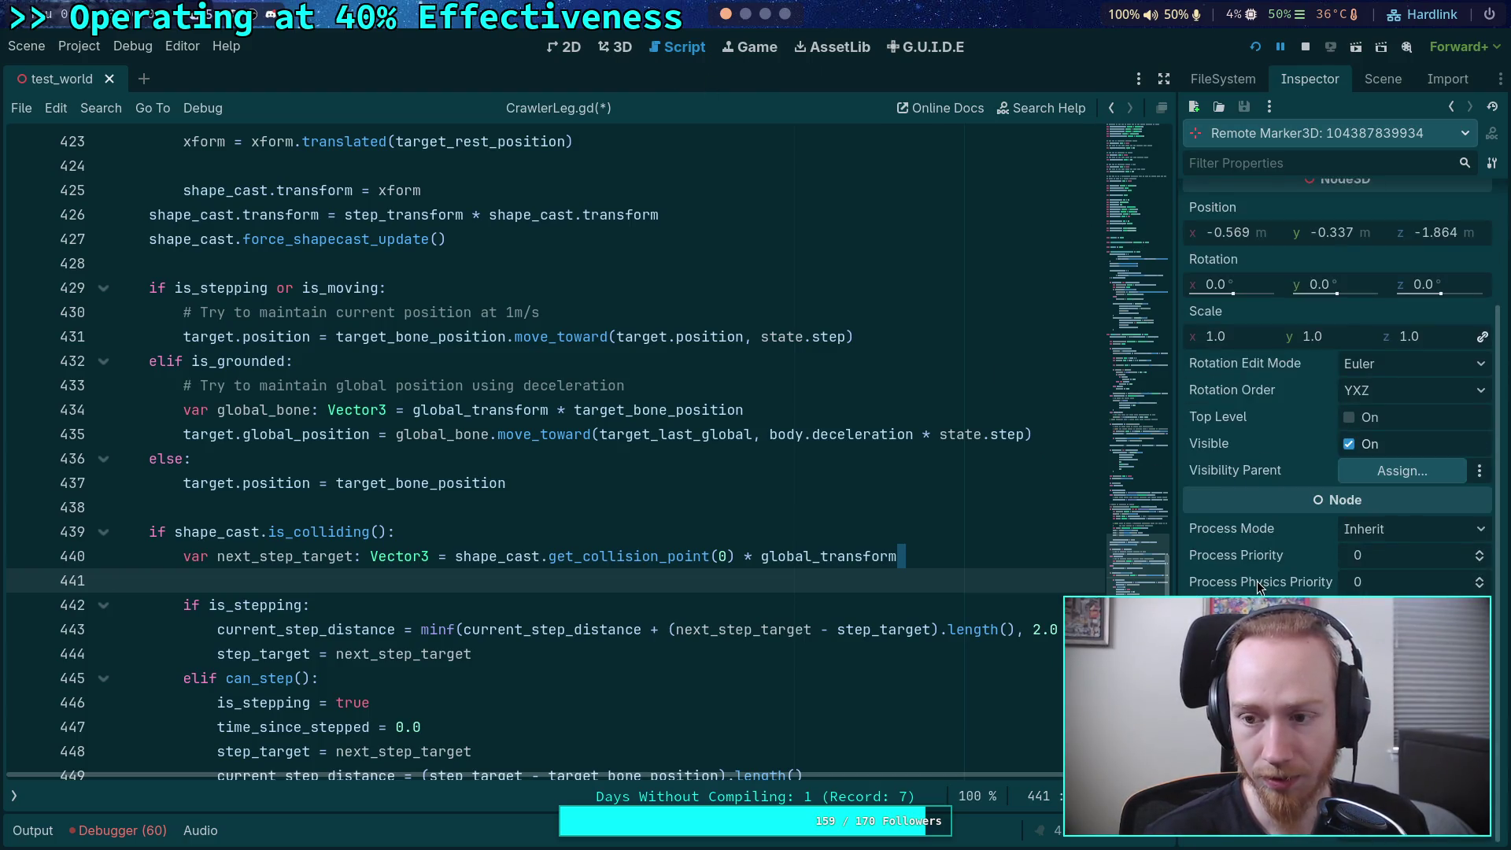
{"action": "scroll", "coordinate": [1258, 586], "scroll_direction": "up", "scroll_amount": 2}
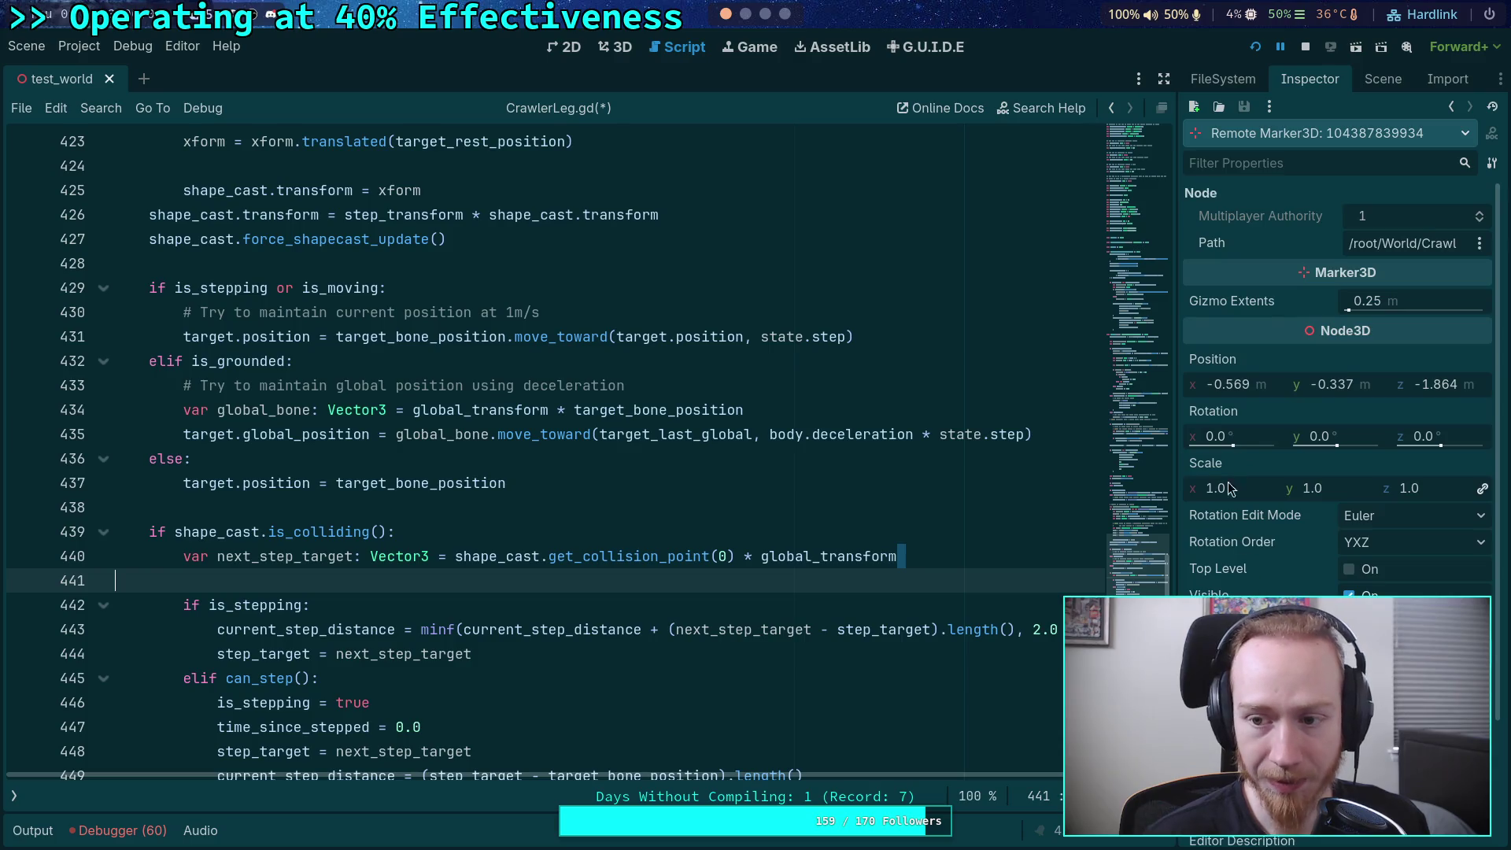
{"action": "right_click", "coordinate": [1227, 358]}
{"action": "left_click", "coordinate": [980, 410]}
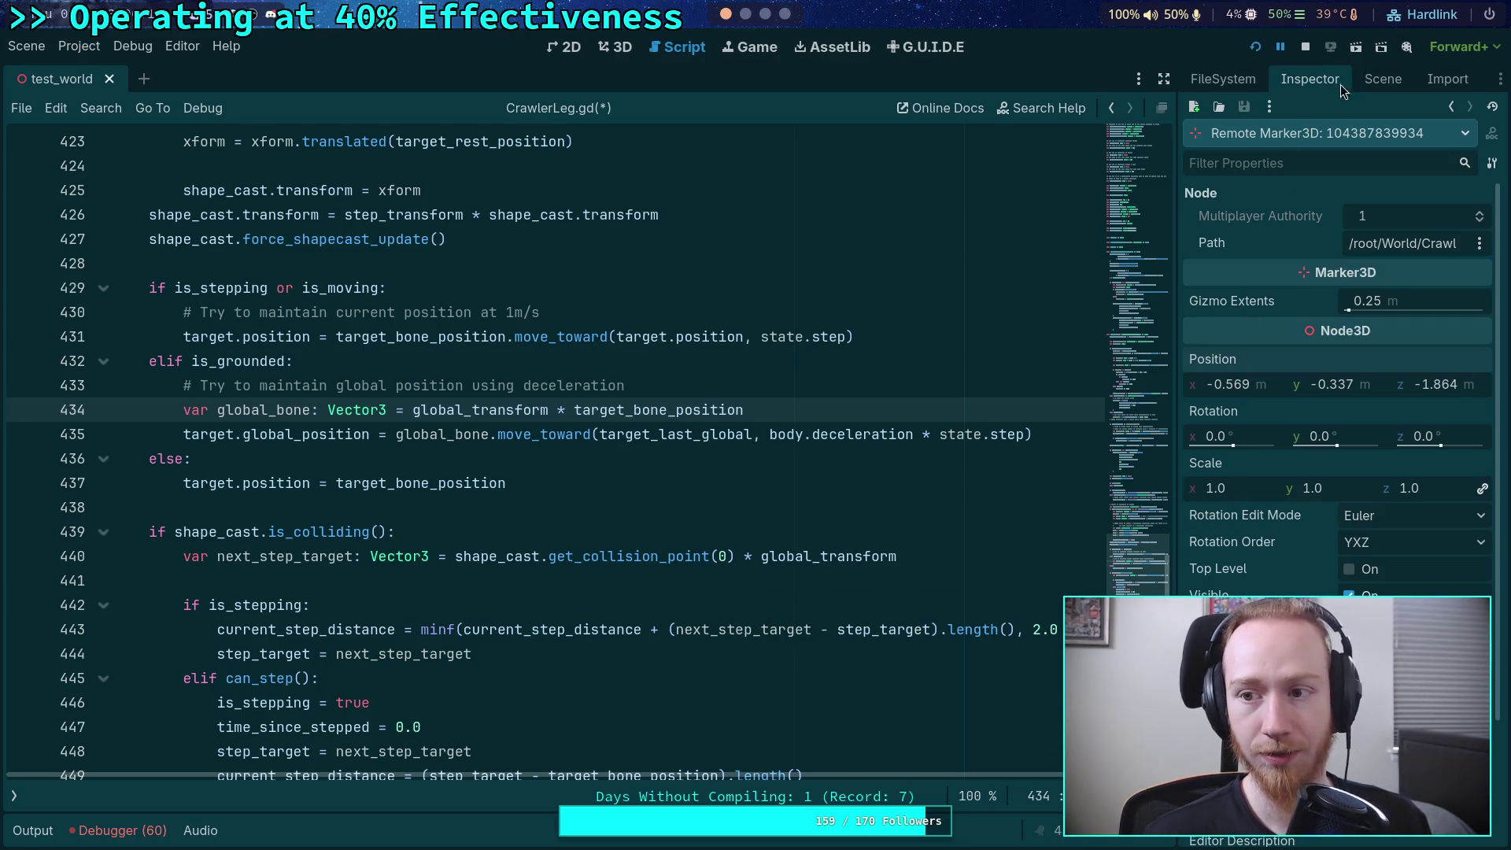
{"action": "left_click", "coordinate": [1369, 81]}
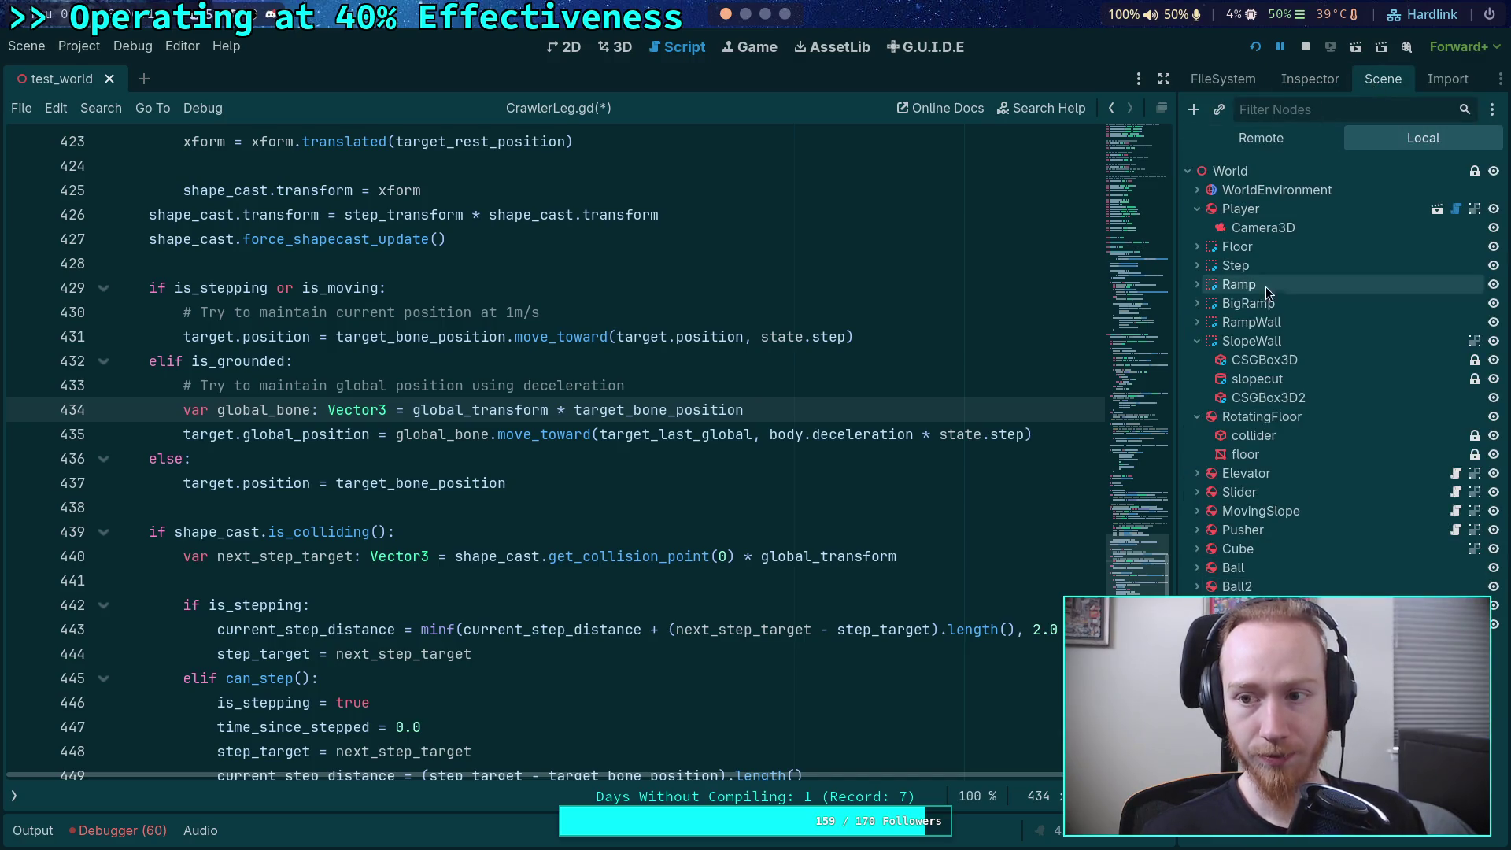
{"action": "left_click", "coordinate": [1260, 138]}
{"action": "scroll", "coordinate": [1328, 551], "scroll_direction": "down", "scroll_amount": 3}
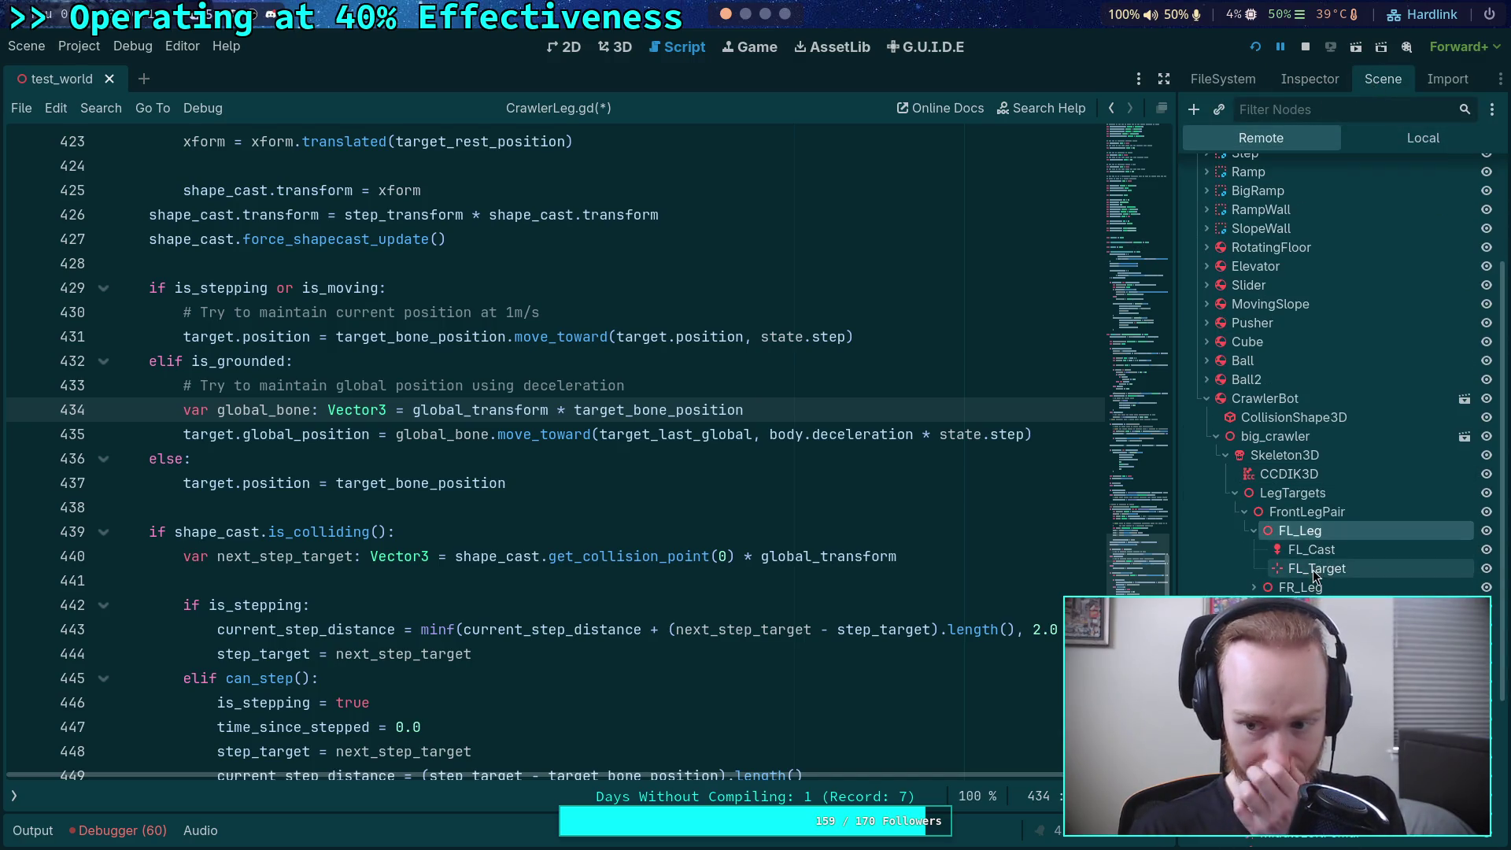
{"action": "left_click", "coordinate": [1311, 82]}
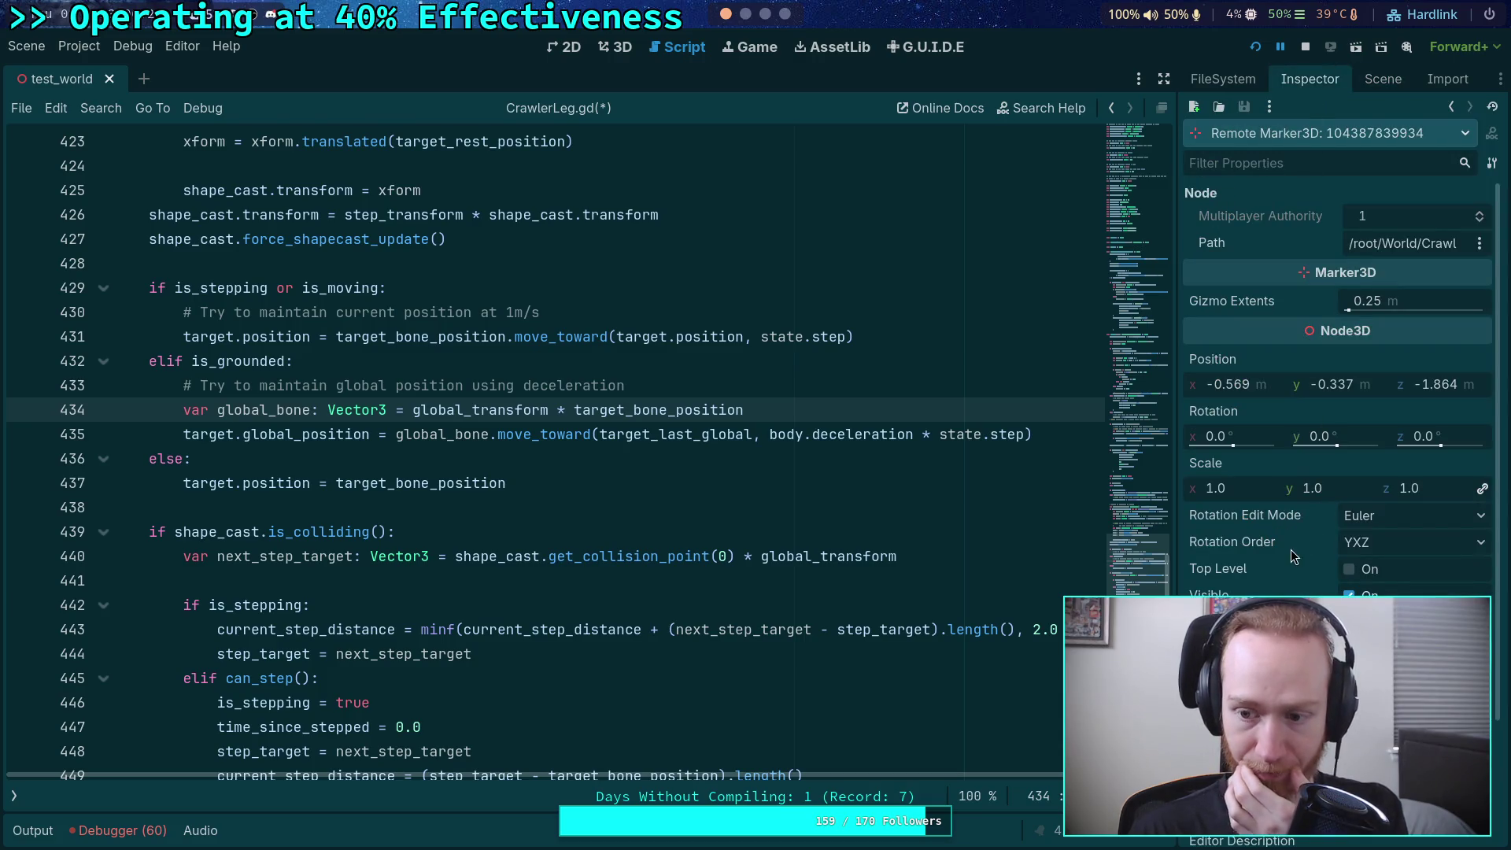
{"action": "scroll", "coordinate": [1271, 582], "scroll_direction": "down", "scroll_amount": 3}
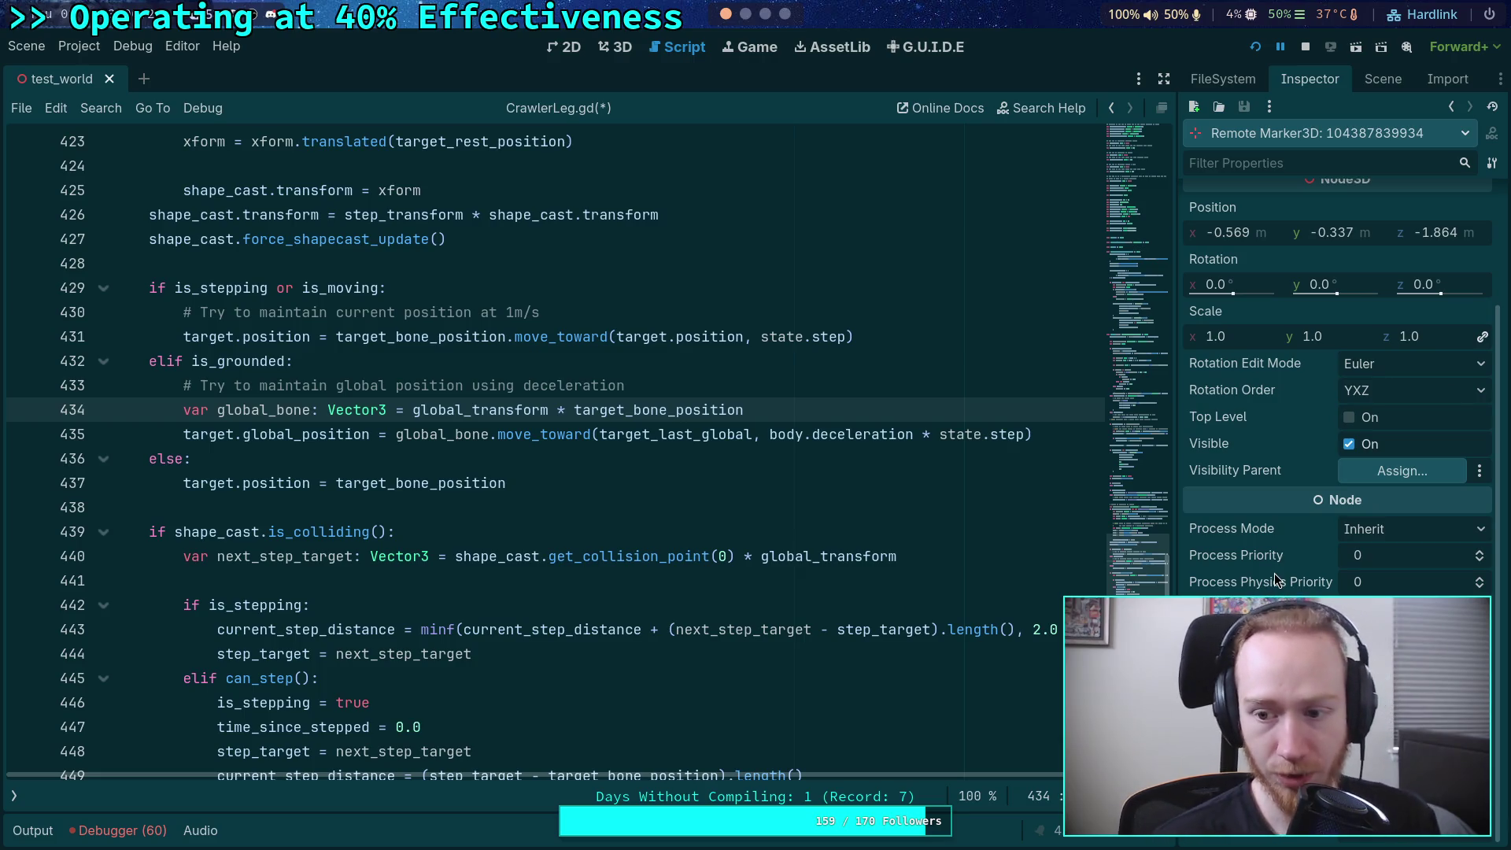
{"action": "scroll", "coordinate": [1267, 563], "scroll_direction": "up", "scroll_amount": 4}
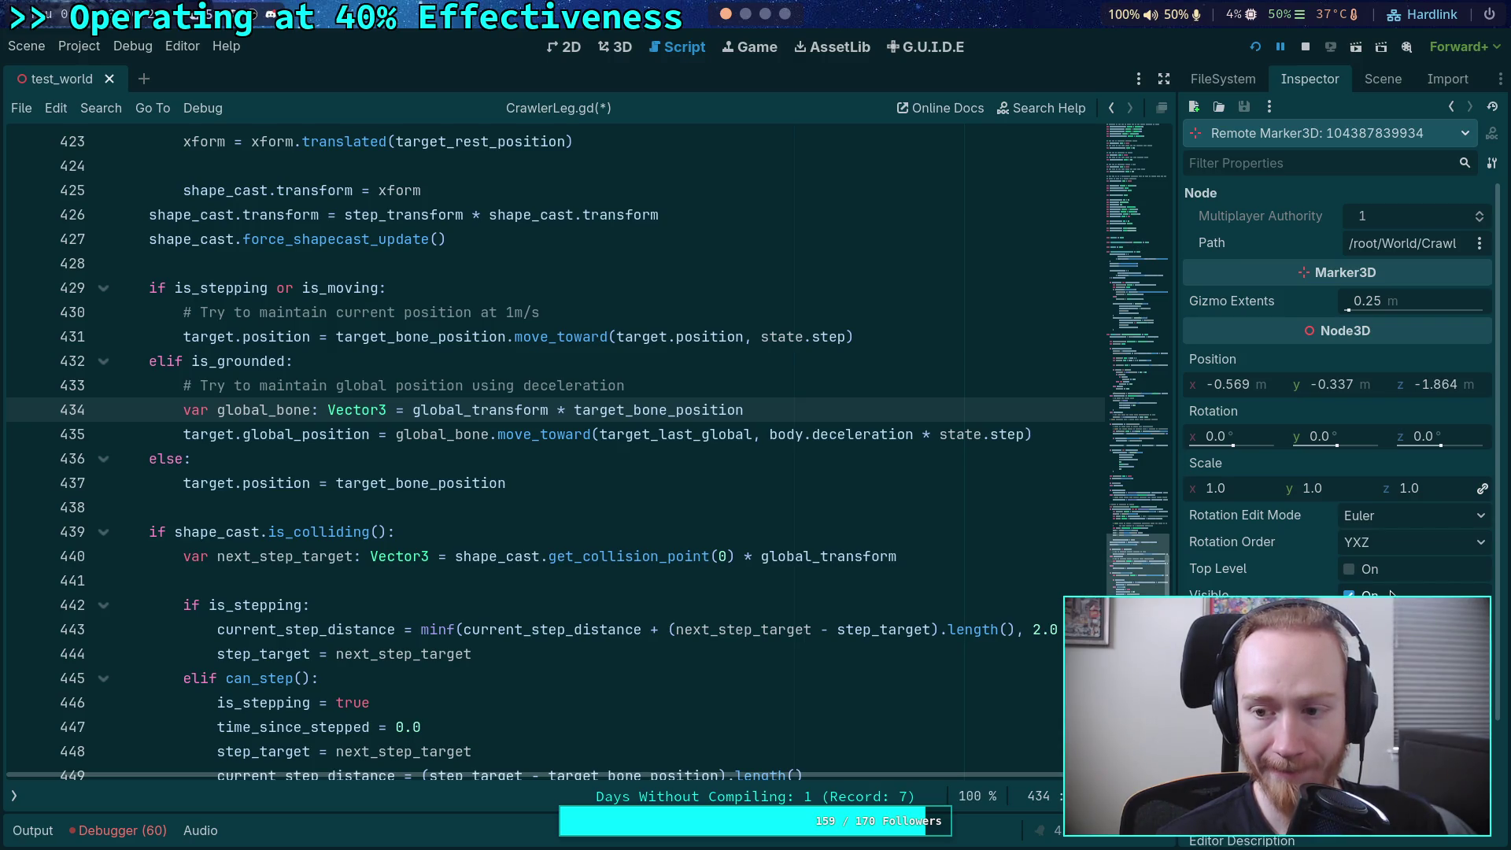
{"action": "key", "text": "ctrl+F2"}
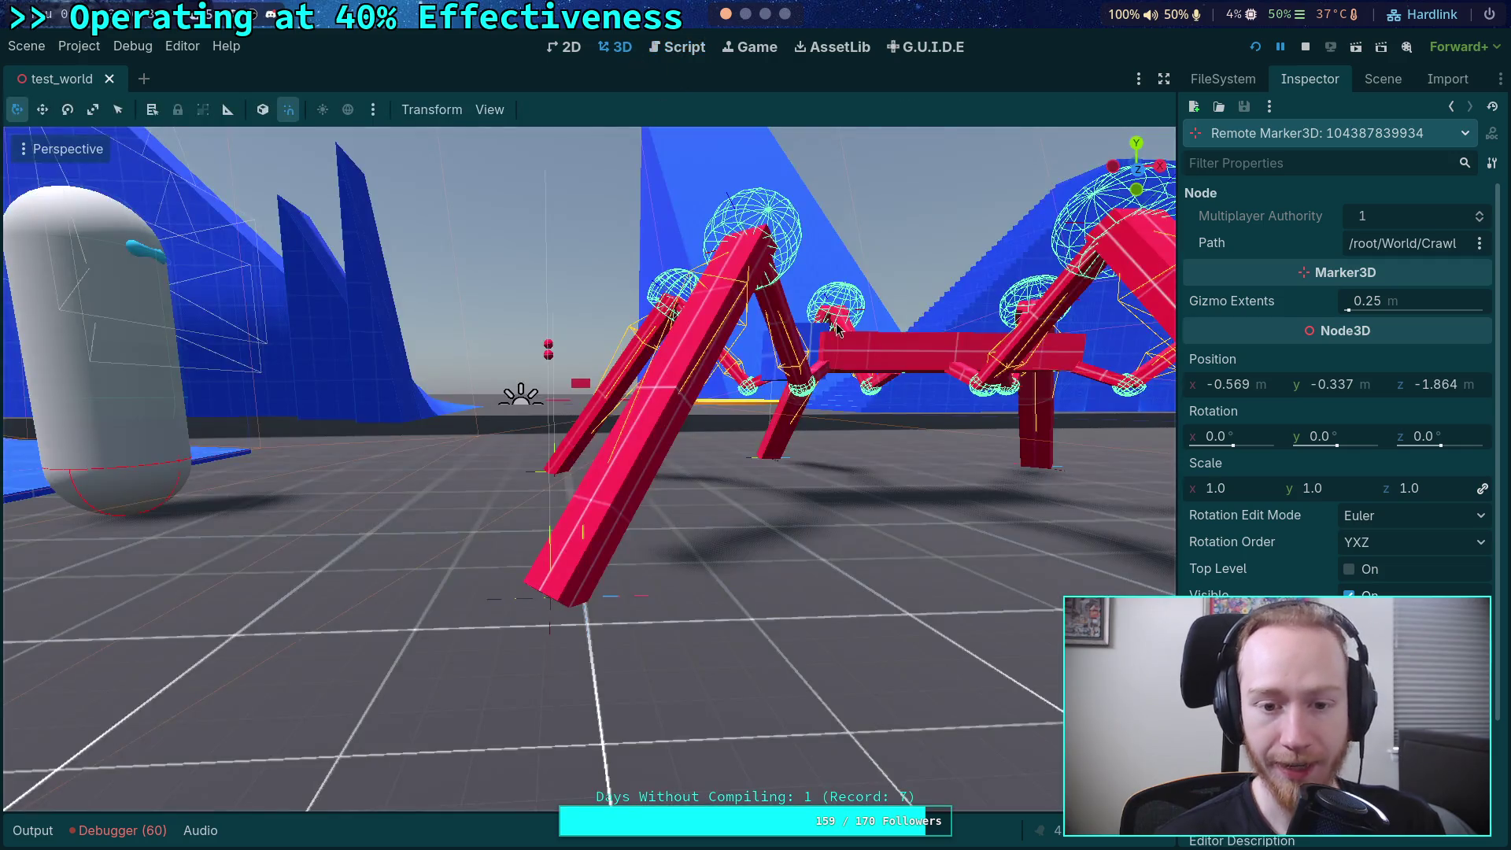
- Enable Top Level on the live leg target and copy its world Position value
{"action": "left_click", "coordinate": [1350, 571]}
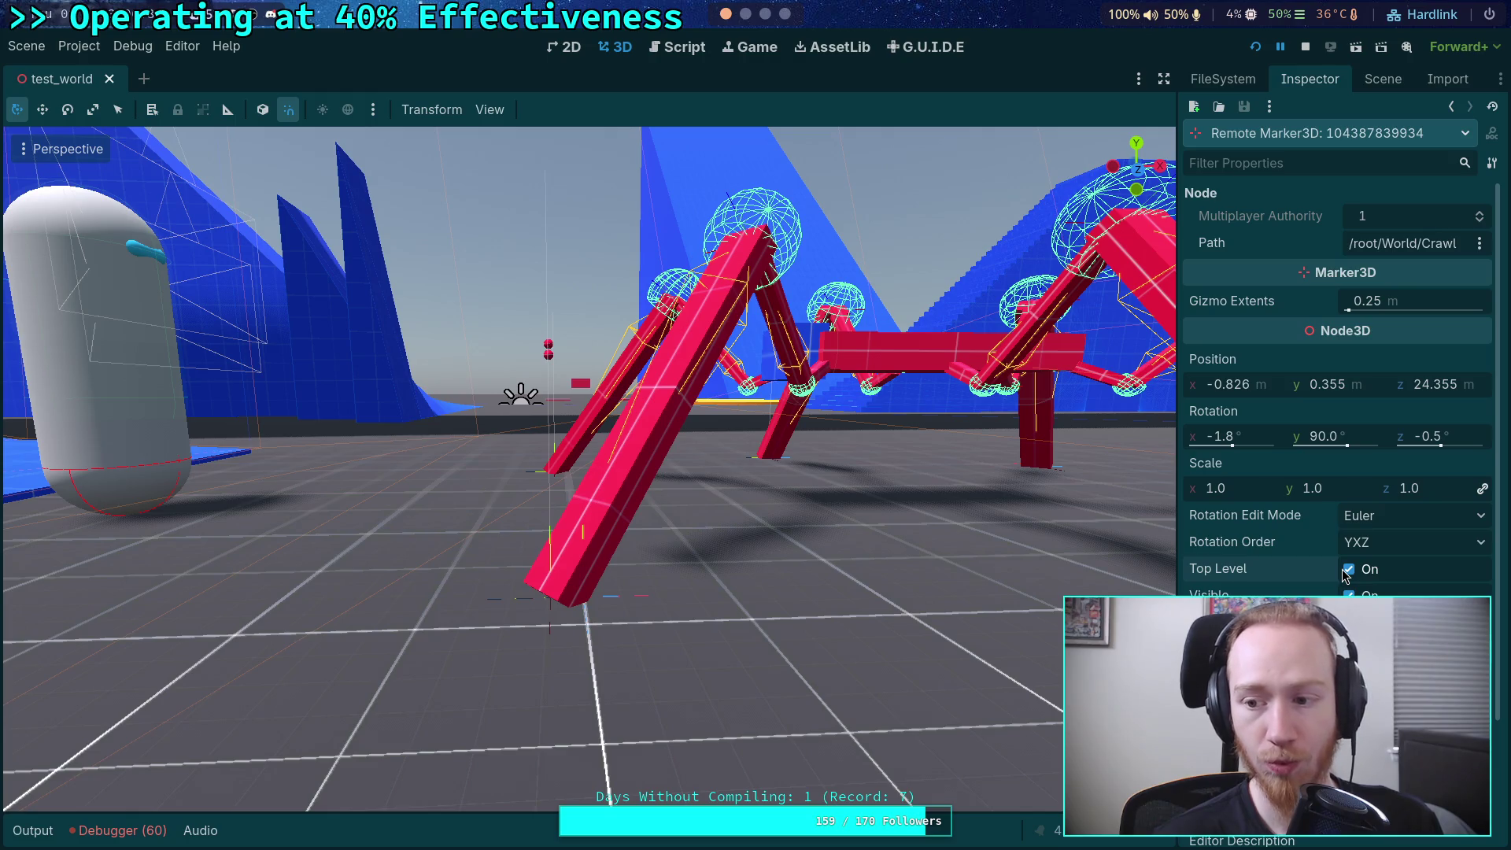
{"action": "right_click", "coordinate": [1257, 362]}
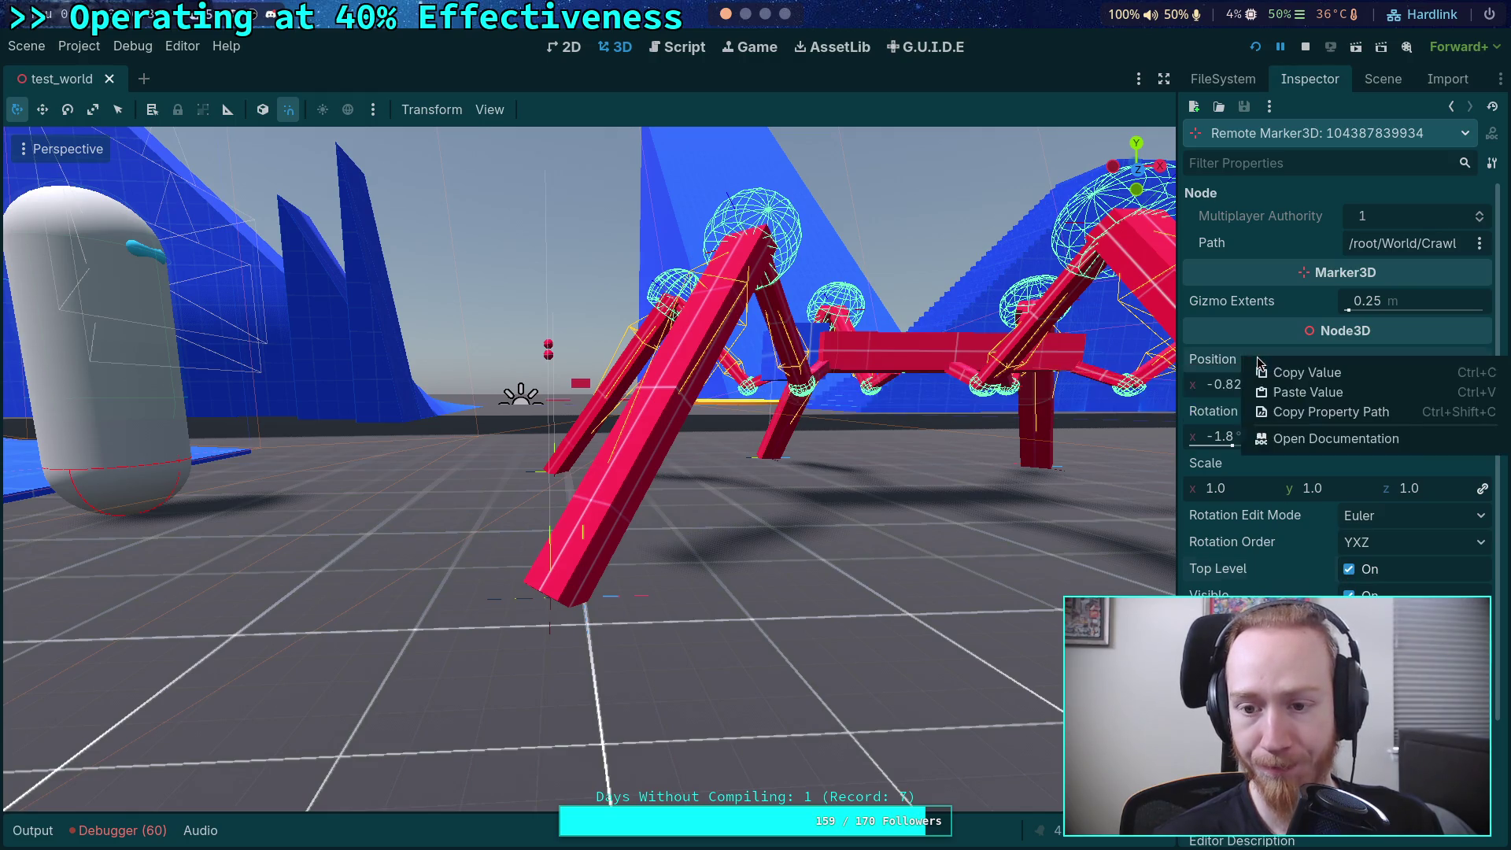
{"action": "left_click", "coordinate": [1291, 373]}
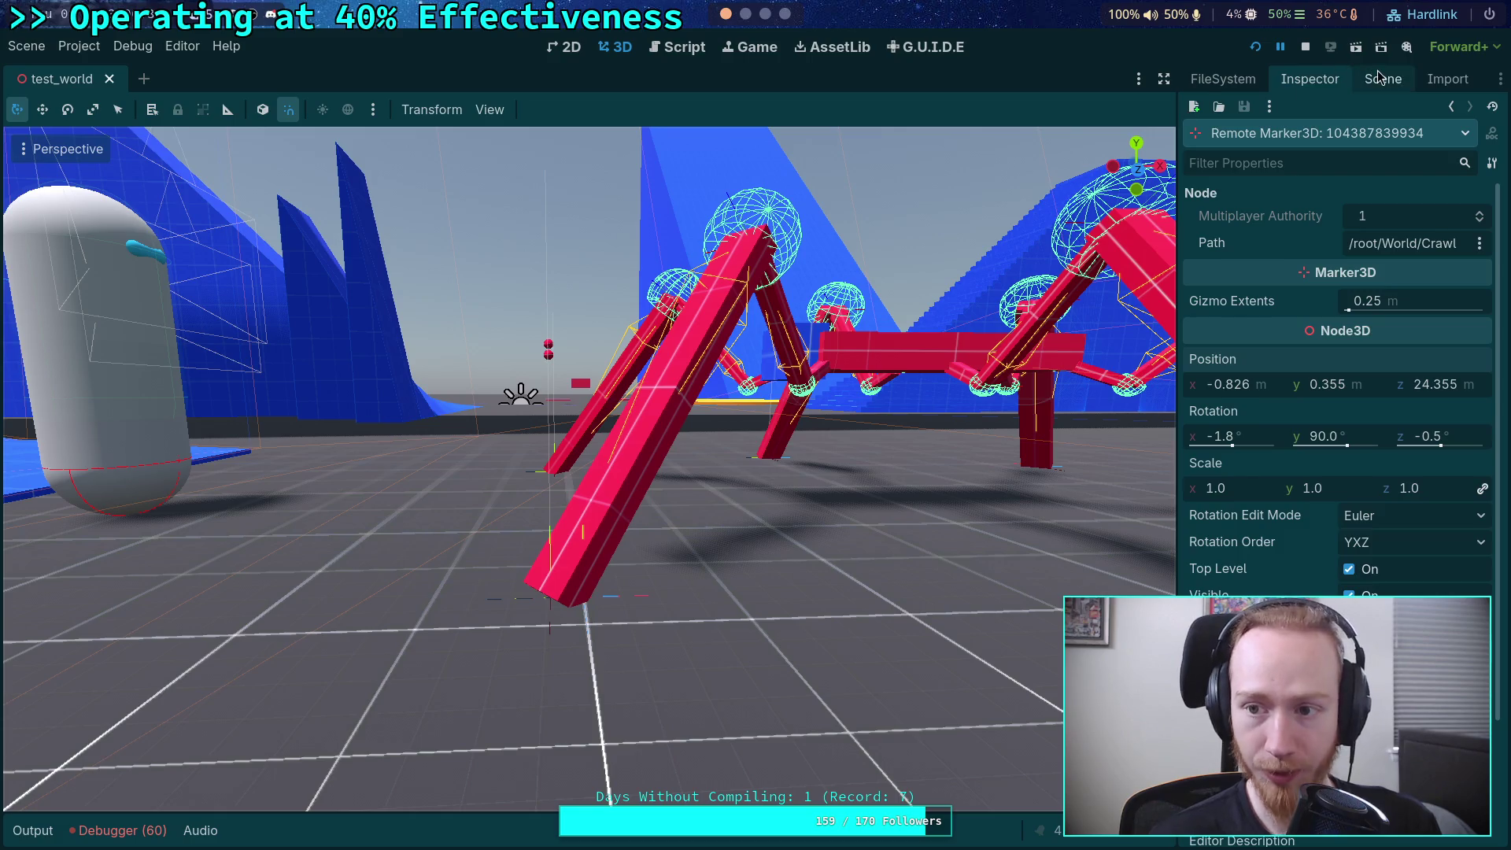
- Paste the copied position (-0.826, 0.355, 24.355) into the local TargetPos1 marker and frame it
{"action": "left_click", "coordinate": [1378, 76]}
{"action": "left_click", "coordinate": [1391, 136]}
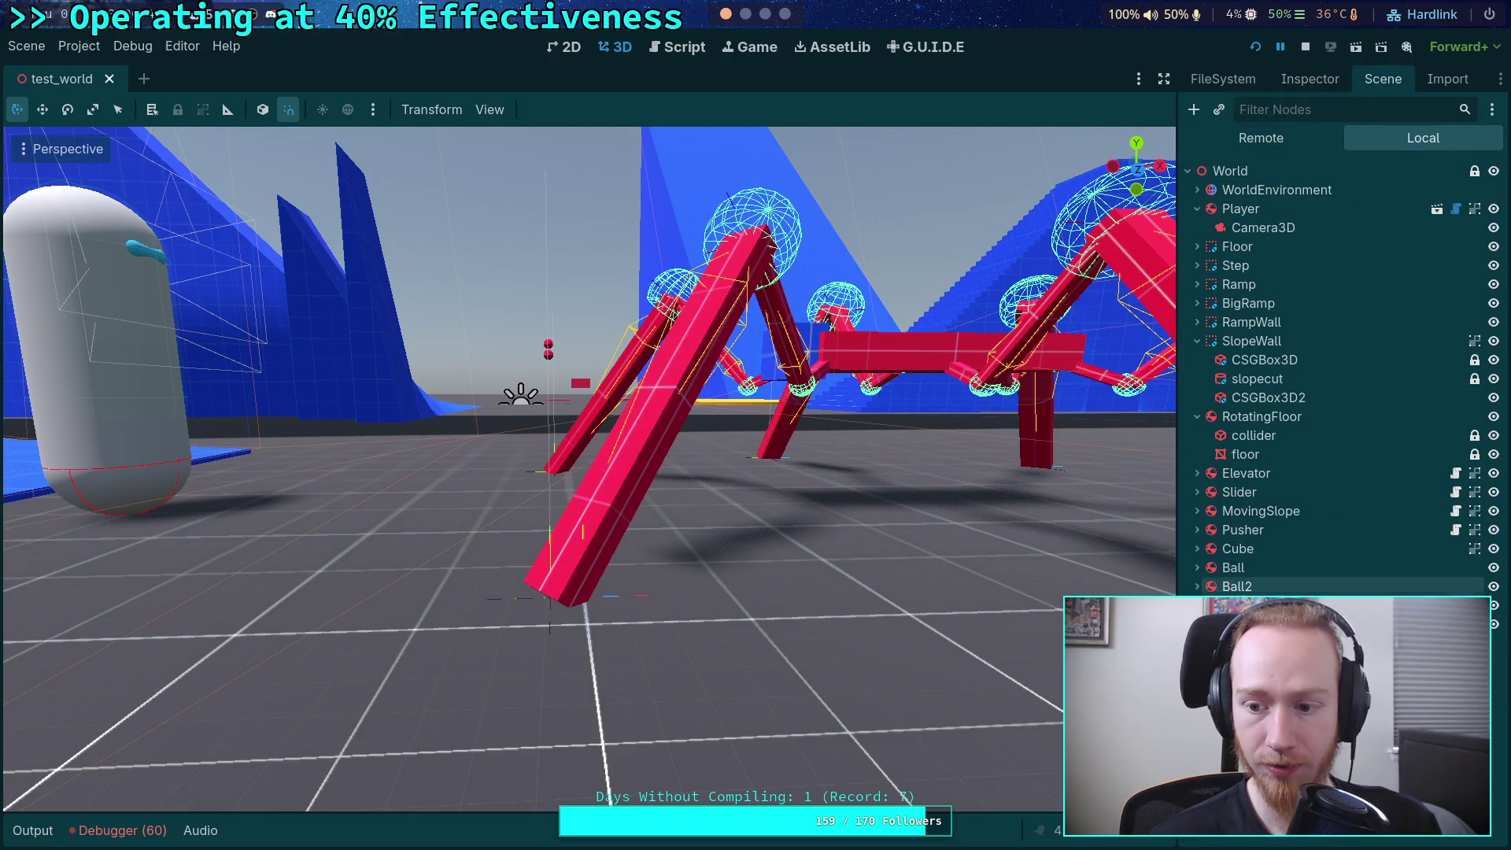
{"action": "left_click", "coordinate": [1243, 605]}
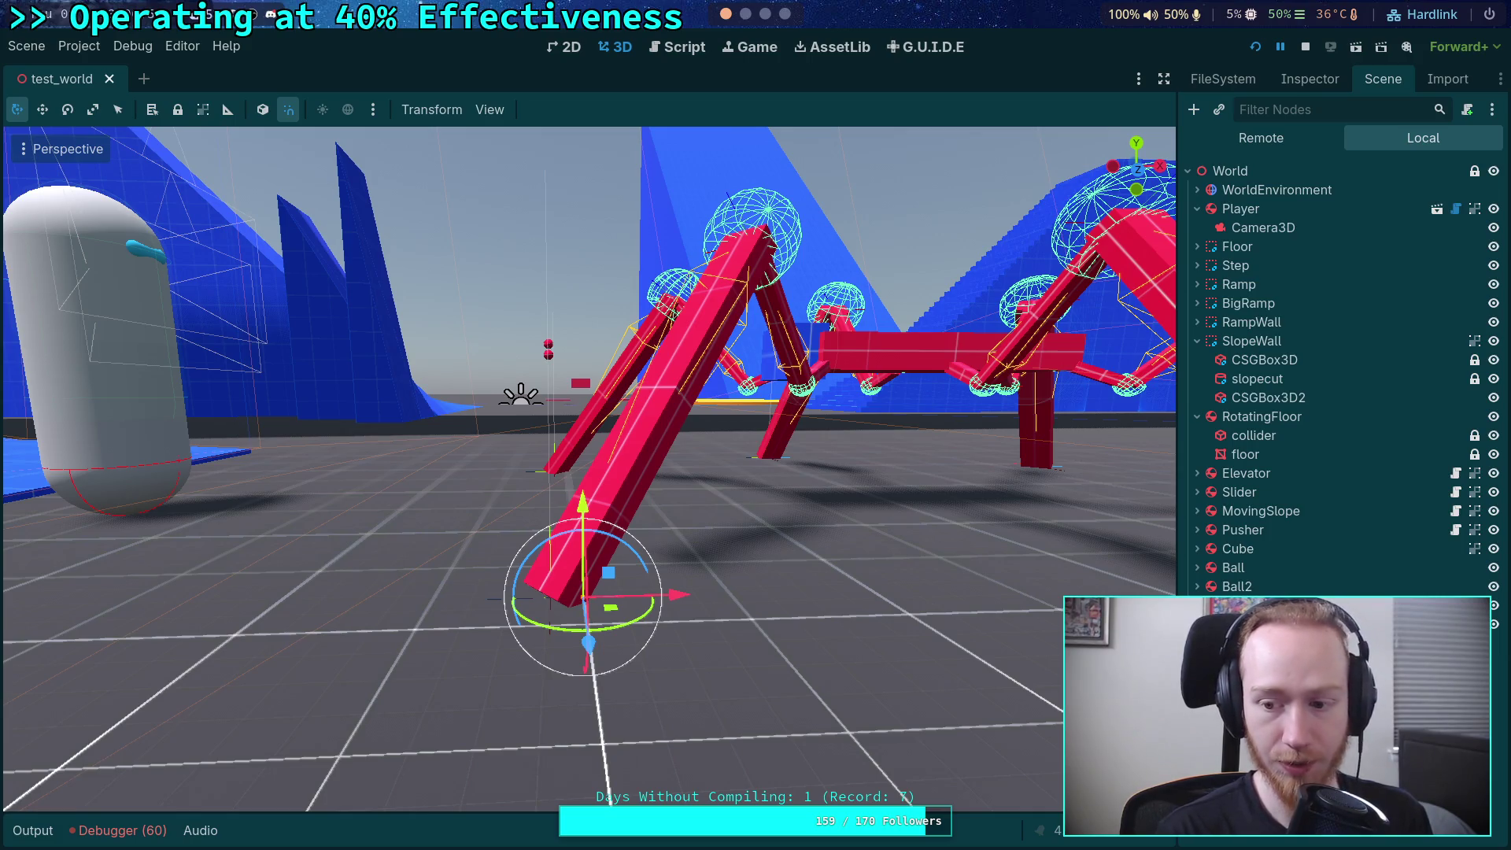
{"action": "left_click", "coordinate": [1310, 83]}
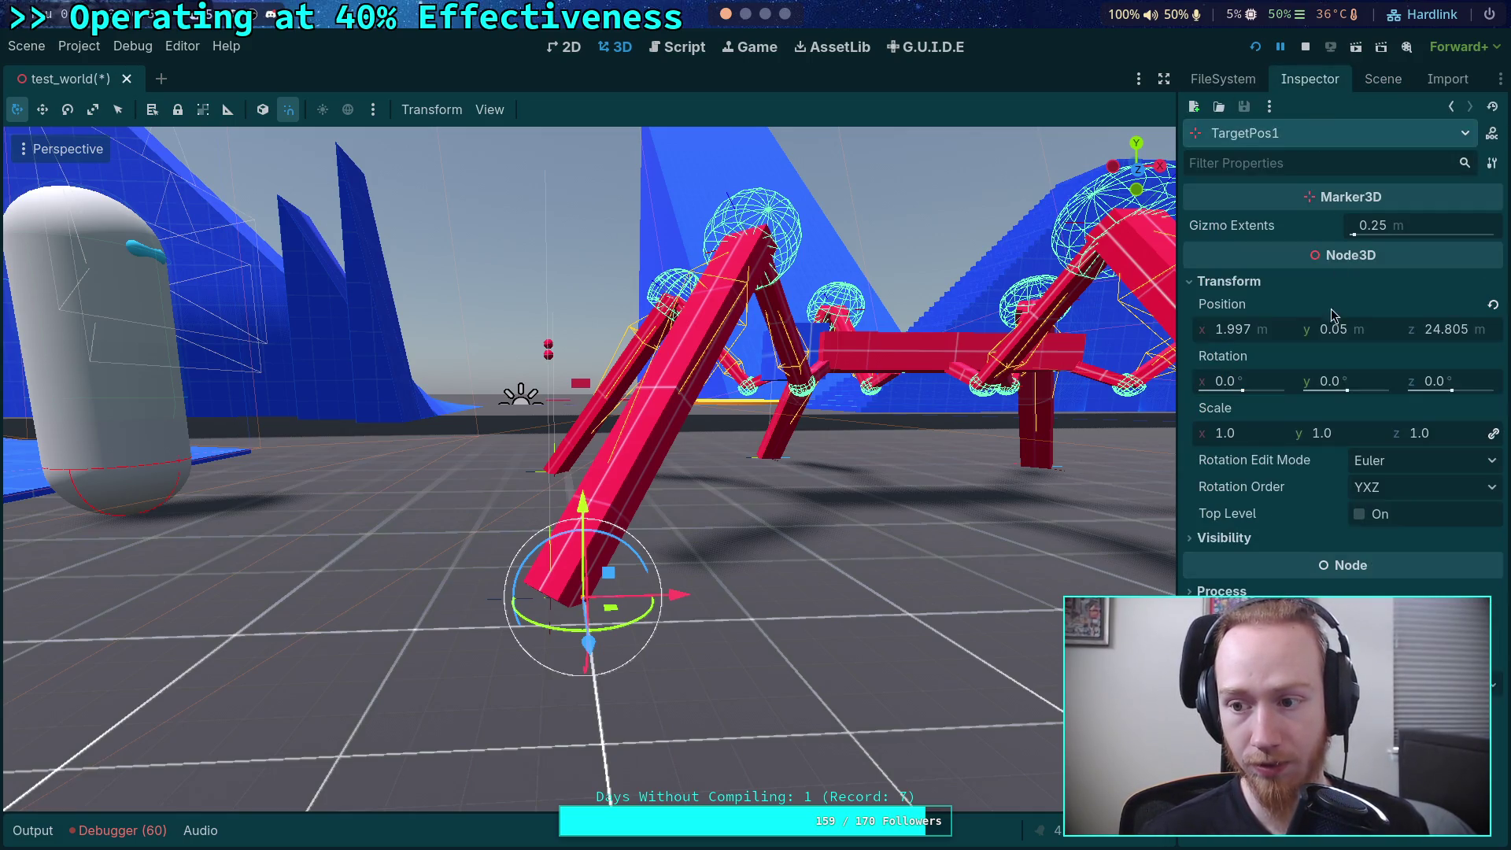
{"action": "right_click", "coordinate": [1389, 309]}
{"action": "left_click", "coordinate": [1306, 334]}
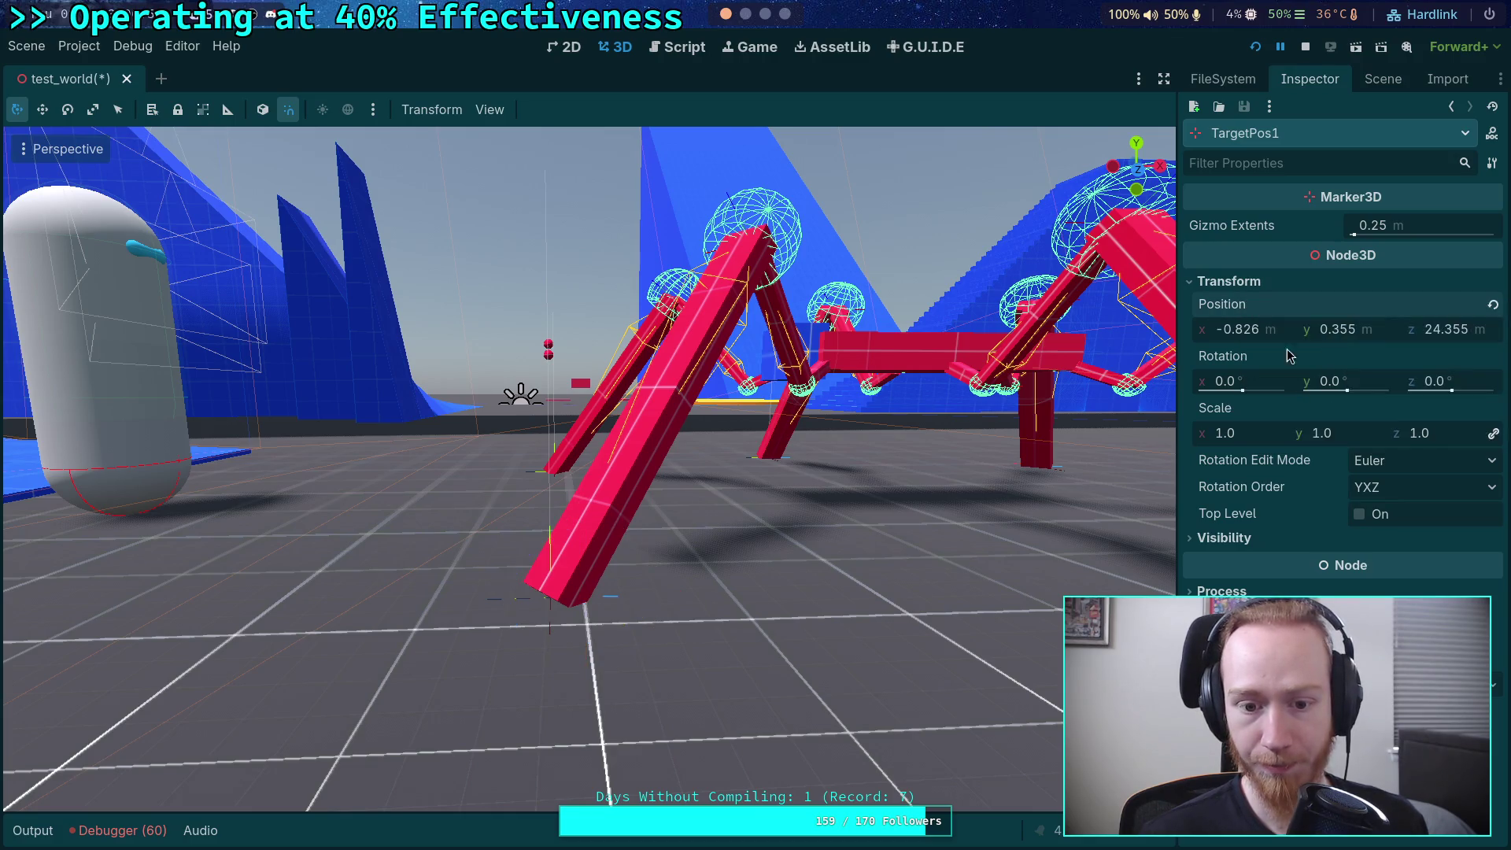
{"action": "key", "text": "w"}
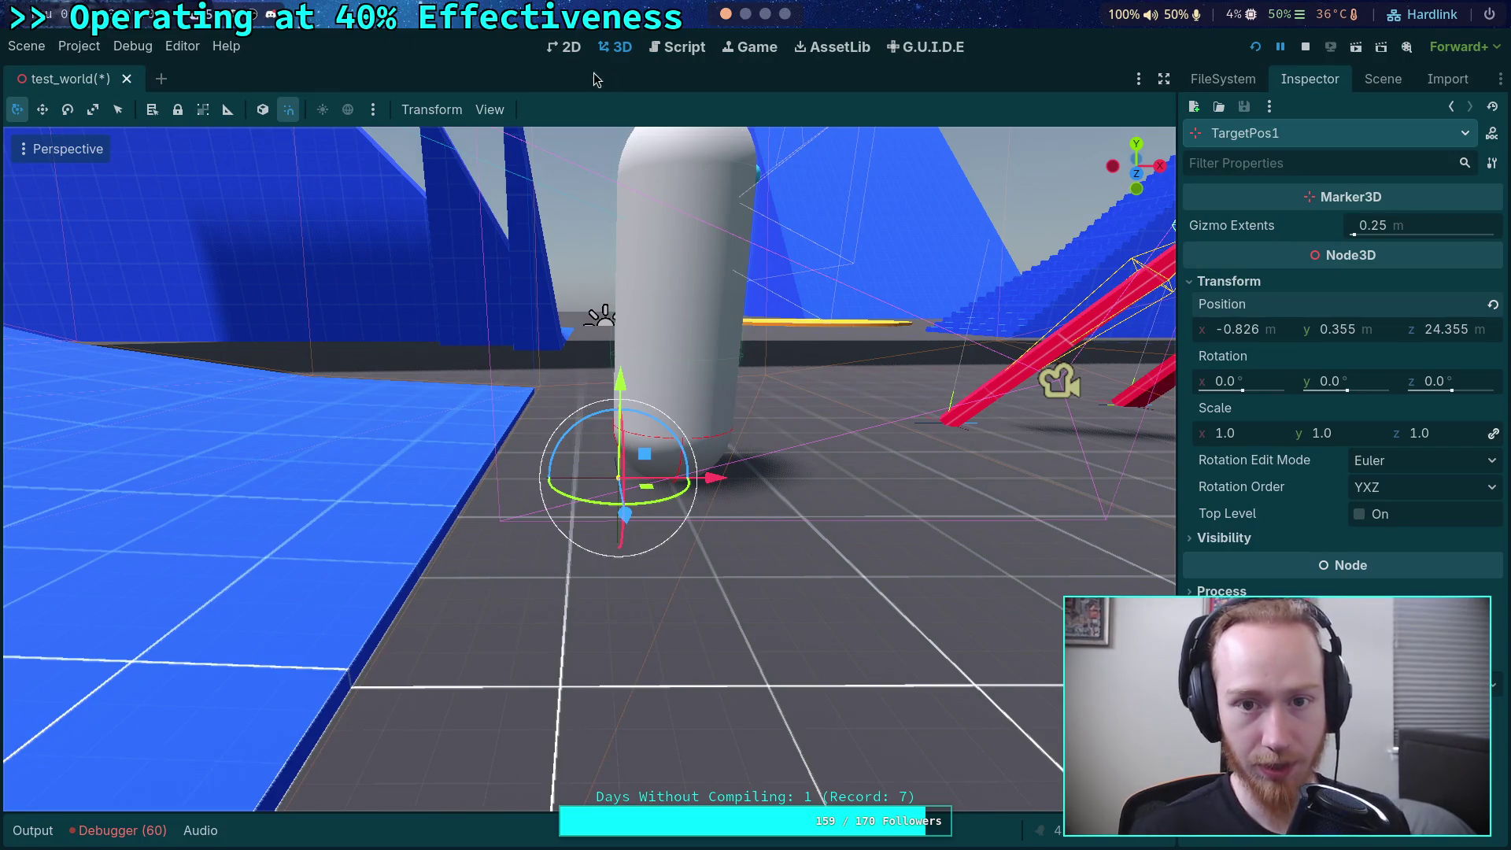
{"action": "left_click", "coordinate": [677, 46]}
{"action": "left_click", "coordinate": [122, 832]}
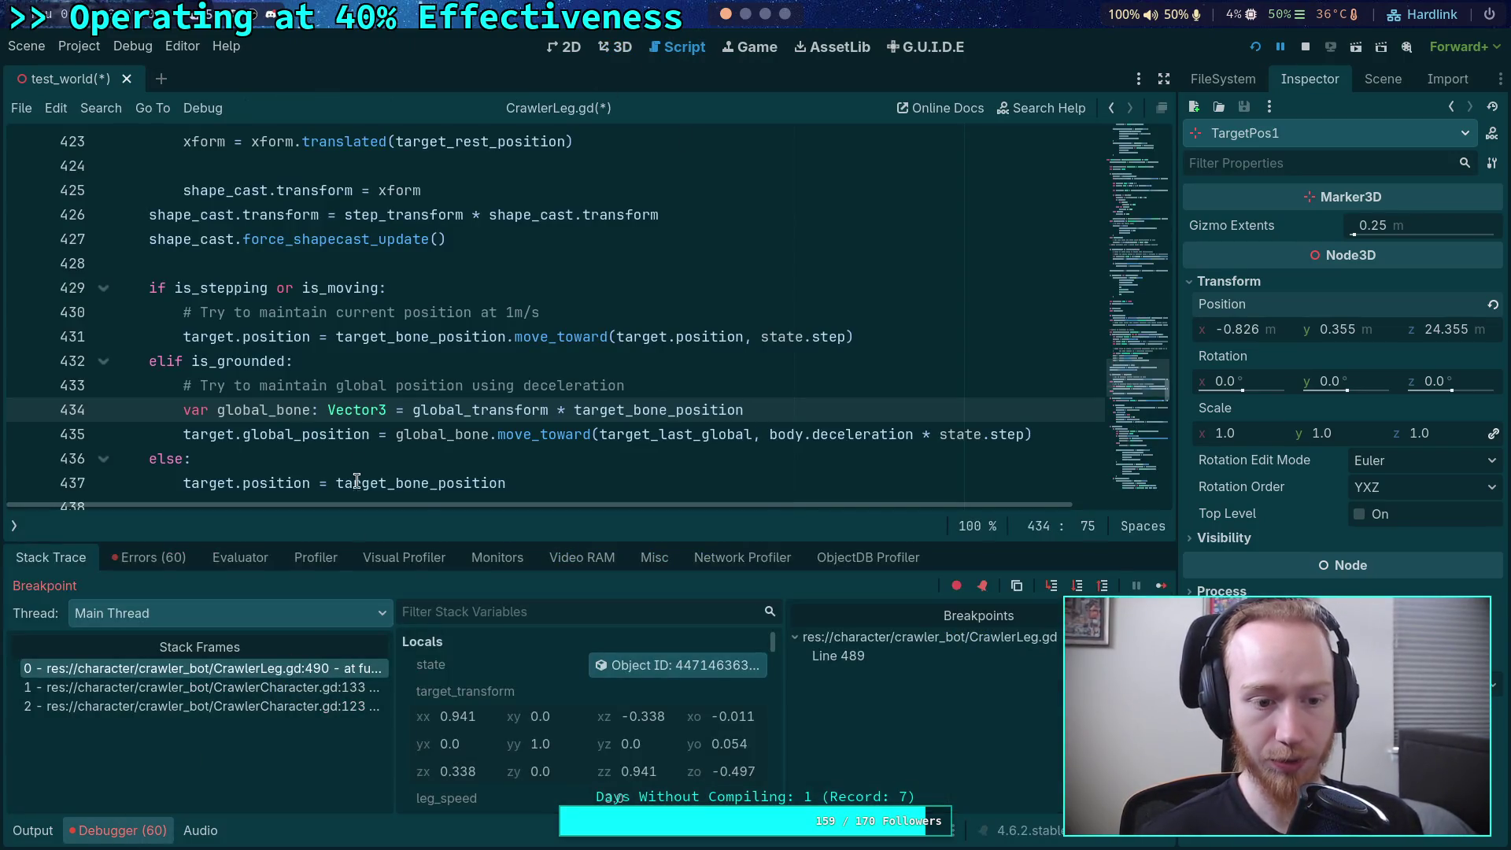
- Review the global_position code around line 489 while paused, then stop the debug run
{"action": "scroll", "coordinate": [358, 472], "scroll_direction": "down", "scroll_amount": 15}
{"action": "scroll", "coordinate": [358, 472], "scroll_direction": "up", "scroll_amount": 20}
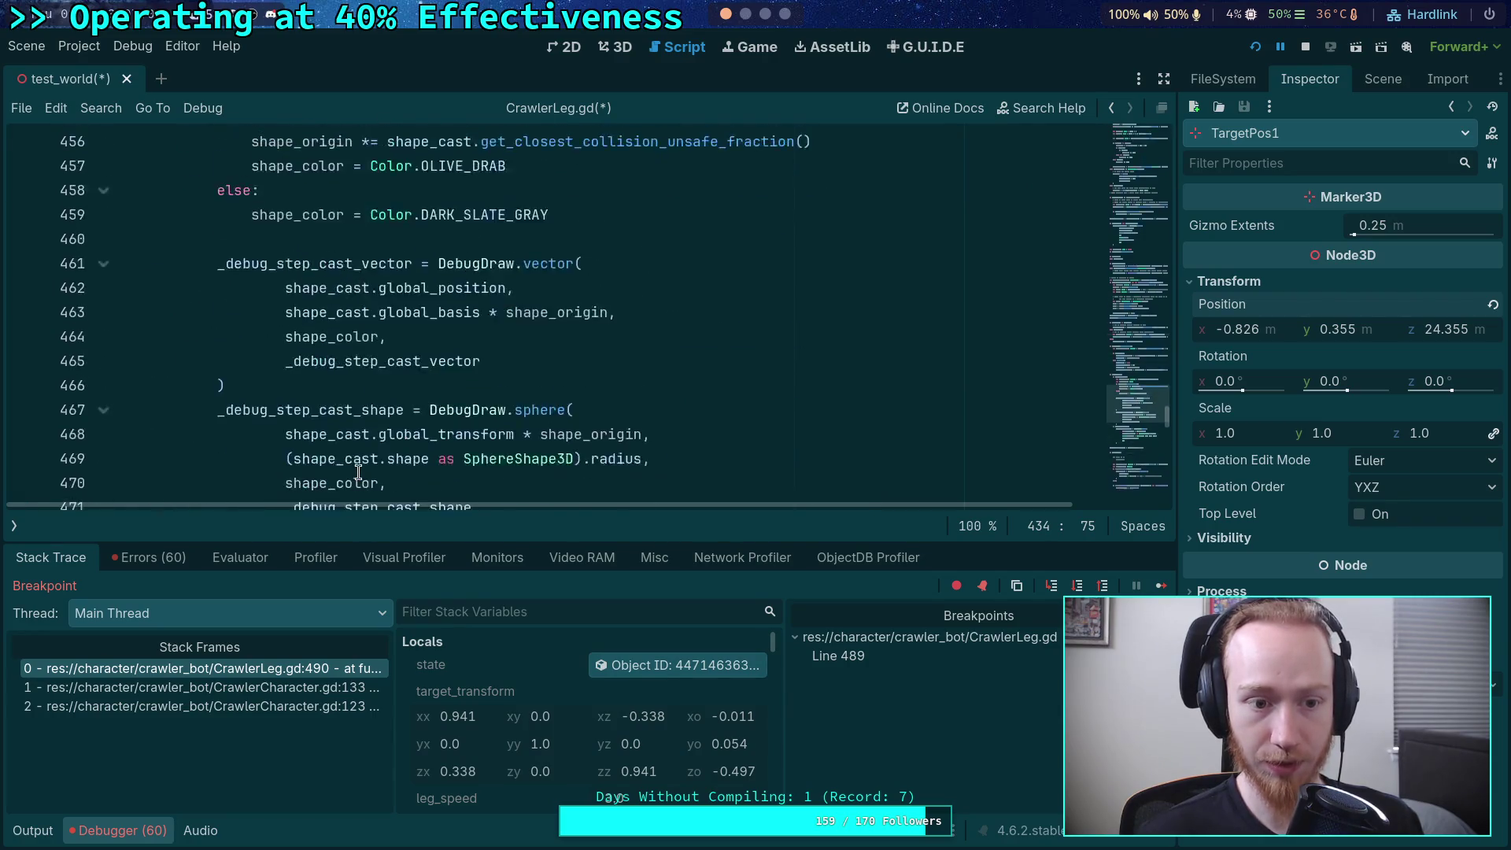
{"action": "scroll", "coordinate": [358, 472], "scroll_direction": "up", "scroll_amount": 19}
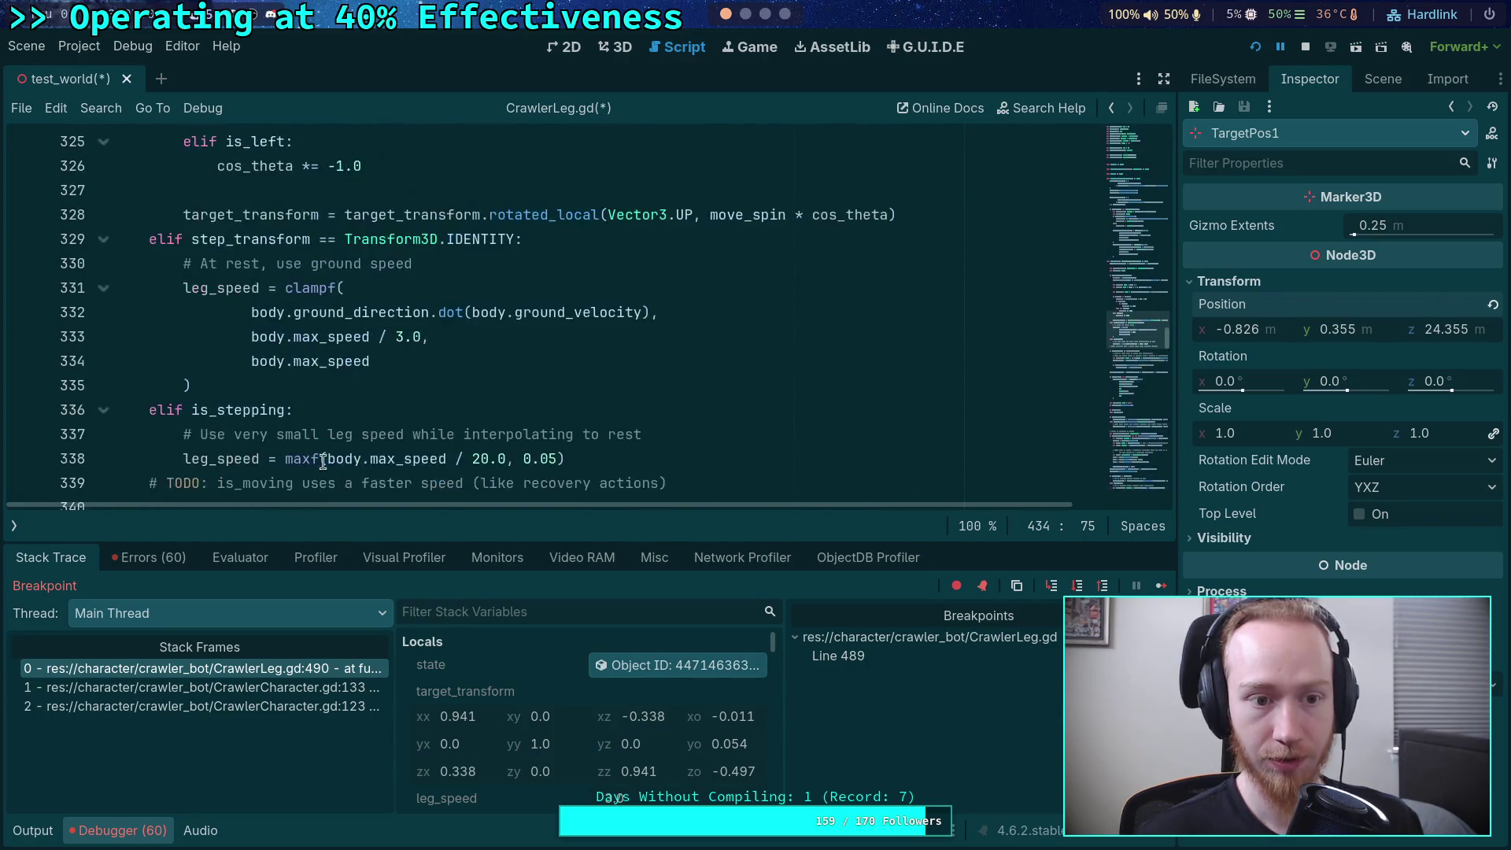
{"action": "scroll", "coordinate": [290, 450], "scroll_direction": "down", "scroll_amount": 20}
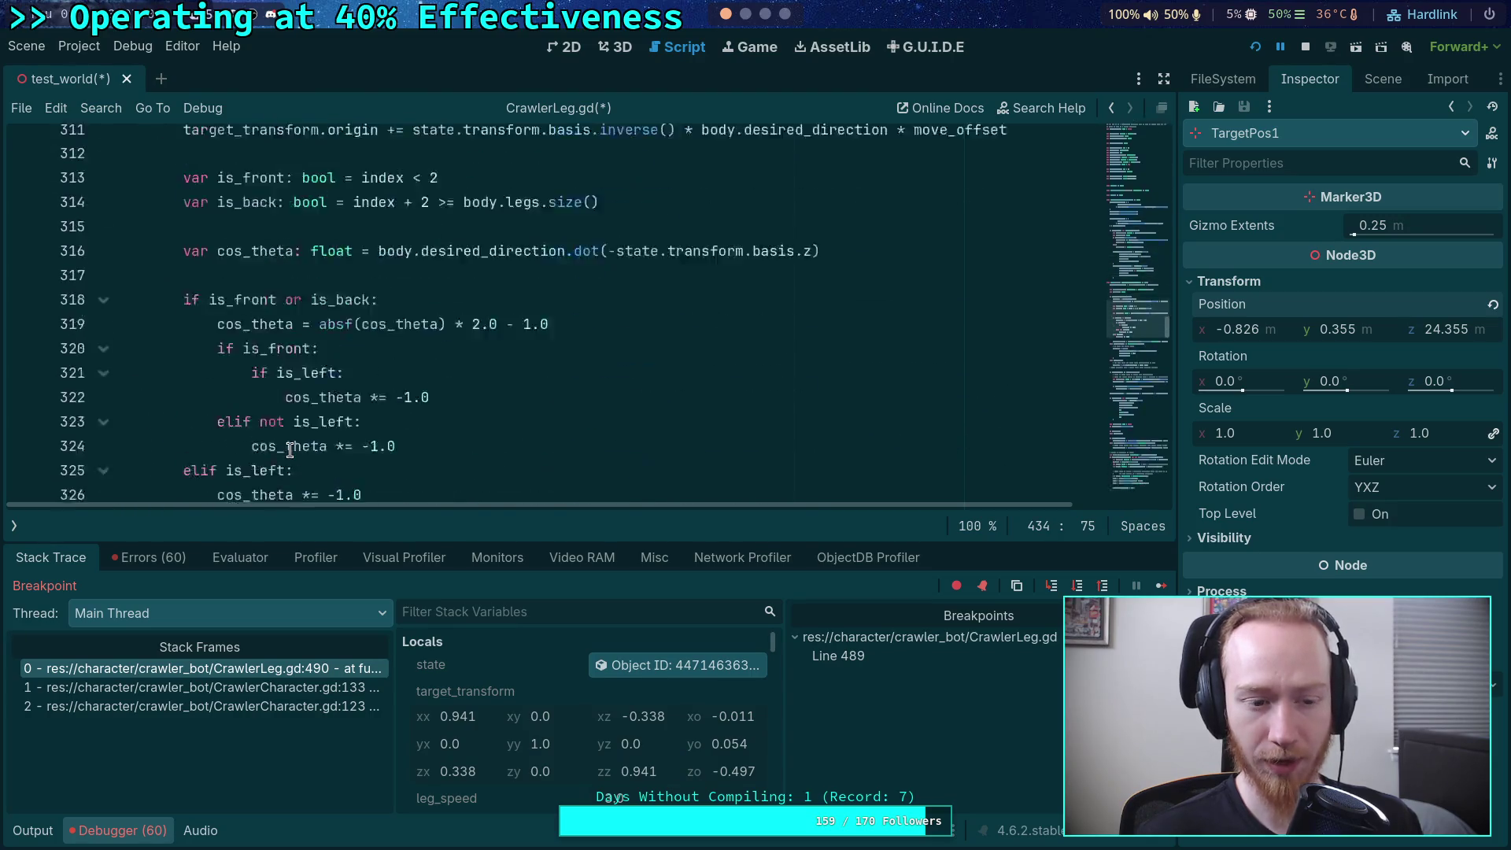
{"action": "scroll", "coordinate": [289, 450], "scroll_direction": "down", "scroll_amount": 20}
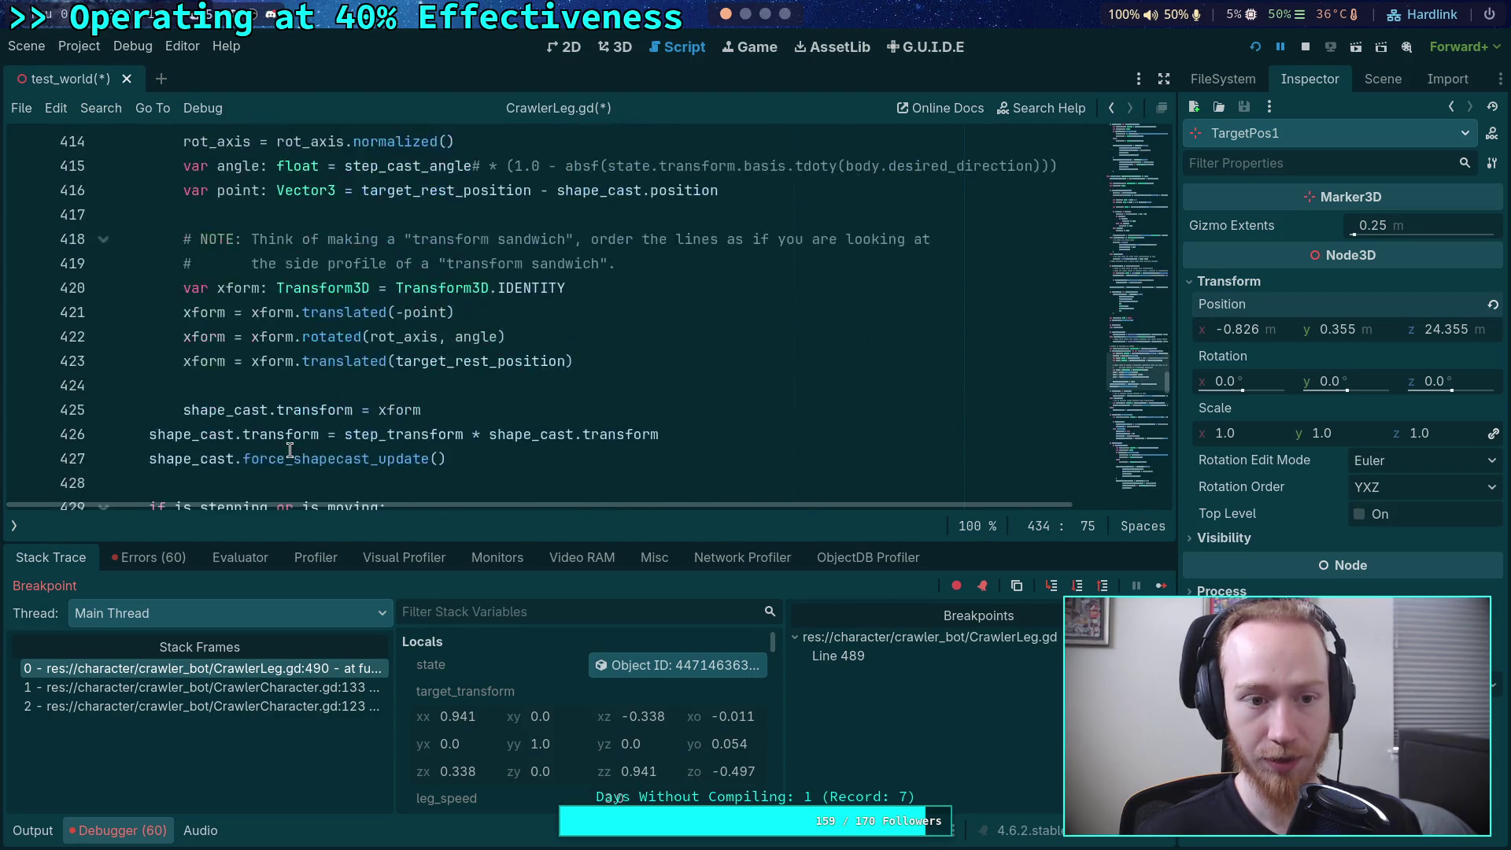
{"action": "scroll", "coordinate": [290, 450], "scroll_direction": "down", "scroll_amount": 6}
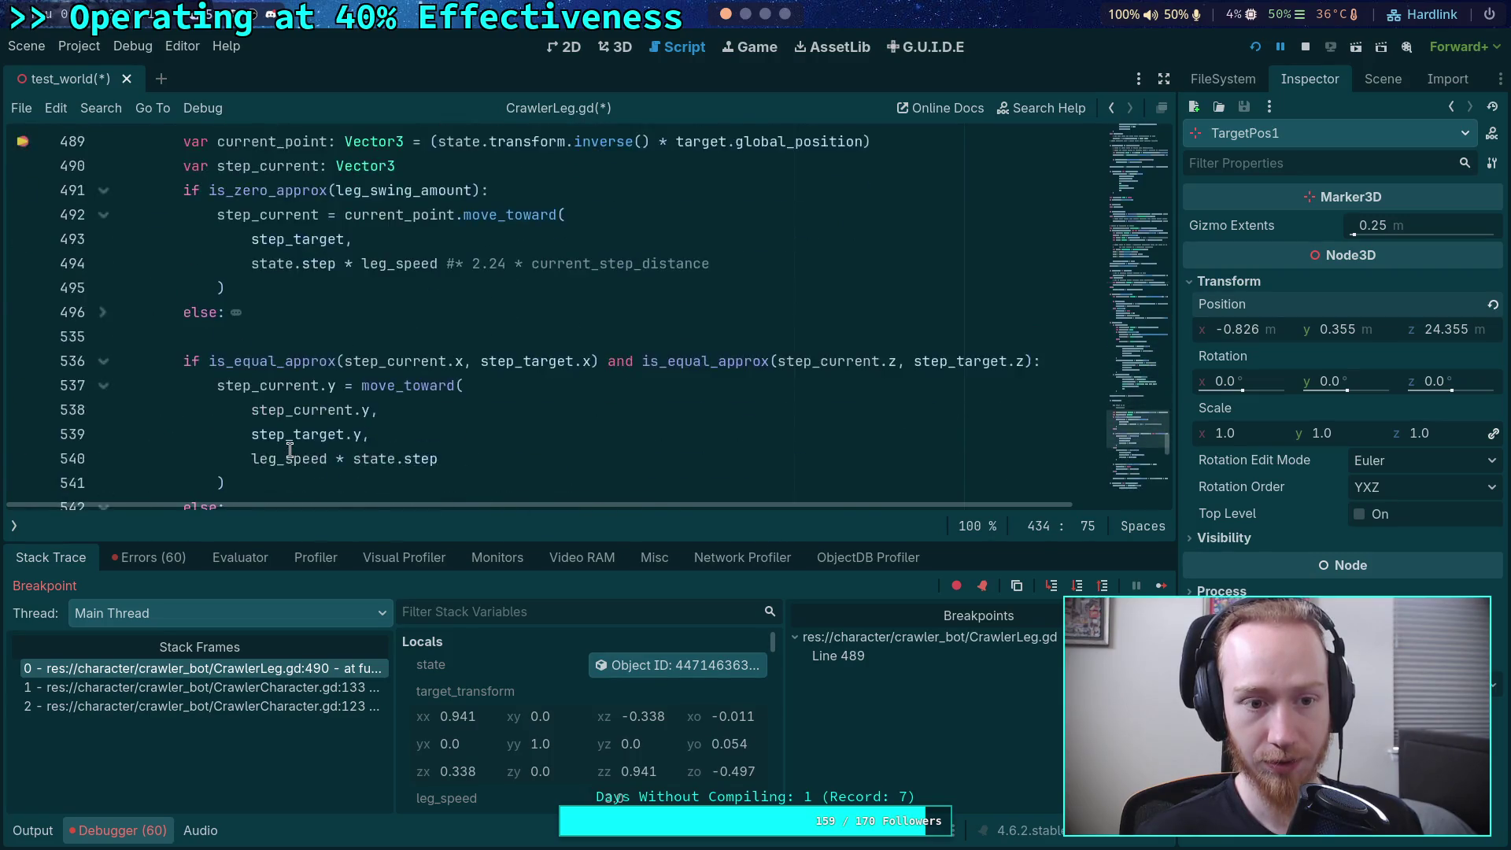
{"action": "scroll", "coordinate": [290, 450], "scroll_direction": "up", "scroll_amount": 3}
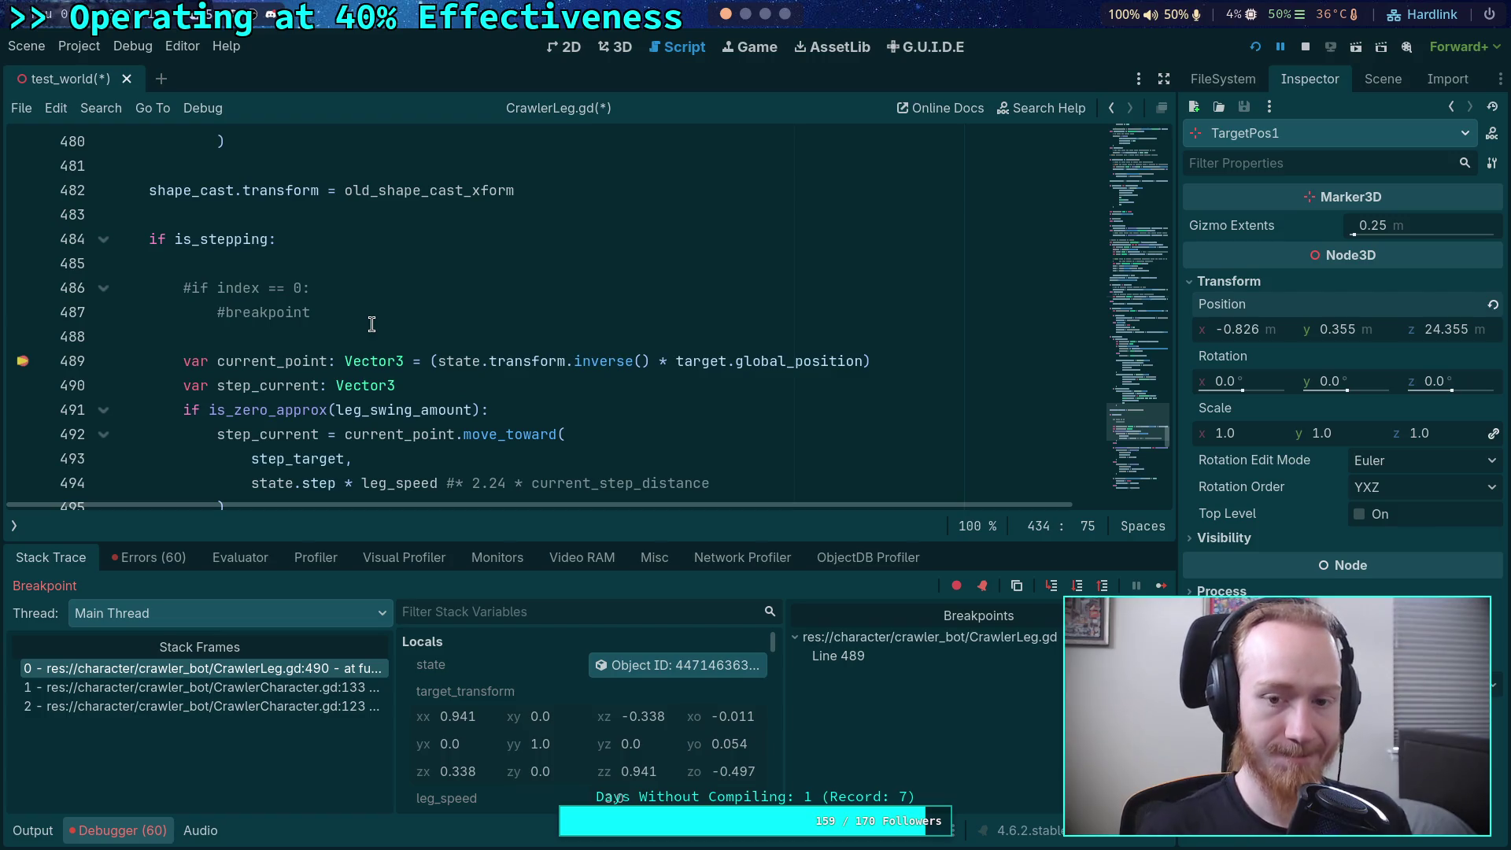
{"action": "double_click", "coordinate": [787, 360]}
{"action": "scroll", "coordinate": [568, 351], "scroll_direction": "up", "scroll_amount": 6}
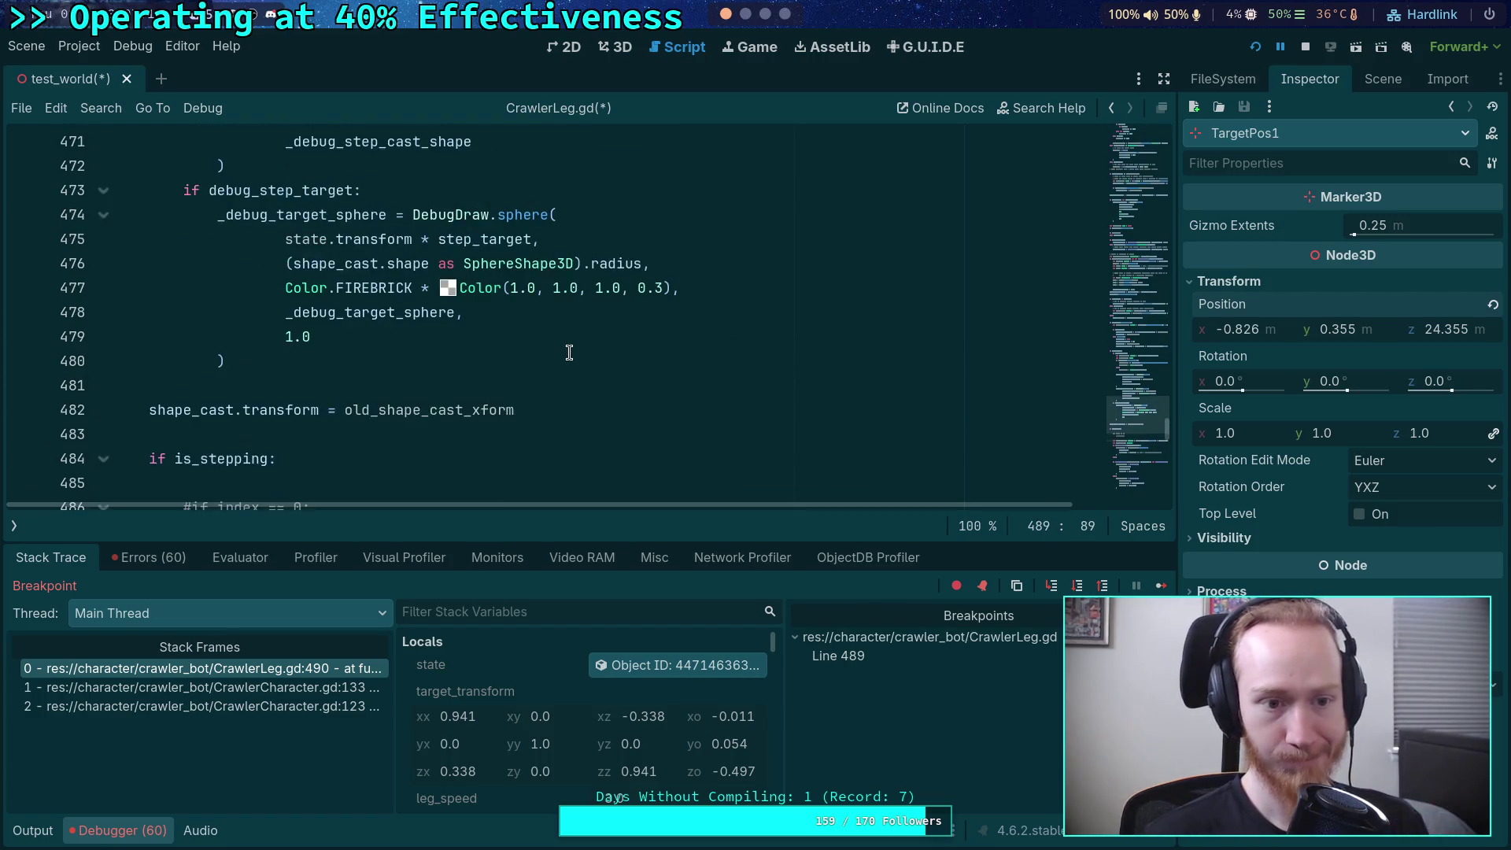
{"action": "scroll", "coordinate": [569, 351], "scroll_direction": "up", "scroll_amount": 12}
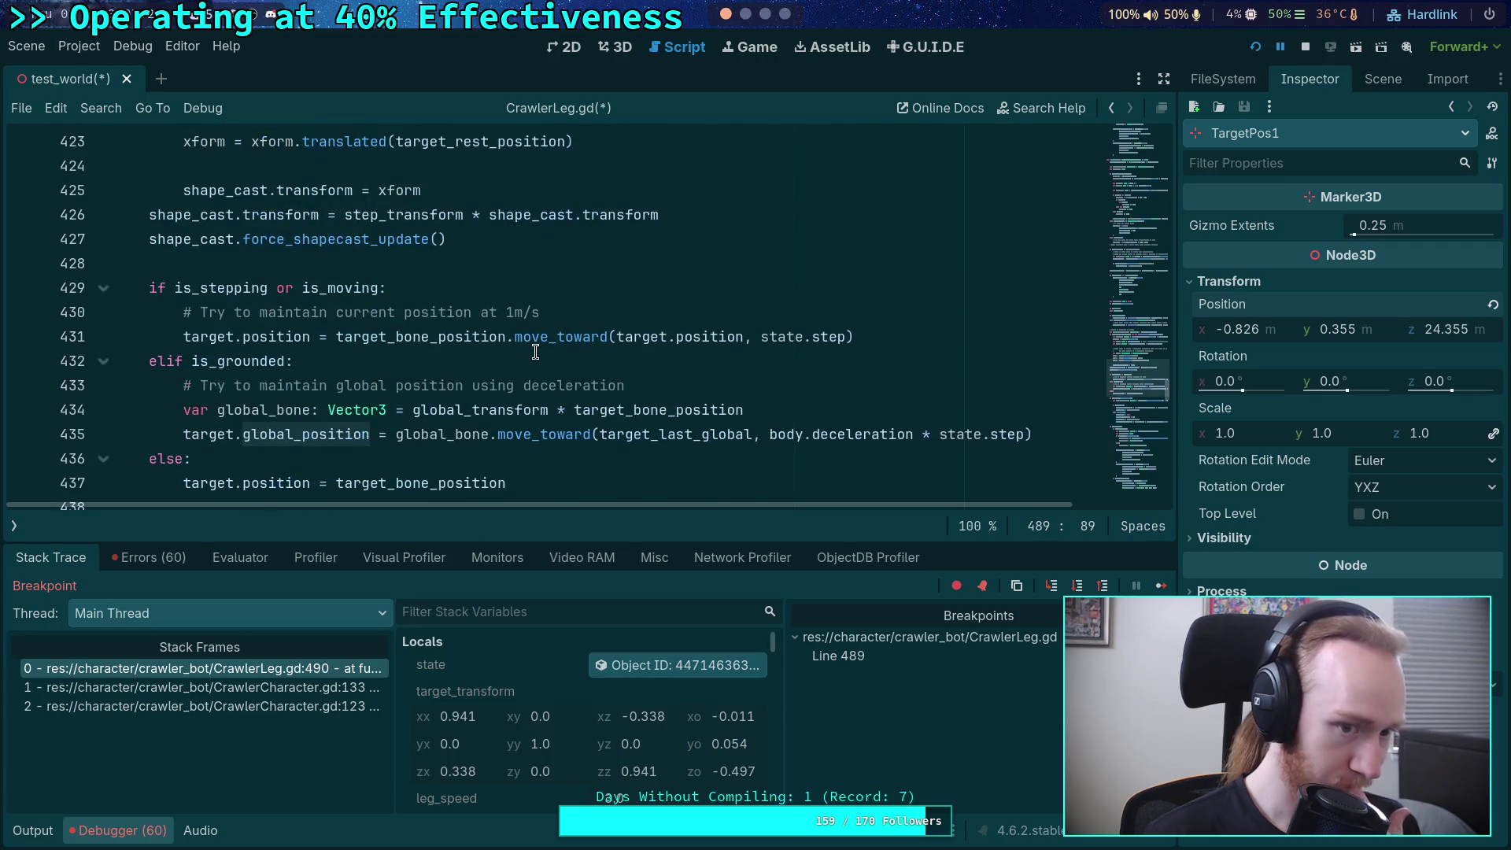
{"action": "left_click", "coordinate": [1306, 48]}
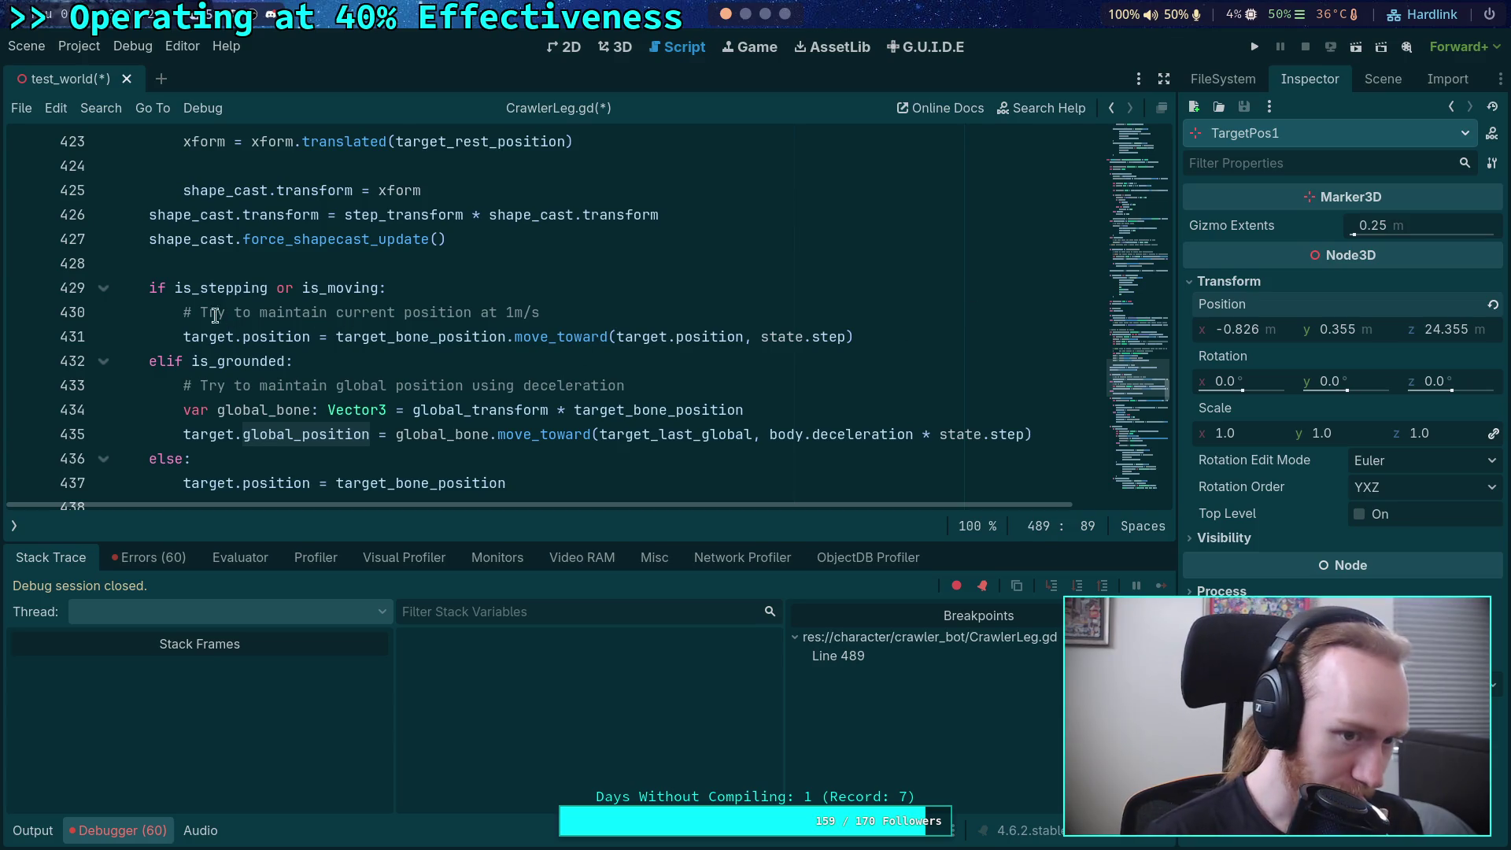
- Set a breakpoint on line 431 instead of 429 and launch the game with F5
{"action": "left_click", "coordinate": [151, 262]}
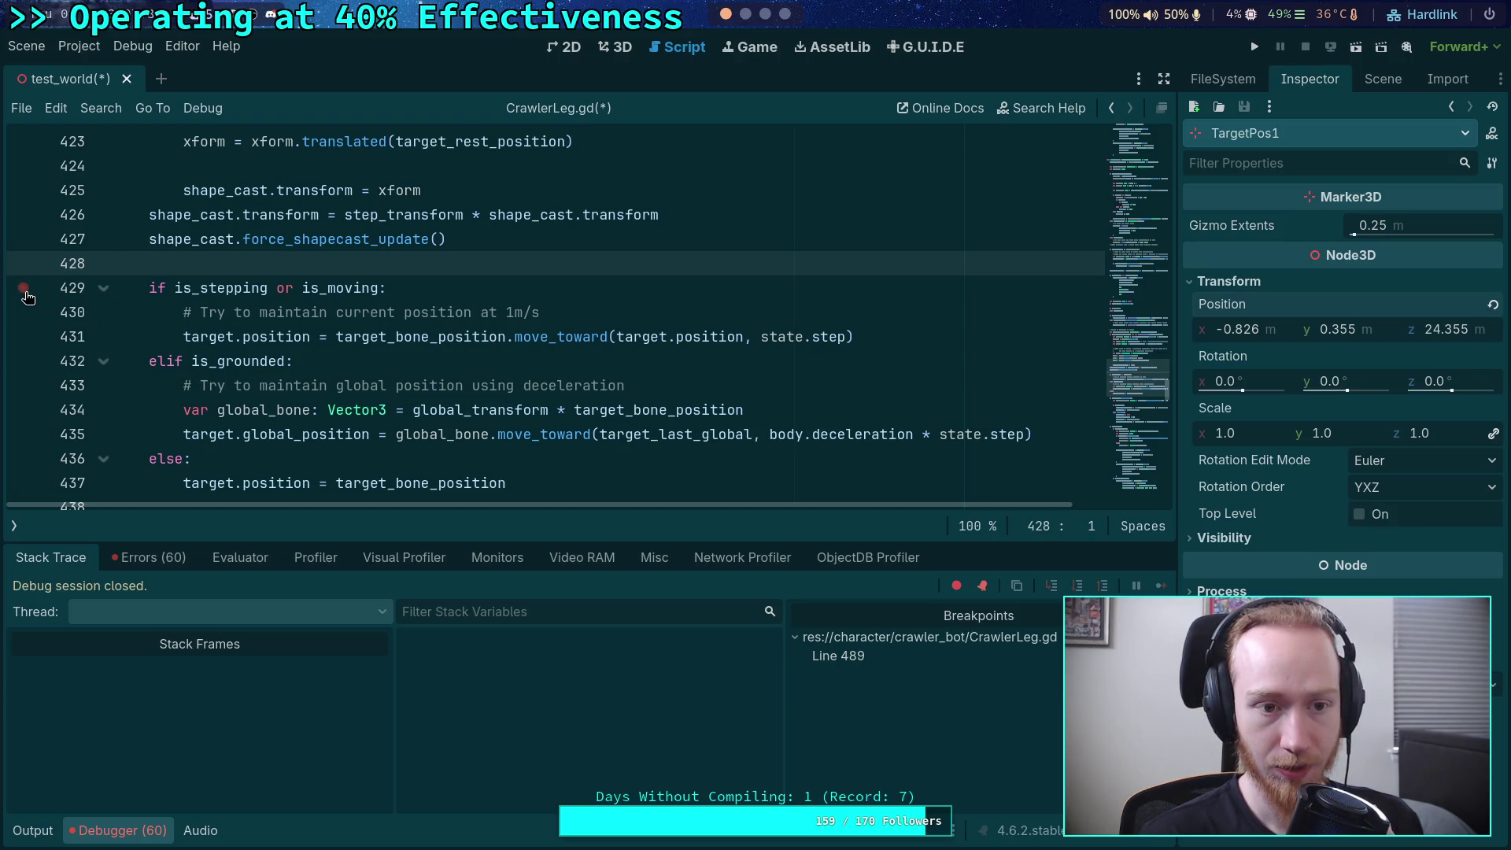
{"action": "scroll", "coordinate": [369, 318], "scroll_direction": "up", "scroll_amount": 2}
{"action": "scroll", "coordinate": [322, 333], "scroll_direction": "down", "scroll_amount": 1}
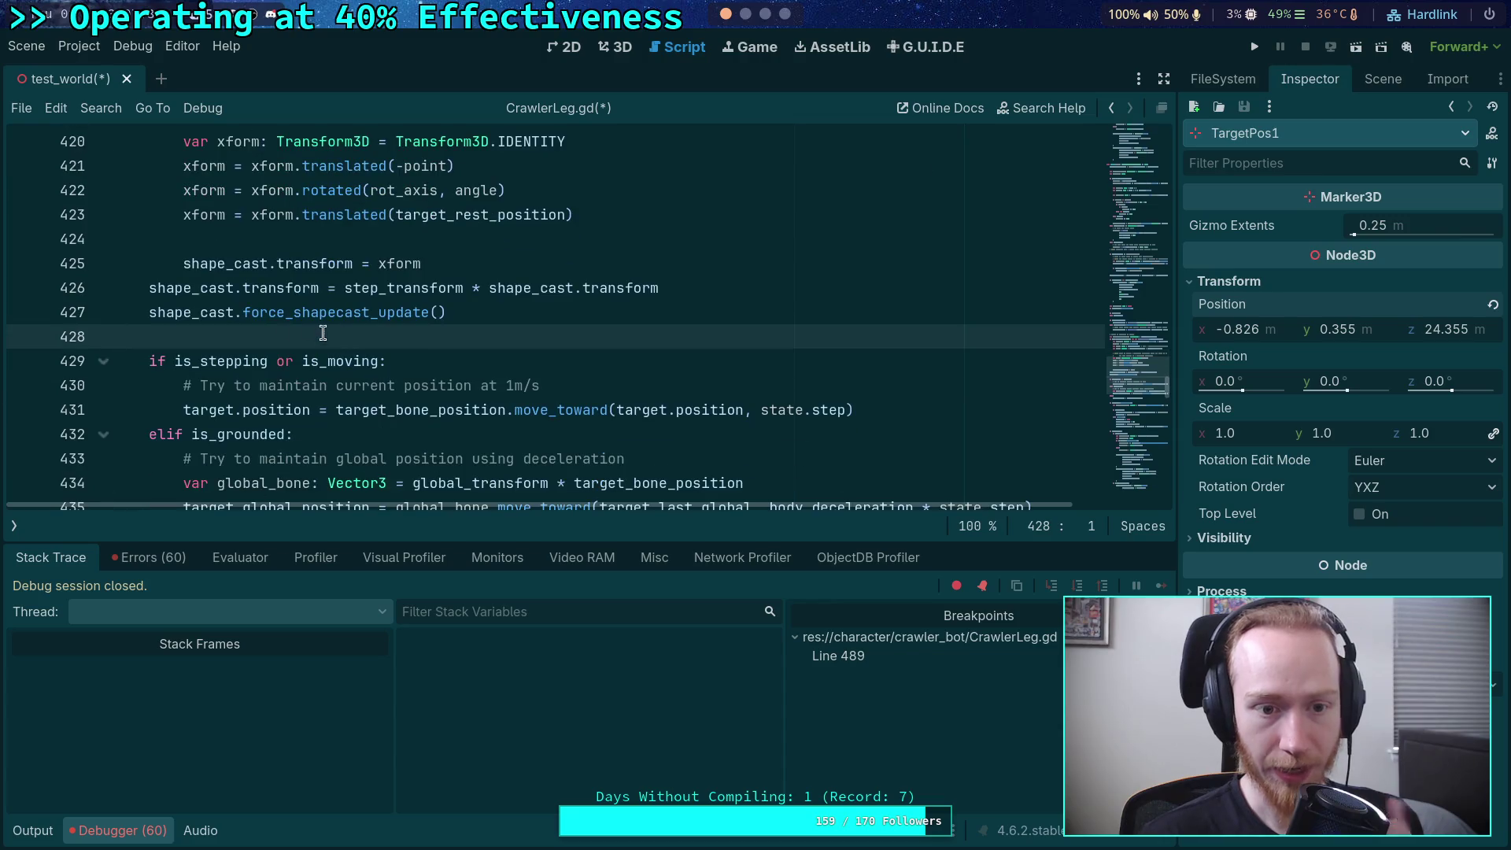
{"action": "left_click", "coordinate": [24, 362]}
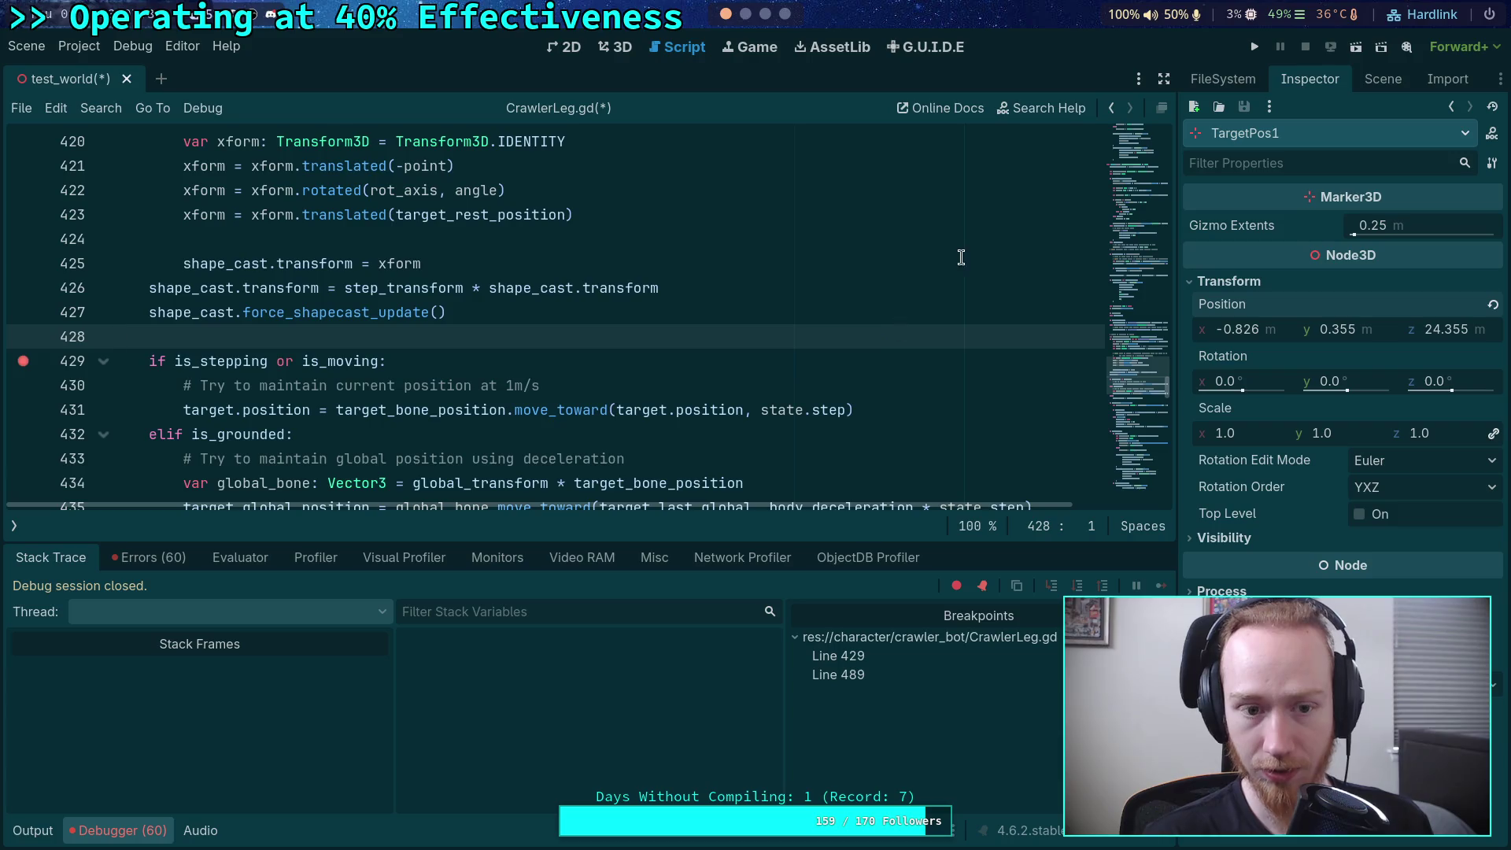
{"action": "left_click", "coordinate": [23, 361]}
{"action": "left_click", "coordinate": [24, 409]}
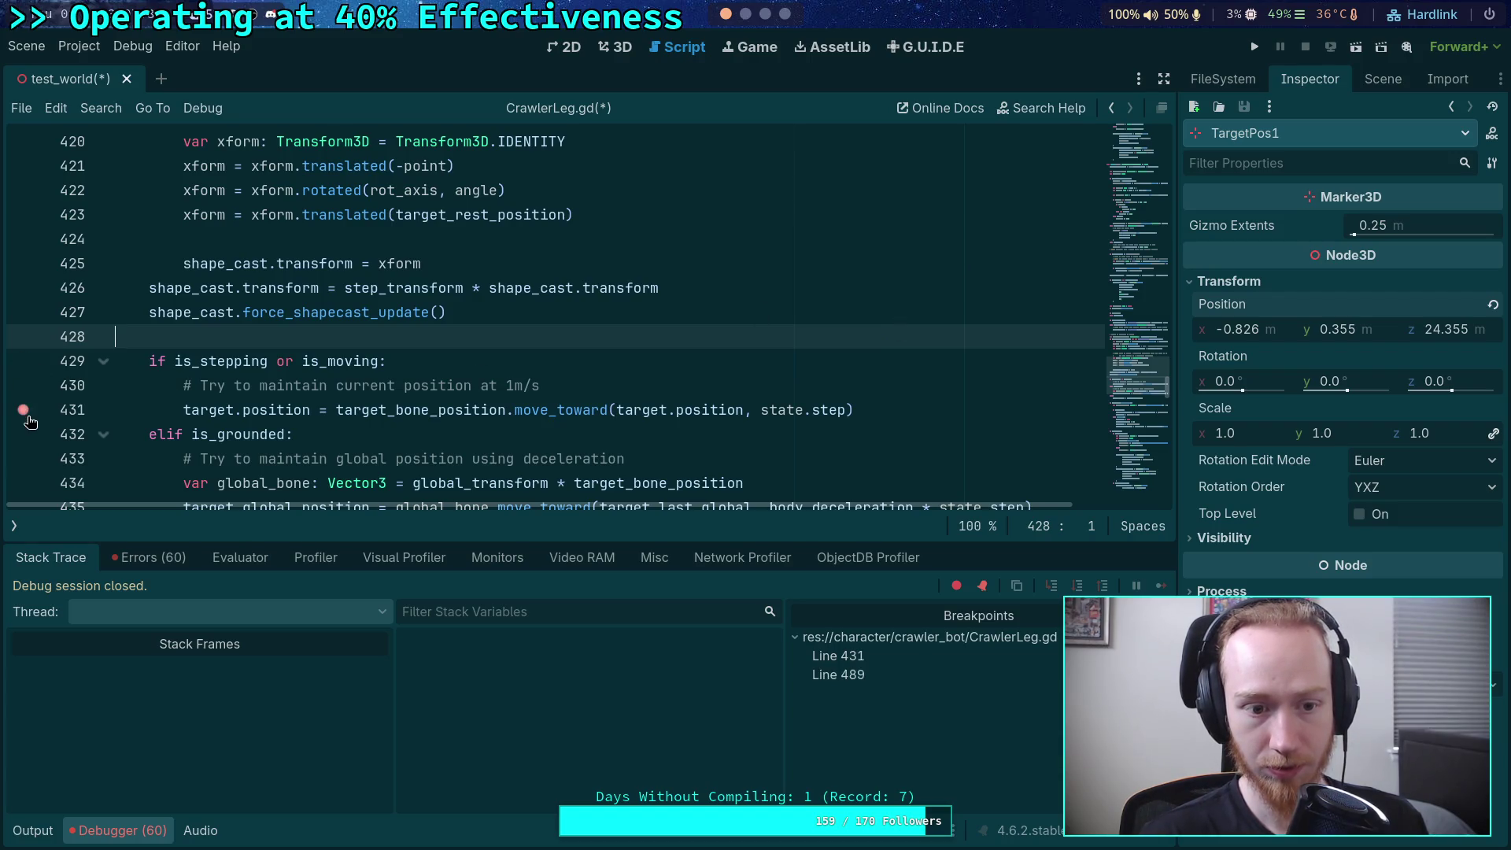
{"action": "key", "text": "F5"}
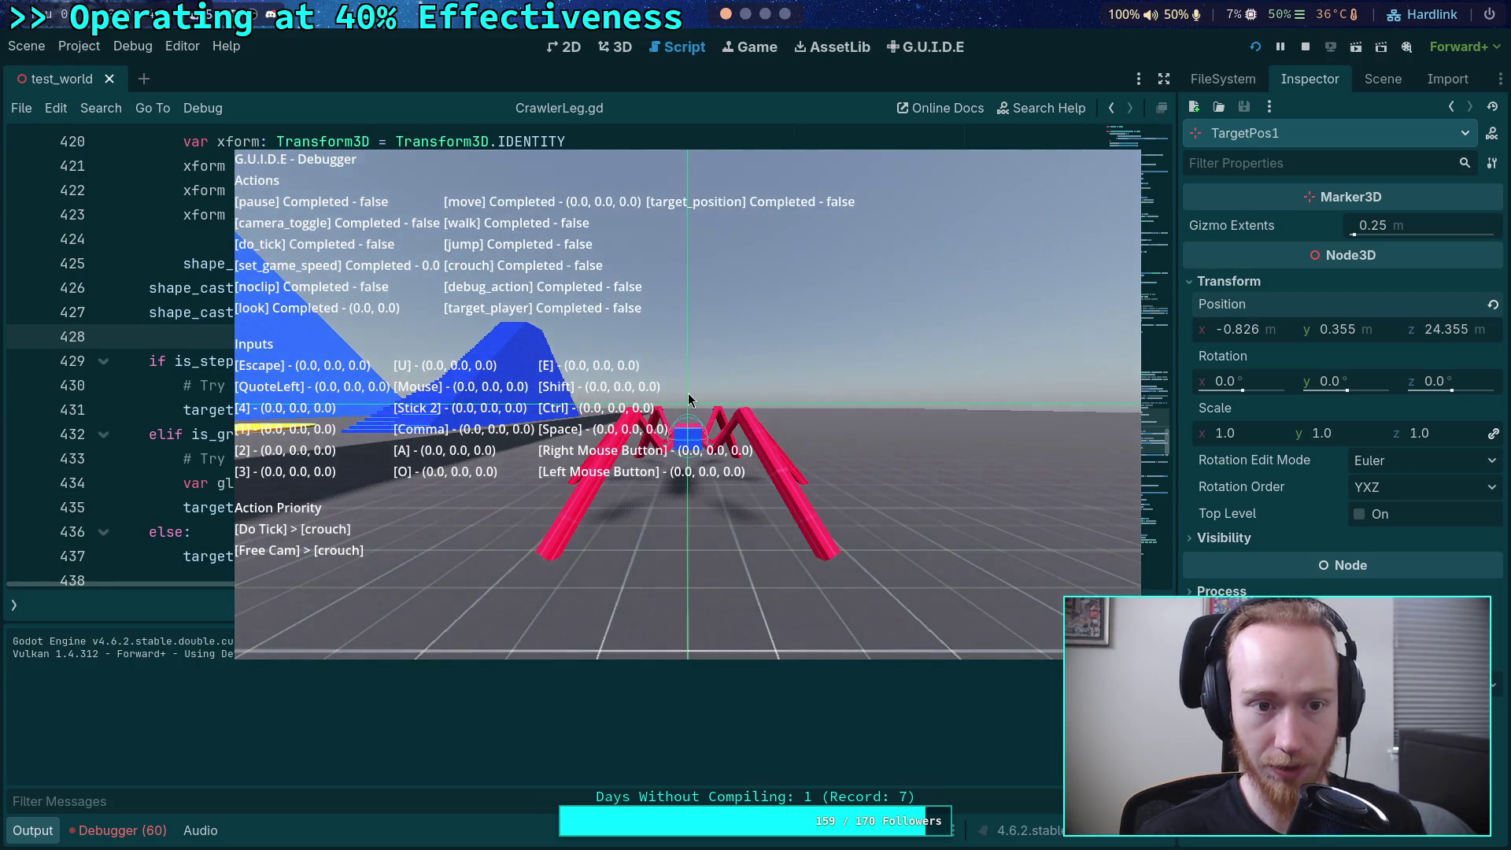
- Test the crawler's legs using free cam, restarts and camera orbits, then stop the game
{"action": "key", "text": "grave"}
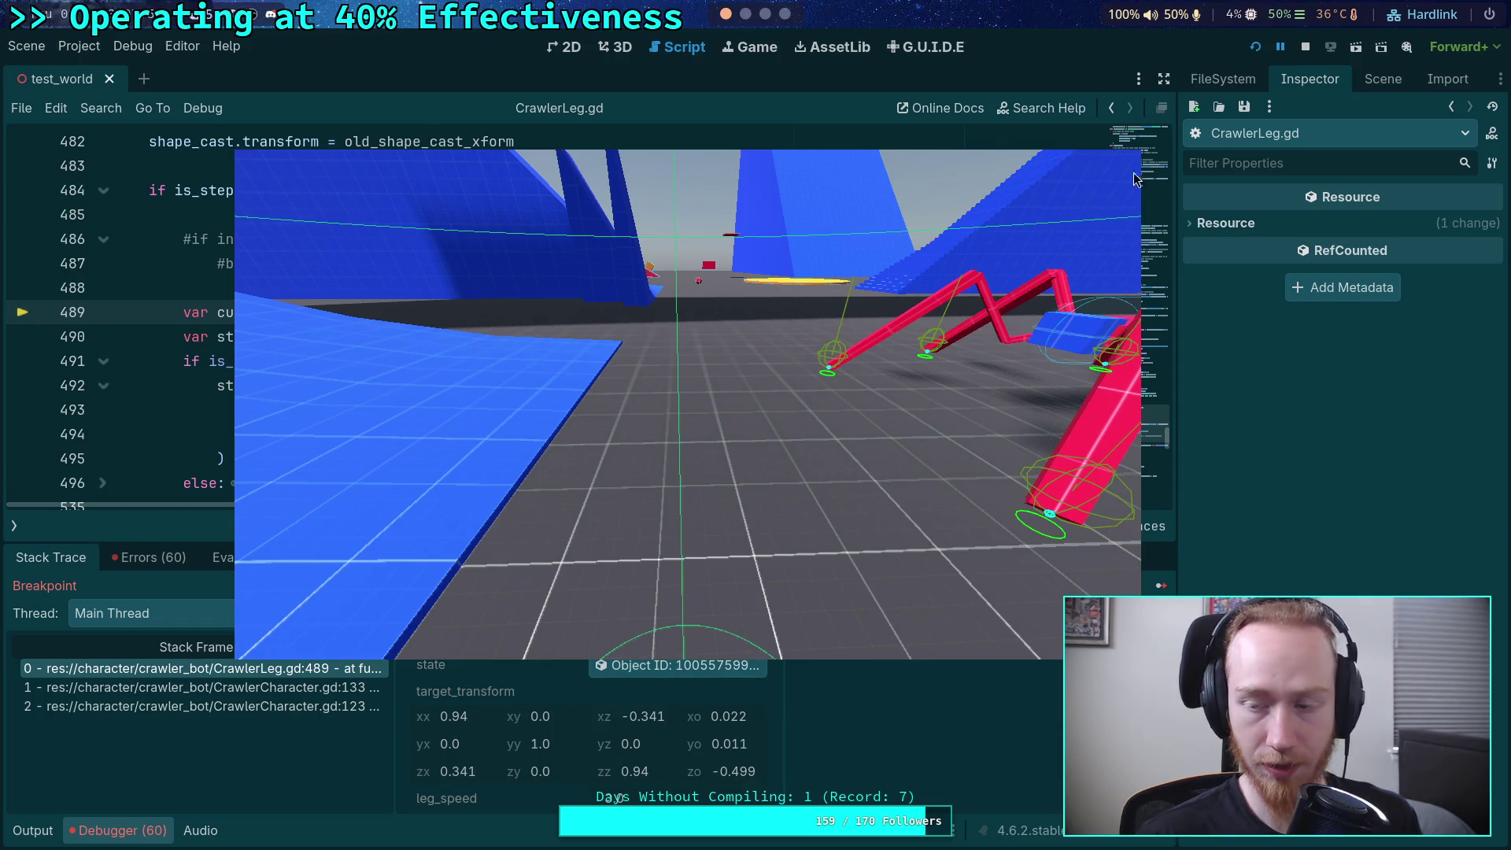
{"action": "left_click", "coordinate": [1306, 48]}
{"action": "left_click", "coordinate": [1252, 48]}
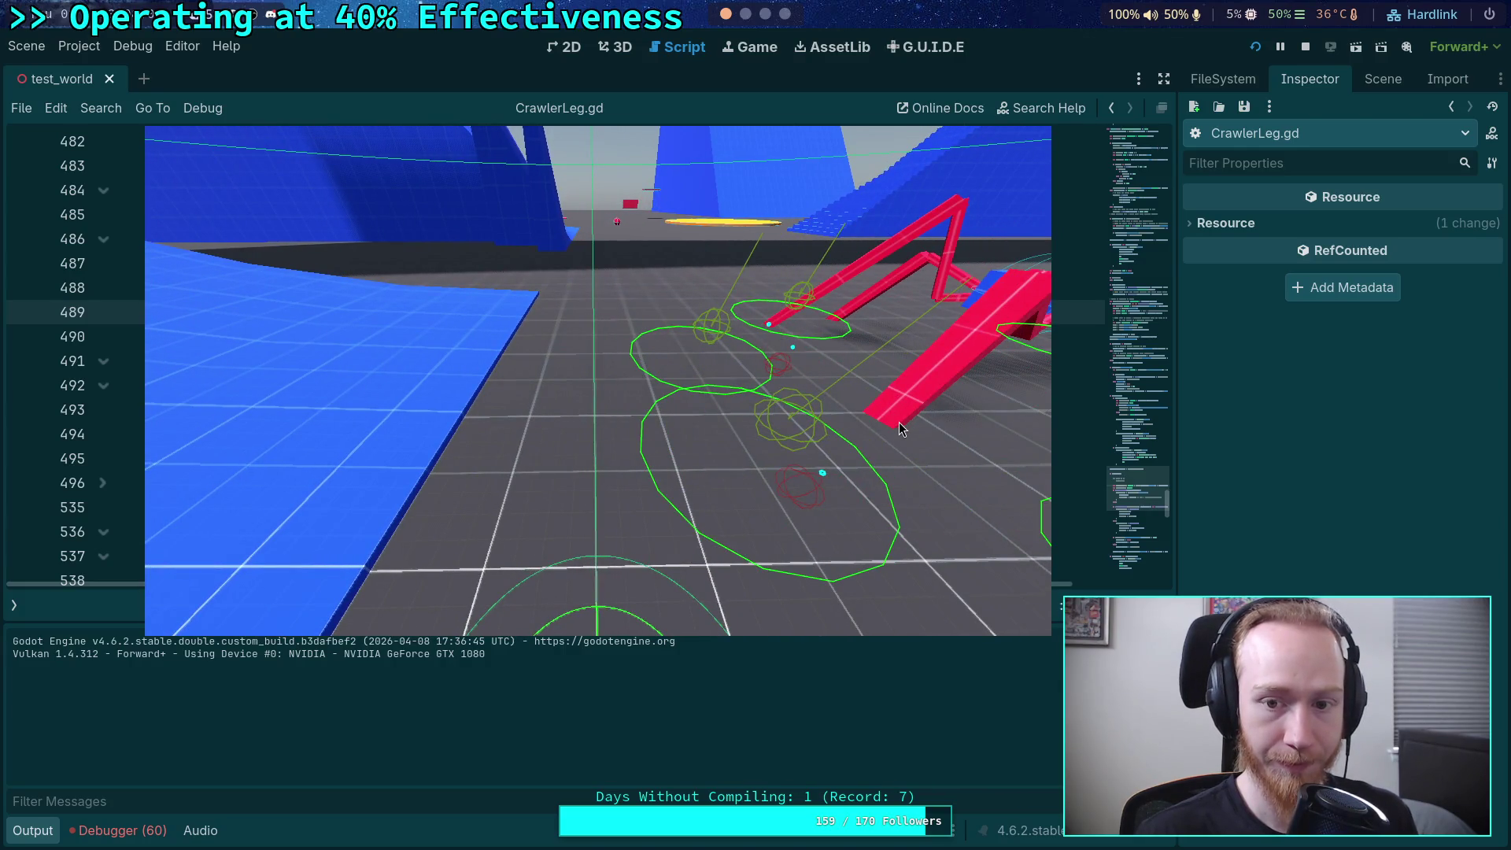
{"action": "left_click_drag", "start_coordinate": [899, 421], "coordinate": [861, 397]}
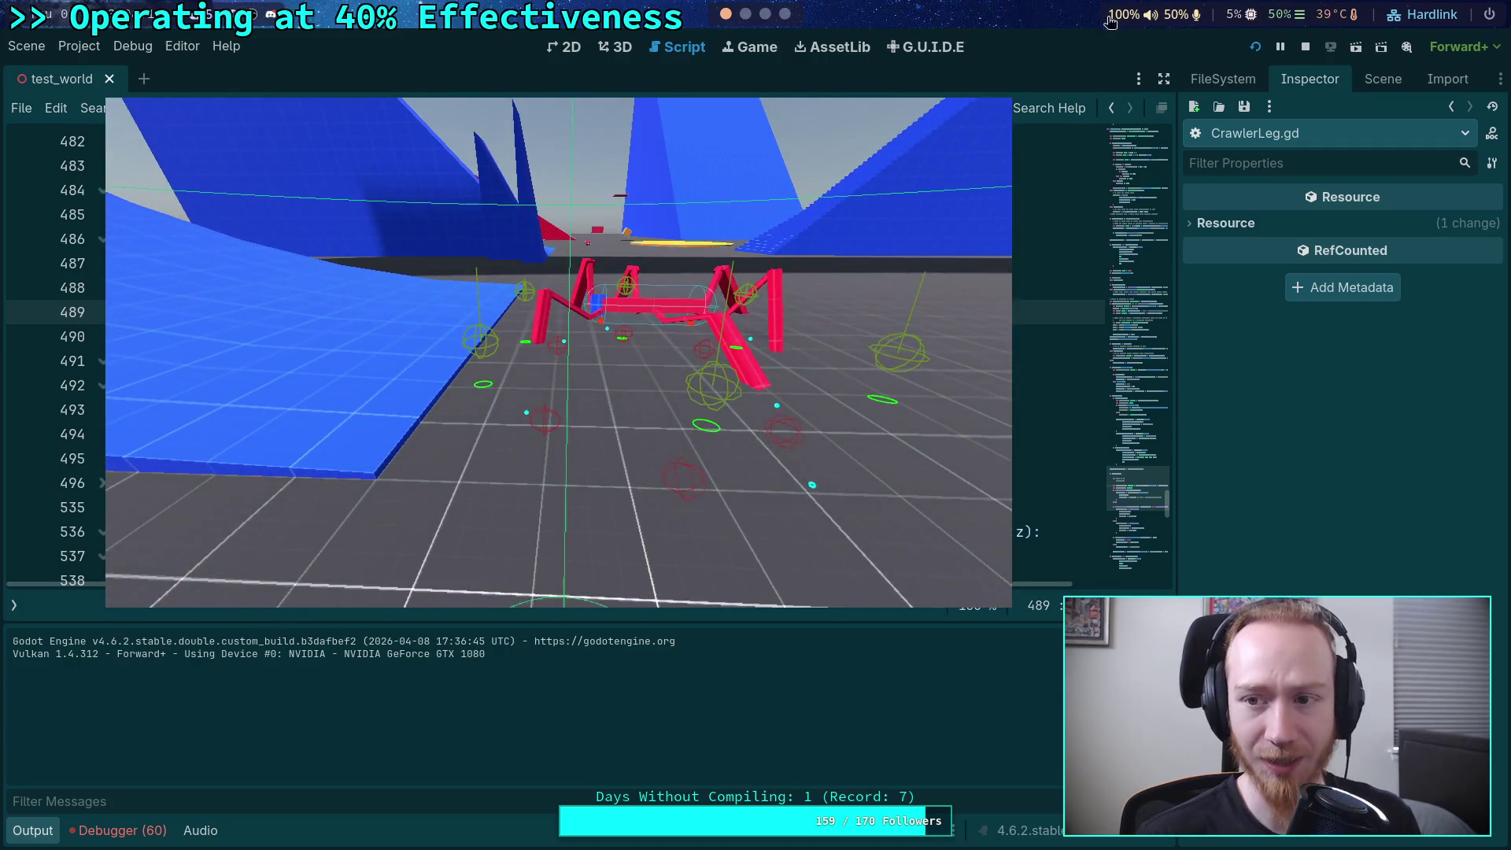
{"action": "left_click", "coordinate": [1305, 47]}
{"action": "left_click", "coordinate": [1259, 49]}
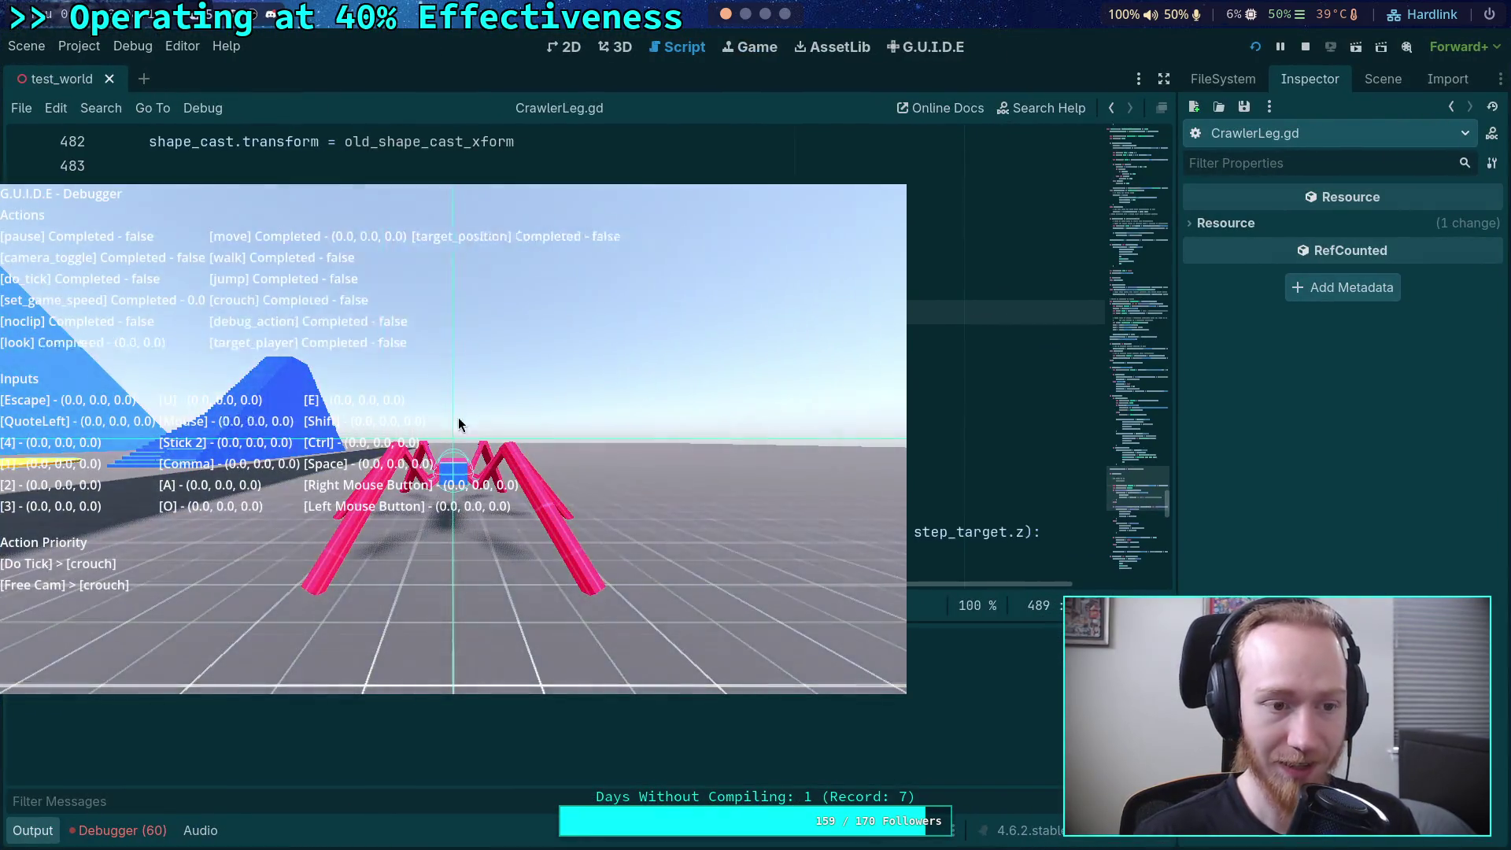
{"action": "left_click", "coordinate": [441, 429]}
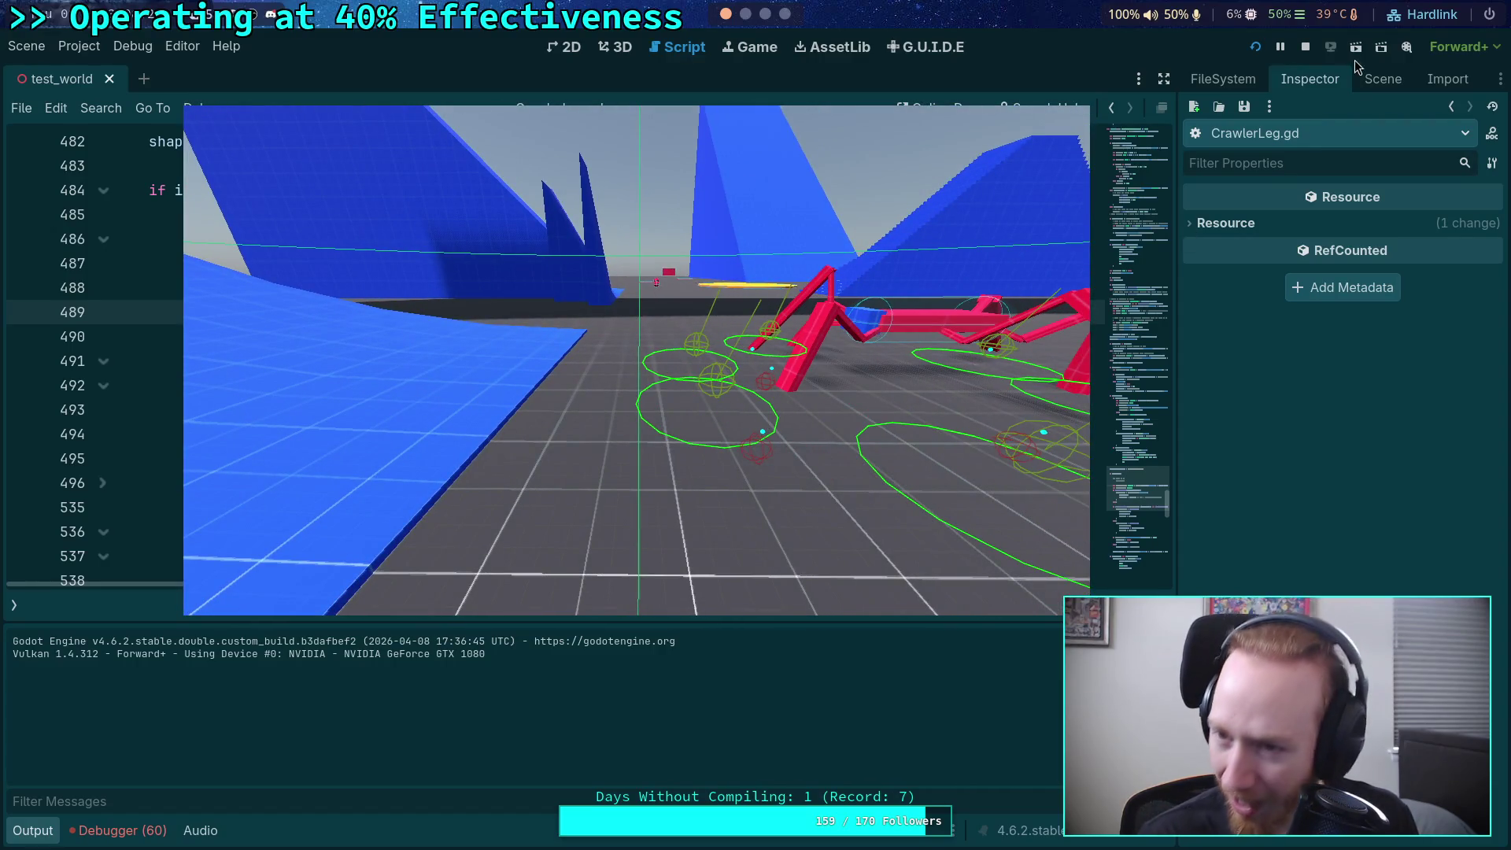
{"action": "left_click", "coordinate": [1309, 48]}
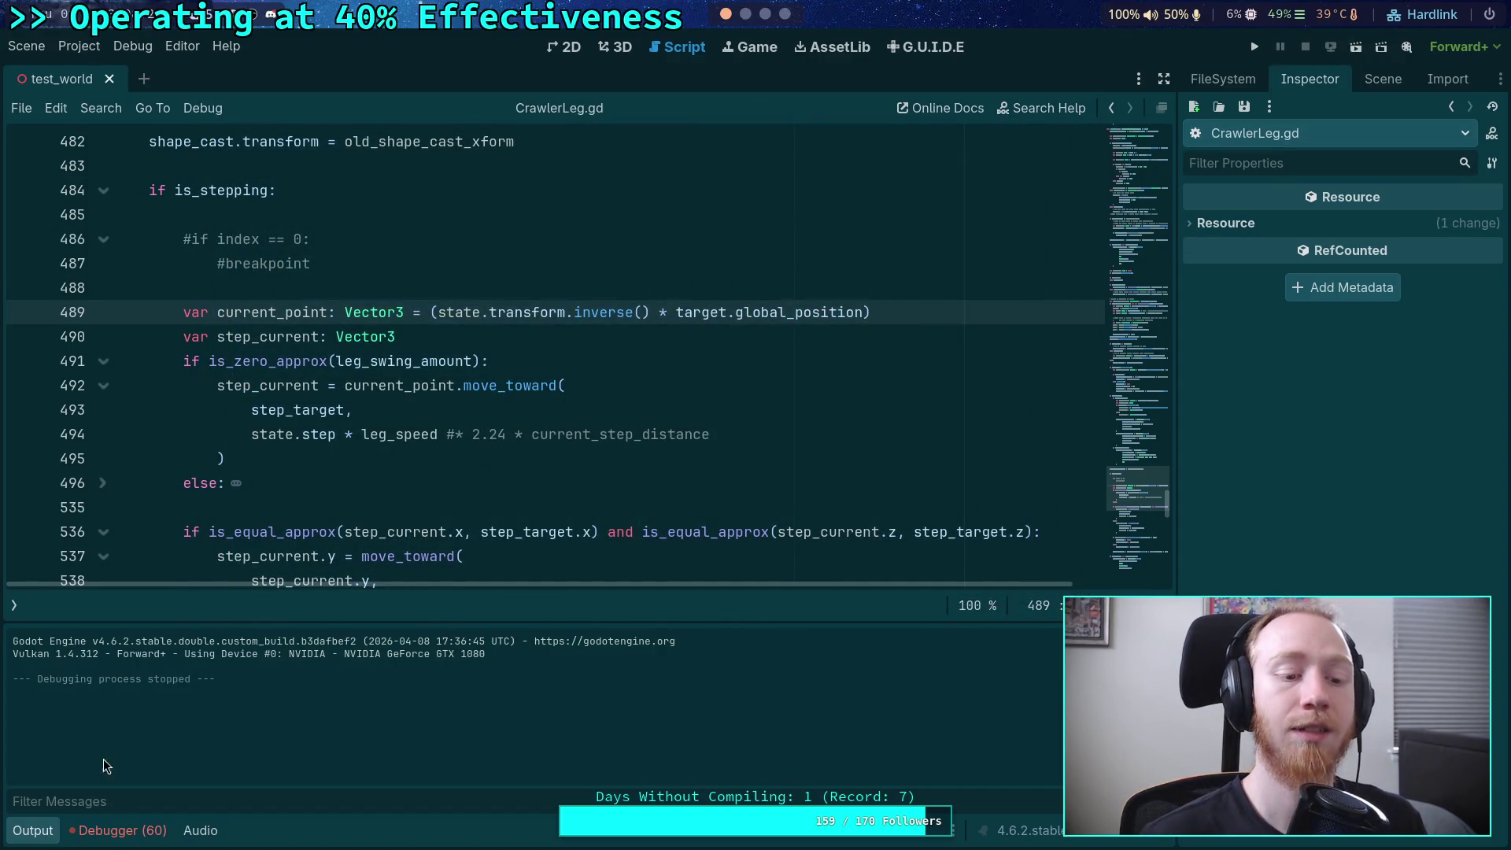
- Hide the Output panel and bring line 489 of CrawlerLeg.gd into view
{"action": "left_click", "coordinate": [47, 832]}
{"action": "scroll", "coordinate": [405, 558], "scroll_direction": "down", "scroll_amount": 20}
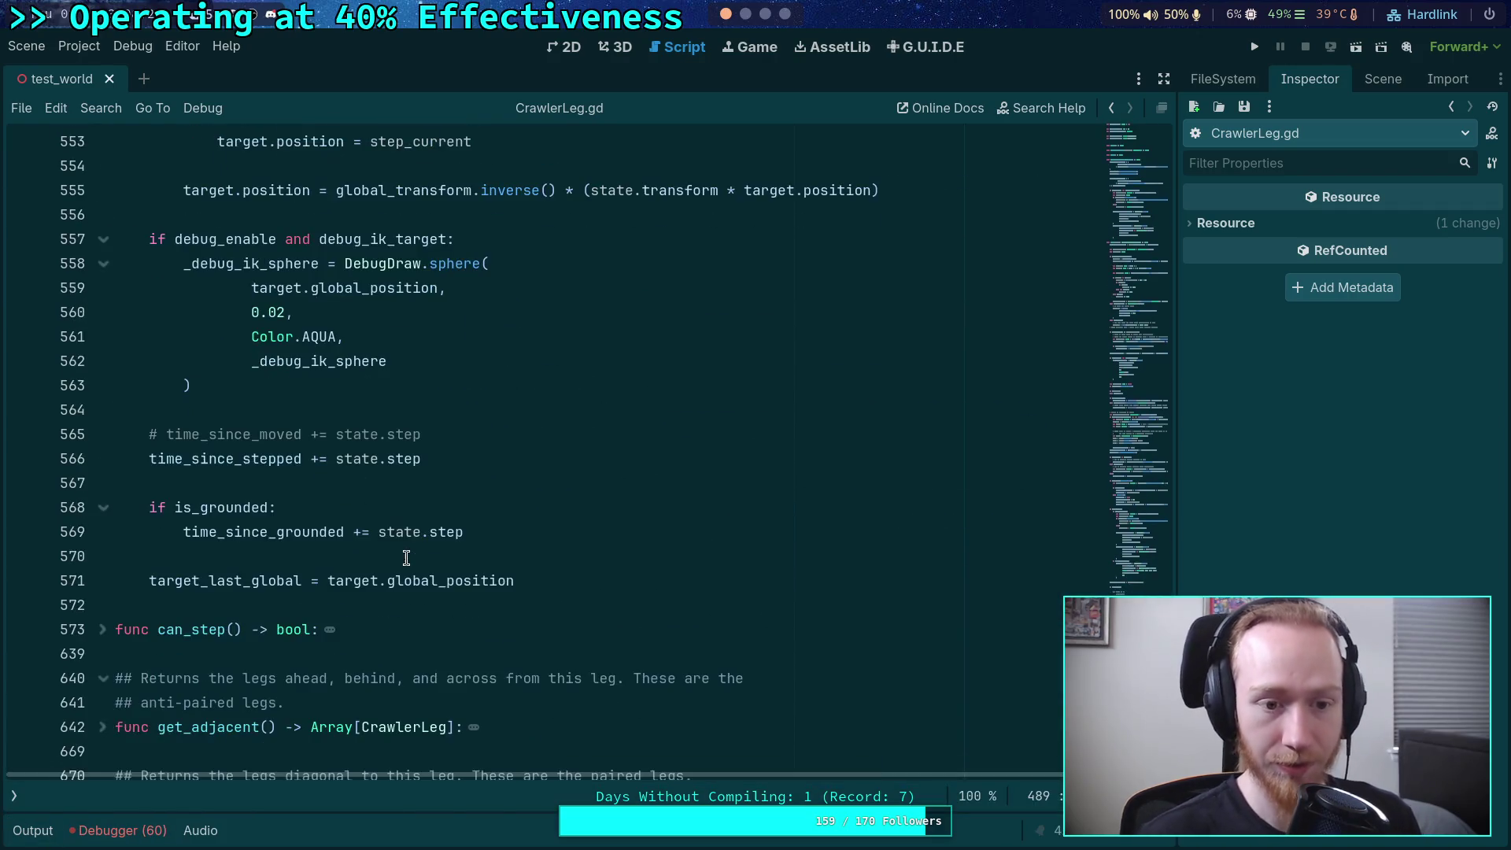
{"action": "scroll", "coordinate": [406, 558], "scroll_direction": "up", "scroll_amount": 4}
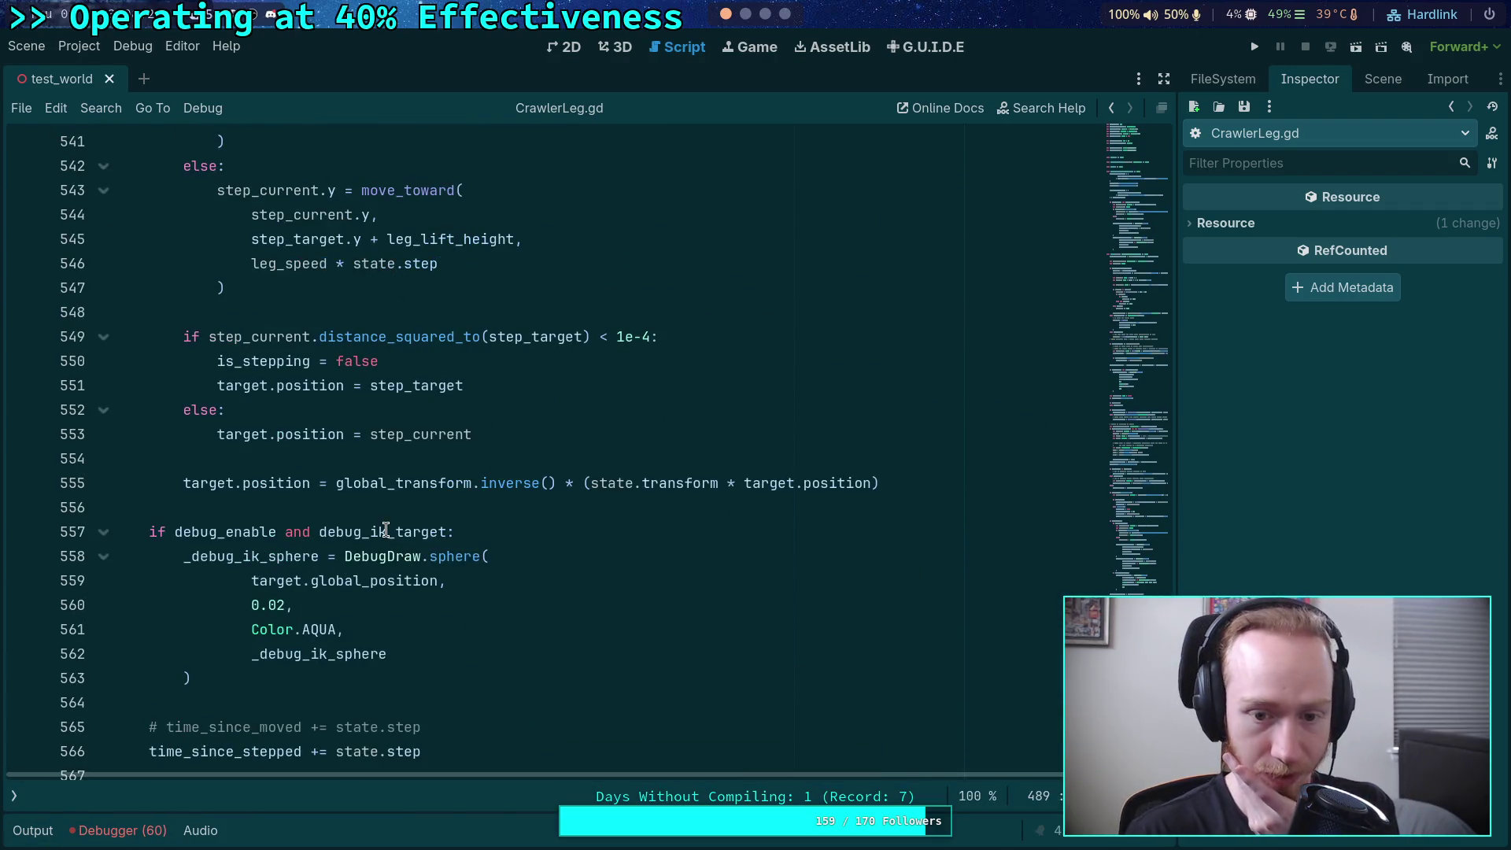
{"action": "scroll", "coordinate": [386, 530], "scroll_direction": "up", "scroll_amount": 6}
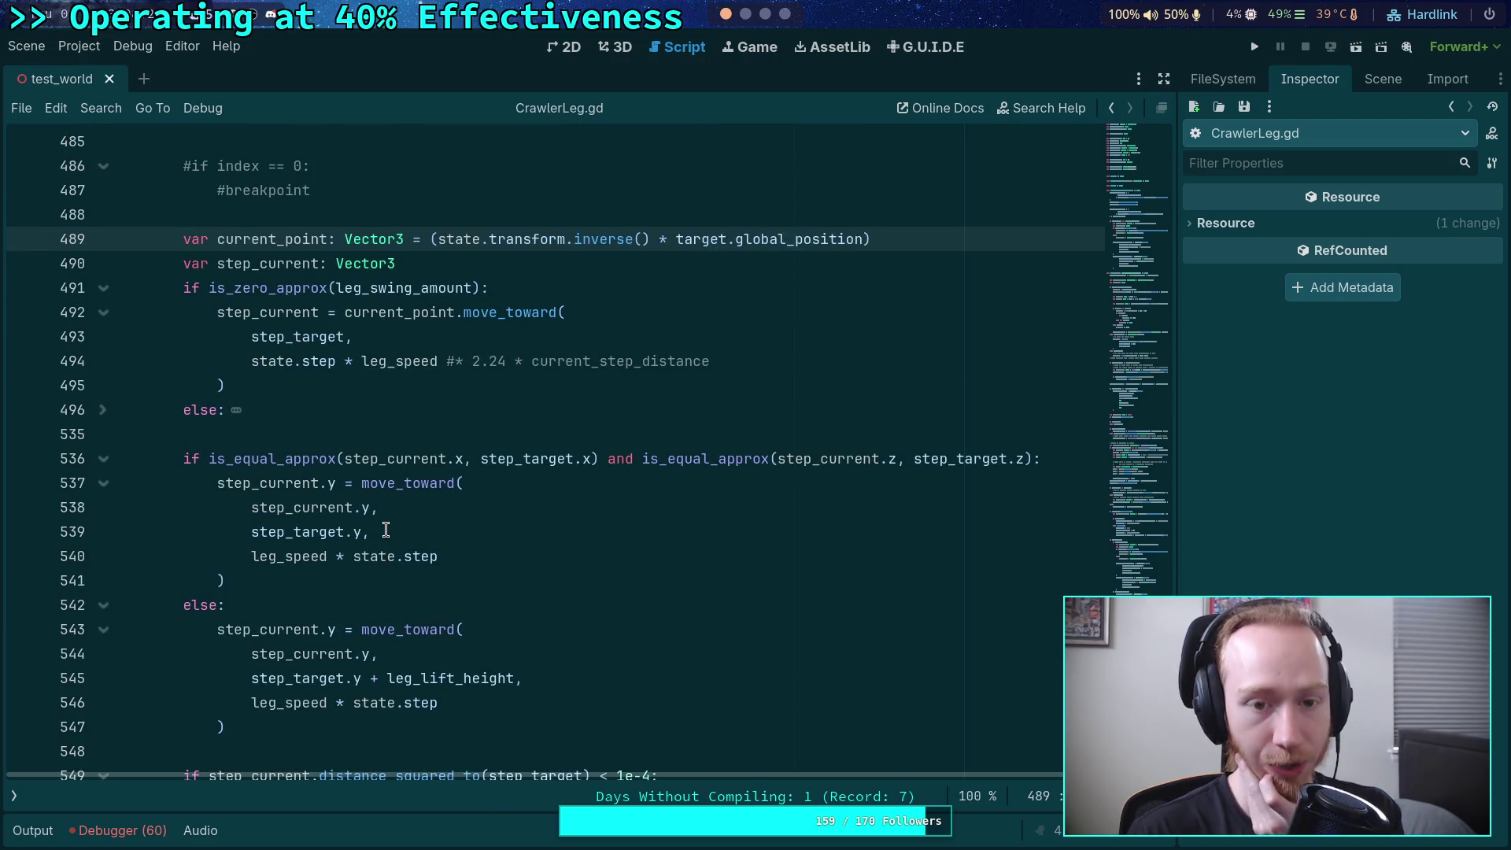
{"action": "scroll", "coordinate": [385, 530], "scroll_direction": "up", "scroll_amount": 3}
{"action": "scroll", "coordinate": [381, 527], "scroll_direction": "up", "scroll_amount": 3}
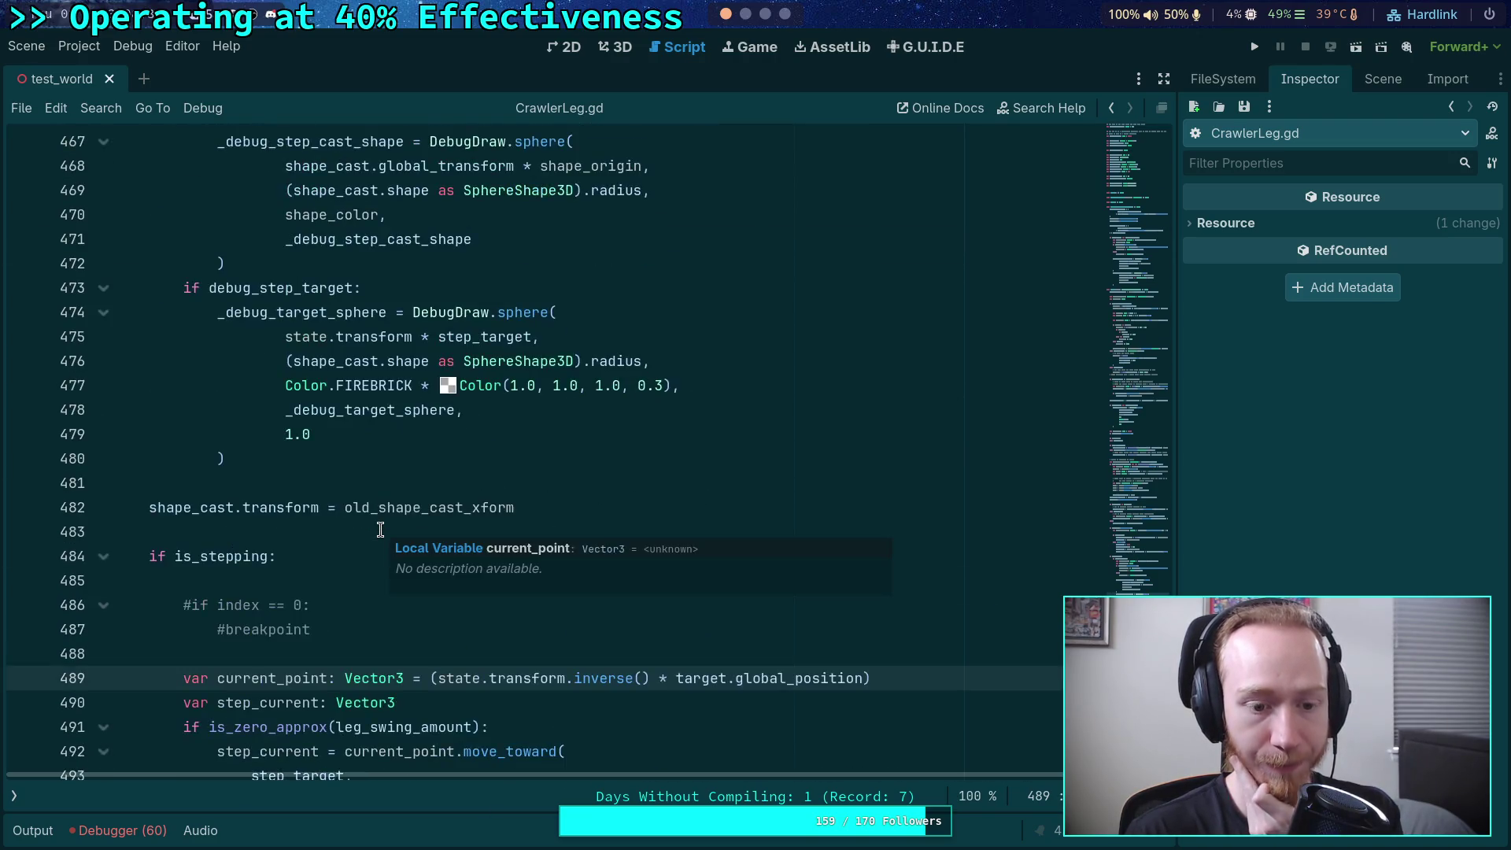
{"action": "scroll", "coordinate": [381, 523], "scroll_direction": "down", "scroll_amount": 4}
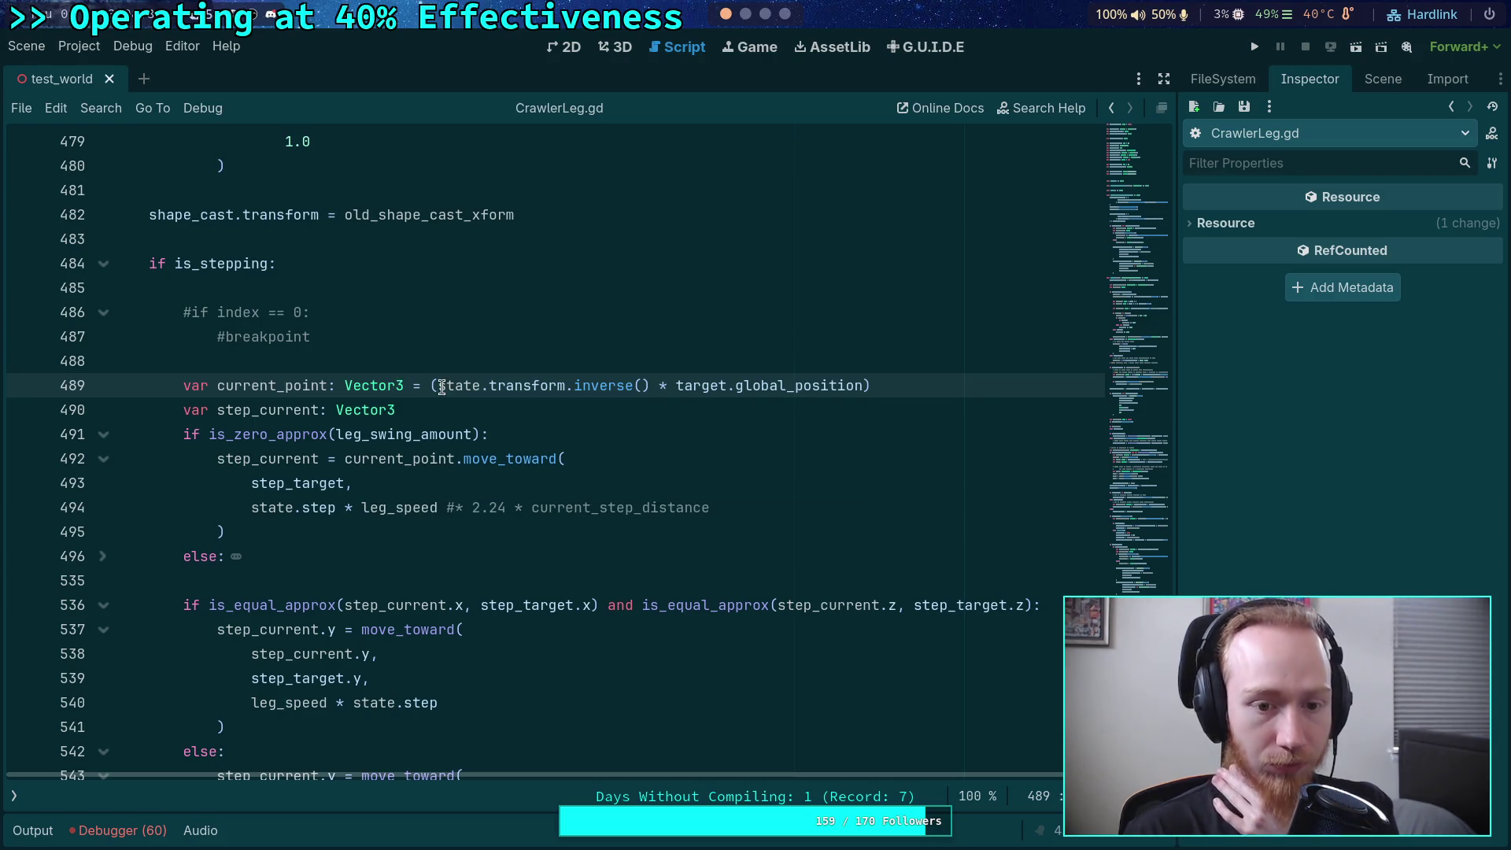
- Change line 489 to use target.position, removing the state.transform.inverse() and global_ parts
{"action": "left_click_drag", "start_coordinate": [435, 389], "coordinate": [488, 387]}
{"action": "left_click_drag", "start_coordinate": [675, 389], "coordinate": [440, 391]}
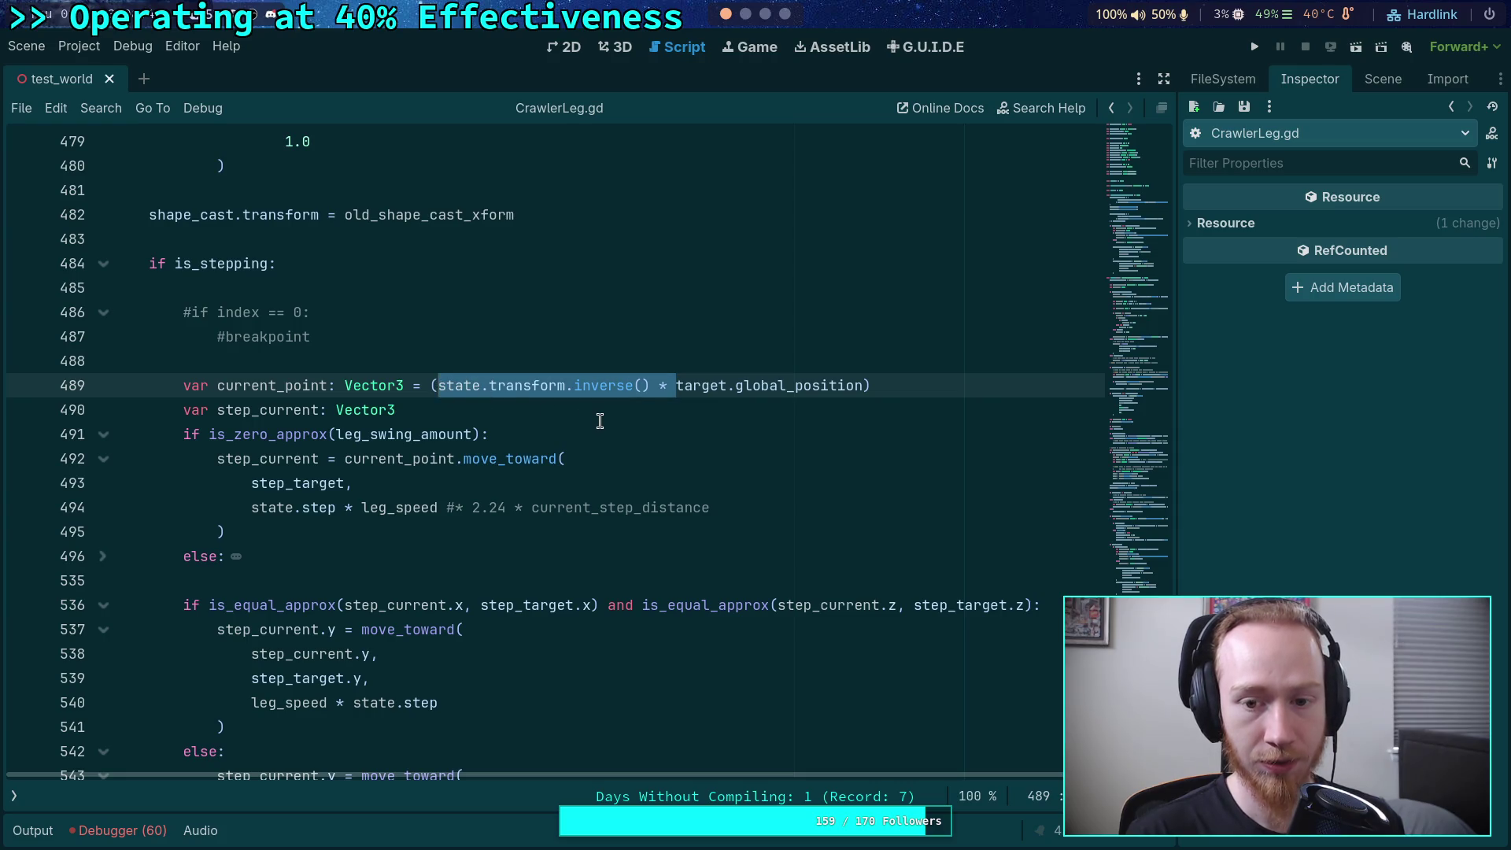
{"action": "key", "text": "BackSpace"}
{"action": "key", "text": "BackSpace"}
{"action": "left_click_drag", "start_coordinate": [490, 388], "coordinate": [550, 387]}
{"action": "key", "text": "BackSpace"}
{"action": "left_click", "coordinate": [634, 386]}
{"action": "key", "text": "BackSpace"}
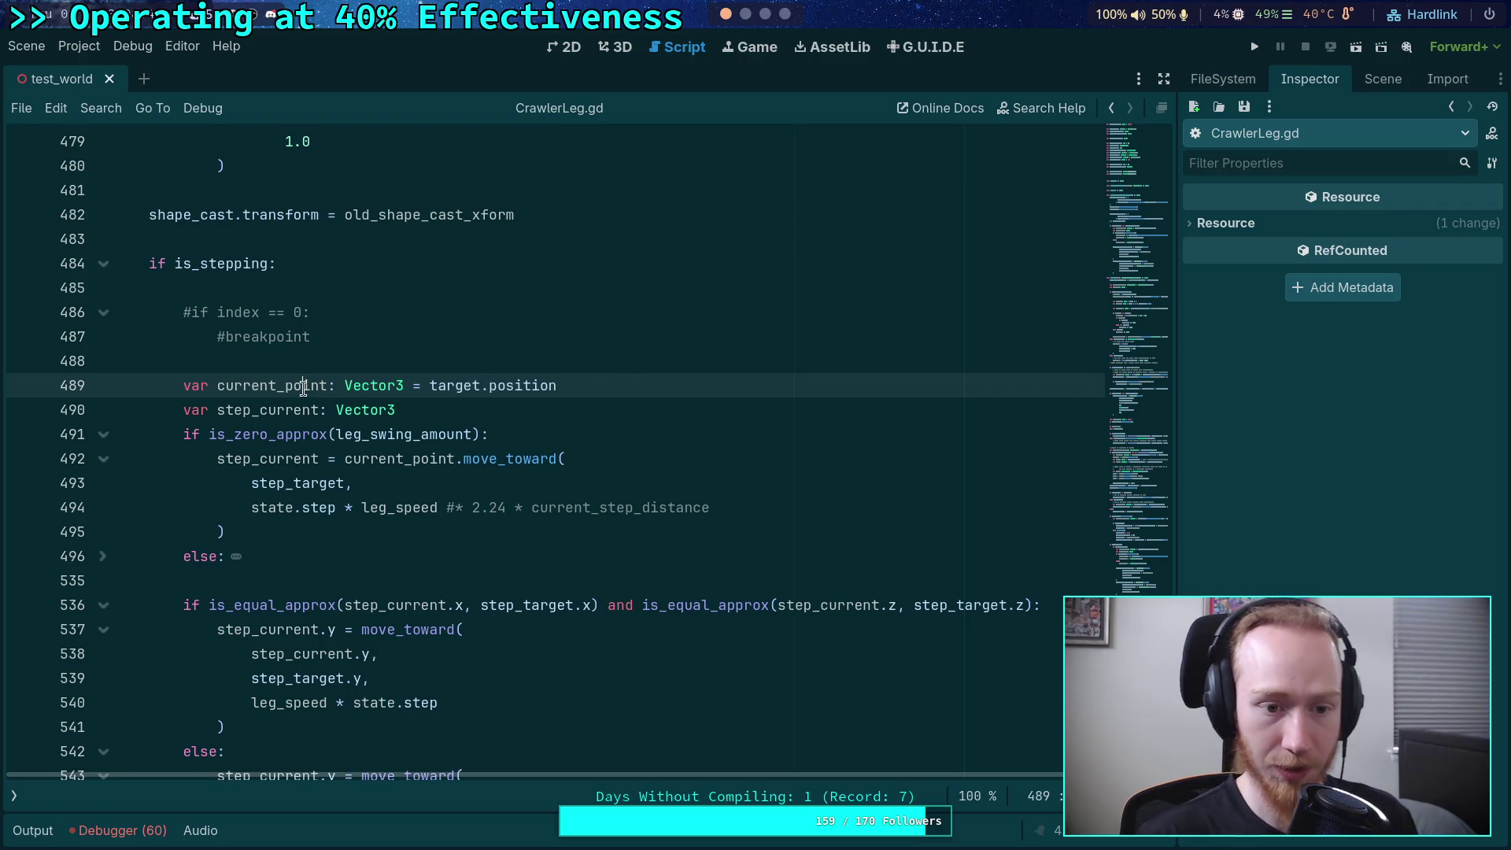
{"action": "double_click", "coordinate": [304, 389]}
{"action": "scroll", "coordinate": [425, 477], "scroll_direction": "down", "scroll_amount": 3}
{"action": "scroll", "coordinate": [430, 478], "scroll_direction": "up", "scroll_amount": 2}
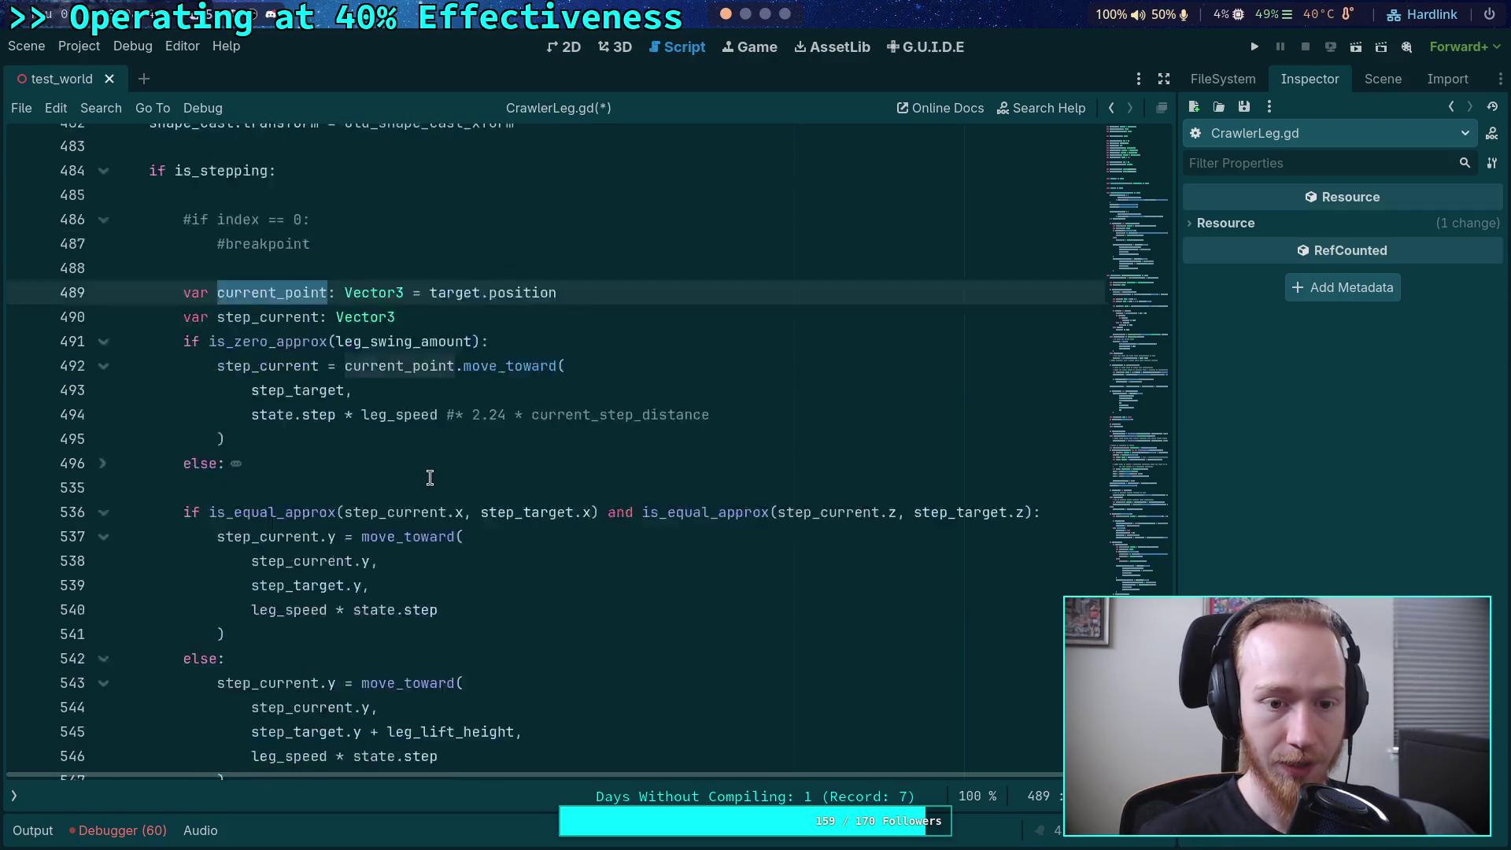
{"action": "scroll", "coordinate": [456, 369], "scroll_direction": "down", "scroll_amount": 5}
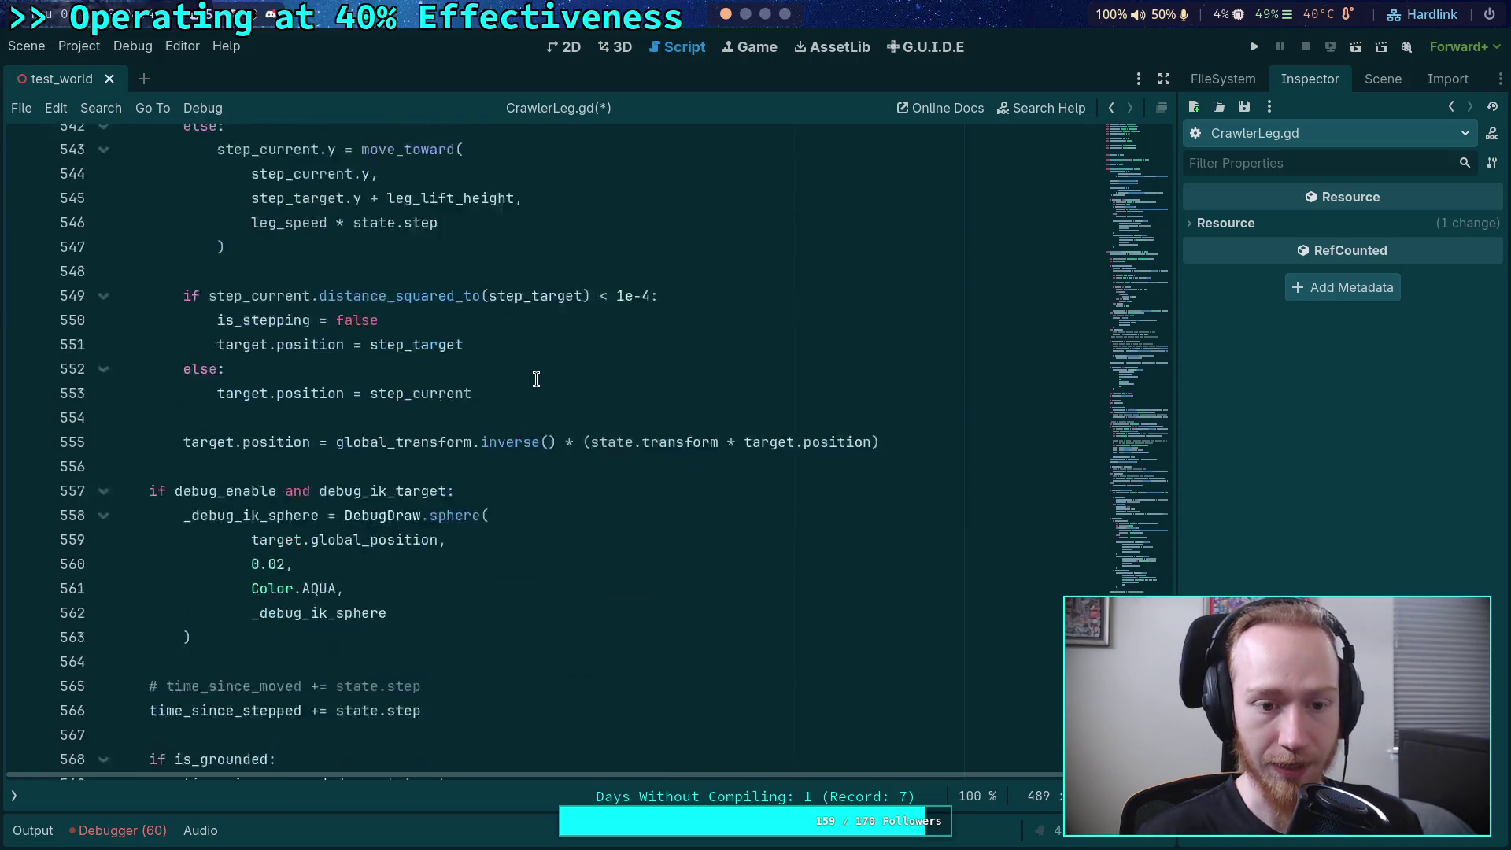
{"action": "scroll", "coordinate": [536, 379], "scroll_direction": "up", "scroll_amount": 4}
{"action": "left_click", "coordinate": [101, 337]}
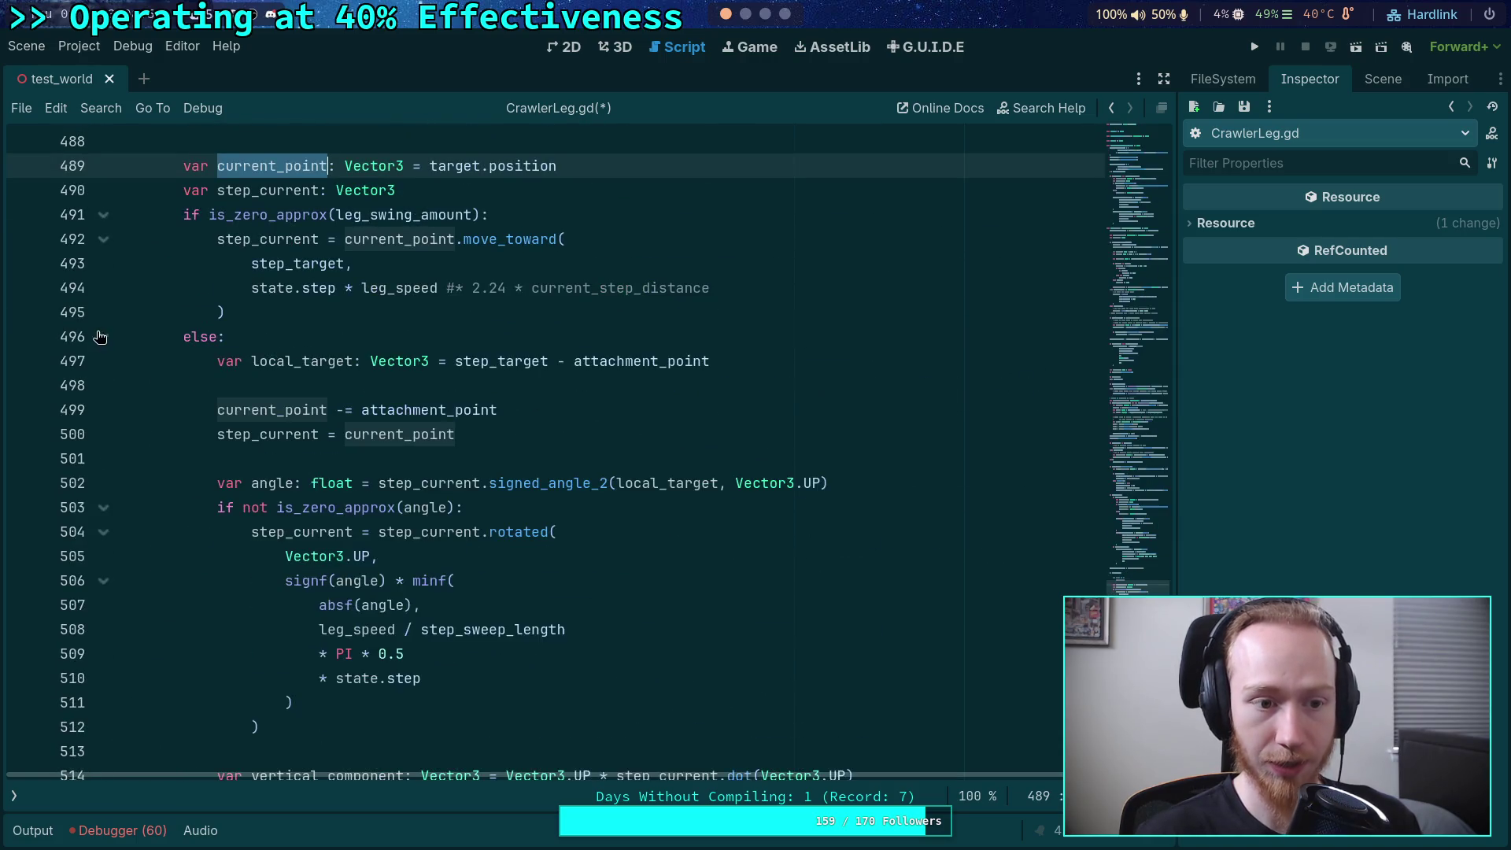
{"action": "scroll", "coordinate": [472, 444], "scroll_direction": "up", "scroll_amount": 2}
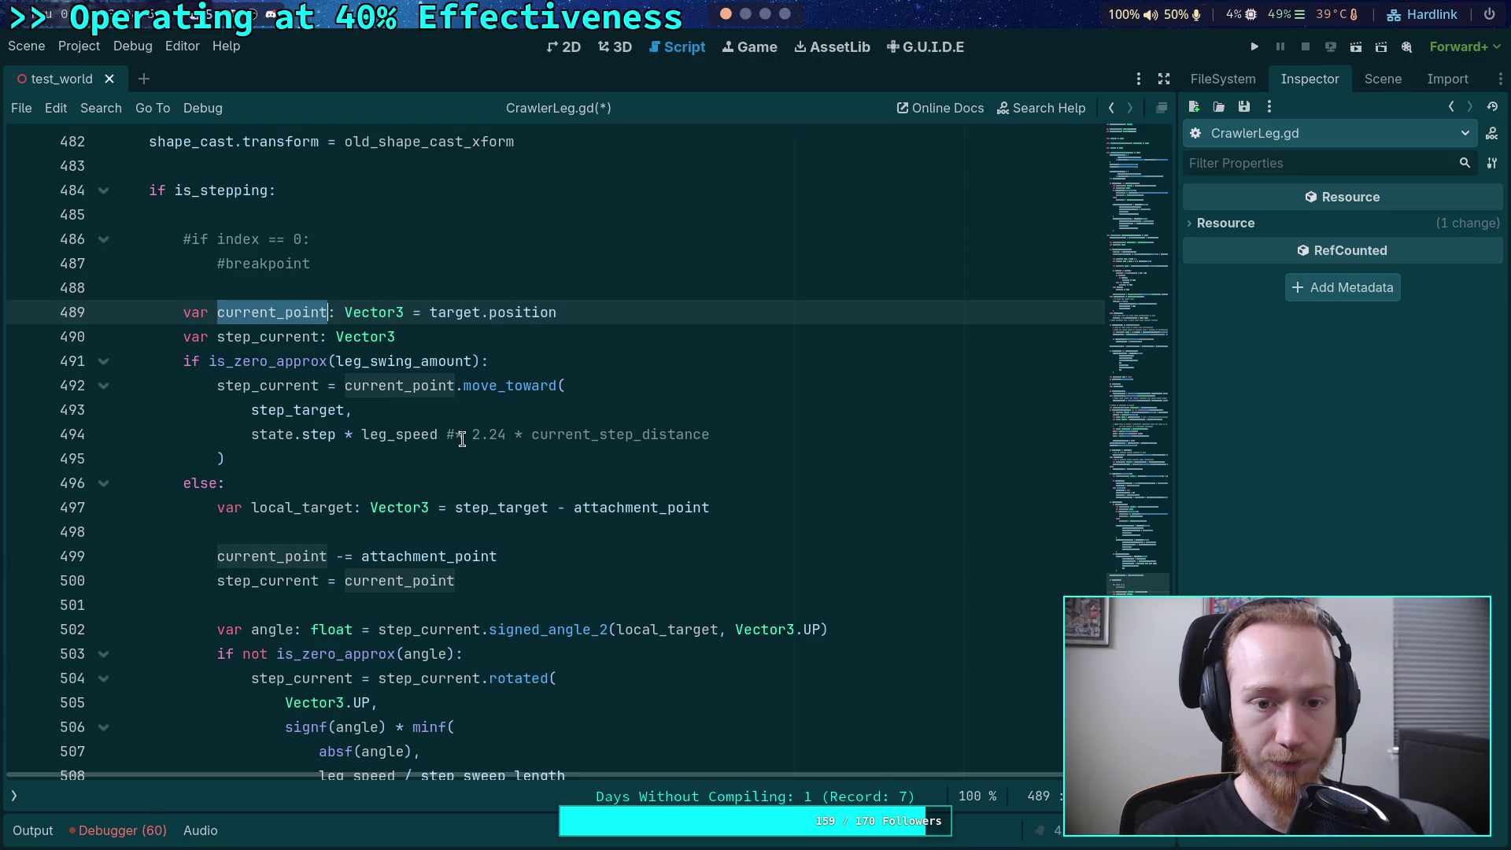
{"action": "mouse_move", "coordinate": [380, 427]}
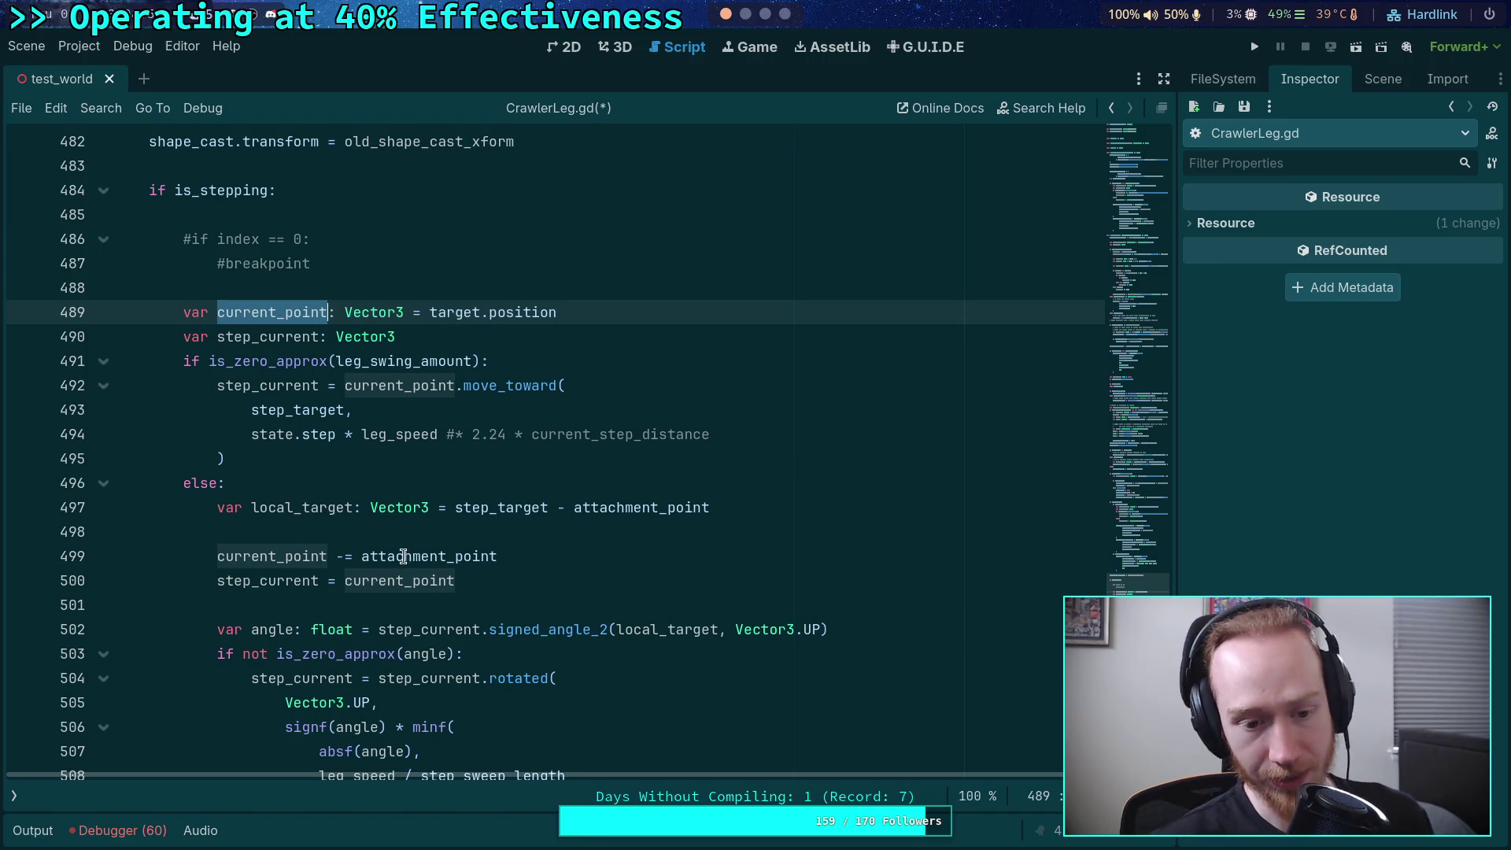
{"action": "scroll", "coordinate": [398, 409], "scroll_direction": "up", "scroll_amount": 1}
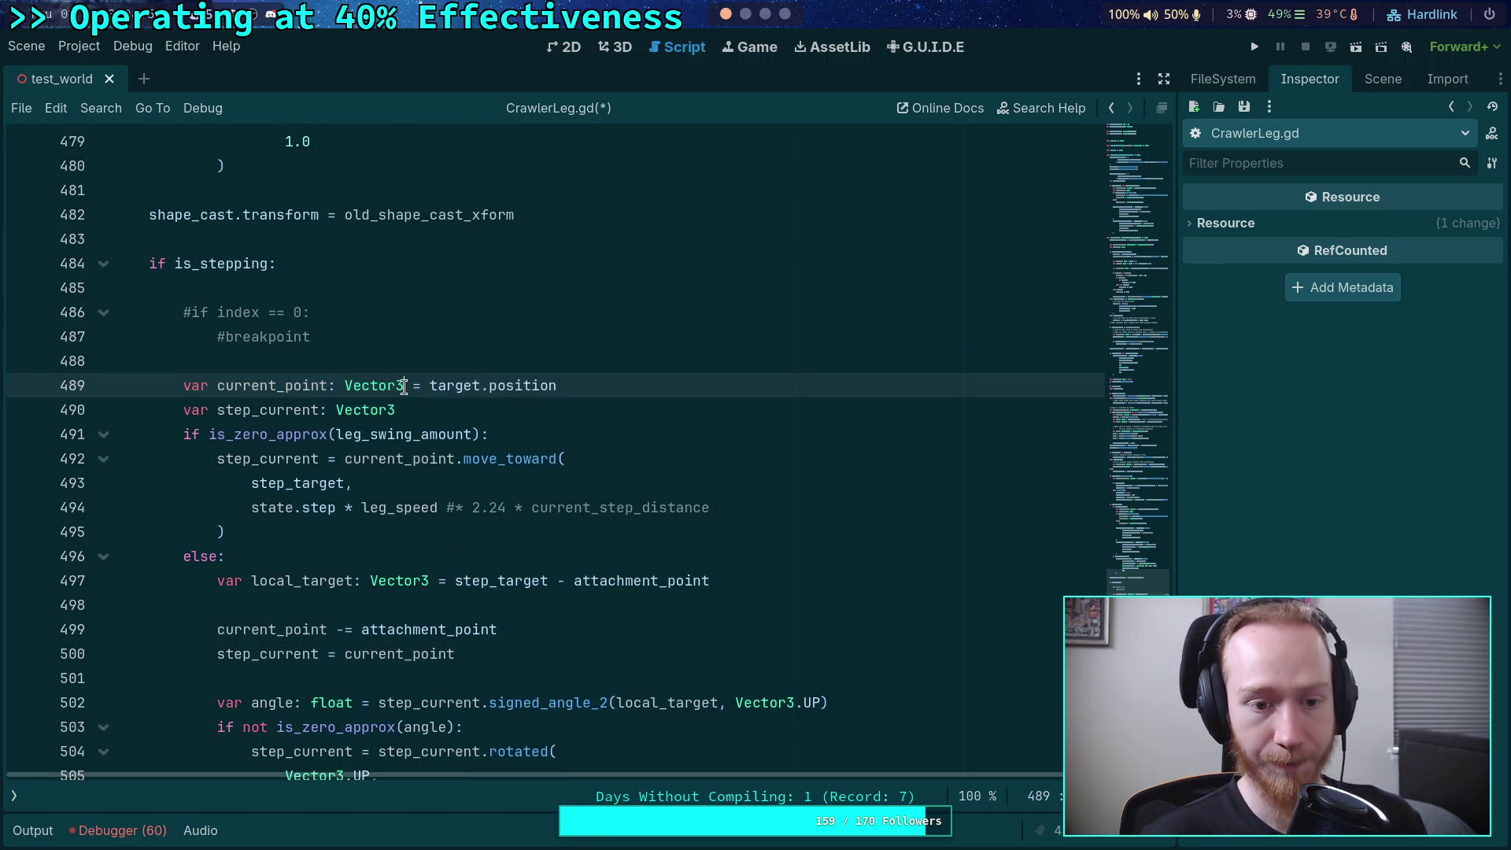
{"action": "mouse_move", "coordinate": [398, 390]}
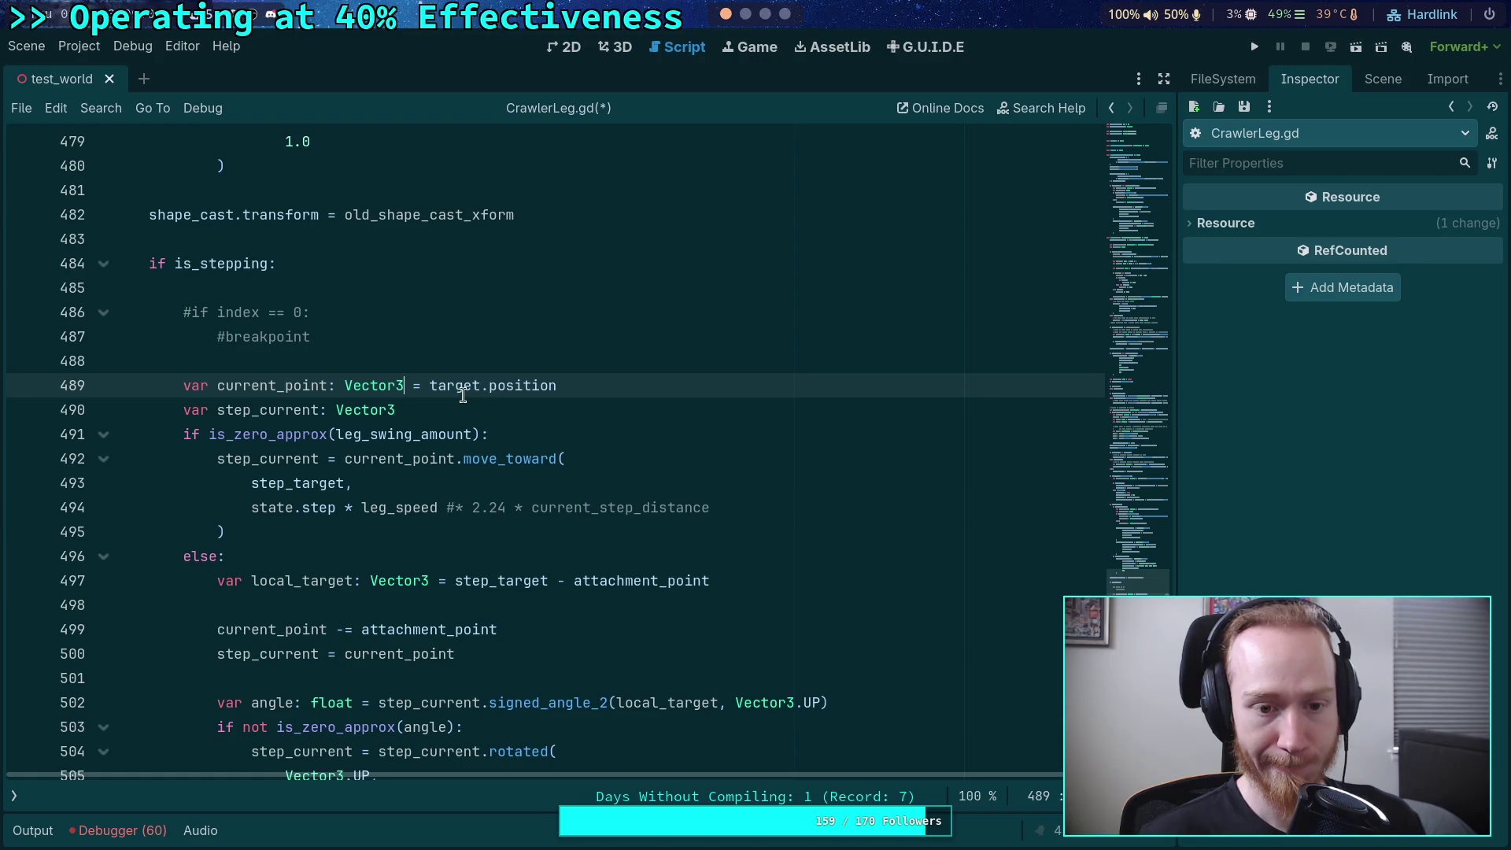
{"action": "scroll", "coordinate": [439, 386], "scroll_direction": "down", "scroll_amount": 3}
{"action": "scroll", "coordinate": [344, 386], "scroll_direction": "down", "scroll_amount": 1}
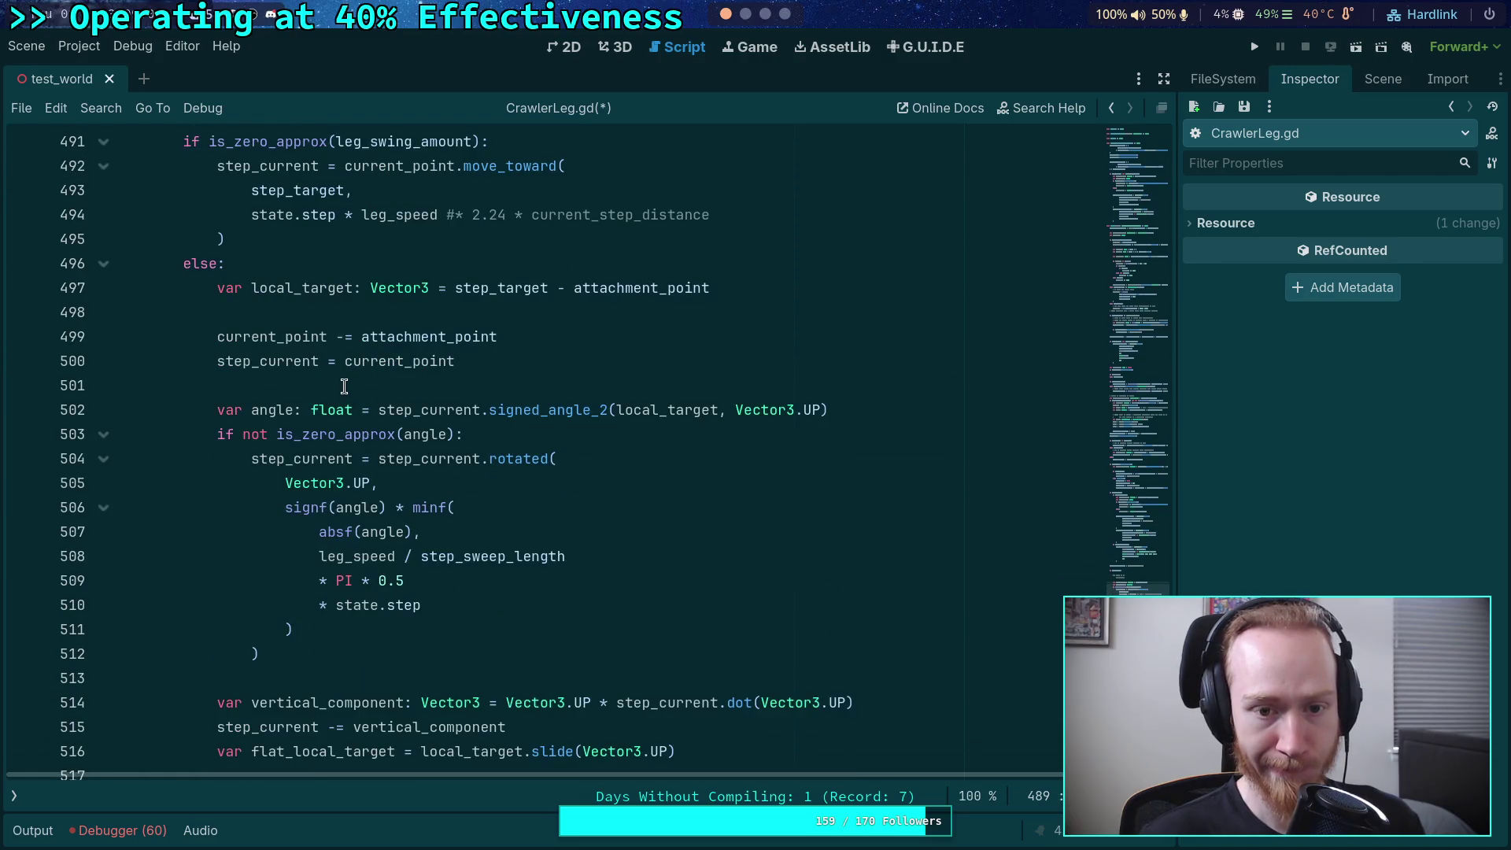
{"action": "double_click", "coordinate": [306, 290]}
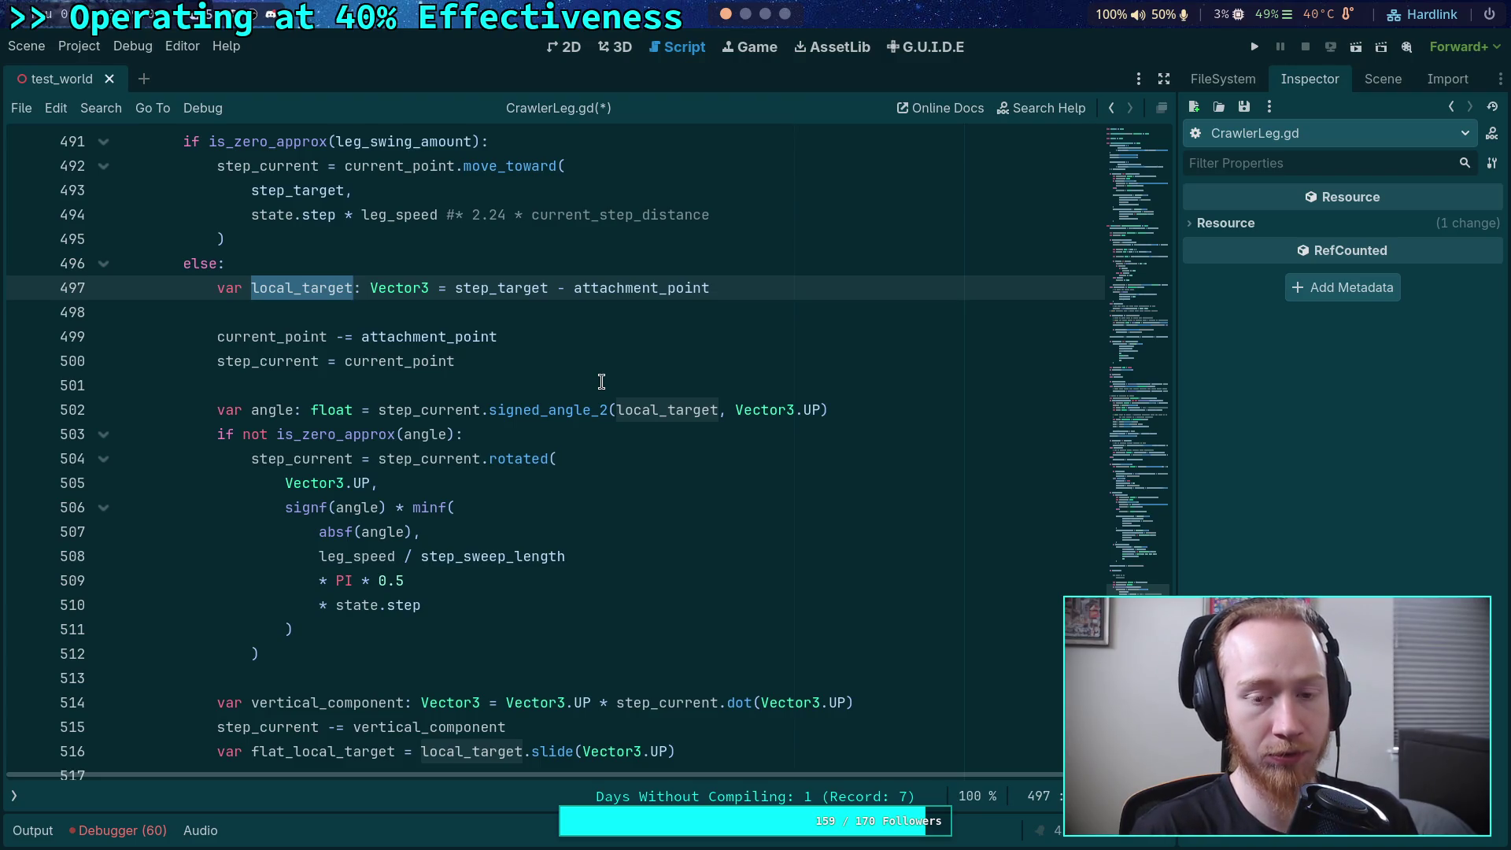
{"action": "scroll", "coordinate": [601, 381], "scroll_direction": "up", "scroll_amount": 3}
{"action": "left_click_drag", "start_coordinate": [546, 503], "coordinate": [737, 502]}
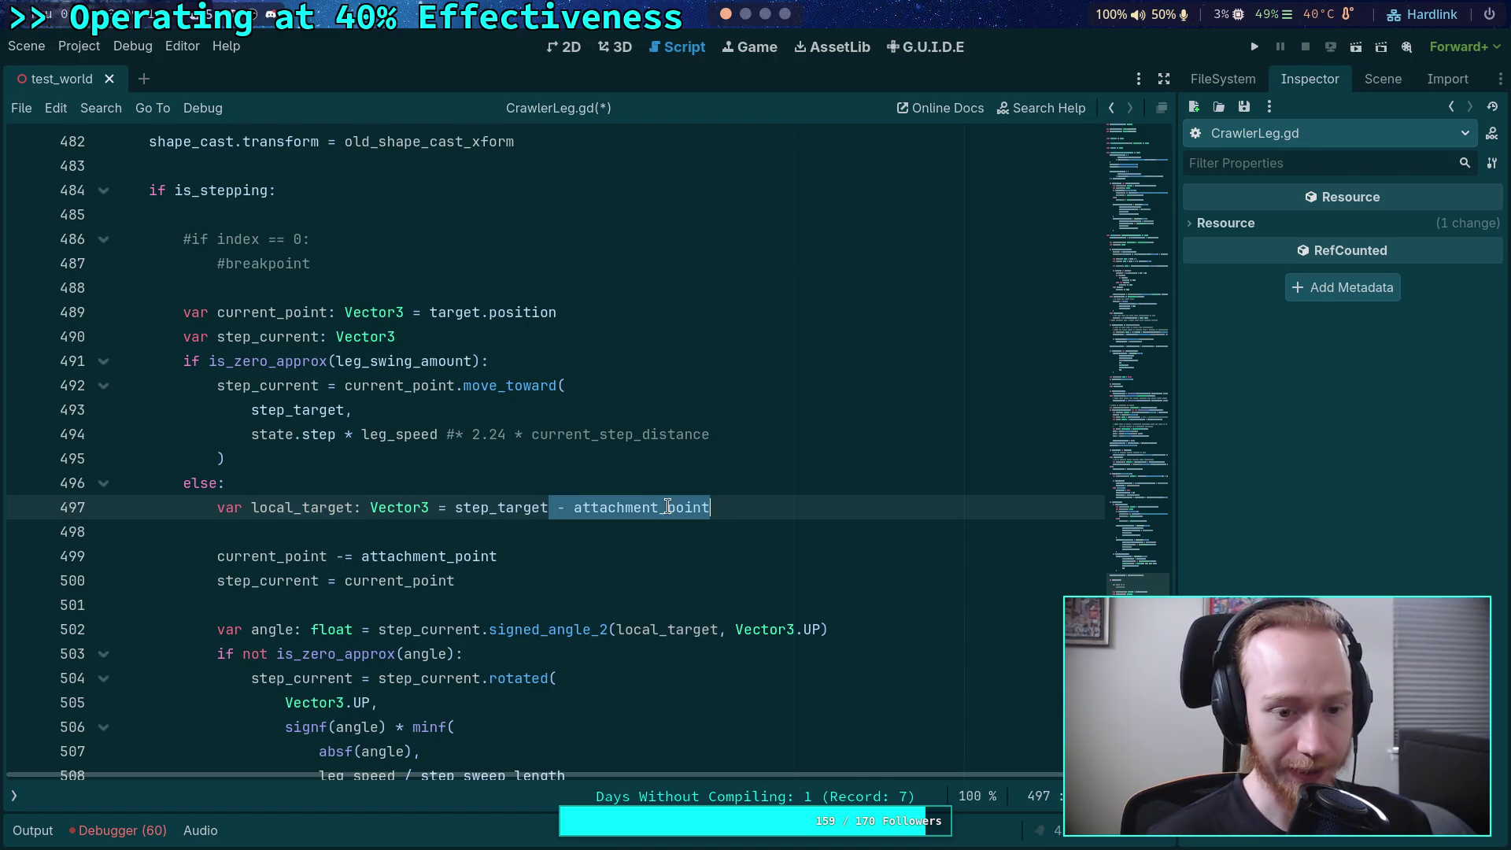
{"action": "double_click", "coordinate": [328, 507]}
{"action": "scroll", "coordinate": [591, 532], "scroll_direction": "down", "scroll_amount": 10}
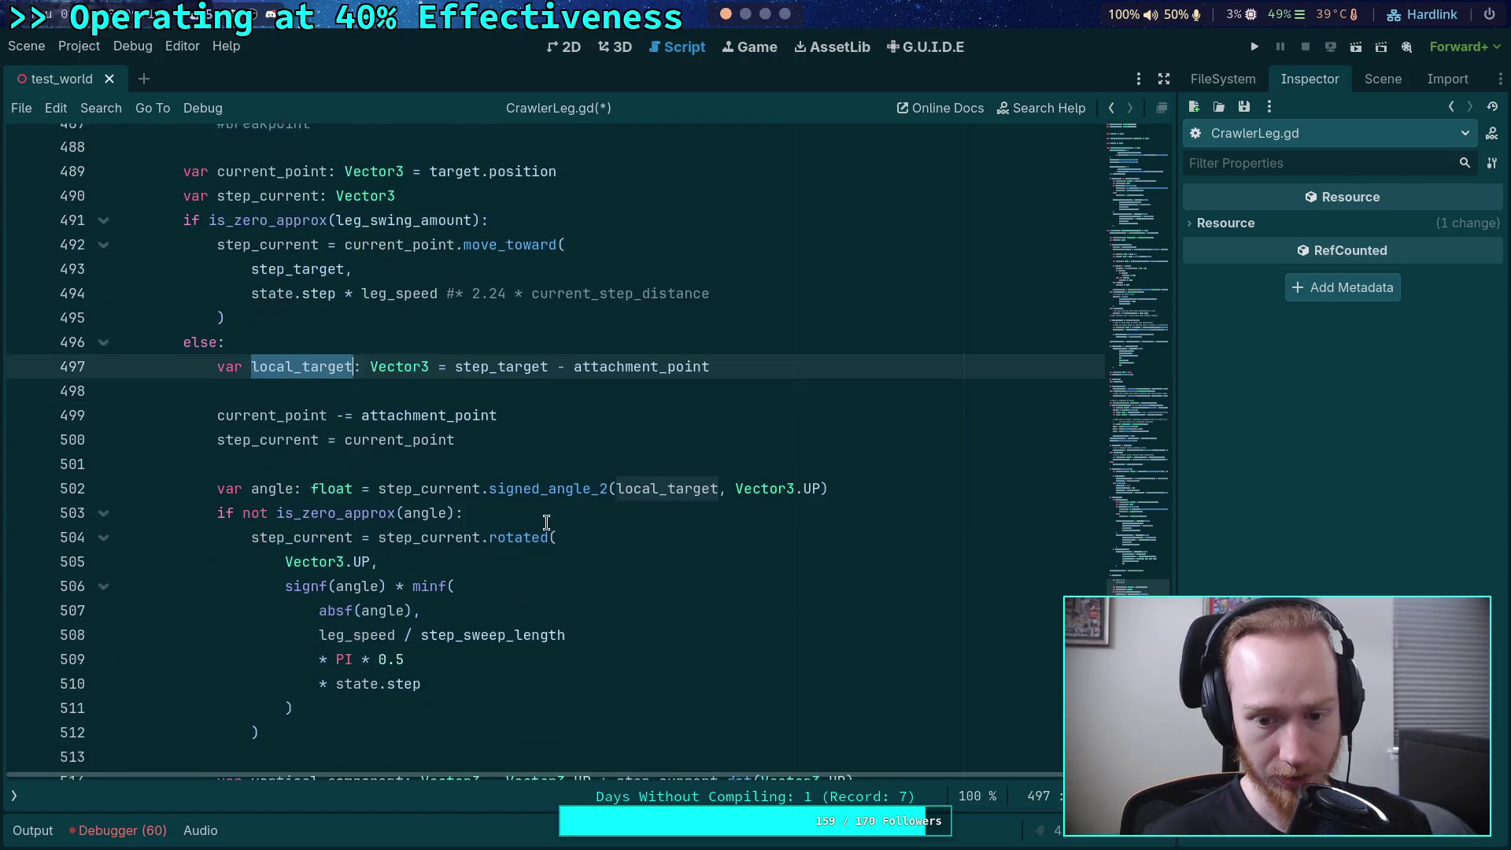
{"action": "scroll", "coordinate": [554, 523], "scroll_direction": "down", "scroll_amount": 4}
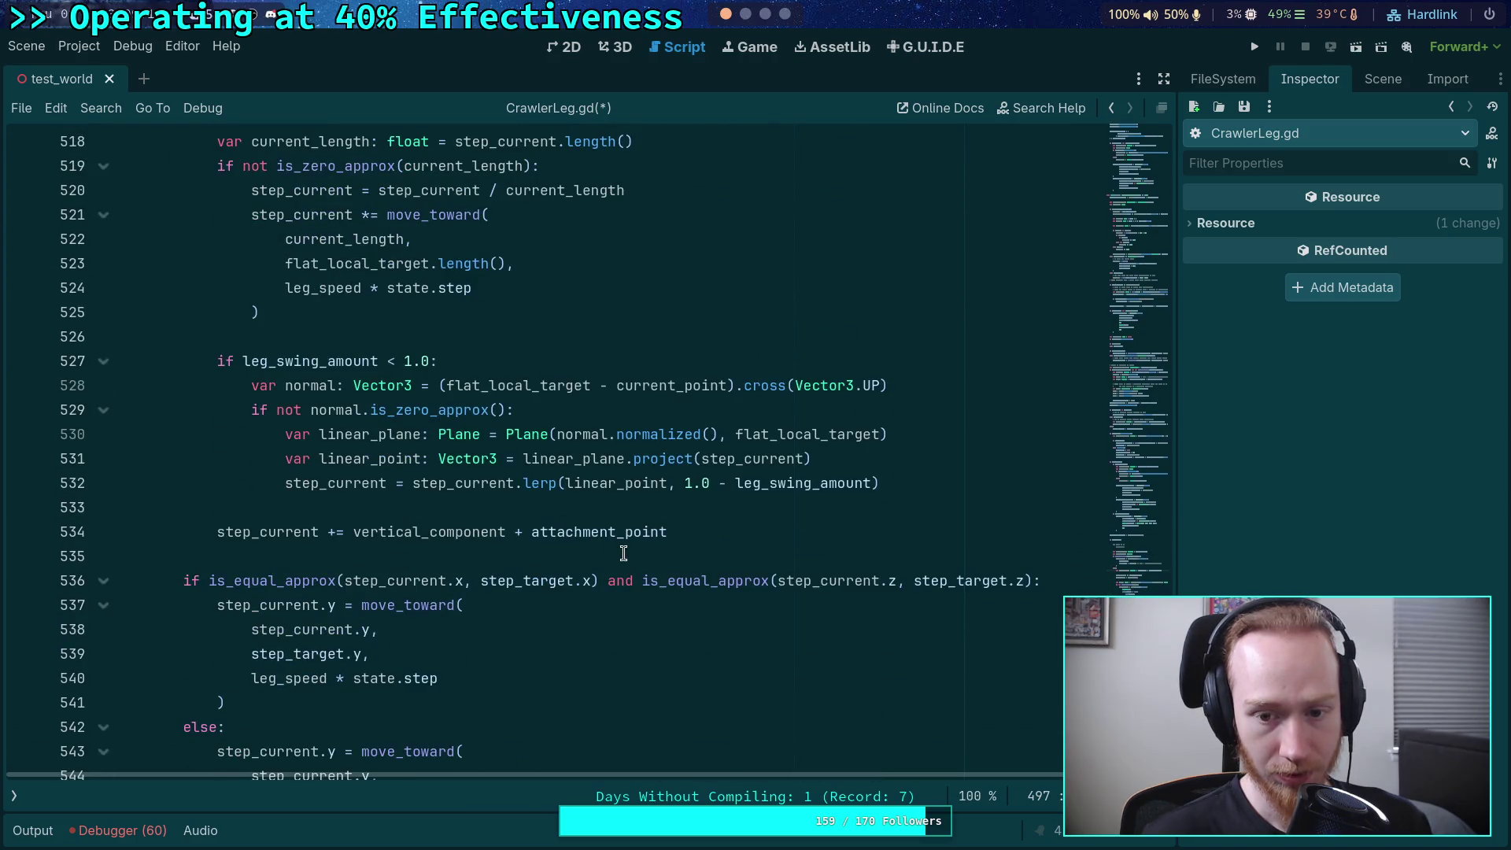
{"action": "scroll", "coordinate": [533, 491], "scroll_direction": "up", "scroll_amount": 5}
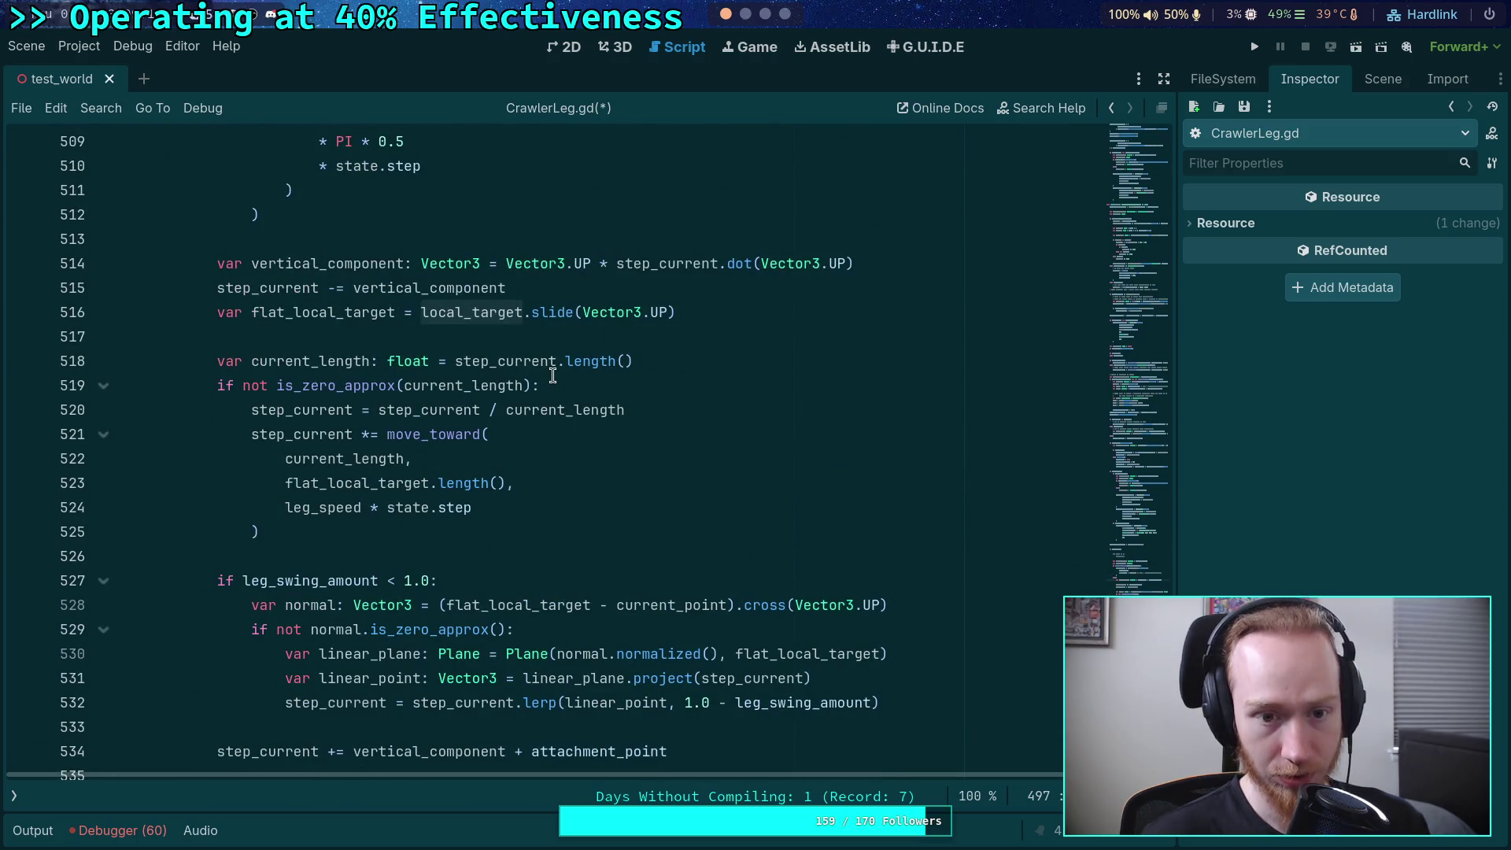
{"action": "scroll", "coordinate": [557, 378], "scroll_direction": "down", "scroll_amount": 7}
{"action": "scroll", "coordinate": [573, 455], "scroll_direction": "up", "scroll_amount": 5}
{"action": "scroll", "coordinate": [598, 461], "scroll_direction": "up", "scroll_amount": 8}
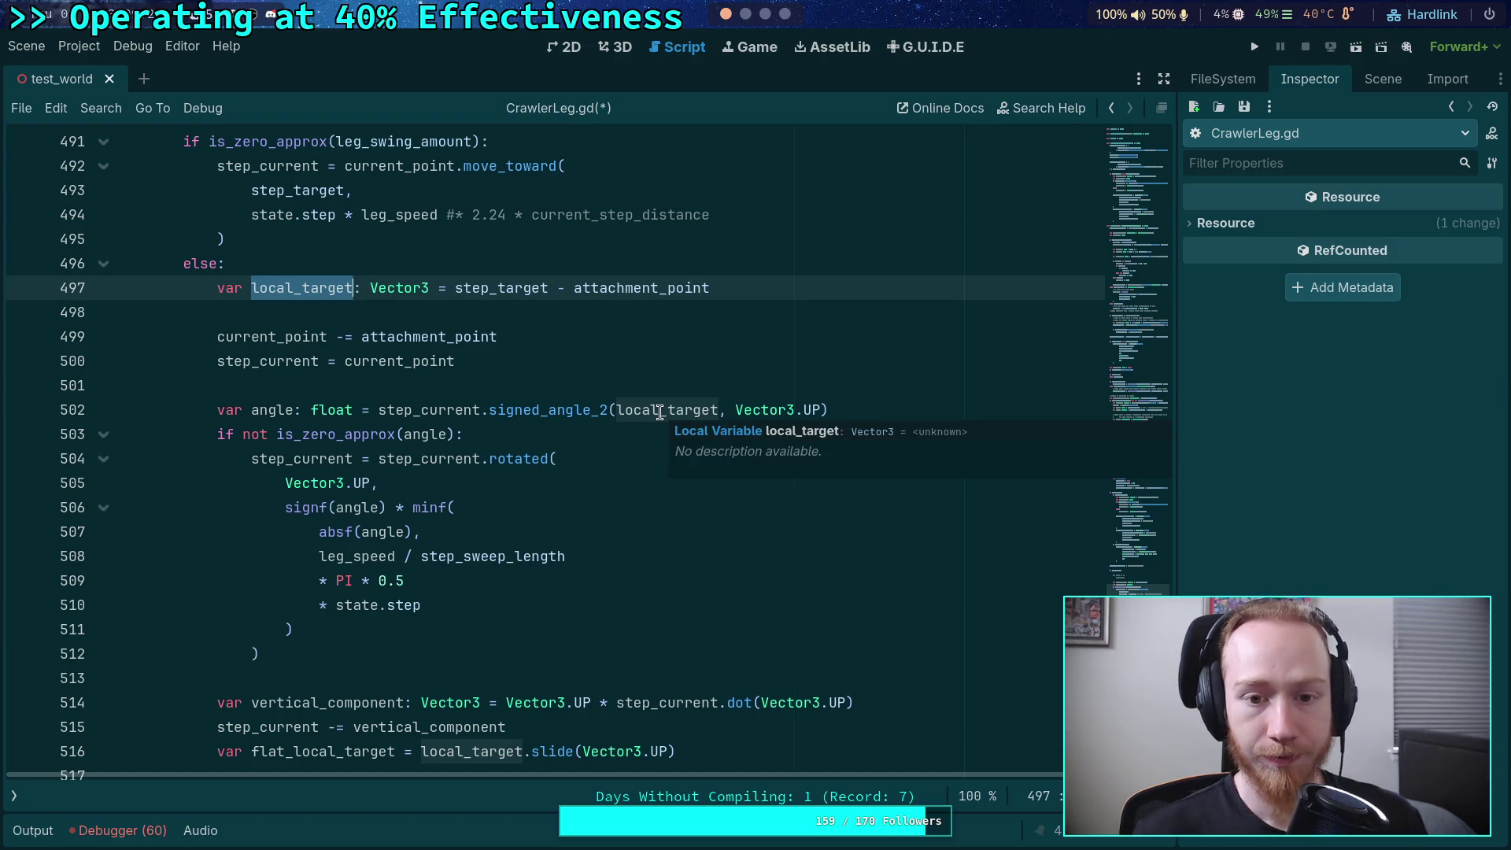
- Use step_target in the signed_angle_2 call and delete the local_target declaration line
{"action": "double_click", "coordinate": [659, 412]}
{"action": "type", "text": "step_target"}
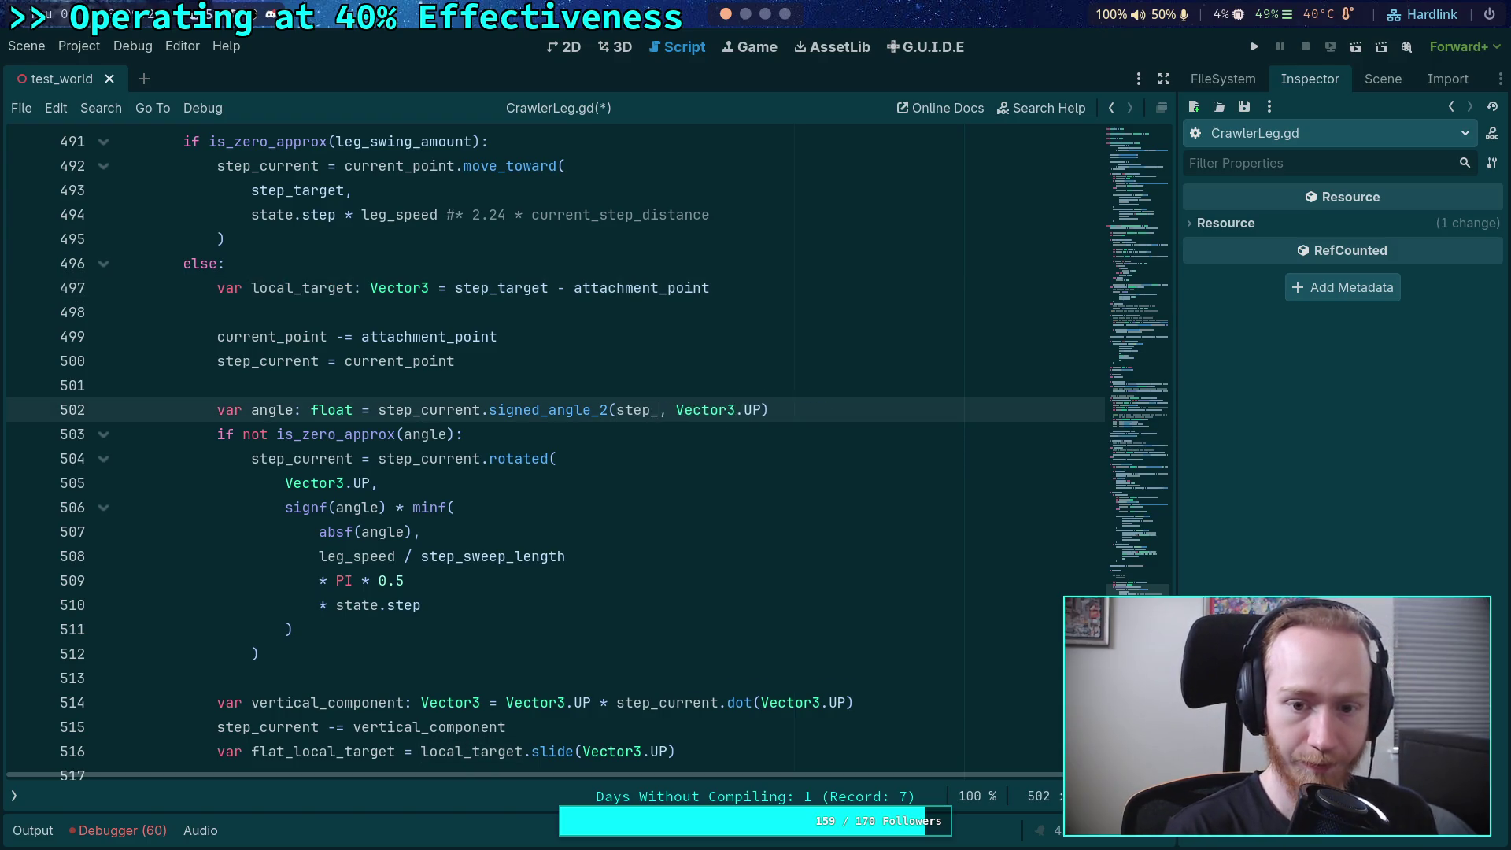
{"action": "left_click_drag", "start_coordinate": [694, 287], "coordinate": [735, 269]}
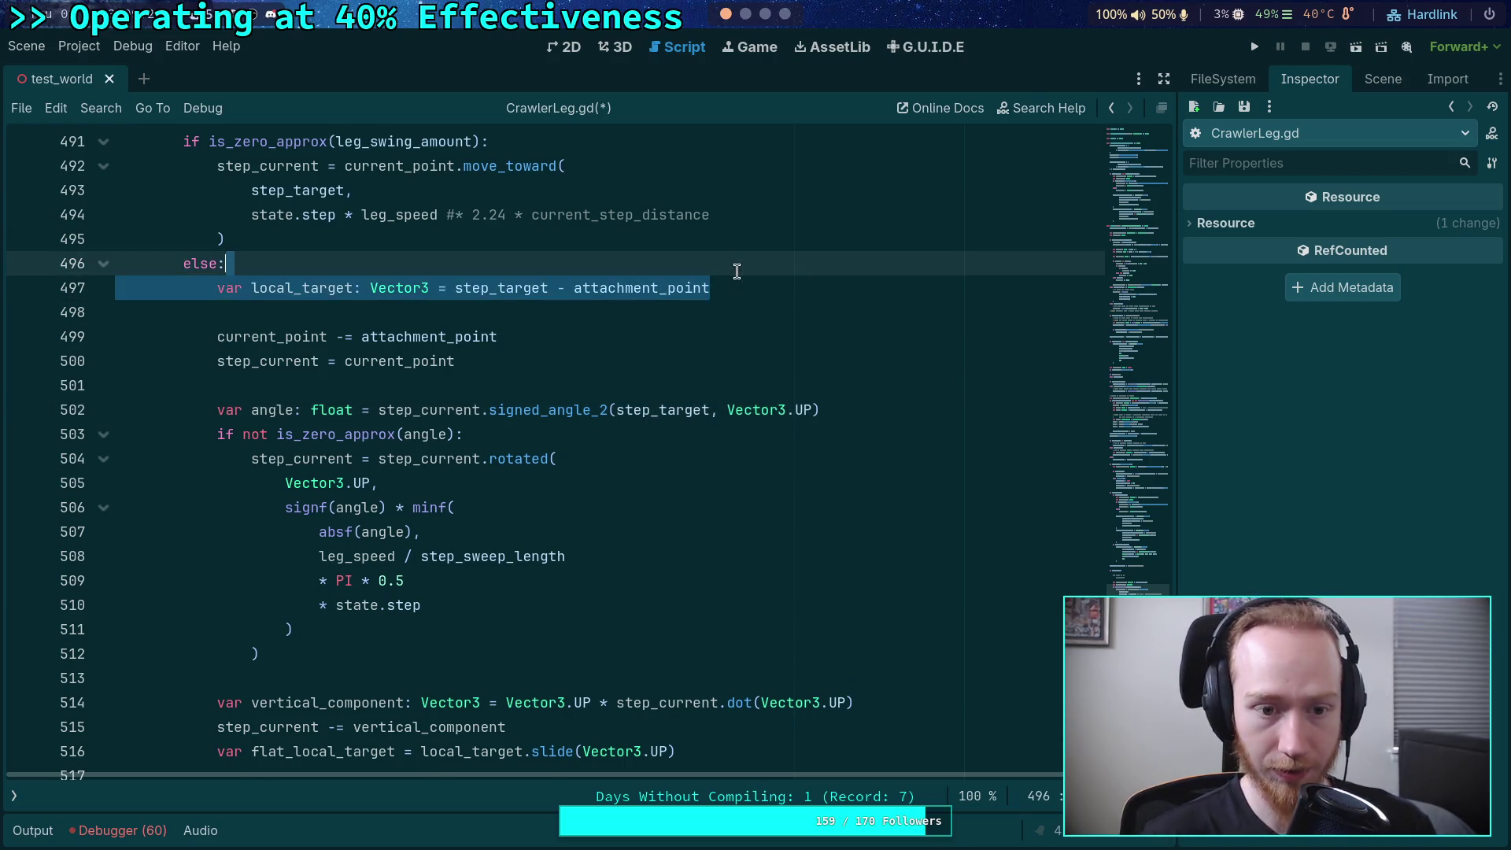
{"action": "key", "text": "BackSpace"}
{"action": "key", "text": "Delete"}
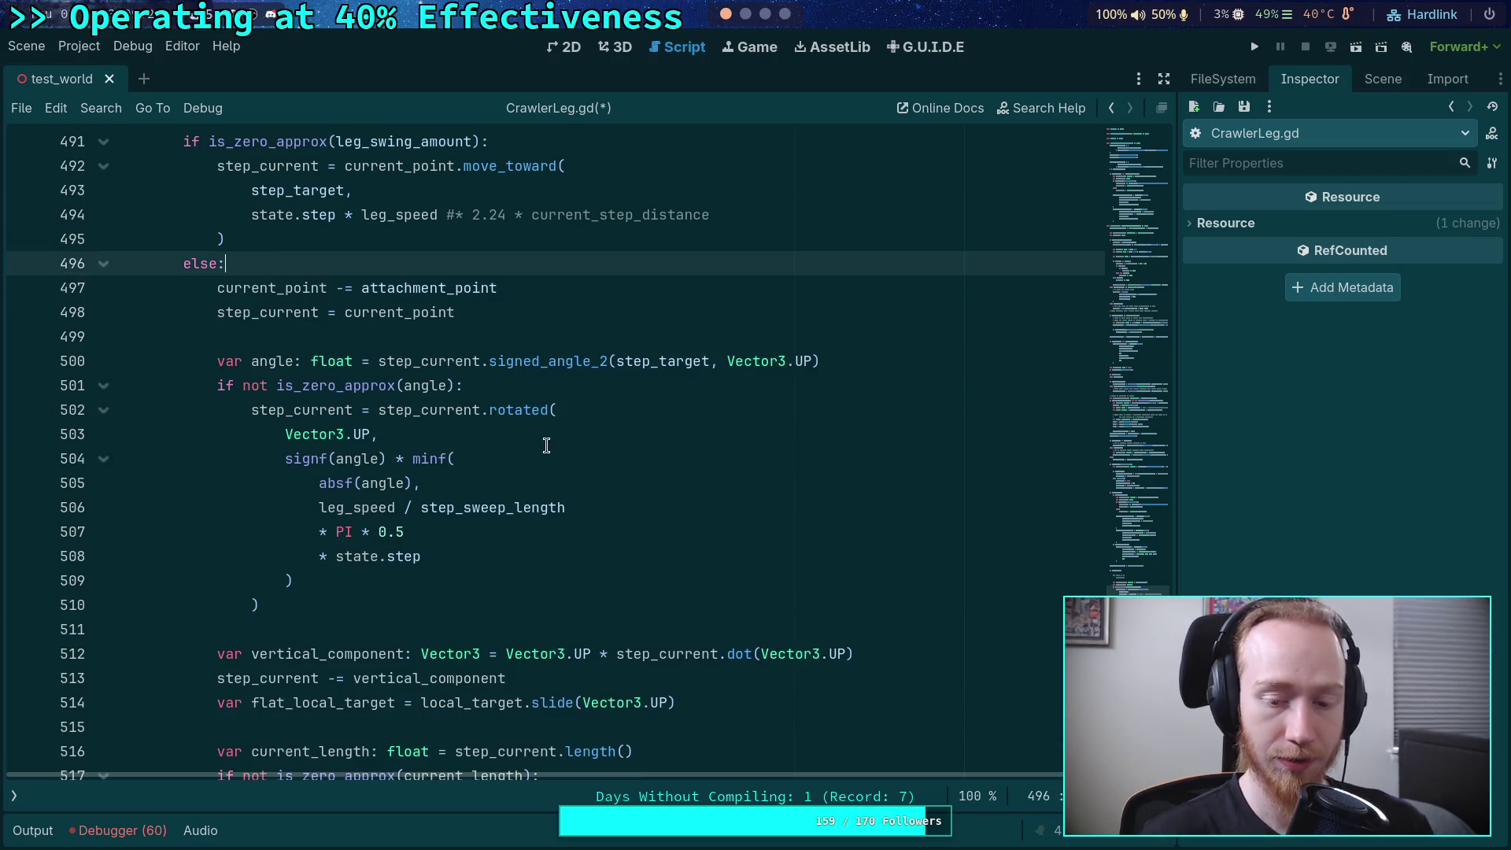
- Replace local_target with step_target in the flat target and review where flat_local_target is used
{"action": "scroll", "coordinate": [532, 556], "scroll_direction": "down", "scroll_amount": 2}
{"action": "double_click", "coordinate": [445, 559]}
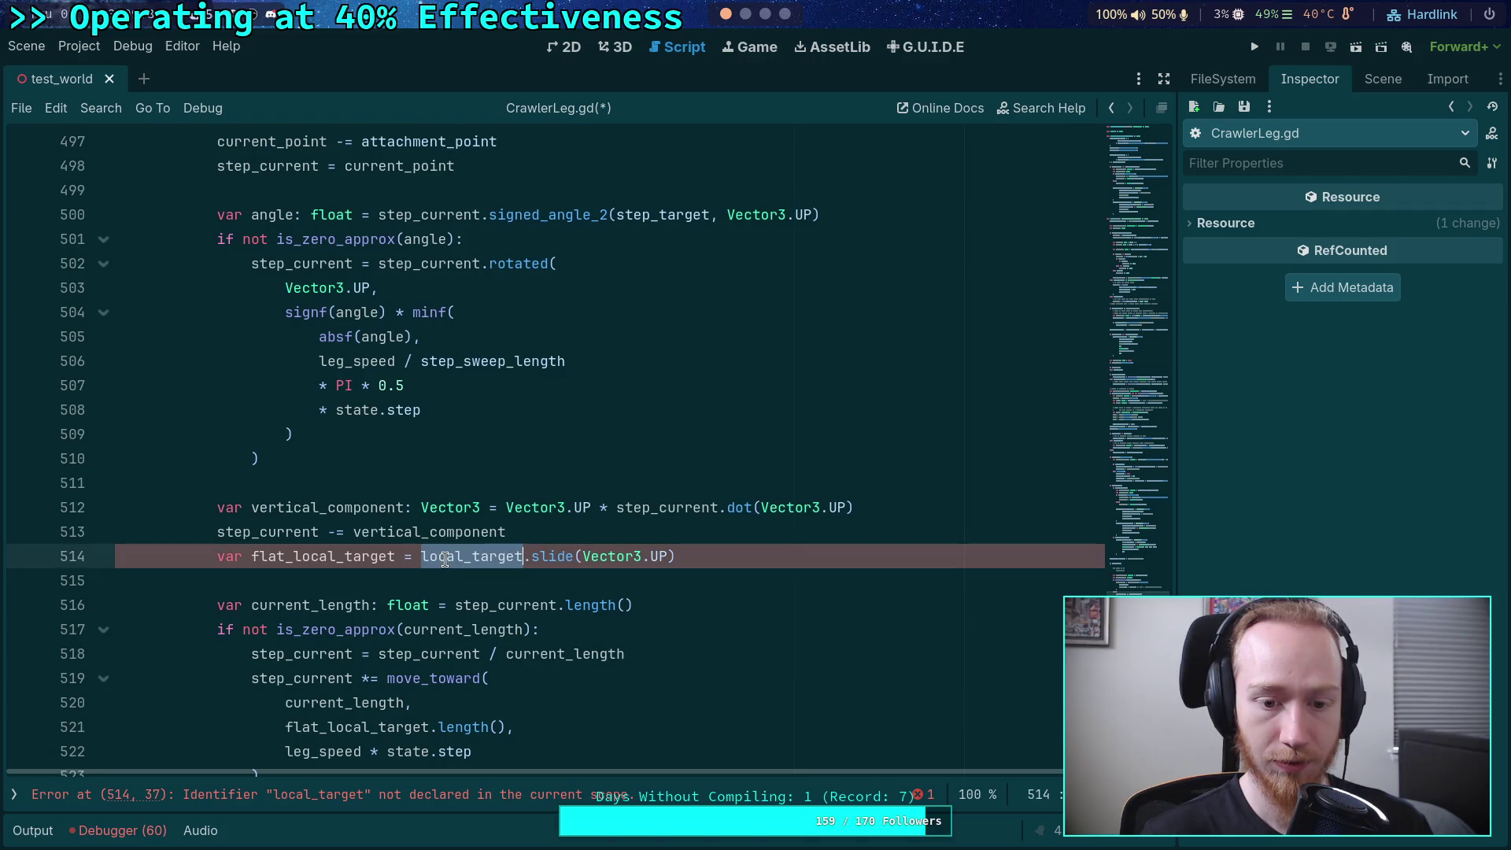
{"action": "type", "text": "step_t"}
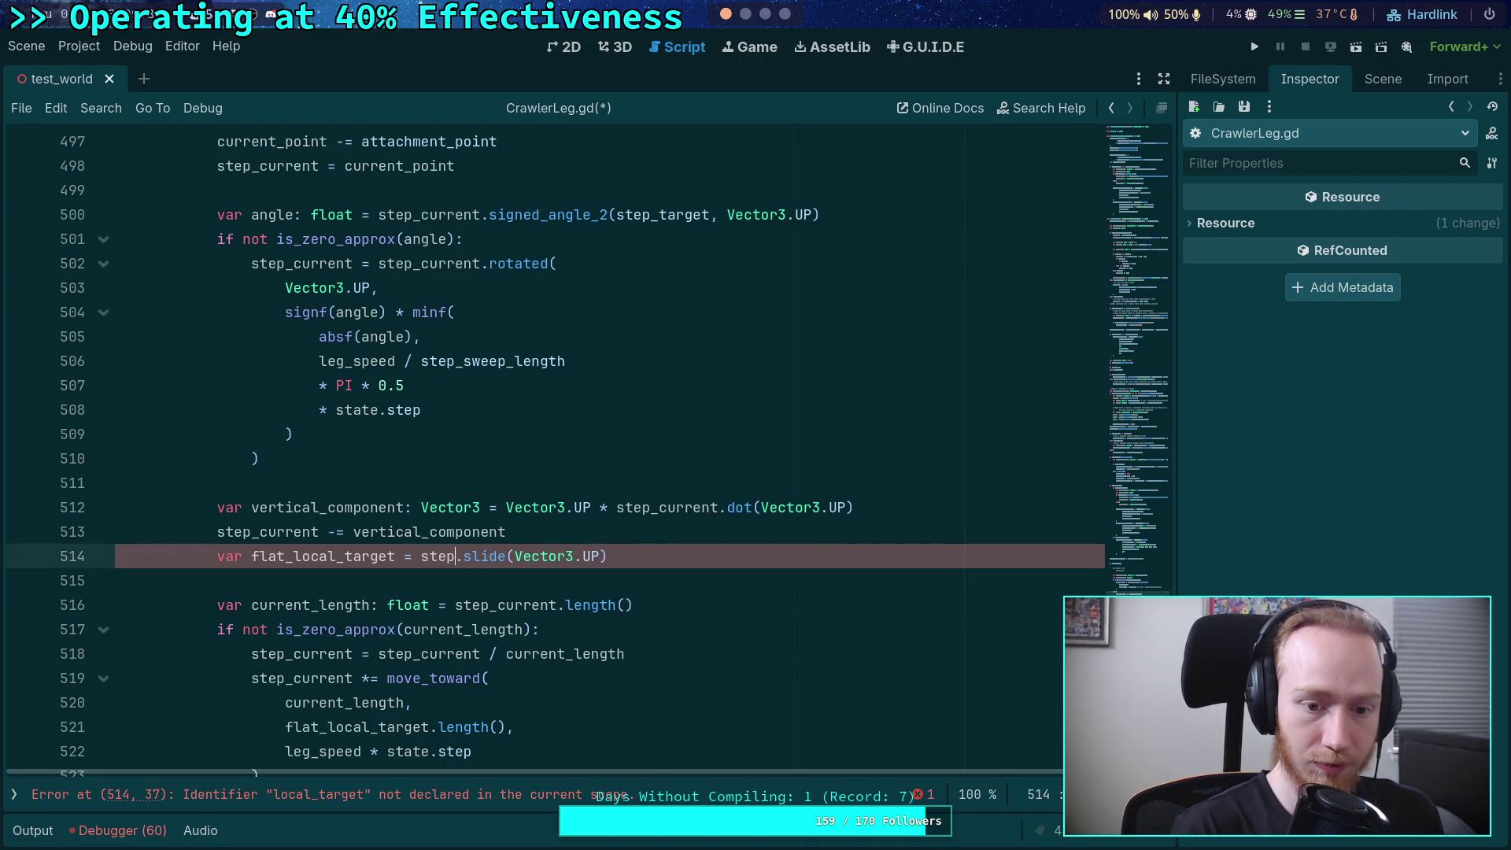
{"action": "type", "text": "arget"}
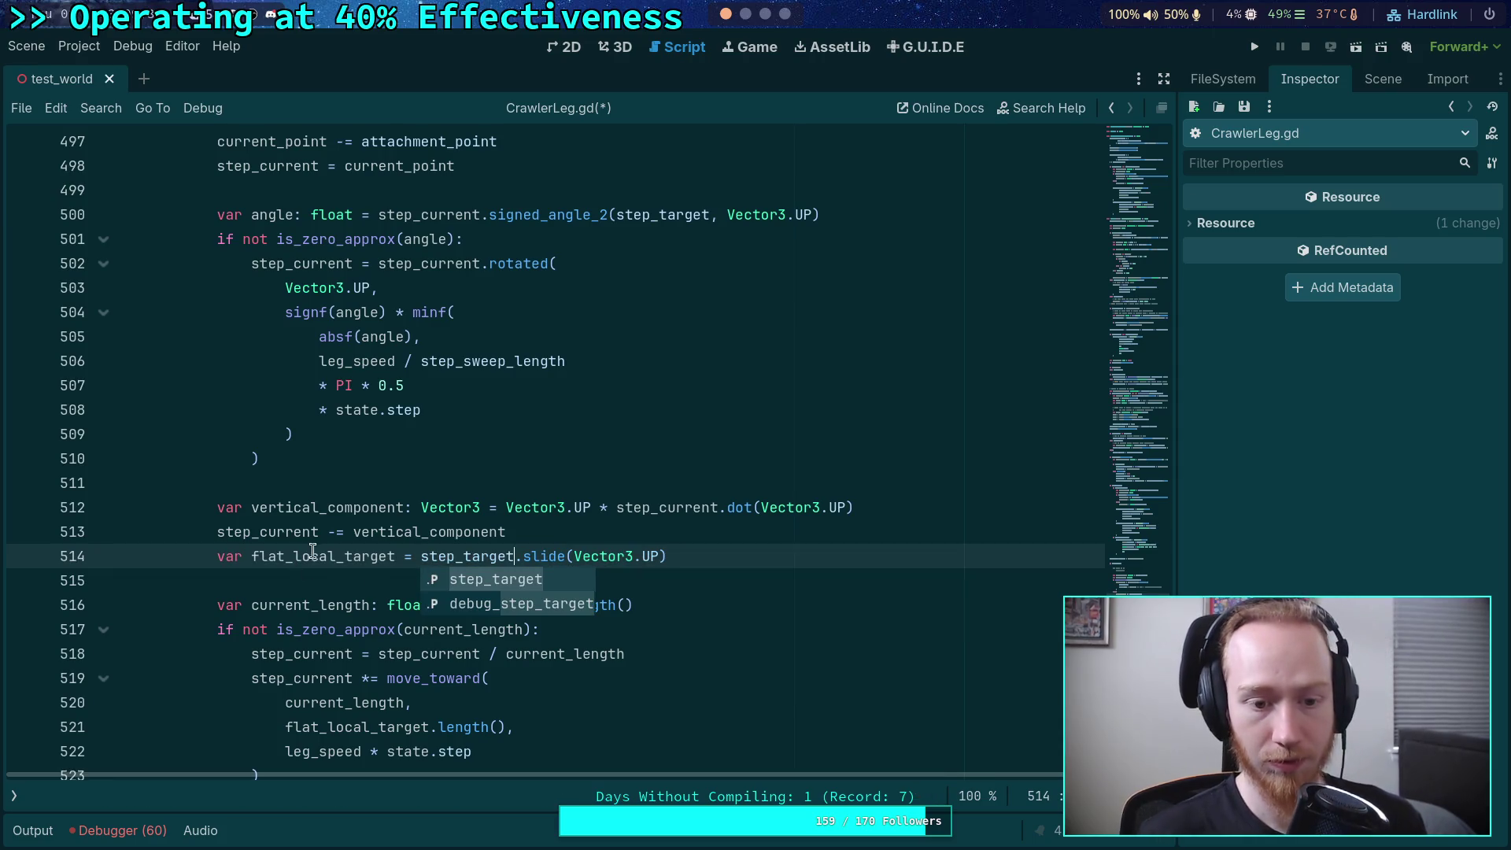
{"action": "double_click", "coordinate": [313, 556]}
{"action": "scroll", "coordinate": [313, 551], "scroll_direction": "down", "scroll_amount": 4}
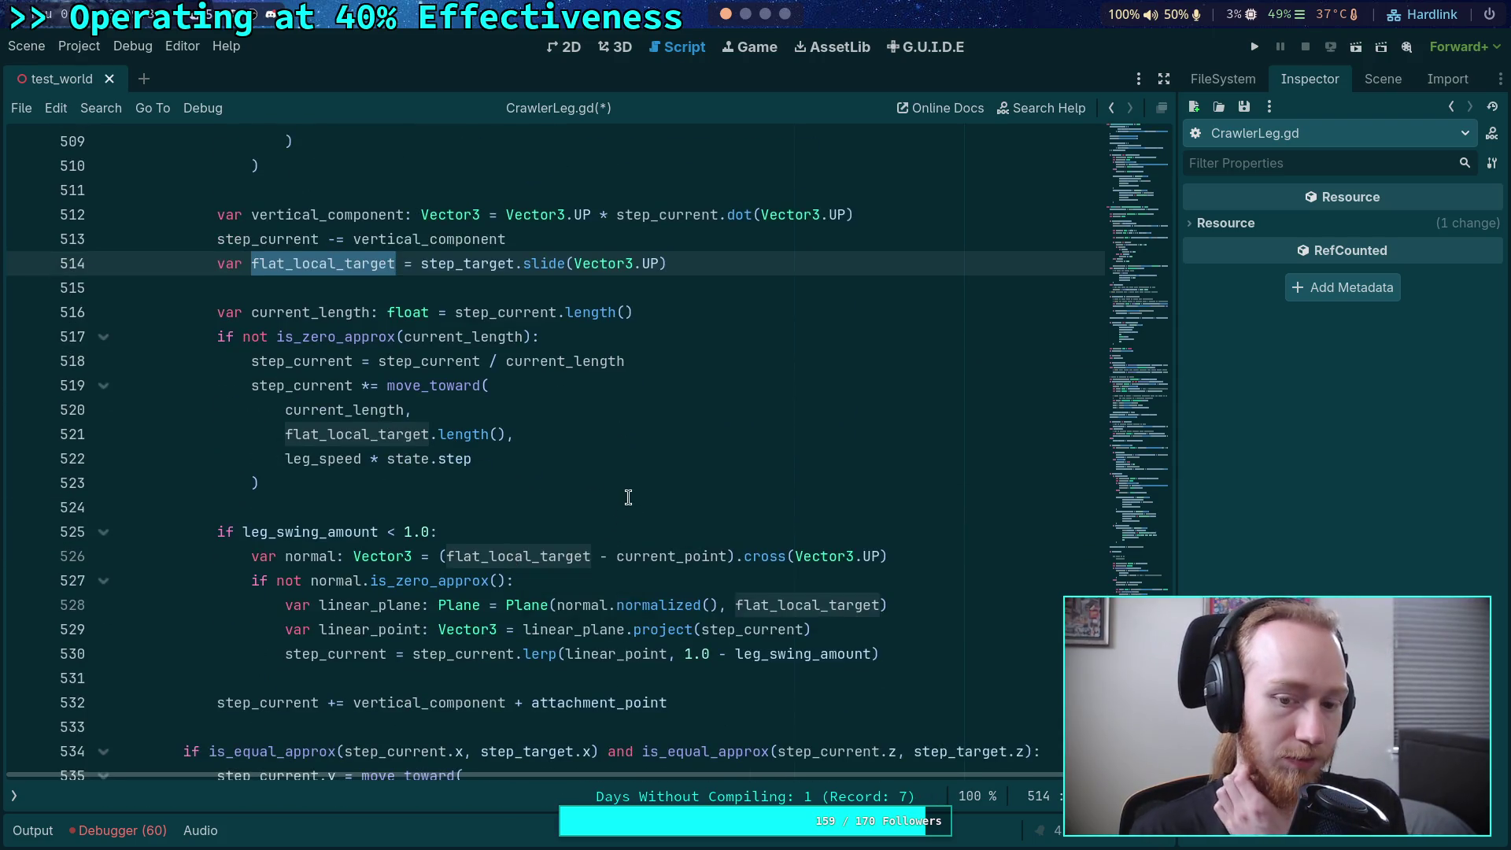
{"action": "scroll", "coordinate": [617, 508], "scroll_direction": "up", "scroll_amount": 1}
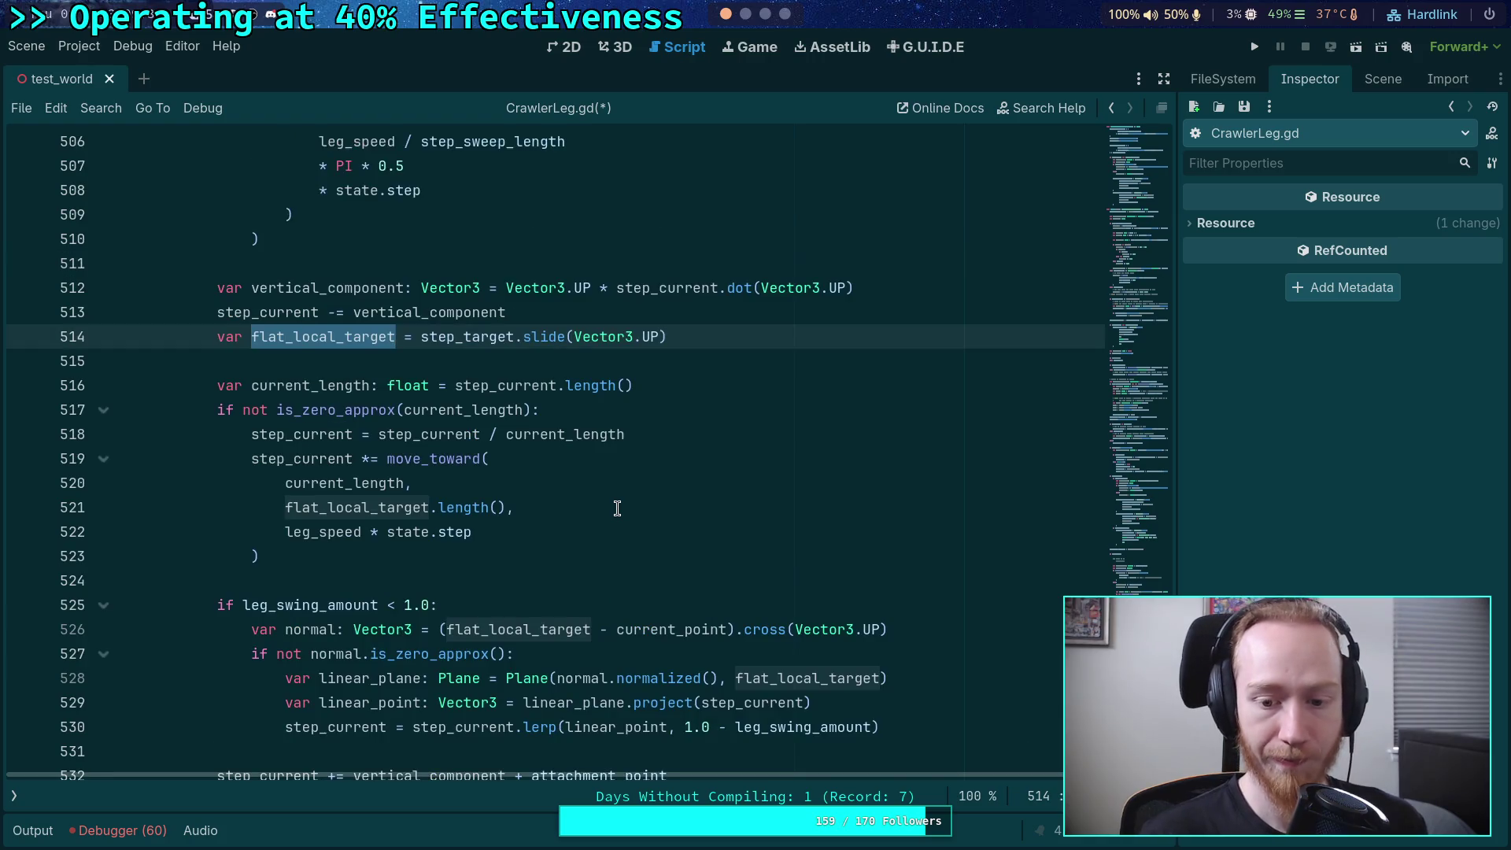
{"action": "scroll", "coordinate": [616, 508], "scroll_direction": "up", "scroll_amount": 8}
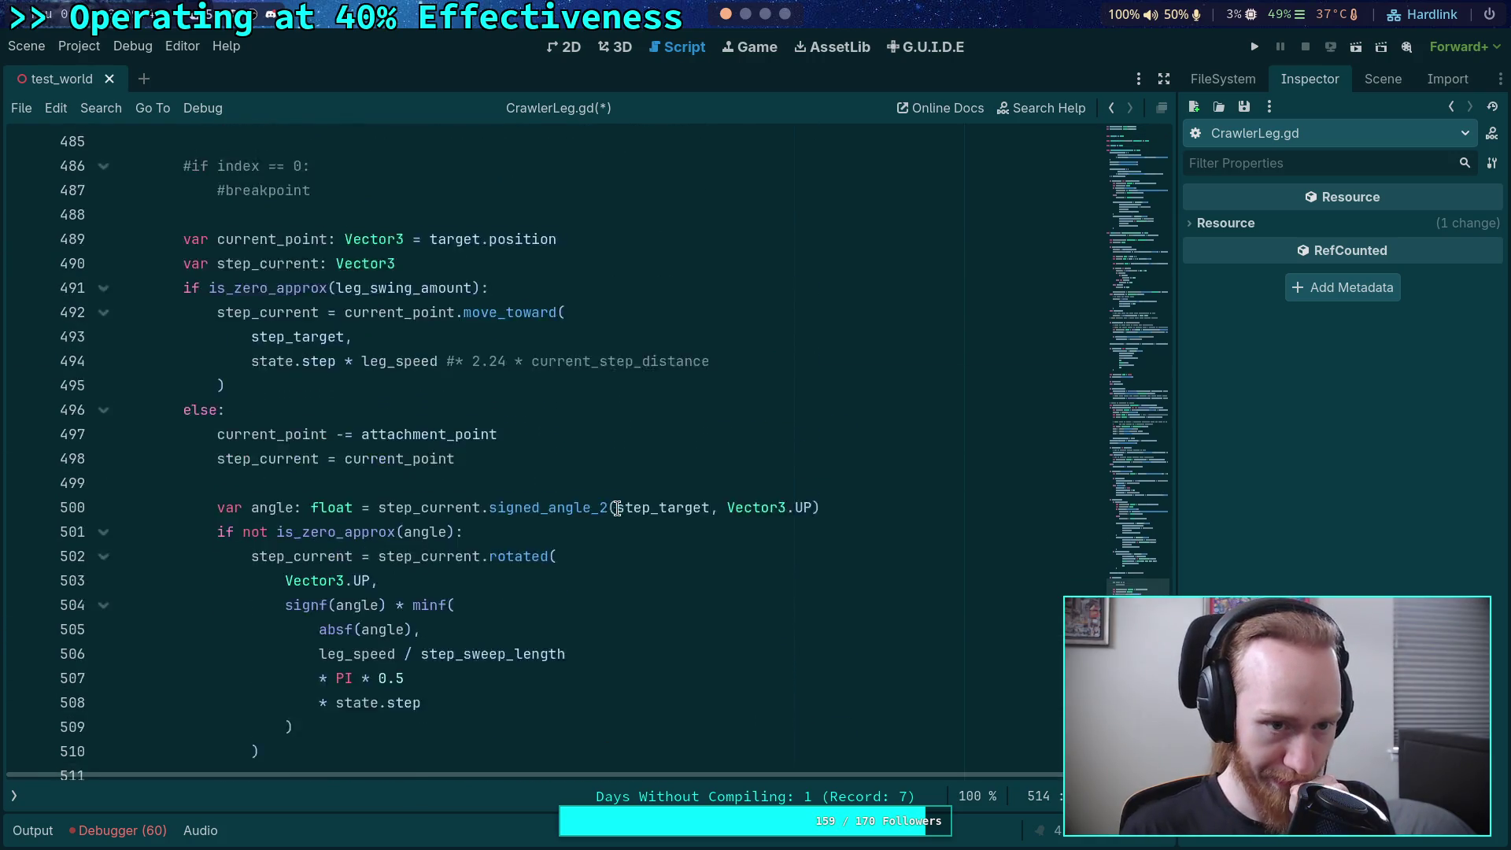
{"action": "scroll", "coordinate": [611, 525], "scroll_direction": "down", "scroll_amount": 6}
{"action": "scroll", "coordinate": [581, 523], "scroll_direction": "down", "scroll_amount": 15}
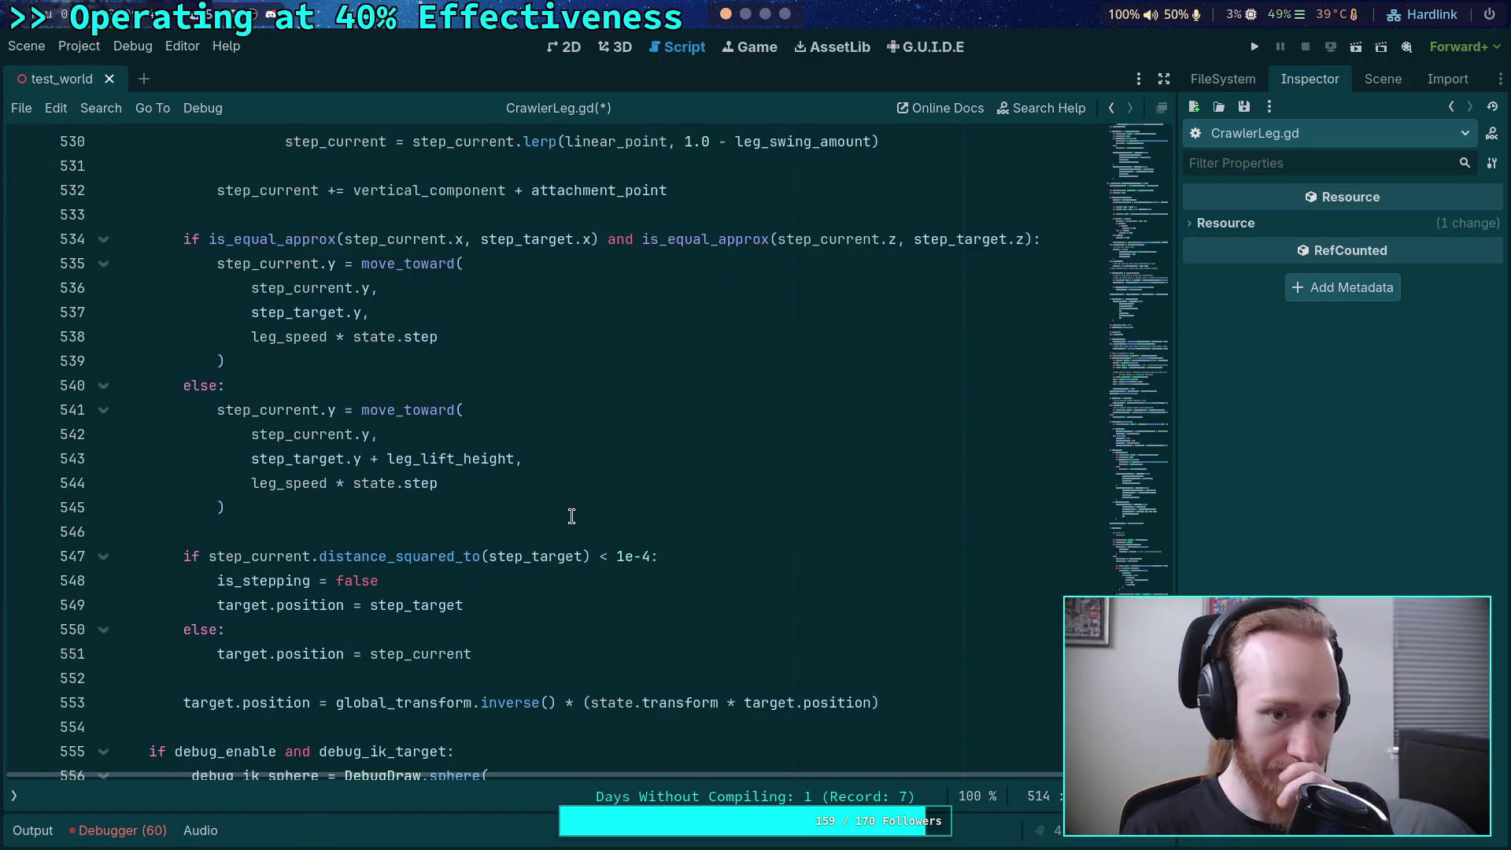
{"action": "scroll", "coordinate": [406, 493], "scroll_direction": "up", "scroll_amount": 4}
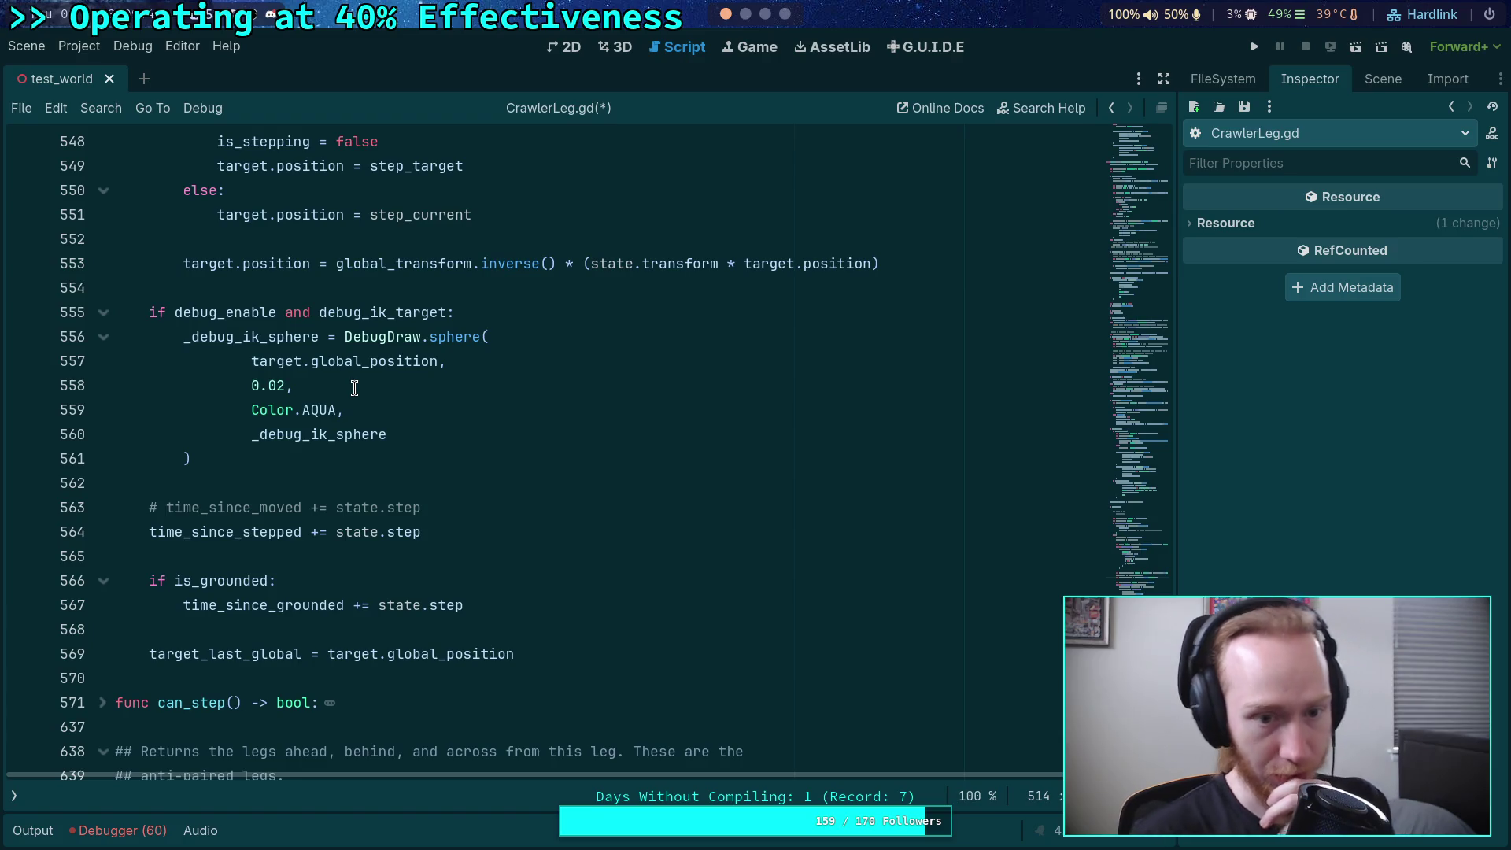
{"action": "scroll", "coordinate": [422, 429], "scroll_direction": "up", "scroll_amount": 3}
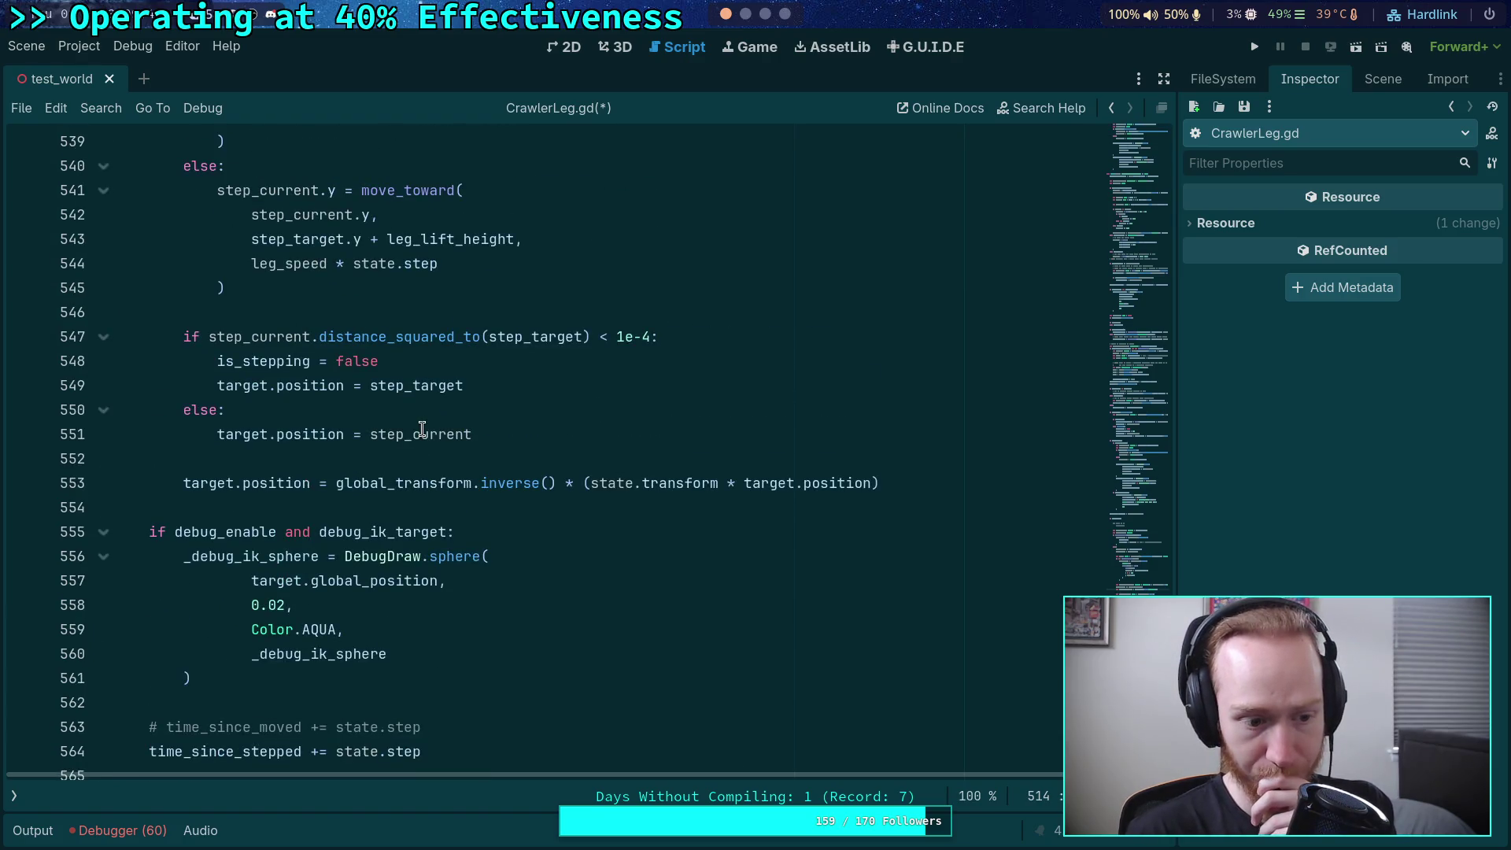
{"action": "scroll", "coordinate": [423, 429], "scroll_direction": "up", "scroll_amount": 2}
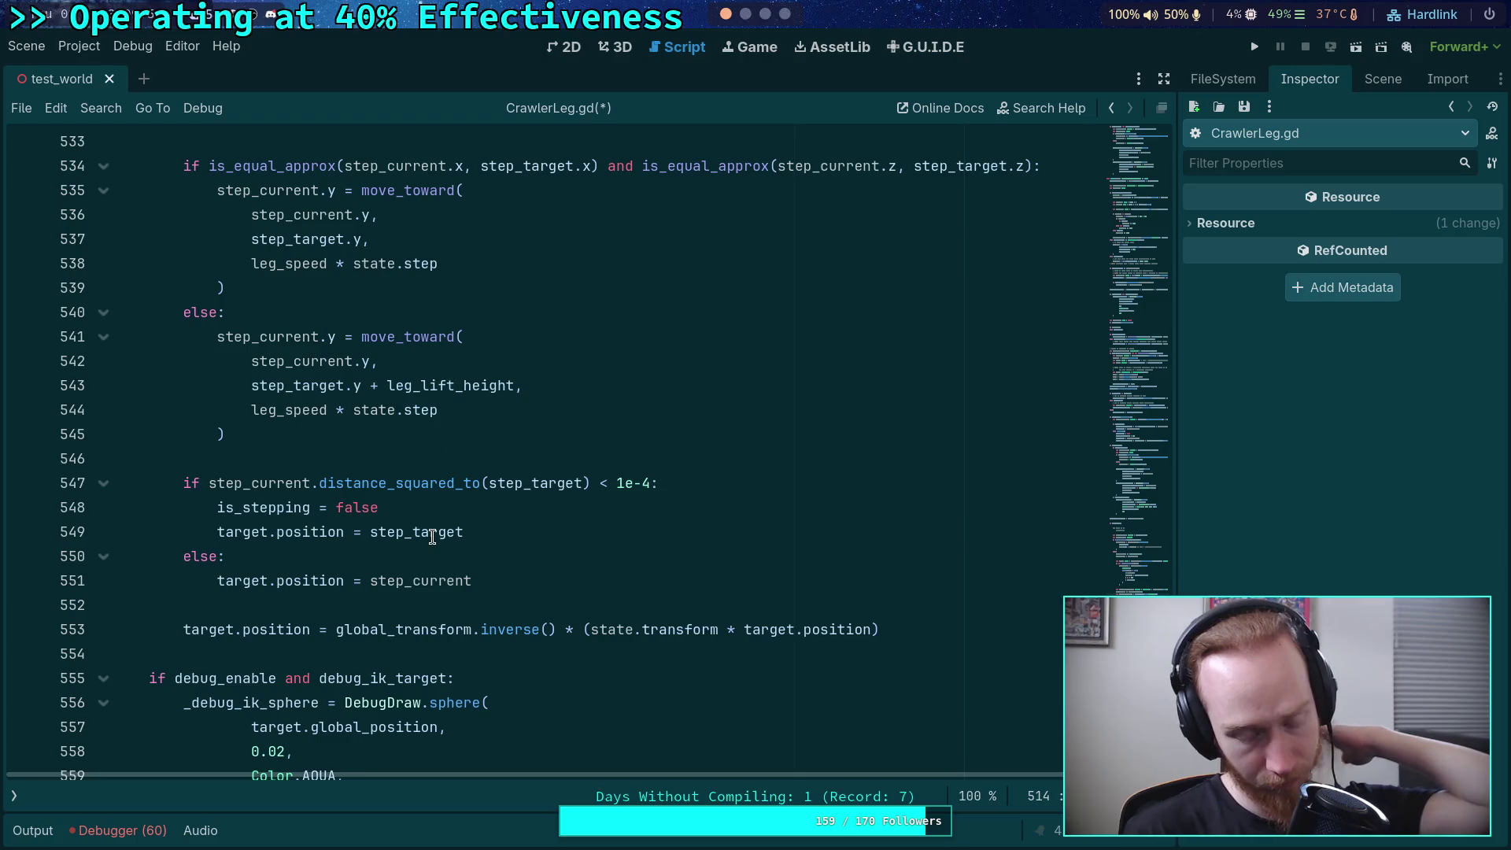
{"action": "left_click_drag", "start_coordinate": [909, 630], "coordinate": [914, 610]}
- Delete the target.position global-to-local conversion line, then run and stop the game to test
{"action": "key", "text": "BackSpace"}
{"action": "key", "text": "BackSpace"}
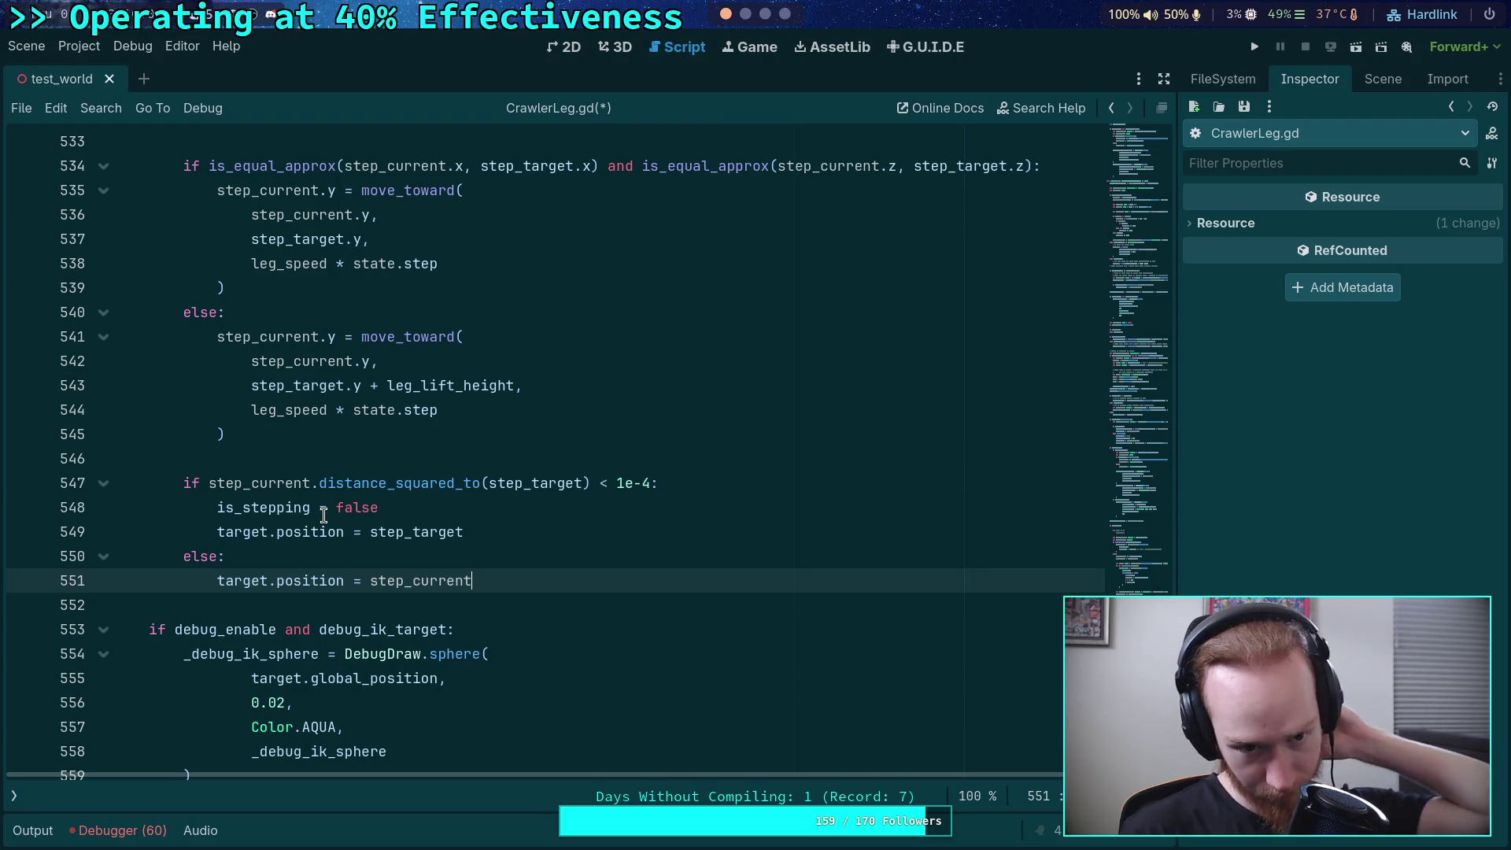
{"action": "scroll", "coordinate": [324, 514], "scroll_direction": "up", "scroll_amount": 3}
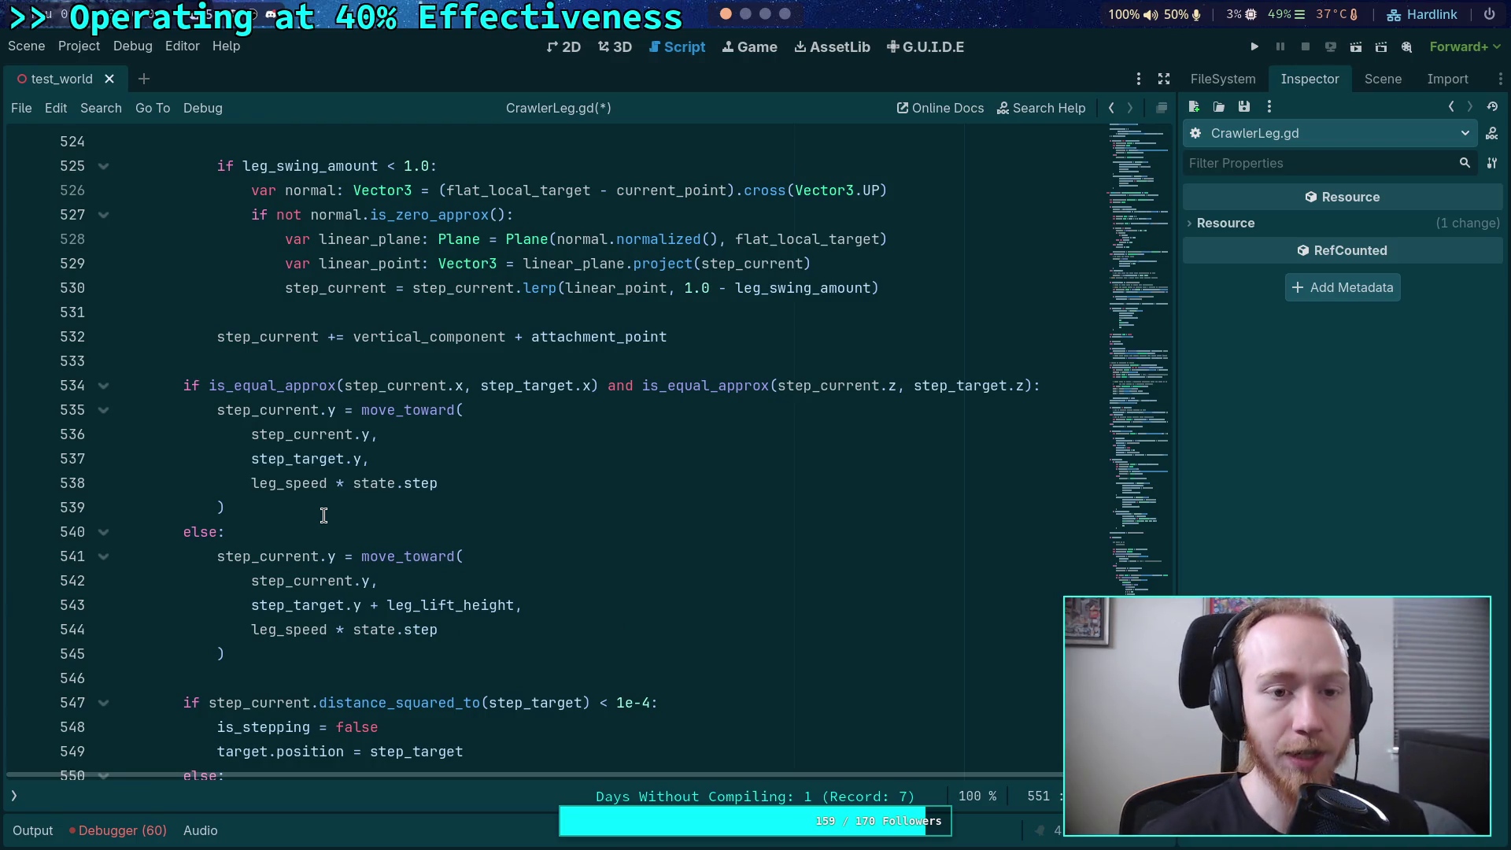
{"action": "scroll", "coordinate": [323, 515], "scroll_direction": "up", "scroll_amount": 6}
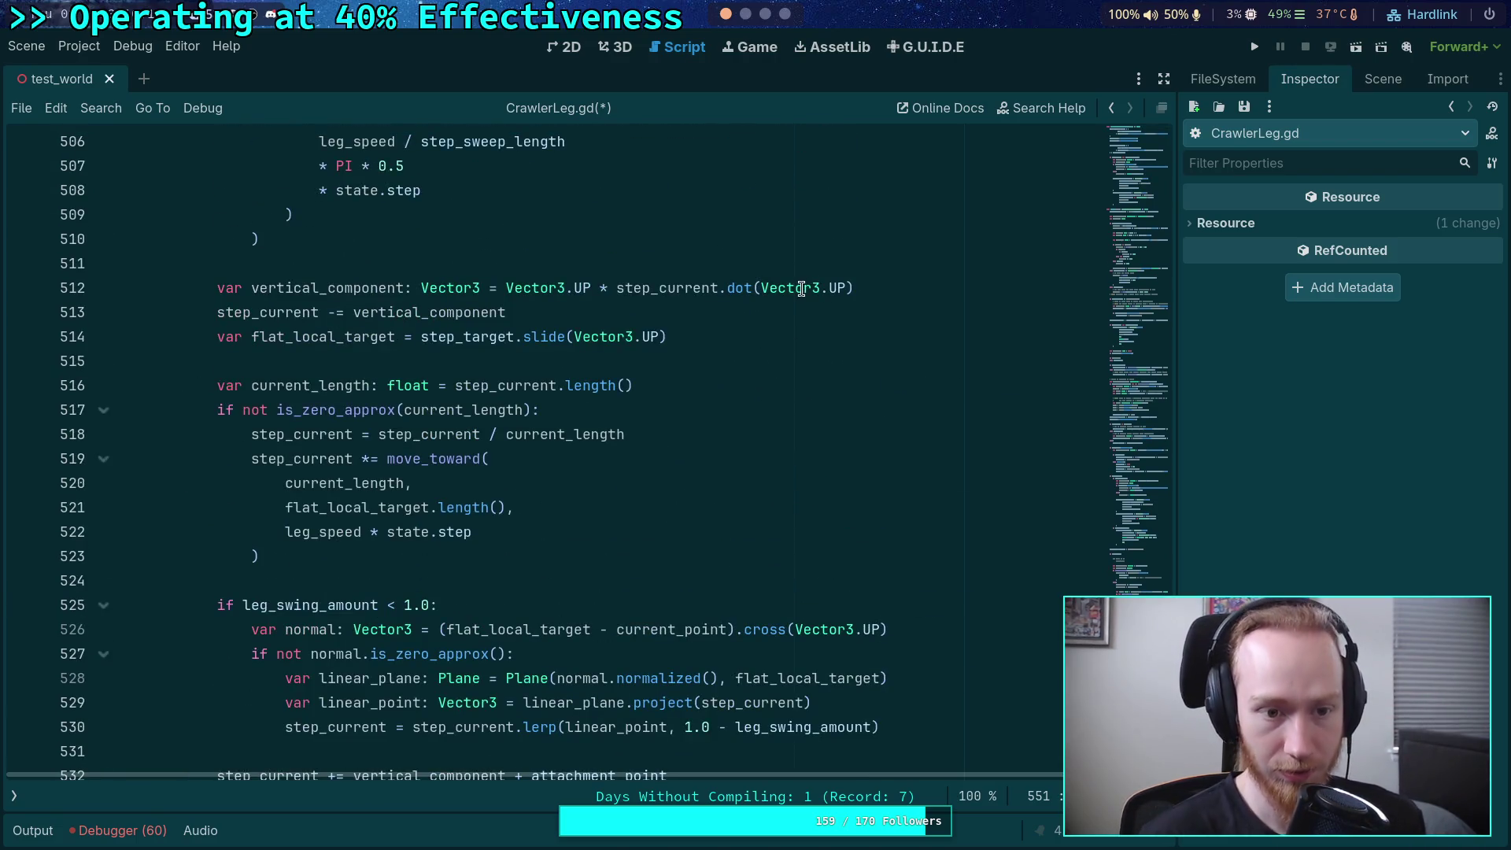
{"action": "left_click", "coordinate": [1254, 47]}
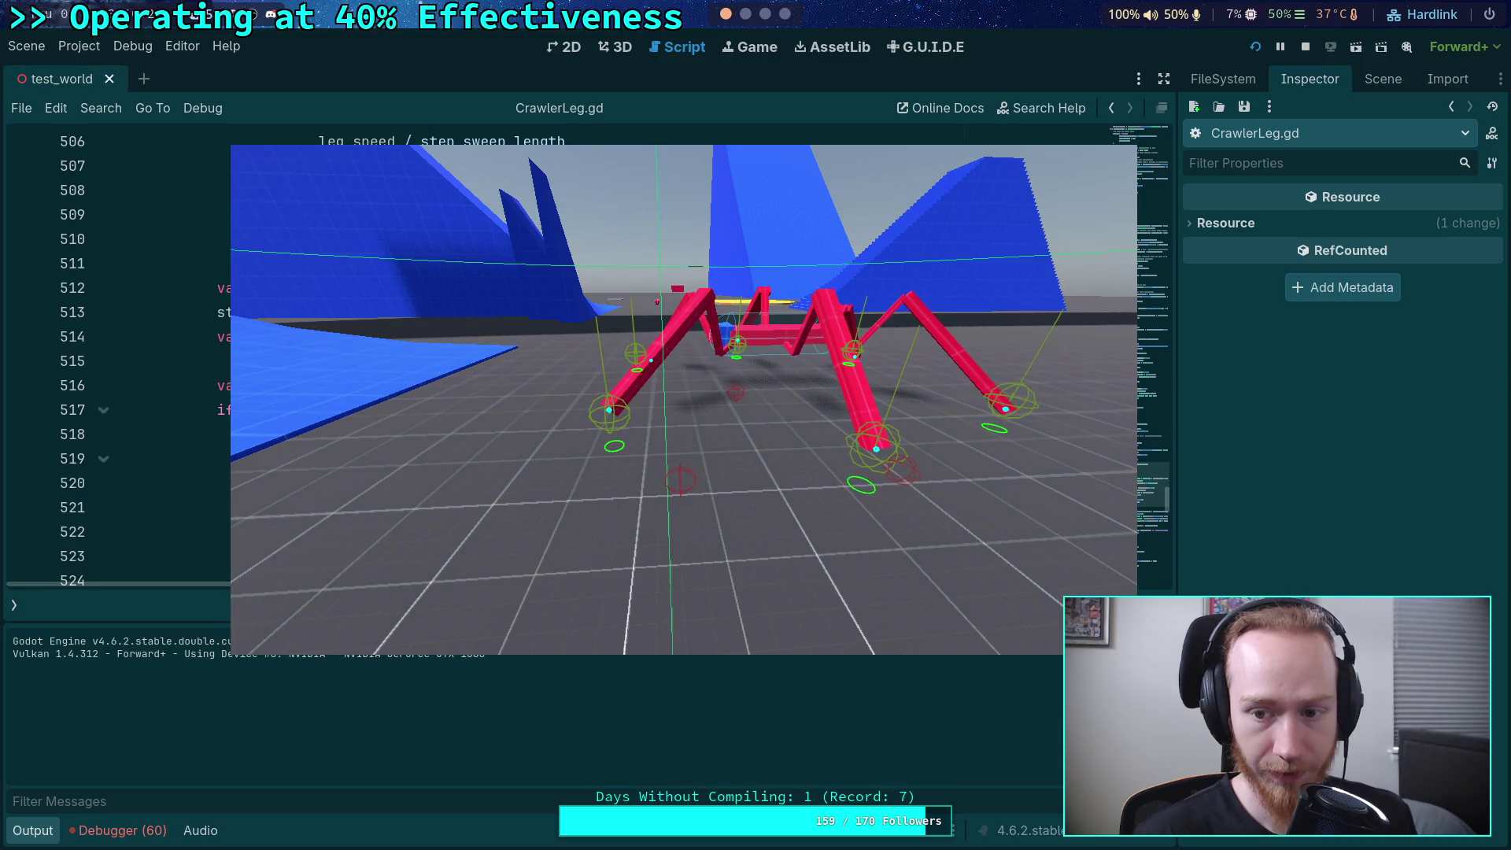
{"action": "left_click", "coordinate": [1306, 49]}
{"action": "scroll", "coordinate": [430, 360], "scroll_direction": "down", "scroll_amount": 7}
{"action": "key", "text": "ctrl+j"}
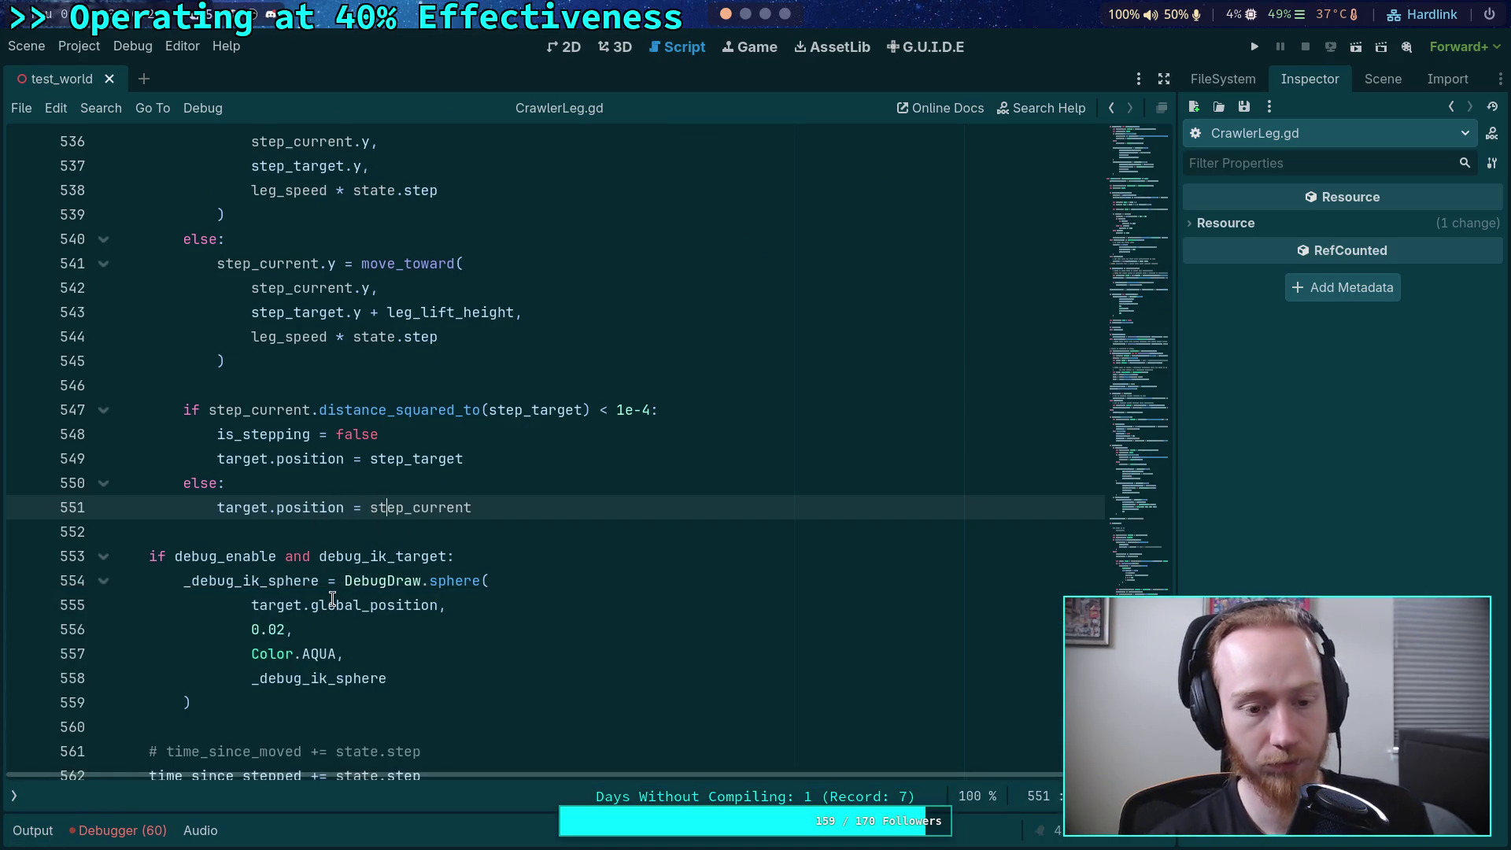
- Trace where step_current and current_point are used in the leg-stepping code
{"action": "double_click", "coordinate": [426, 509]}
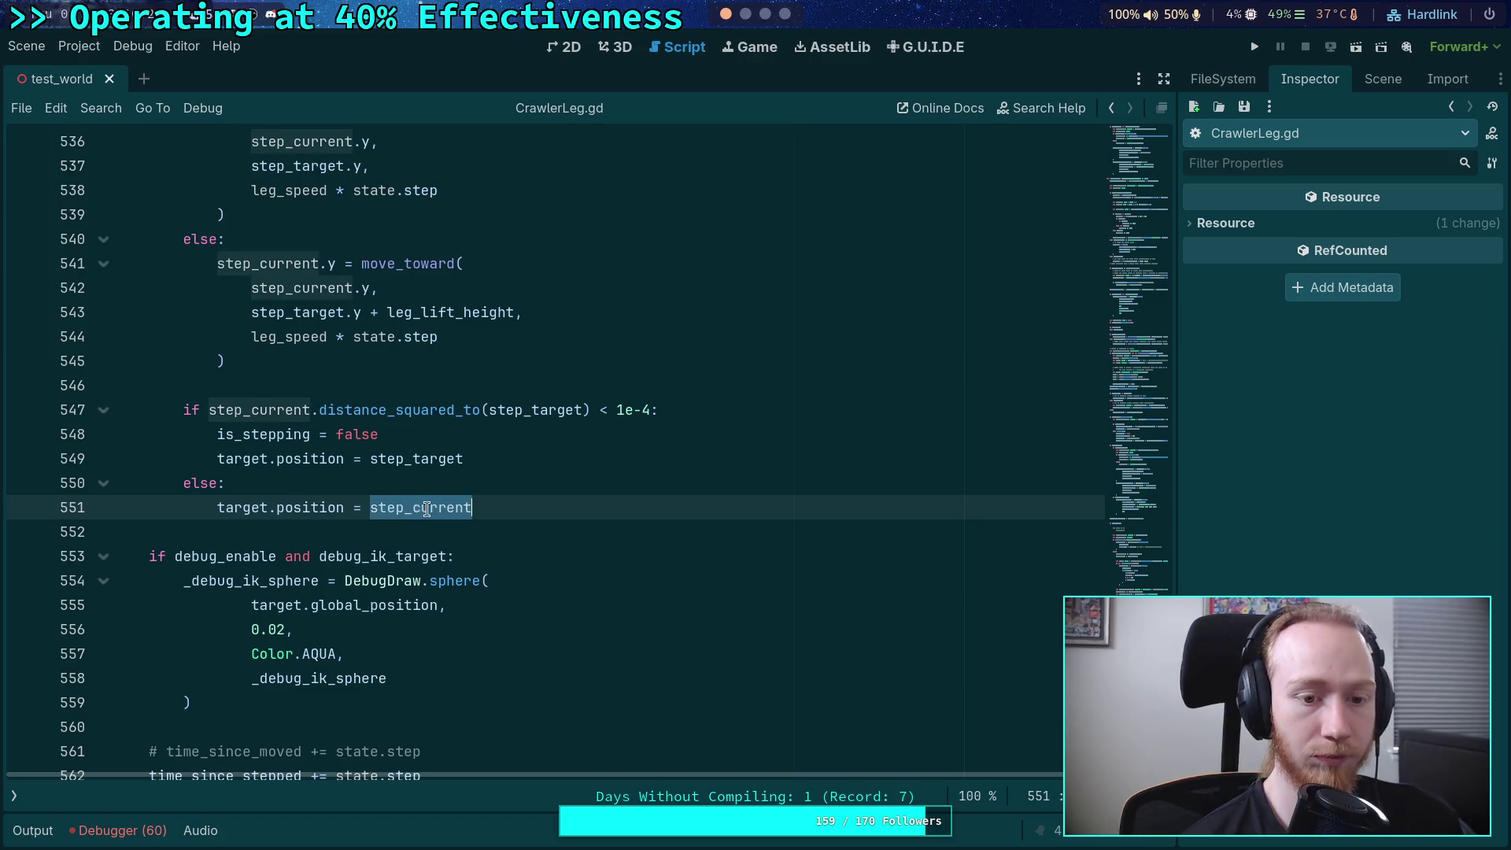
{"action": "scroll", "coordinate": [454, 613], "scroll_direction": "up", "scroll_amount": 15}
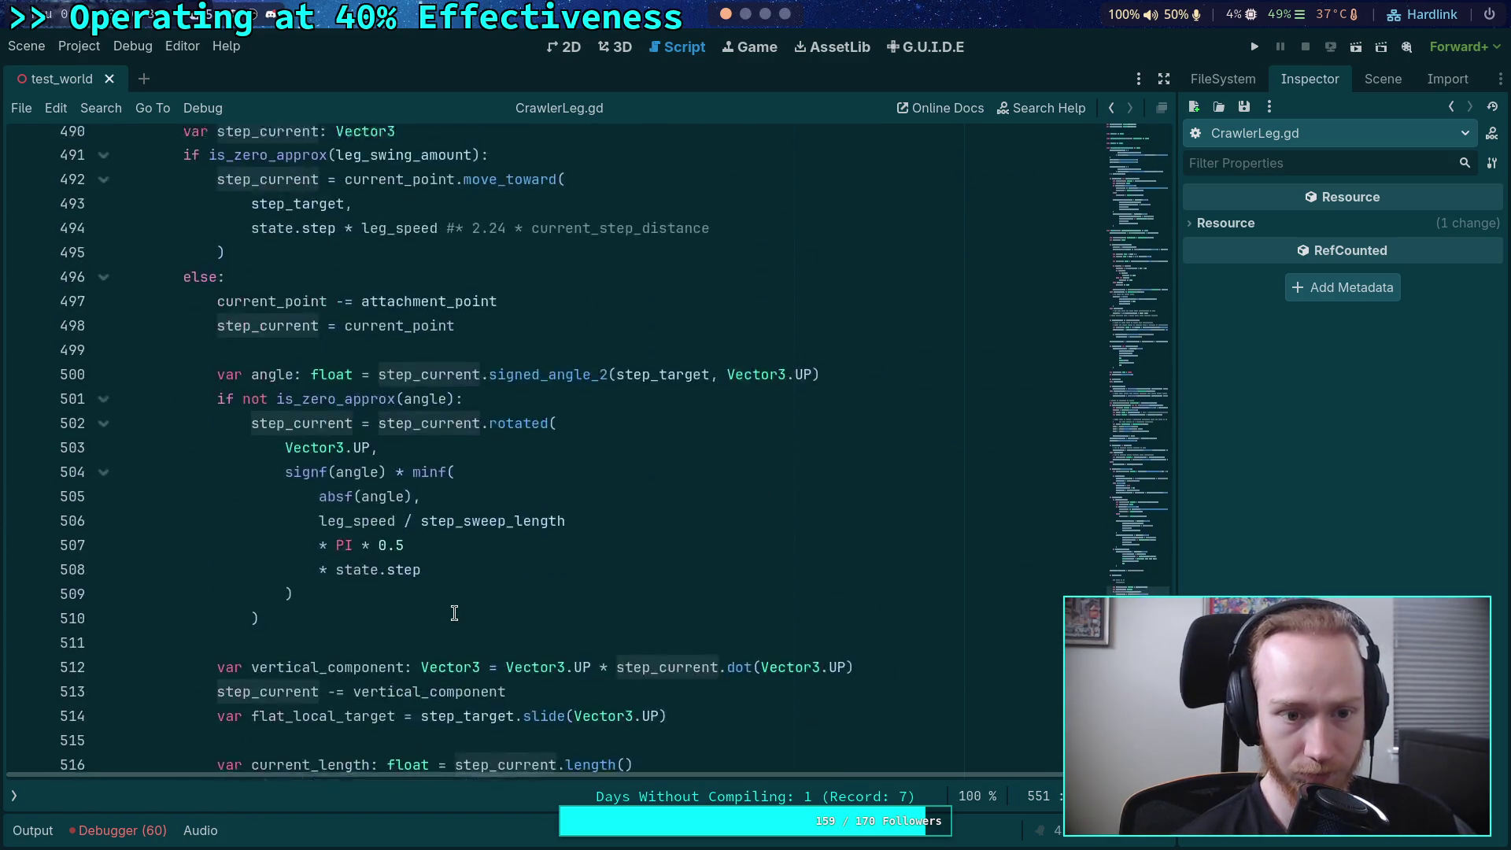
{"action": "scroll", "coordinate": [454, 613], "scroll_direction": "up", "scroll_amount": 6}
{"action": "scroll", "coordinate": [454, 613], "scroll_direction": "down", "scroll_amount": 3}
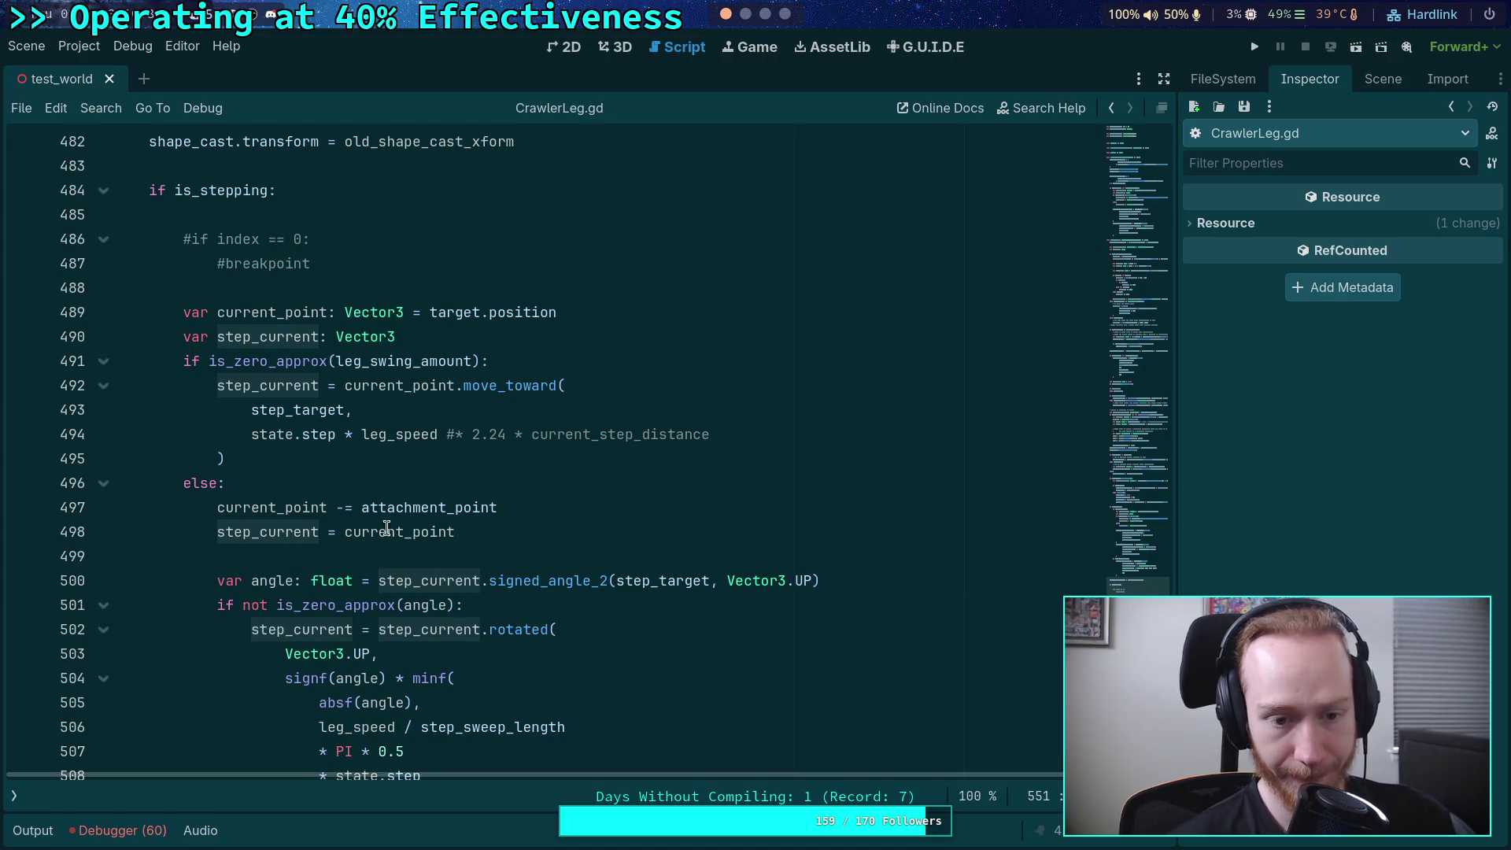
{"action": "double_click", "coordinate": [291, 519]}
{"action": "scroll", "coordinate": [347, 522], "scroll_direction": "down", "scroll_amount": 2}
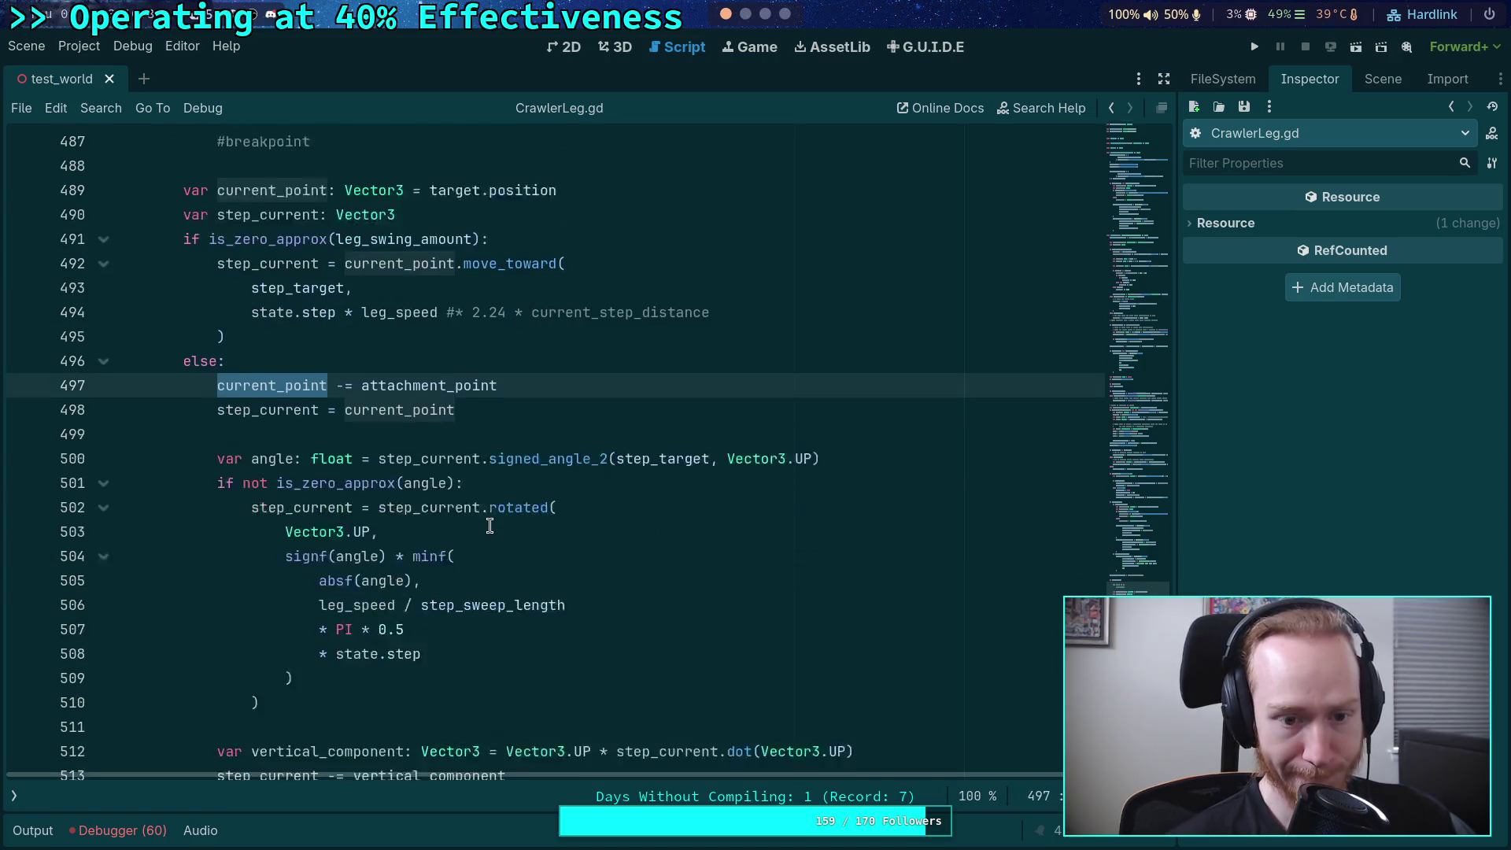
{"action": "double_click", "coordinate": [272, 385]}
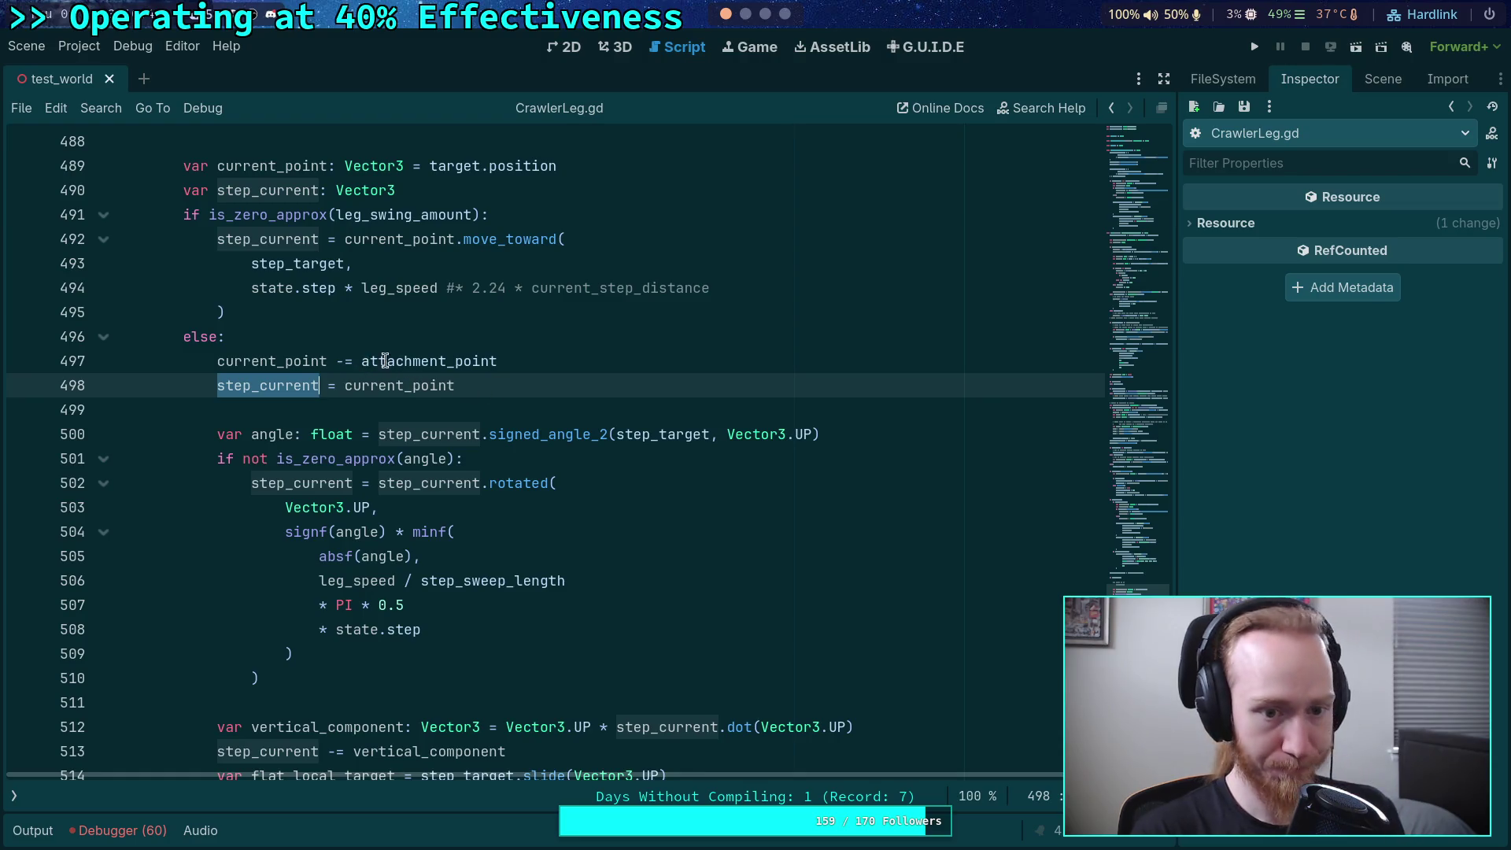
- Delete the 'current_point -= attachment_point' line in the else branch and save the script
{"action": "left_click_drag", "start_coordinate": [503, 361], "coordinate": [537, 340]}
{"action": "left_click", "coordinate": [262, 361]}
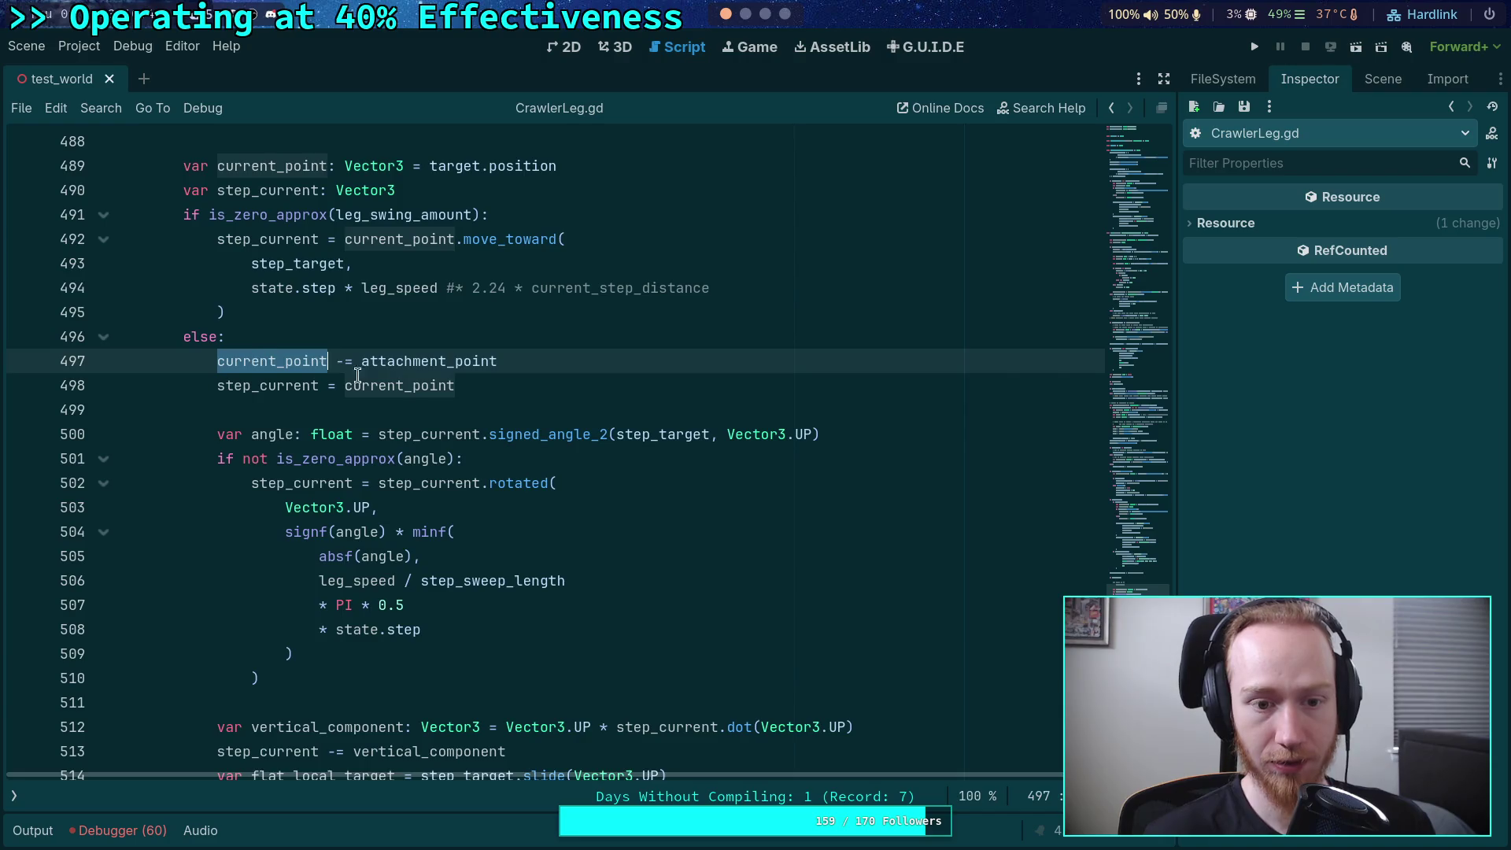
{"action": "scroll", "coordinate": [490, 393], "scroll_direction": "down", "scroll_amount": 7}
{"action": "scroll", "coordinate": [489, 394], "scroll_direction": "up", "scroll_amount": 2}
{"action": "scroll", "coordinate": [503, 403], "scroll_direction": "down", "scroll_amount": 3}
{"action": "scroll", "coordinate": [651, 470], "scroll_direction": "up", "scroll_amount": 6}
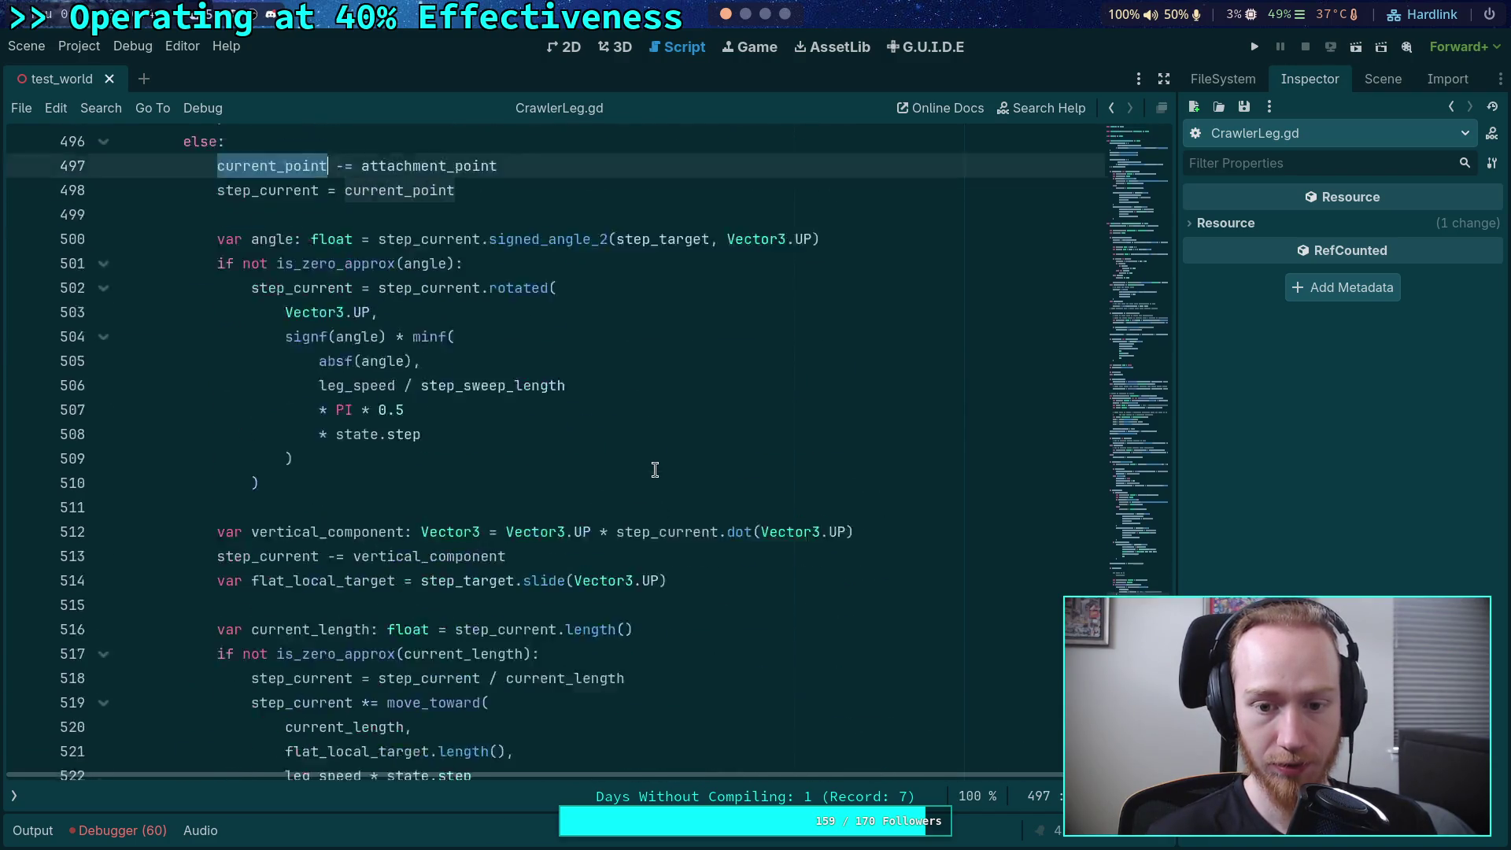
{"action": "left_click_drag", "start_coordinate": [514, 213], "coordinate": [517, 191]}
{"action": "key", "text": "BackSpace"}
{"action": "scroll", "coordinate": [326, 361], "scroll_direction": "up", "scroll_amount": 2}
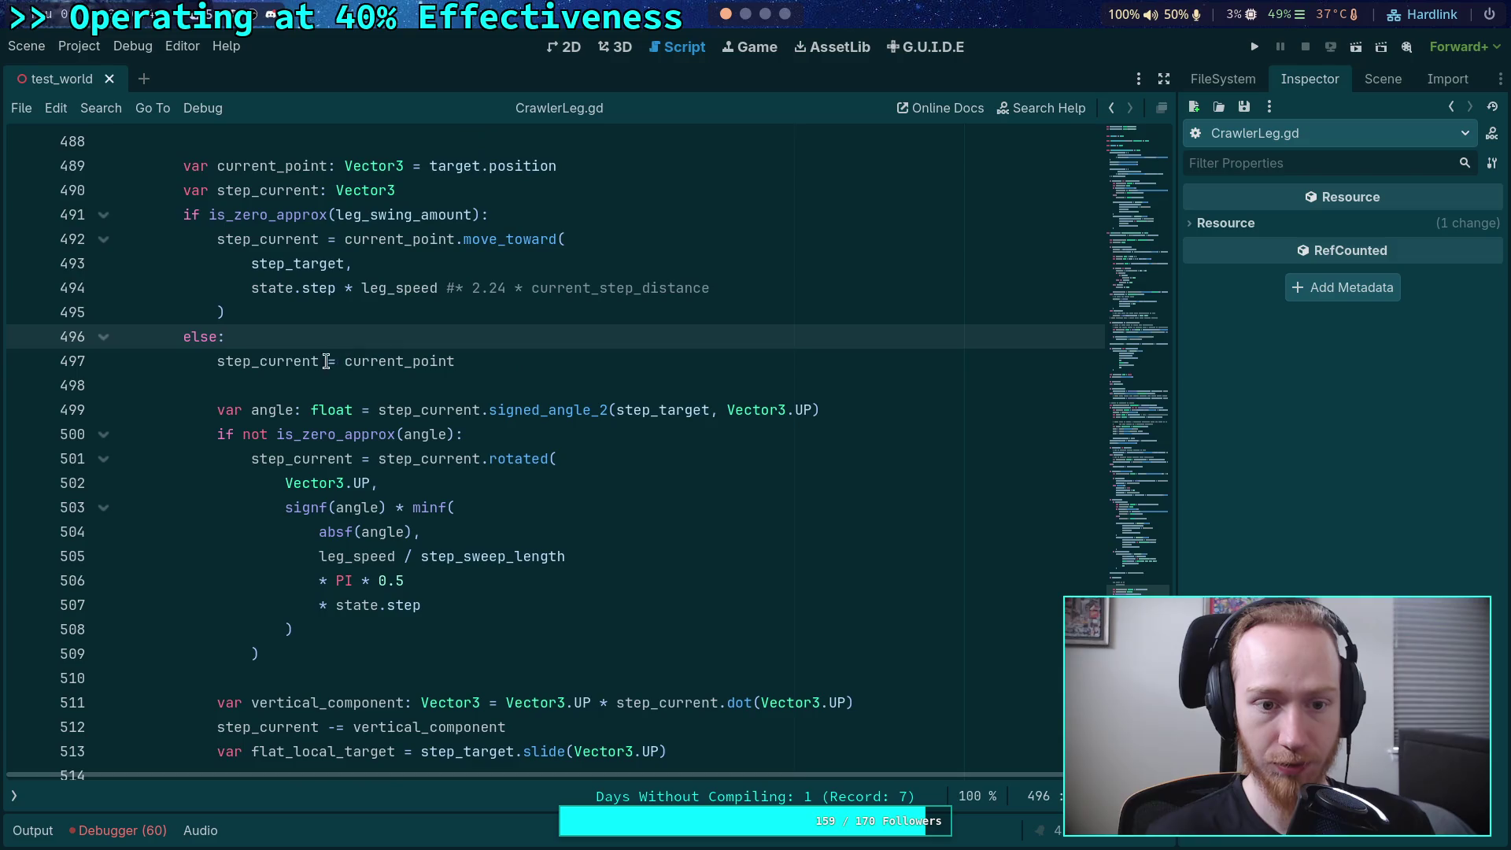
{"action": "double_click", "coordinate": [277, 361]}
{"action": "scroll", "coordinate": [660, 414], "scroll_direction": "down", "scroll_amount": 2}
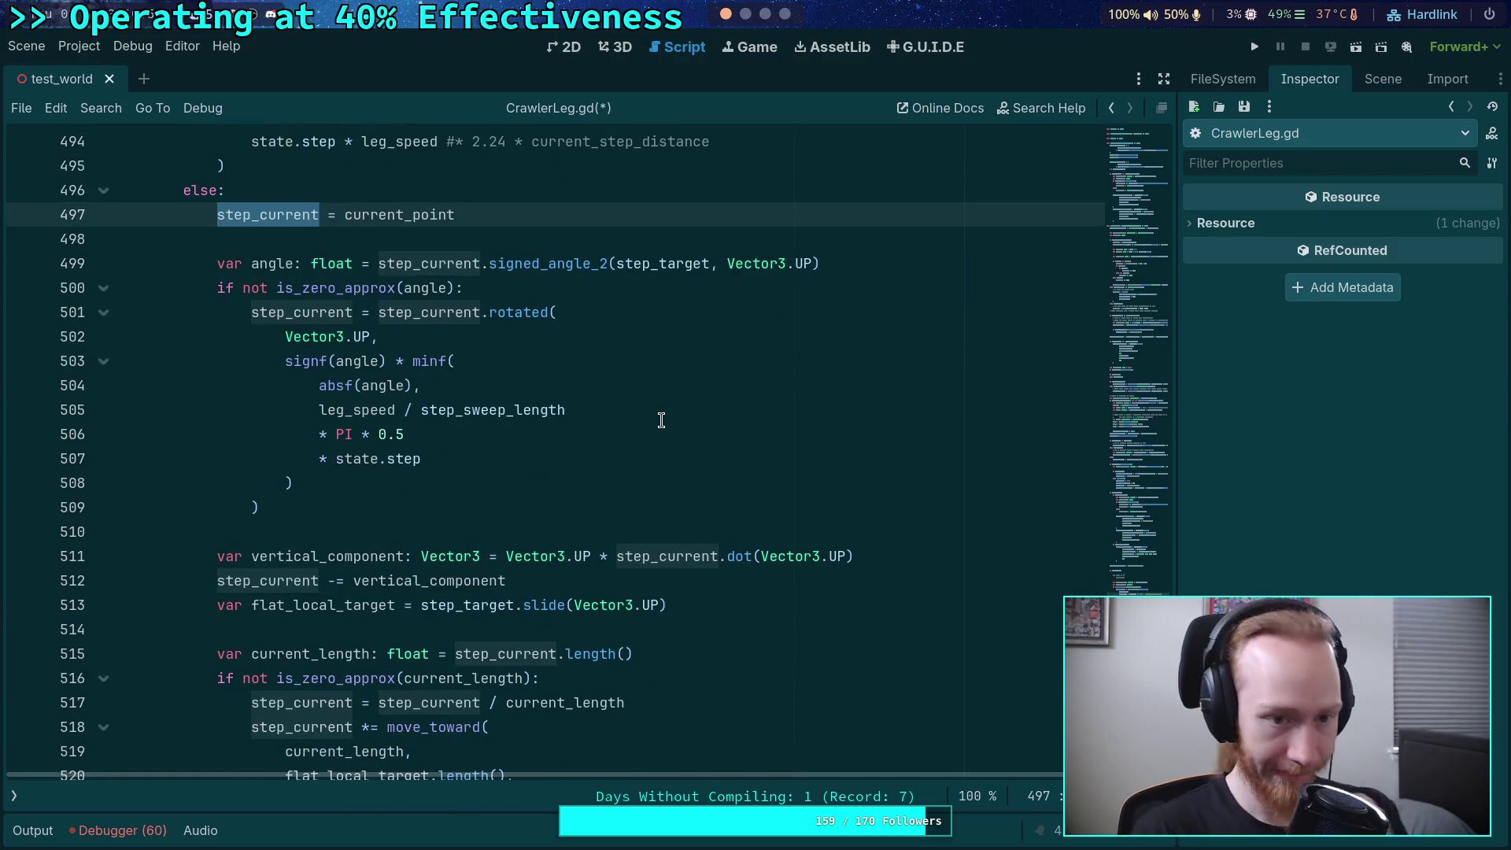
{"action": "scroll", "coordinate": [660, 414], "scroll_direction": "down", "scroll_amount": 2}
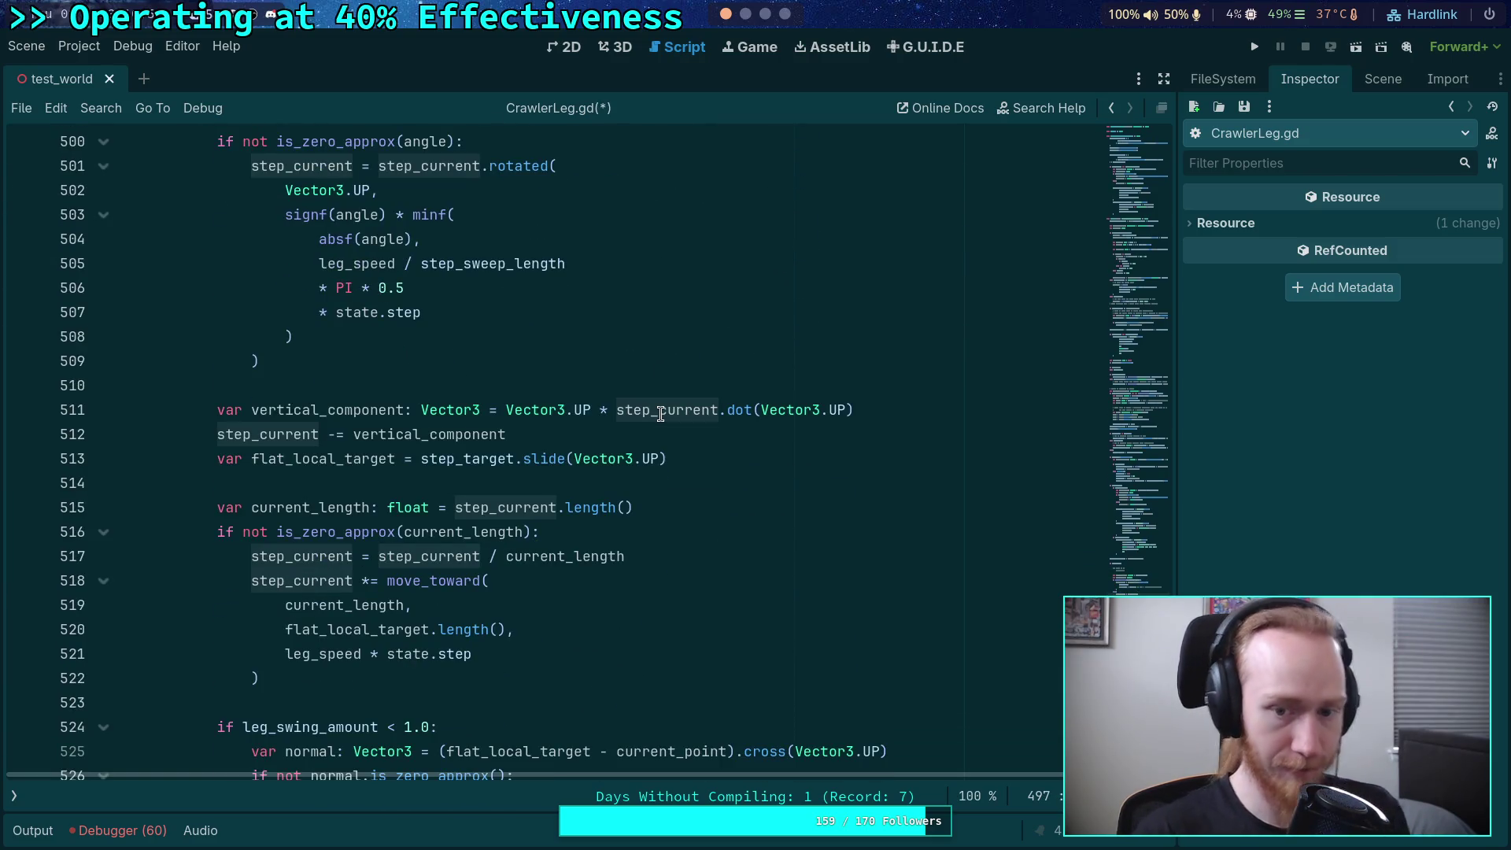
{"action": "key", "text": "ctrl+s"}
- Remove ' + attachment_point' from line 531 so step_current adds only vertical_component, then run
{"action": "scroll", "coordinate": [538, 470], "scroll_direction": "down", "scroll_amount": 4}
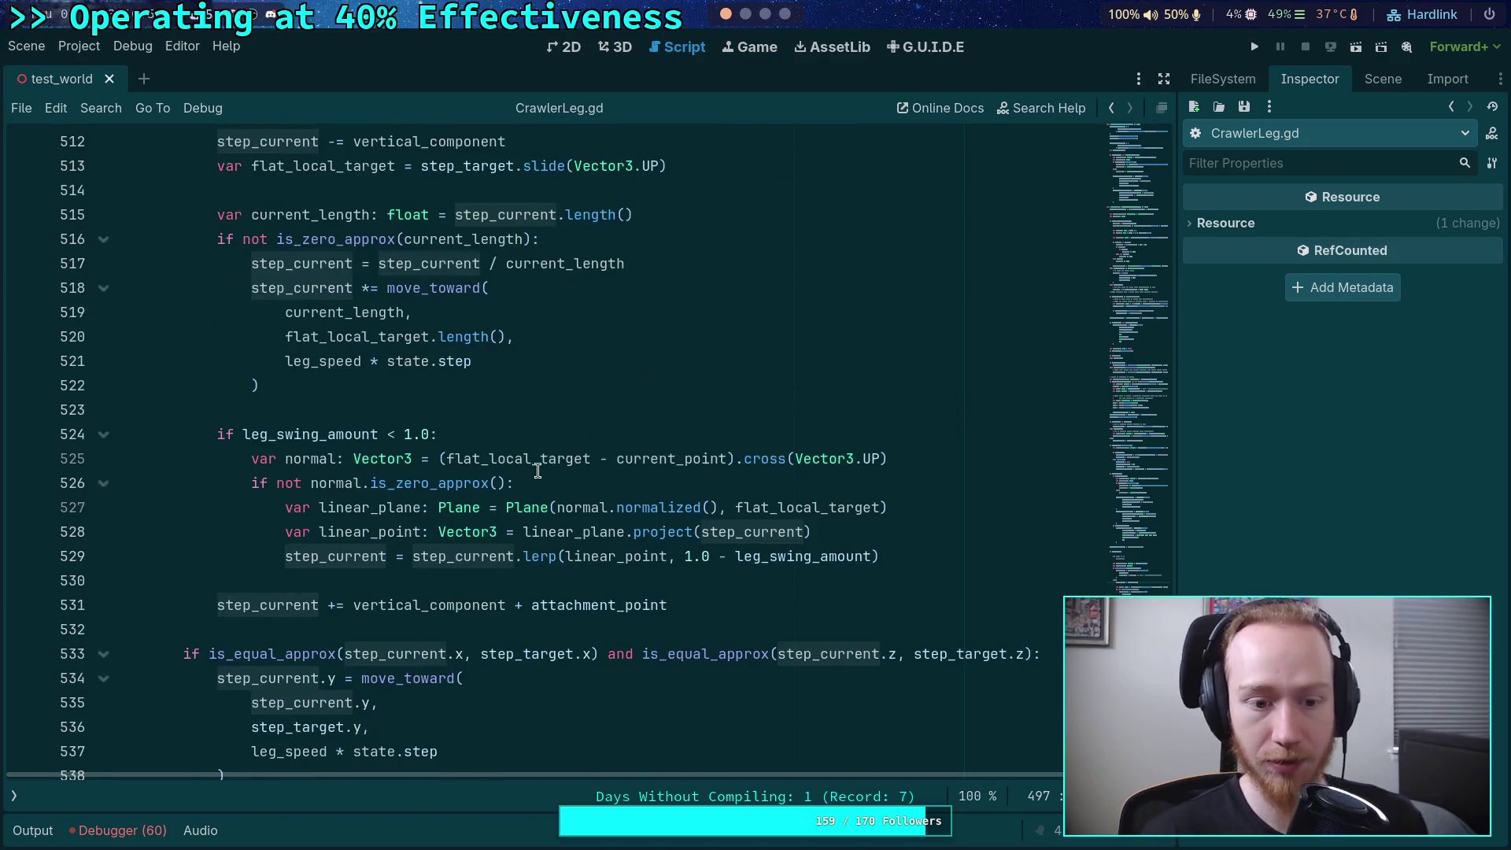
{"action": "left_click_drag", "start_coordinate": [513, 605], "coordinate": [668, 605]}
{"action": "key", "text": "BackSpace"}
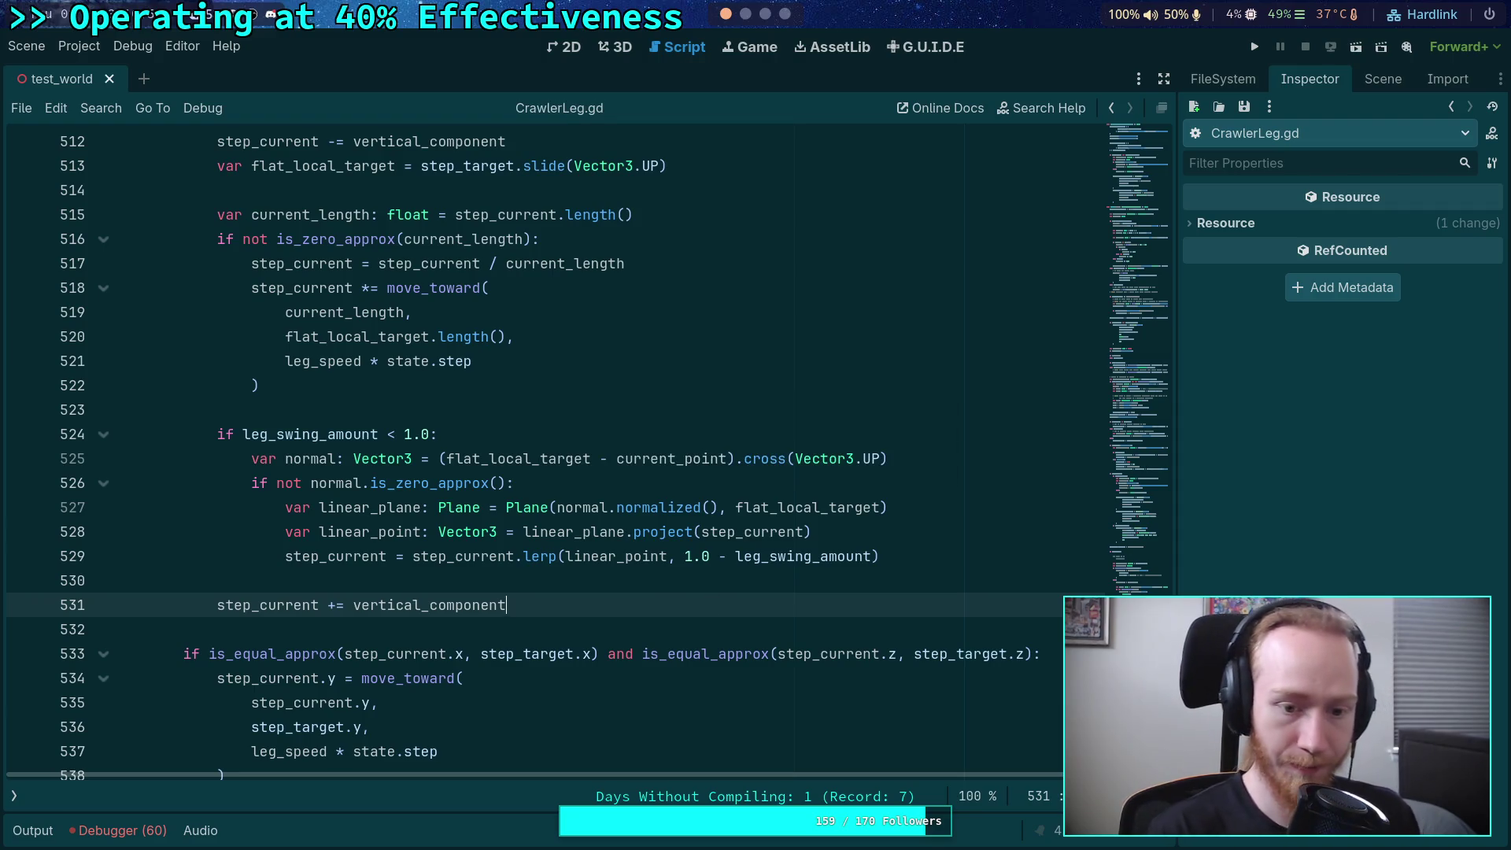
{"action": "scroll", "coordinate": [798, 505], "scroll_direction": "down", "scroll_amount": 1}
{"action": "left_click", "coordinate": [1255, 46]}
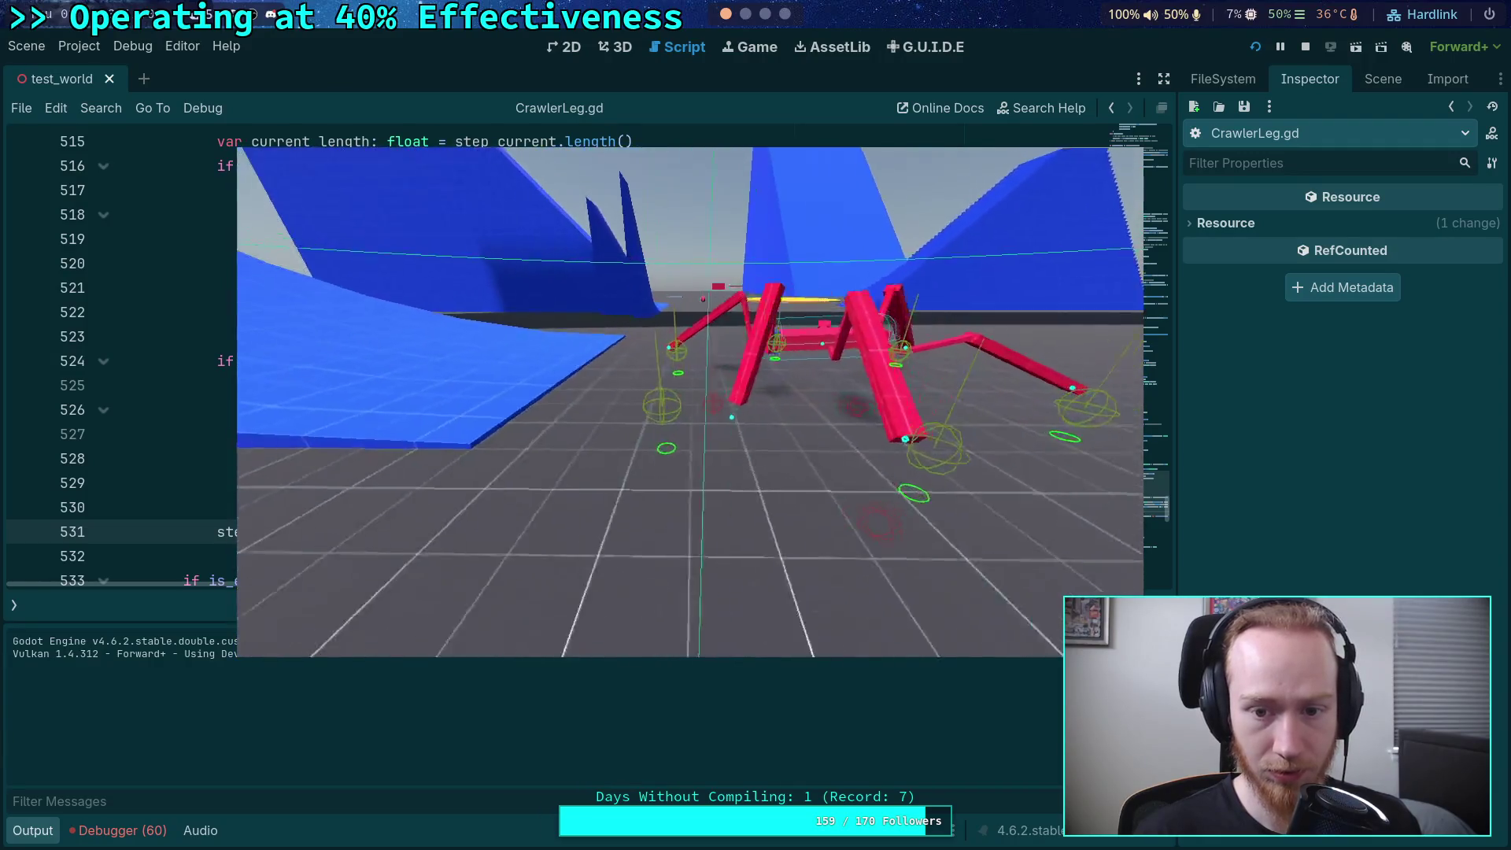
- Stop the crawler game after watching the legs step and hide the Output panel
{"action": "left_click", "coordinate": [1304, 46]}
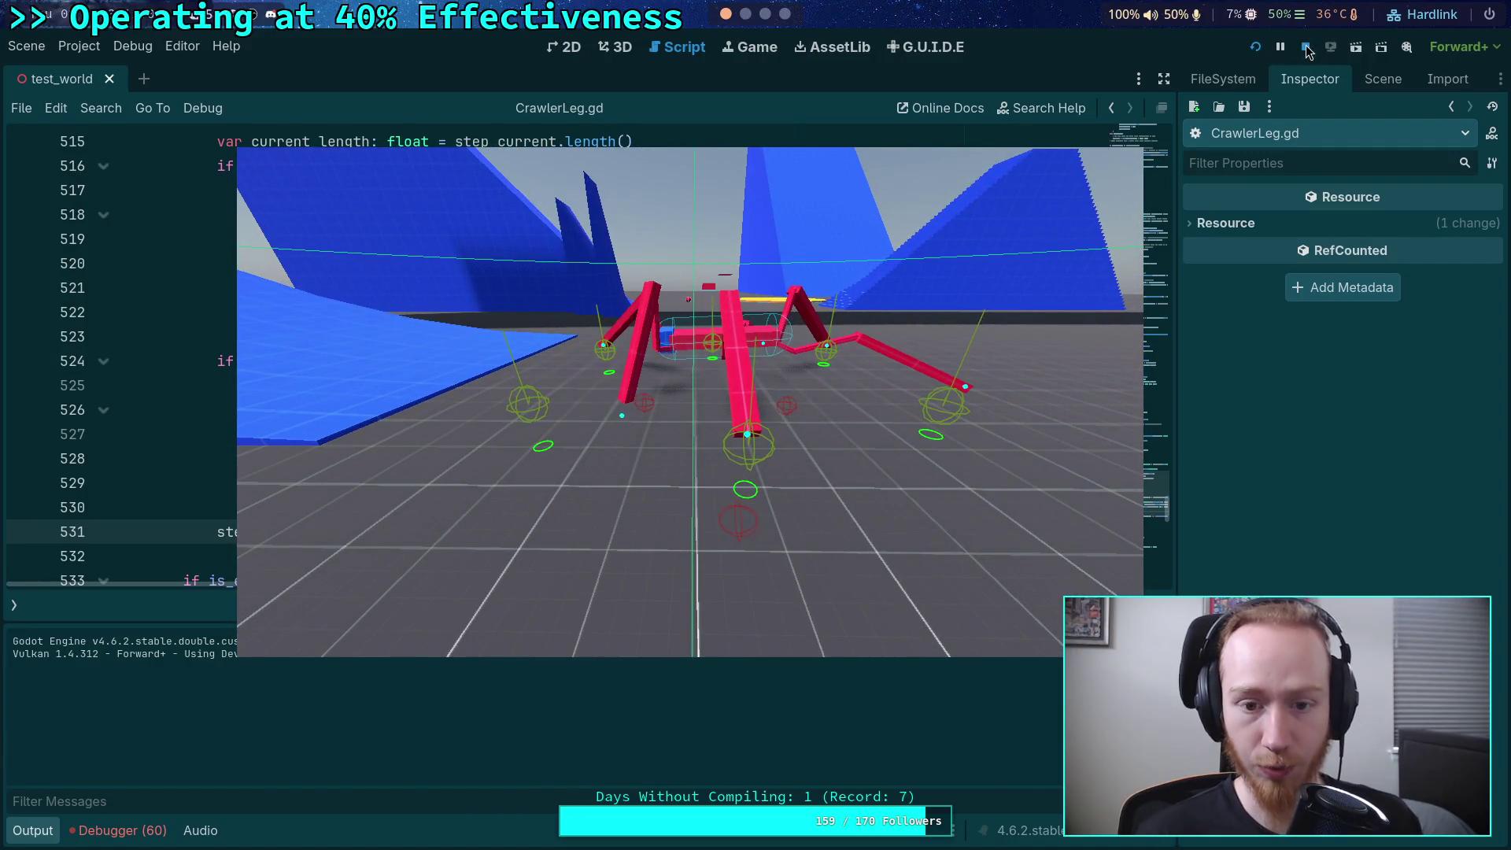
{"action": "left_click", "coordinate": [32, 834]}
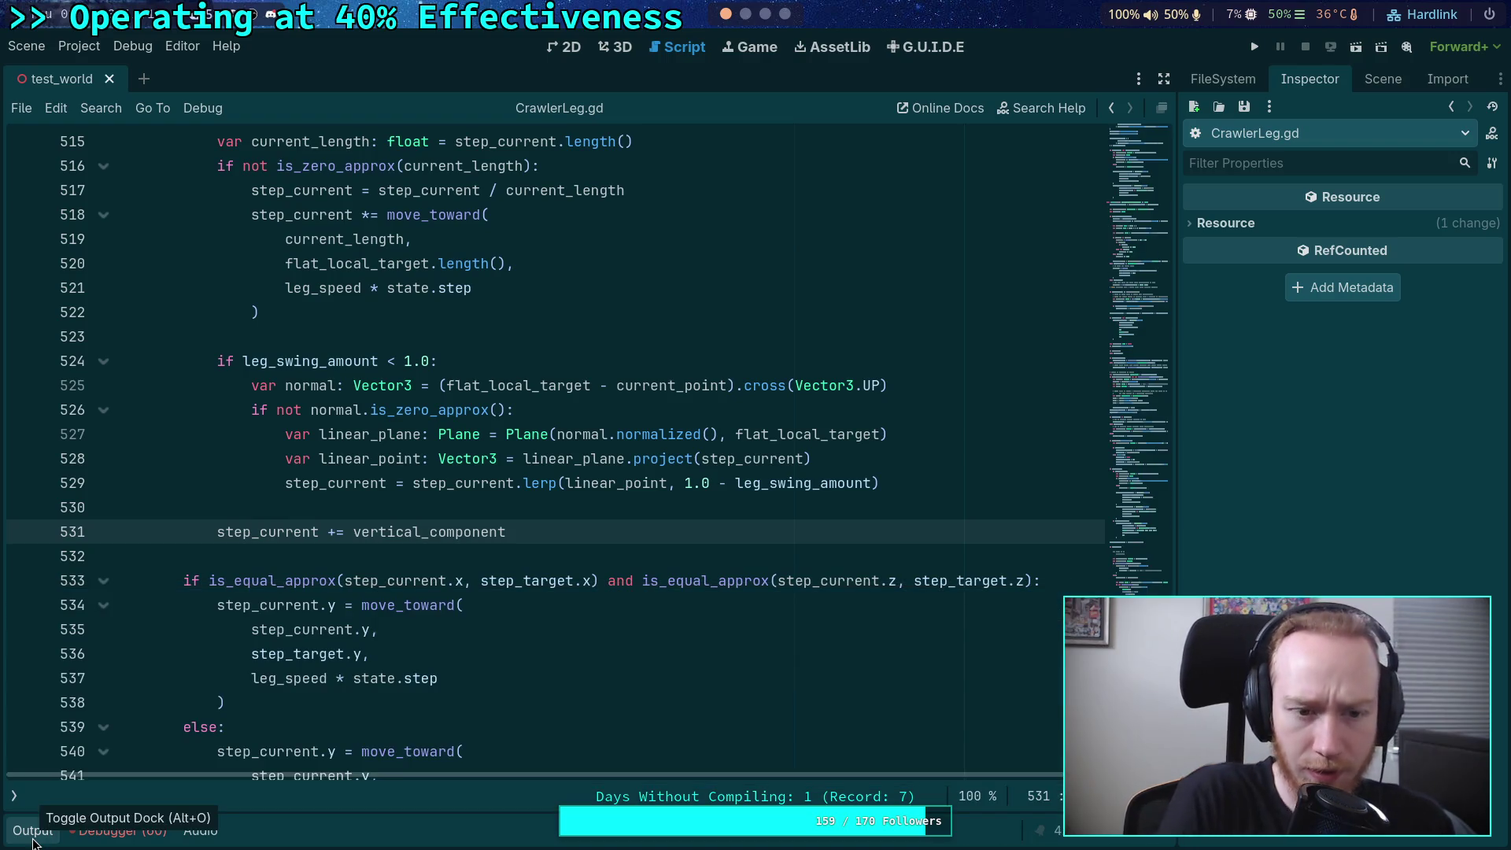
- Highlight every use of step_current in CrawlerLeg.gd and scroll up through the script
{"action": "double_click", "coordinate": [271, 532]}
{"action": "scroll", "coordinate": [363, 559], "scroll_direction": "up", "scroll_amount": 2}
{"action": "scroll", "coordinate": [363, 551], "scroll_direction": "up", "scroll_amount": 2}
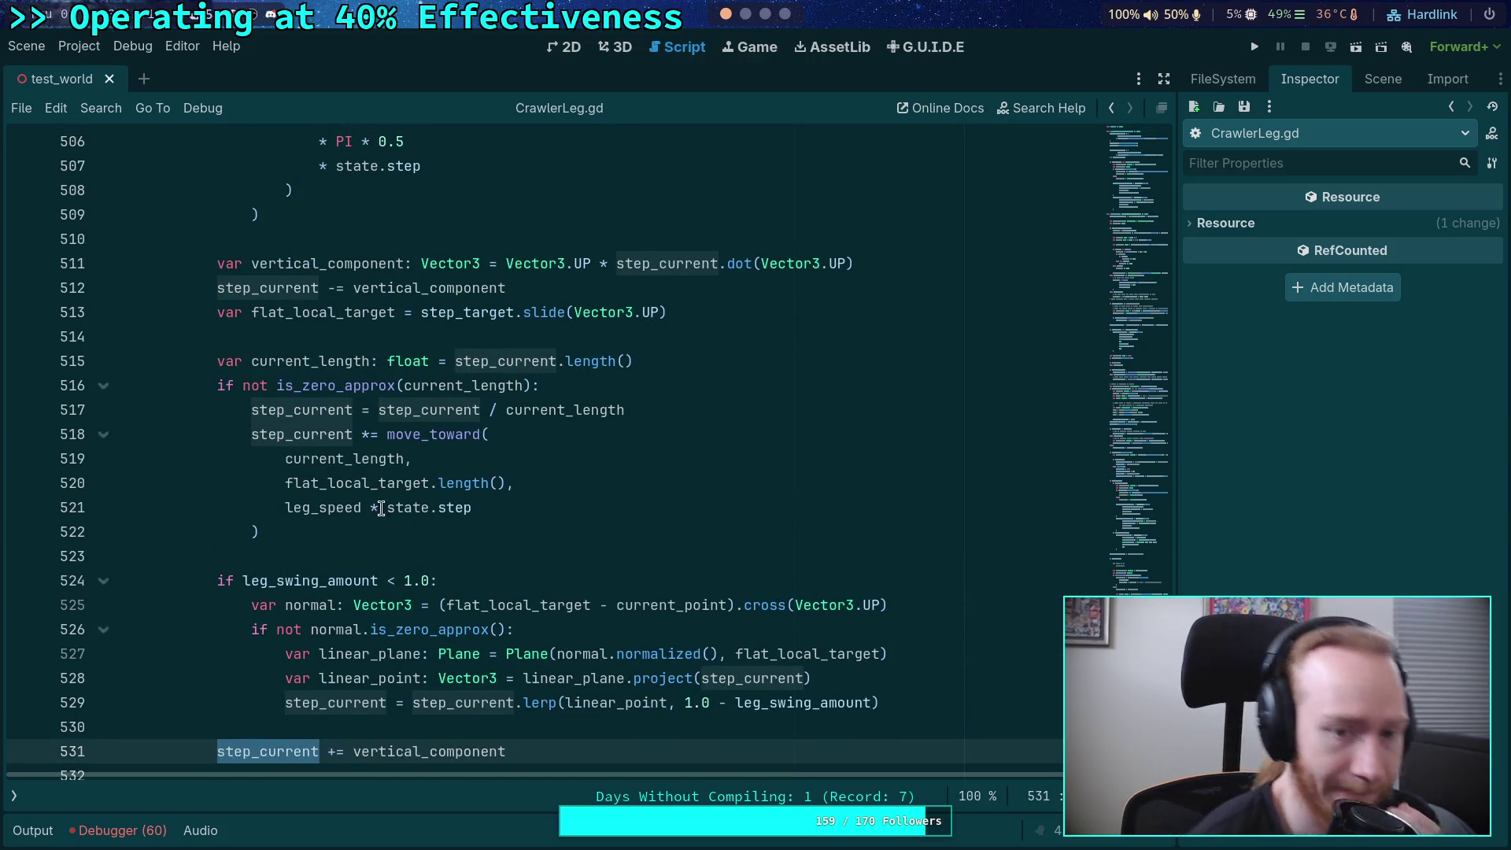
{"action": "scroll", "coordinate": [441, 527], "scroll_direction": "up", "scroll_amount": 4}
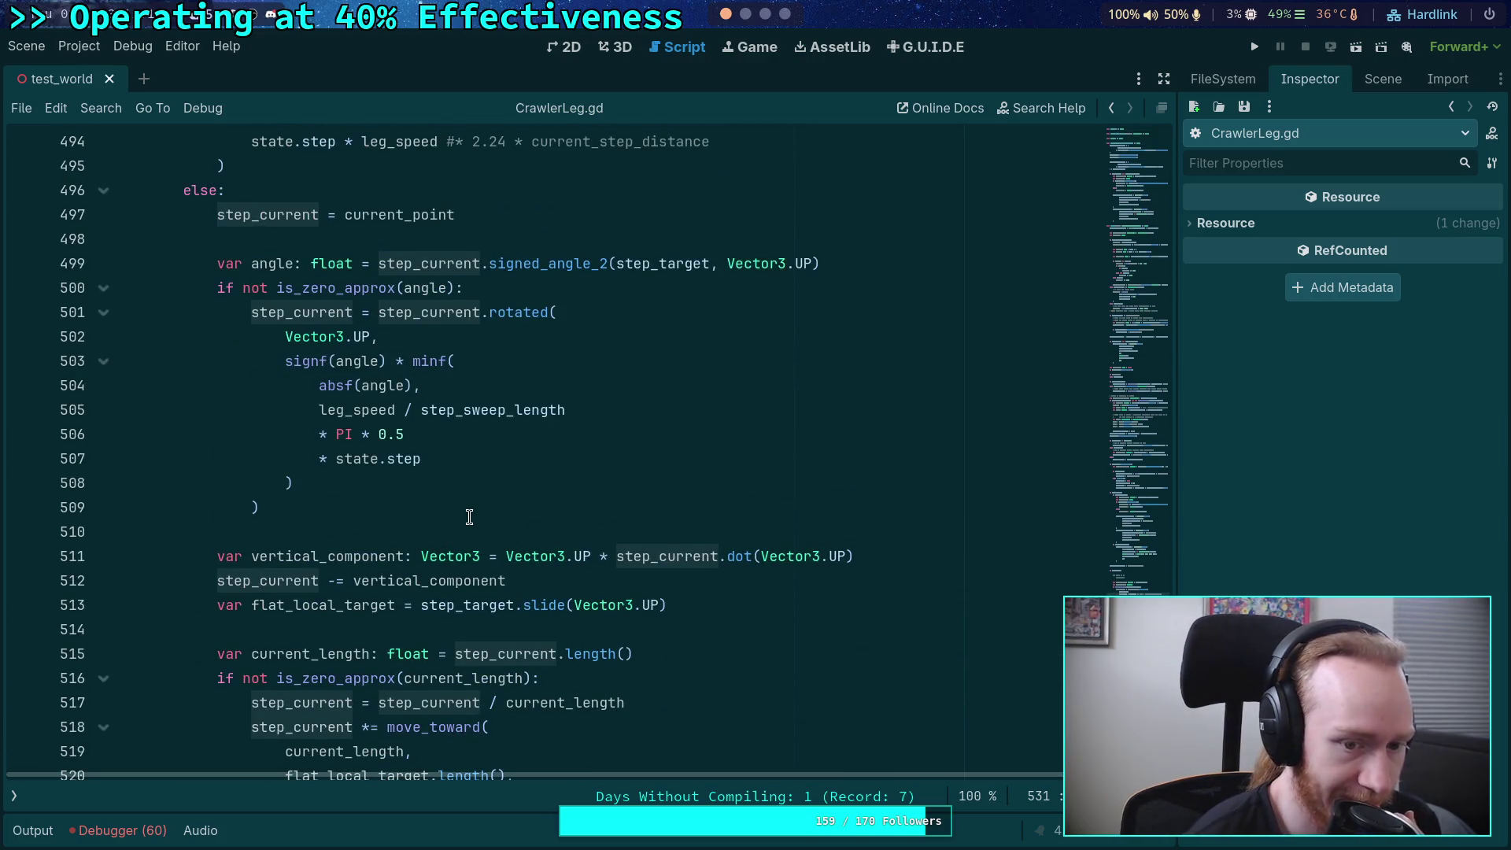
{"action": "scroll", "coordinate": [469, 517], "scroll_direction": "up", "scroll_amount": 2}
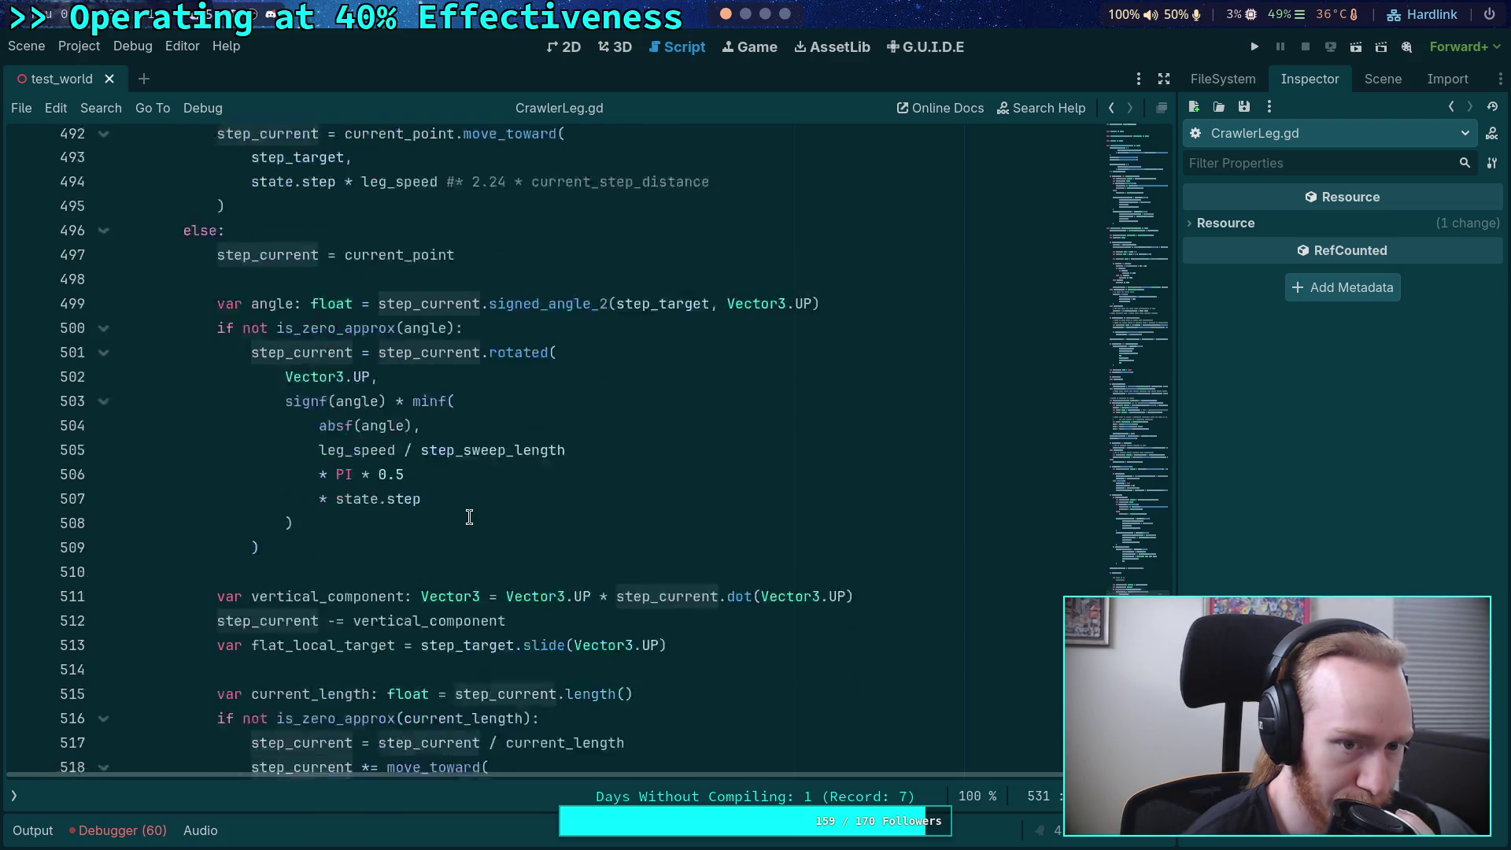
{"action": "scroll", "coordinate": [469, 517], "scroll_direction": "up", "scroll_amount": 2}
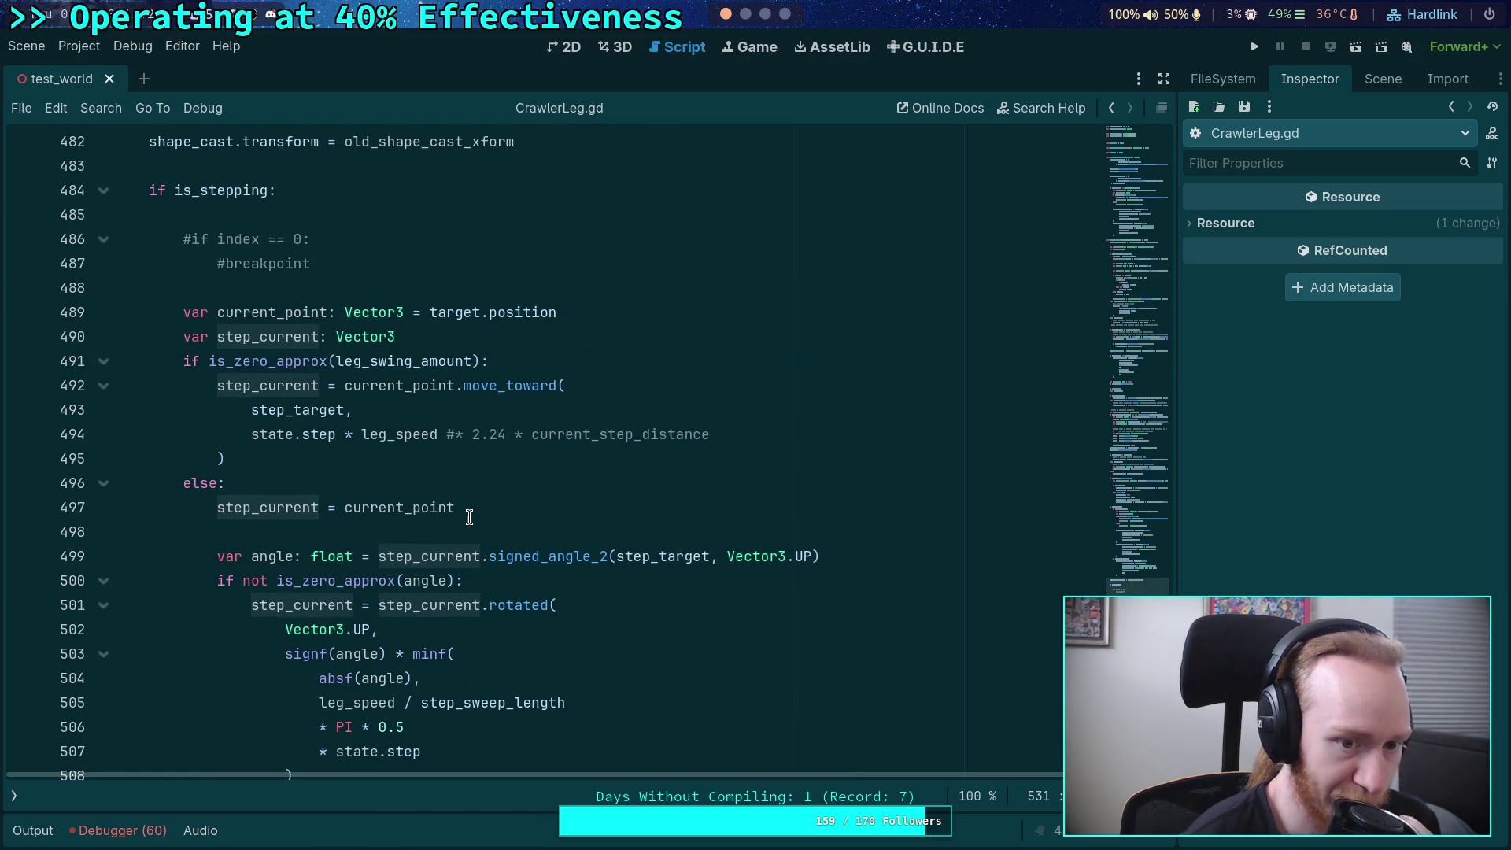
{"action": "scroll", "coordinate": [472, 517], "scroll_direction": "up", "scroll_amount": 1}
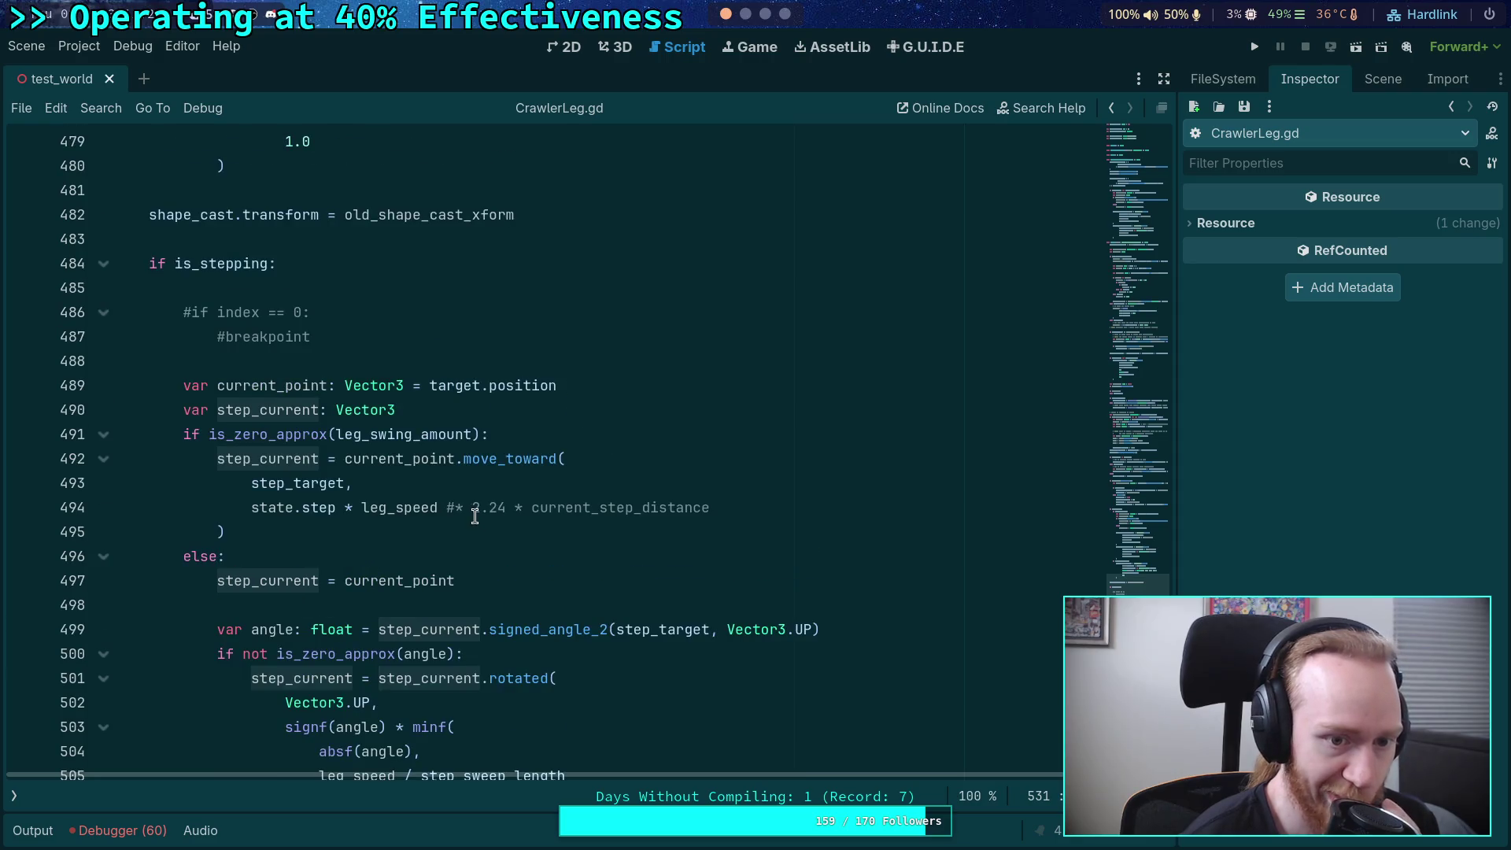
{"action": "scroll", "coordinate": [452, 519], "scroll_direction": "up", "scroll_amount": 1}
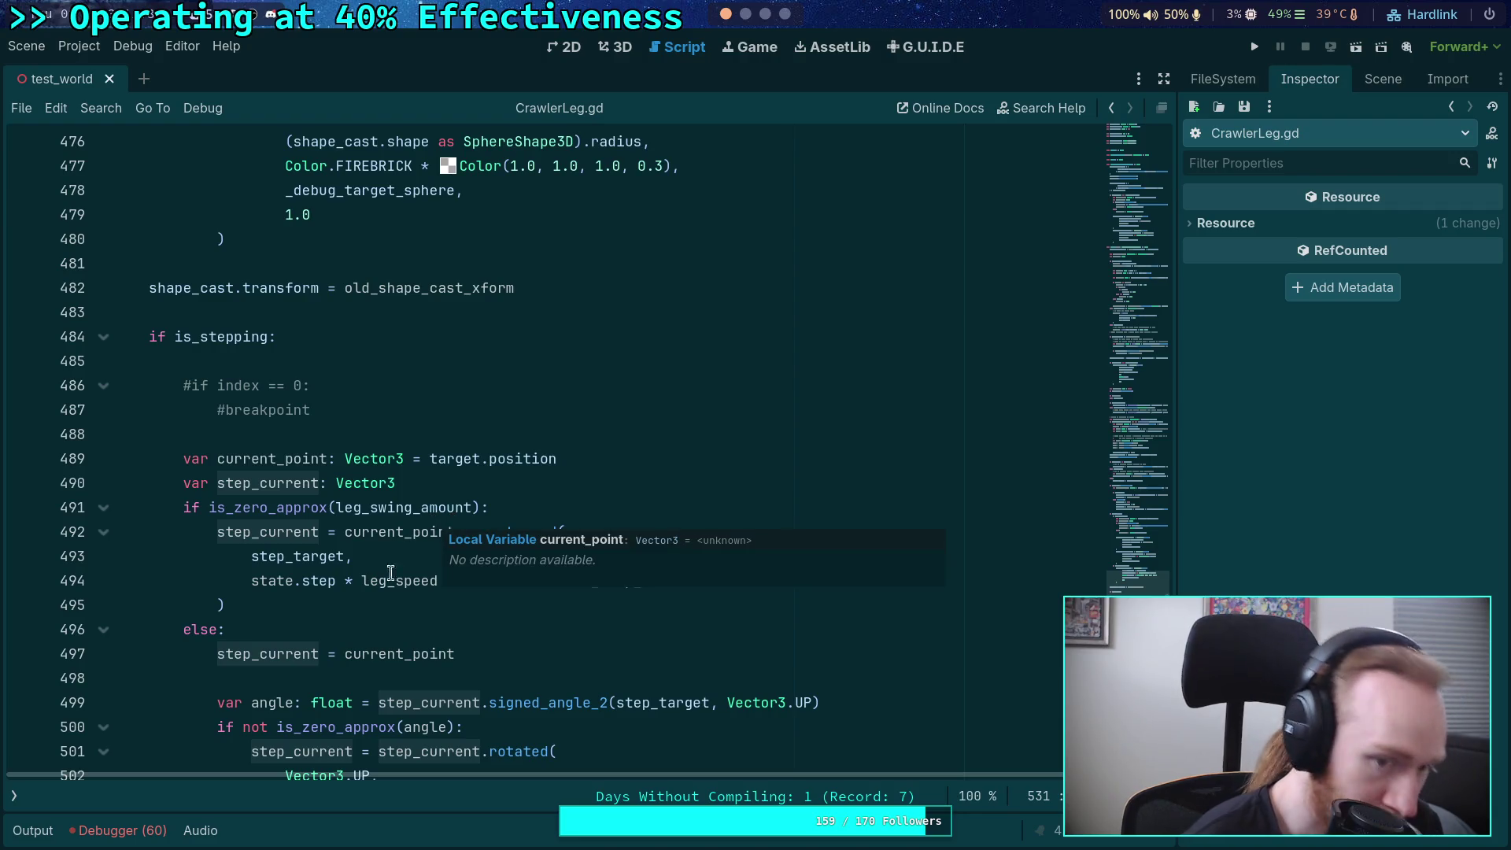
- Highlight every use of current_point and scroll back to around line 276
{"action": "double_click", "coordinate": [307, 459]}
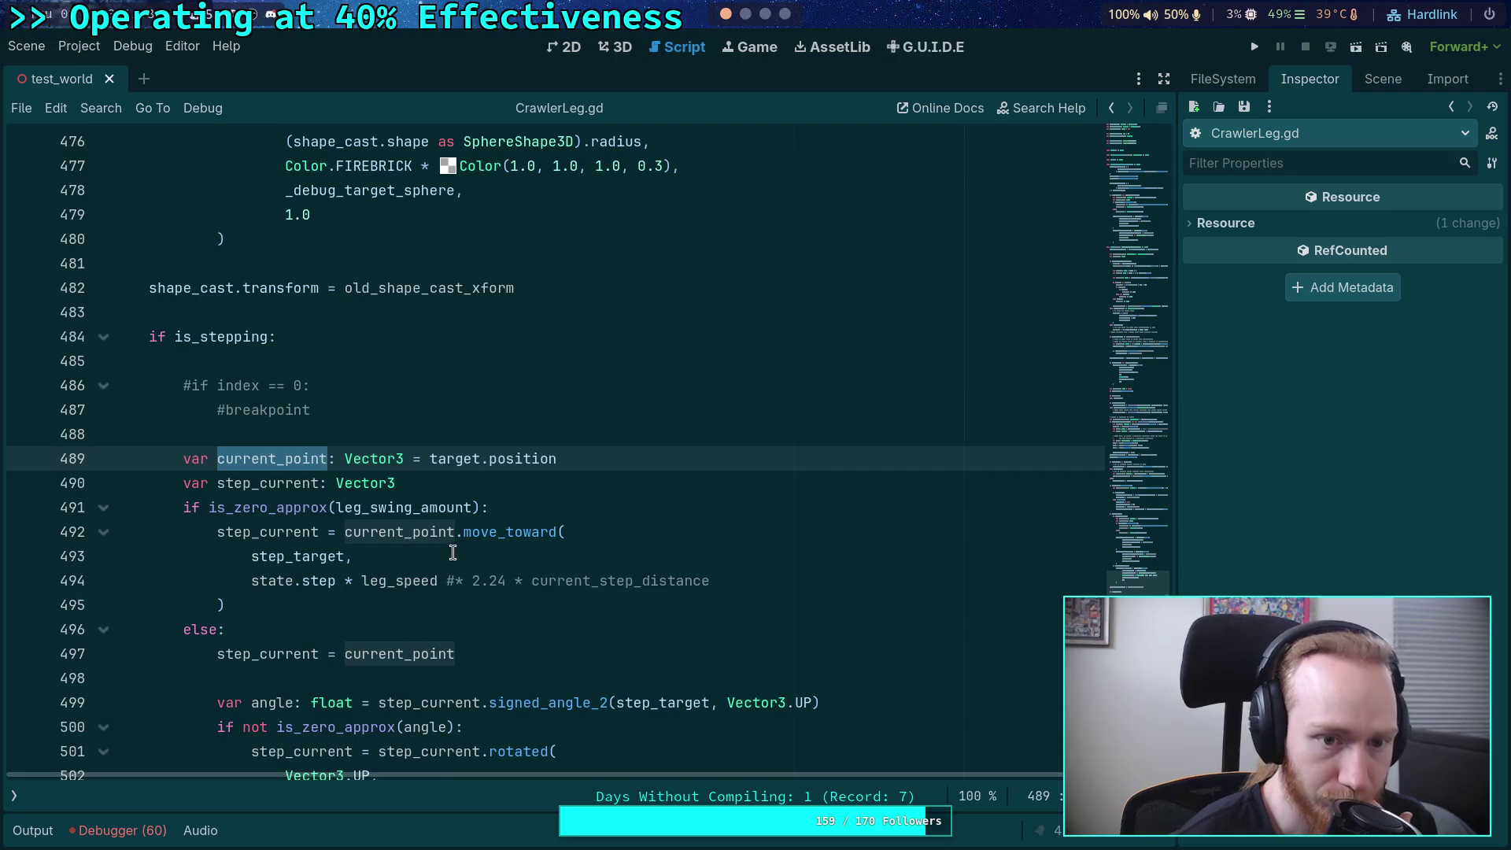
{"action": "scroll", "coordinate": [455, 555], "scroll_direction": "up", "scroll_amount": 6}
{"action": "scroll", "coordinate": [455, 555], "scroll_direction": "up", "scroll_amount": 10}
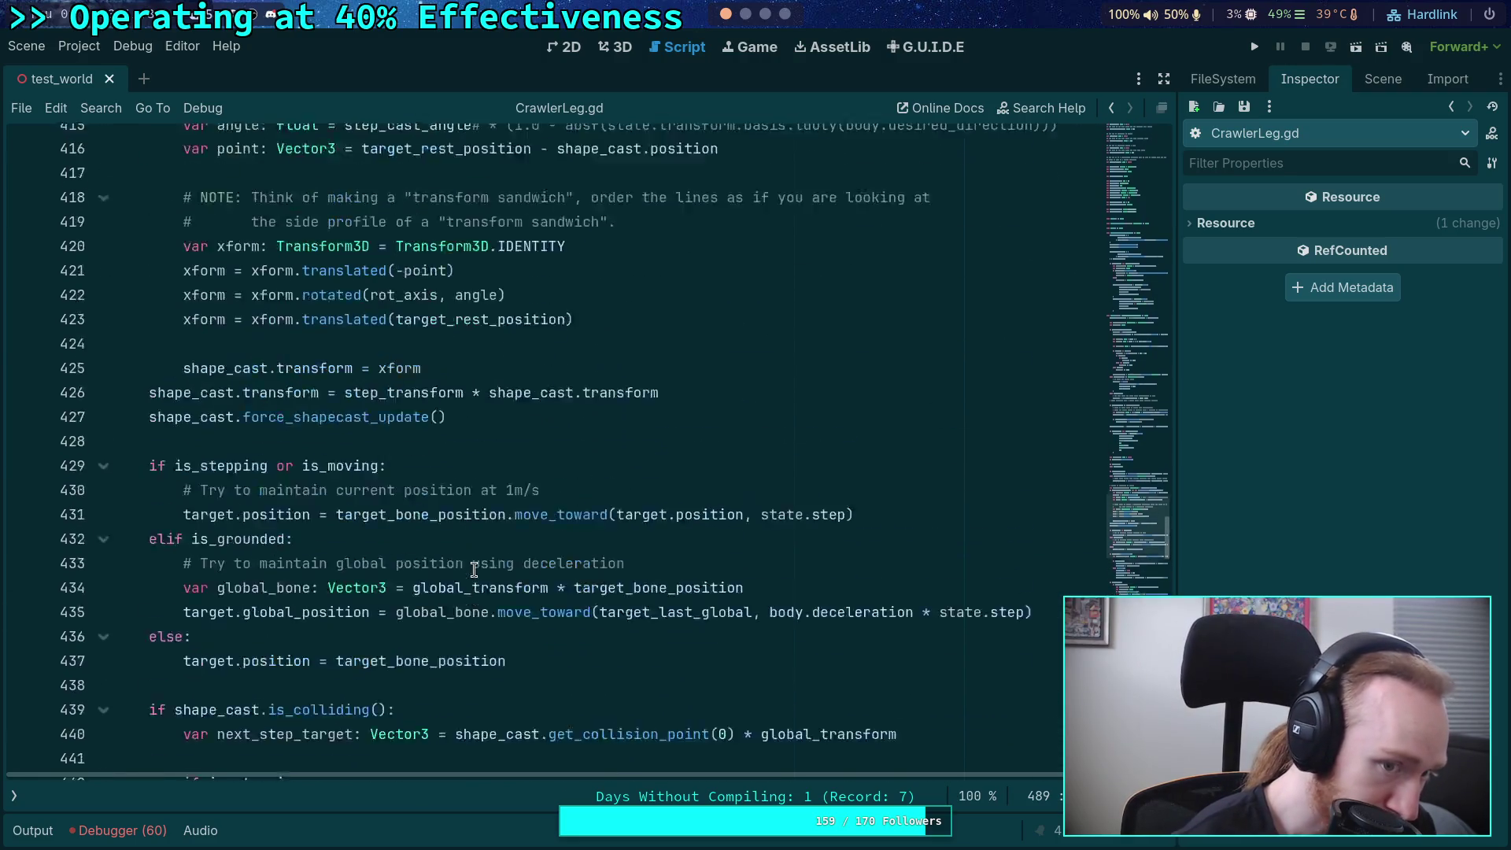
{"action": "scroll", "coordinate": [456, 558], "scroll_direction": "up", "scroll_amount": 6}
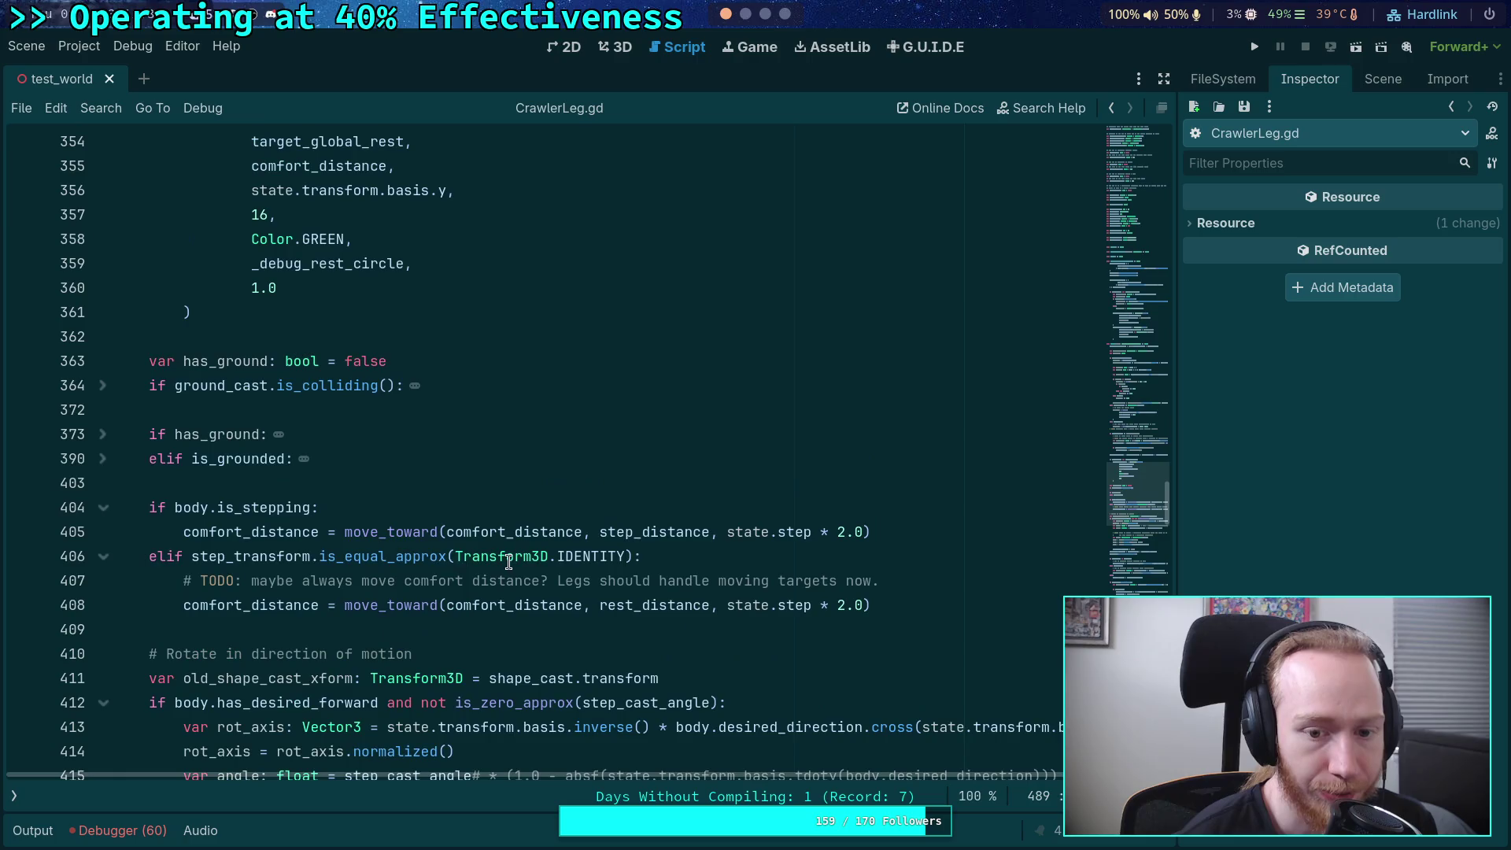
{"action": "scroll", "coordinate": [420, 545], "scroll_direction": "down", "scroll_amount": 10}
{"action": "scroll", "coordinate": [358, 549], "scroll_direction": "down", "scroll_amount": 2}
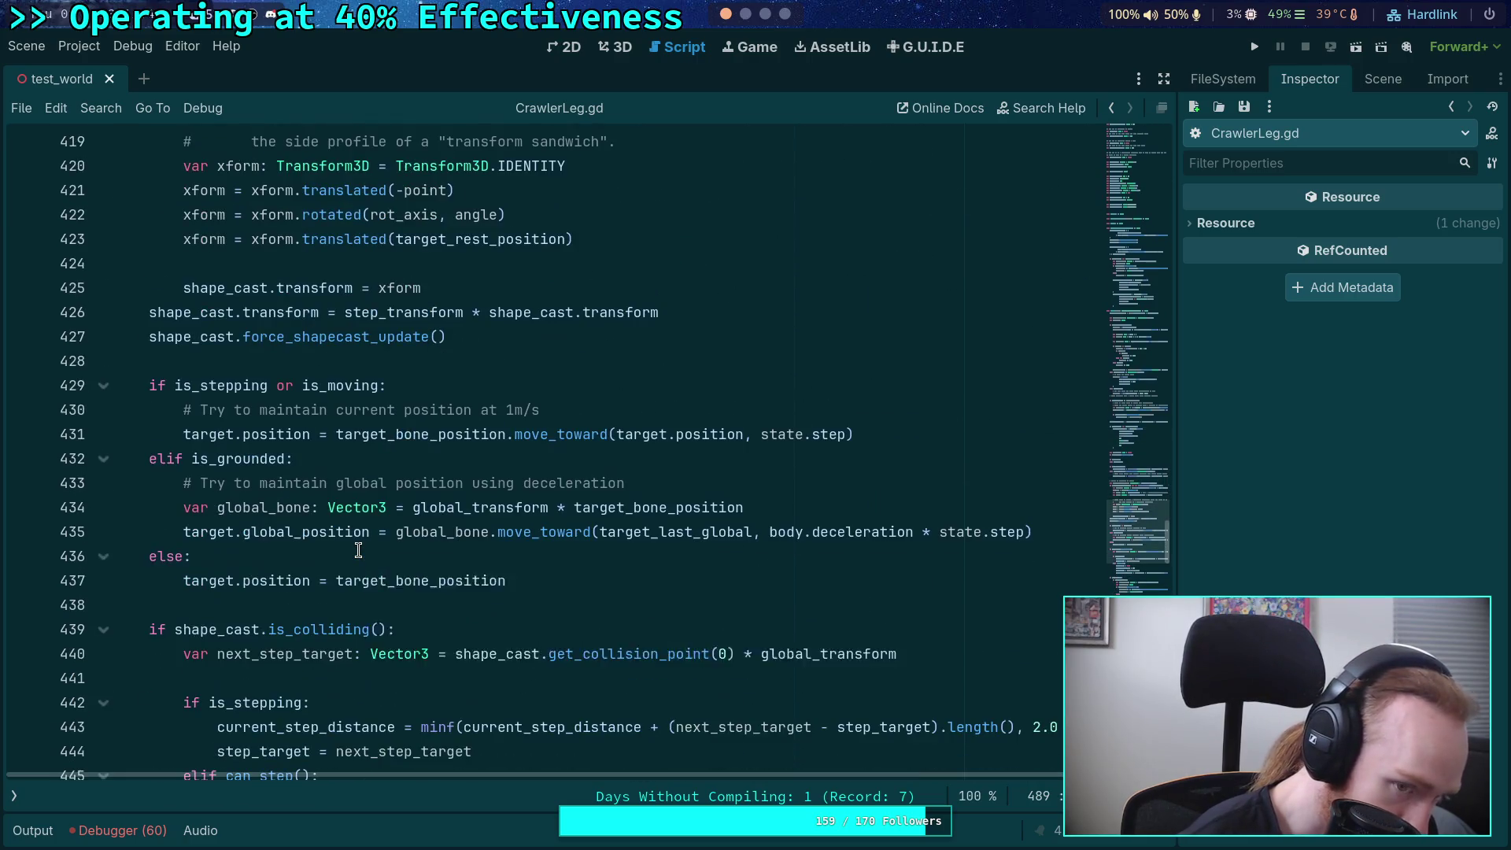
{"action": "scroll", "coordinate": [358, 549], "scroll_direction": "up", "scroll_amount": 20}
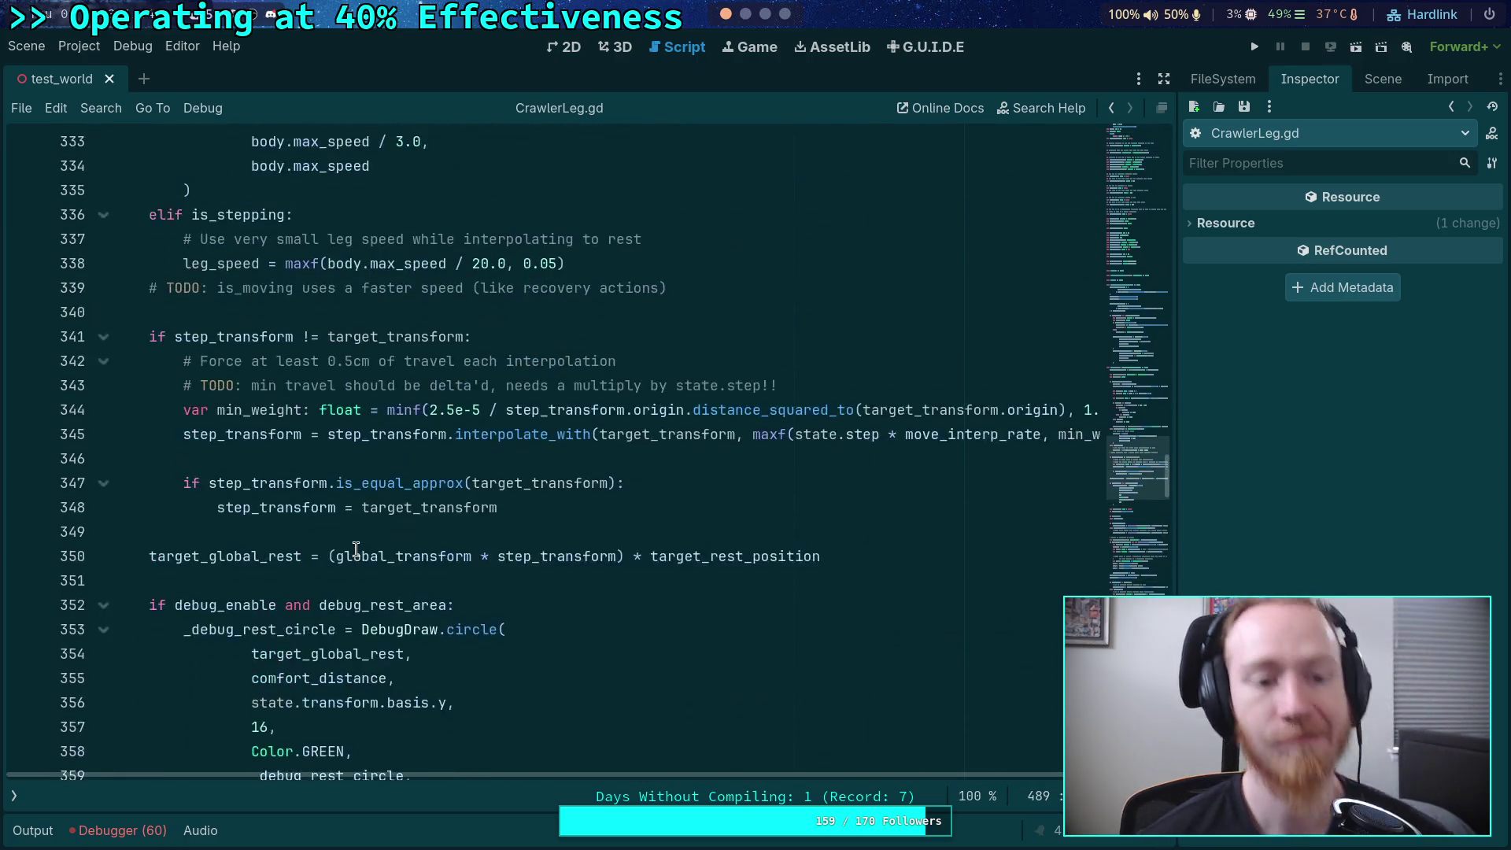
{"action": "scroll", "coordinate": [356, 548], "scroll_direction": "up", "scroll_amount": 18}
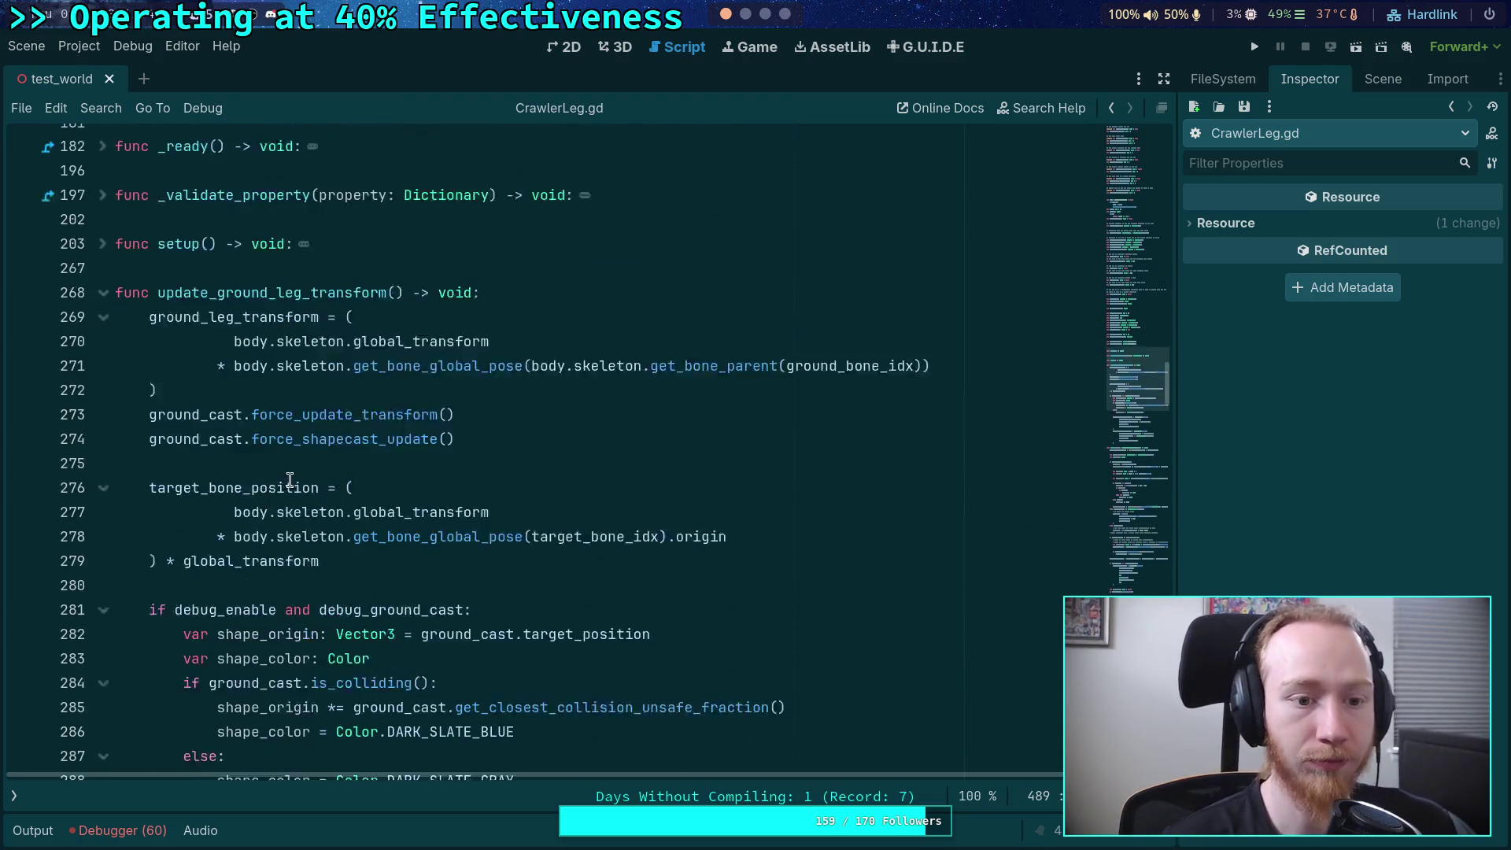
- Select target_bone_position and search the script for it with Ctrl+F
{"action": "double_click", "coordinate": [192, 569]}
{"action": "scroll", "coordinate": [368, 523], "scroll_direction": "down", "scroll_amount": 12}
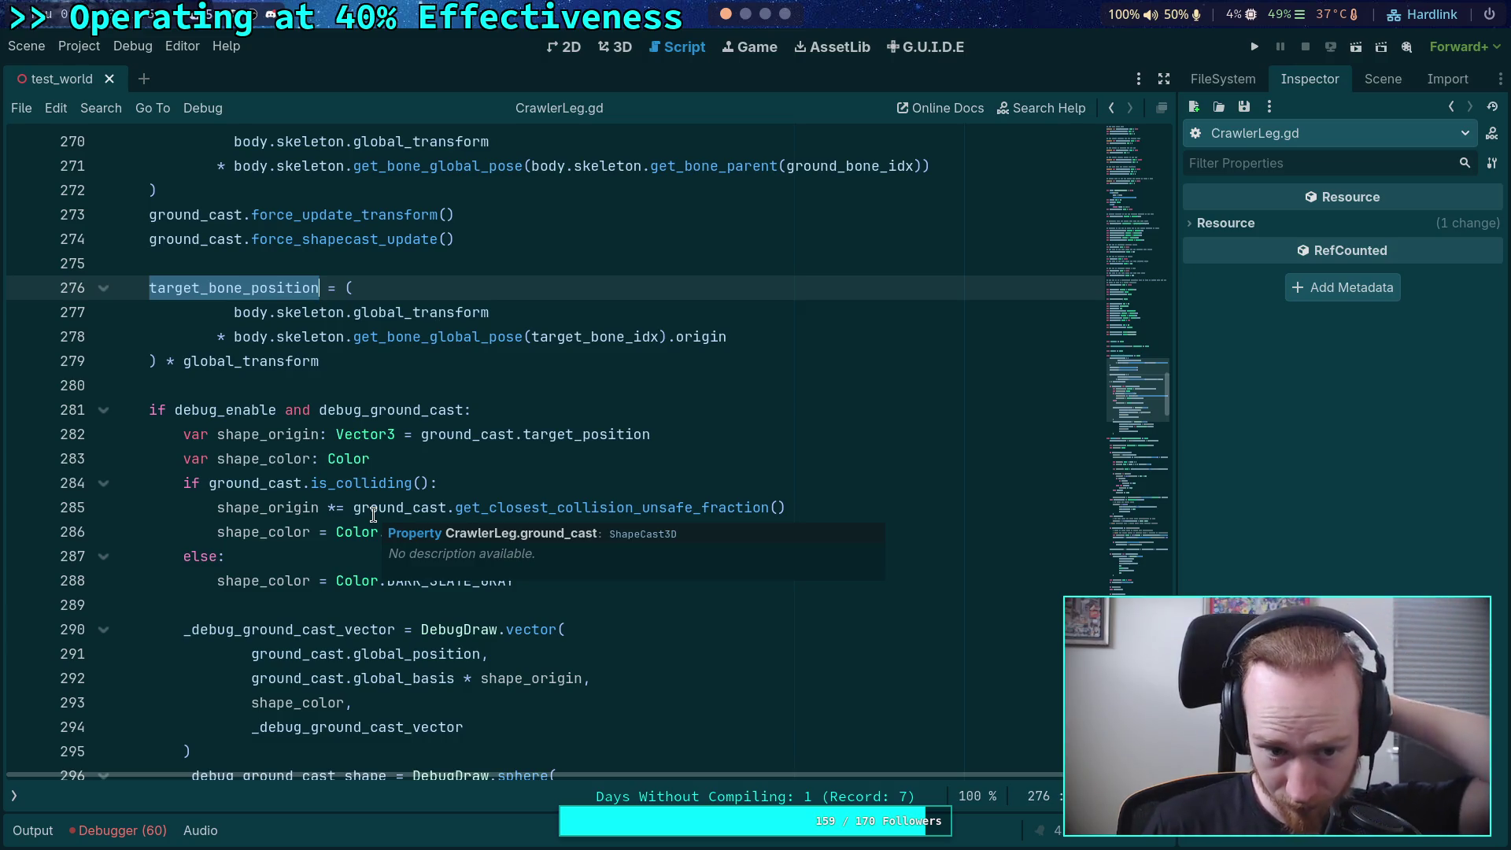
{"action": "key", "text": "ctrl+f"}
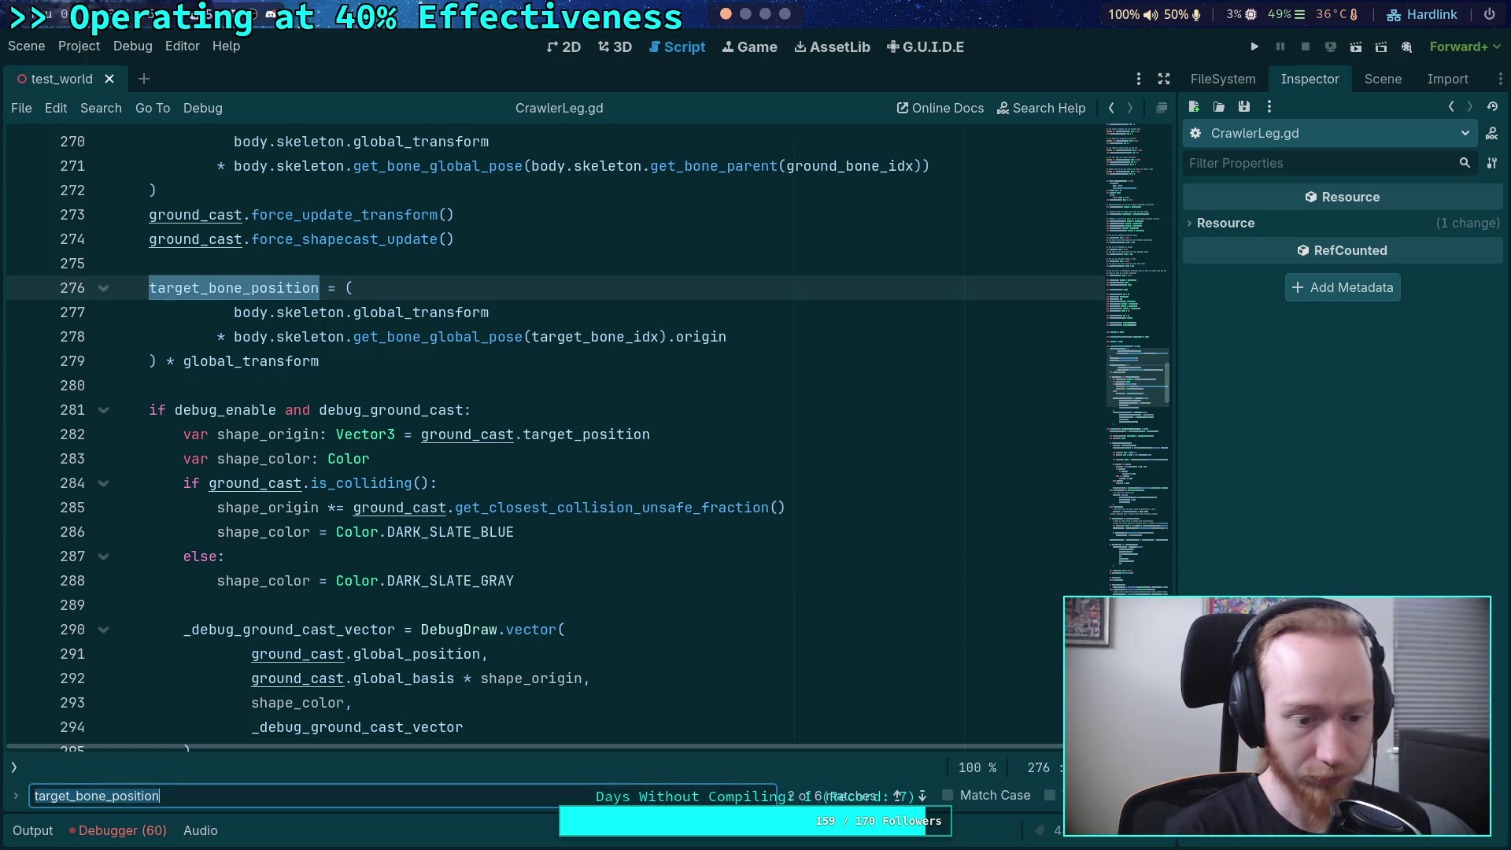
- Jump to the target_bone_position match near line 431, inspect the target.position assignments, then close the search
{"action": "left_click", "coordinate": [922, 796]}
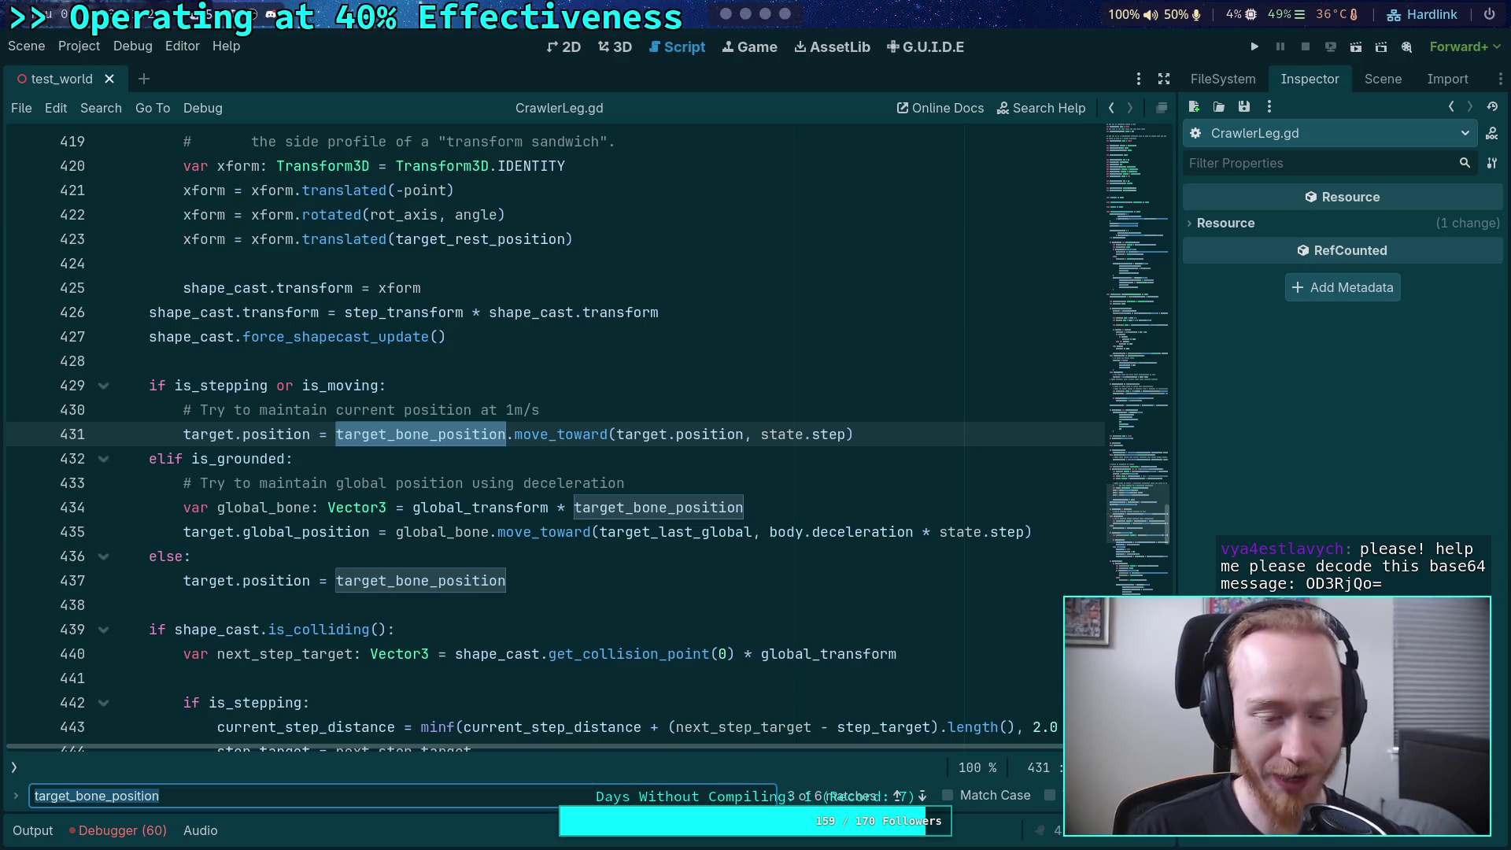
{"action": "left_click", "coordinate": [443, 603]}
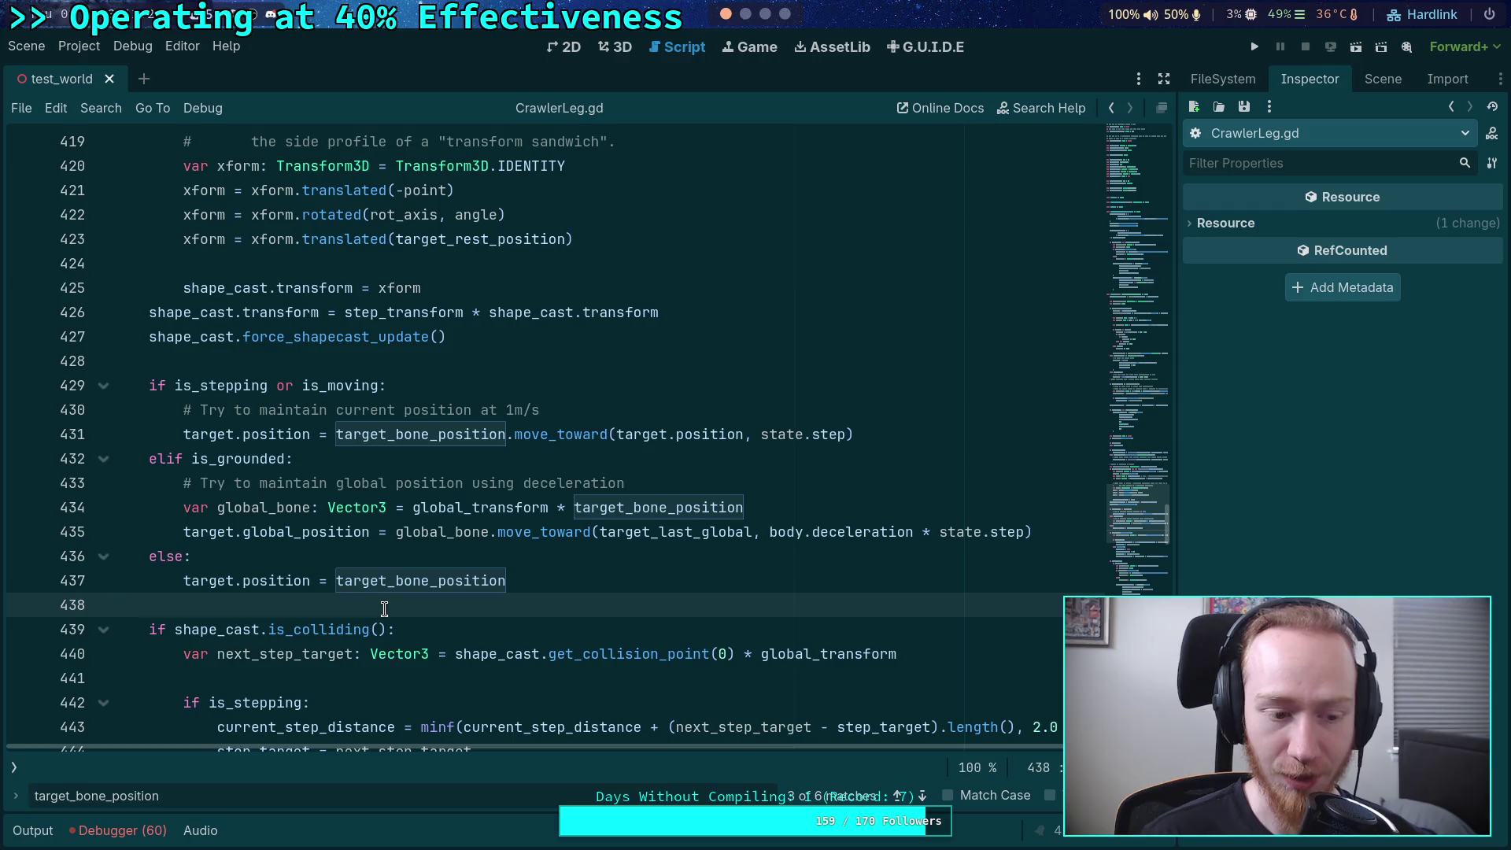
{"action": "left_click", "coordinate": [429, 561]}
{"action": "left_click", "coordinate": [389, 602]}
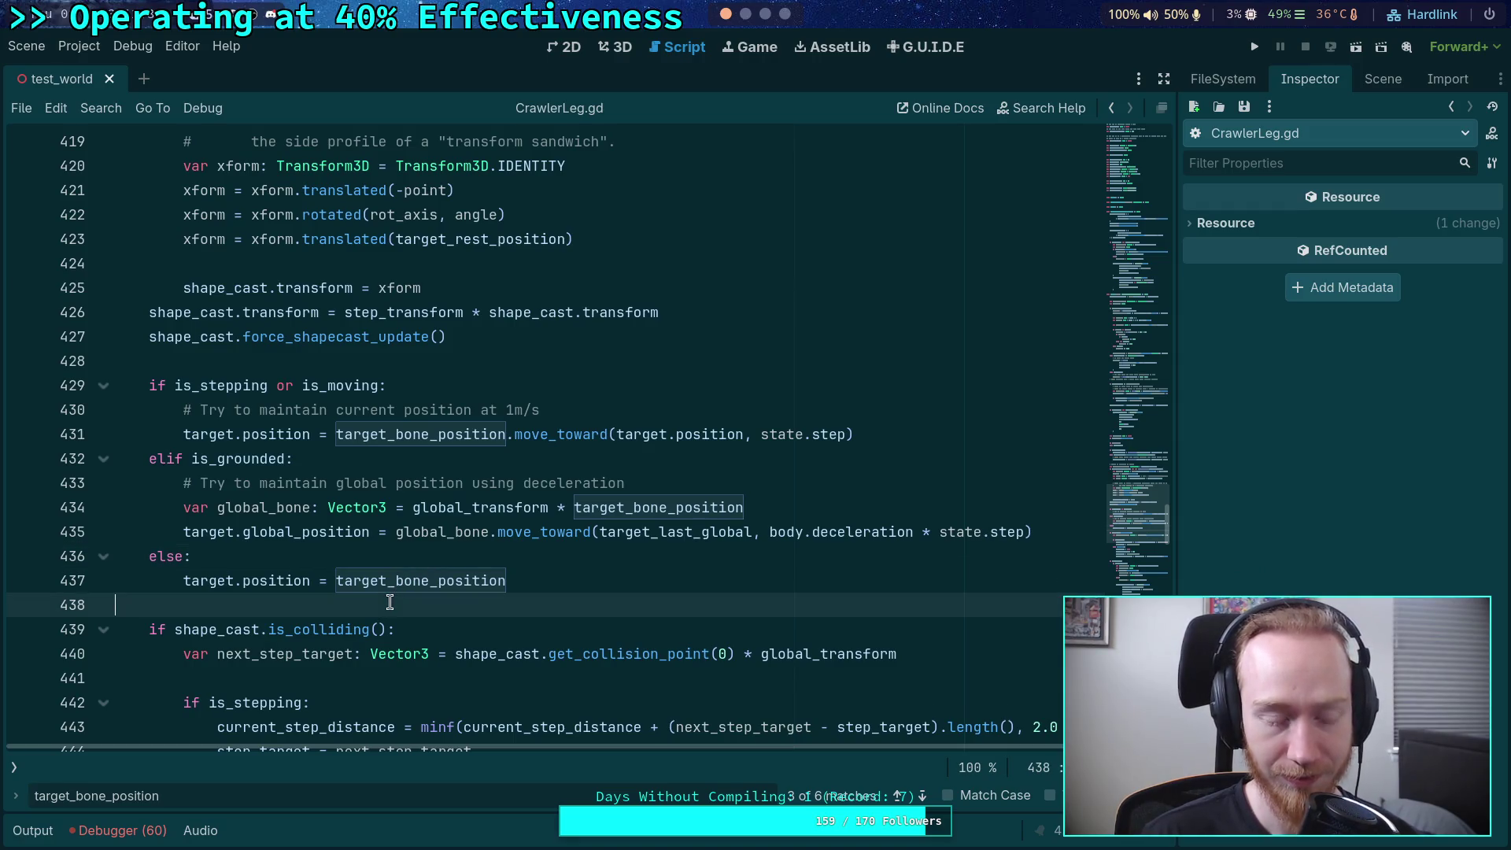
{"action": "scroll", "coordinate": [389, 602], "scroll_direction": "down", "scroll_amount": 2}
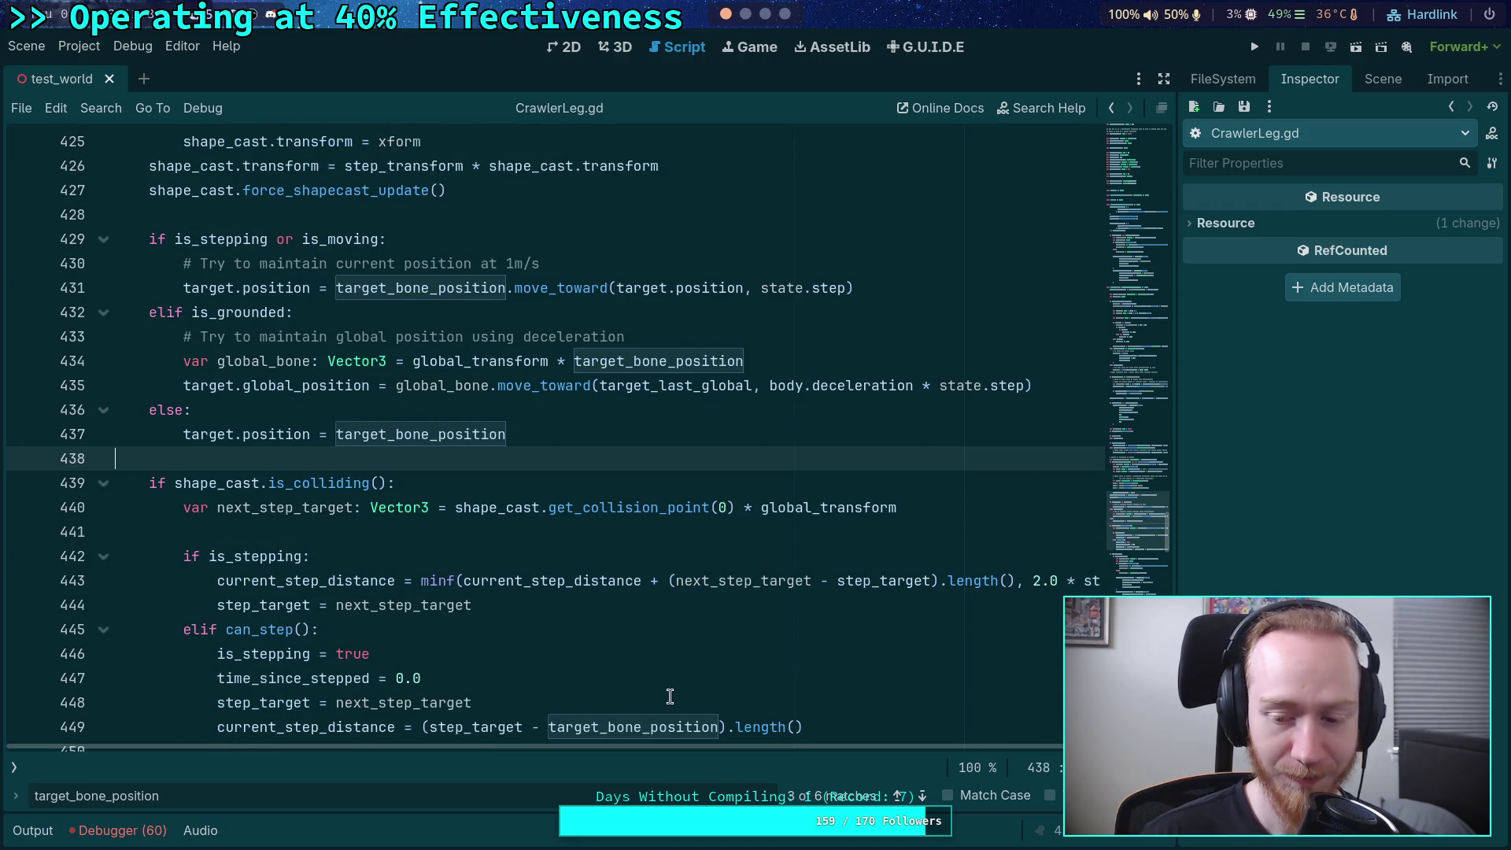
{"action": "key", "text": "Escape"}
{"action": "scroll", "coordinate": [346, 614], "scroll_direction": "up", "scroll_amount": 2}
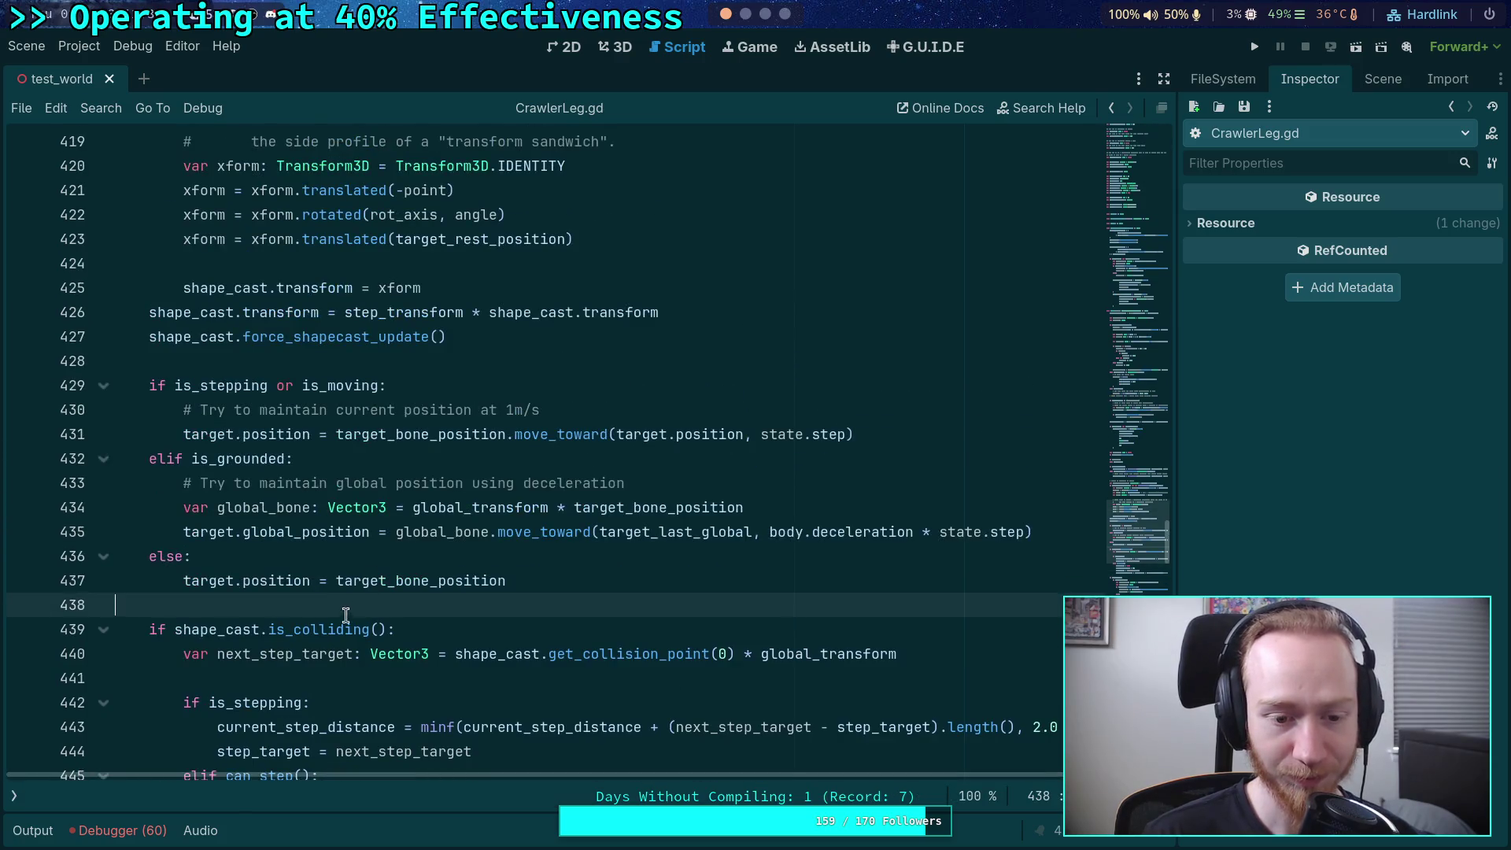
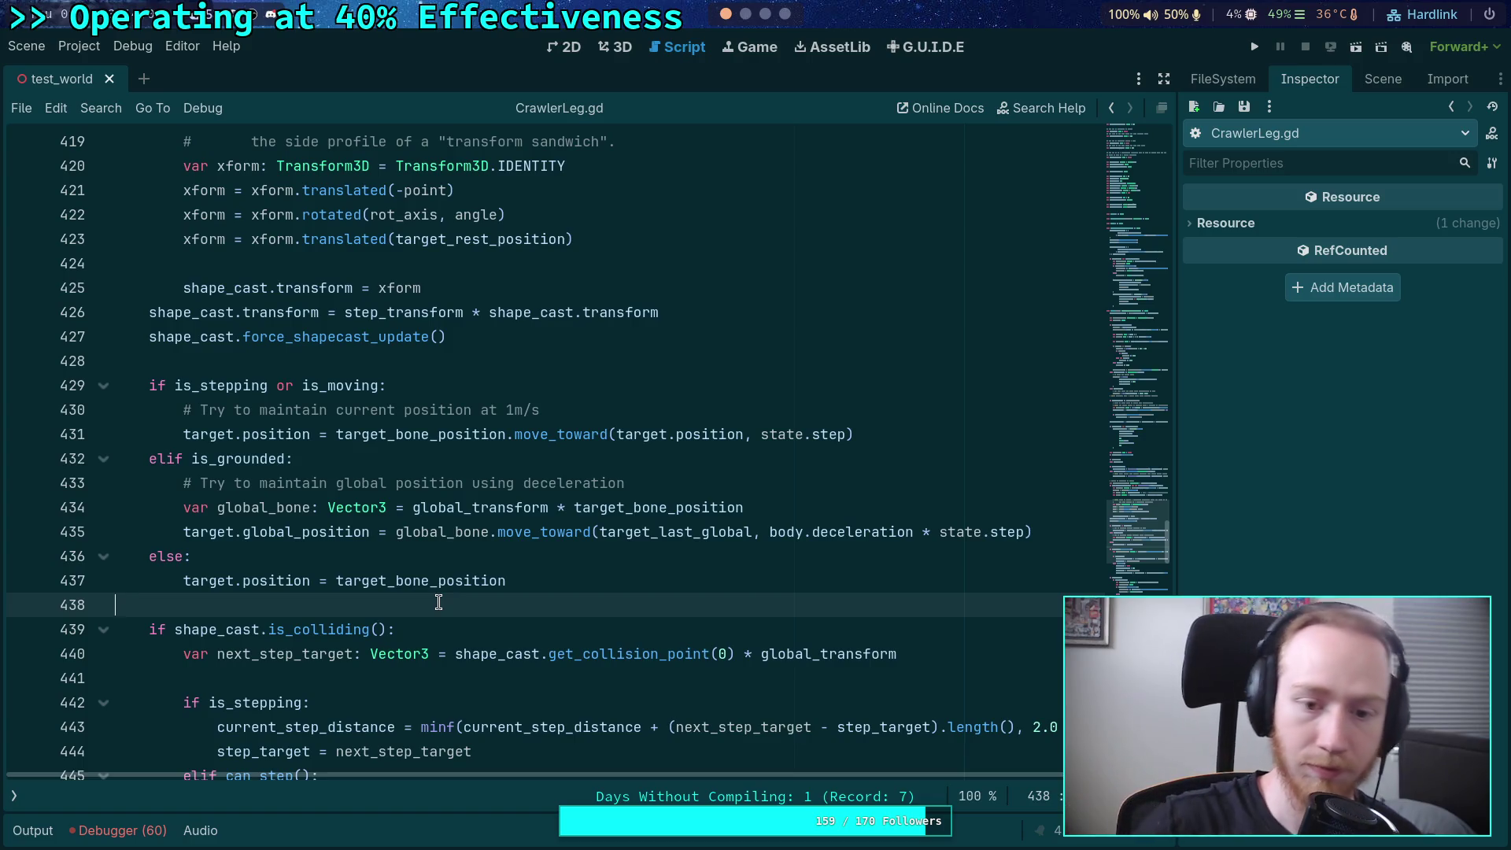
- Inspect how global_transform and step_target are used around lines 440-444
{"action": "scroll", "coordinate": [470, 569], "scroll_direction": "down", "scroll_amount": 4}
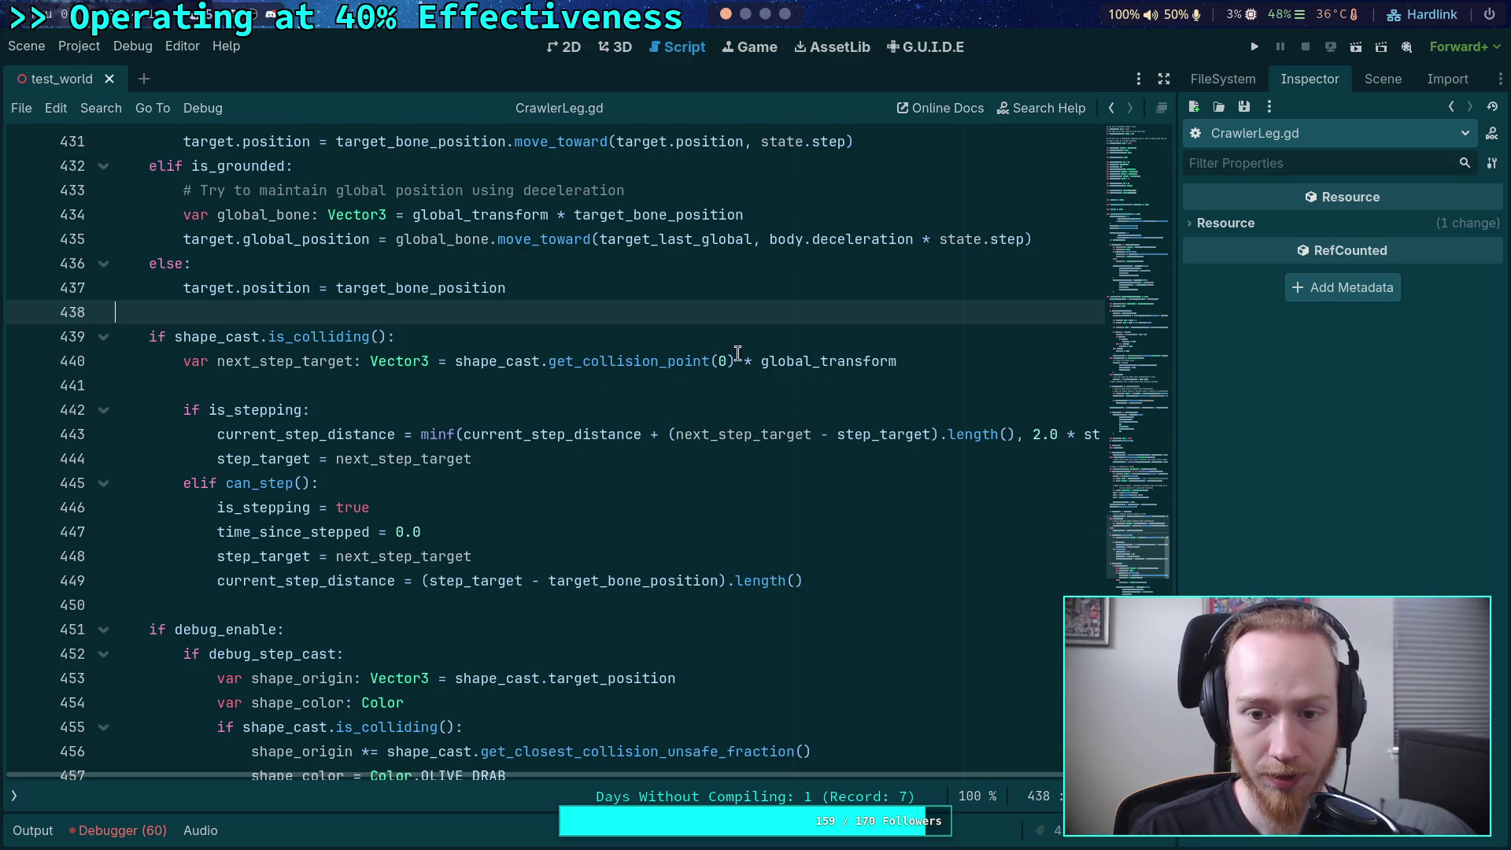
{"action": "double_click", "coordinate": [794, 364]}
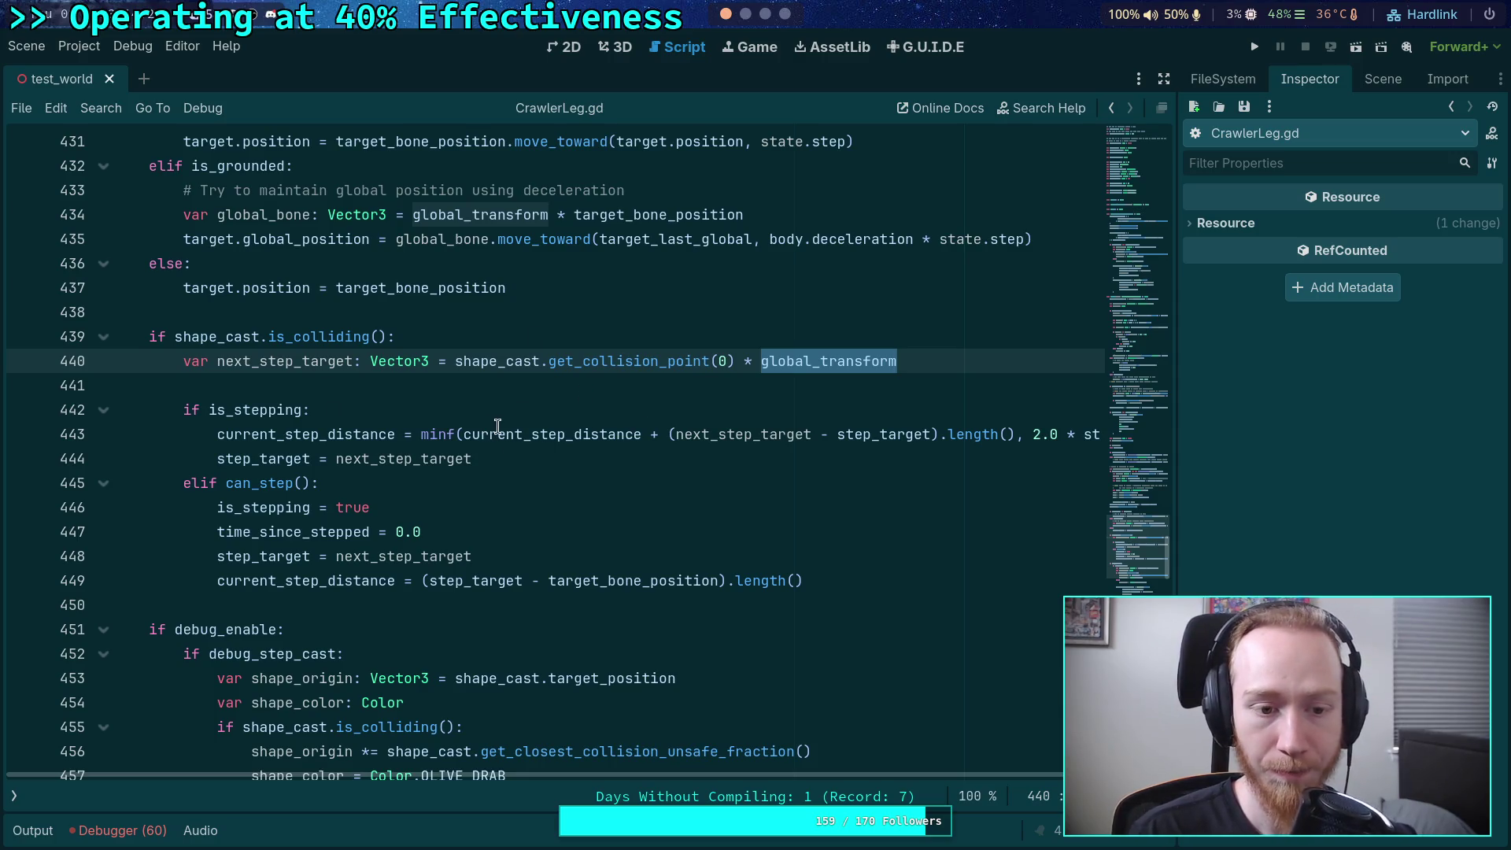
{"action": "double_click", "coordinate": [289, 460]}
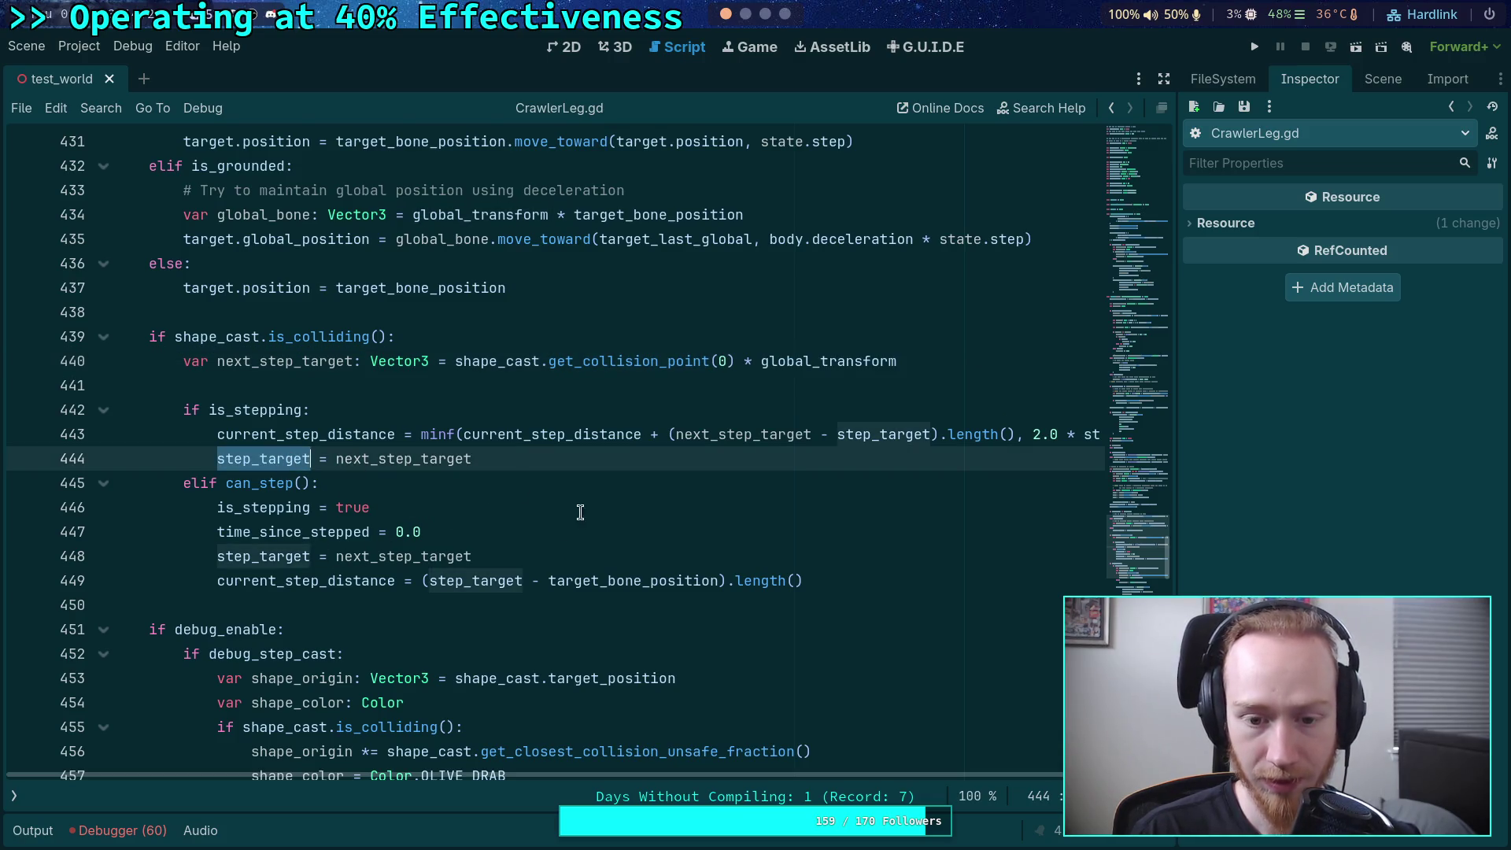
{"action": "mouse_move", "coordinate": [460, 549]}
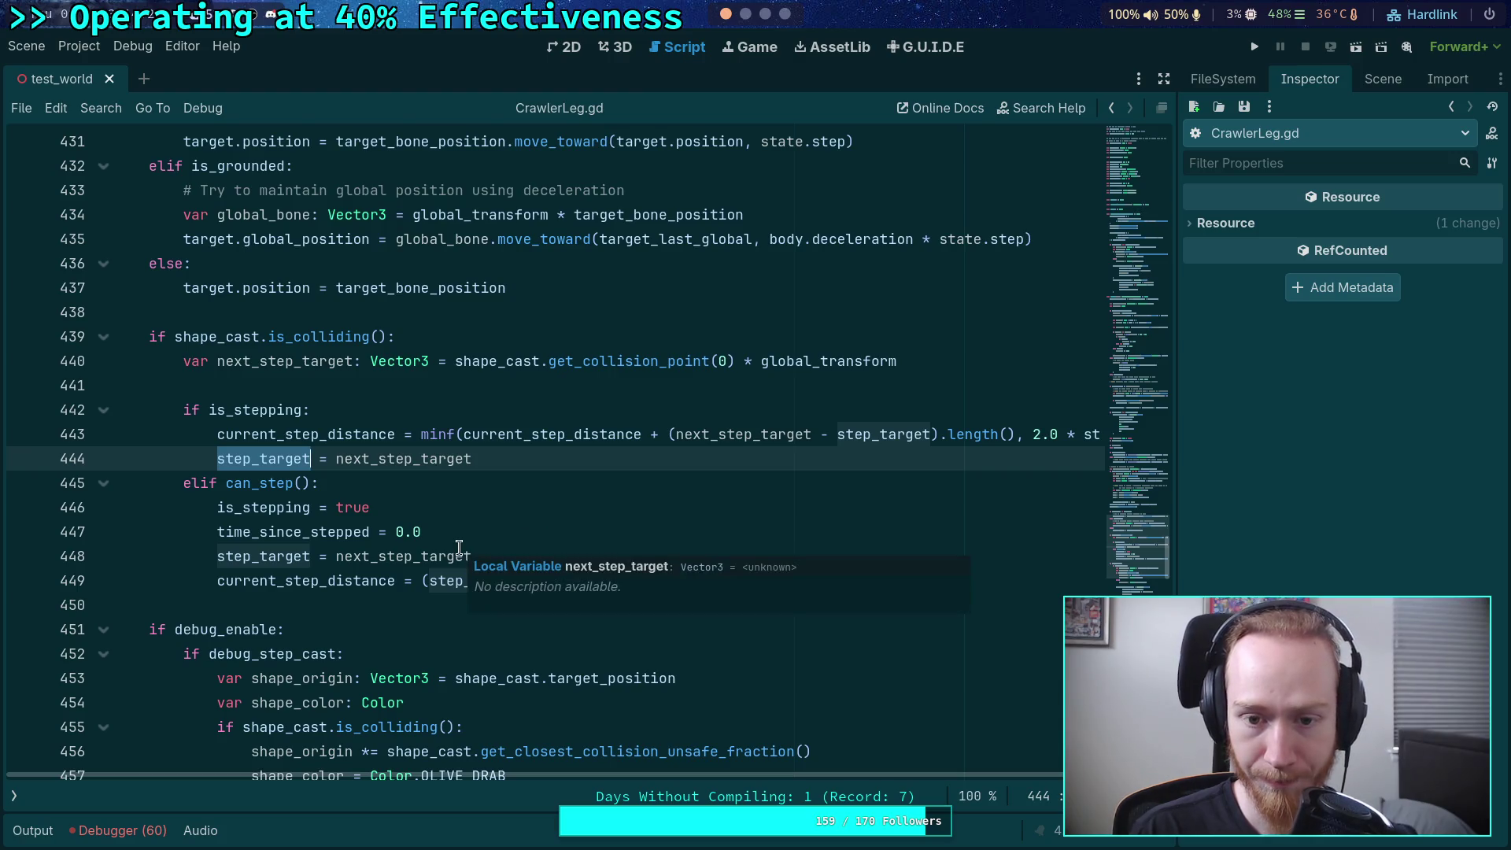
{"action": "scroll", "coordinate": [467, 497], "scroll_direction": "down", "scroll_amount": 2}
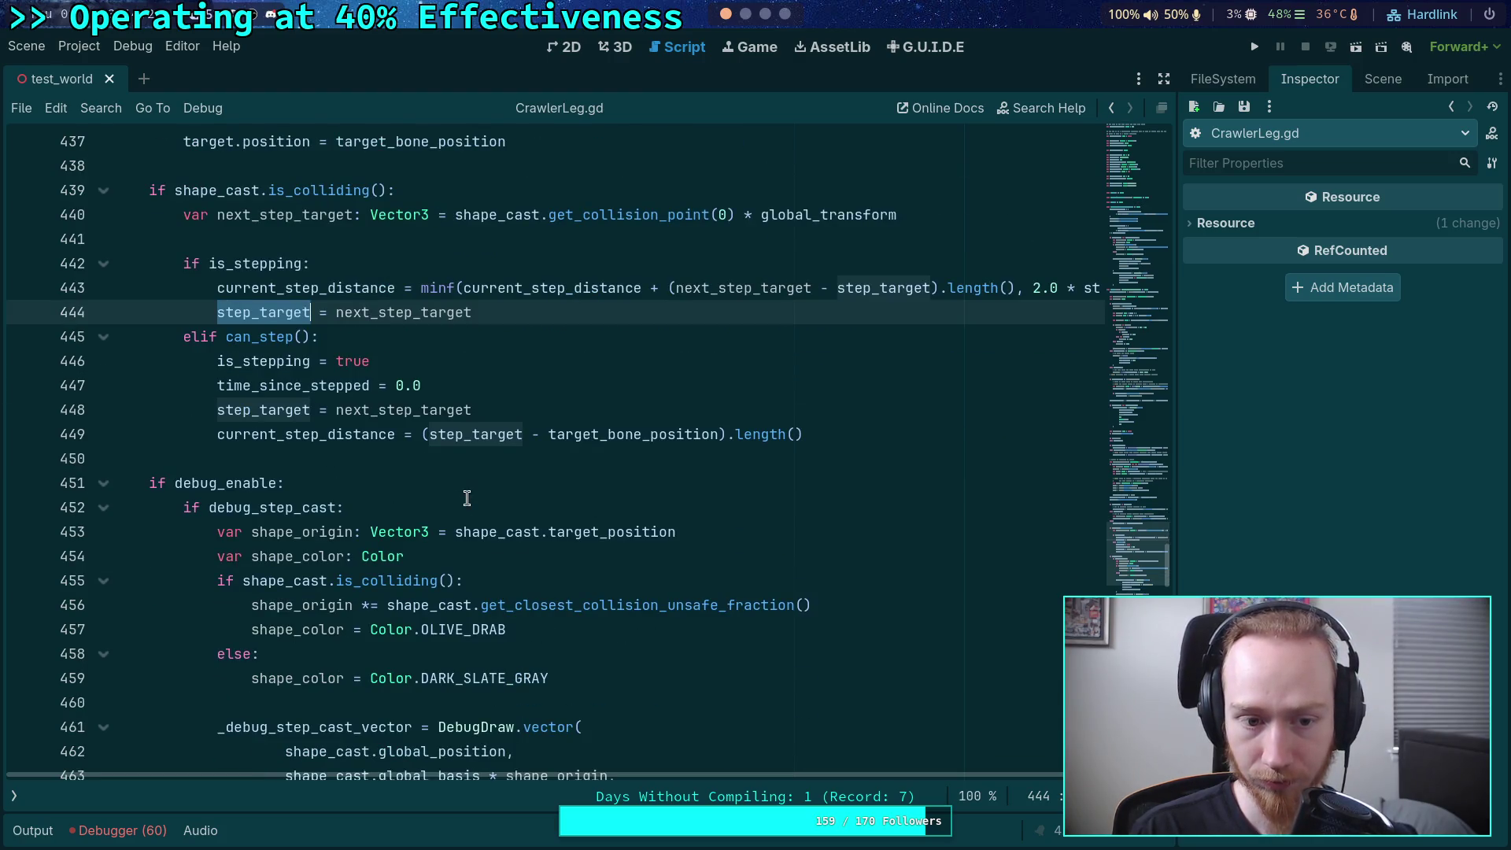
{"action": "scroll", "coordinate": [466, 497], "scroll_direction": "up", "scroll_amount": 2}
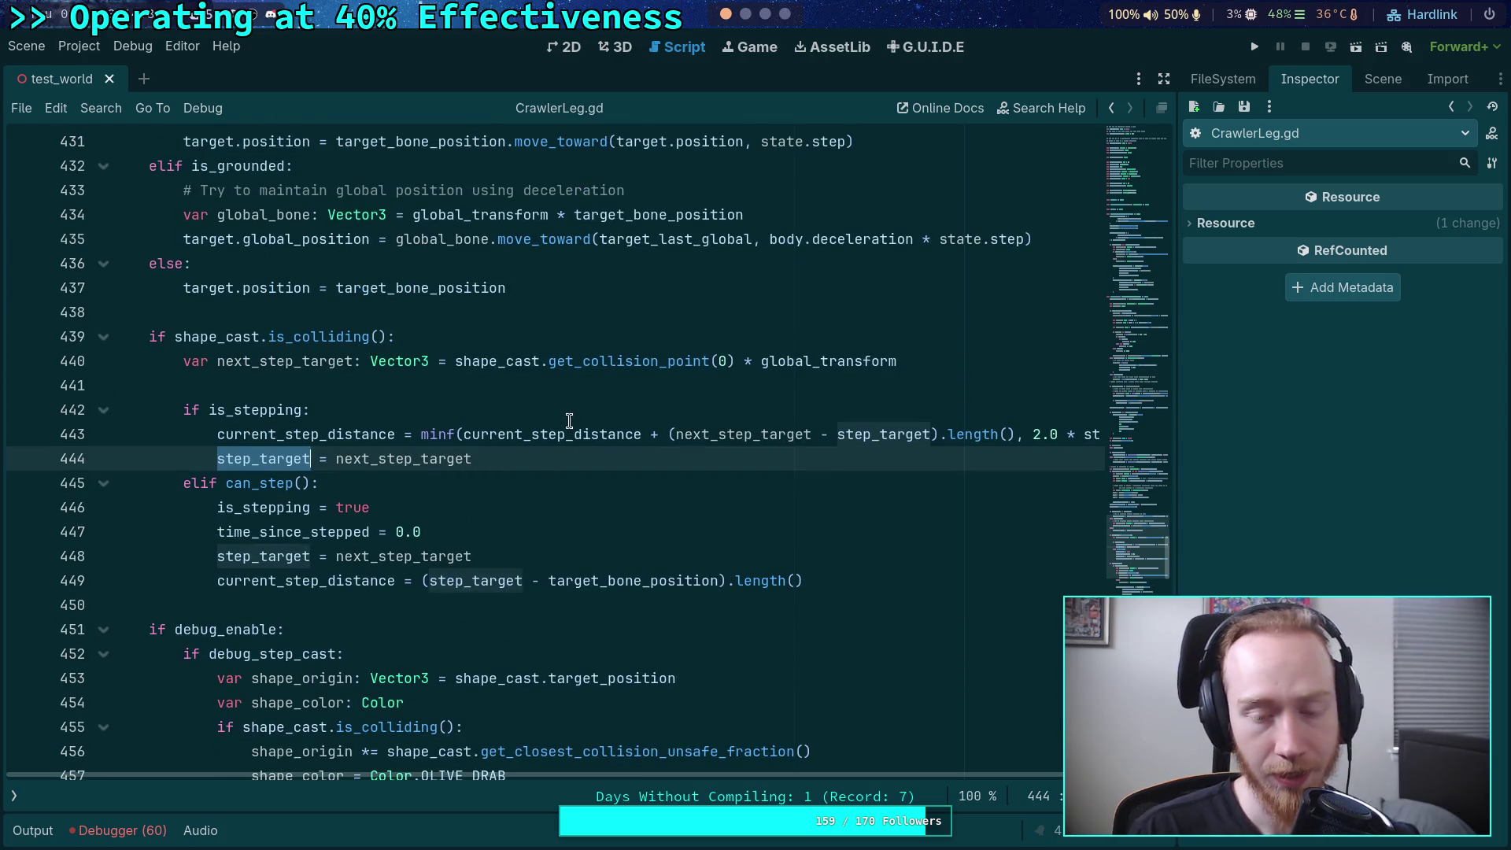
{"action": "left_click", "coordinate": [811, 362]}
{"action": "left_click_drag", "start_coordinate": [732, 361], "coordinate": [905, 364]}
{"action": "left_click", "coordinate": [716, 385]}
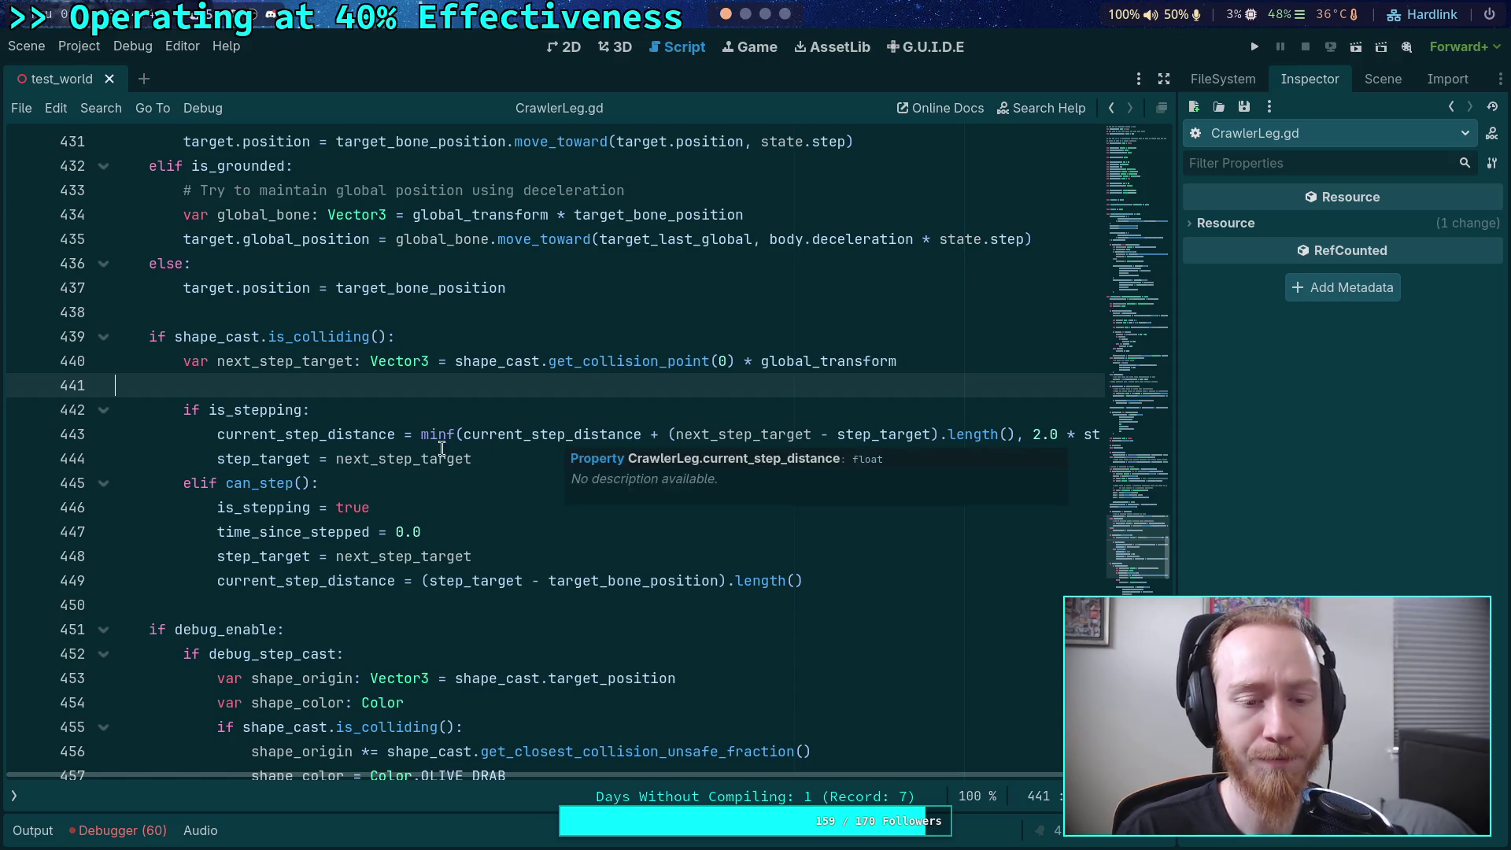
- Trace the uses of next_step_target and step_target on lines 440-448
{"action": "scroll", "coordinate": [328, 373], "scroll_direction": "down", "scroll_amount": 2}
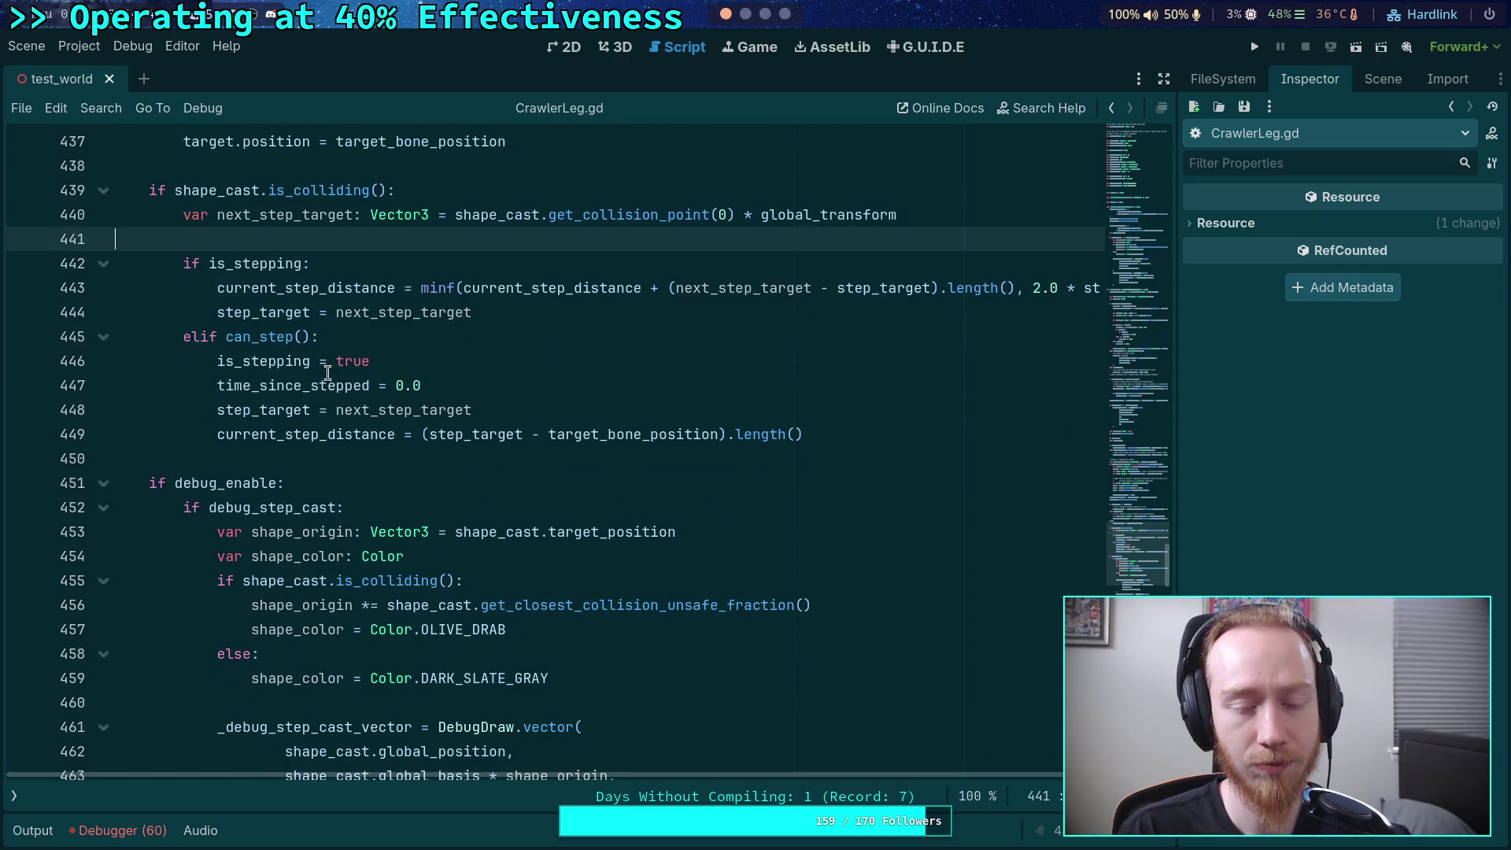
{"action": "scroll", "coordinate": [328, 373], "scroll_direction": "down", "scroll_amount": 1}
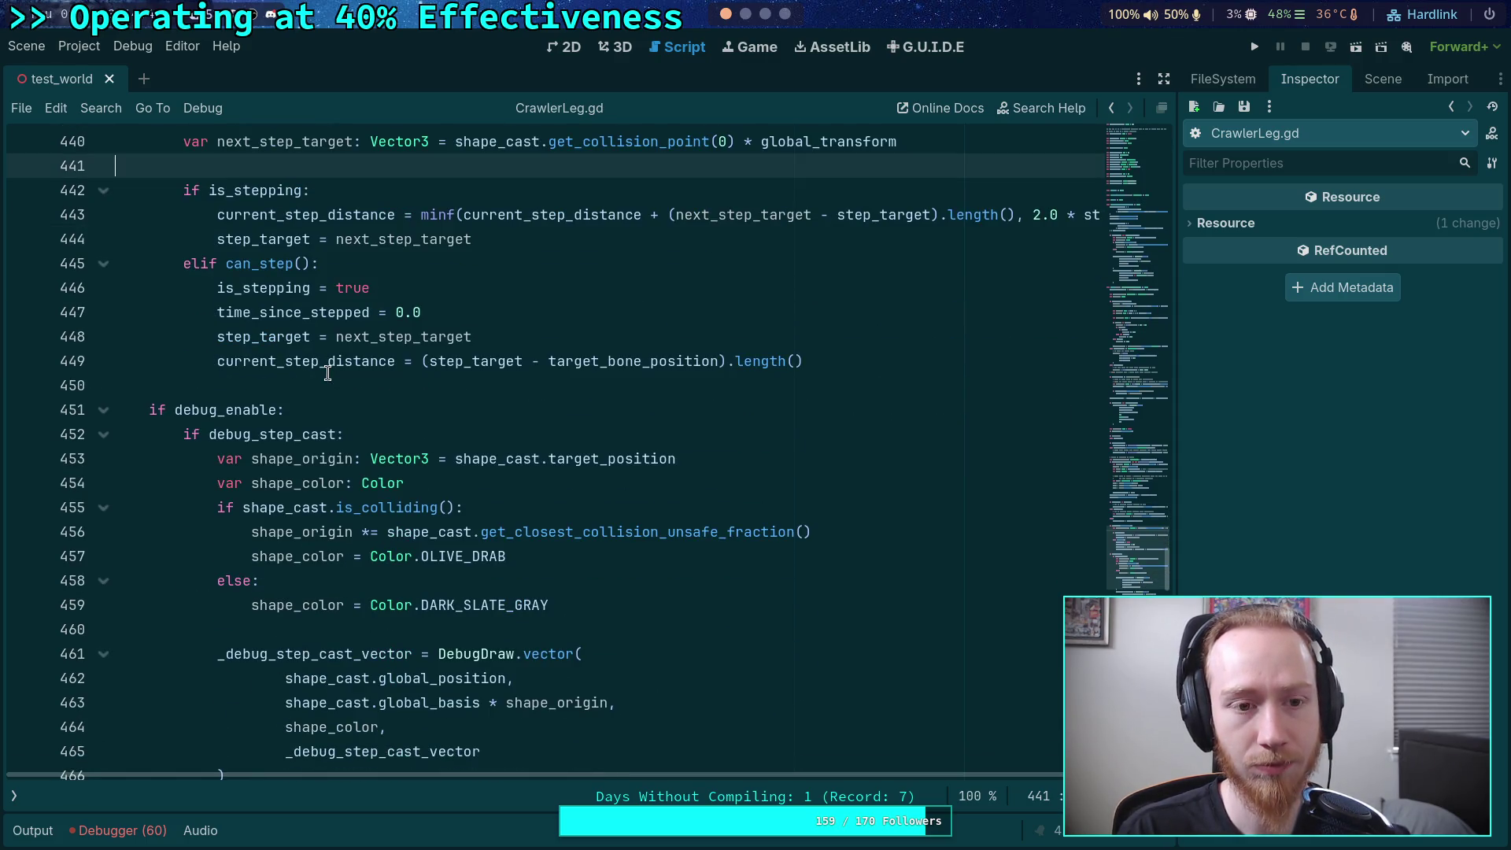
{"action": "double_click", "coordinate": [301, 146]}
{"action": "scroll", "coordinate": [548, 438], "scroll_direction": "down", "scroll_amount": 1}
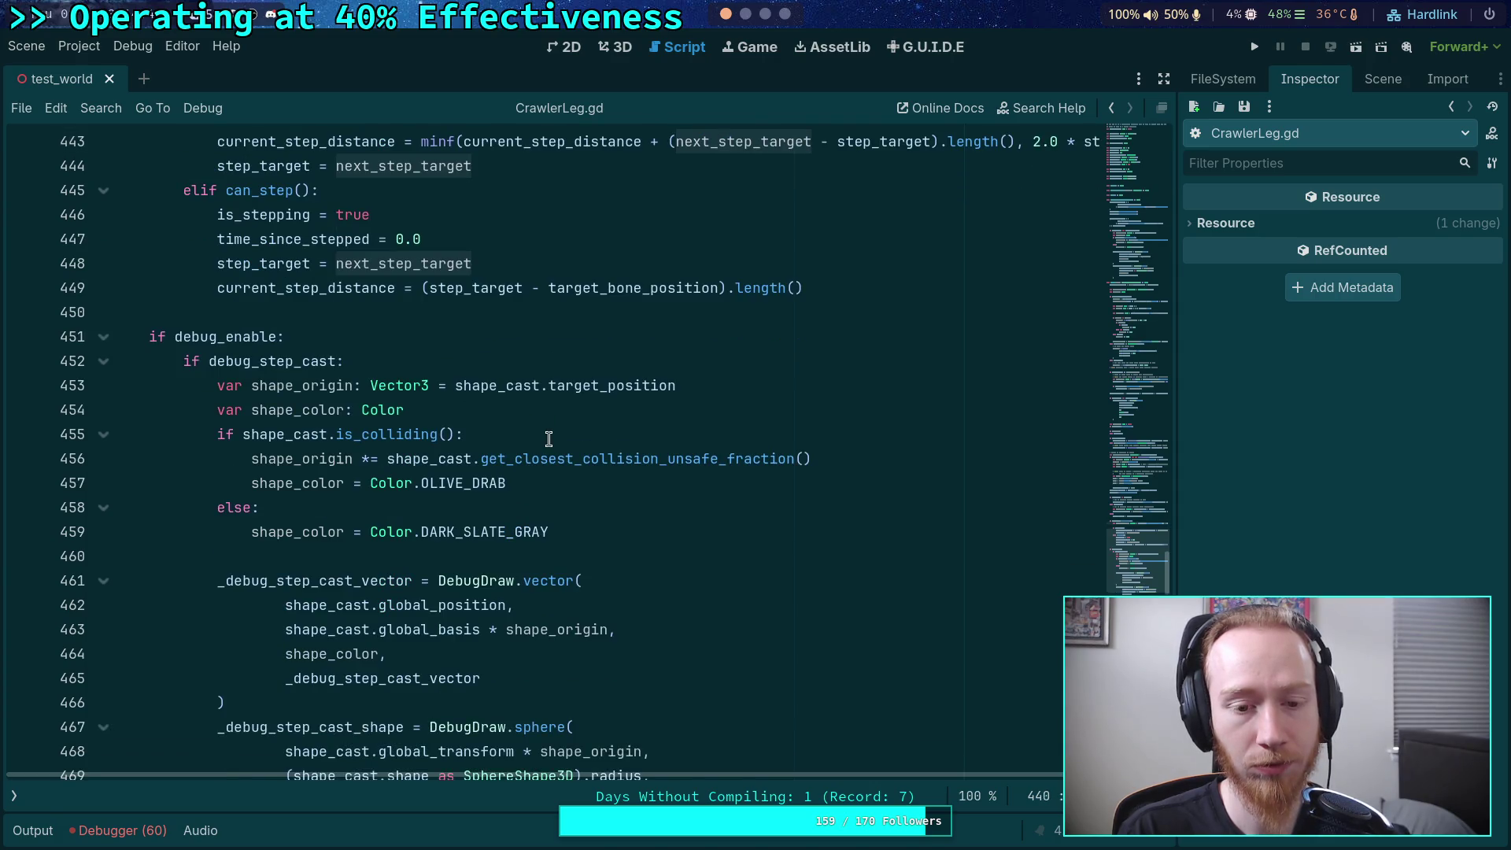
{"action": "scroll", "coordinate": [548, 438], "scroll_direction": "up", "scroll_amount": 3}
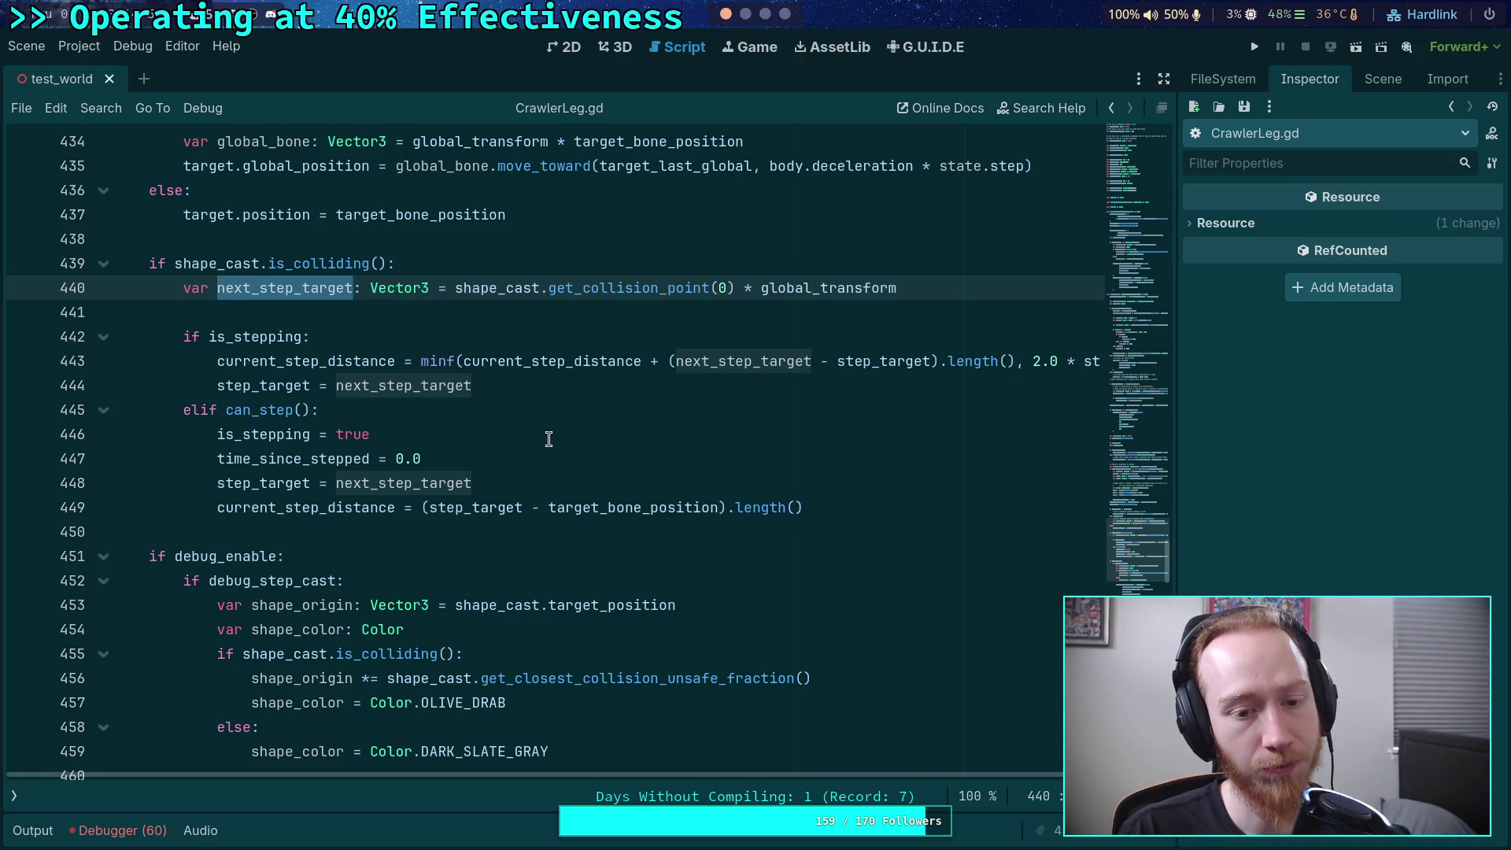
{"action": "left_click", "coordinate": [477, 536]}
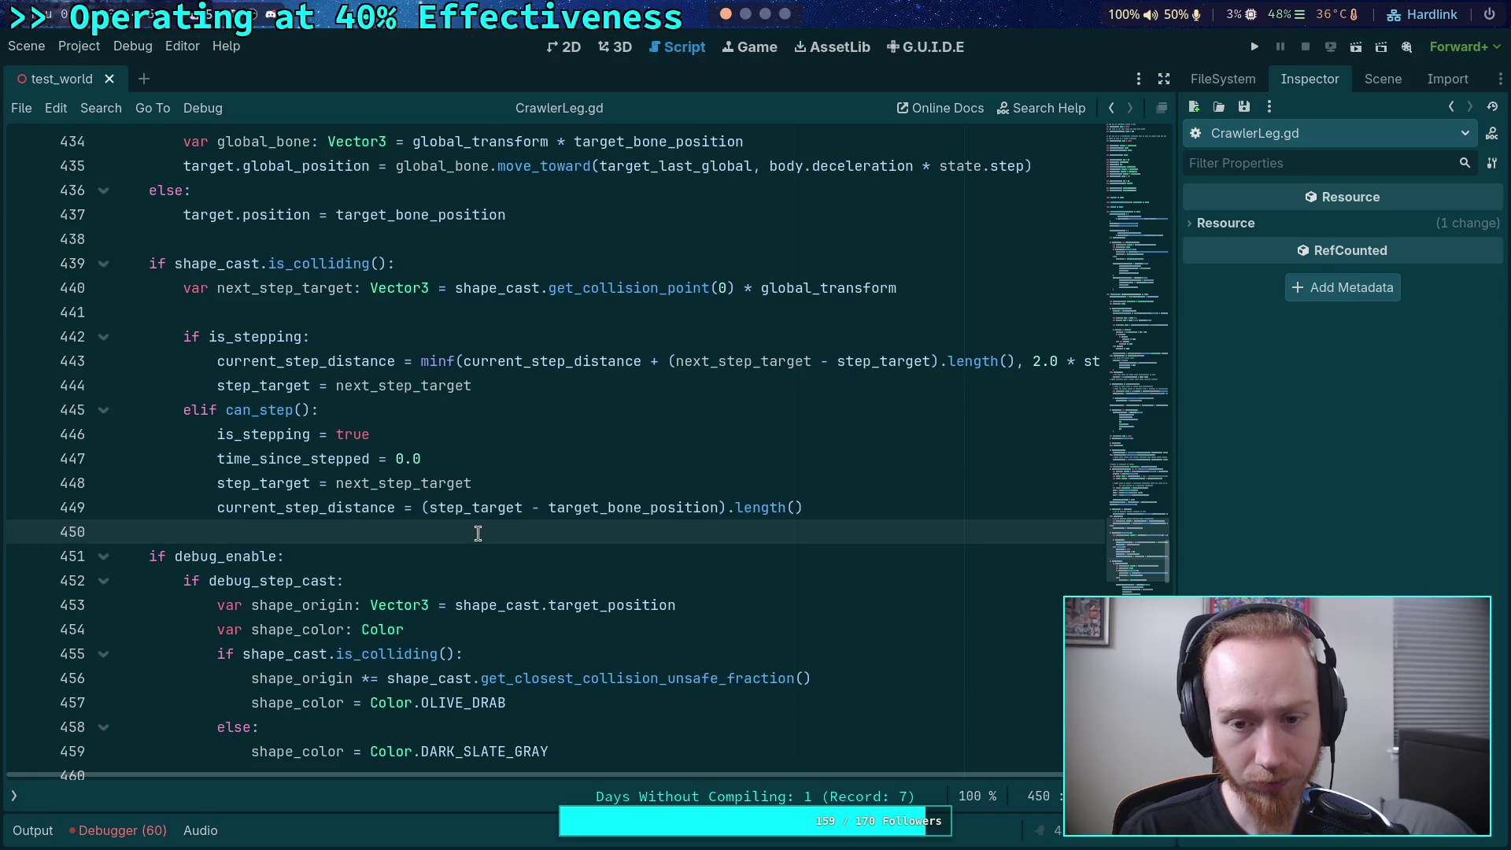
{"action": "double_click", "coordinate": [288, 293]}
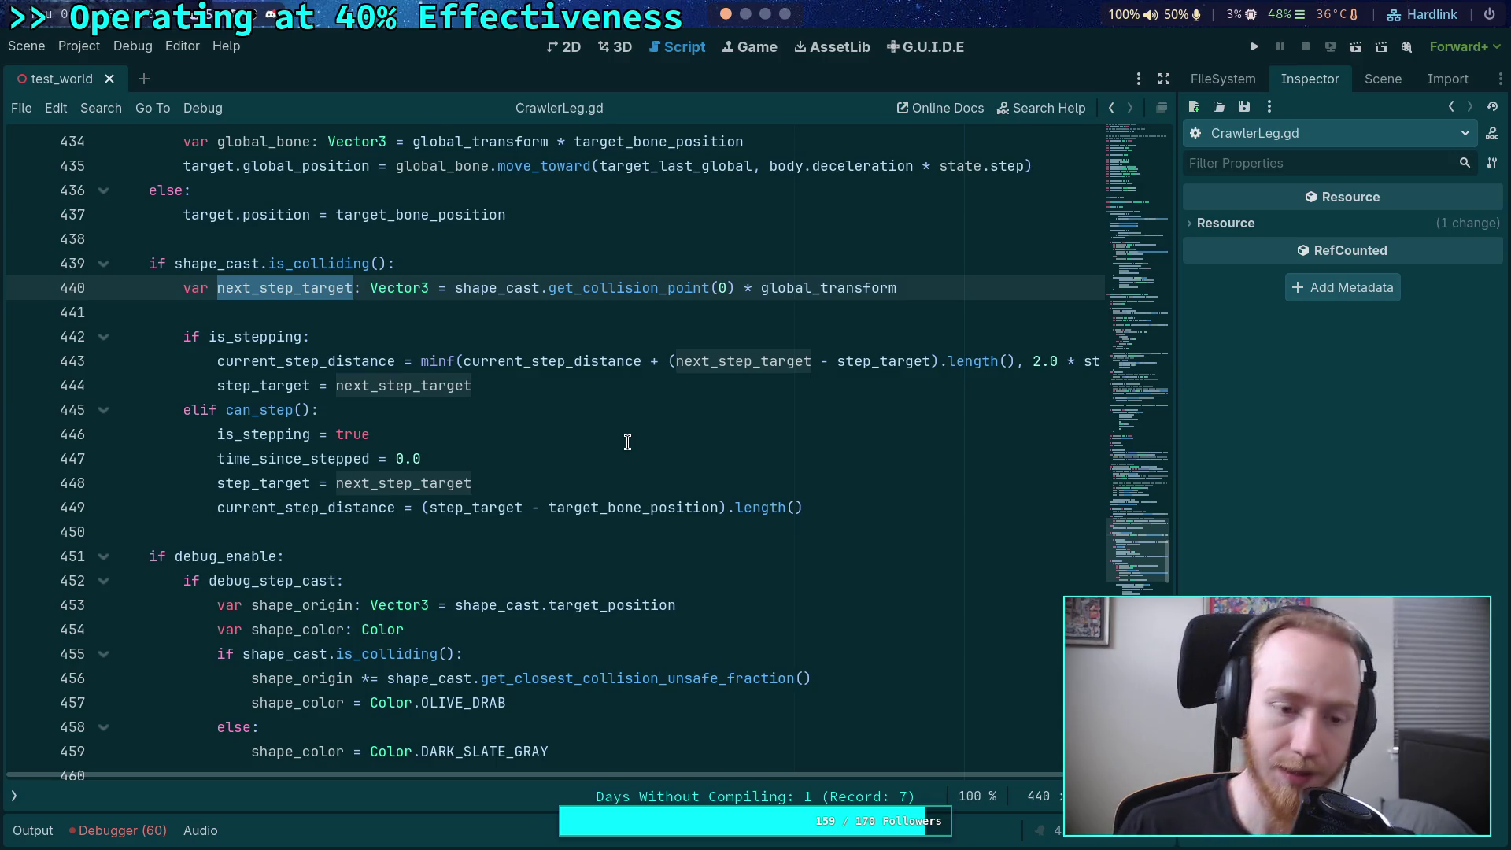
{"action": "double_click", "coordinate": [285, 482]}
{"action": "scroll", "coordinate": [395, 498], "scroll_direction": "down", "scroll_amount": 5}
{"action": "scroll", "coordinate": [395, 498], "scroll_direction": "down", "scroll_amount": 7}
{"action": "scroll", "coordinate": [397, 504], "scroll_direction": "up", "scroll_amount": 3}
{"action": "scroll", "coordinate": [400, 512], "scroll_direction": "up", "scroll_amount": 2}
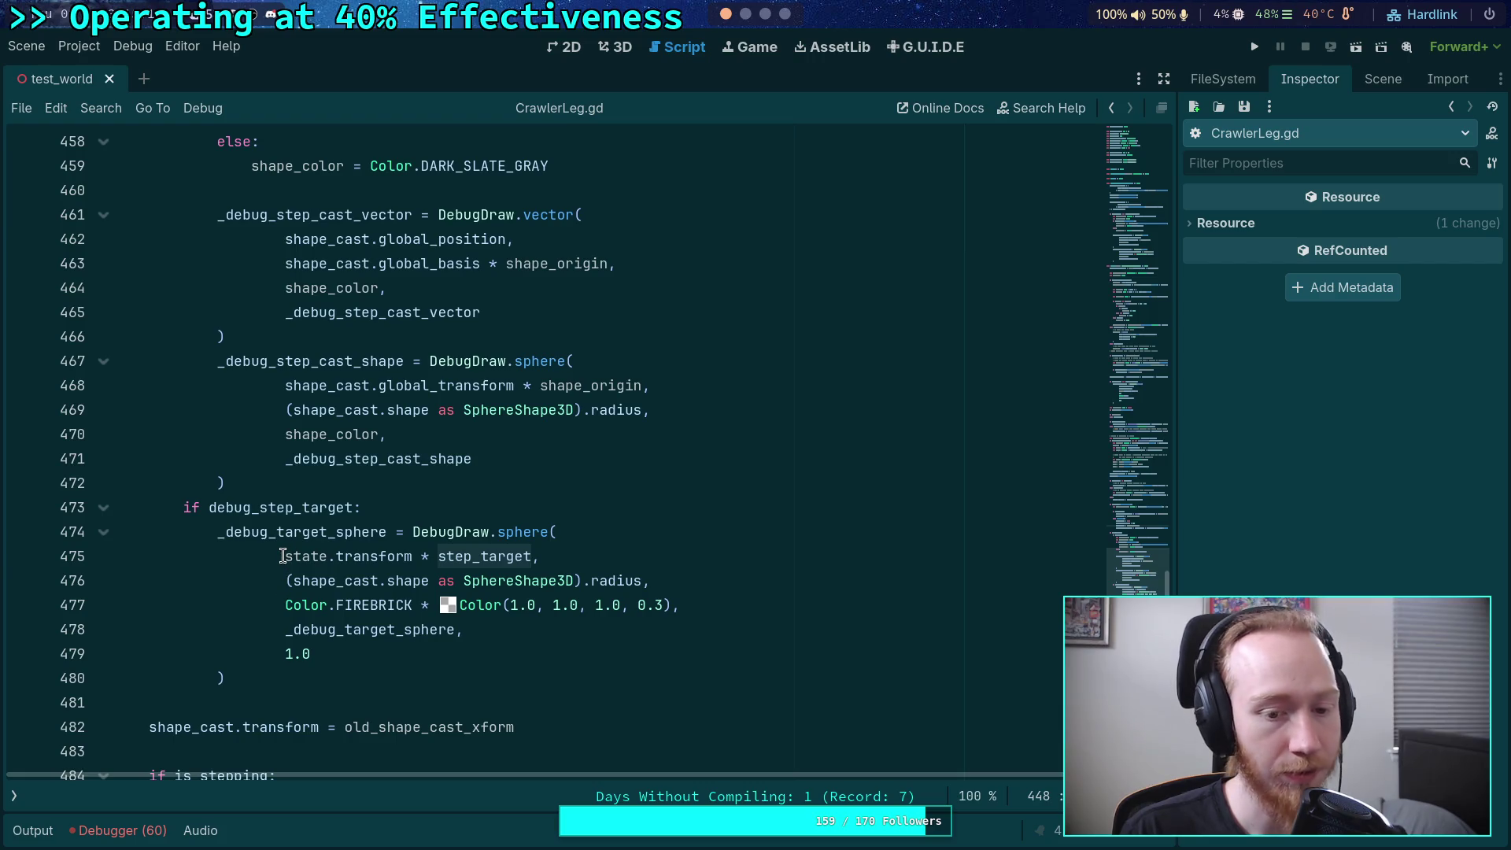
- Replace state.transform on line 475 with global_transform via autocomplete
{"action": "mouse_move", "coordinate": [283, 556]}
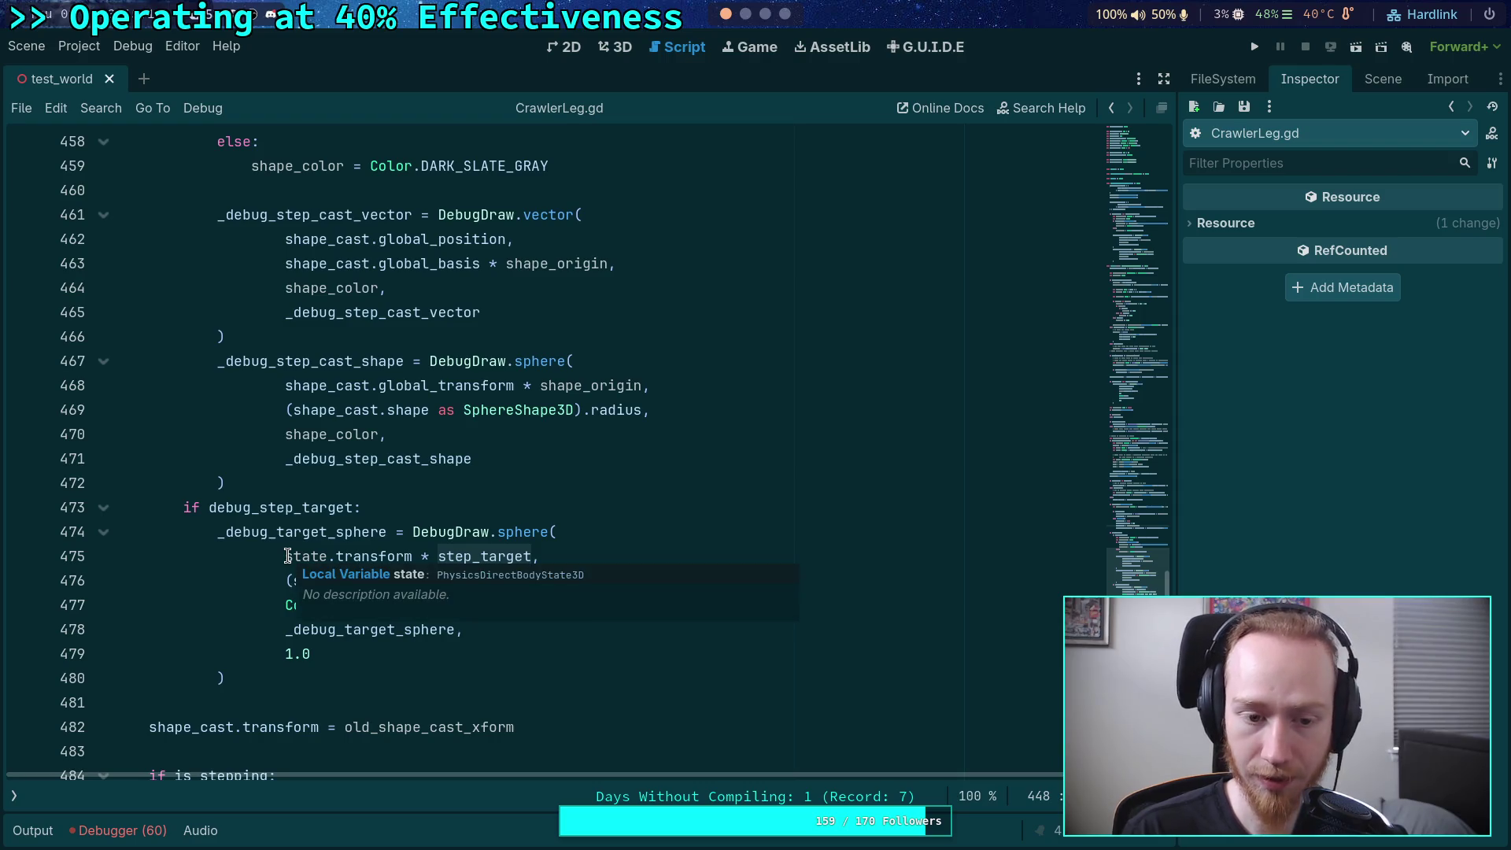
{"action": "double_click", "coordinate": [303, 556]}
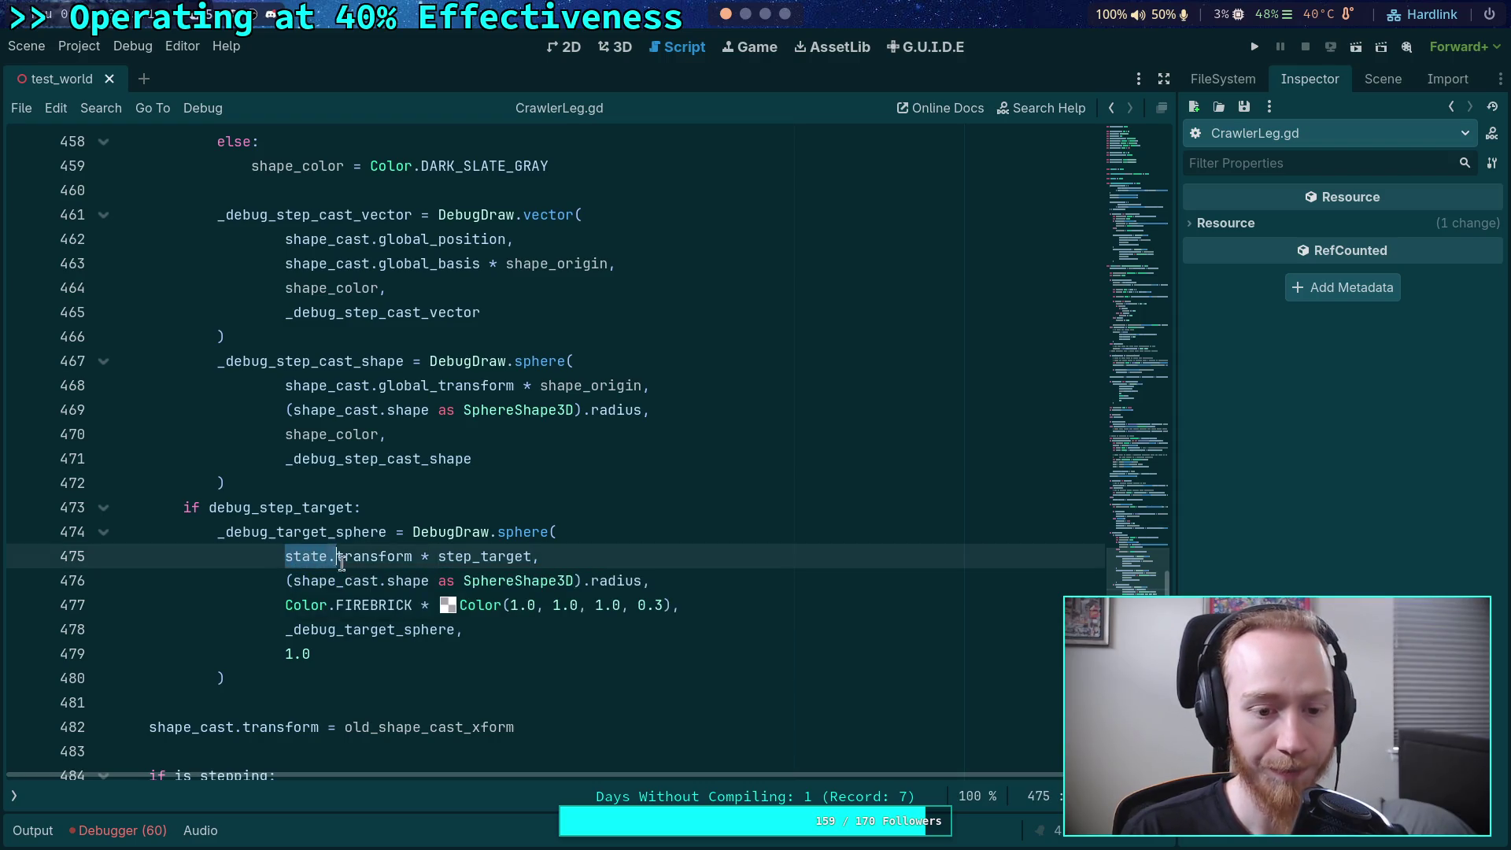
{"action": "left_click_drag", "start_coordinate": [329, 561], "coordinate": [409, 559]}
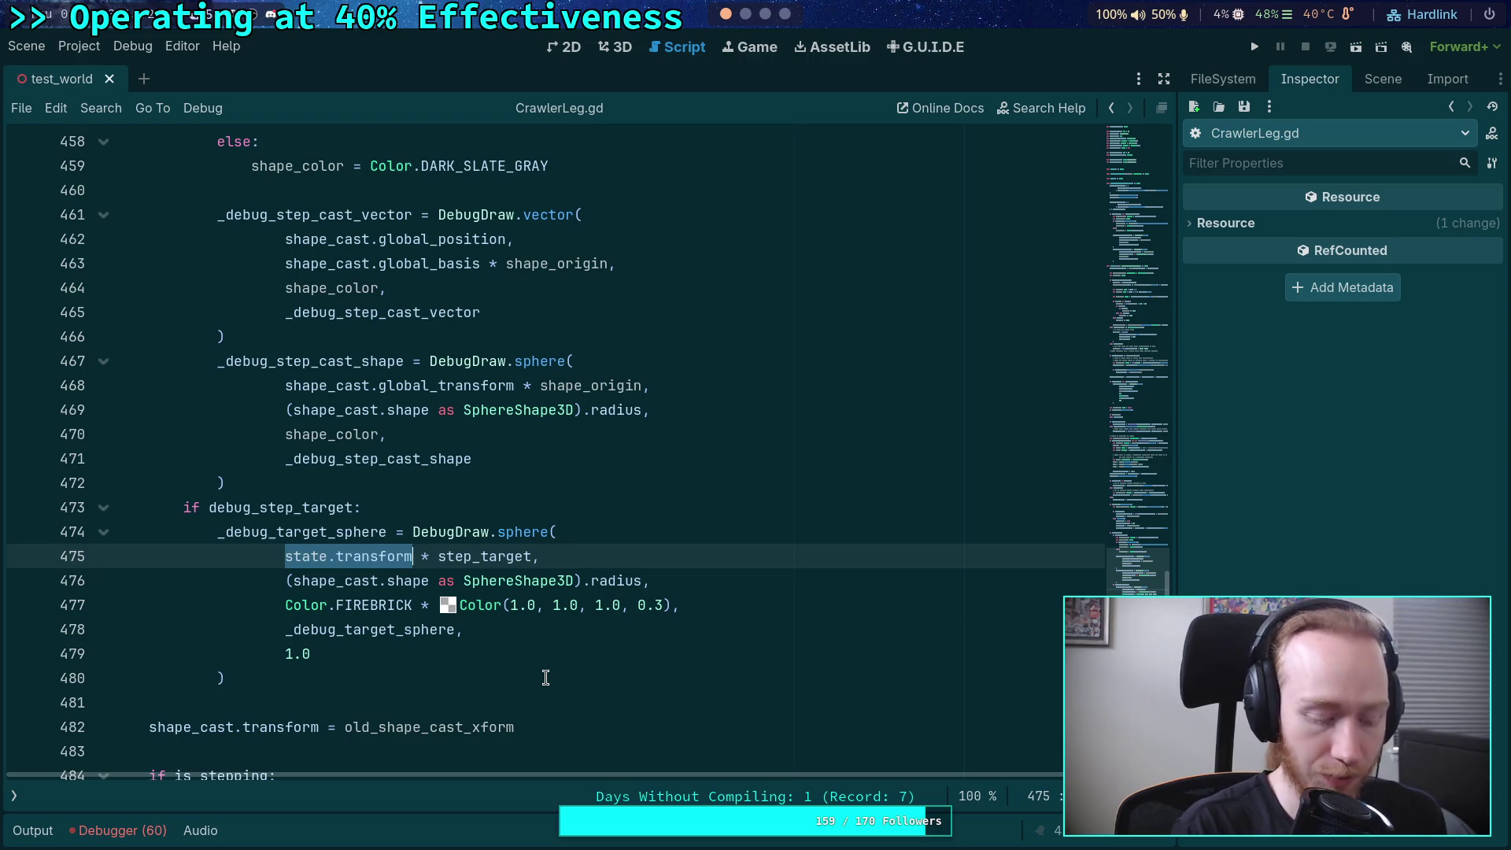
{"action": "type", "text": "global"}
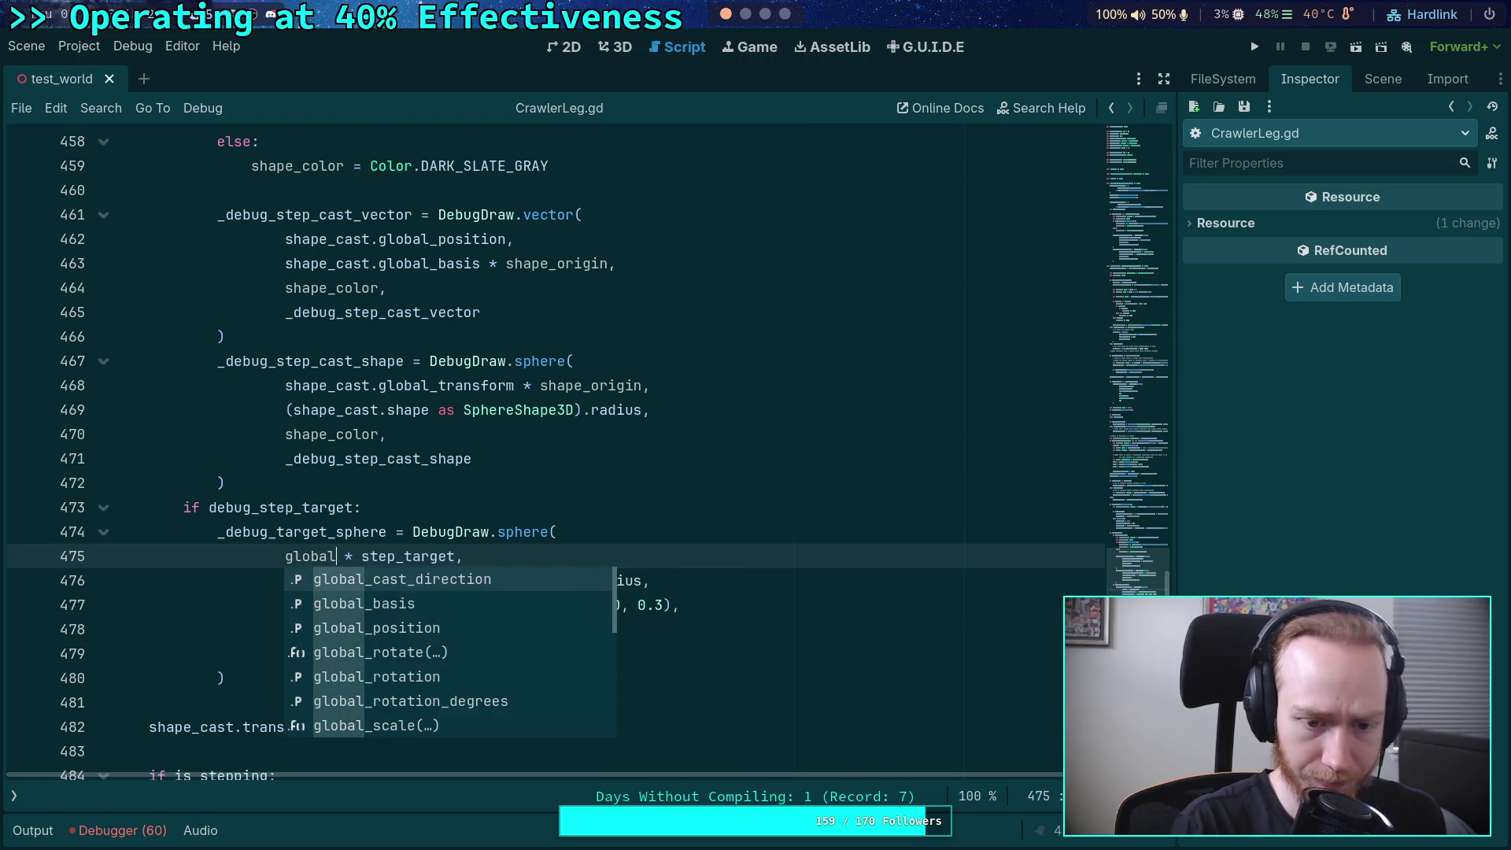
{"action": "type", "text": "_tra"}
{"action": "key", "text": "Return"}
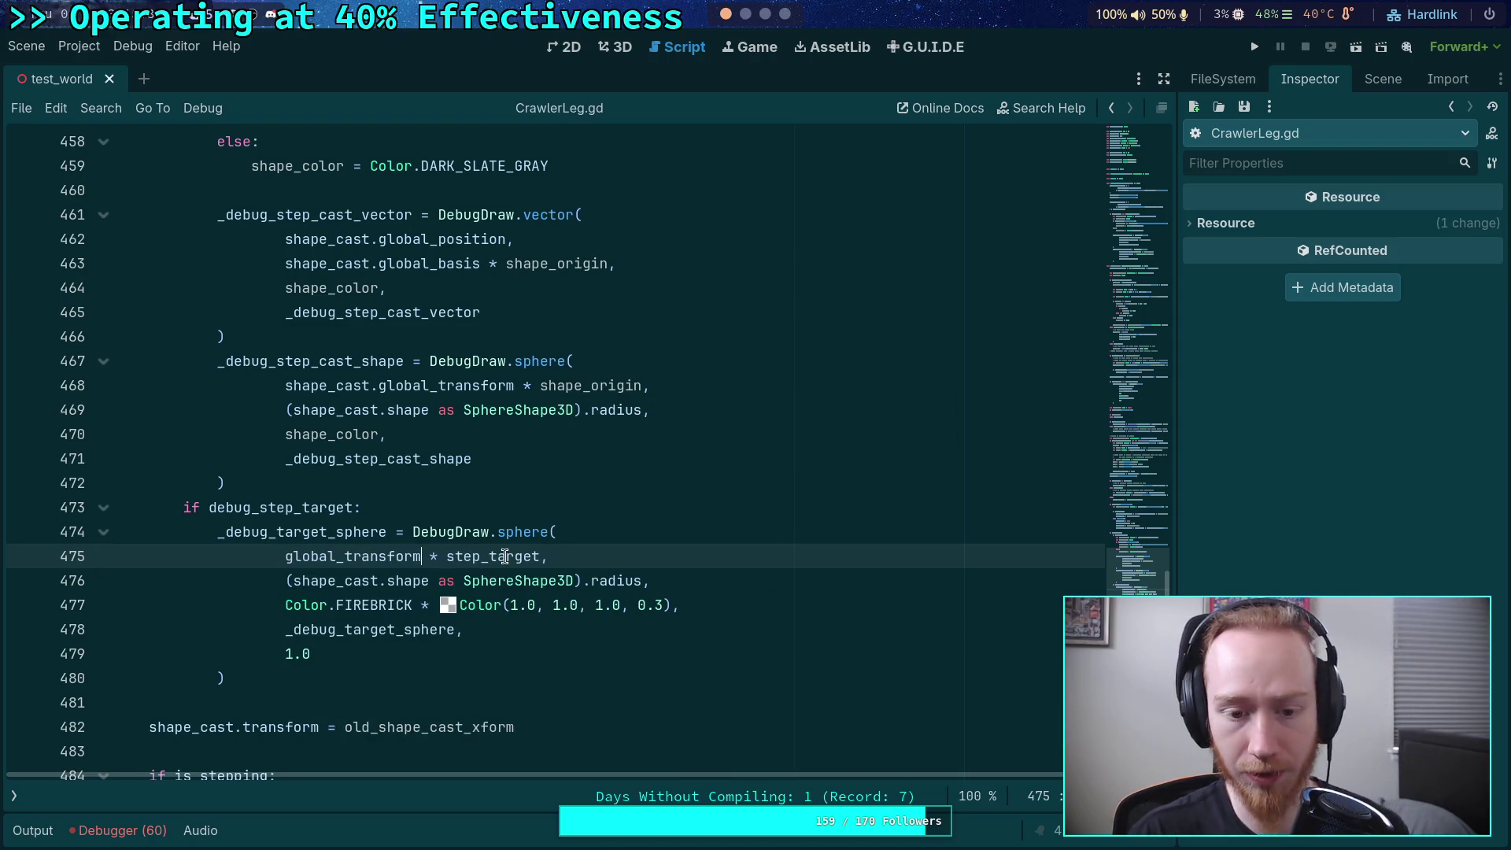
{"action": "scroll", "coordinate": [635, 516], "scroll_direction": "up", "scroll_amount": 8}
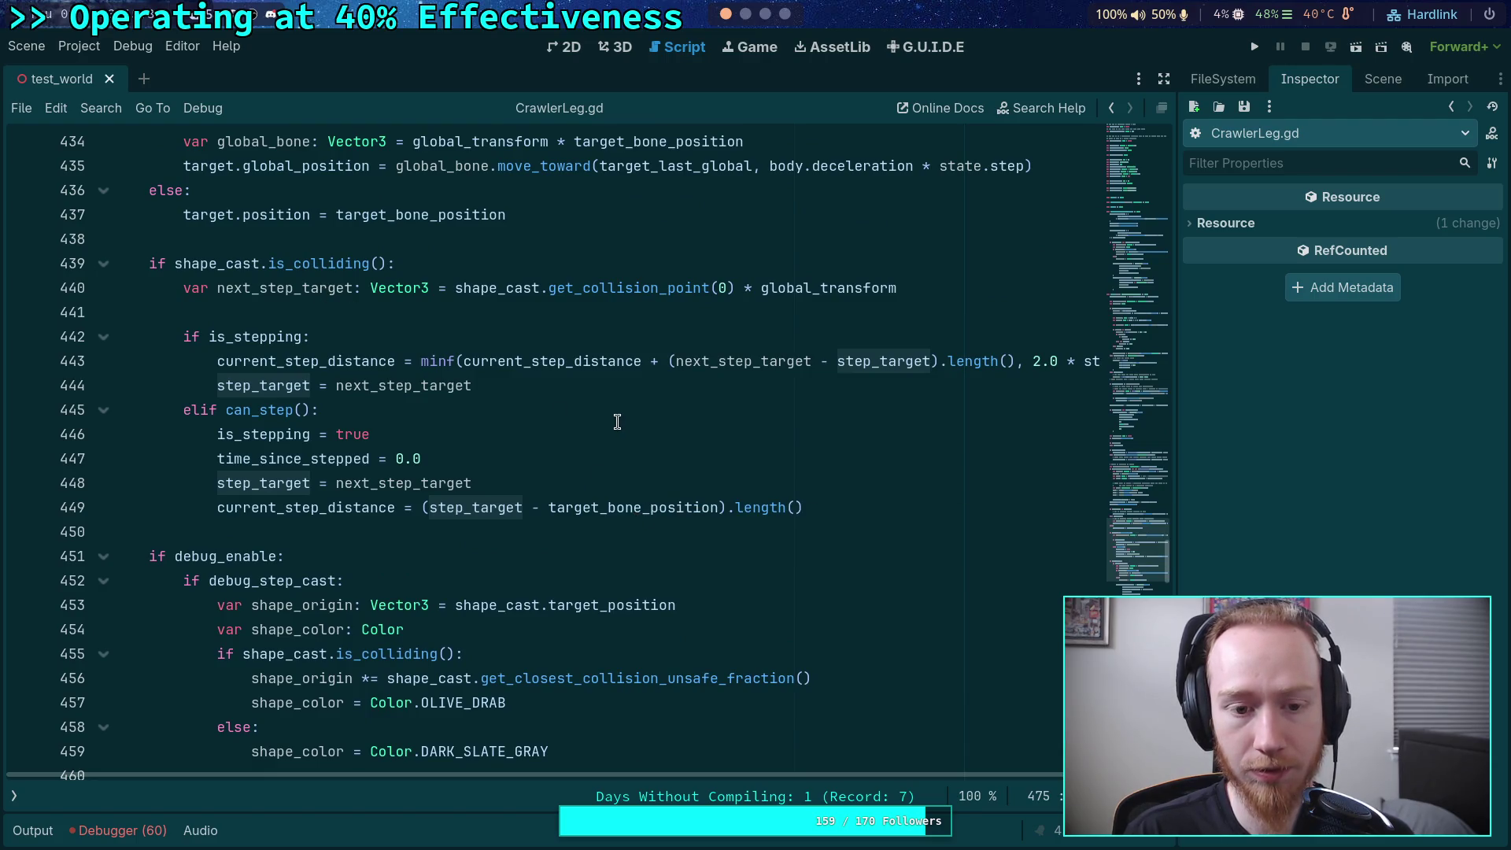
- Recheck step_target's uses on line 444 and run the game to test stepping
{"action": "double_click", "coordinate": [263, 386]}
{"action": "scroll", "coordinate": [672, 475], "scroll_direction": "down", "scroll_amount": 2}
{"action": "scroll", "coordinate": [673, 474], "scroll_direction": "down", "scroll_amount": 8}
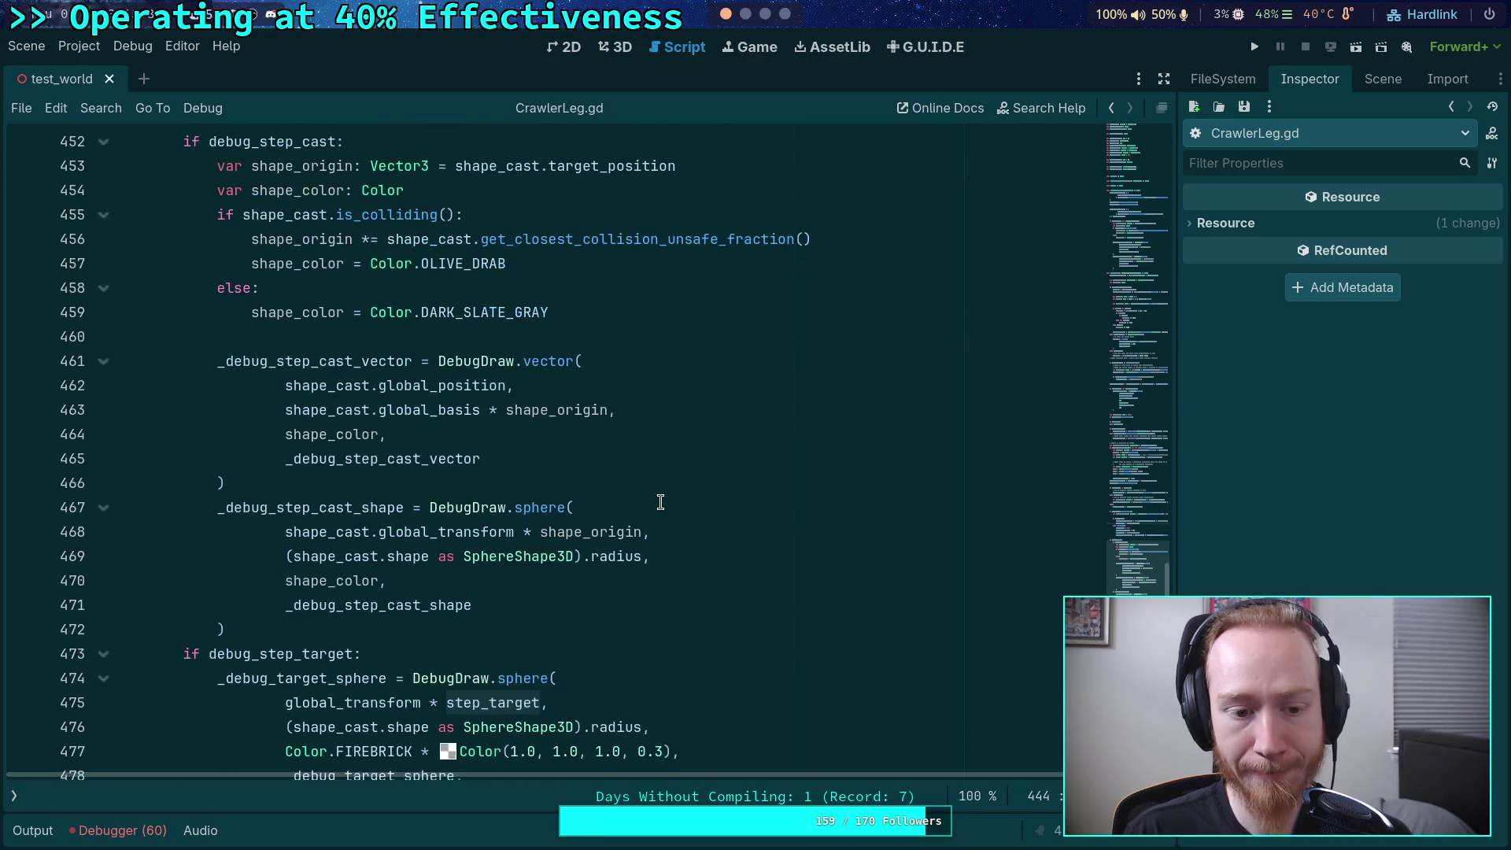
{"action": "scroll", "coordinate": [693, 506], "scroll_direction": "up", "scroll_amount": 10}
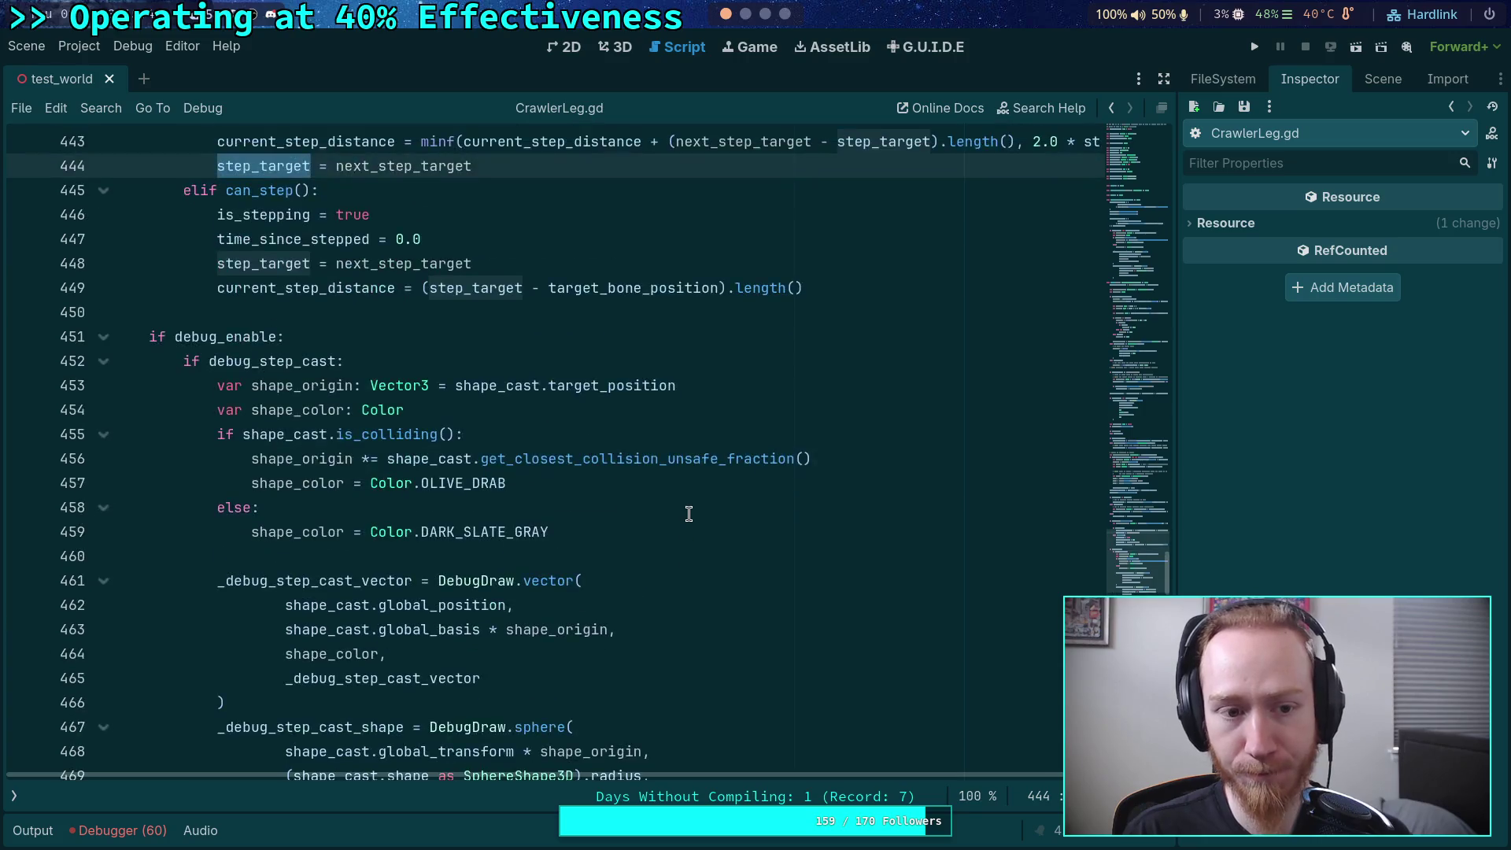
{"action": "left_click", "coordinate": [1255, 47]}
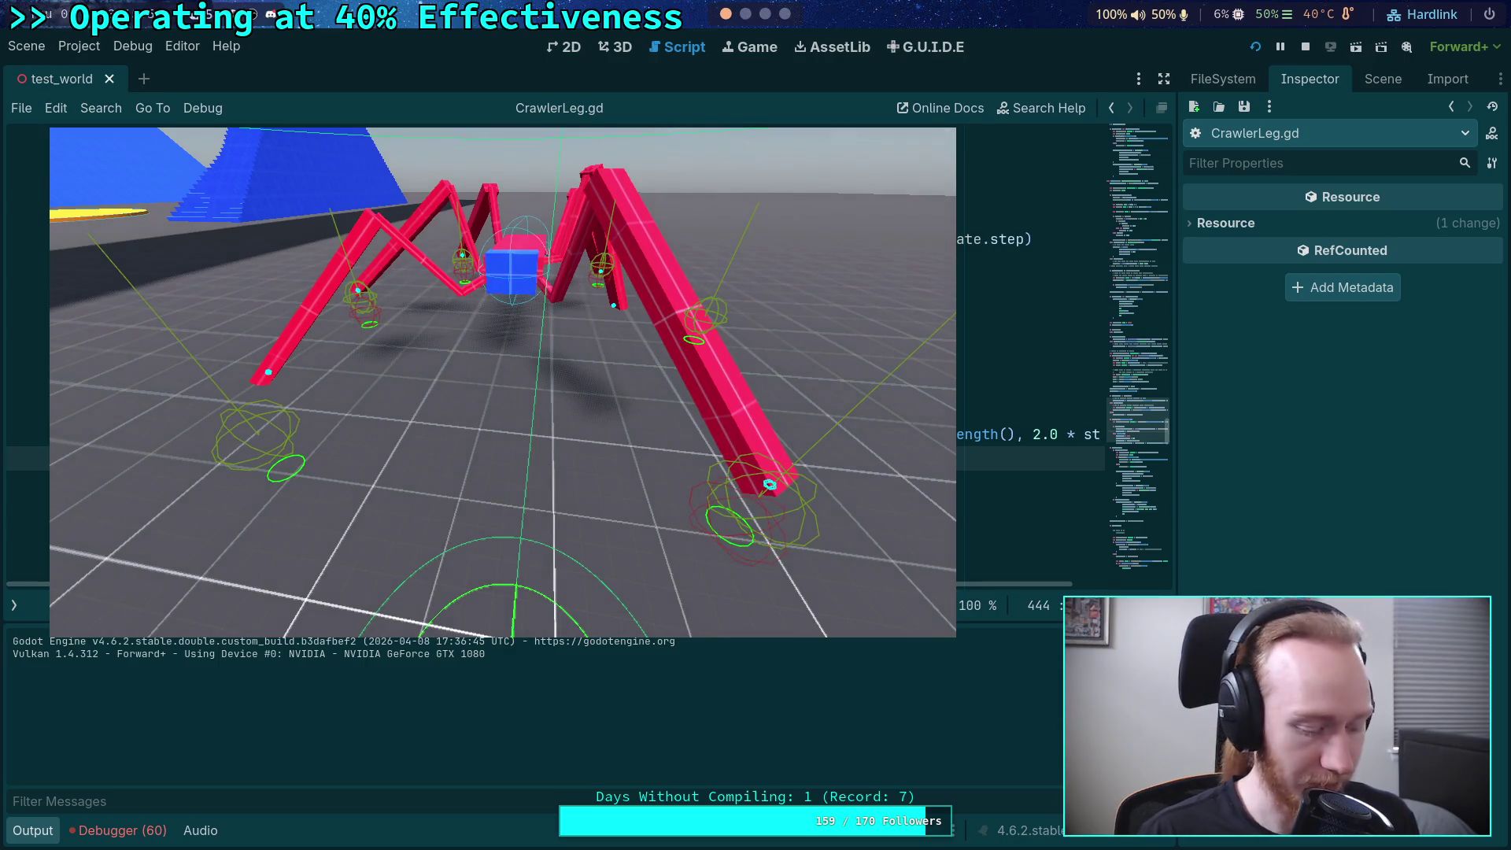
- Advance the paused game tick by tick, then resume continuous play
{"action": "key", "text": "period"}
{"action": "key", "text": "period"}
{"action": "key", "text": "period"}
{"action": "key", "text": "period"}
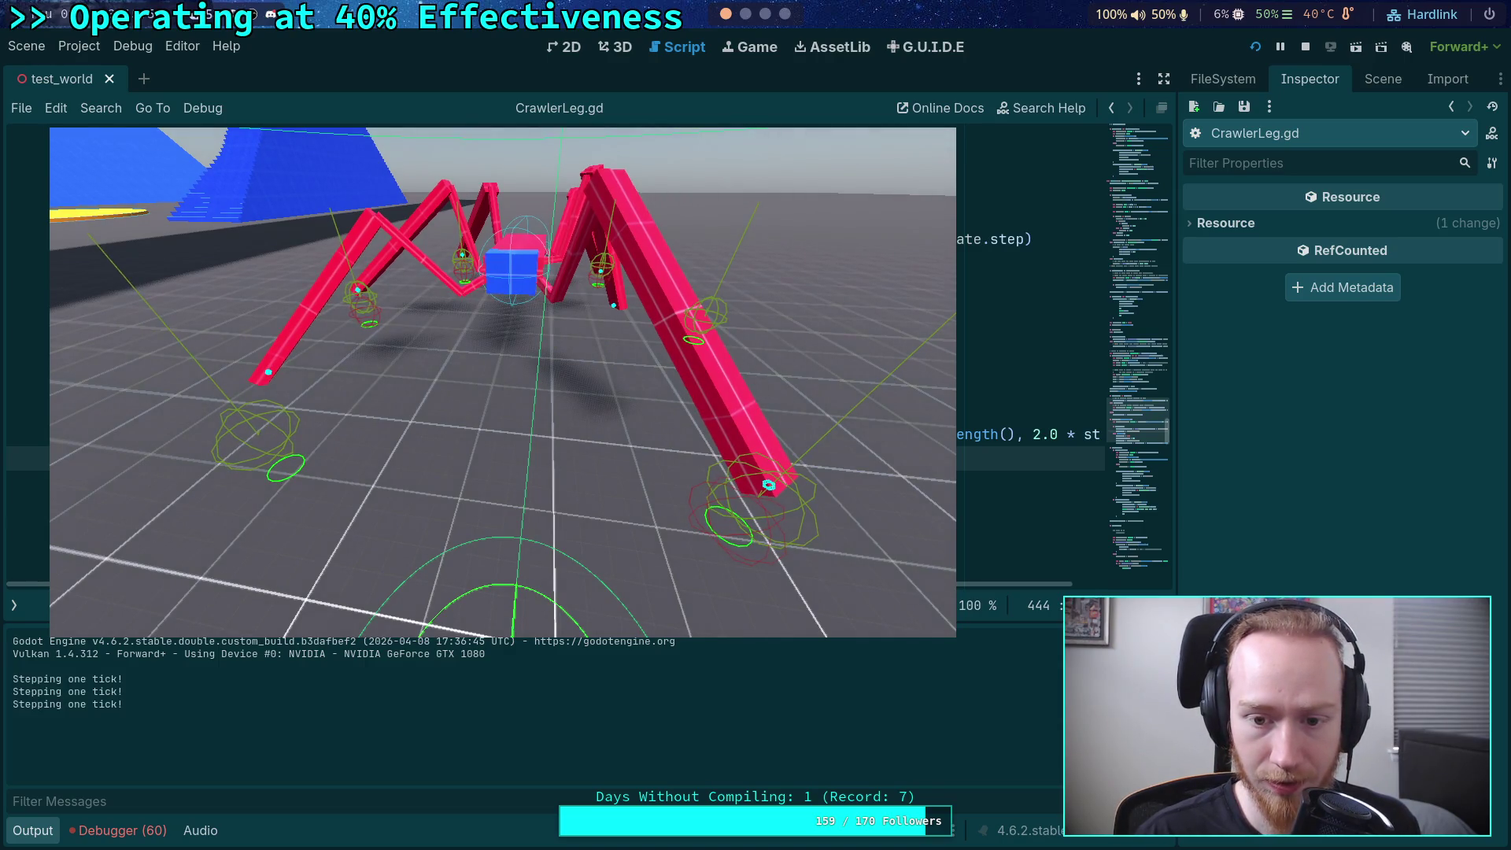
{"action": "key", "text": "period"}
{"action": "key", "text": "period"}
{"action": "key", "text": "period"}
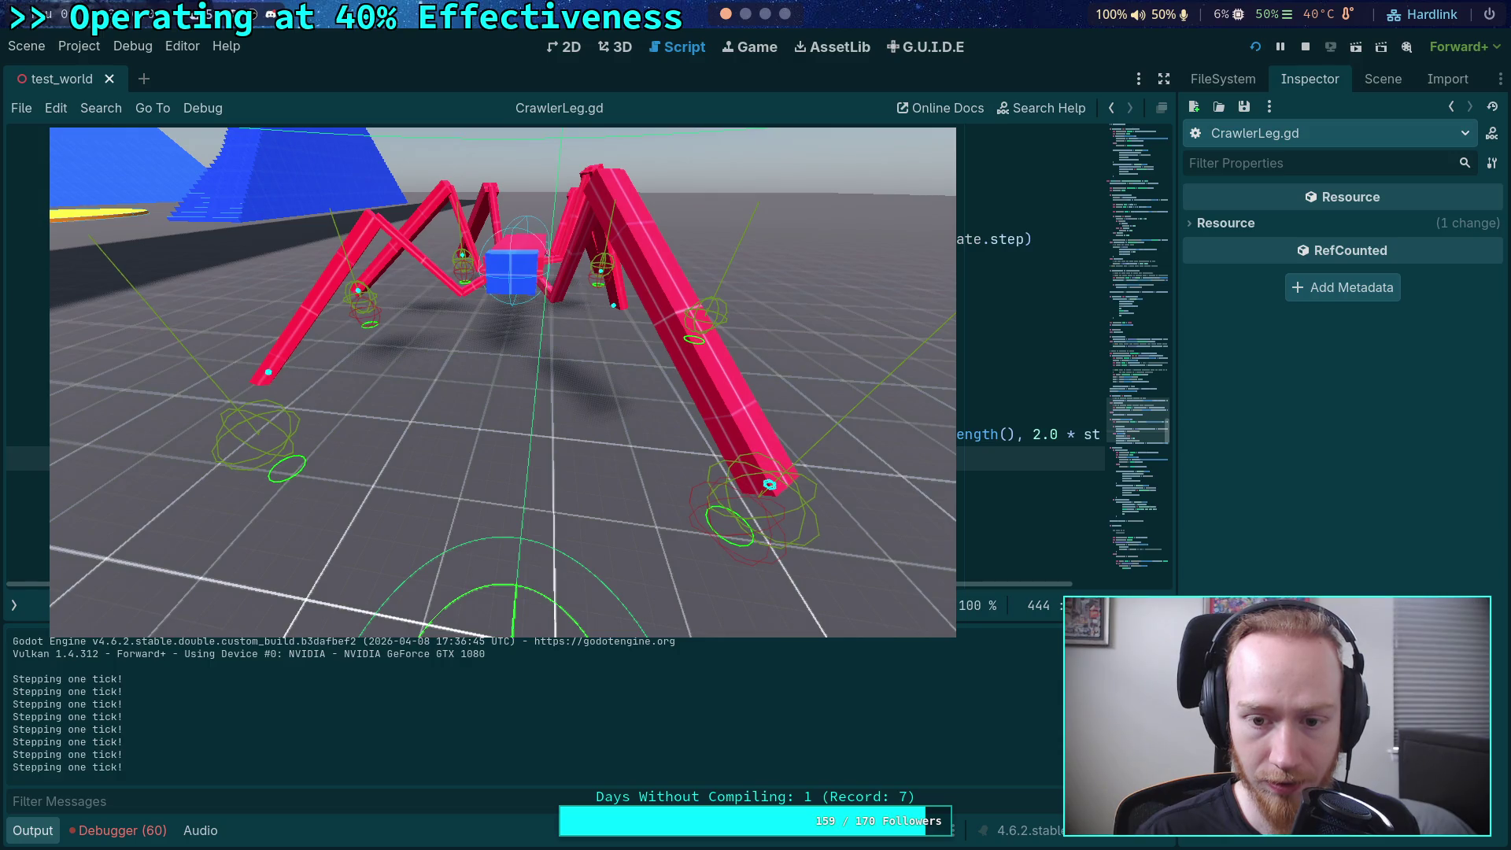
{"action": "key", "text": "period"}
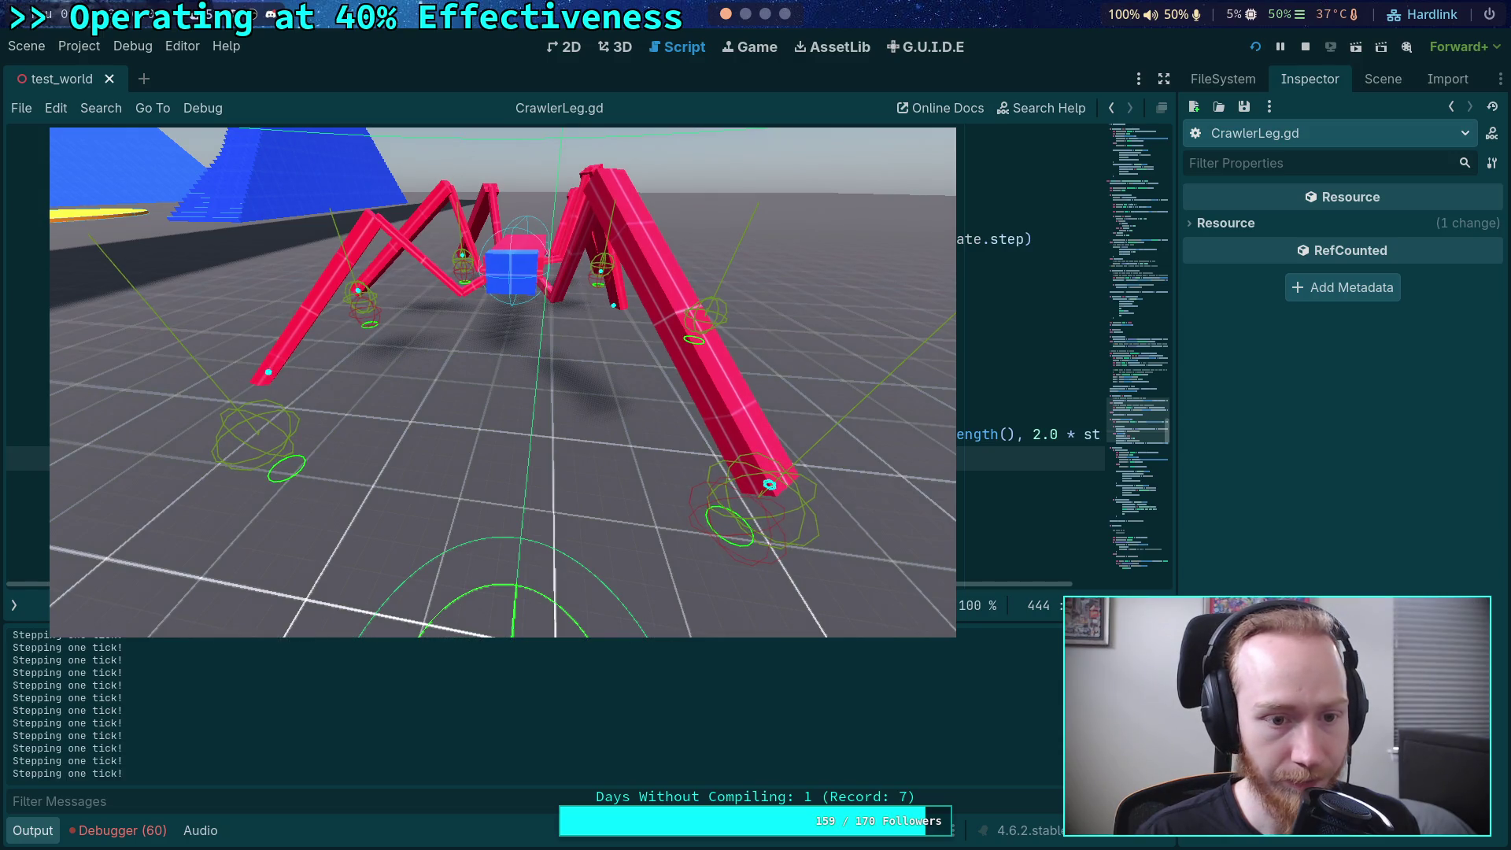
{"action": "key", "text": "period"}
{"action": "key", "text": "period"}
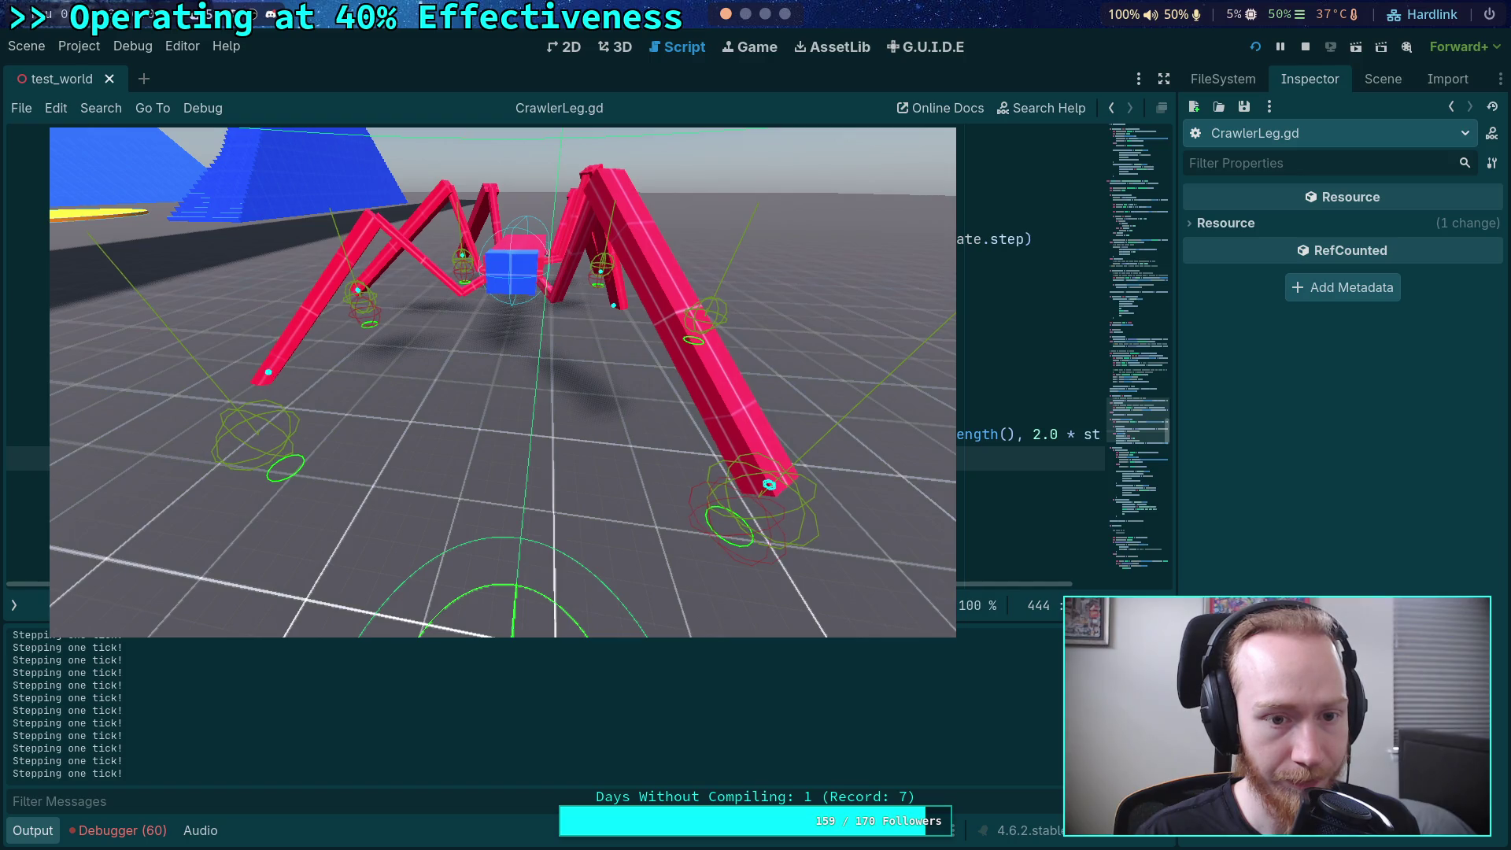
{"action": "key", "text": "period"}
{"action": "key", "text": "period"}
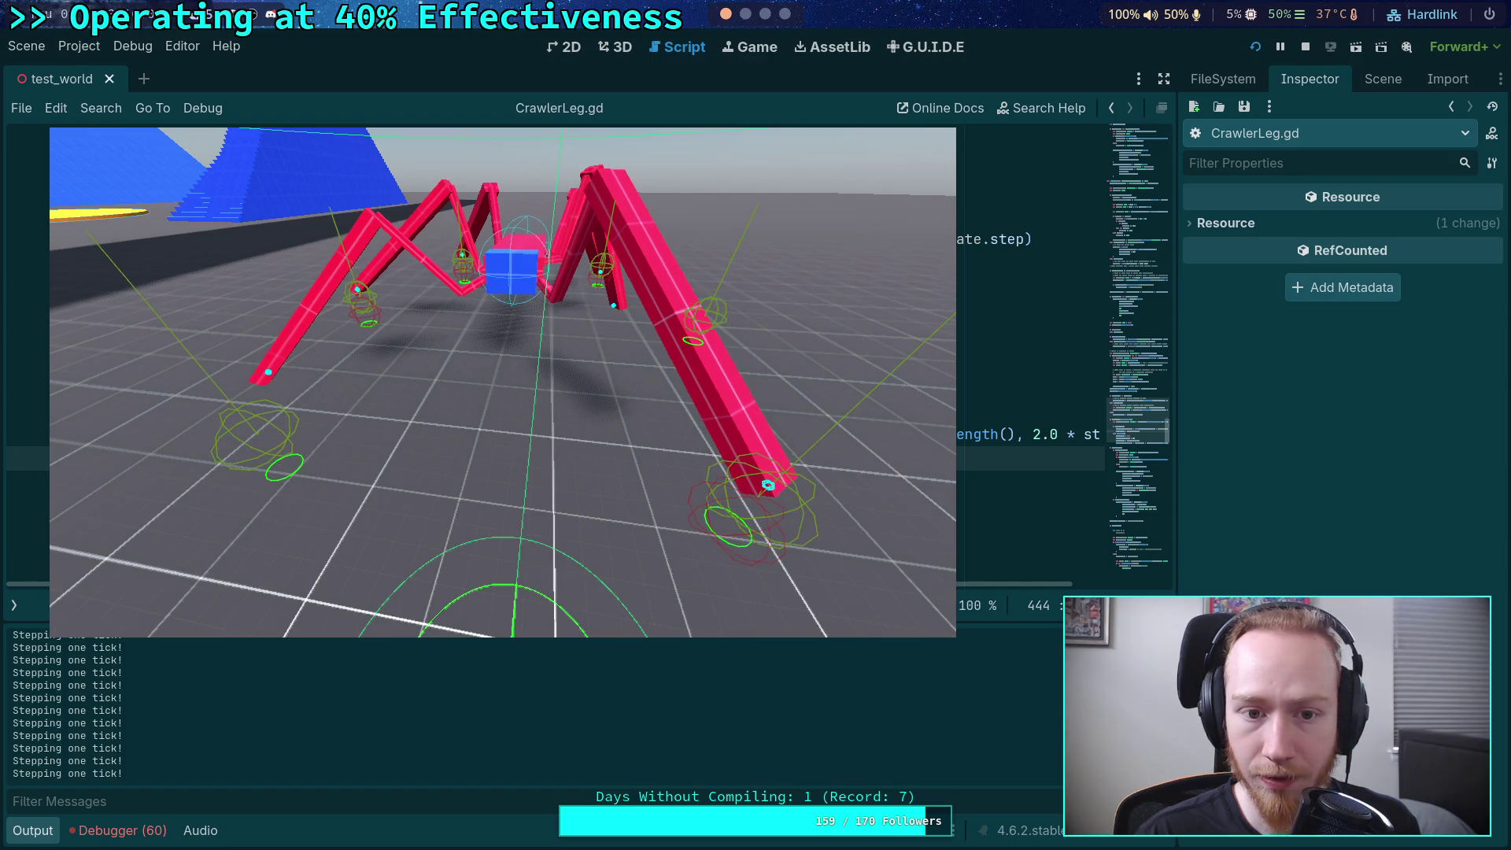
{"action": "key", "text": "period"}
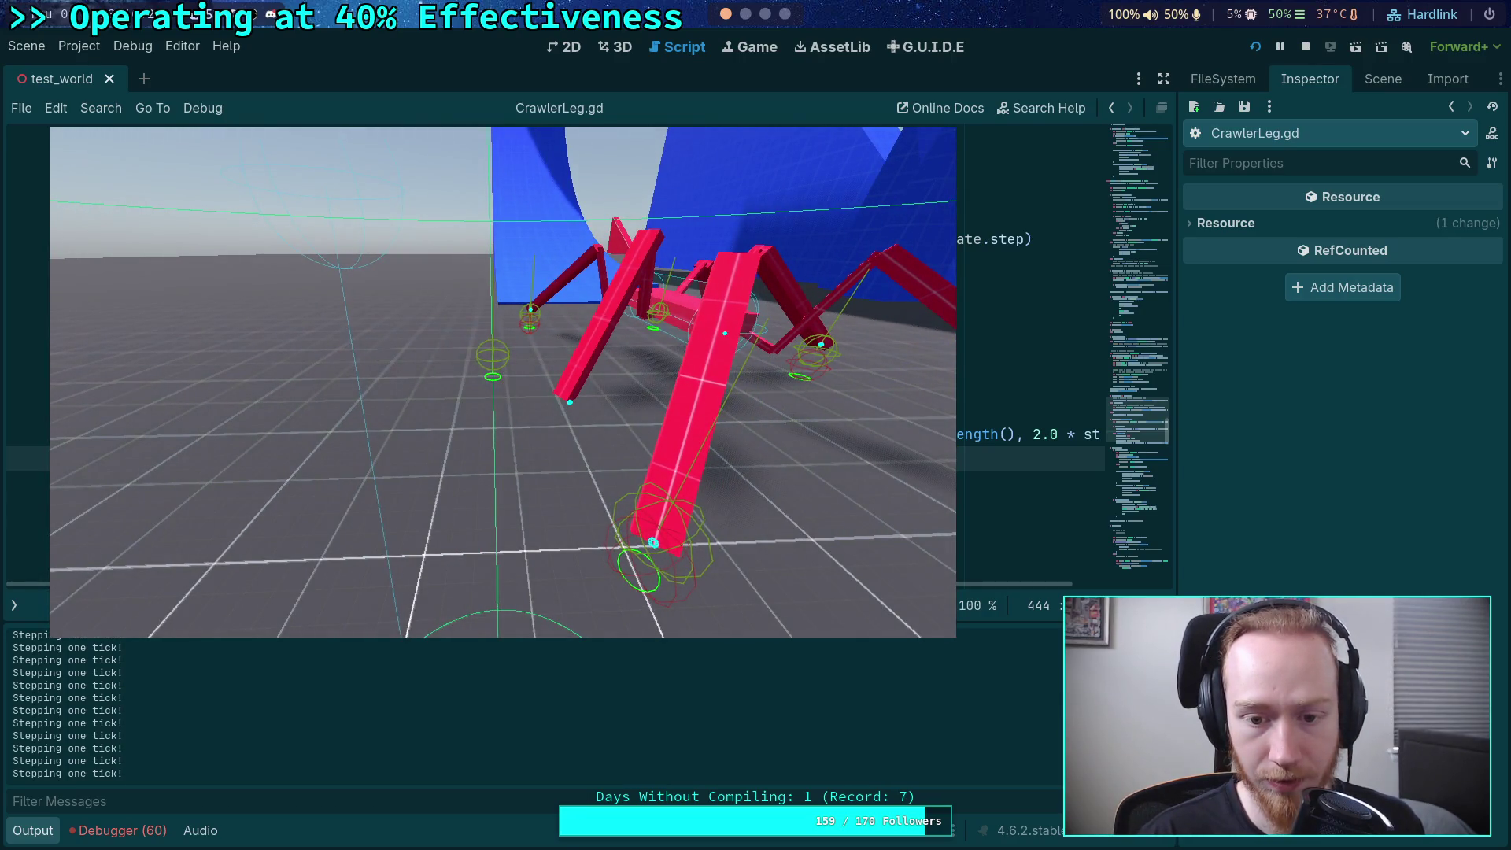
- Stop the game, collapse the output log, and relaunch it with F5
{"action": "left_click", "coordinate": [1308, 47]}
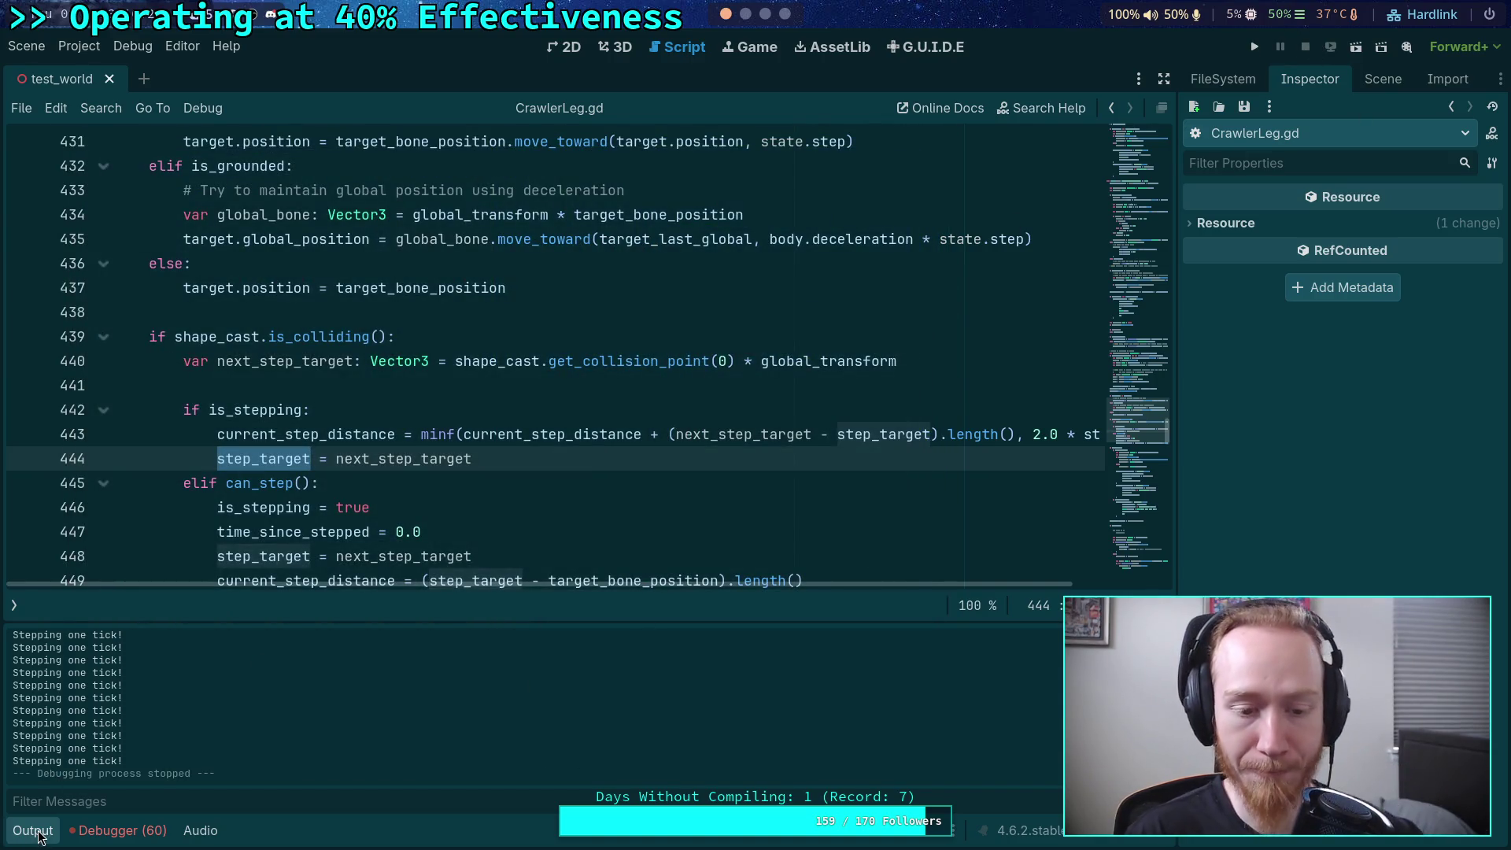
{"action": "left_click", "coordinate": [37, 831]}
{"action": "scroll", "coordinate": [601, 582], "scroll_direction": "down", "scroll_amount": 1}
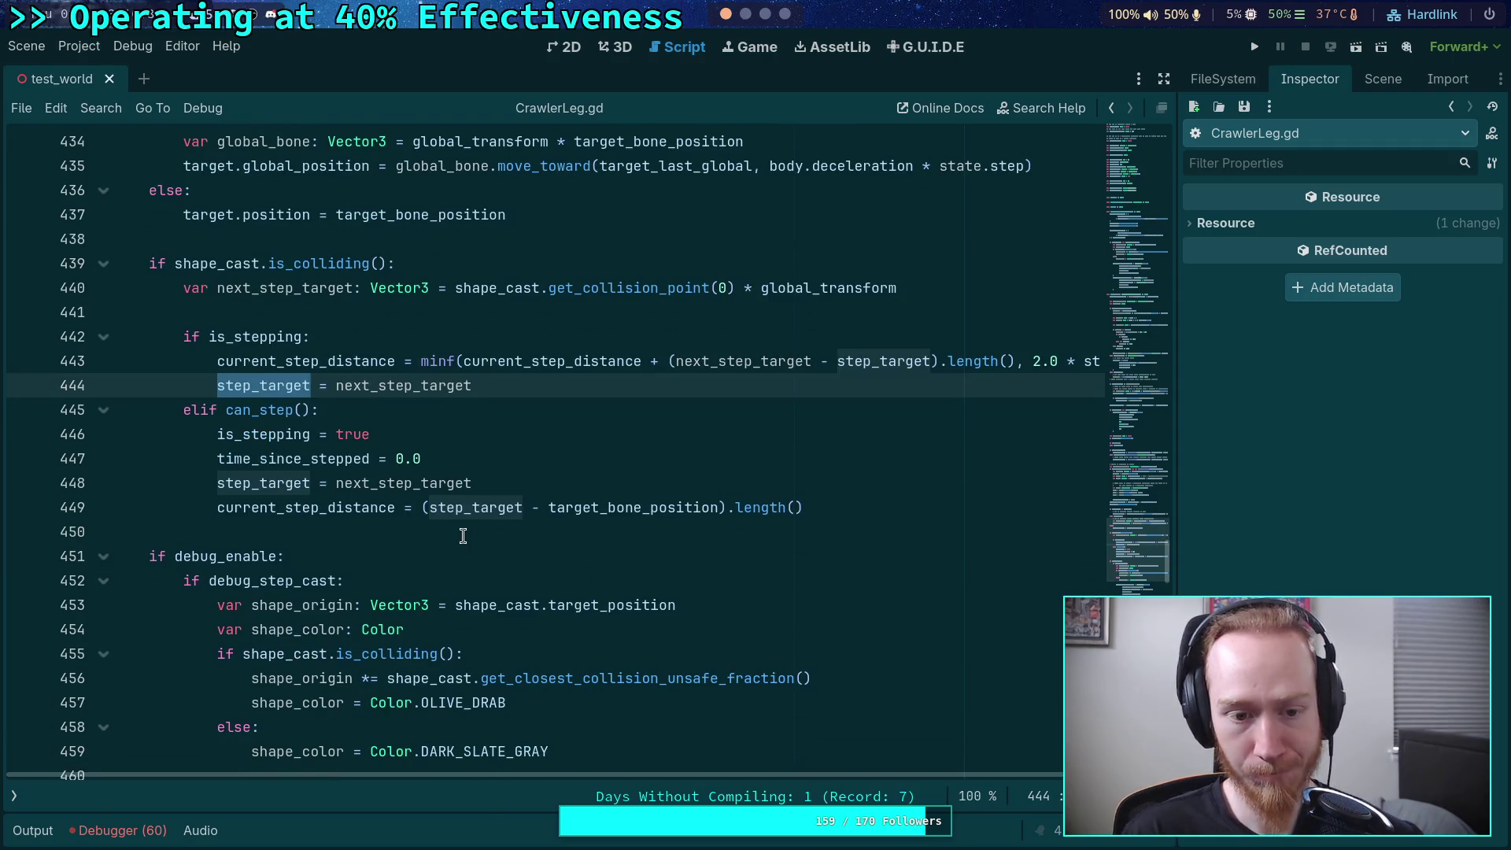
{"action": "scroll", "coordinate": [463, 536], "scroll_direction": "down", "scroll_amount": 5}
{"action": "key", "text": "F5"}
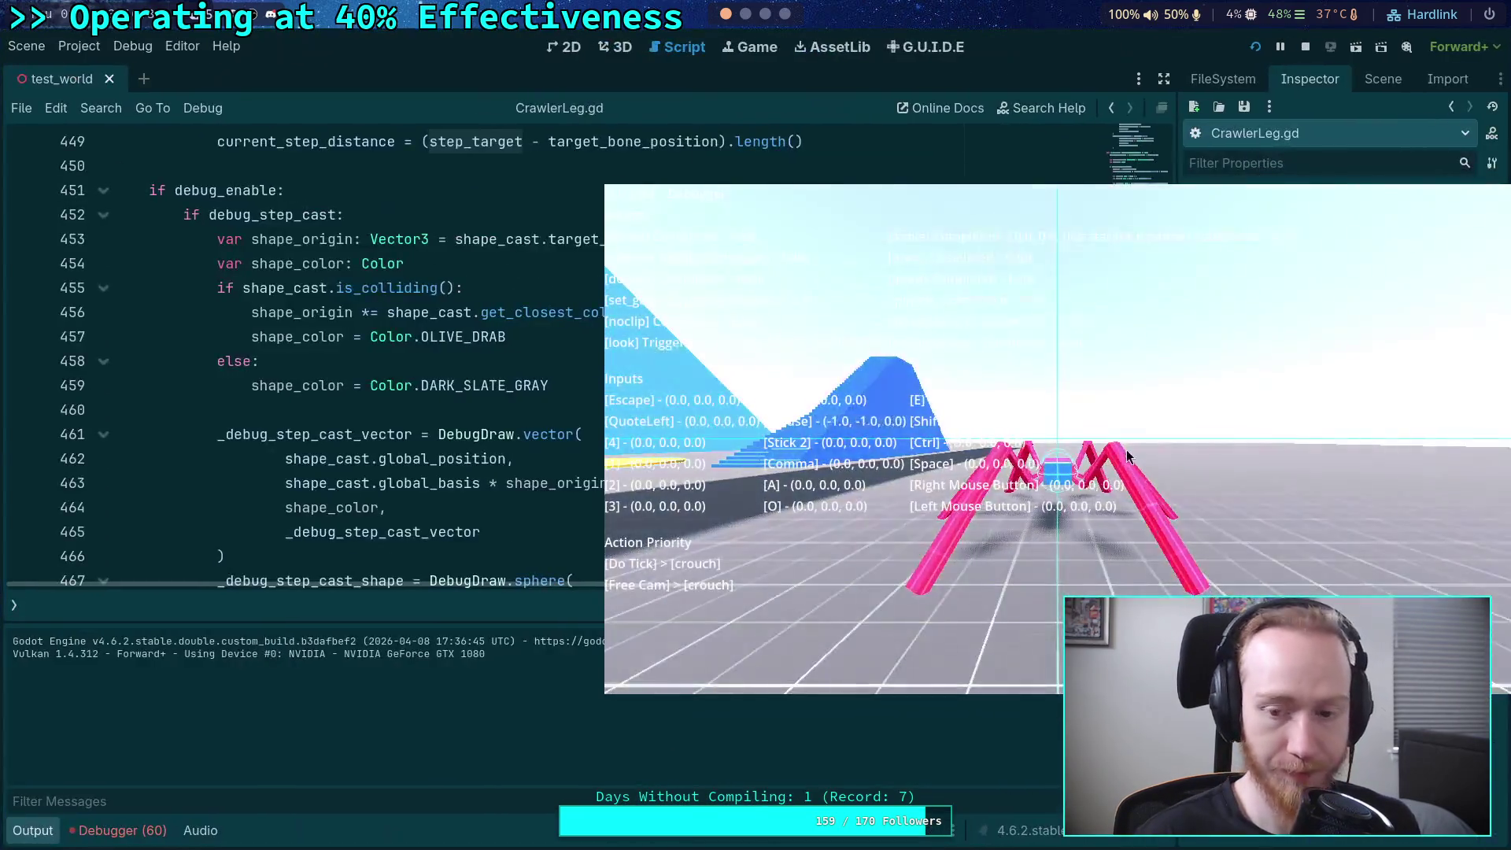
- Move the game window over the script, step five ticks, then stop with F8 and hide the output
{"action": "left_click_drag", "start_coordinate": [1126, 450], "coordinate": [577, 391]}
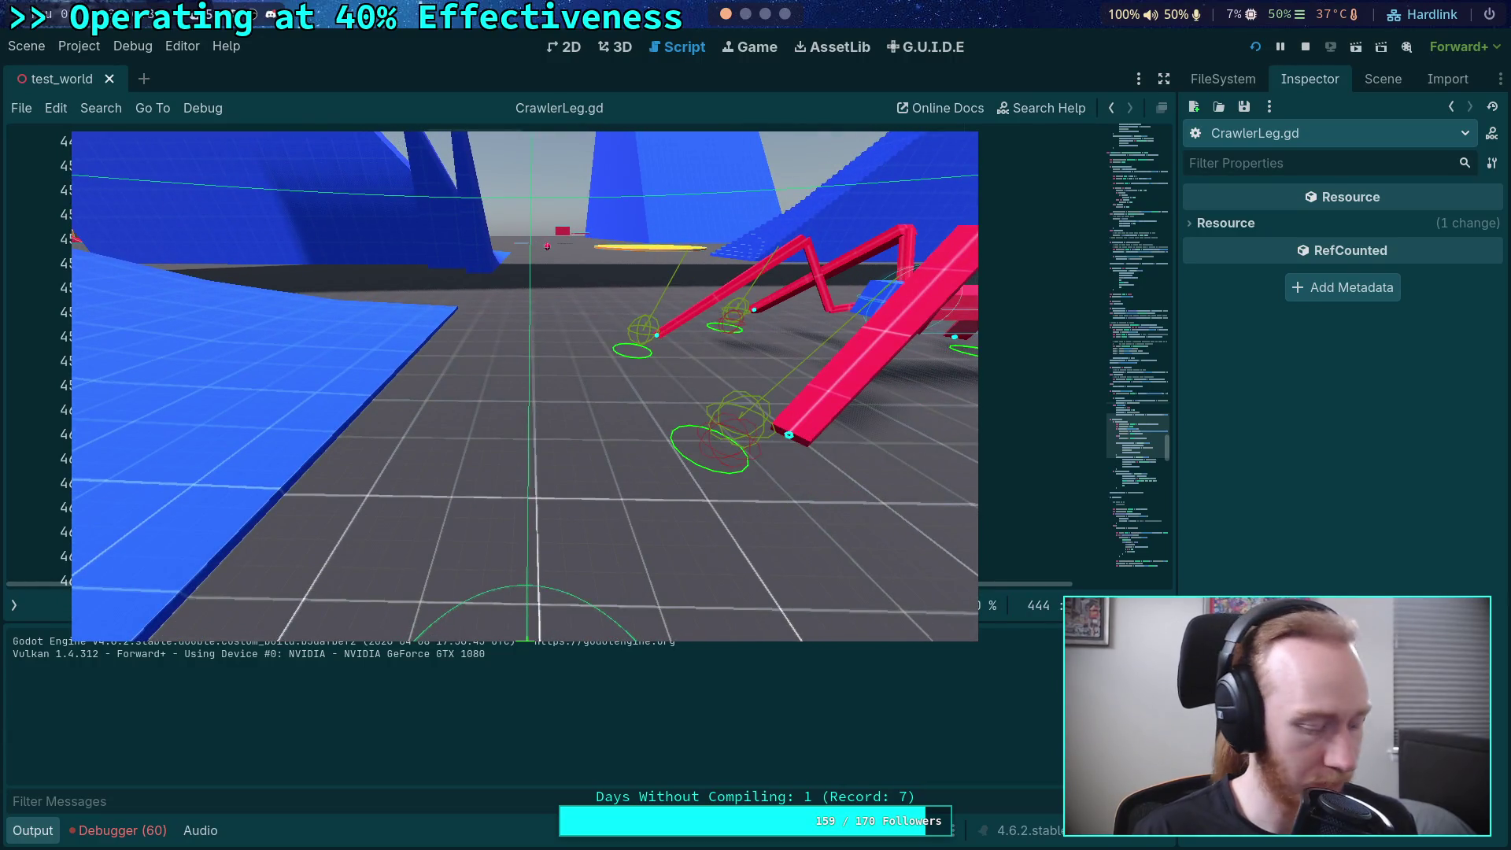
{"action": "key", "text": "period"}
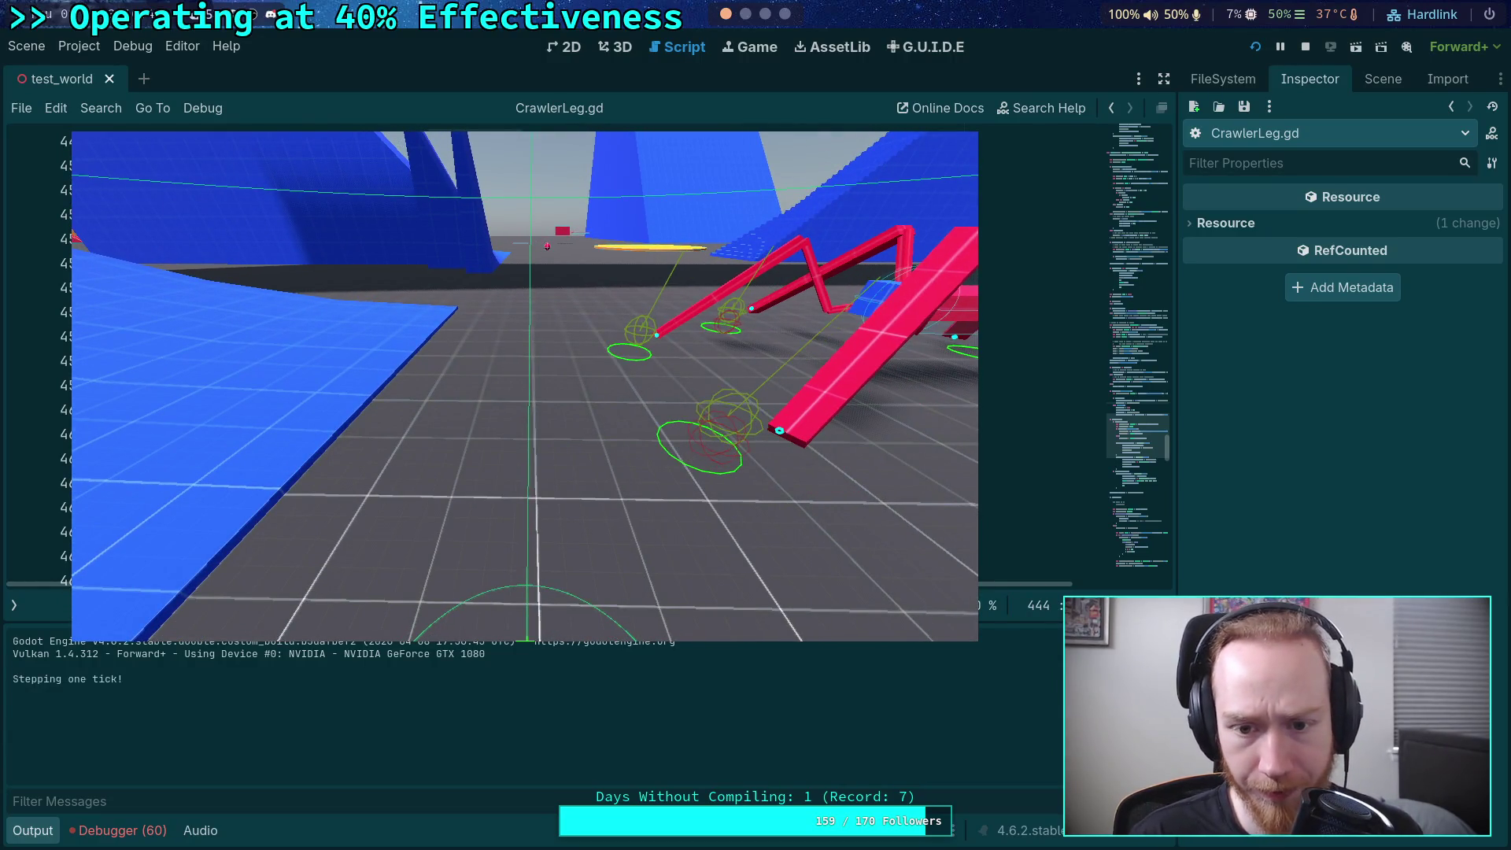
{"action": "key", "text": "period"}
{"action": "key", "text": "period"}
{"action": "key", "text": "period"}
{"action": "key", "text": "period"}
{"action": "key", "text": "period"}
{"action": "key", "text": "period"}
{"action": "key", "text": "period"}
{"action": "key", "text": "period"}
{"action": "key", "text": "period"}
{"action": "key", "text": "period"}
{"action": "key", "text": "period"}
{"action": "key", "text": "period"}
{"action": "key", "text": "period"}
{"action": "key", "text": "period"}
{"action": "key", "text": "period"}
{"action": "key", "text": "period"}
{"action": "key", "text": "period"}
{"action": "key", "text": "period"}
{"action": "key", "text": "period"}
{"action": "key", "text": "period"}
{"action": "key", "text": "period"}
{"action": "key", "text": "period"}
{"action": "key", "text": "period"}
{"action": "key", "text": "period"}
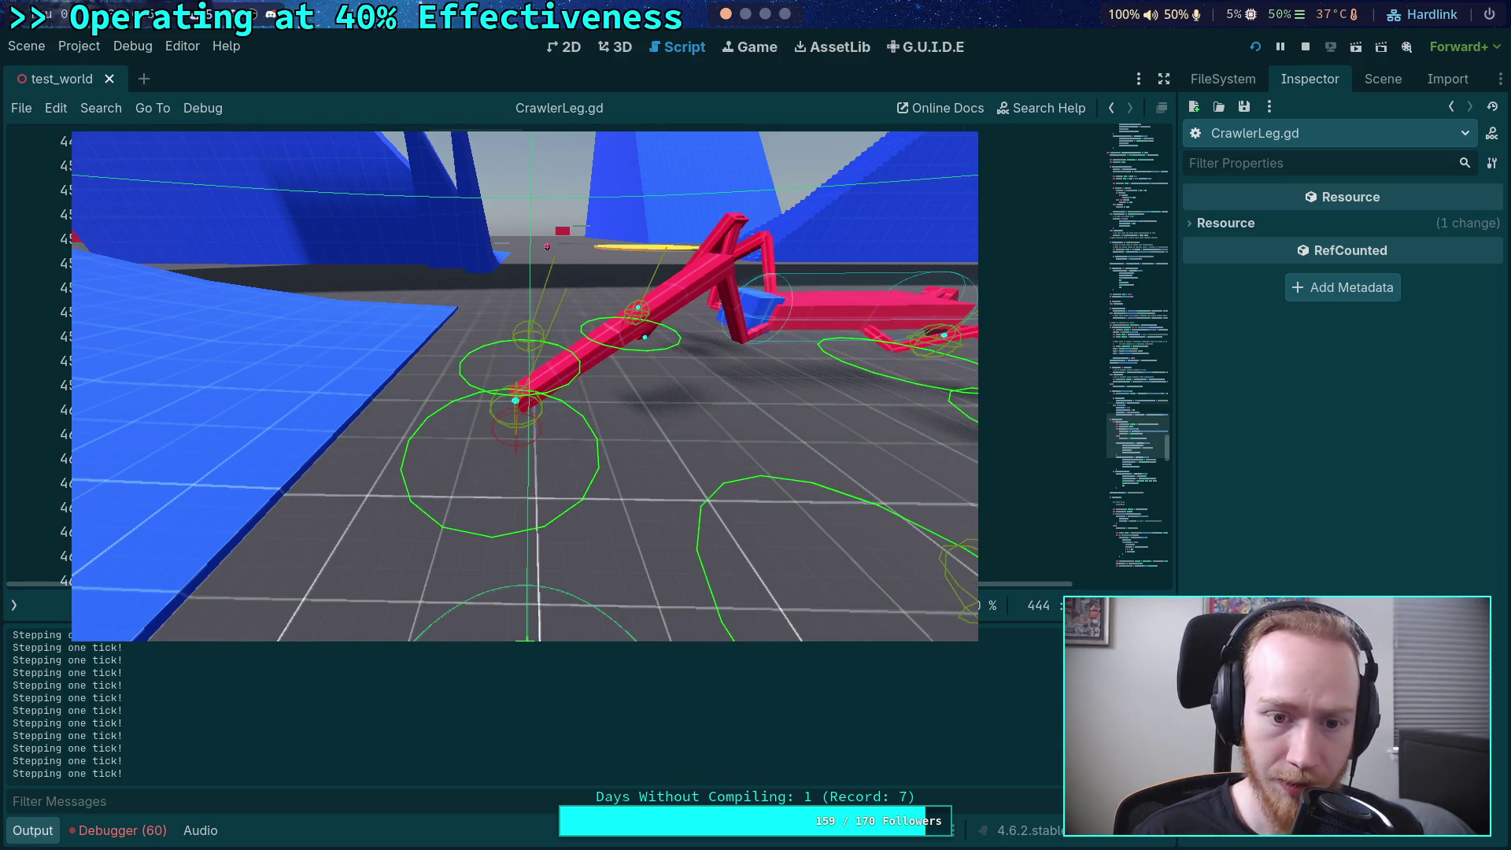
{"action": "key", "text": "period"}
{"action": "key", "text": "period"}
{"action": "key", "text": "period"}
{"action": "key", "text": "period"}
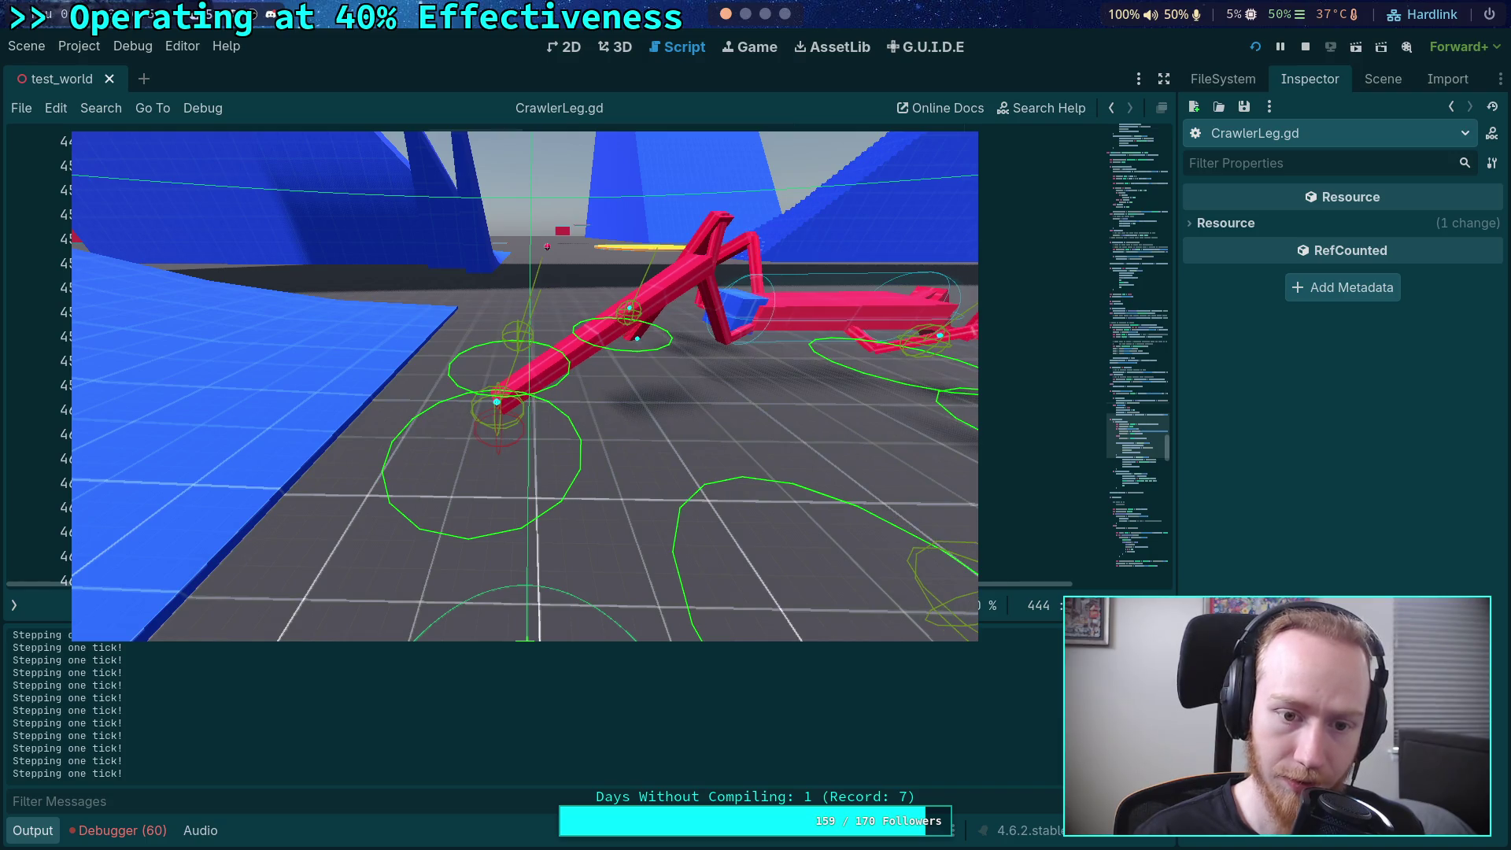
{"action": "key", "text": "period"}
{"action": "key", "text": "period"}
{"action": "key", "text": "period"}
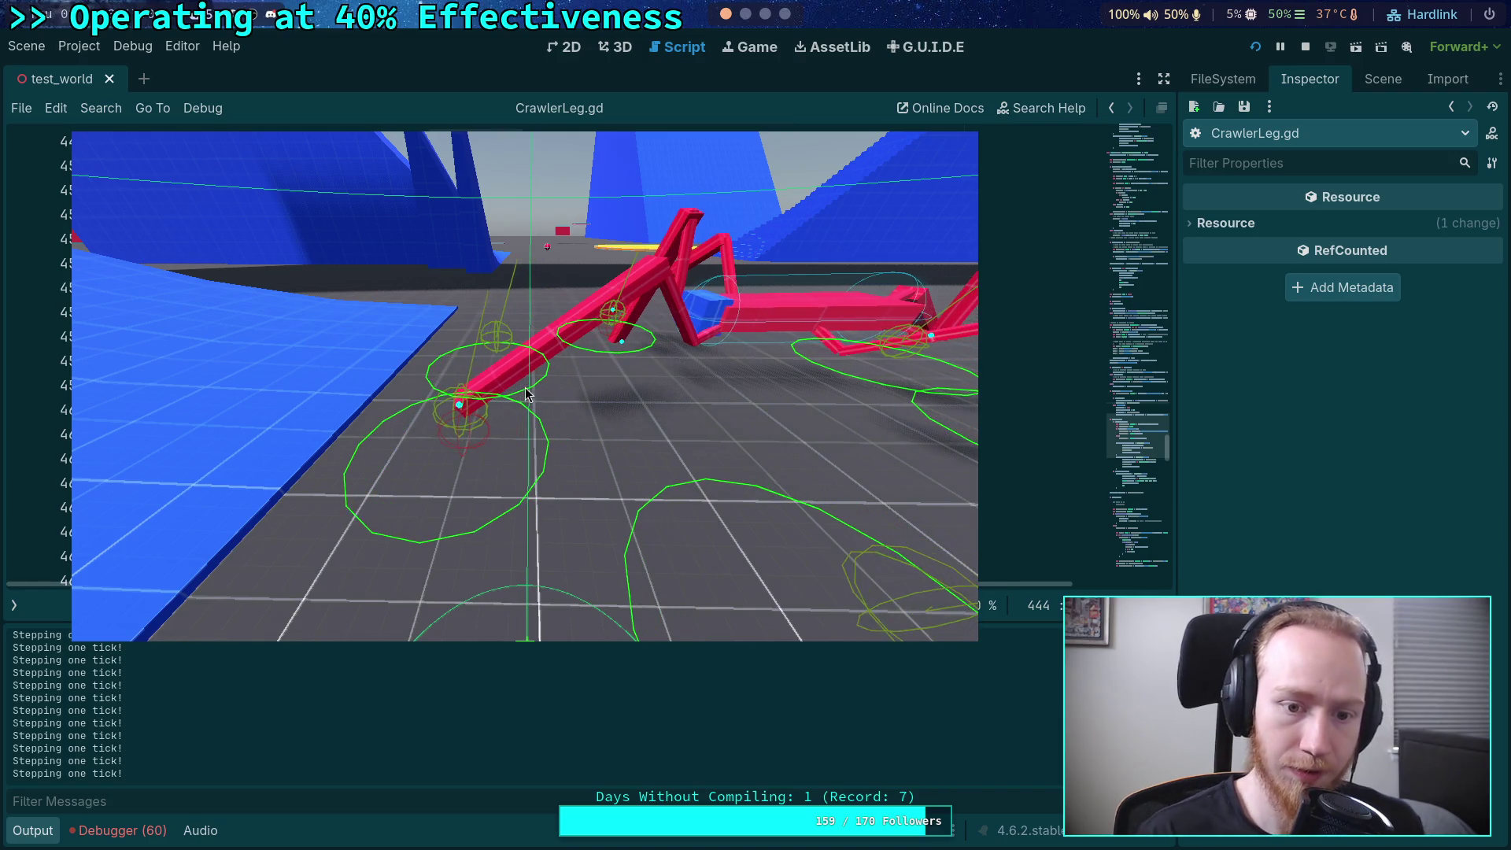
{"action": "key", "text": "period"}
{"action": "key", "text": "period"}
{"action": "key", "text": "period"}
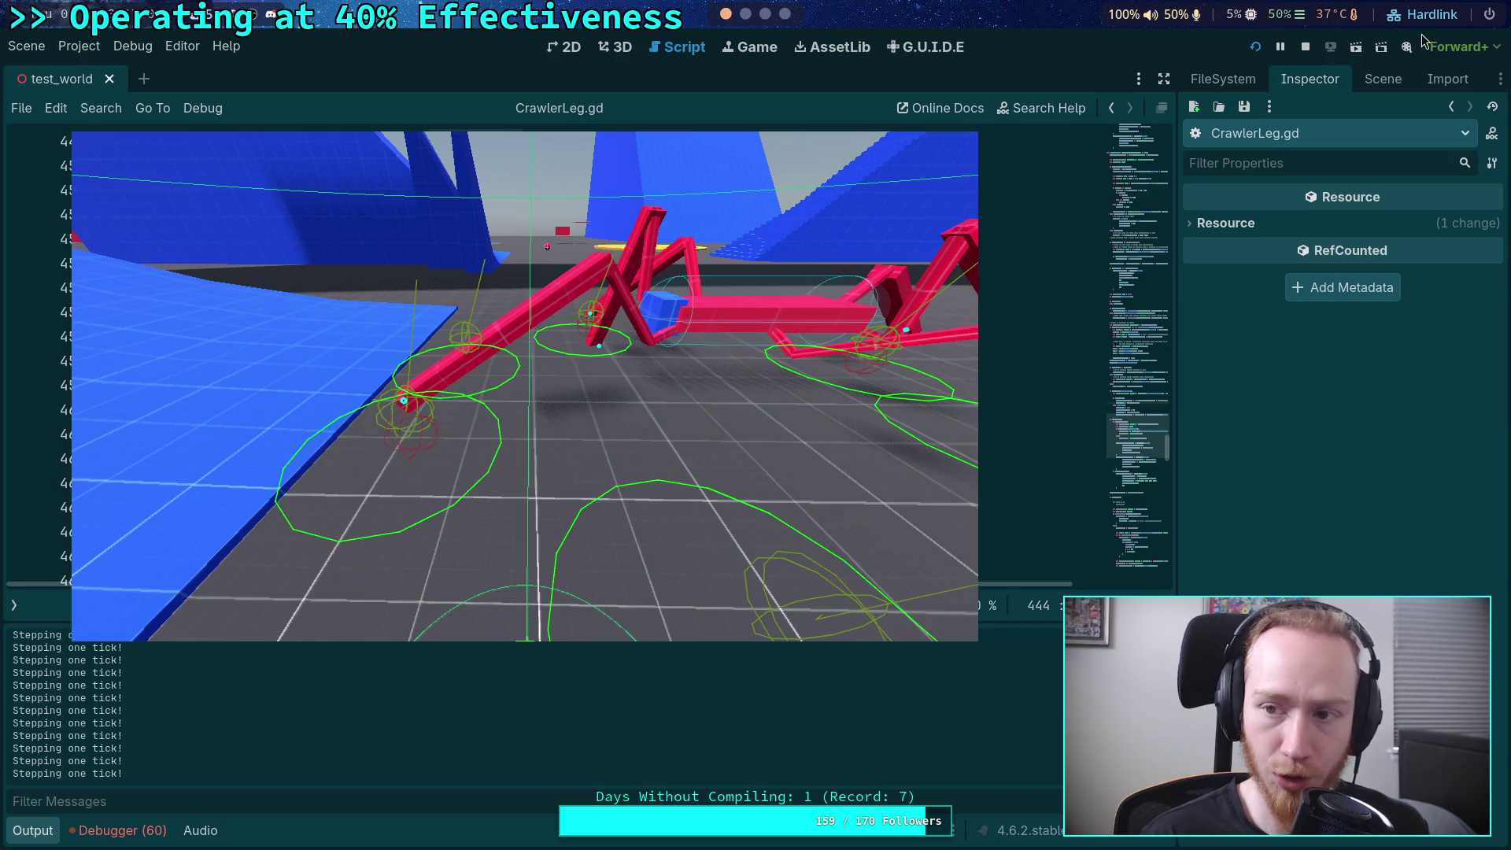
{"action": "key", "text": "F8"}
{"action": "left_click", "coordinate": [33, 830]}
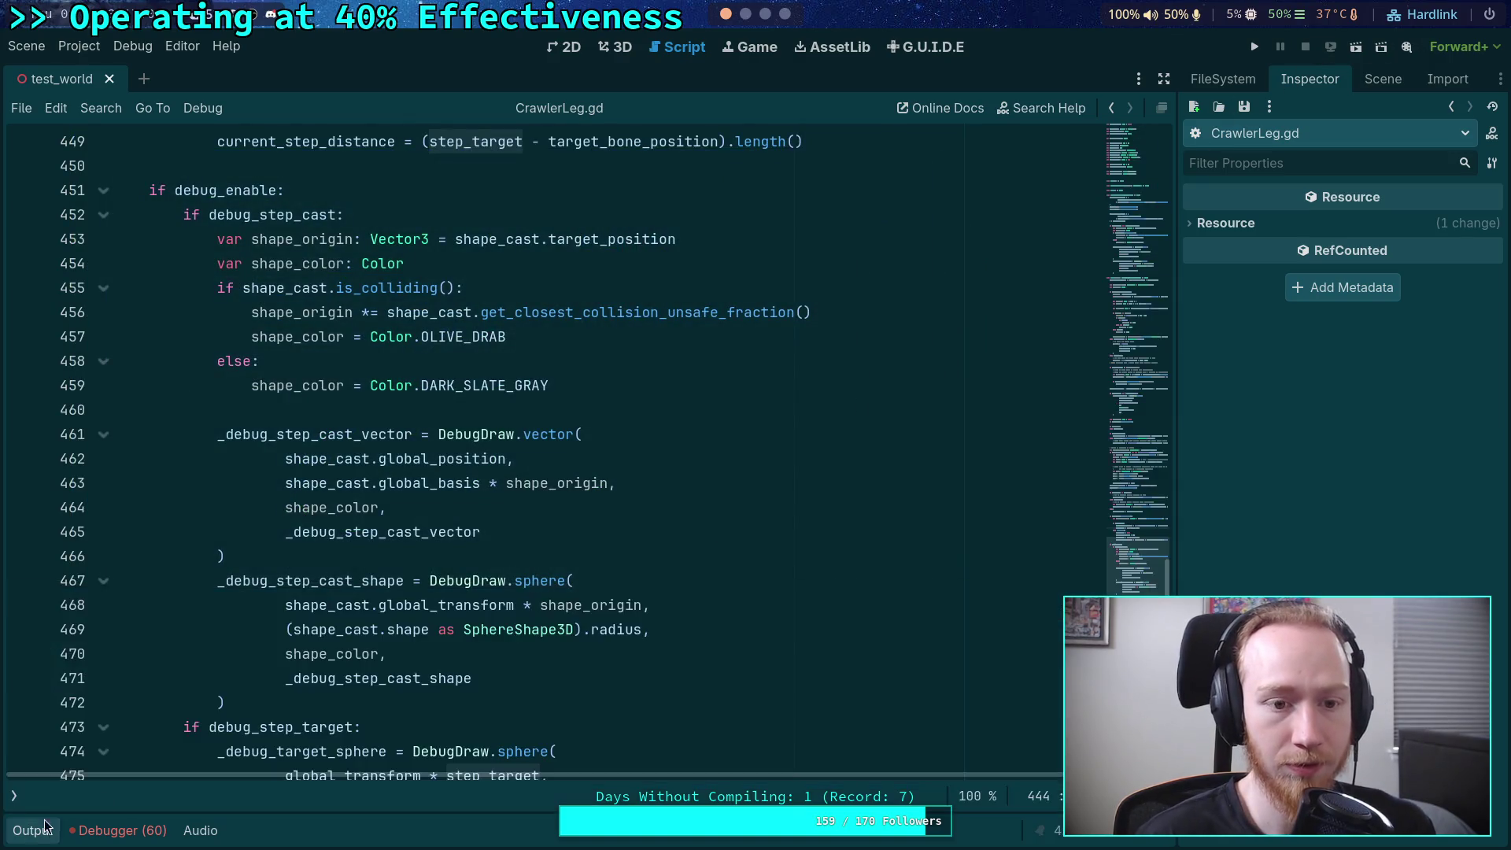
- Review the stepping code and highlight current_point on line 492
{"action": "scroll", "coordinate": [309, 388], "scroll_direction": "up", "scroll_amount": 3}
{"action": "left_click", "coordinate": [309, 386]}
{"action": "scroll", "coordinate": [308, 388], "scroll_direction": "down", "scroll_amount": 16}
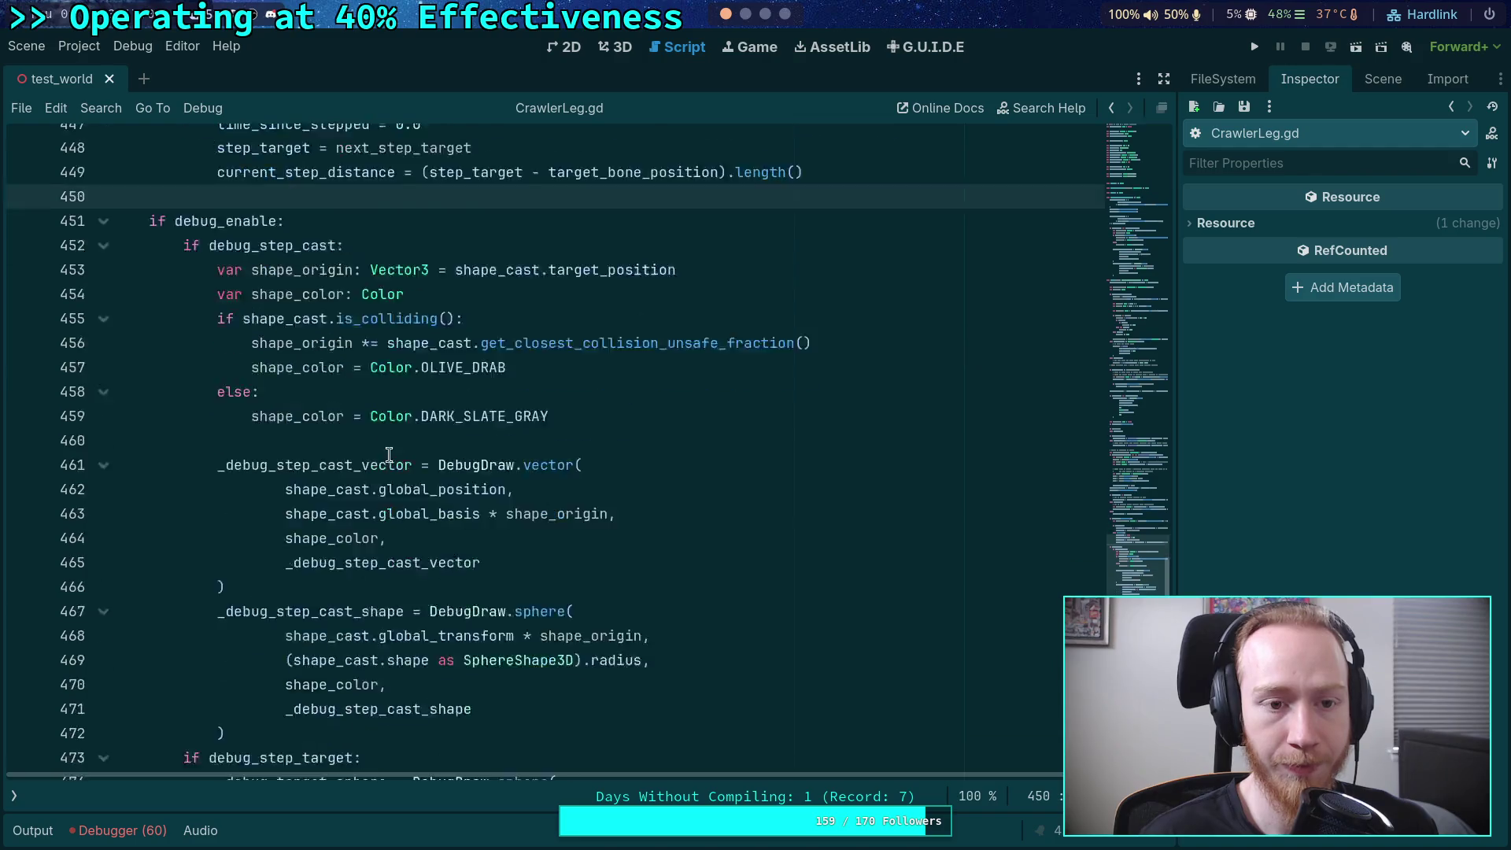
{"action": "scroll", "coordinate": [447, 491], "scroll_direction": "down", "scroll_amount": 2}
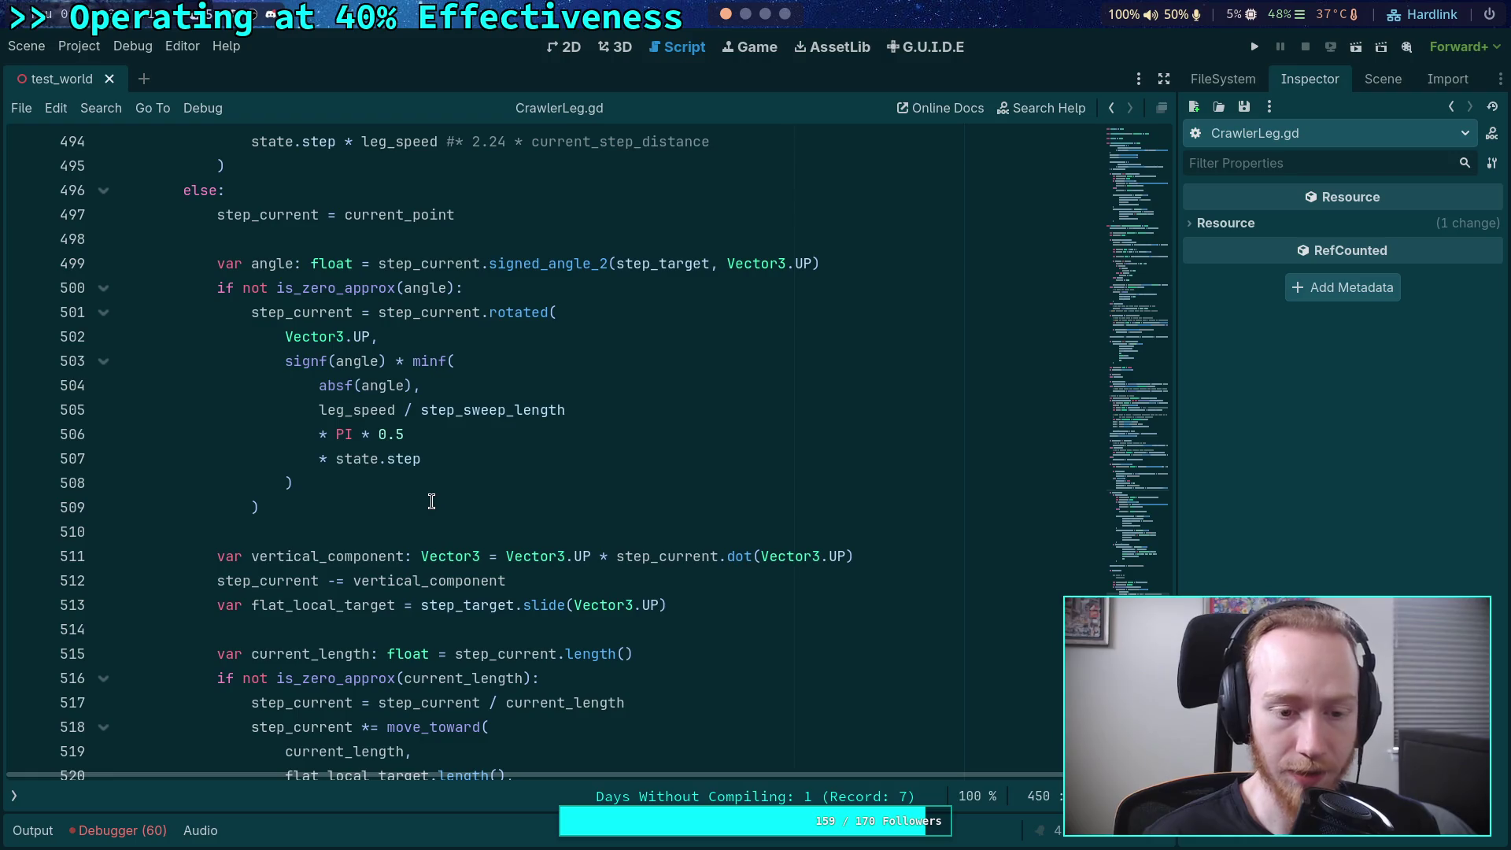
{"action": "scroll", "coordinate": [429, 495], "scroll_direction": "down", "scroll_amount": 4}
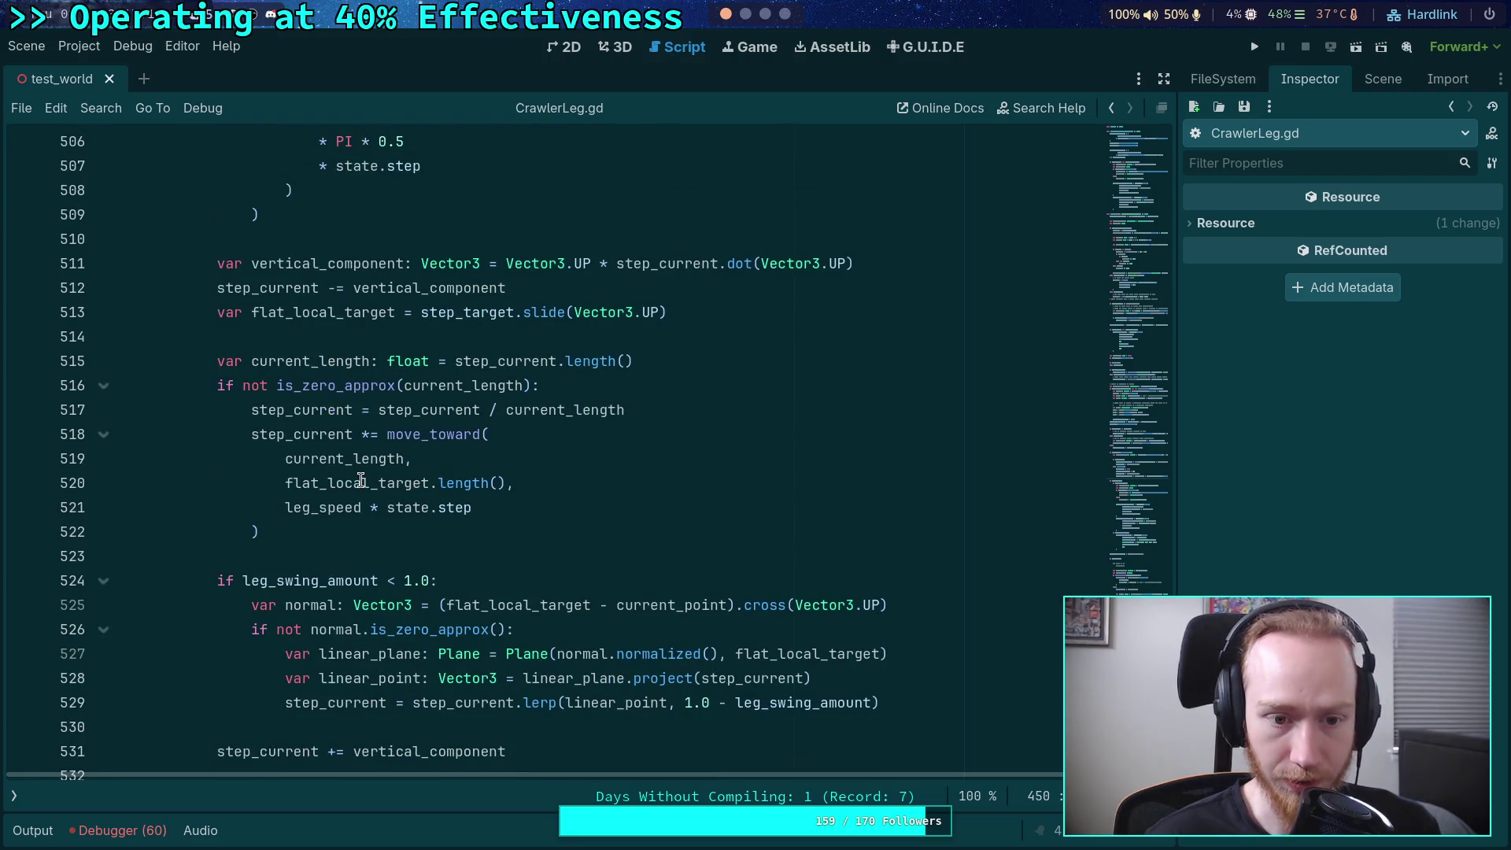
{"action": "scroll", "coordinate": [360, 480], "scroll_direction": "down", "scroll_amount": 7}
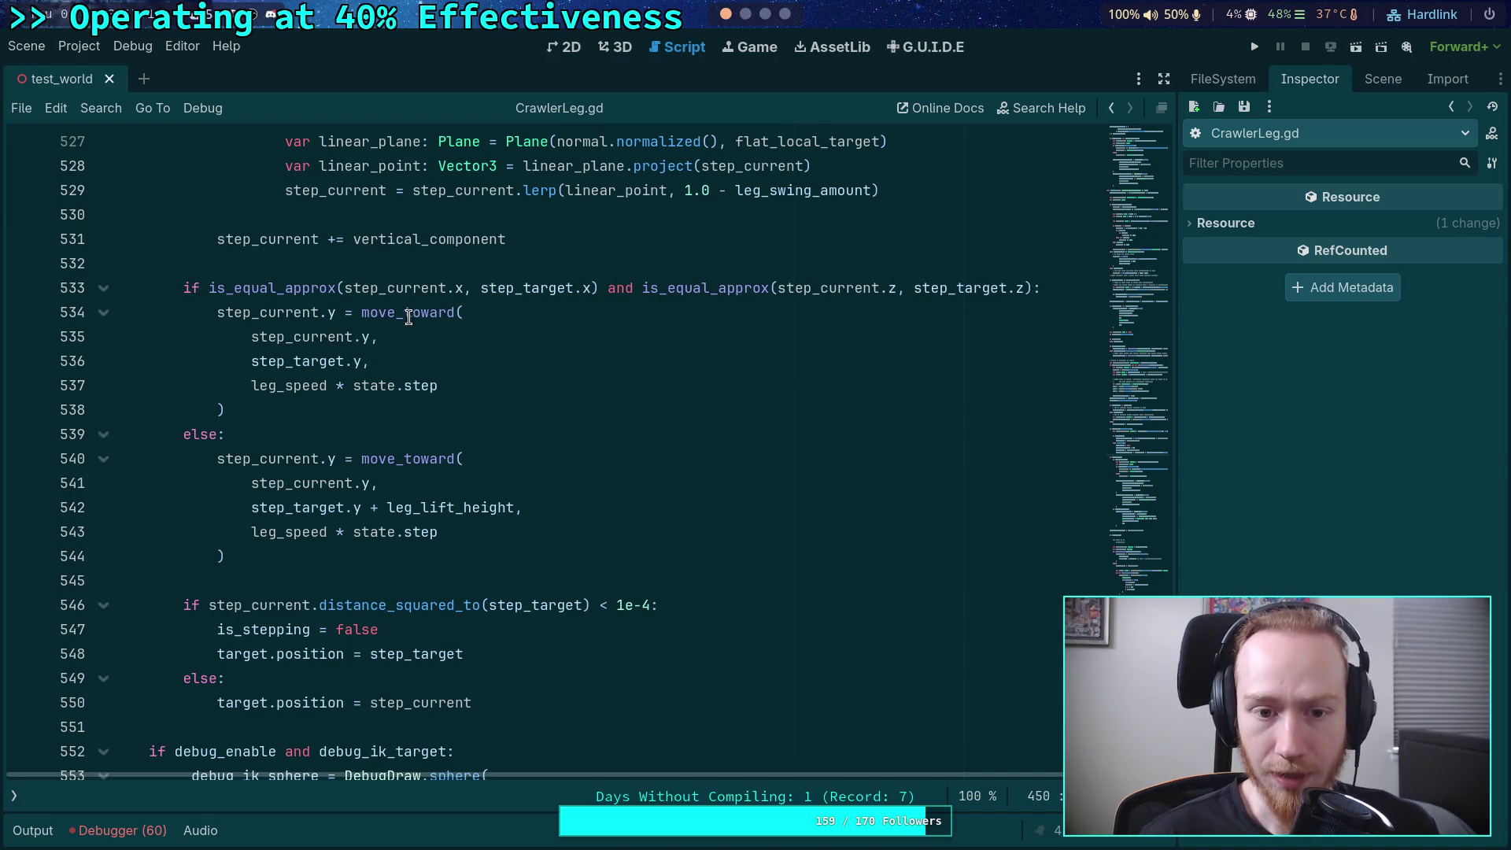
{"action": "mouse_move", "coordinate": [423, 312]}
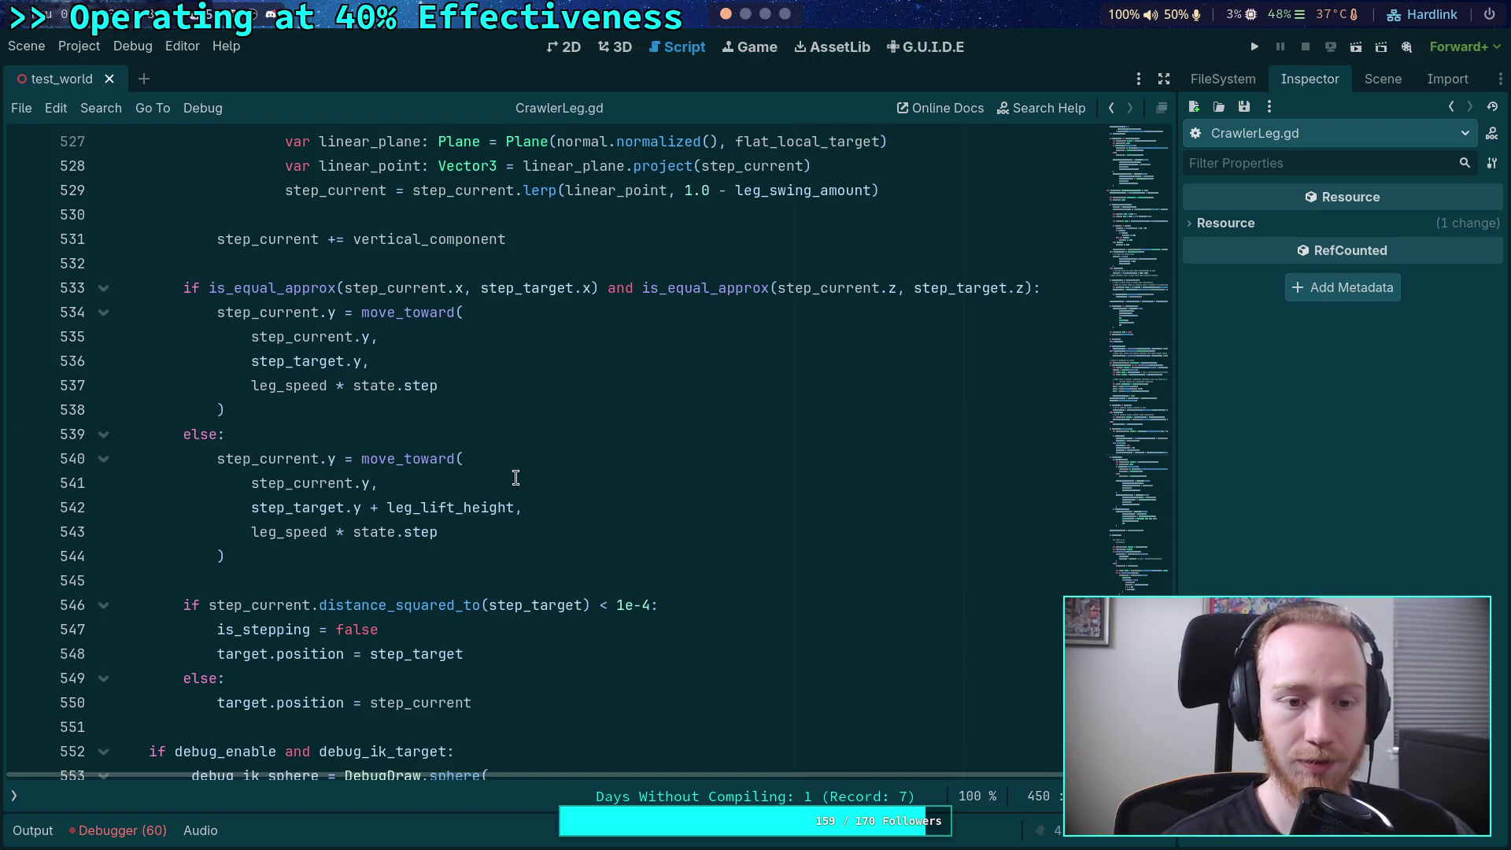
{"action": "scroll", "coordinate": [515, 478], "scroll_direction": "up", "scroll_amount": 18}
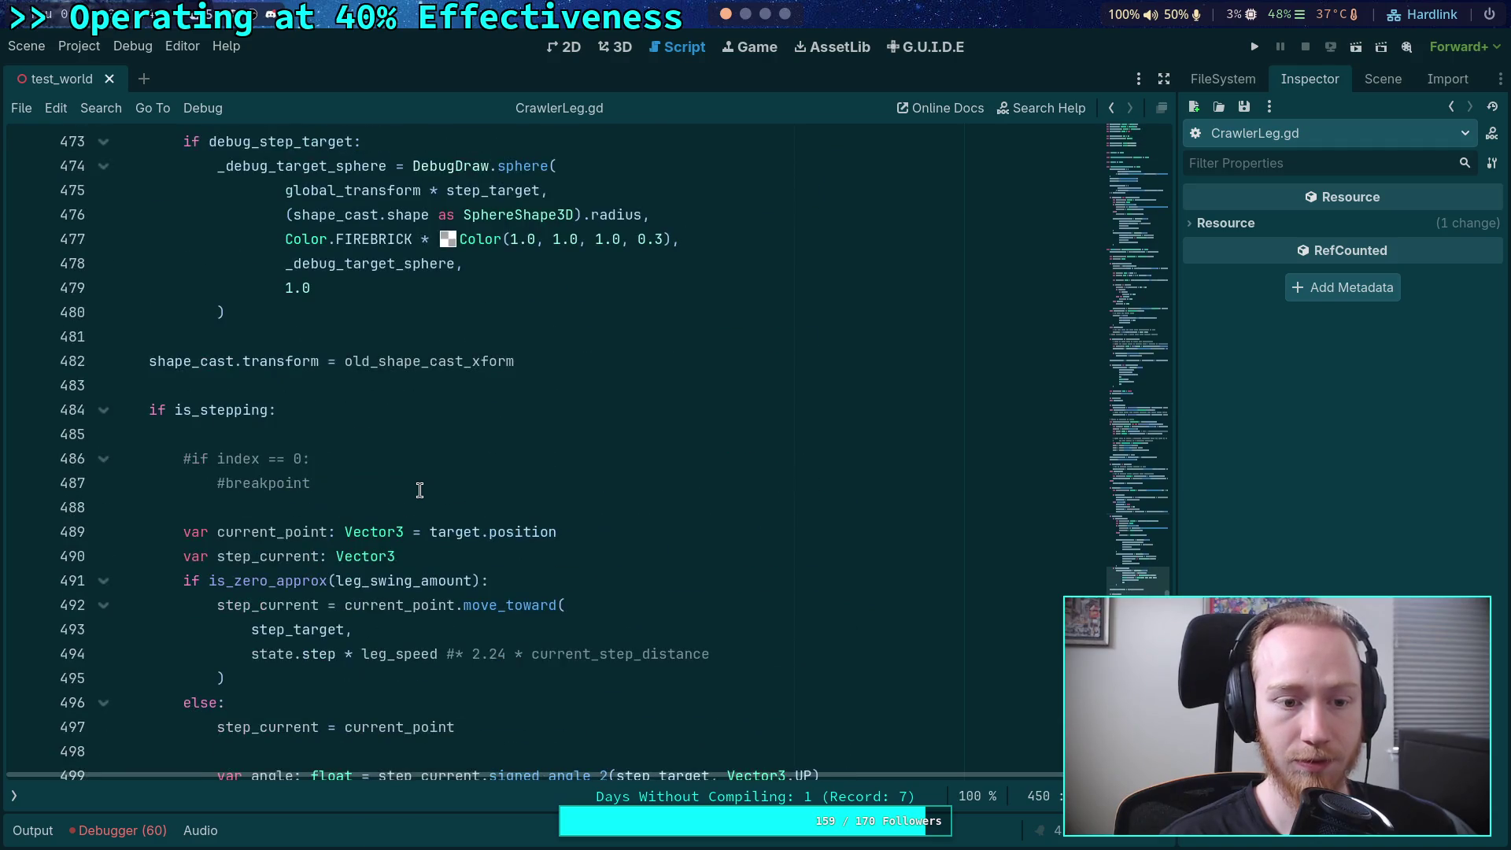
{"action": "scroll", "coordinate": [236, 470], "scroll_direction": "down", "scroll_amount": 4}
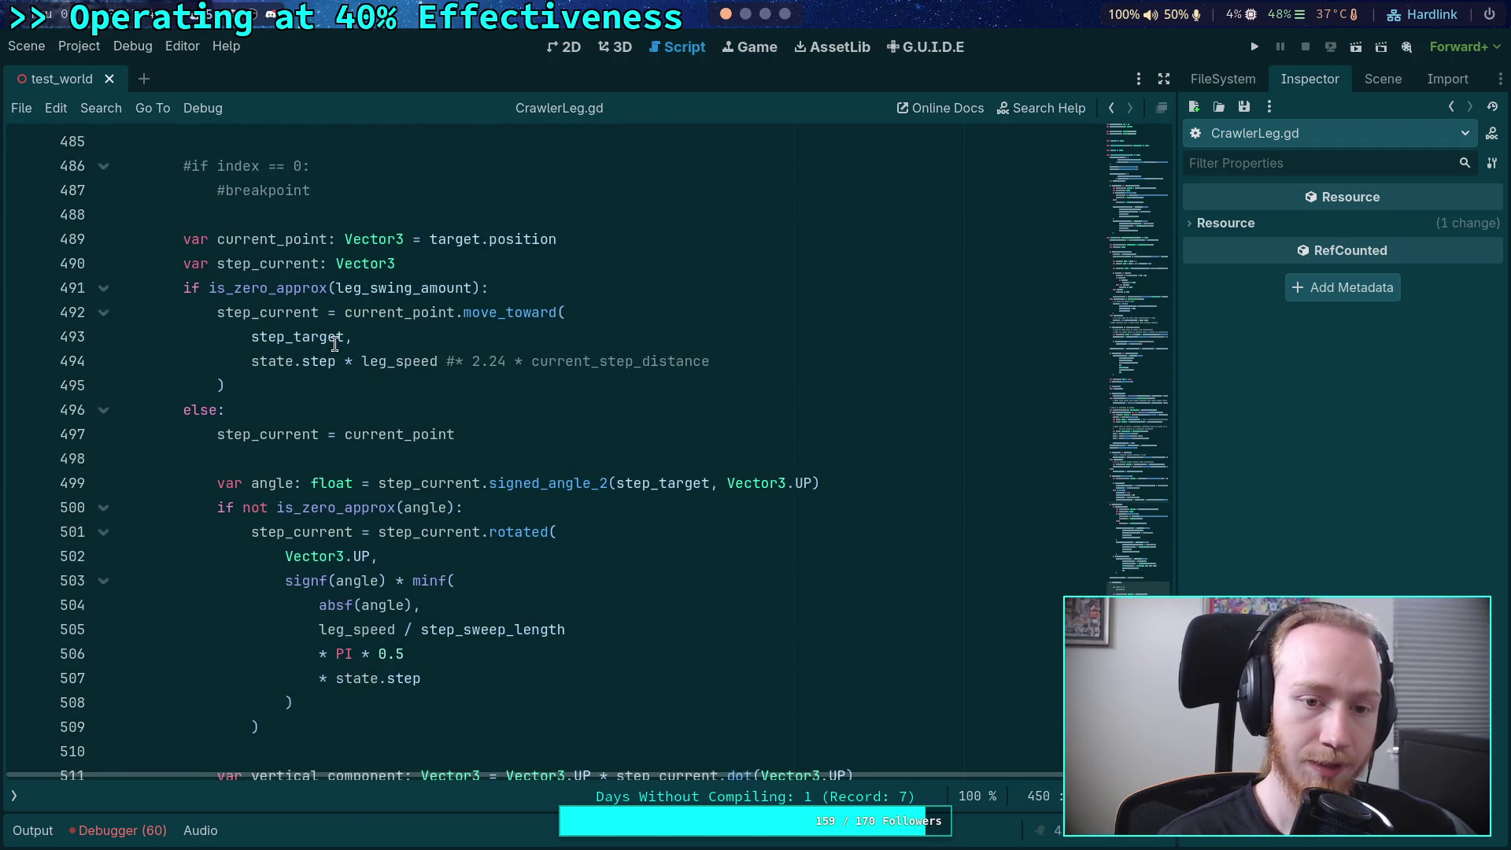
{"action": "double_click", "coordinate": [388, 317]}
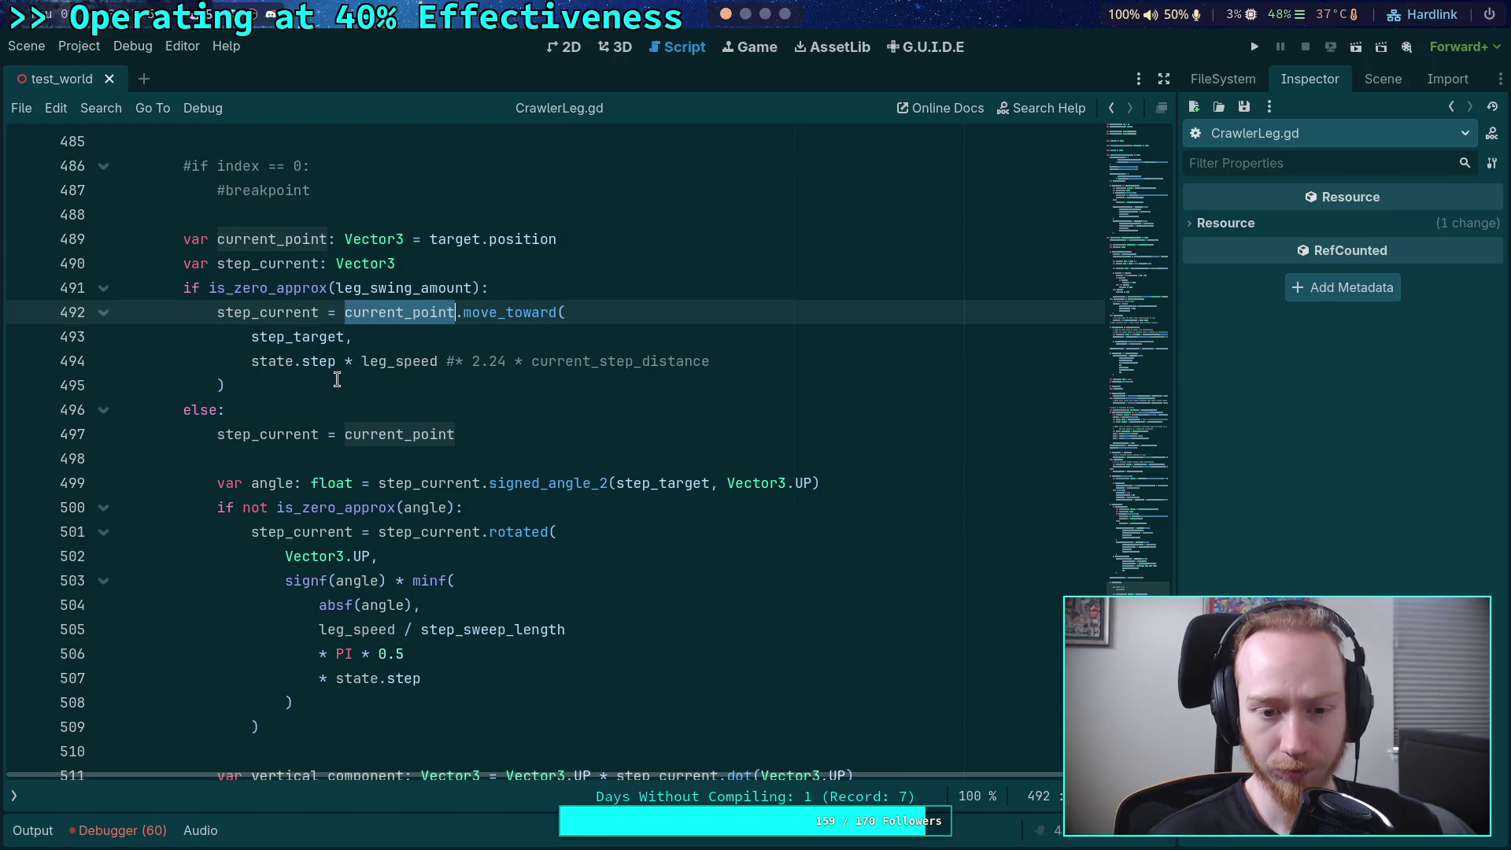
{"action": "scroll", "coordinate": [338, 374], "scroll_direction": "up", "scroll_amount": 1}
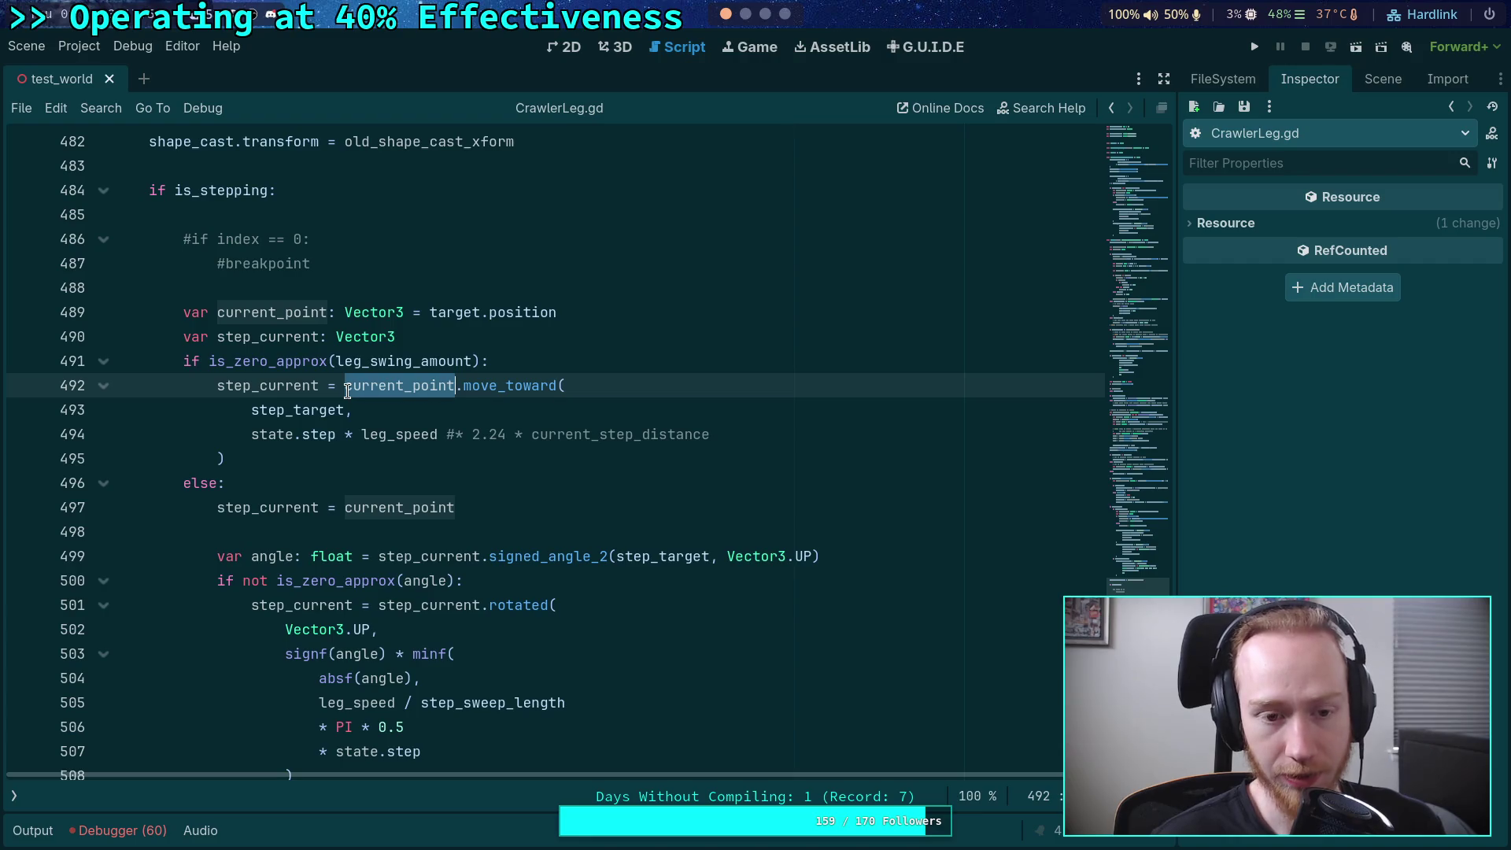
- Highlight step_current on line 497 to trace its uses
{"action": "mouse_move", "coordinate": [347, 391]}
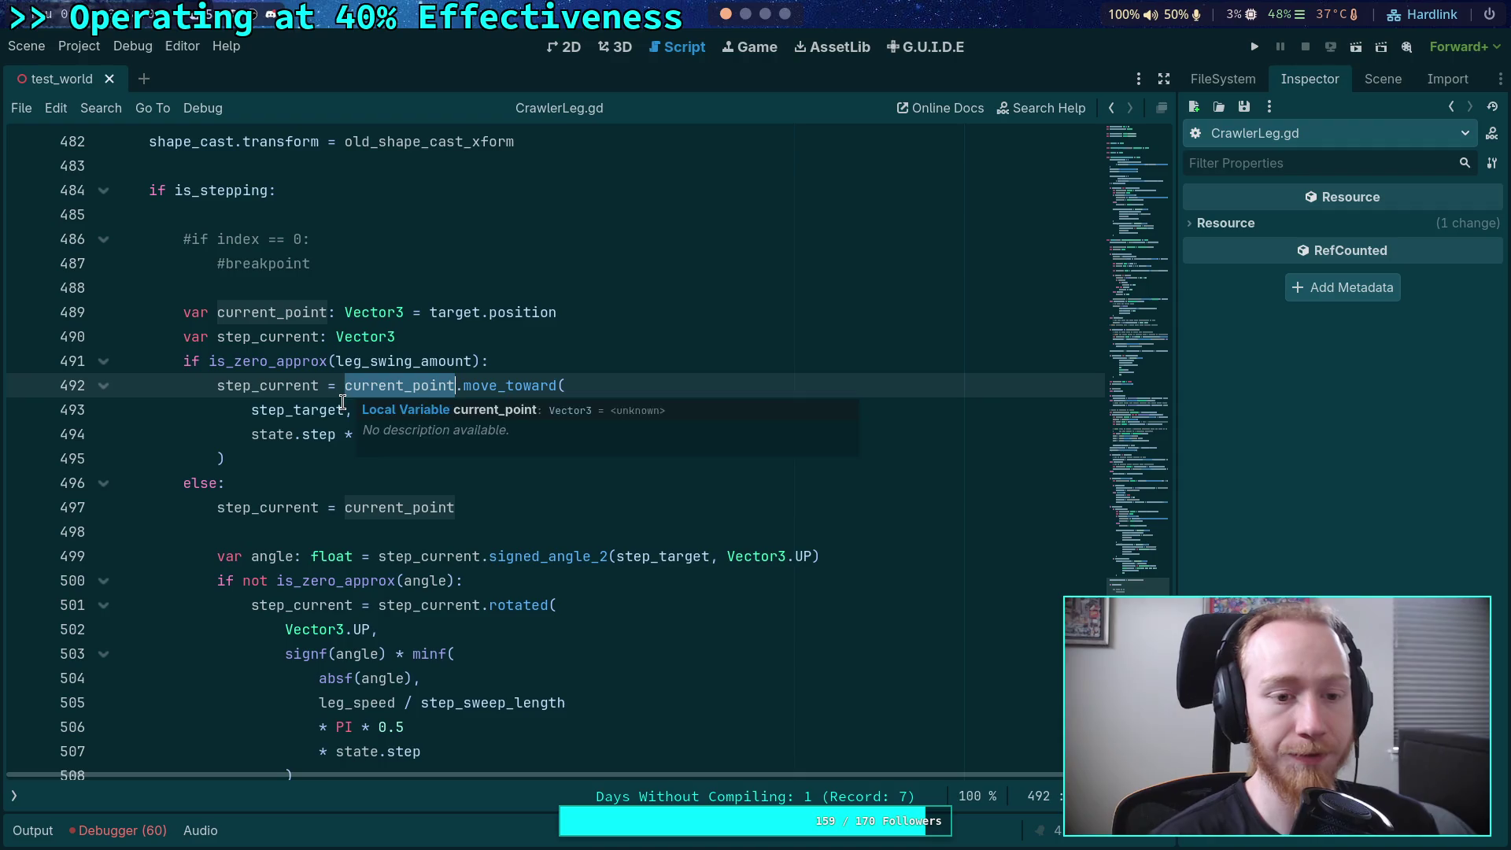
{"action": "double_click", "coordinate": [290, 504]}
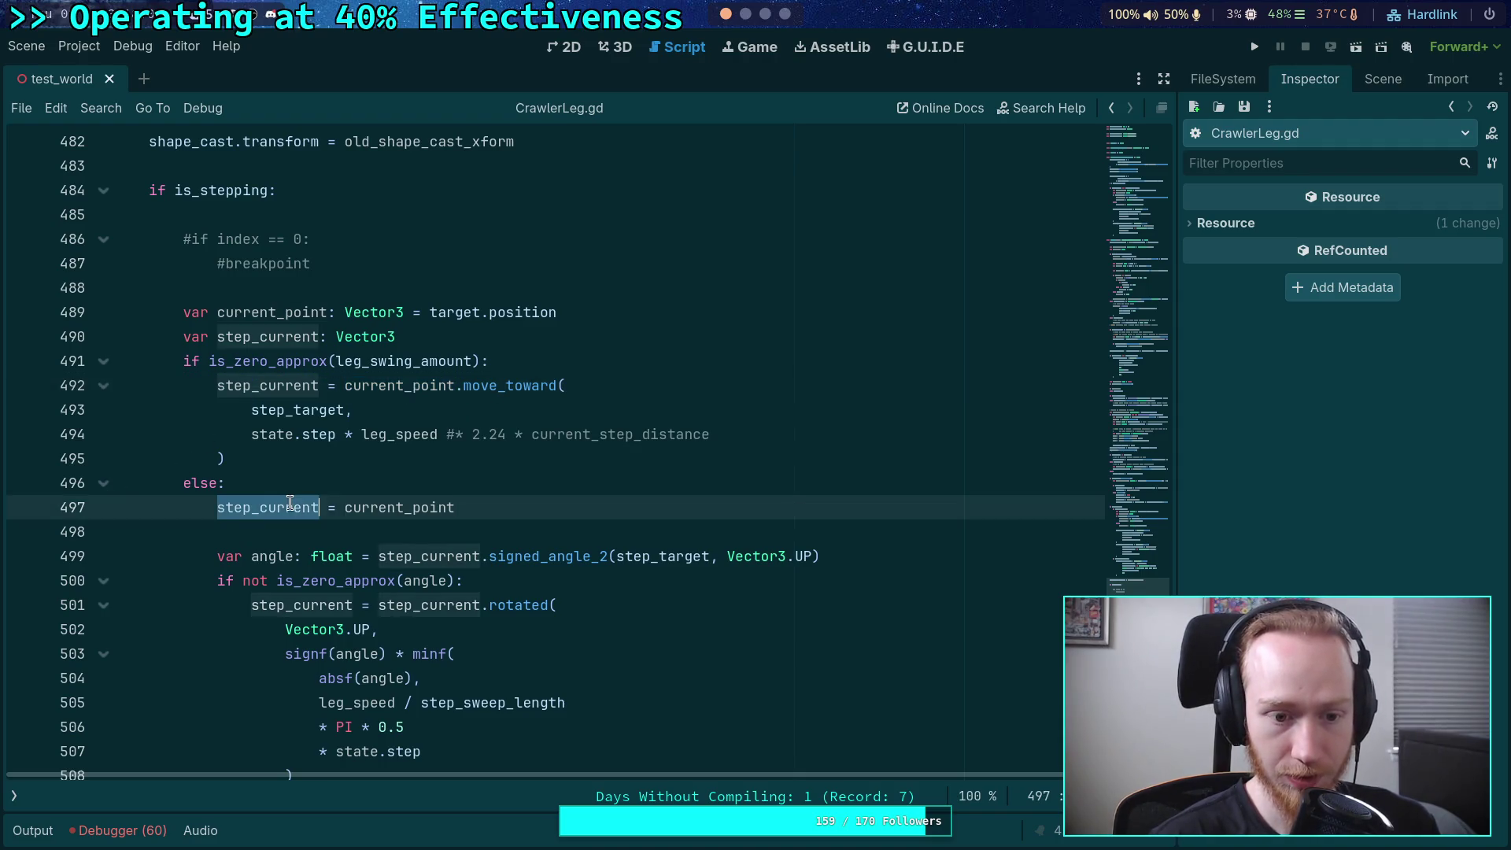
{"action": "scroll", "coordinate": [350, 461], "scroll_direction": "down", "scroll_amount": 4}
{"action": "scroll", "coordinate": [535, 424], "scroll_direction": "down", "scroll_amount": 1}
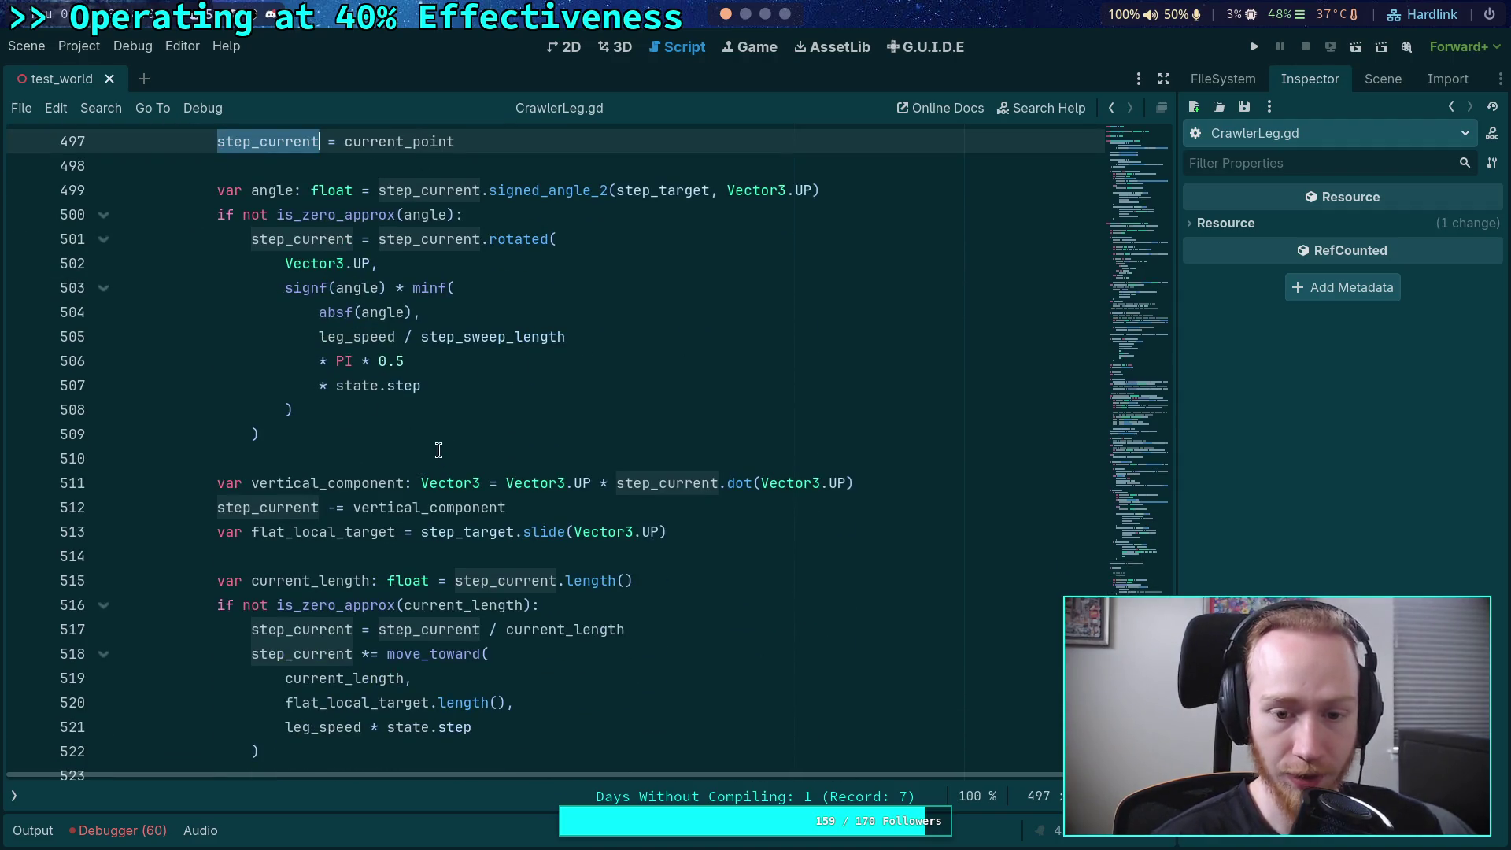
{"action": "scroll", "coordinate": [489, 520], "scroll_direction": "up", "scroll_amount": 1}
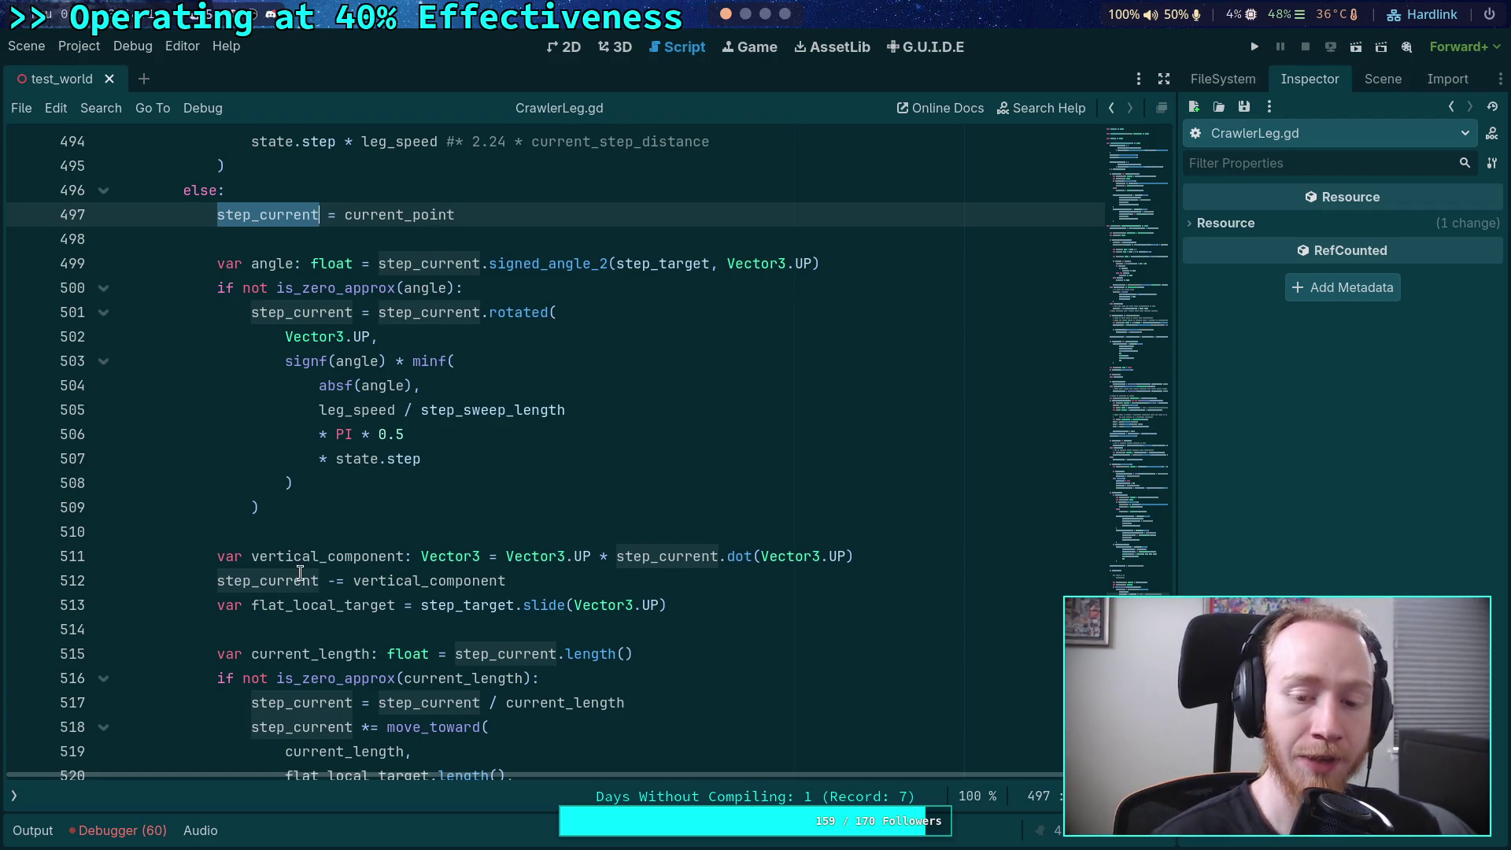
{"action": "scroll", "coordinate": [370, 566], "scroll_direction": "down", "scroll_amount": 2}
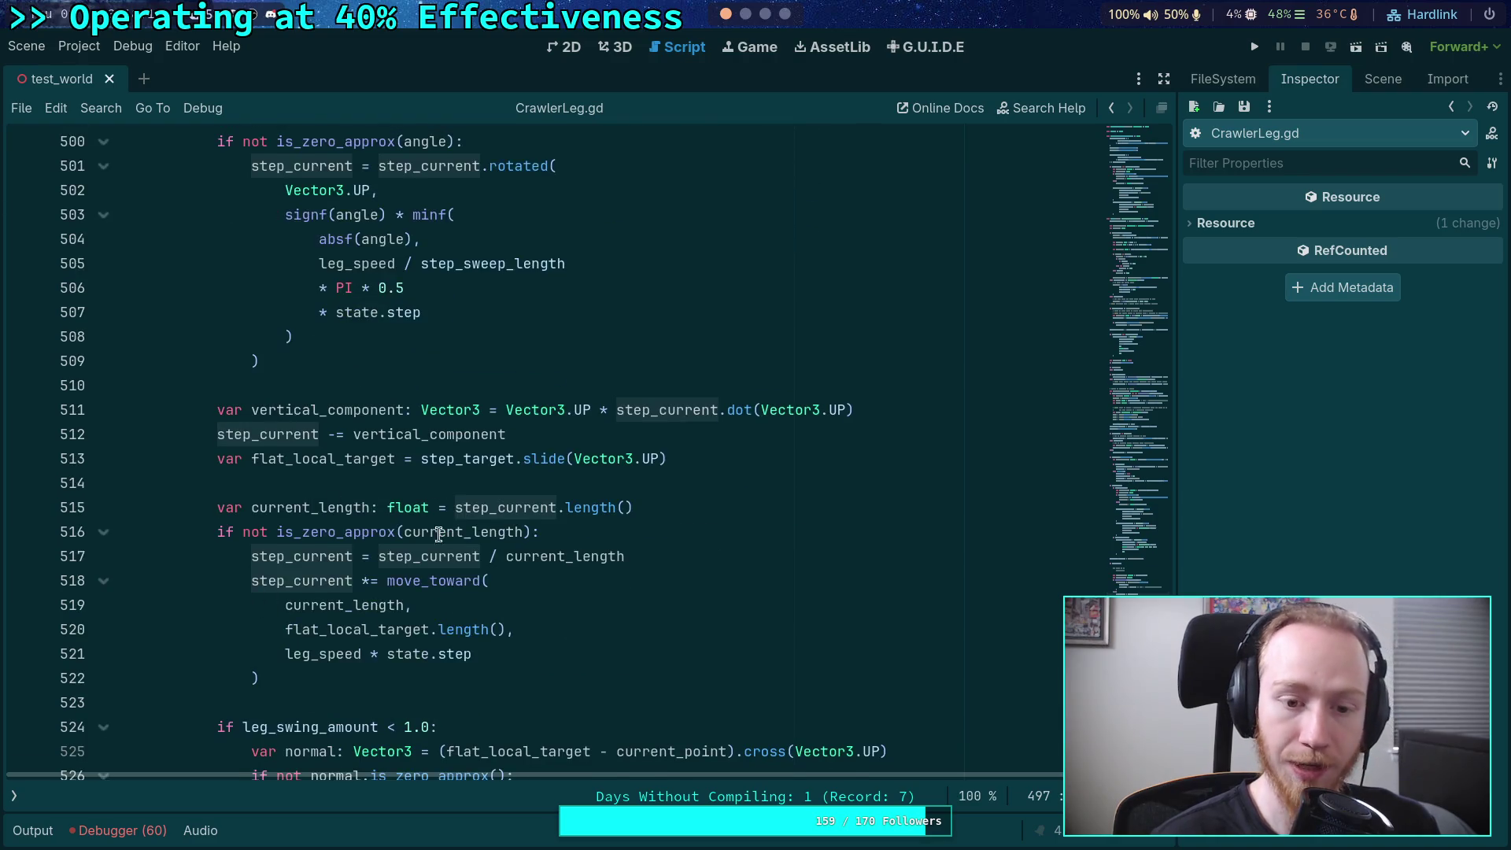
{"action": "scroll", "coordinate": [438, 535], "scroll_direction": "down", "scroll_amount": 4}
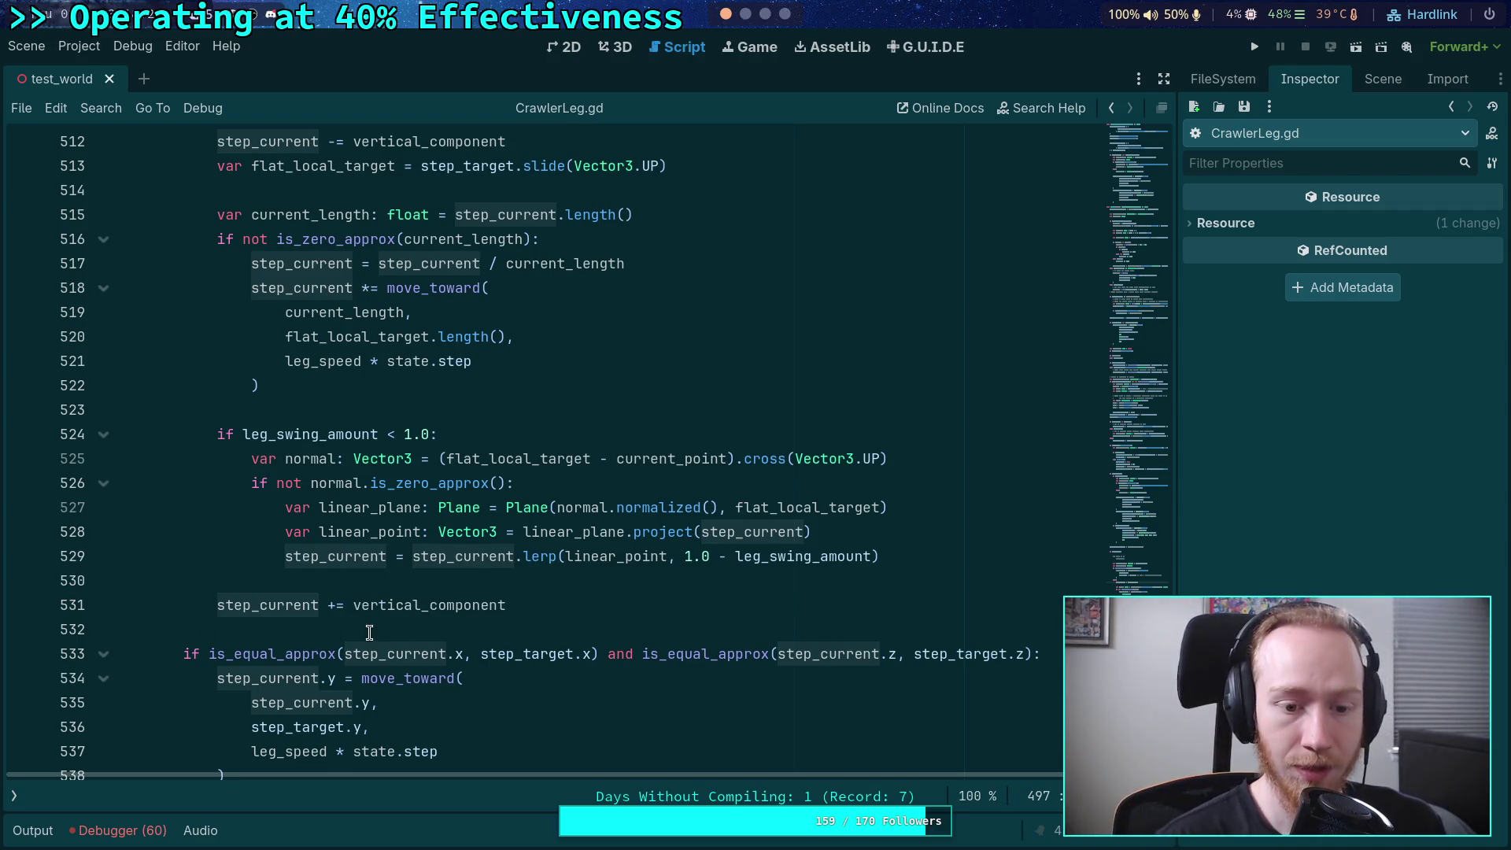
{"action": "scroll", "coordinate": [388, 575], "scroll_direction": "down", "scroll_amount": 3}
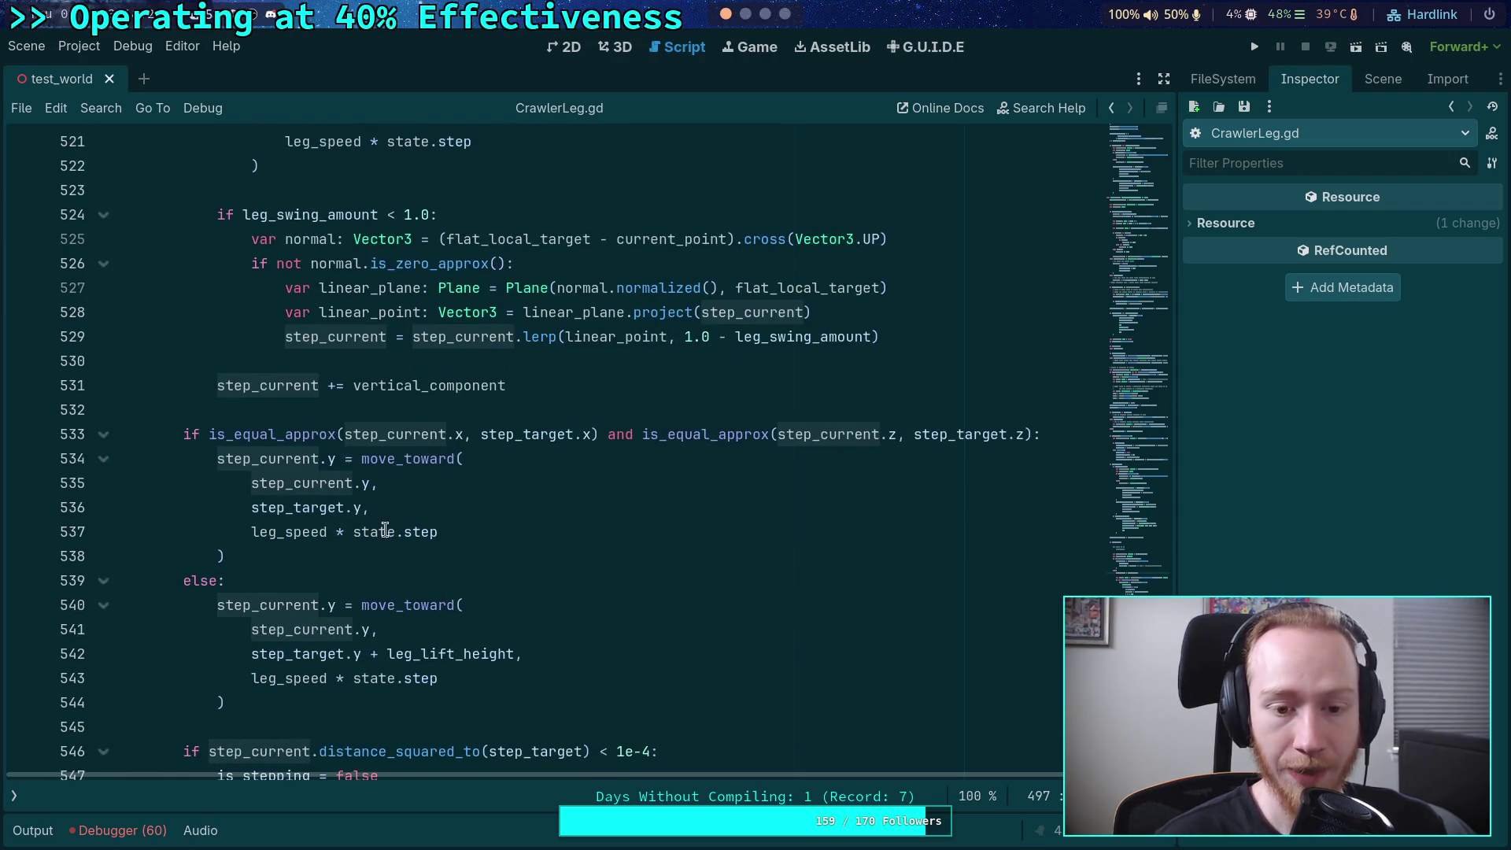
- Insert an empty line after line 491, opening the is_zero_approx(leg_swing_amount) branch
{"action": "left_click_drag", "start_coordinate": [362, 432], "coordinate": [905, 432]}
{"action": "scroll", "coordinate": [347, 493], "scroll_direction": "up", "scroll_amount": 2}
{"action": "mouse_move", "coordinate": [347, 493]}
{"action": "left_mouse_down"}
{"action": "mouse_move", "coordinate": [449, 304]}
{"action": "mouse_move", "coordinate": [394, 387]}
{"action": "left_mouse_up"}
{"action": "scroll", "coordinate": [313, 375], "scroll_direction": "up", "scroll_amount": 6}
{"action": "left_click", "coordinate": [522, 314]}
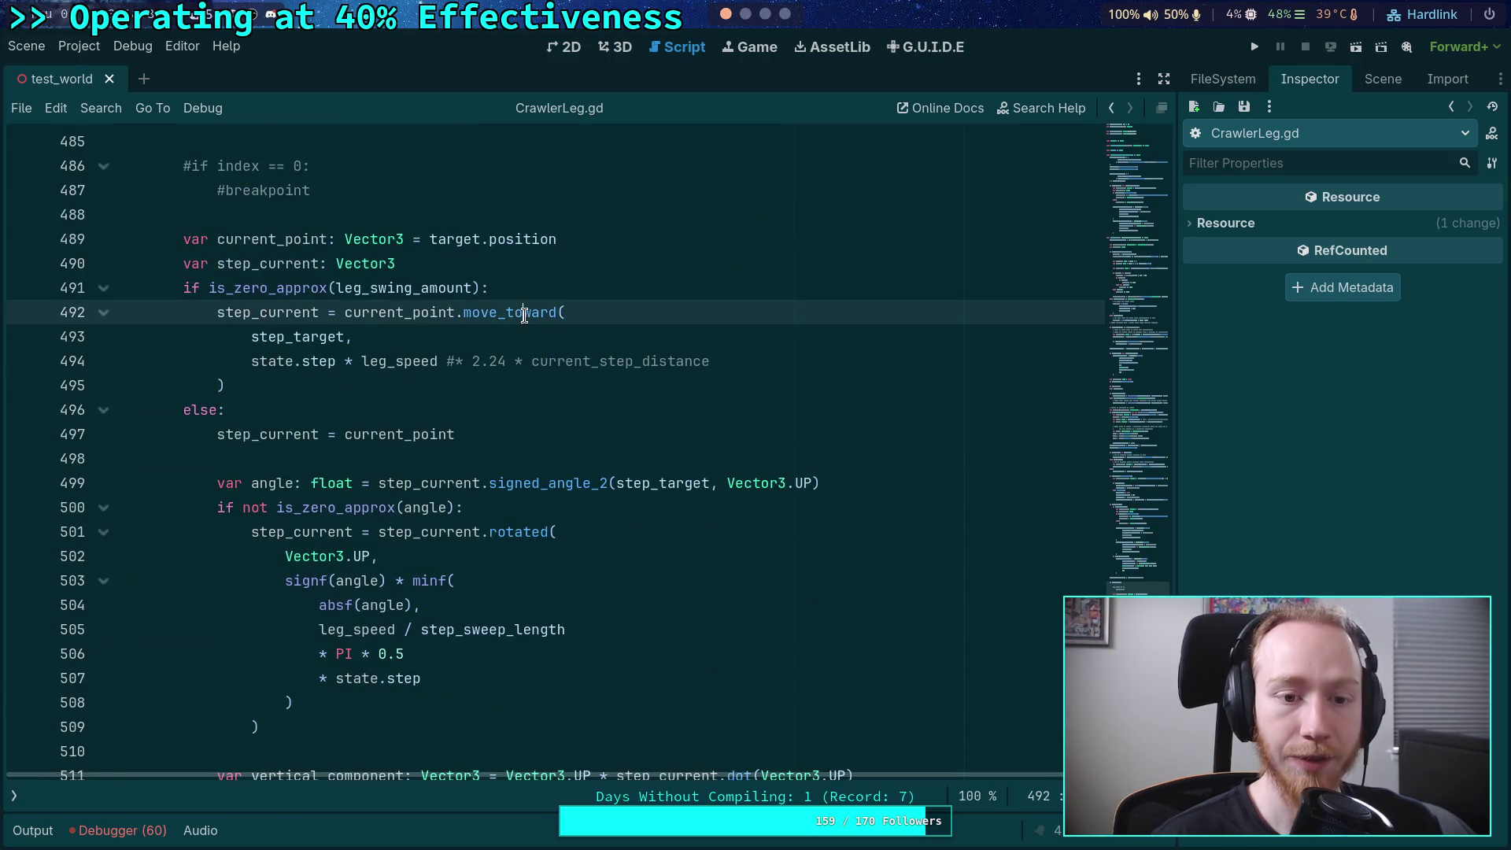
{"action": "left_click", "coordinate": [554, 293]}
{"action": "scroll", "coordinate": [653, 447], "scroll_direction": "up", "scroll_amount": 3}
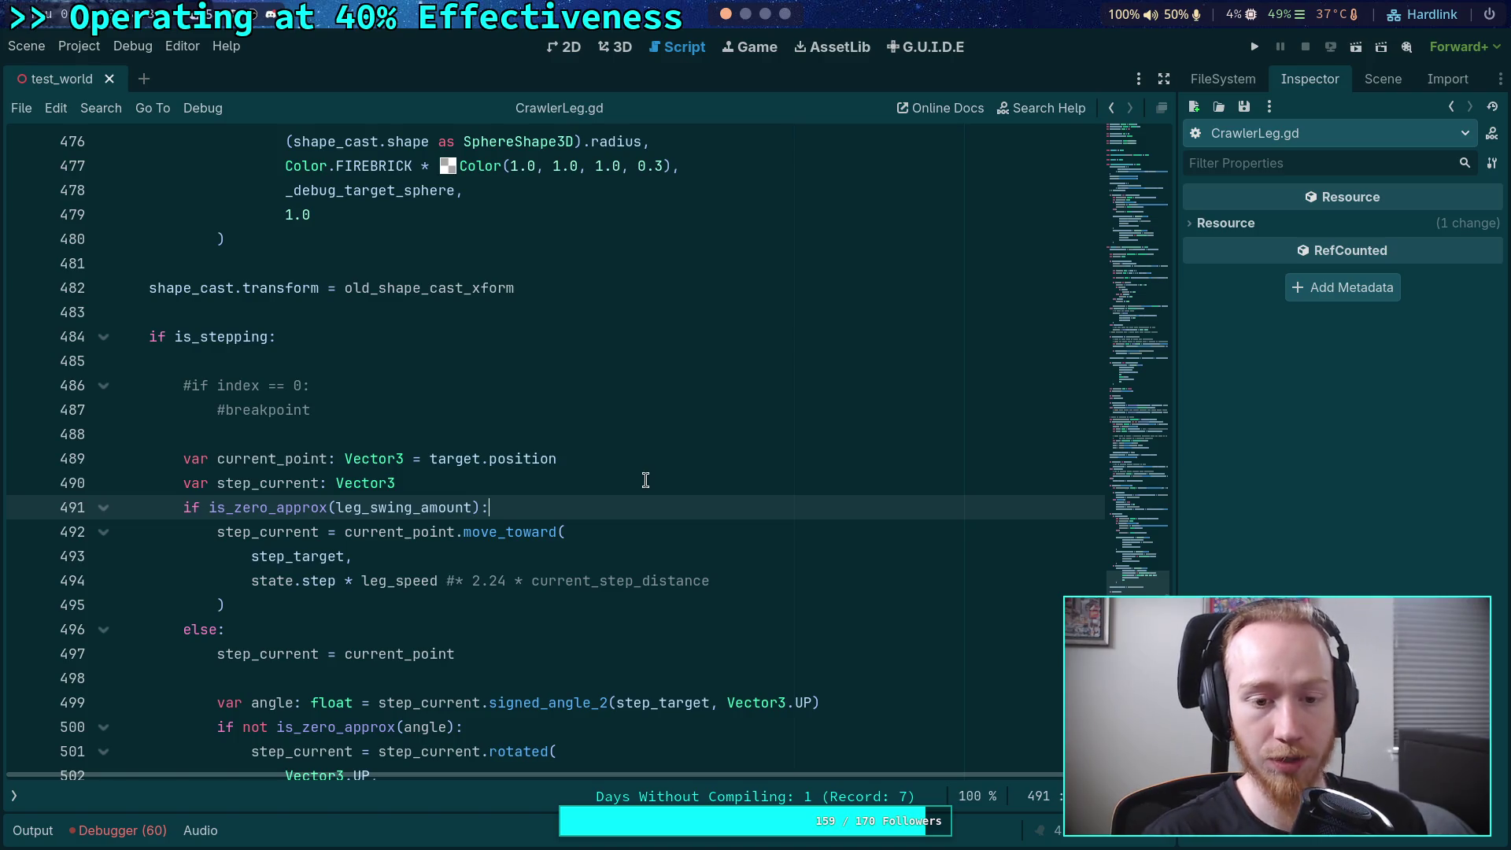
{"action": "key", "text": "Return"}
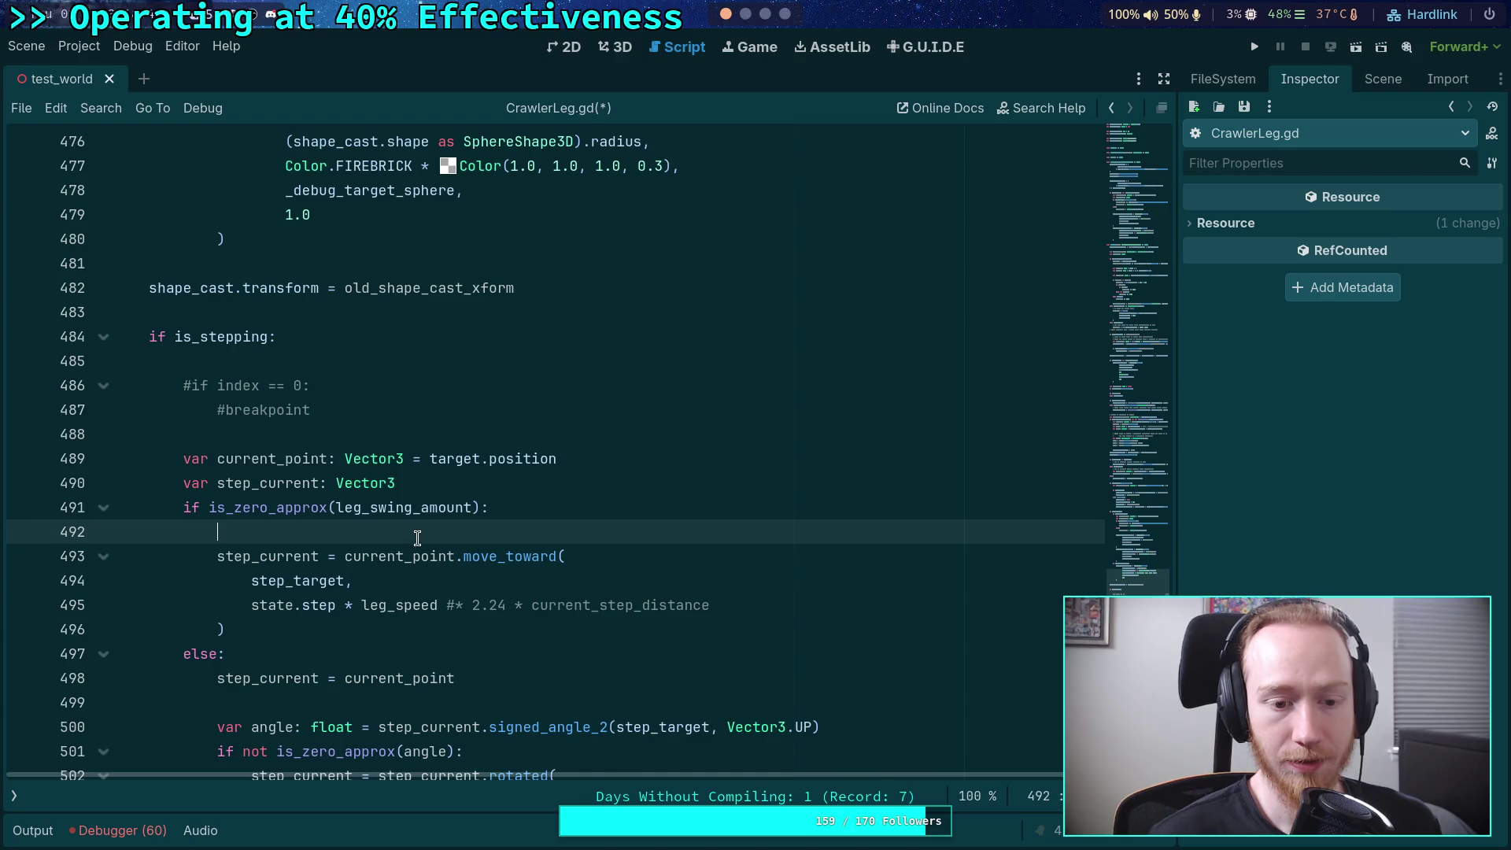
{"action": "scroll", "coordinate": [421, 535], "scroll_direction": "down", "scroll_amount": 1}
- Start a .slide(Vector3...) call after step_target on line 494
{"action": "left_click", "coordinate": [349, 507]}
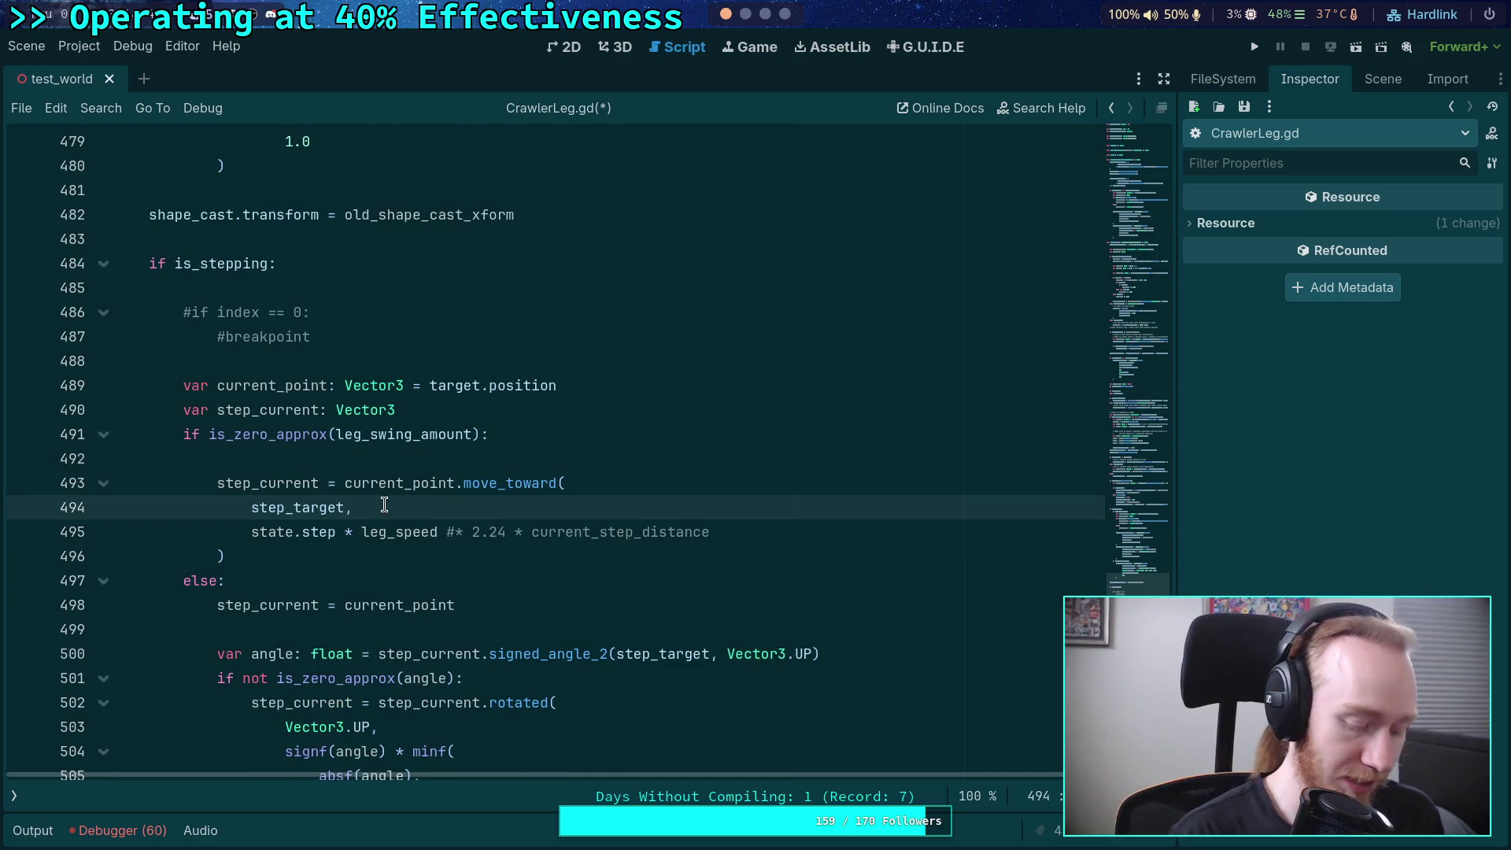
{"action": "type", "text": "."}
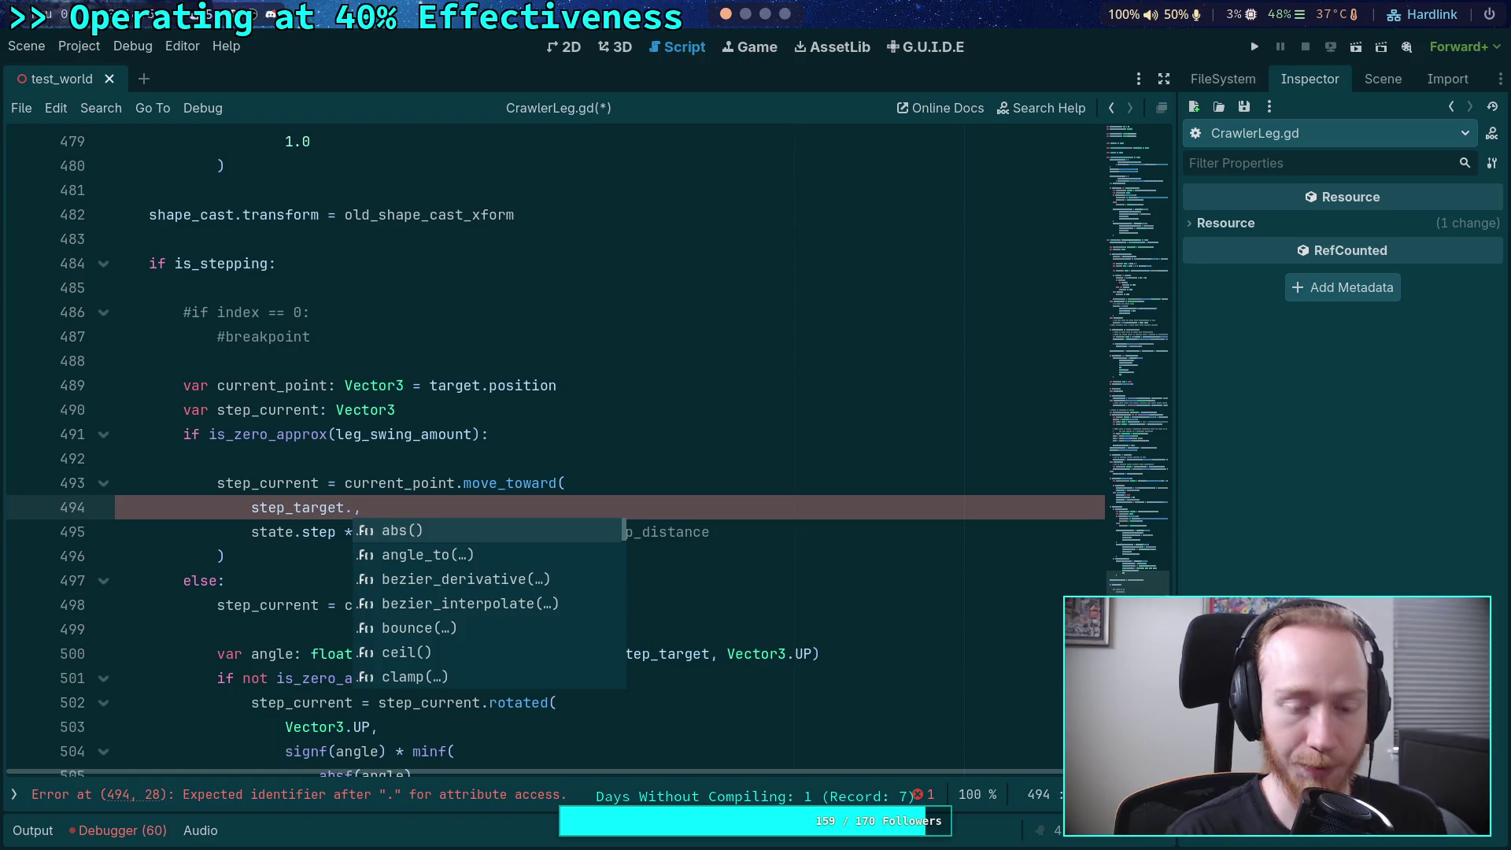
{"action": "type", "text": "slide"}
{"action": "key", "text": "Return"}
{"action": "type", "text": "Vector3.UI"}
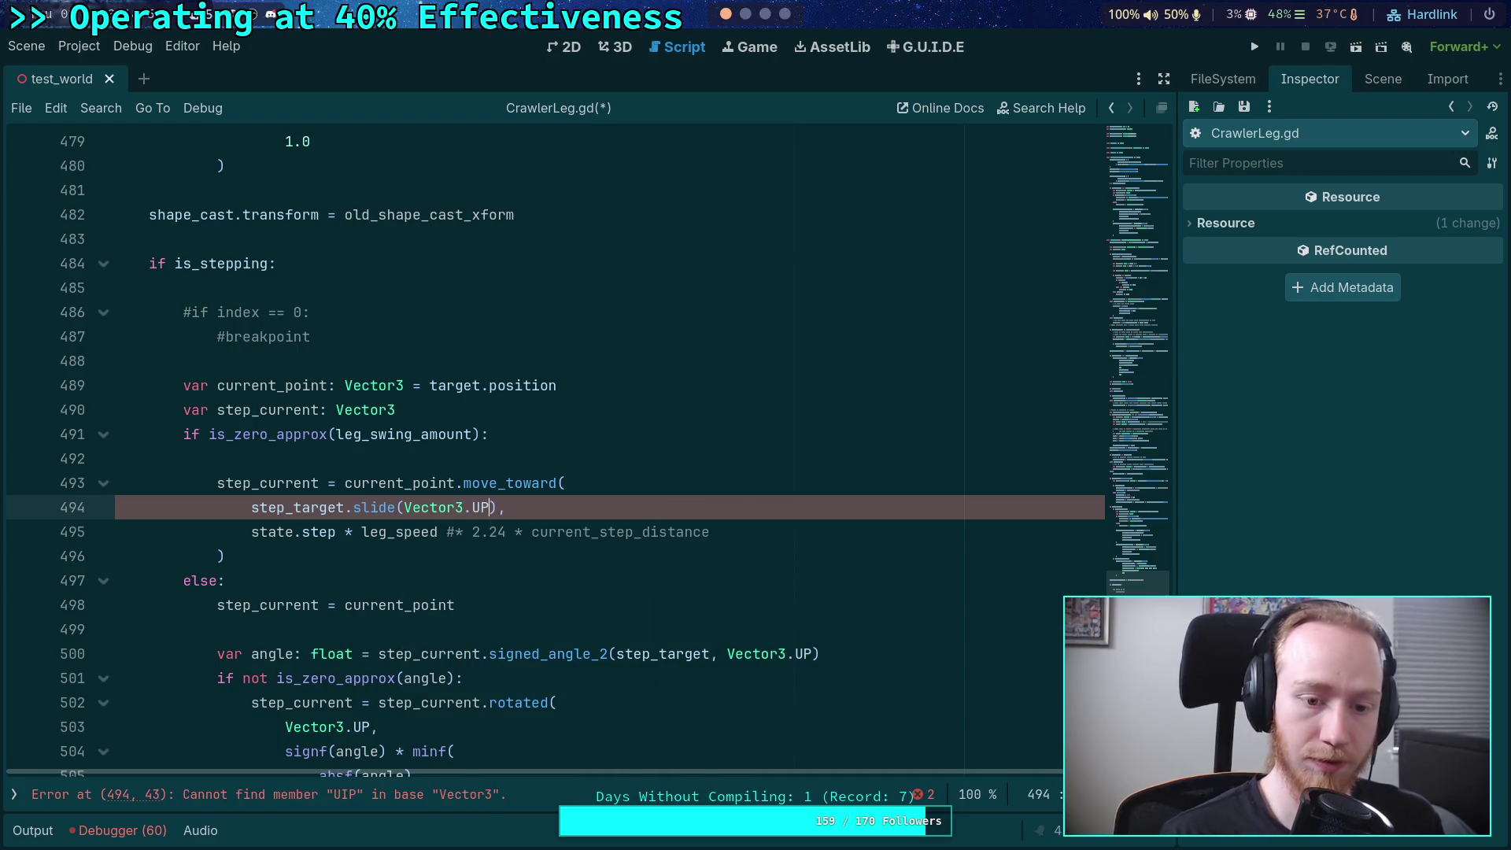
- Insert .slide(Vector3.UP) after current_point on line 493
{"action": "left_click", "coordinate": [454, 482]}
{"action": "type", "text": ".sil"}
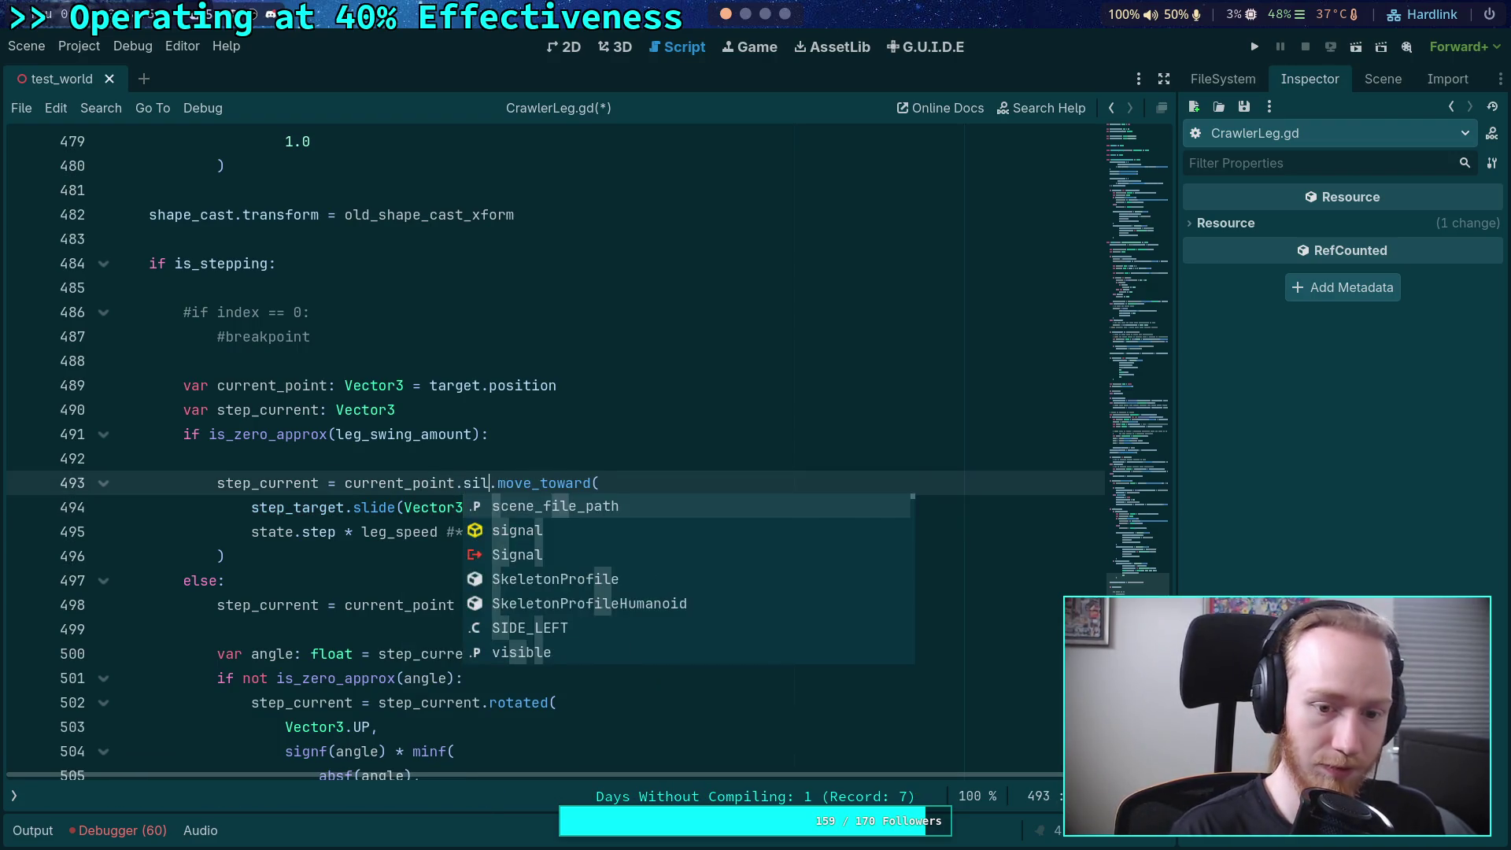
{"action": "key", "text": "BackSpace"}
{"action": "key", "text": "BackSpace"}
{"action": "type", "text": "li"}
{"action": "key", "text": "Return"}
{"action": "type", "text": "Ve"}
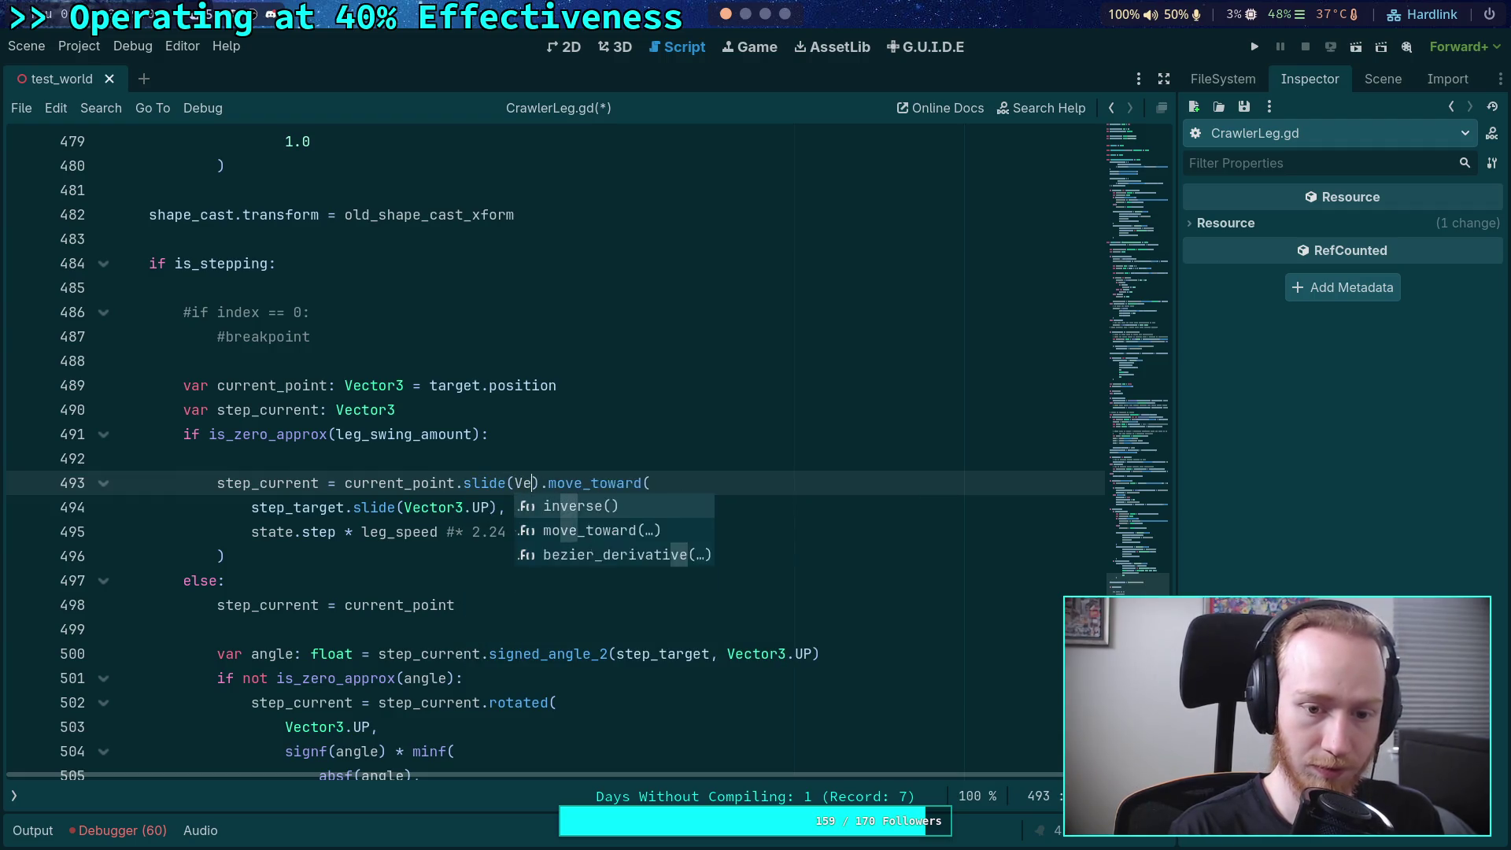
{"action": "type", "text": "ctor"}
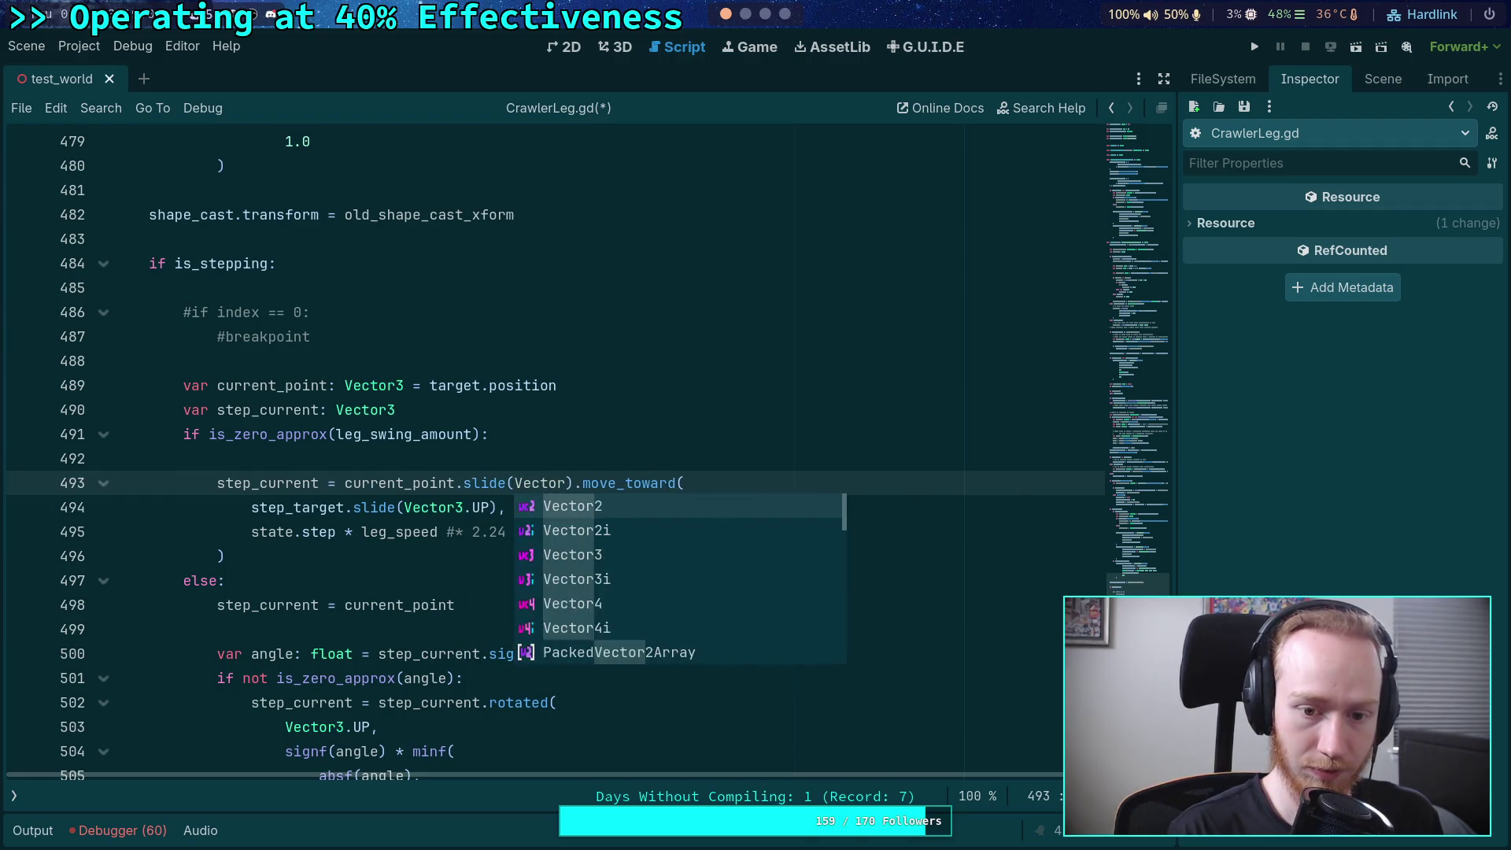
{"action": "type", "text": "3."}
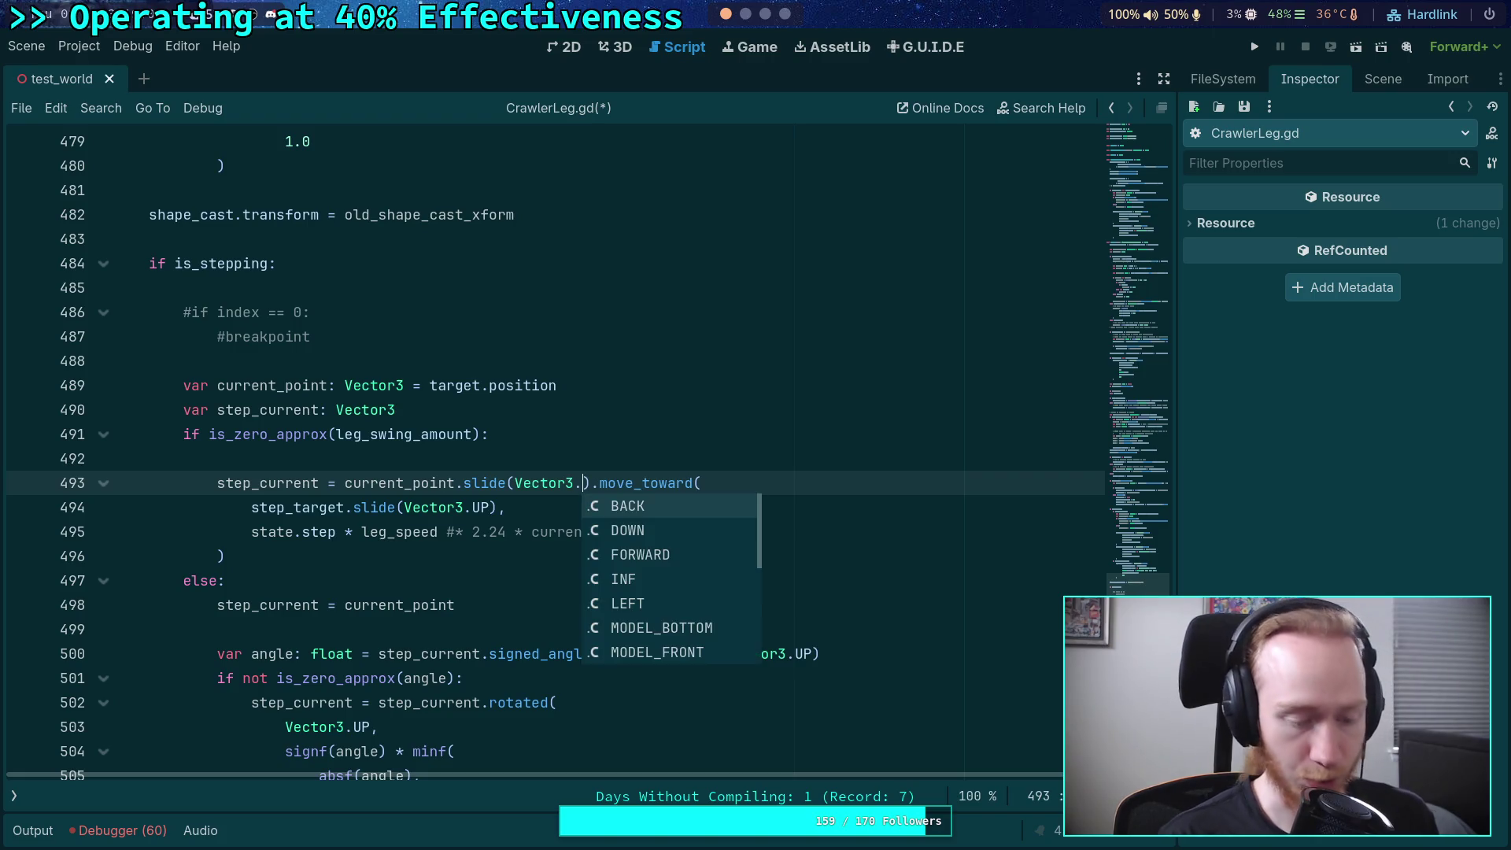
{"action": "type", "text": "UP"}
{"action": "left_click", "coordinate": [364, 450]}
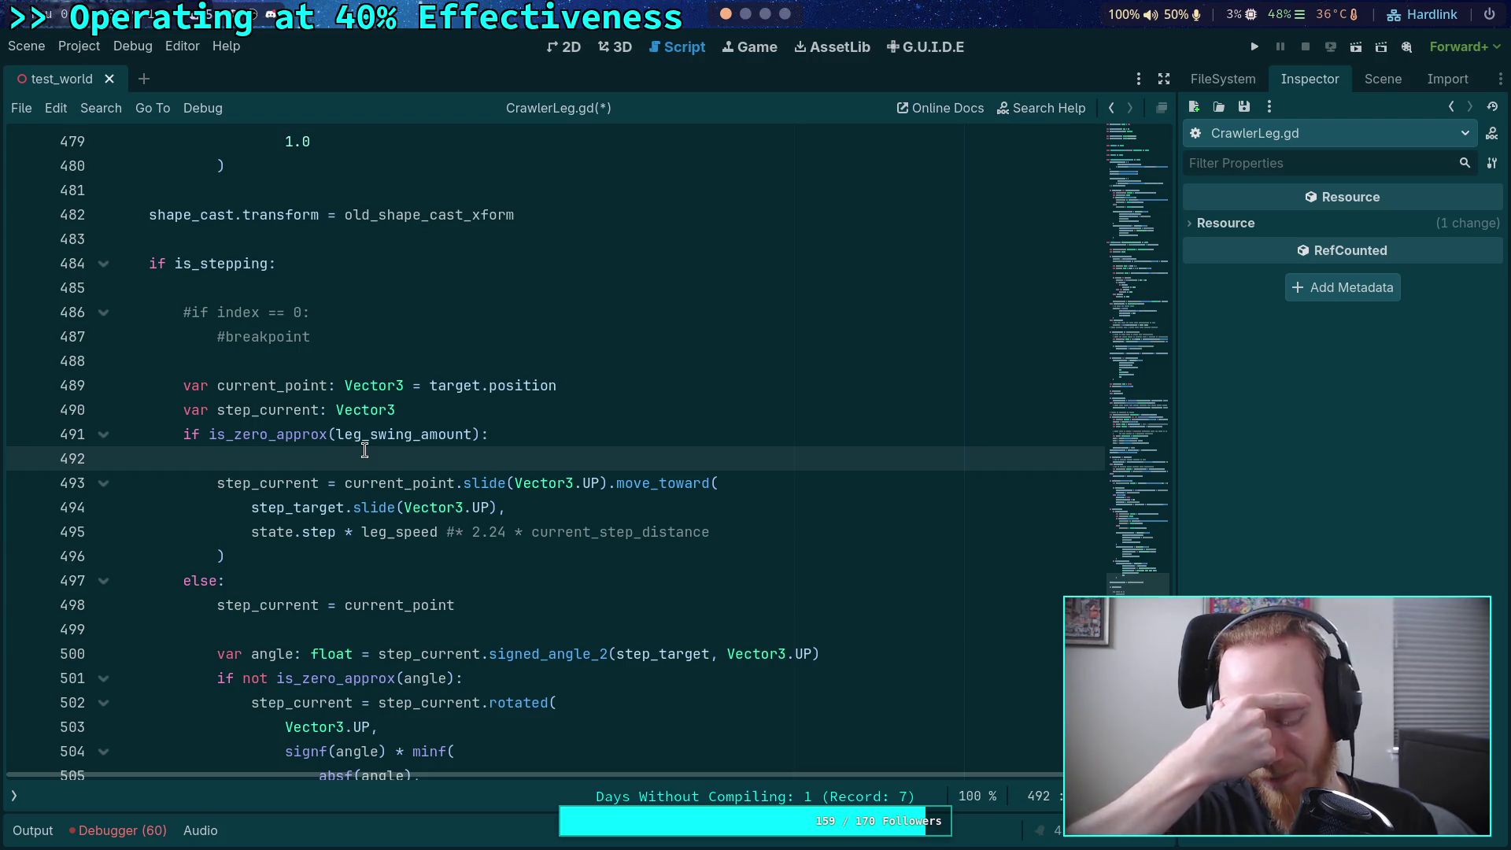
{"action": "scroll", "coordinate": [366, 452], "scroll_direction": "up", "scroll_amount": 1}
{"action": "scroll", "coordinate": [370, 456], "scroll_direction": "down", "scroll_amount": 1}
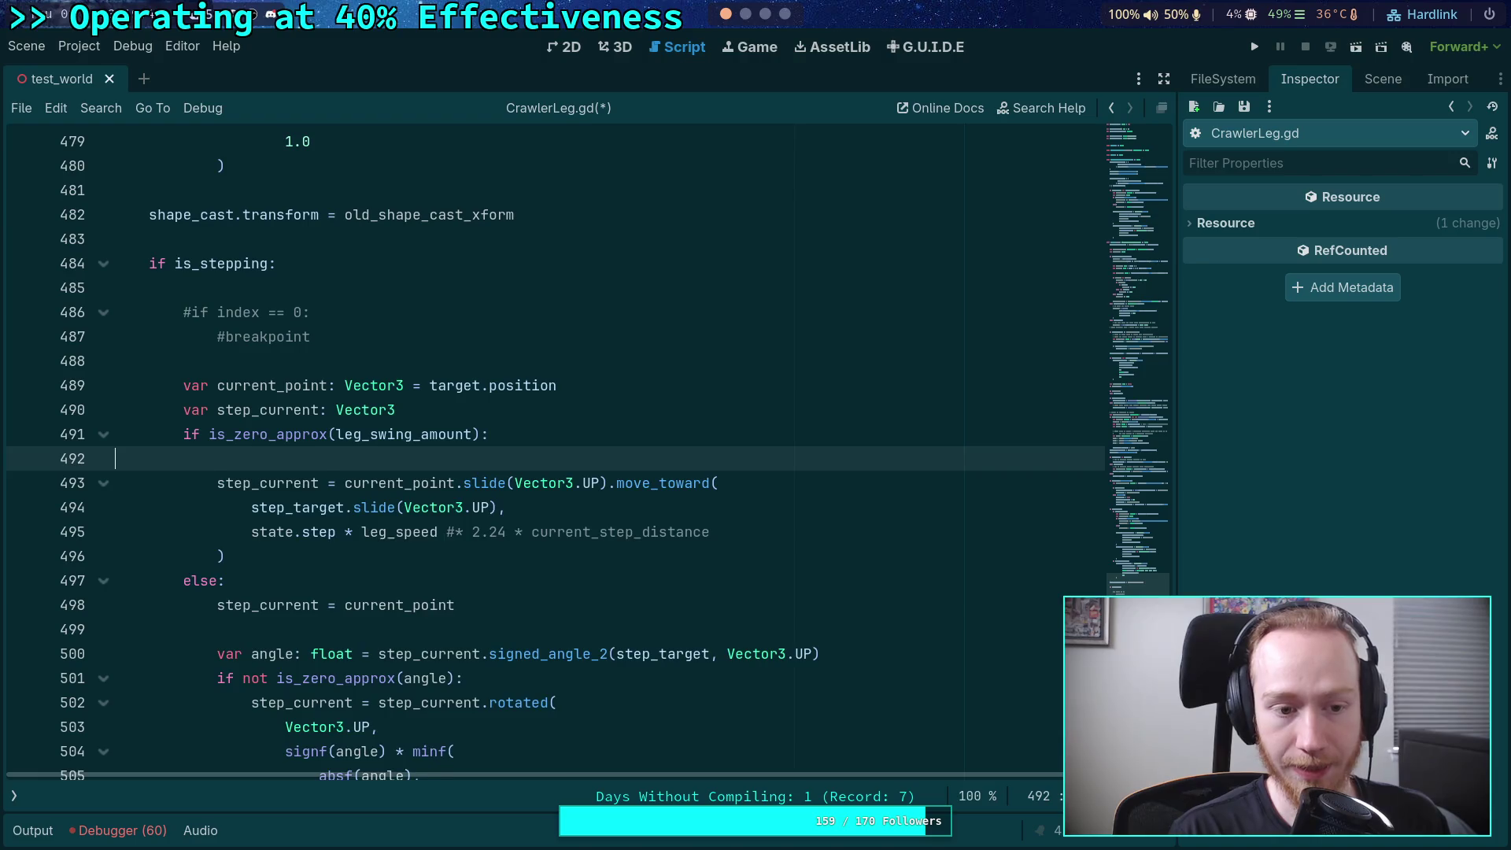
{"action": "key", "text": "BackSpace"}
{"action": "double_click", "coordinate": [279, 458]}
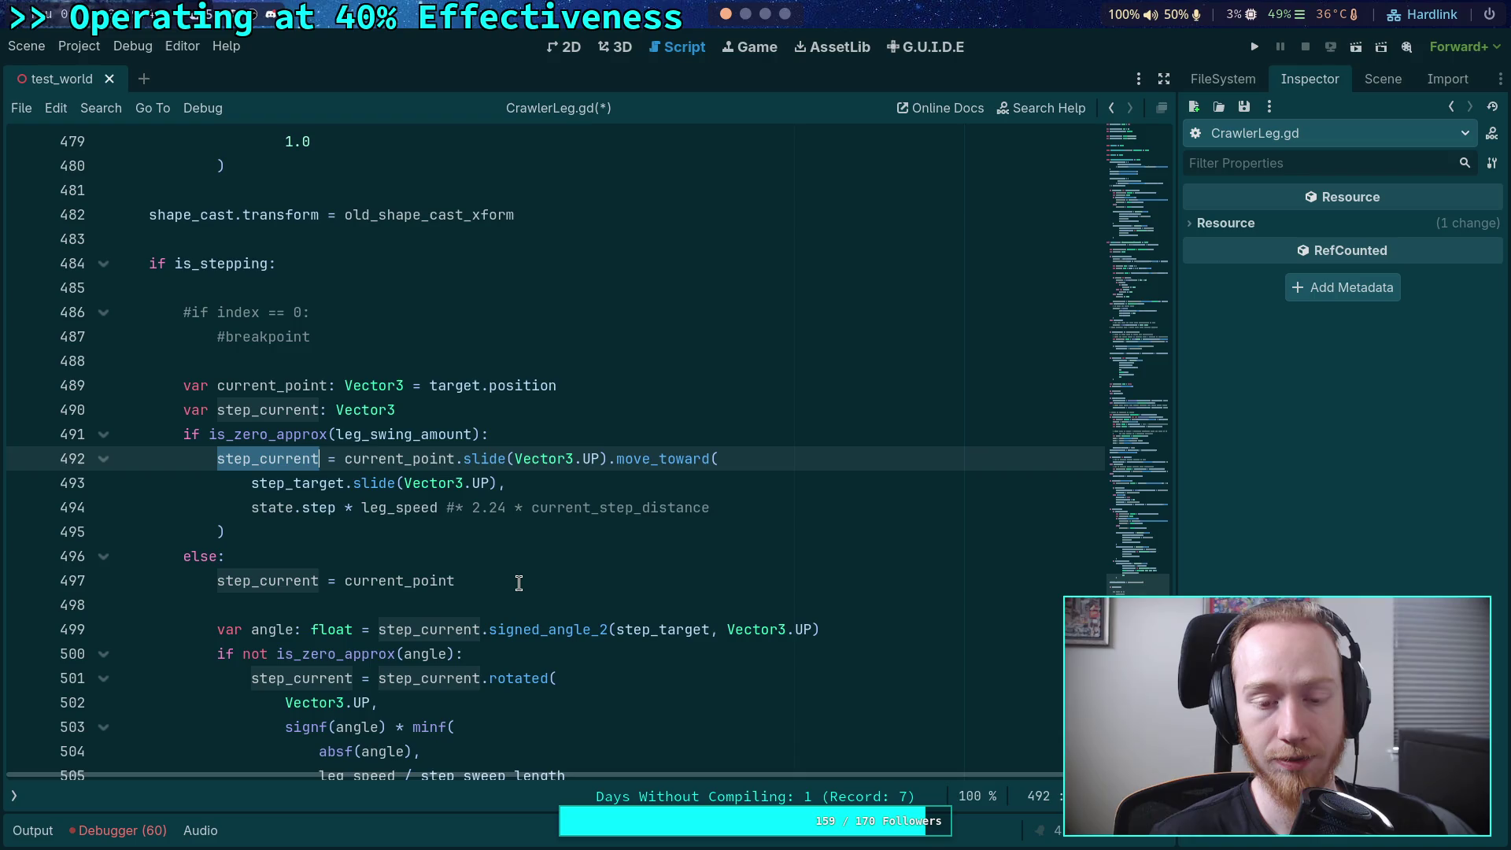
{"action": "scroll", "coordinate": [511, 573], "scroll_direction": "down", "scroll_amount": 2}
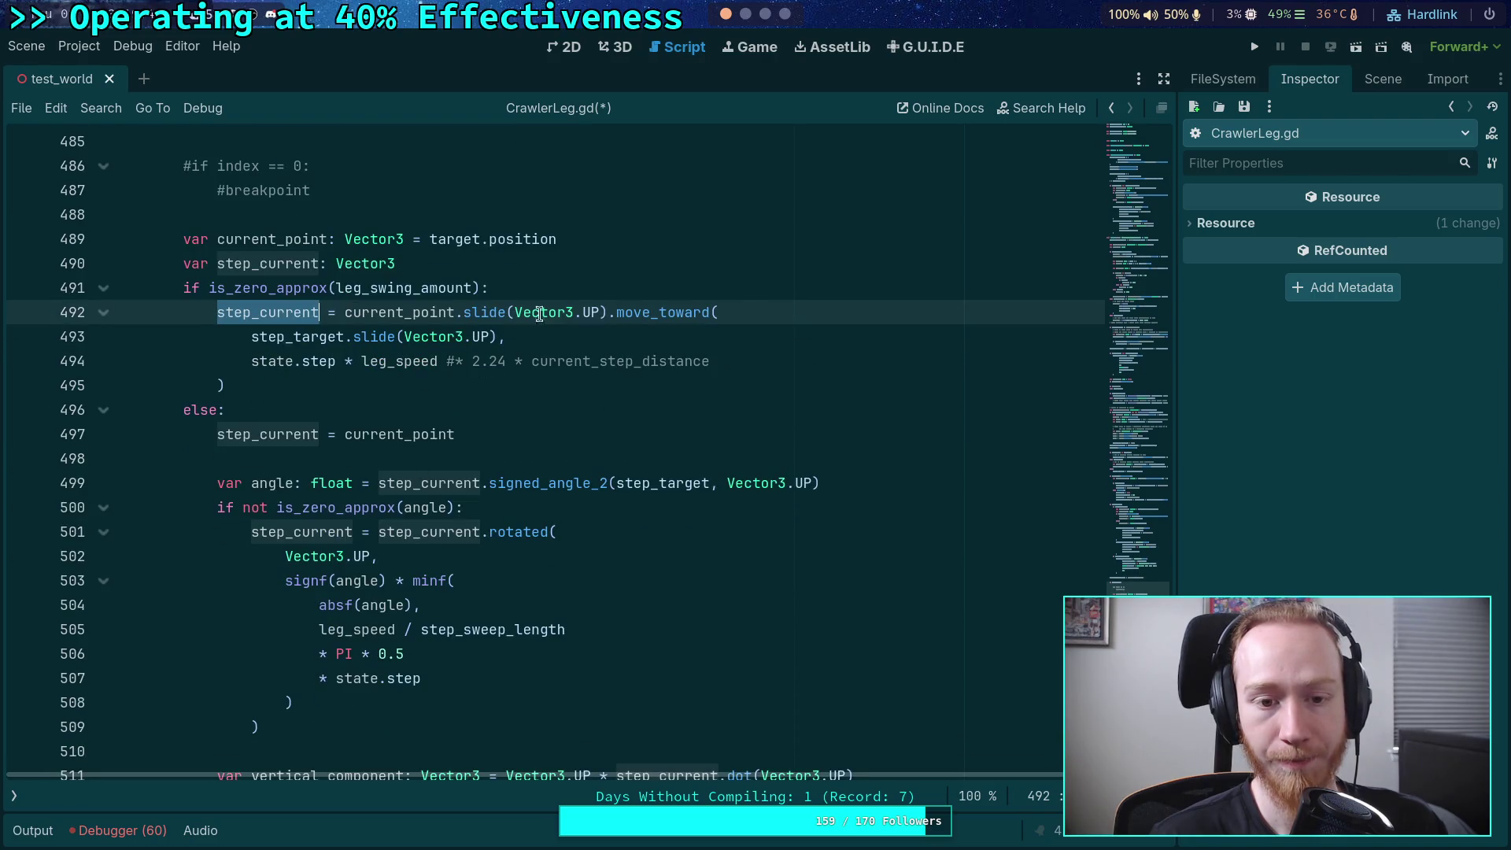
{"action": "left_click", "coordinate": [597, 287]}
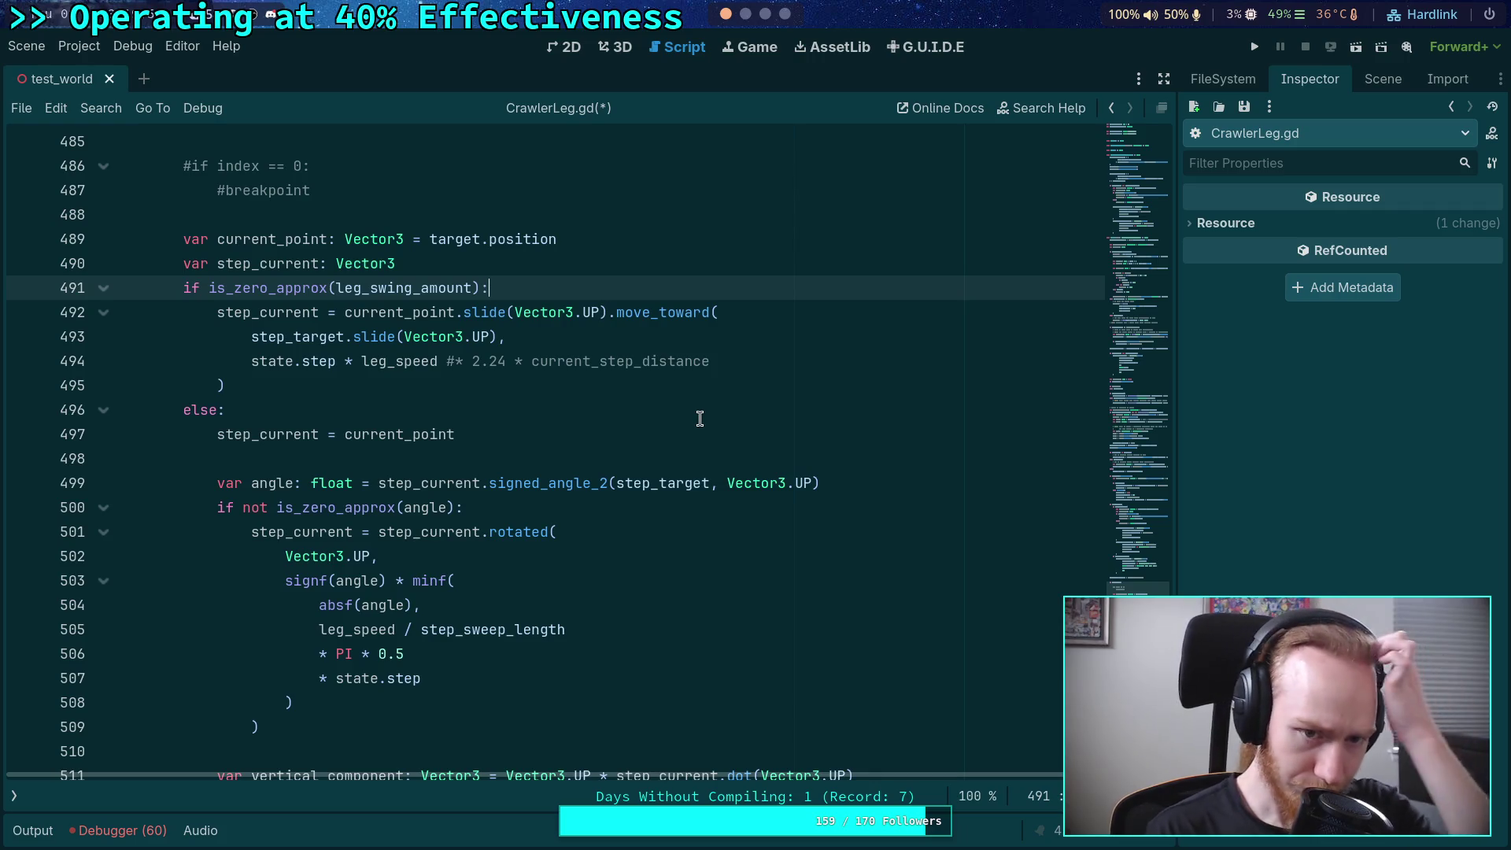
{"action": "key", "text": "Return"}
{"action": "type", "text": "var v"}
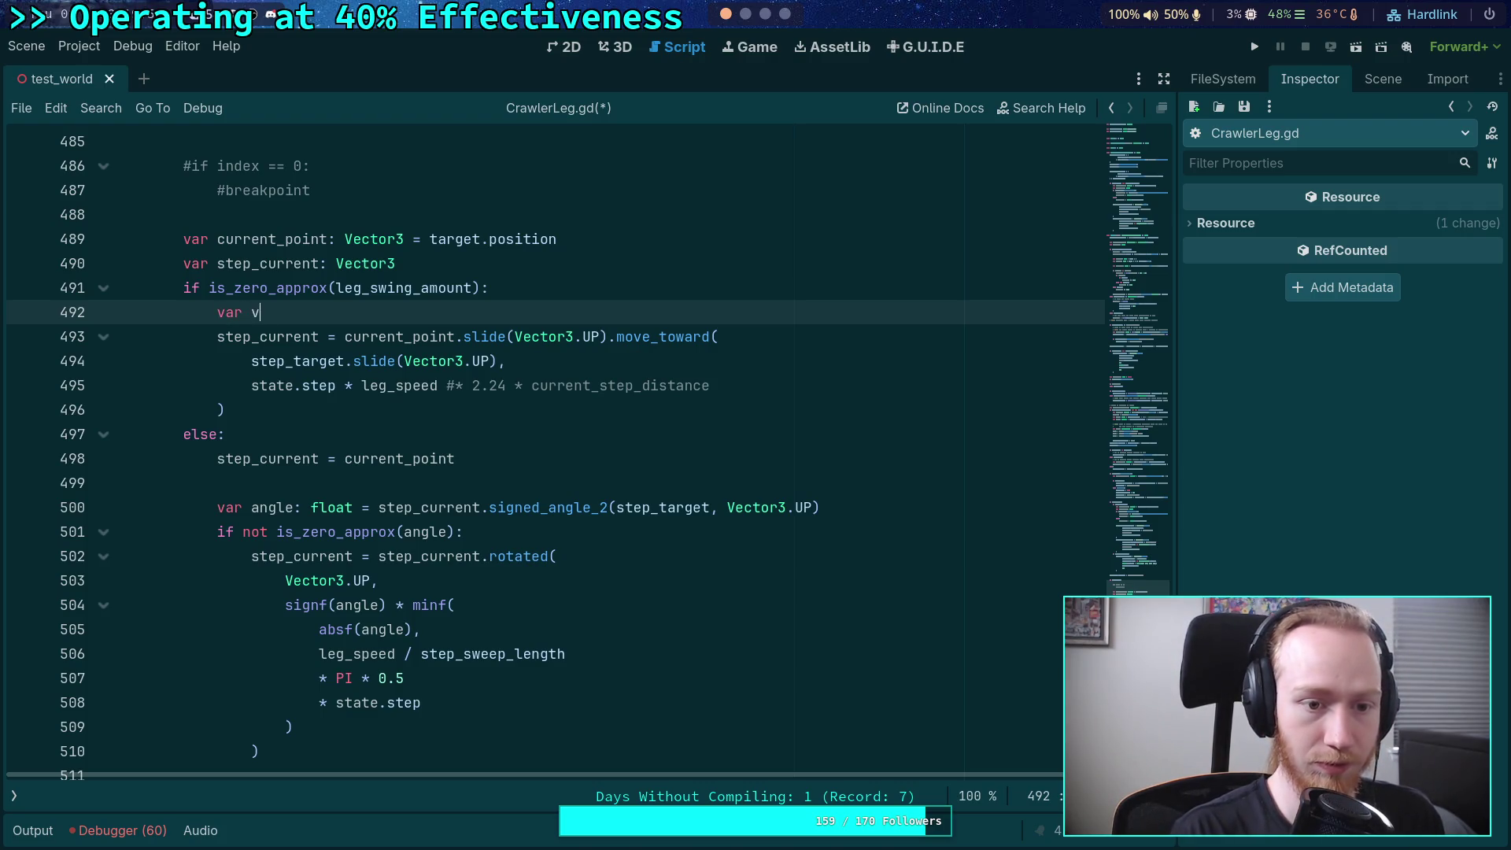
- Declare a float vertical variable initialised from current_point.y
{"action": "type", "text": "ertical_component: Vector"}
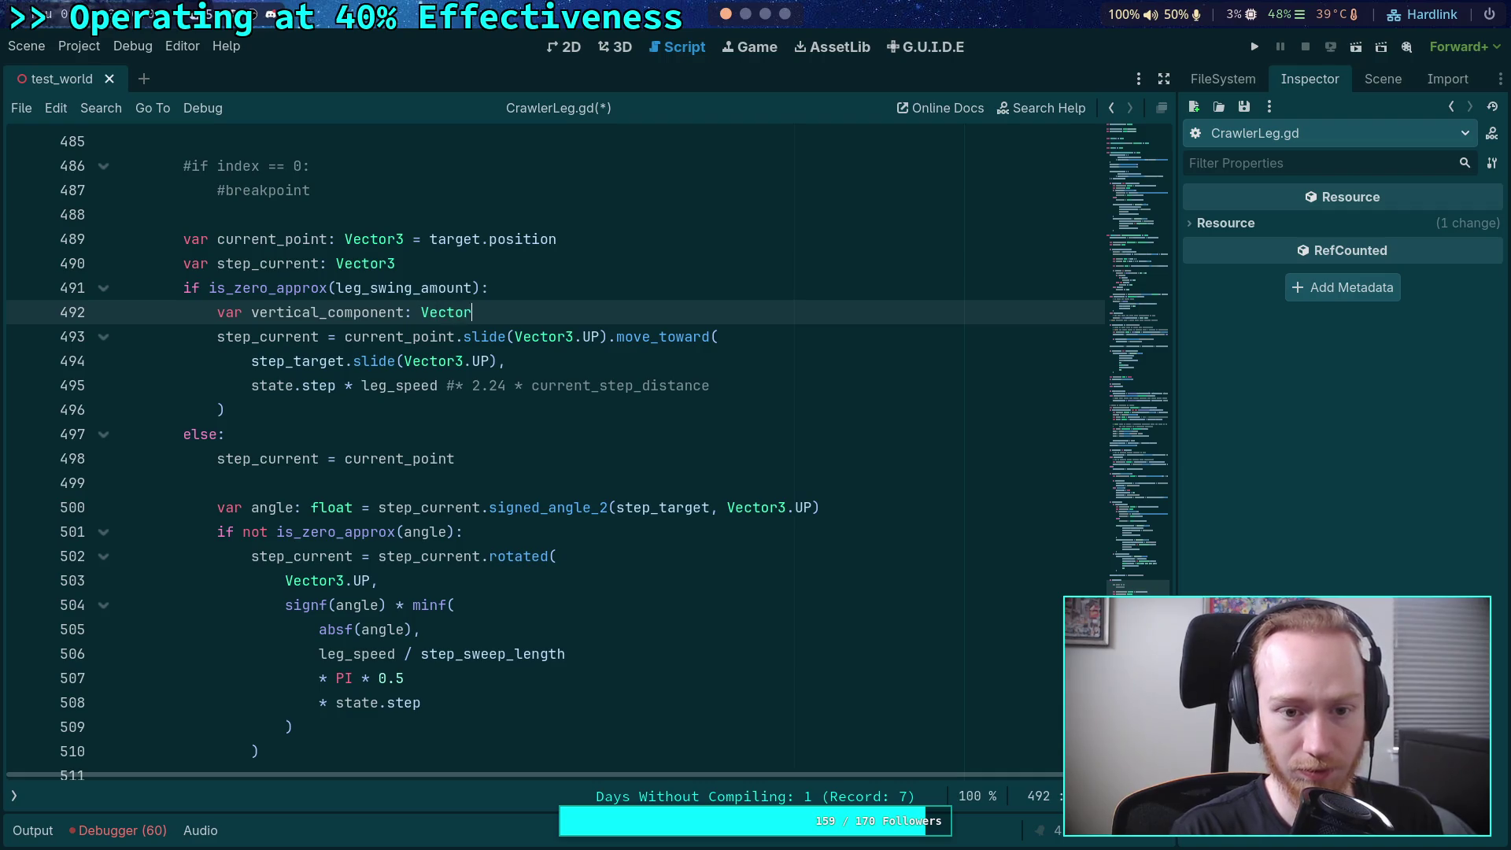
{"action": "type", "text": "3"}
{"action": "key", "text": "BackSpace"}
{"action": "key", "text": "BackSpace"}
{"action": "key", "text": "BackSpace"}
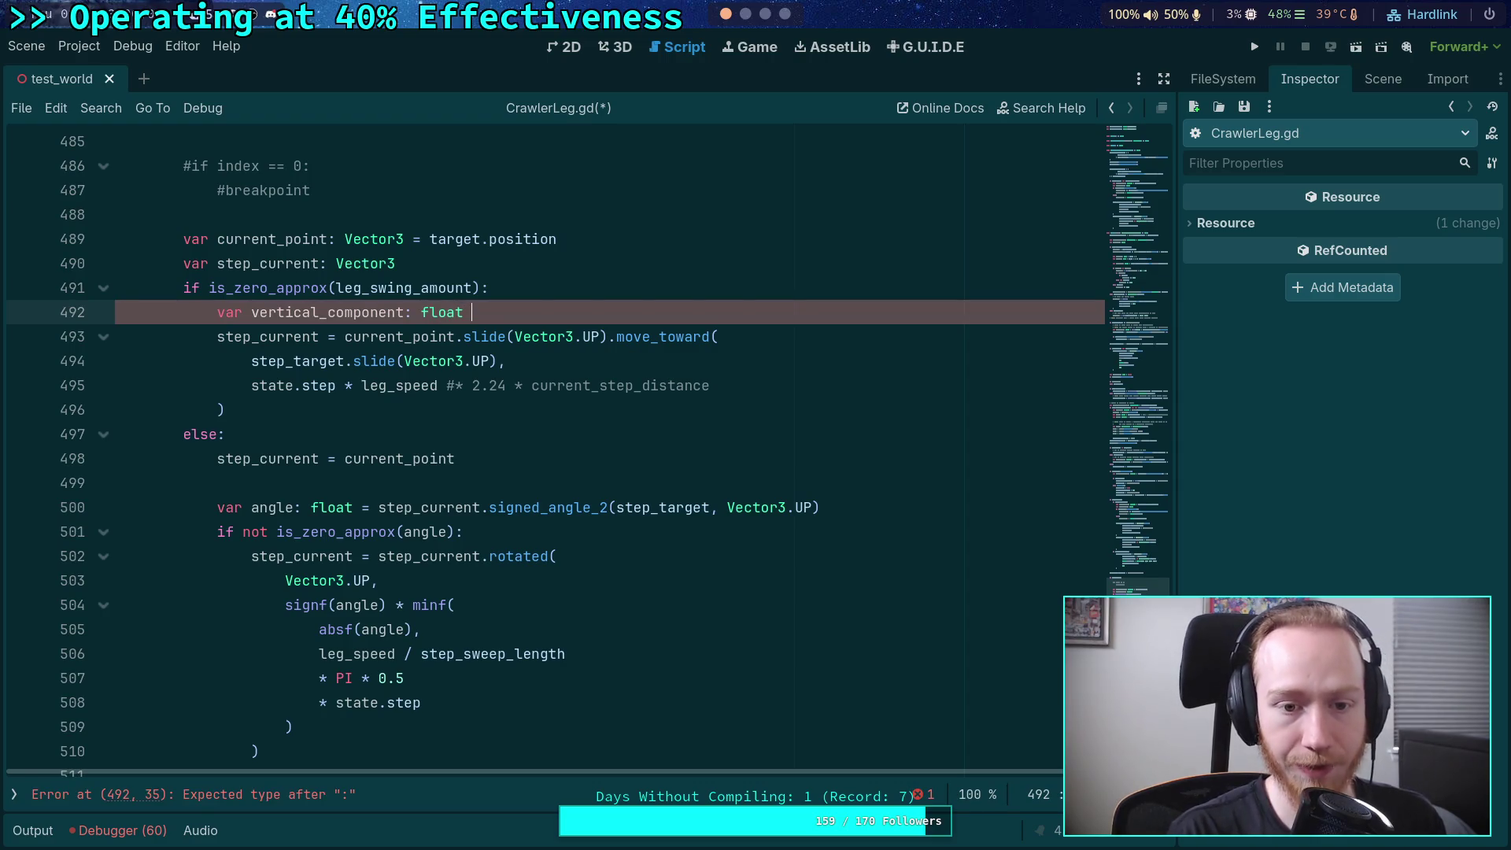
{"action": "type", "text": "= "}
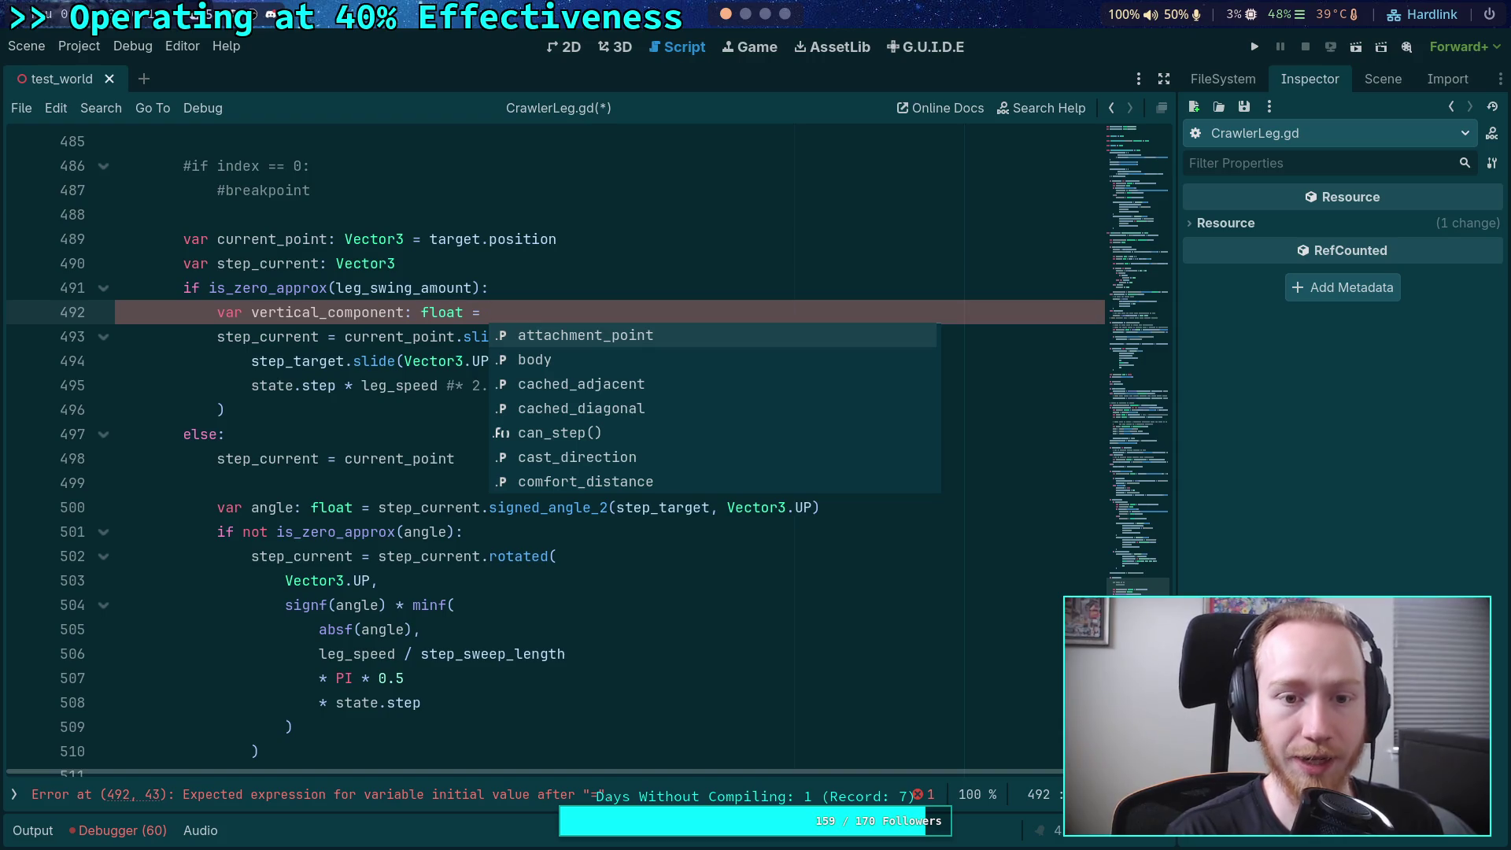
{"action": "type", "text": "curr"}
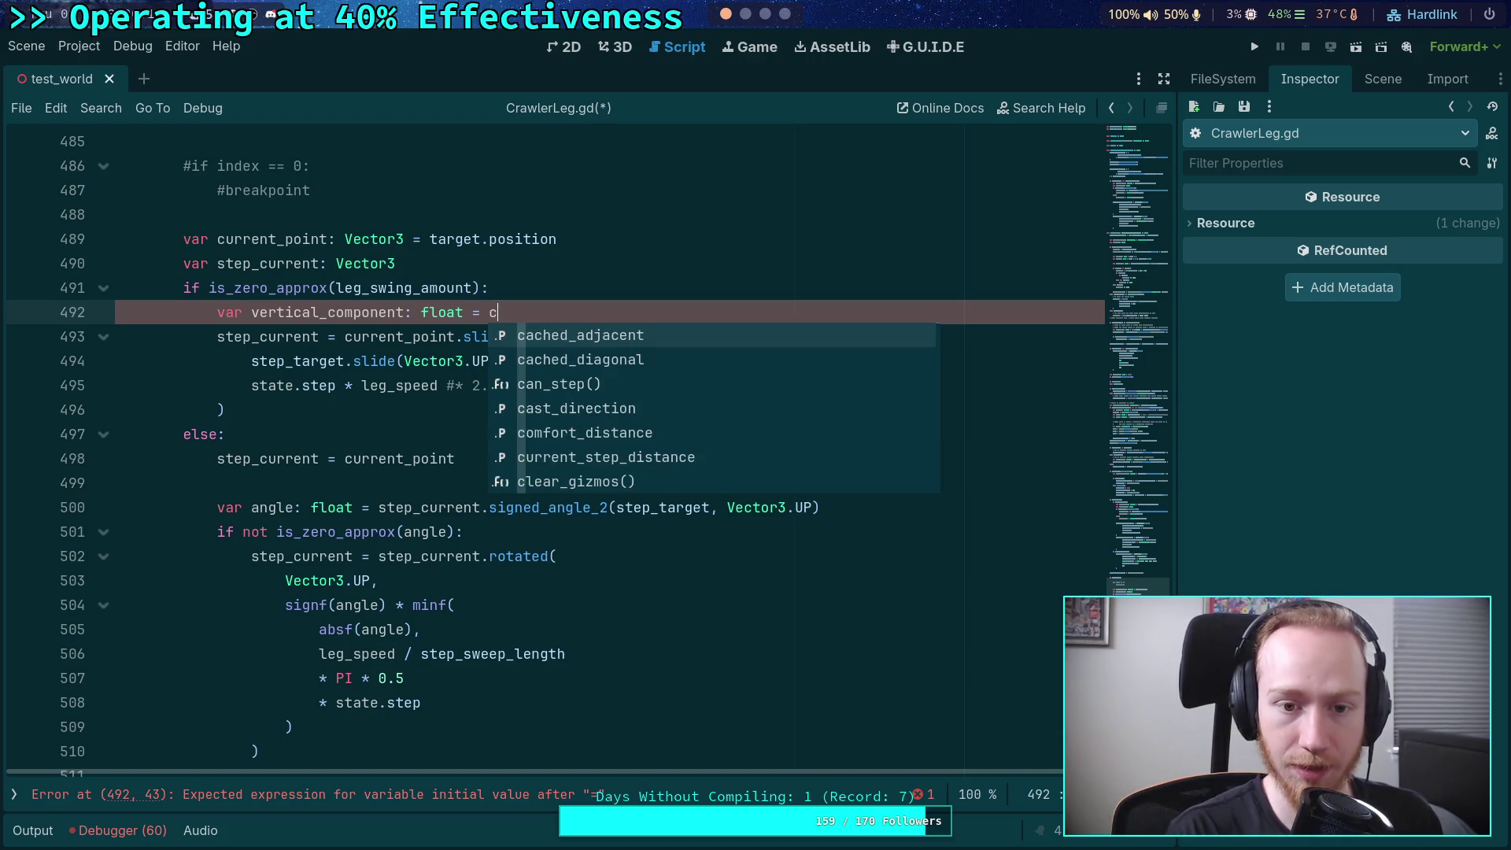
{"action": "key", "text": "Return"}
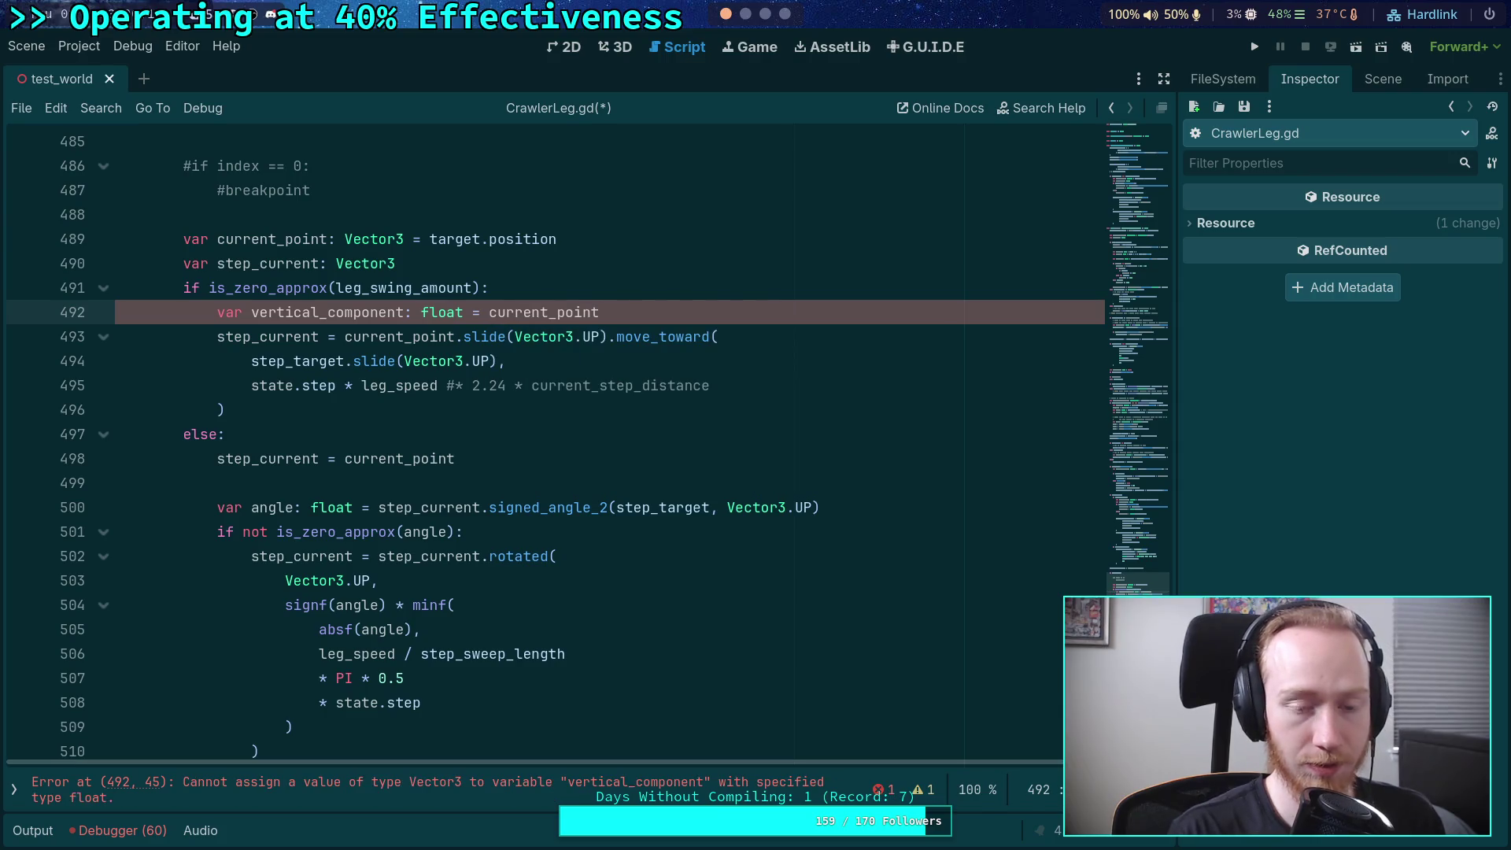
{"action": "type", "text": ".y"}
- Add a line subtracting vertical_component from current_point.y
{"action": "key", "text": "Return"}
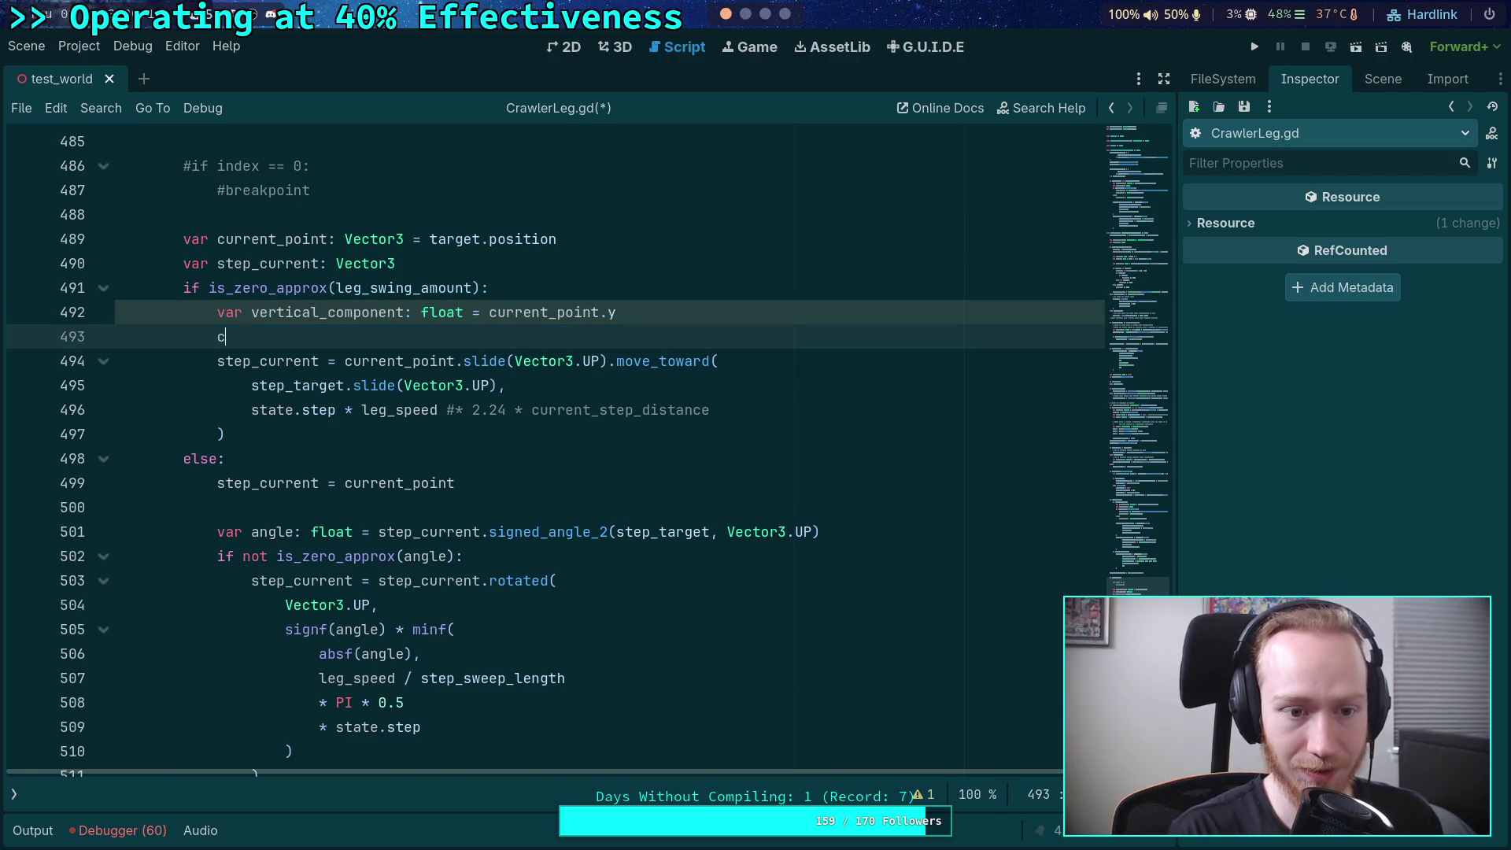
{"action": "type", "text": "urr"}
{"action": "key", "text": "Down"}
{"action": "key", "text": "Return"}
{"action": "type", "text": ".p"}
{"action": "key", "text": "BackSpace"}
{"action": "type", "text": "y -="}
{"action": "key", "text": "ctrl+space"}
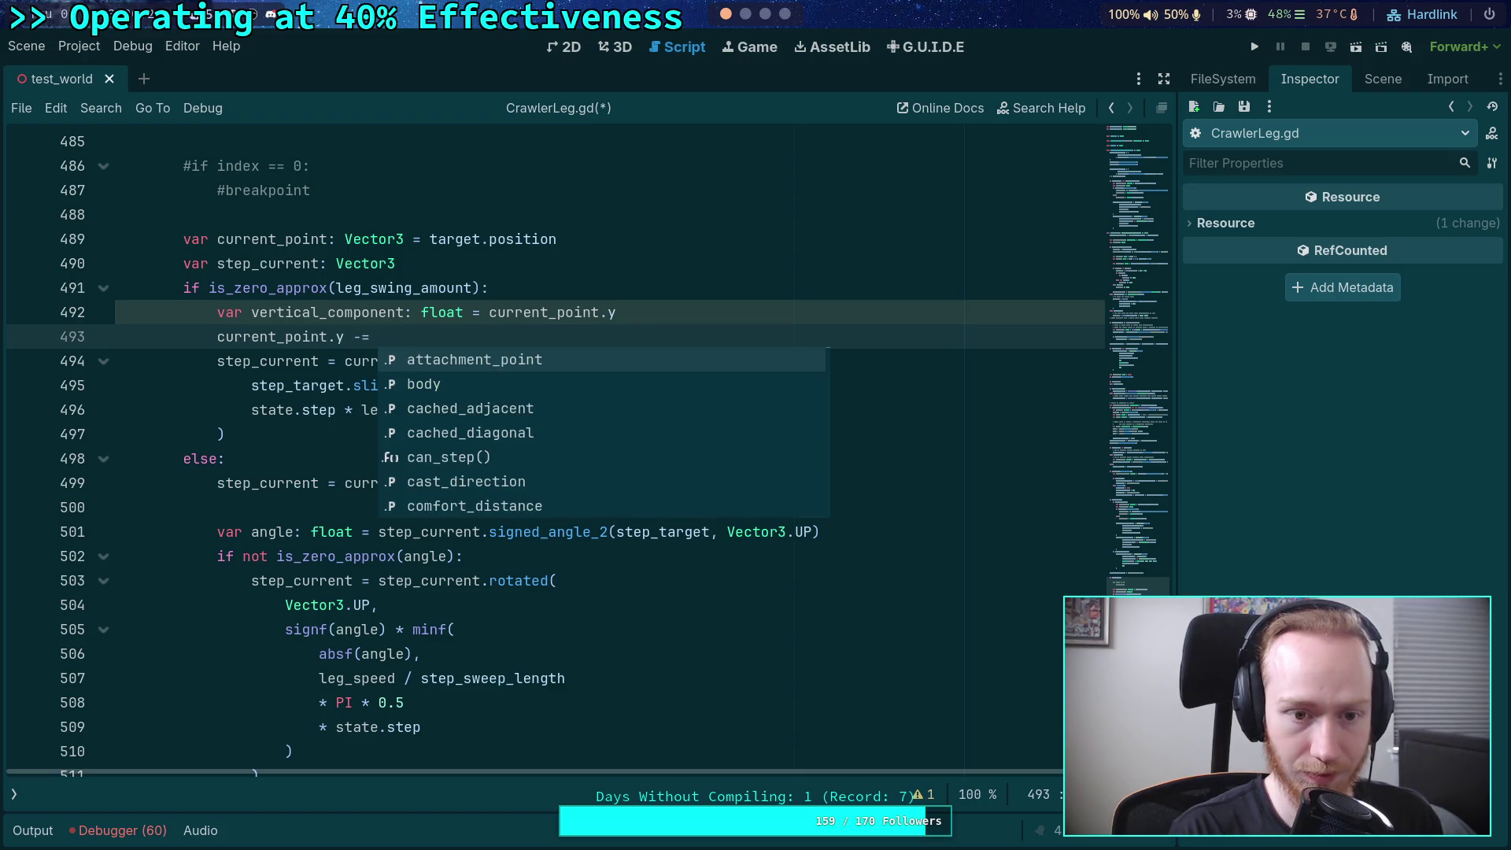
{"action": "type", "text": "vert"}
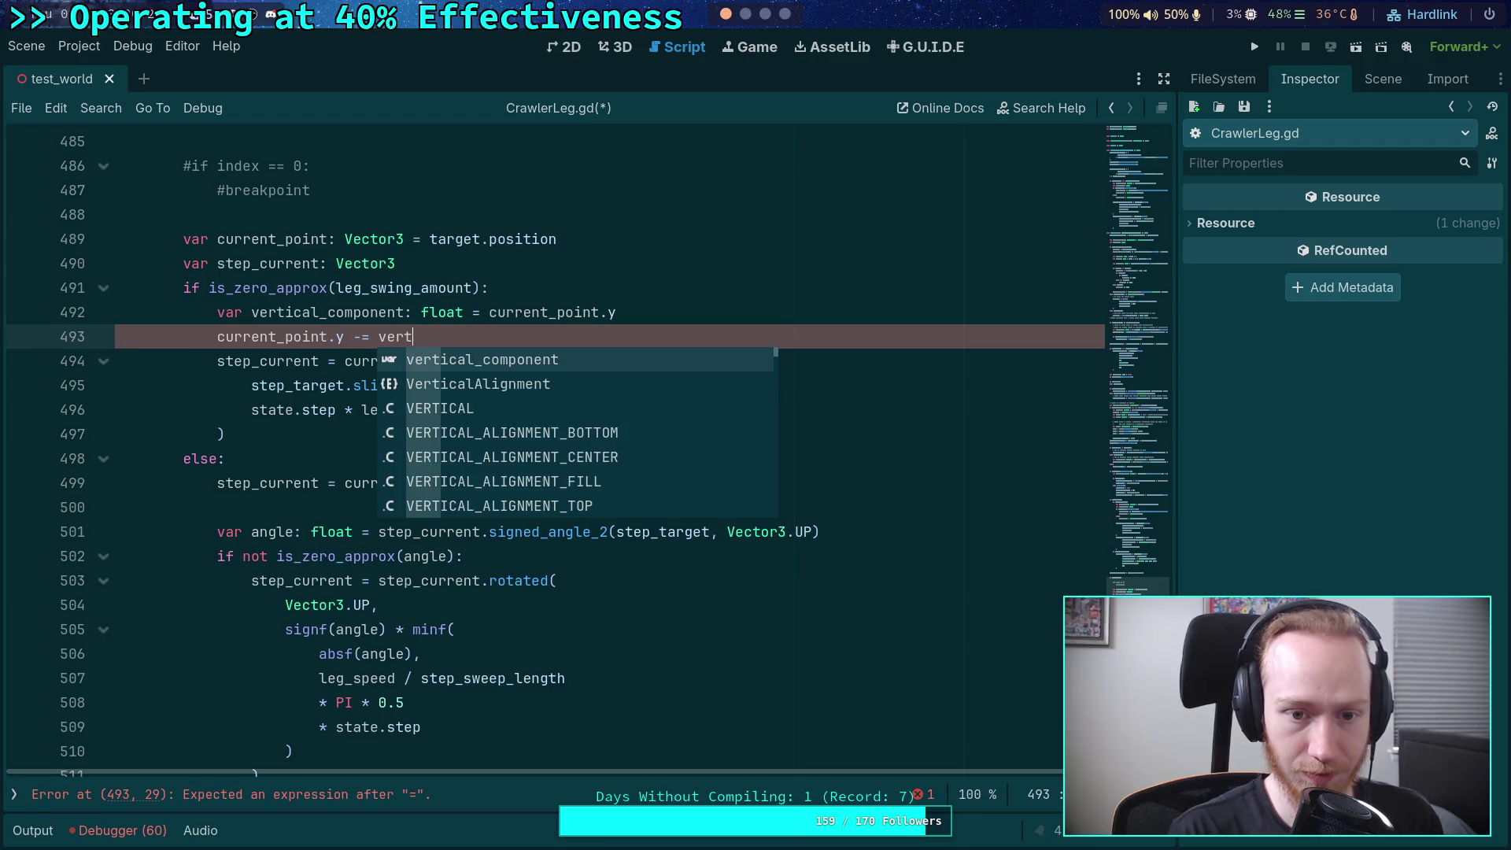
{"action": "key", "text": "Return"}
- Shorten the variable name to vertical and remove .slide(Vector3.UP) from line 494
{"action": "left_click_drag", "start_coordinate": [319, 312], "coordinate": [543, 337]}
{"action": "key", "text": "BackSpace"}
{"action": "key", "text": "BackSpace"}
{"action": "left_click_drag", "start_coordinate": [456, 360], "coordinate": [608, 360]}
{"action": "key", "text": "BackSpace"}
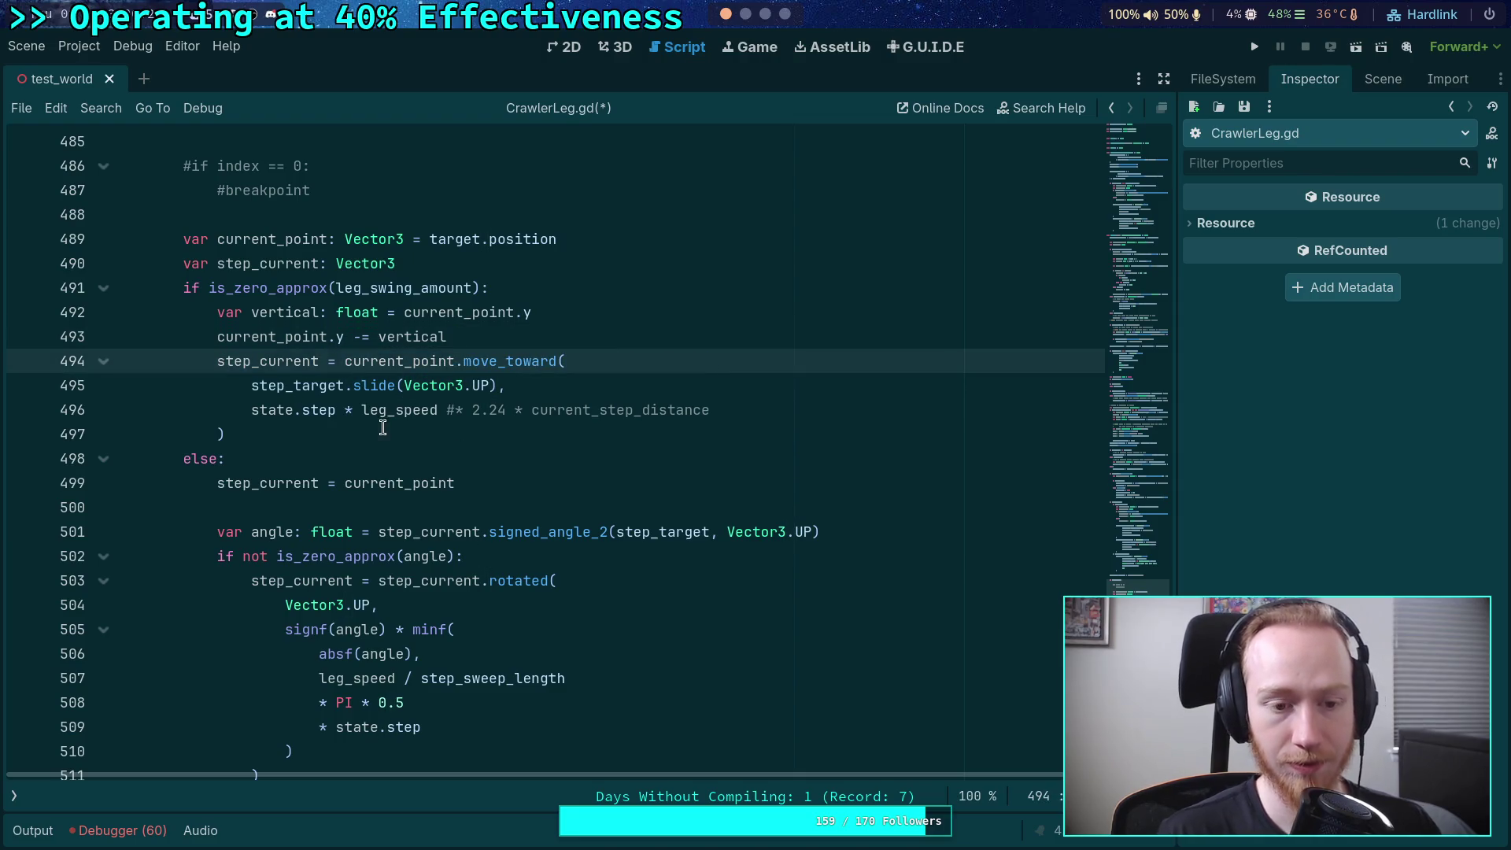
- Add step_current.y += vertical after the move_toward call and save
{"action": "left_click", "coordinate": [385, 433]}
{"action": "key", "text": "Return"}
{"action": "type", "text": "ste"}
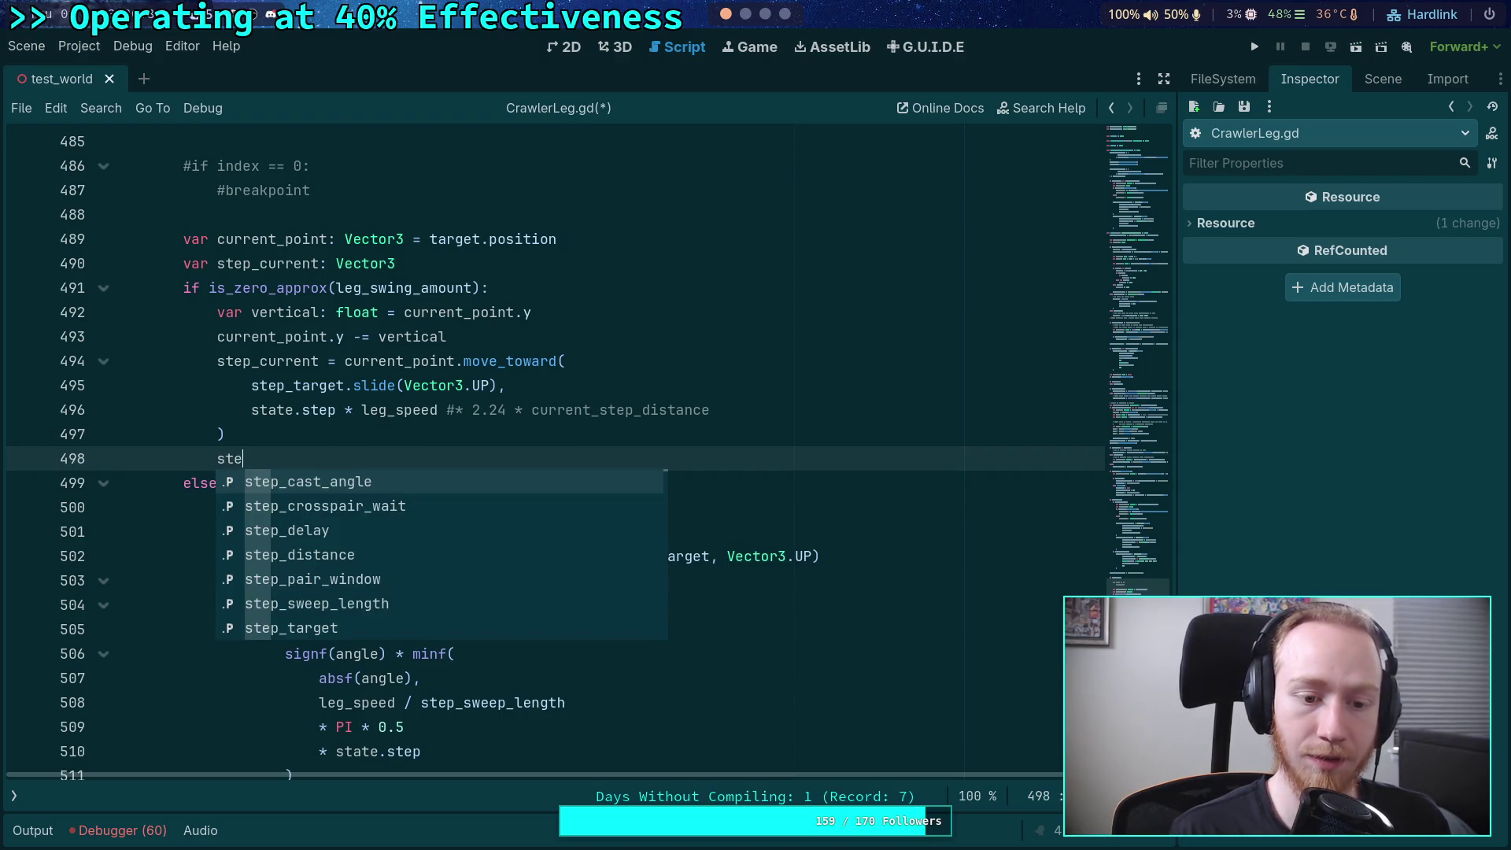
{"action": "key", "text": "Down"}
{"action": "key", "text": "Down"}
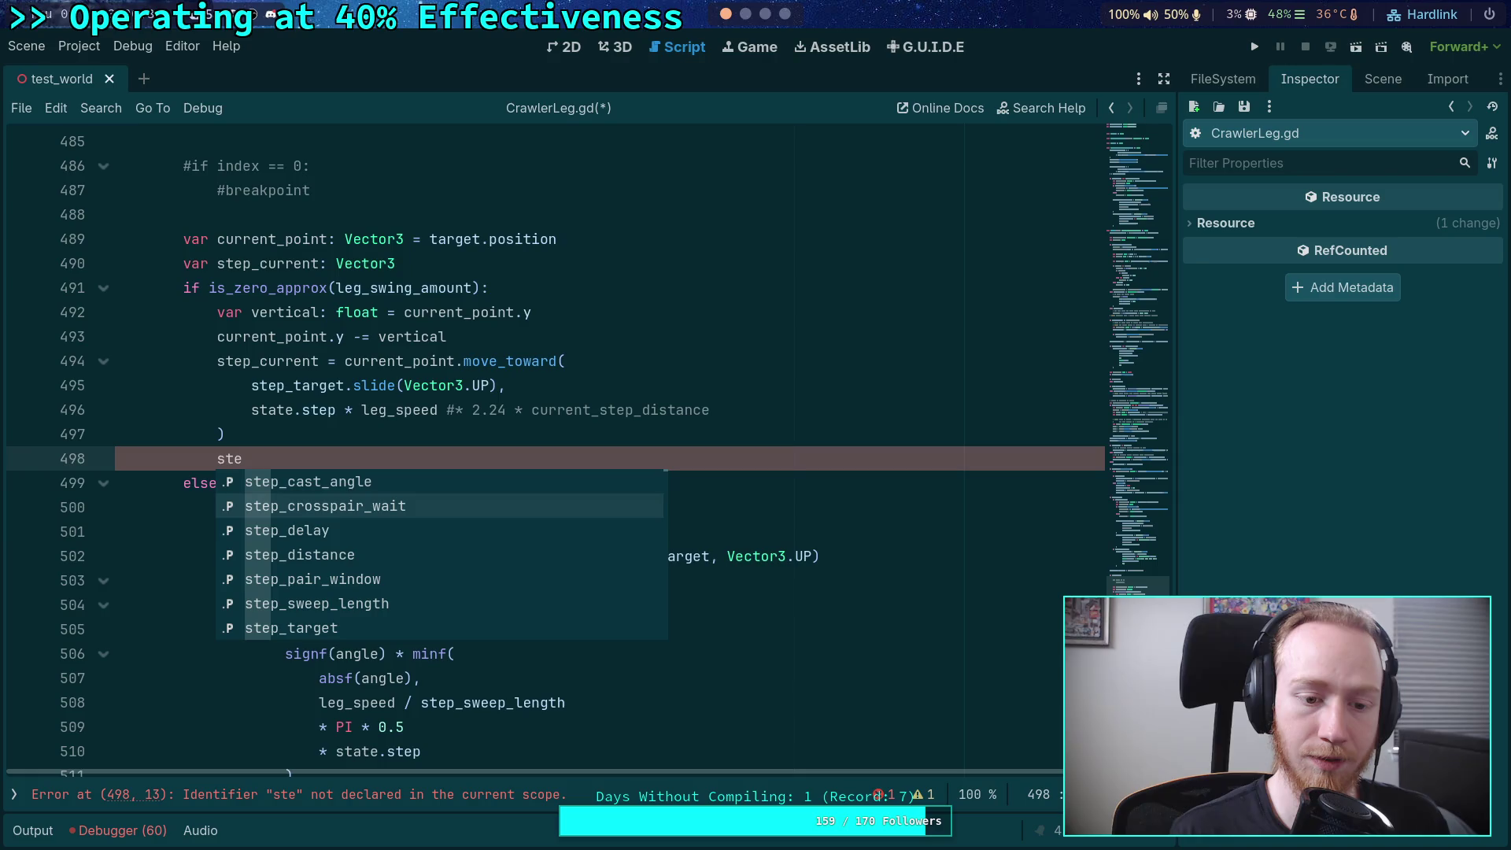
{"action": "type", "text": "p_c"}
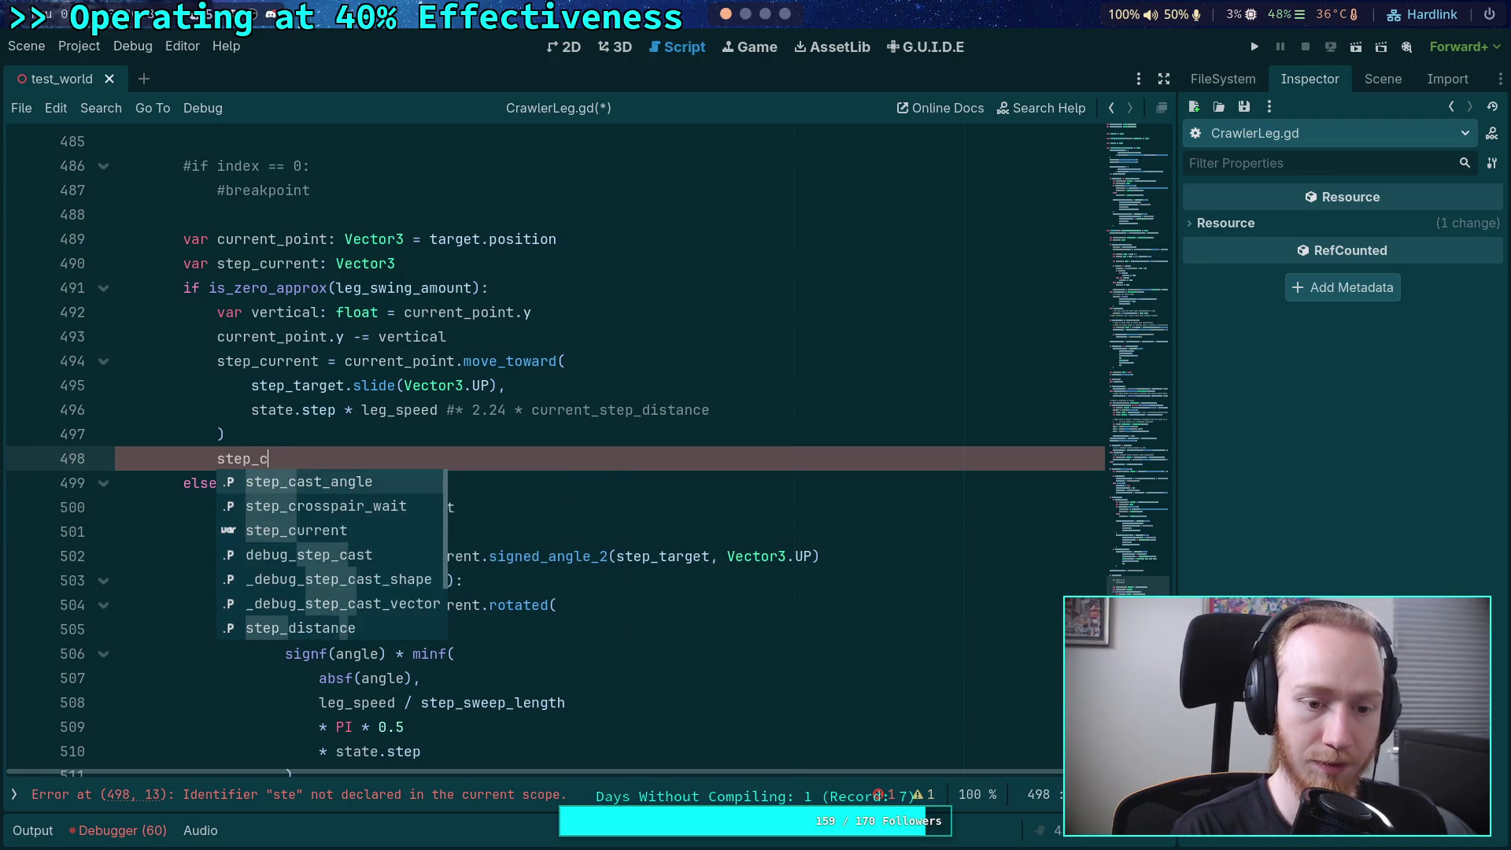
{"action": "type", "text": "urrent += vertical"}
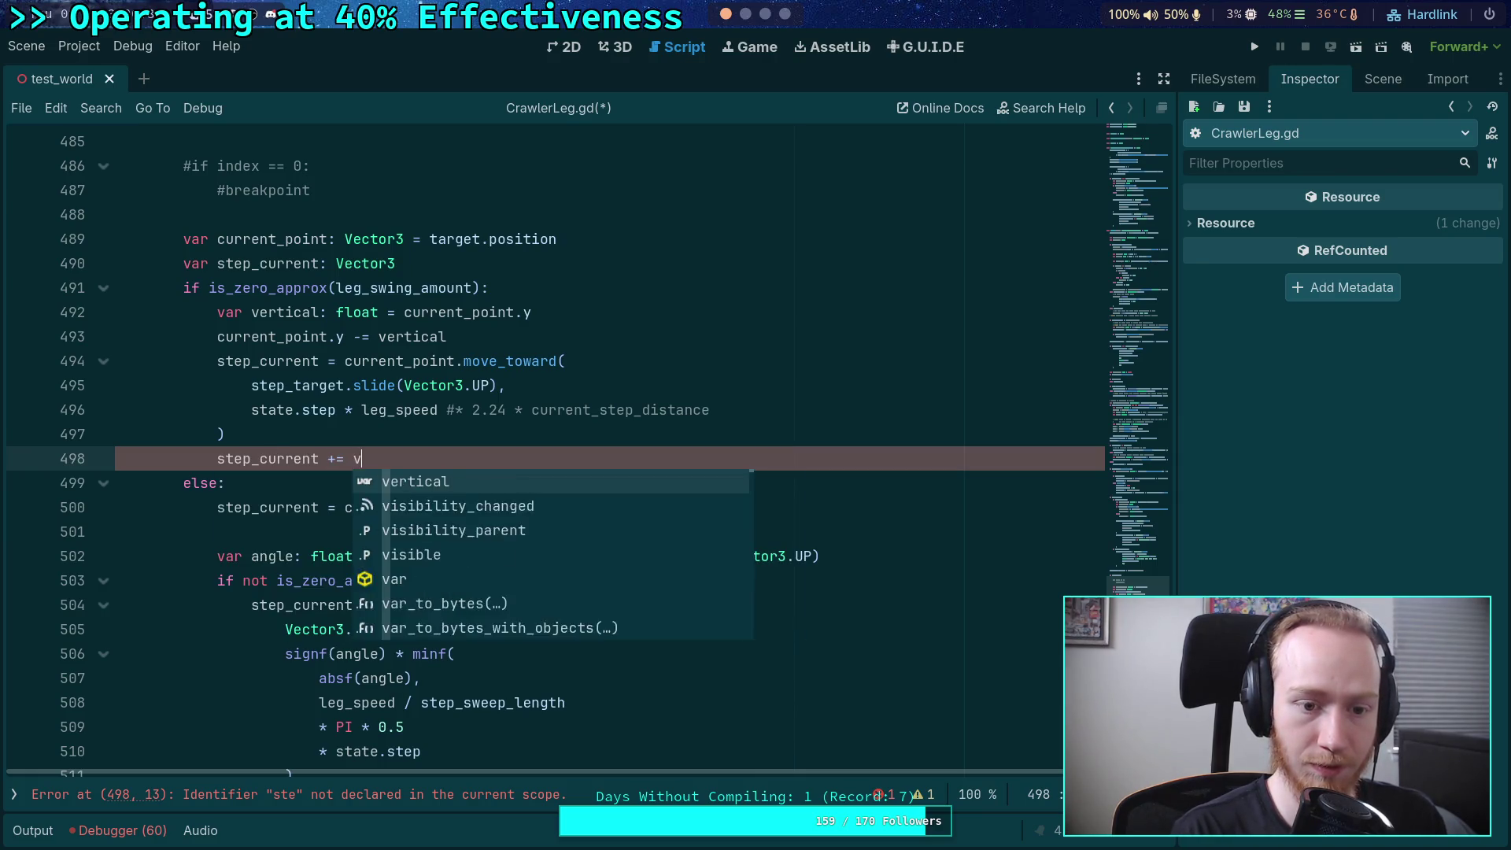
{"action": "key", "text": "ctrl+s"}
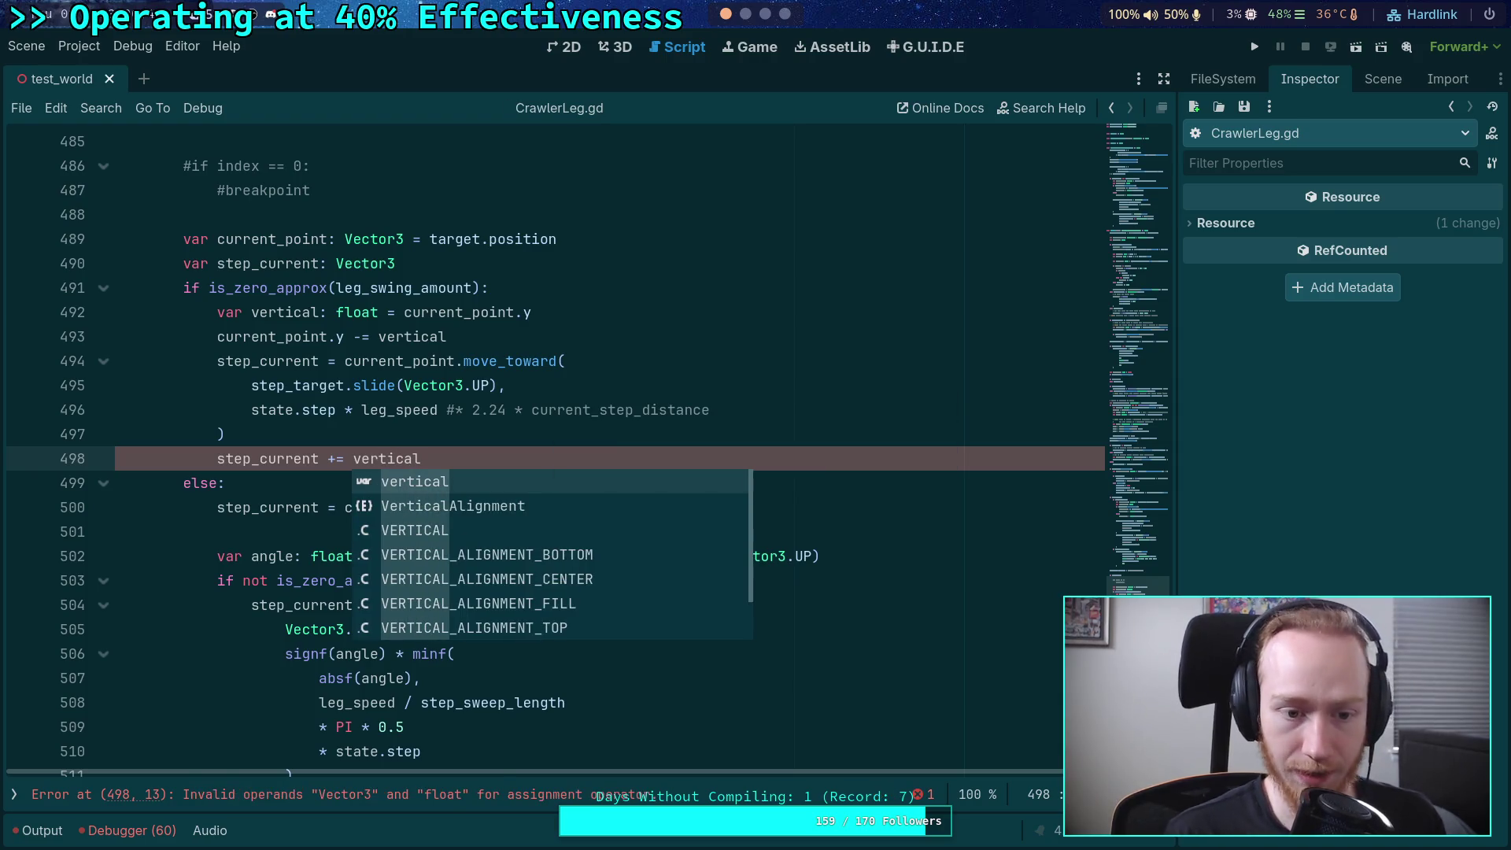
- Edit the text after step_current on line 498, save again, and run the project
{"action": "left_click", "coordinate": [319, 458]}
{"action": "type", "text": "pf"}
{"action": "key", "text": "BackSpace"}
{"action": "key", "text": "BackSpace"}
{"action": "type", "text": ".f"}
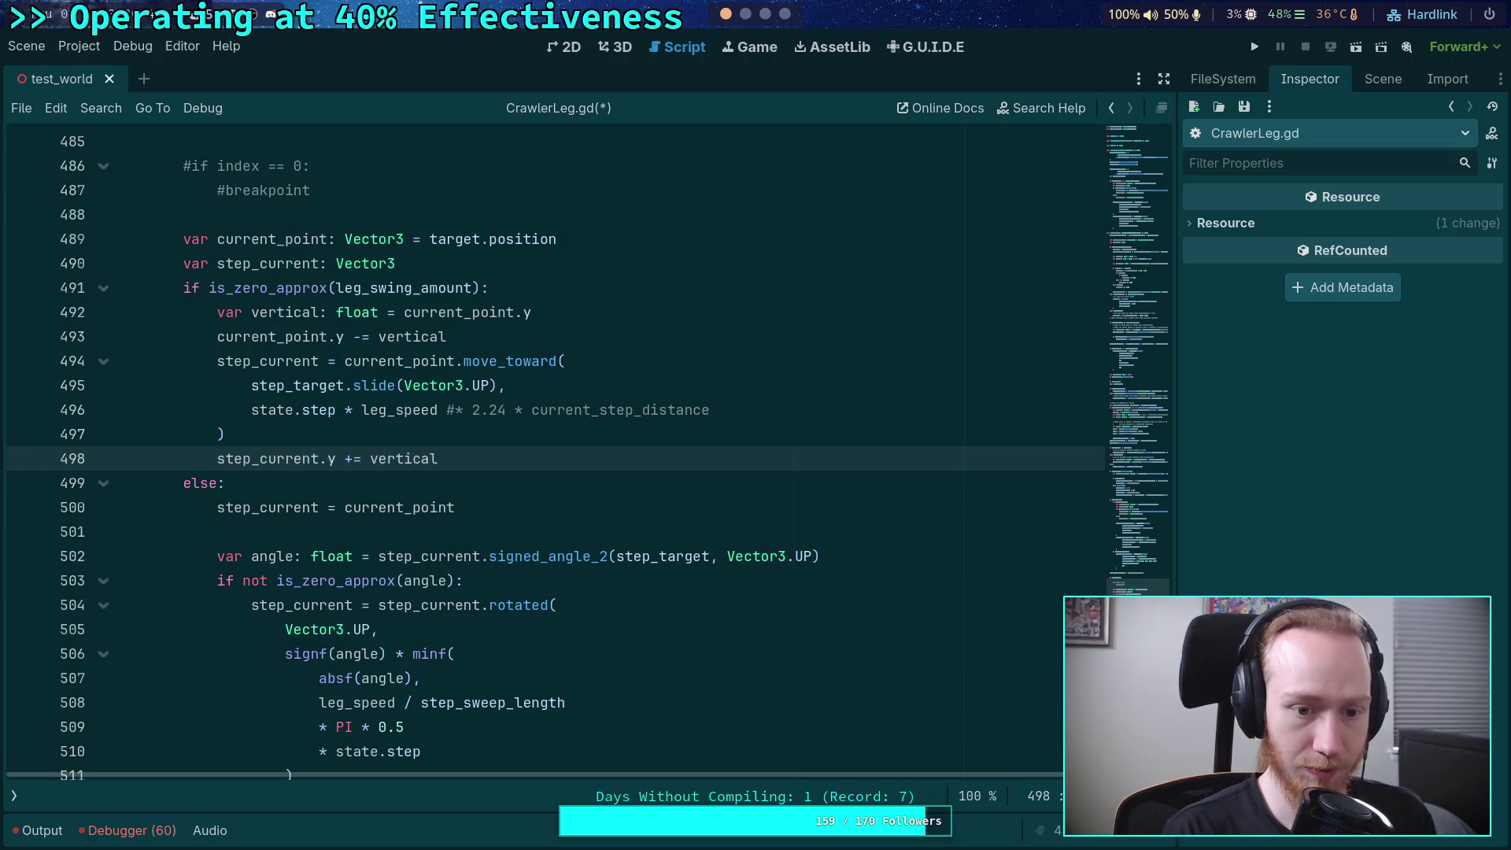
{"action": "key", "text": "ctrl+minus"}
{"action": "key", "text": "ctrl+equal"}
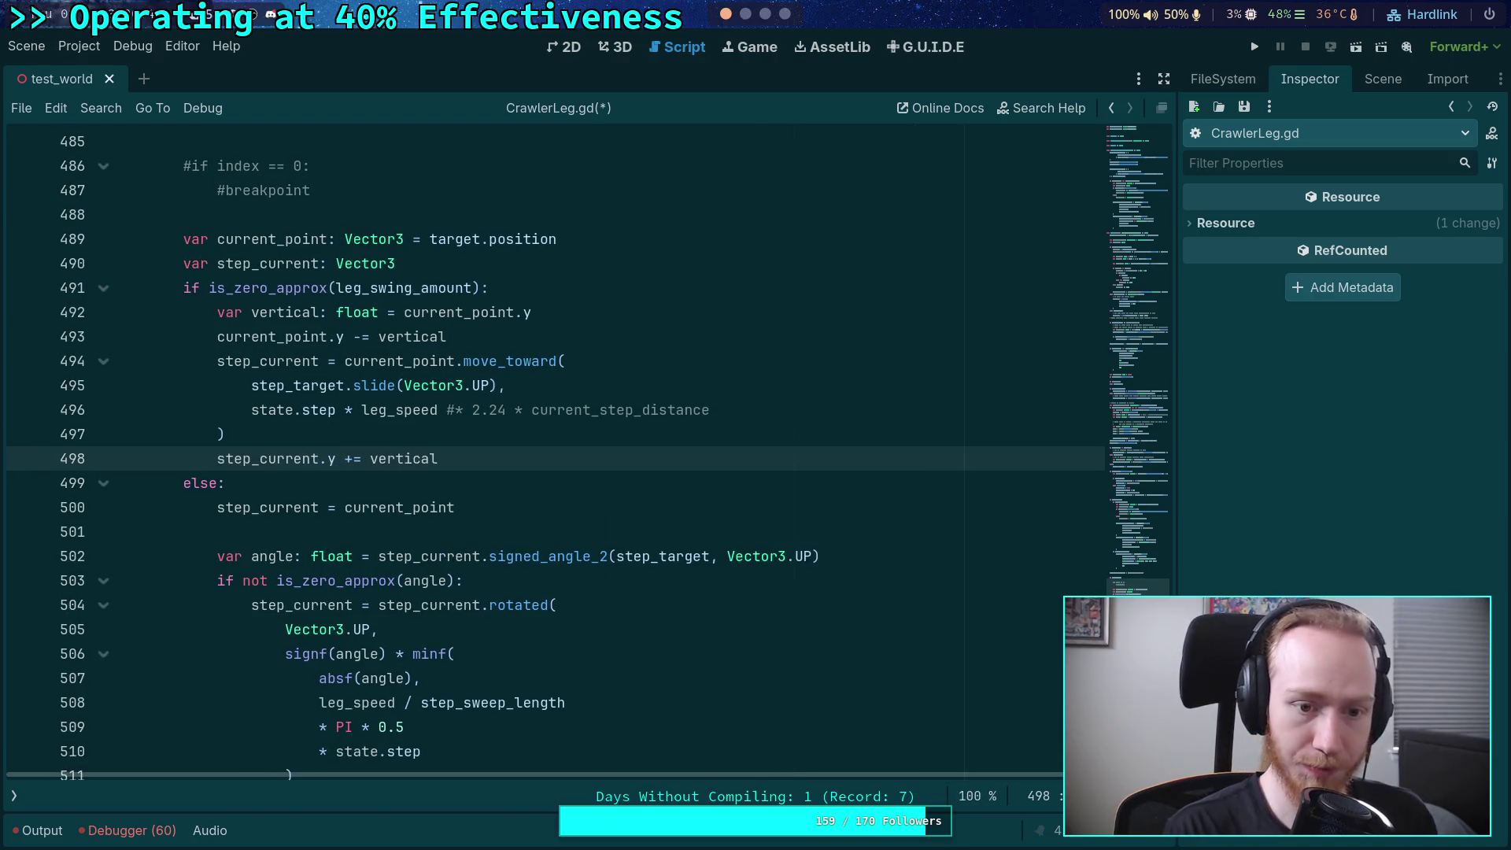
{"action": "key", "text": "ctrl+s"}
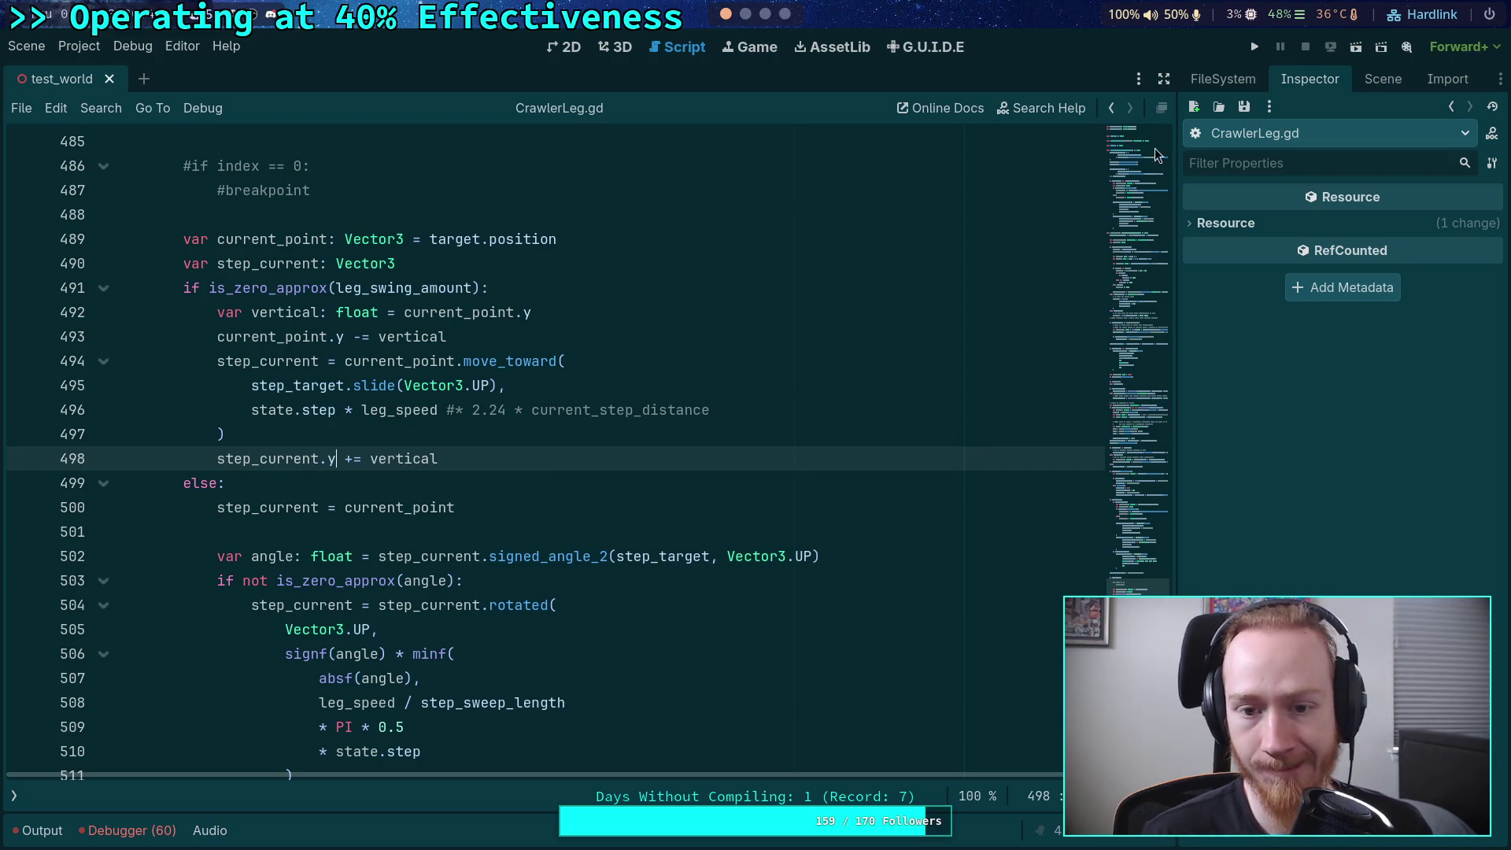
{"action": "left_click", "coordinate": [1257, 47]}
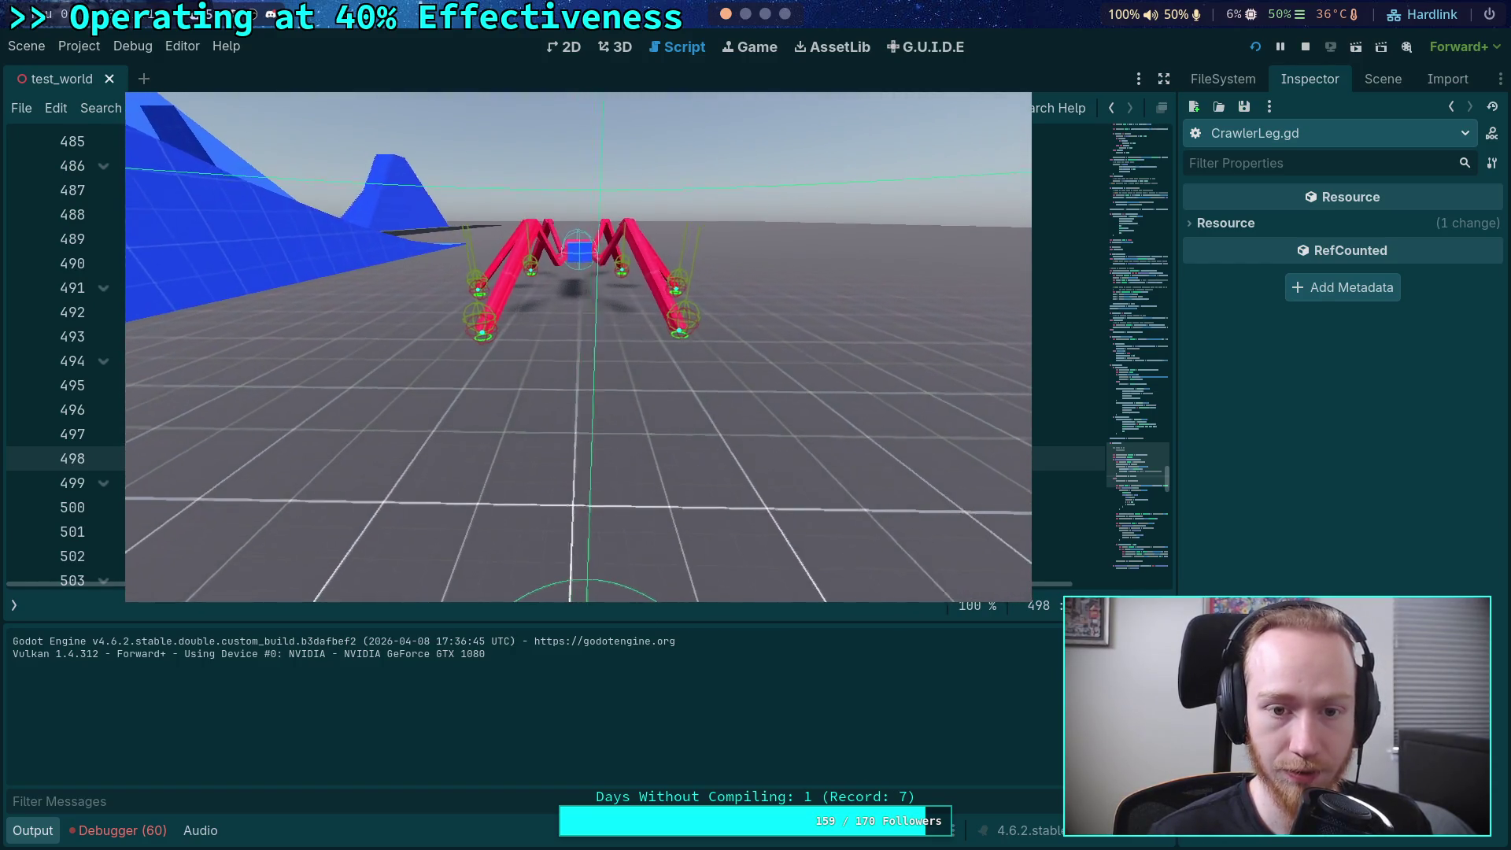
{"action": "key", "text": "period"}
{"action": "key", "text": "period"}
{"action": "key", "text": "period"}
{"action": "key", "text": "period"}
{"action": "key", "text": "period"}
{"action": "key", "text": "period"}
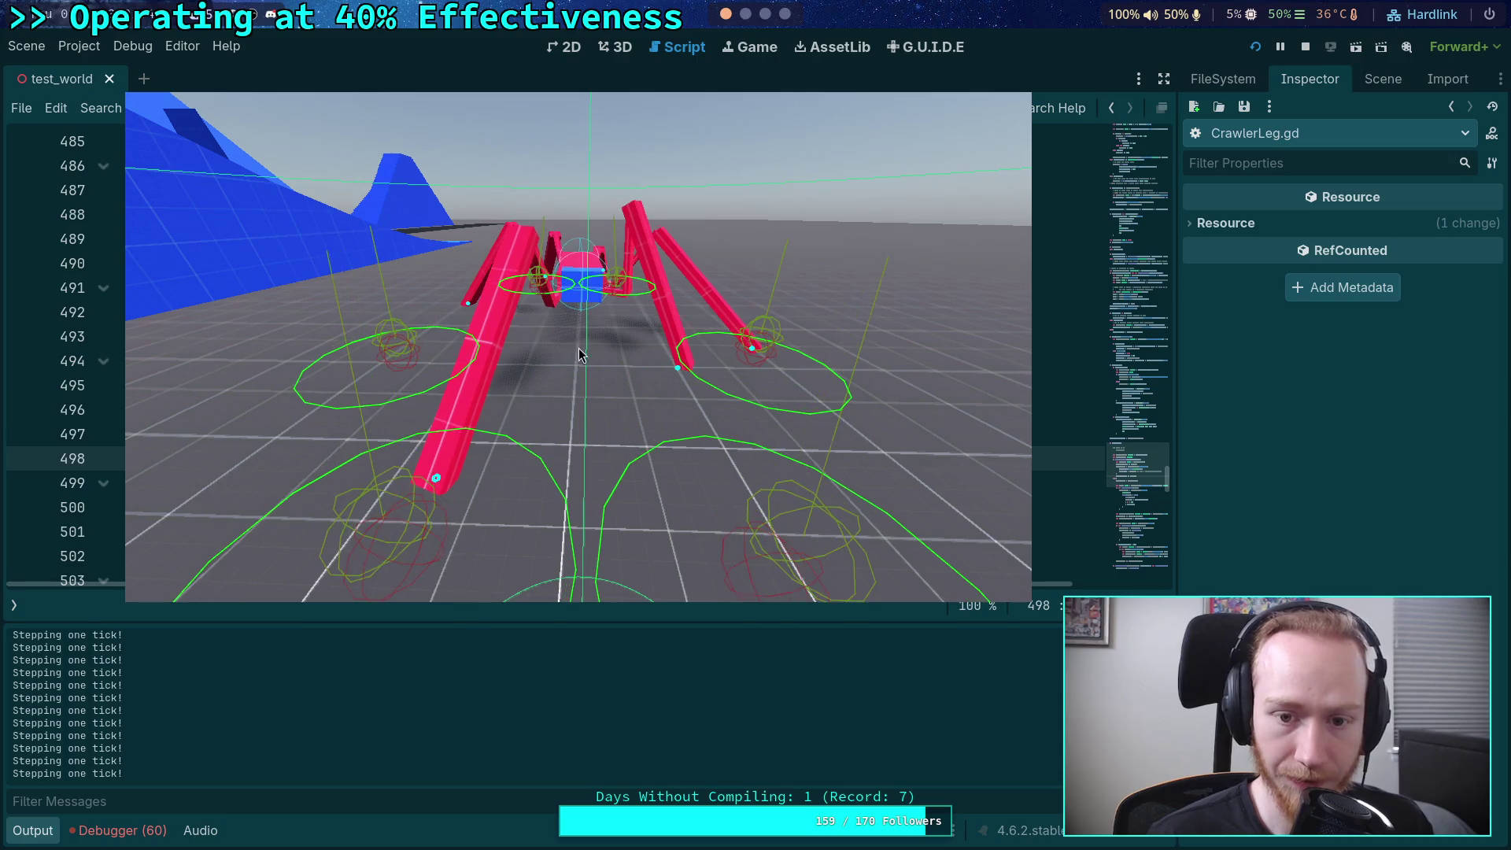
{"action": "key", "text": "F8"}
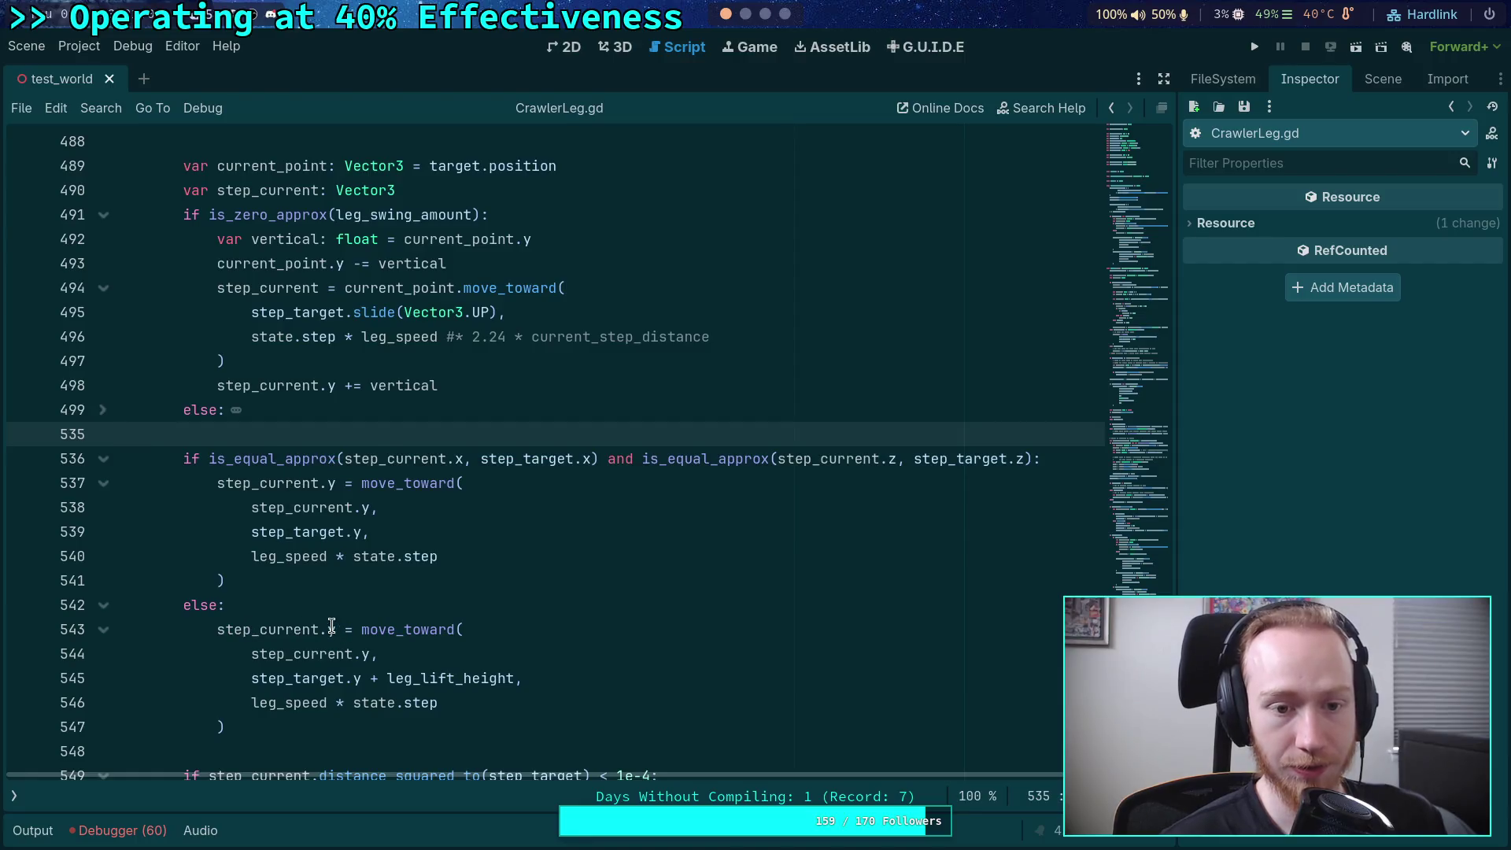
{"action": "double_click", "coordinate": [268, 555]}
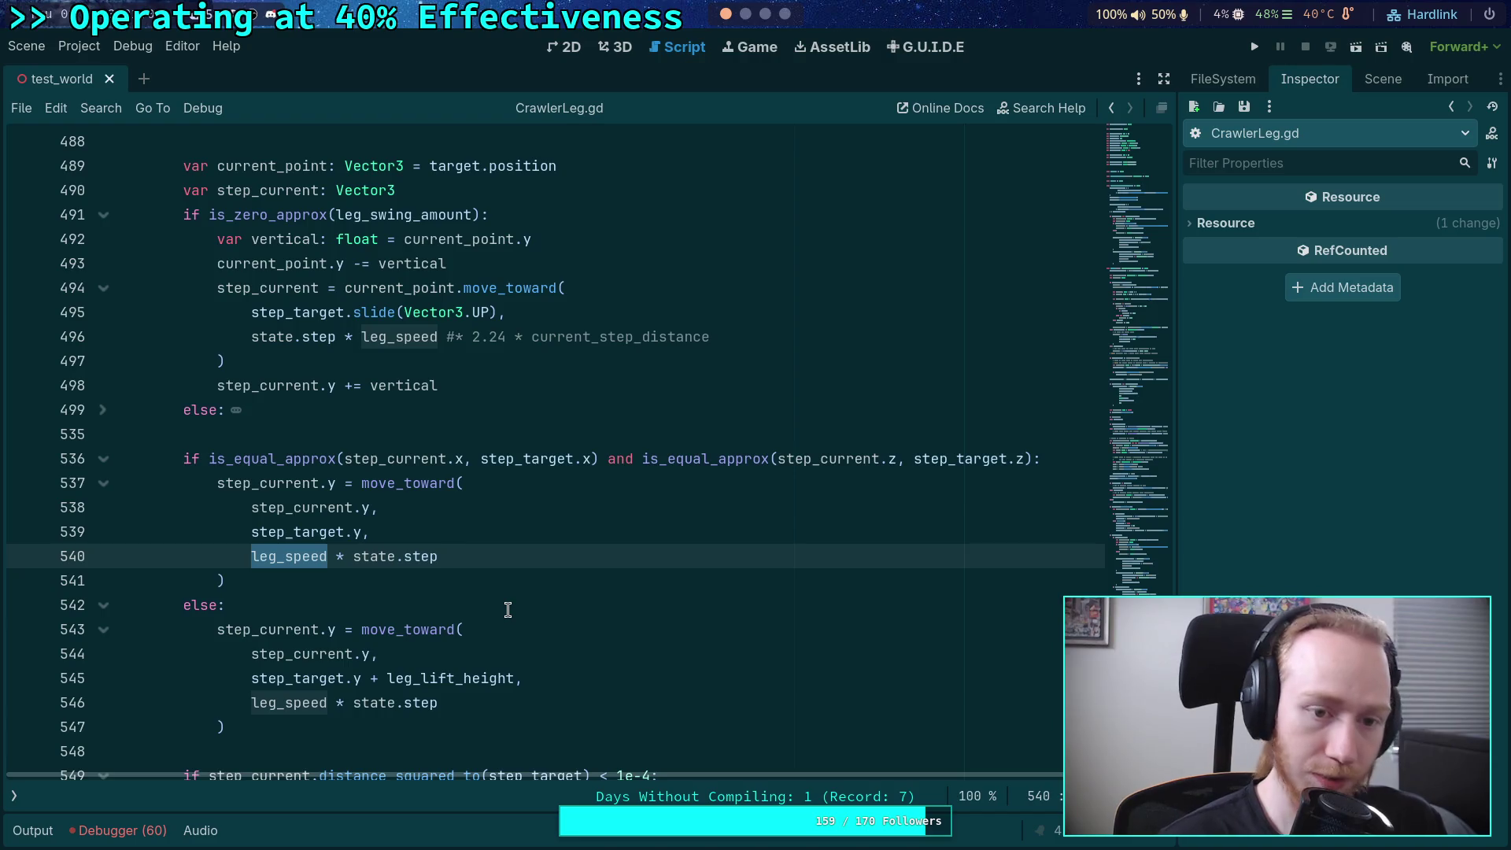
- Unfold the else branch at line 499 and highlight every use of step_current
{"action": "left_click", "coordinate": [467, 557]}
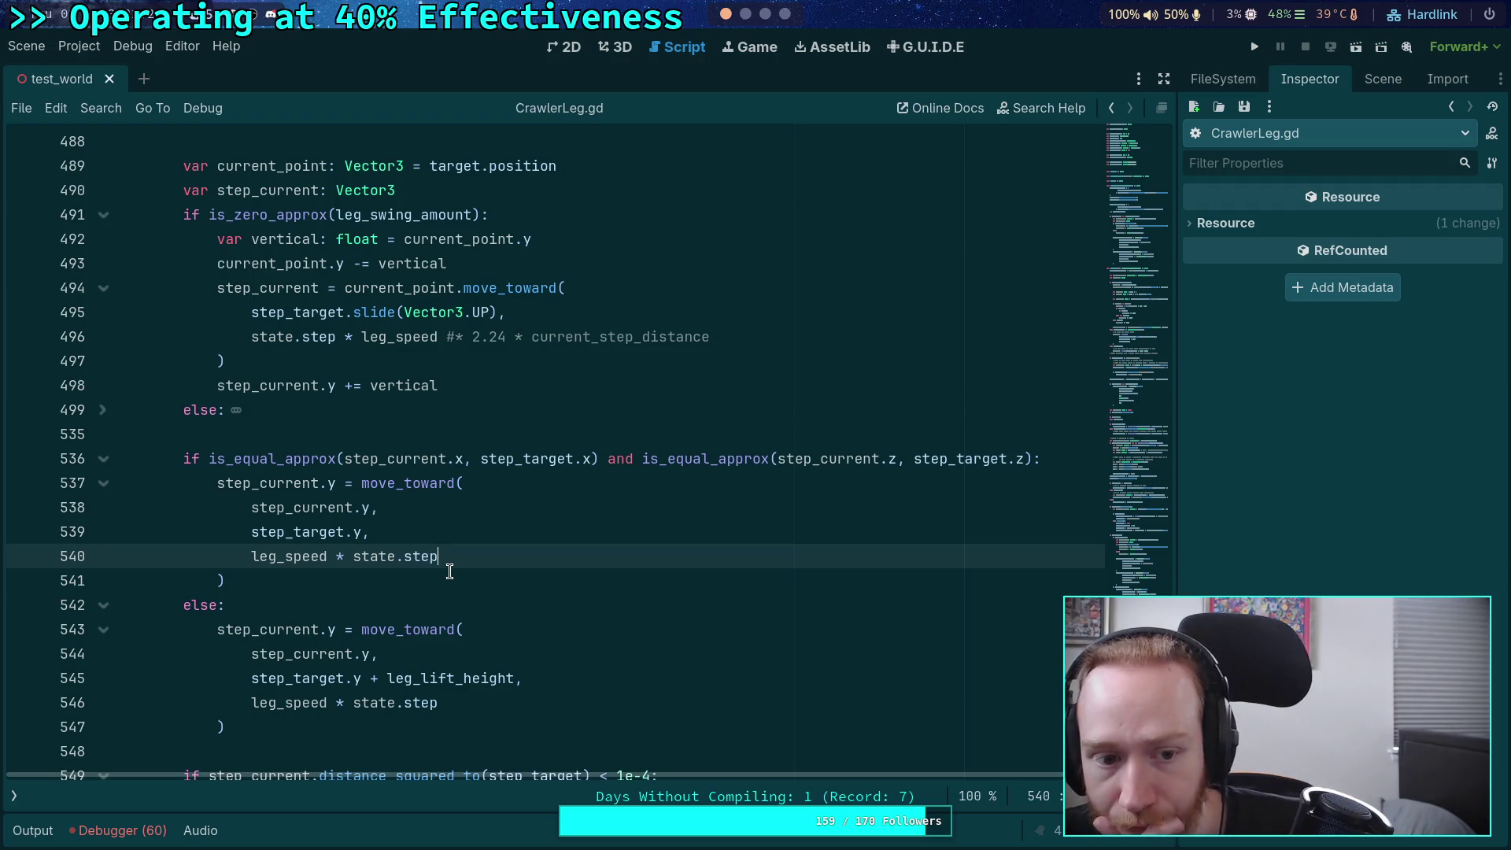
{"action": "left_click", "coordinate": [103, 409]}
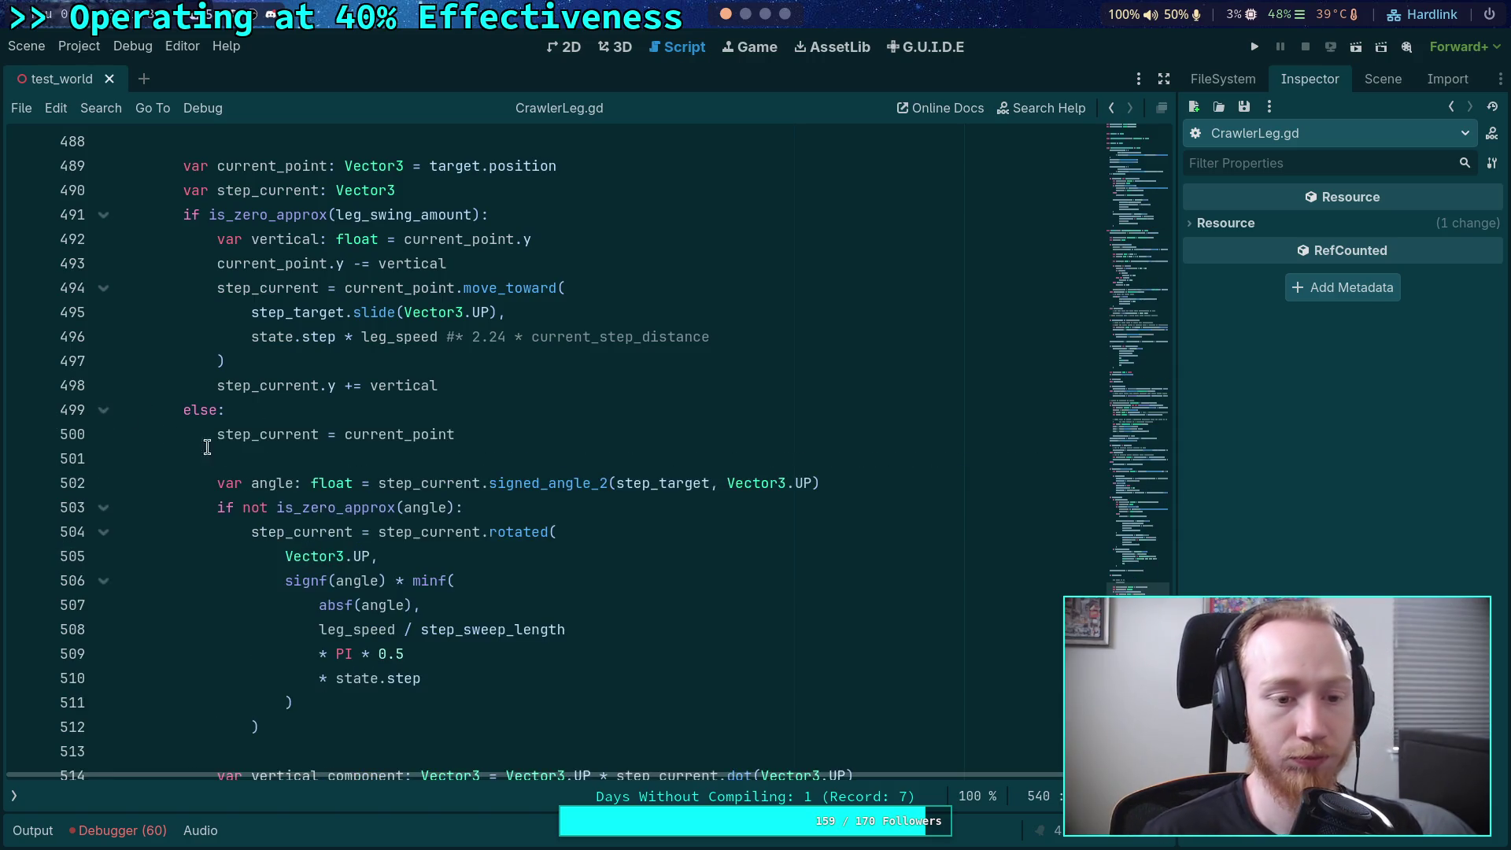
{"action": "scroll", "coordinate": [321, 397], "scroll_direction": "down", "scroll_amount": 1}
{"action": "scroll", "coordinate": [364, 455], "scroll_direction": "down", "scroll_amount": 1}
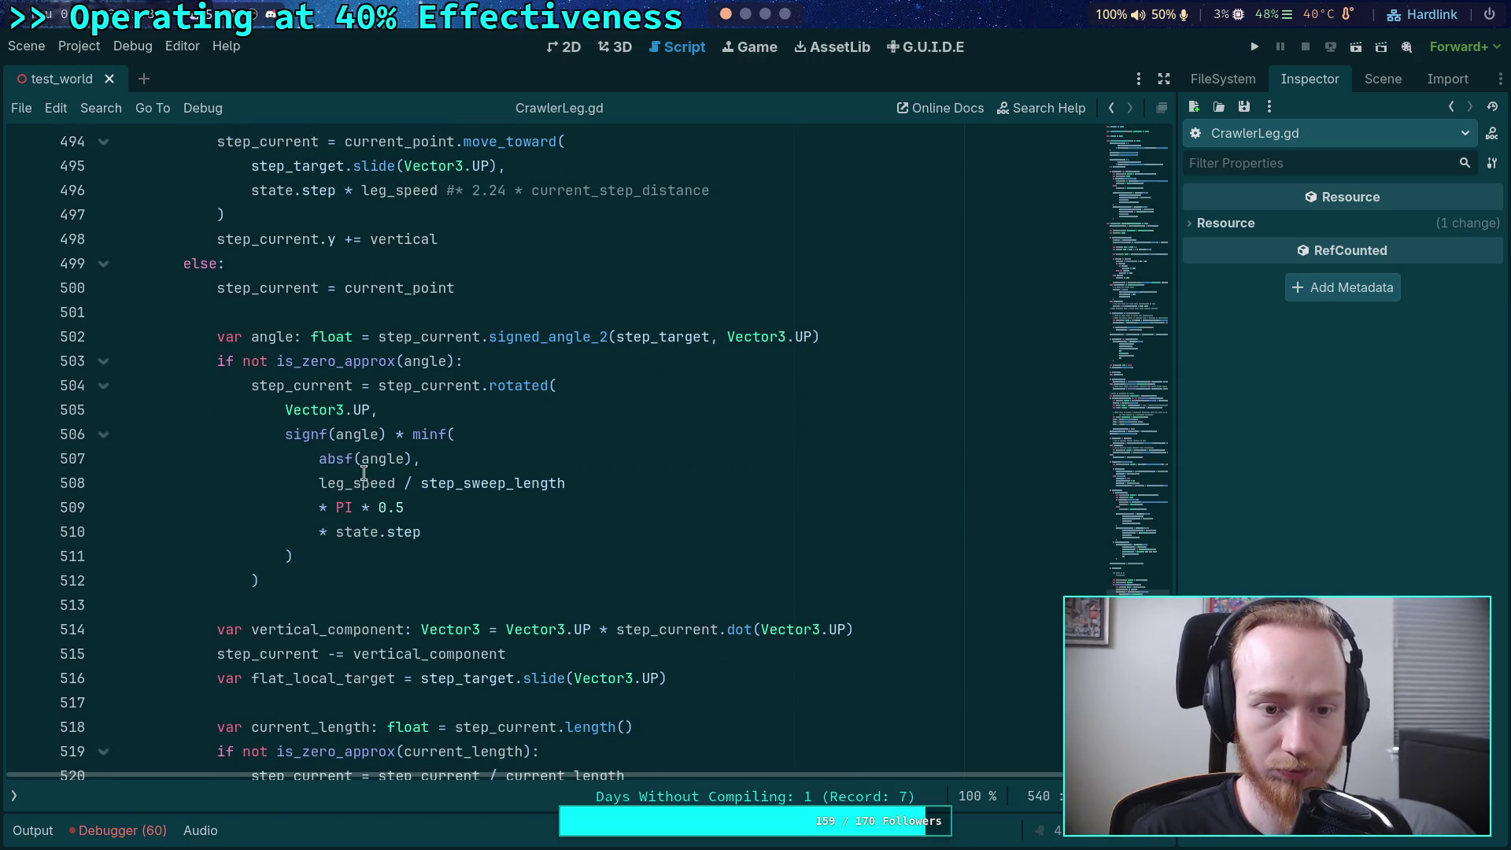
{"action": "scroll", "coordinate": [425, 455], "scroll_direction": "up", "scroll_amount": 2}
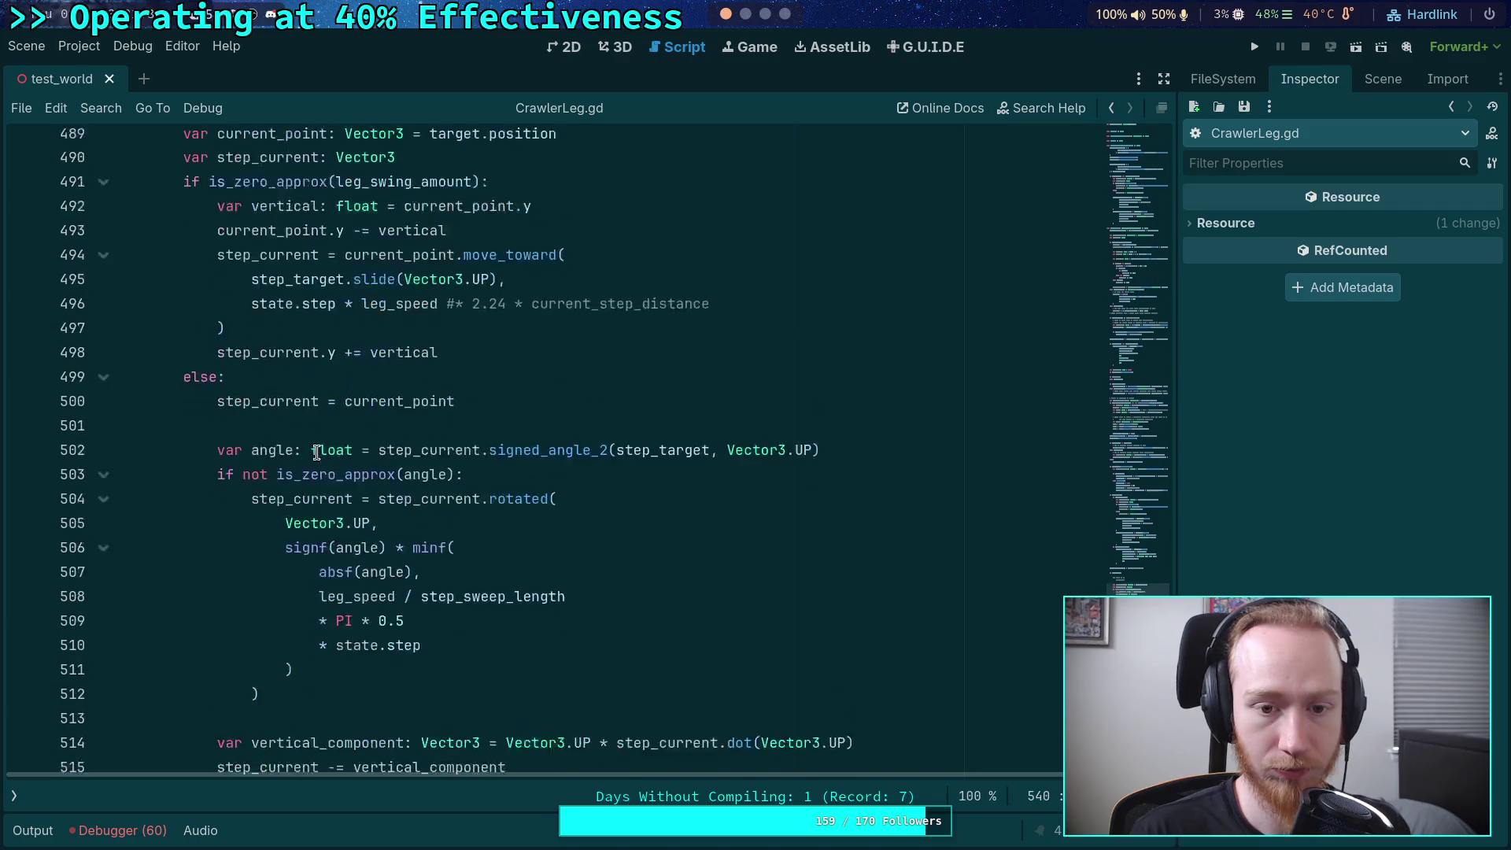
{"action": "left_click", "coordinate": [531, 459]}
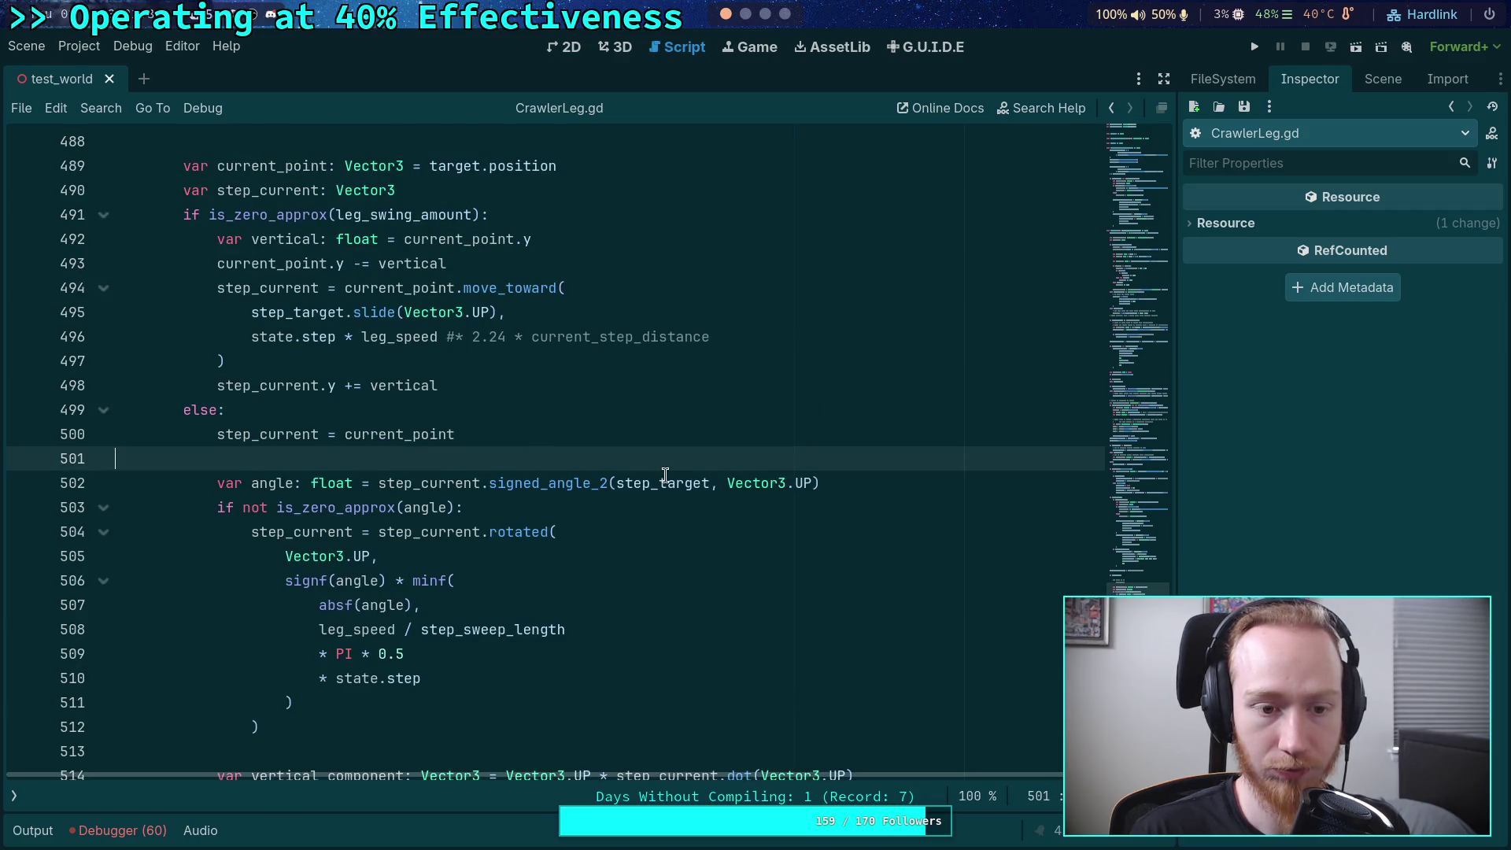
{"action": "double_click", "coordinate": [288, 434]}
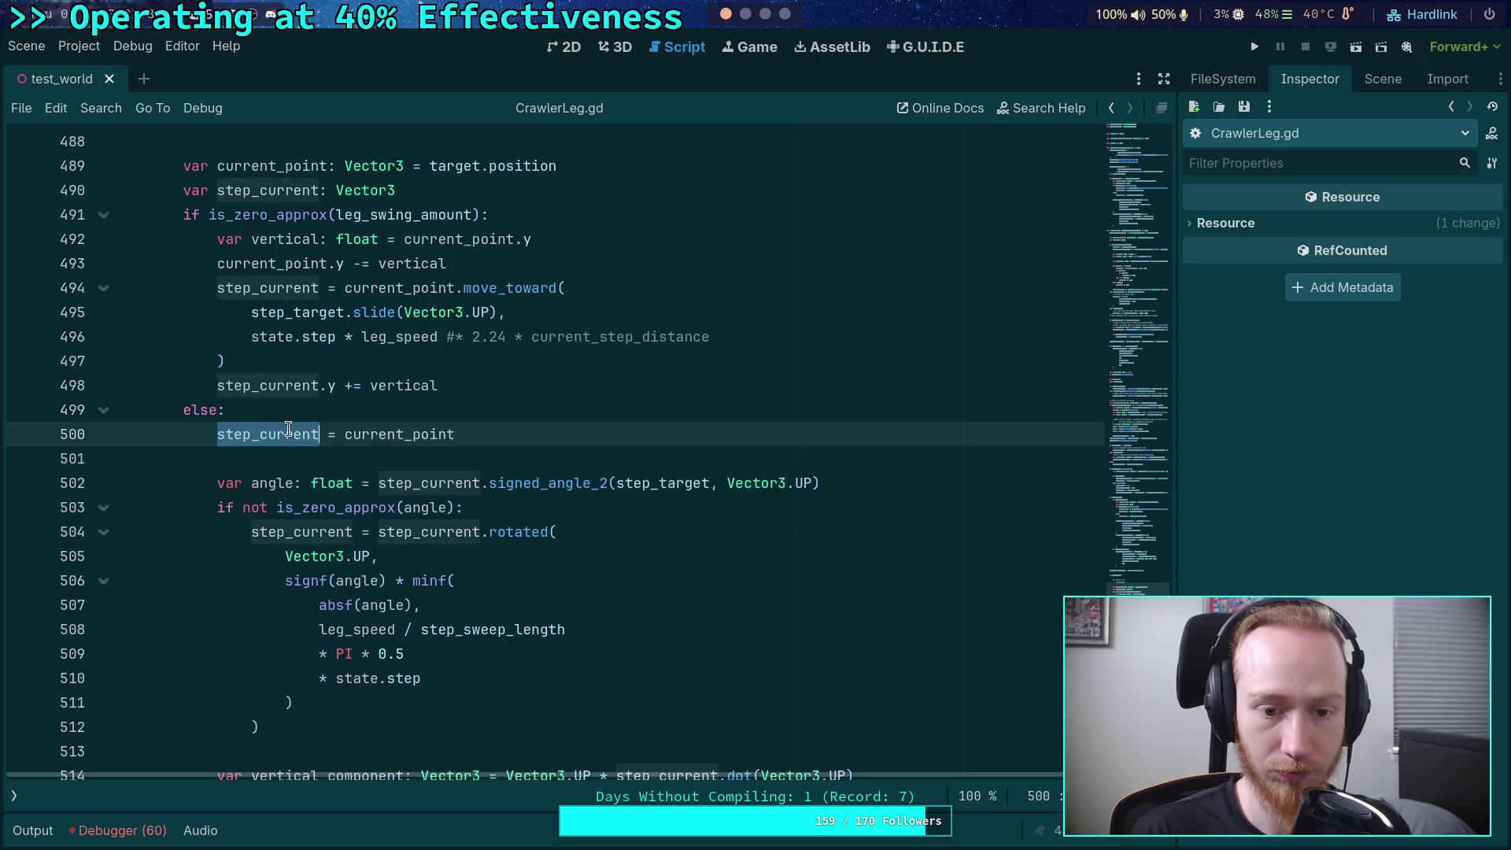
{"action": "scroll", "coordinate": [583, 514], "scroll_direction": "down", "scroll_amount": 4}
{"action": "scroll", "coordinate": [573, 506], "scroll_direction": "up", "scroll_amount": 3}
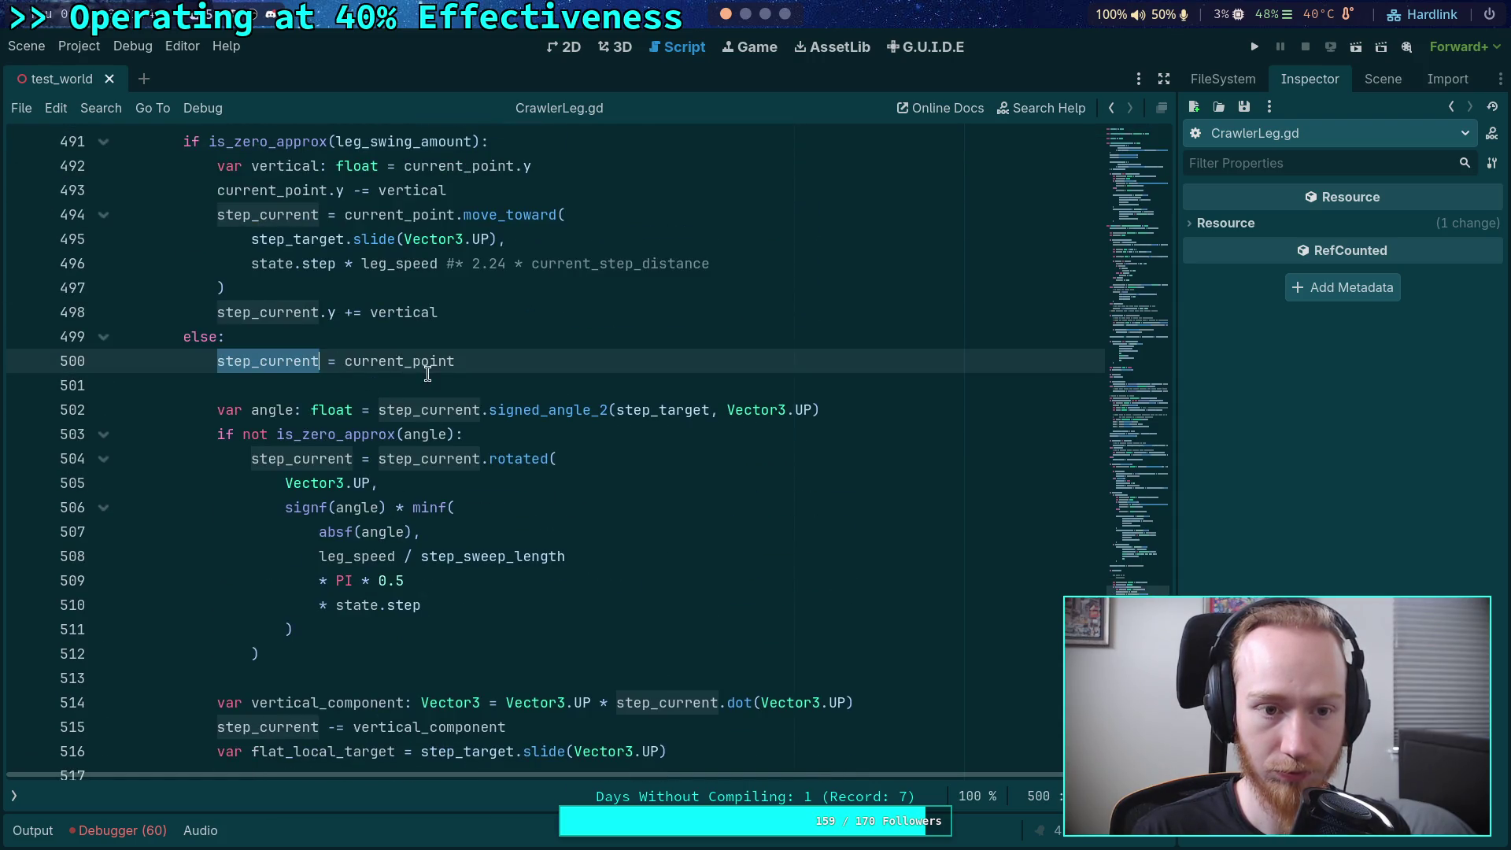
{"action": "scroll", "coordinate": [551, 480], "scroll_direction": "up", "scroll_amount": 2}
- Highlight the uses of vertical and step_current to trace them through the stepping code
{"action": "left_click", "coordinate": [512, 437]}
{"action": "left_click", "coordinate": [438, 458]}
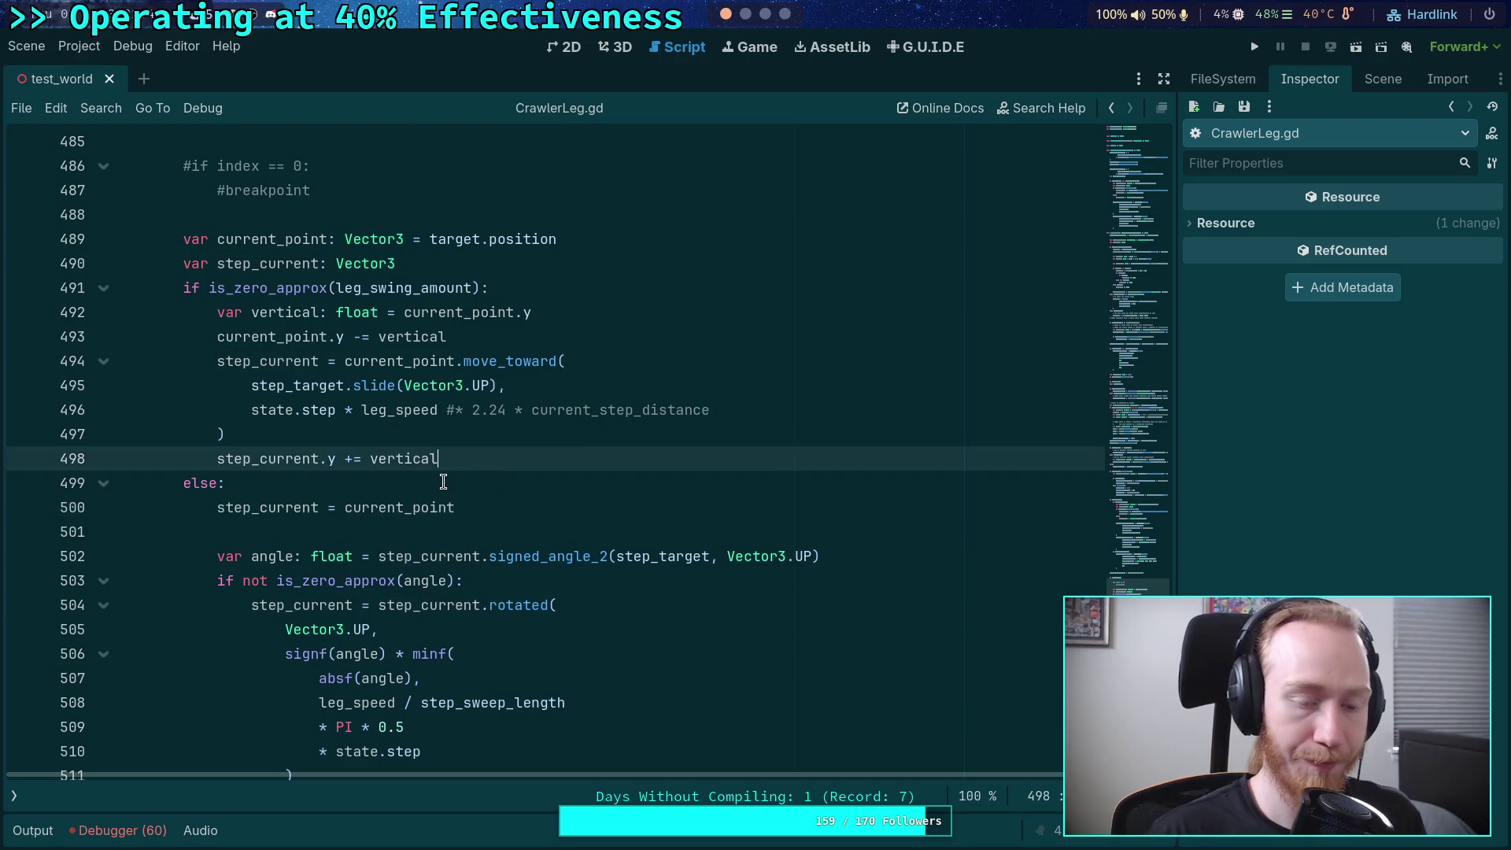
{"action": "left_click", "coordinate": [443, 482]}
{"action": "double_click", "coordinate": [284, 312]}
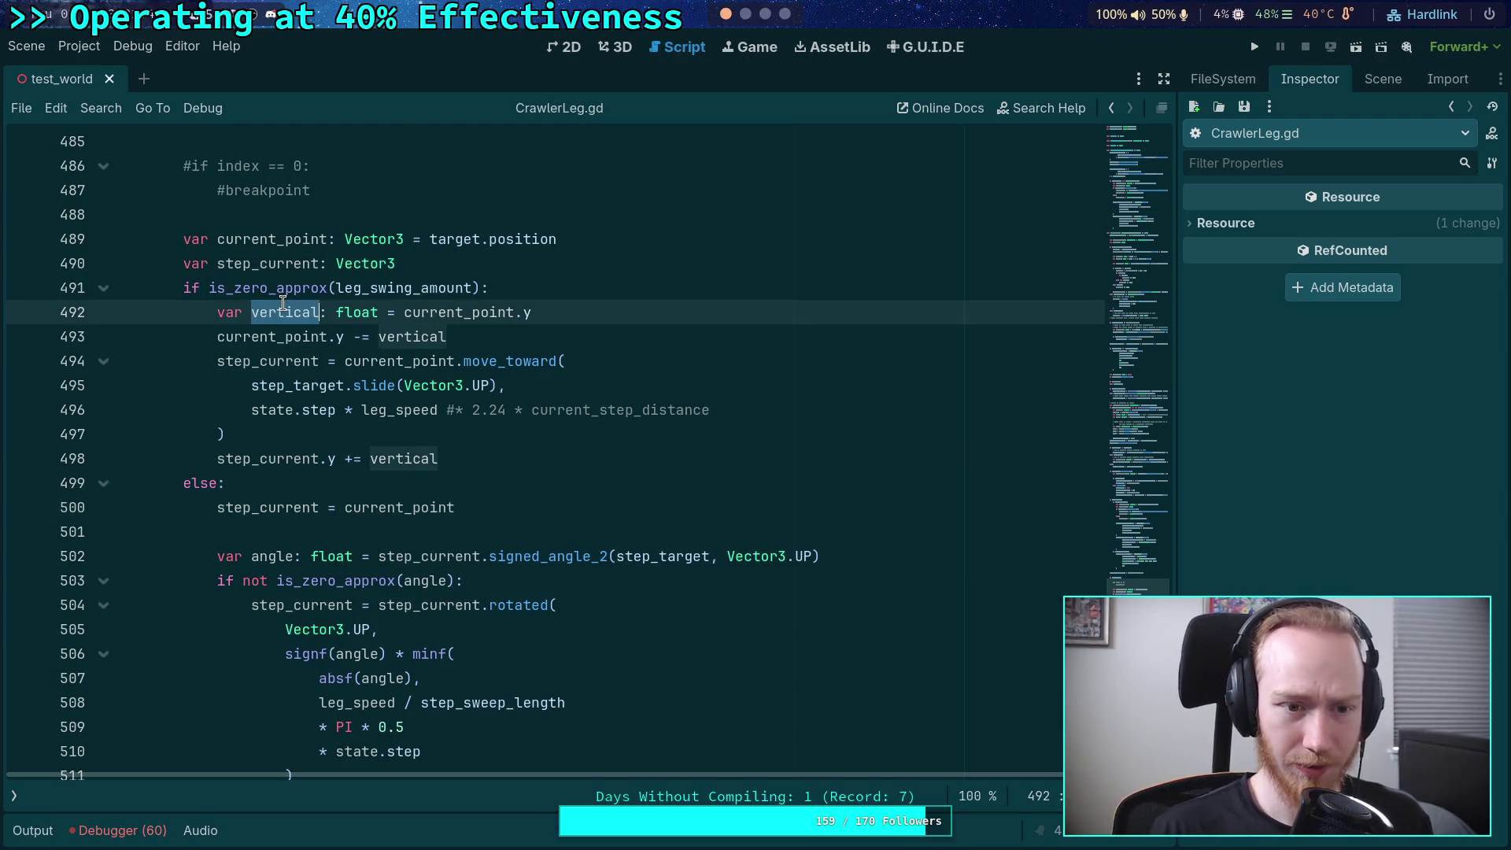
{"action": "scroll", "coordinate": [394, 424], "scroll_direction": "down", "scroll_amount": 8}
{"action": "scroll", "coordinate": [457, 456], "scroll_direction": "down", "scroll_amount": 5}
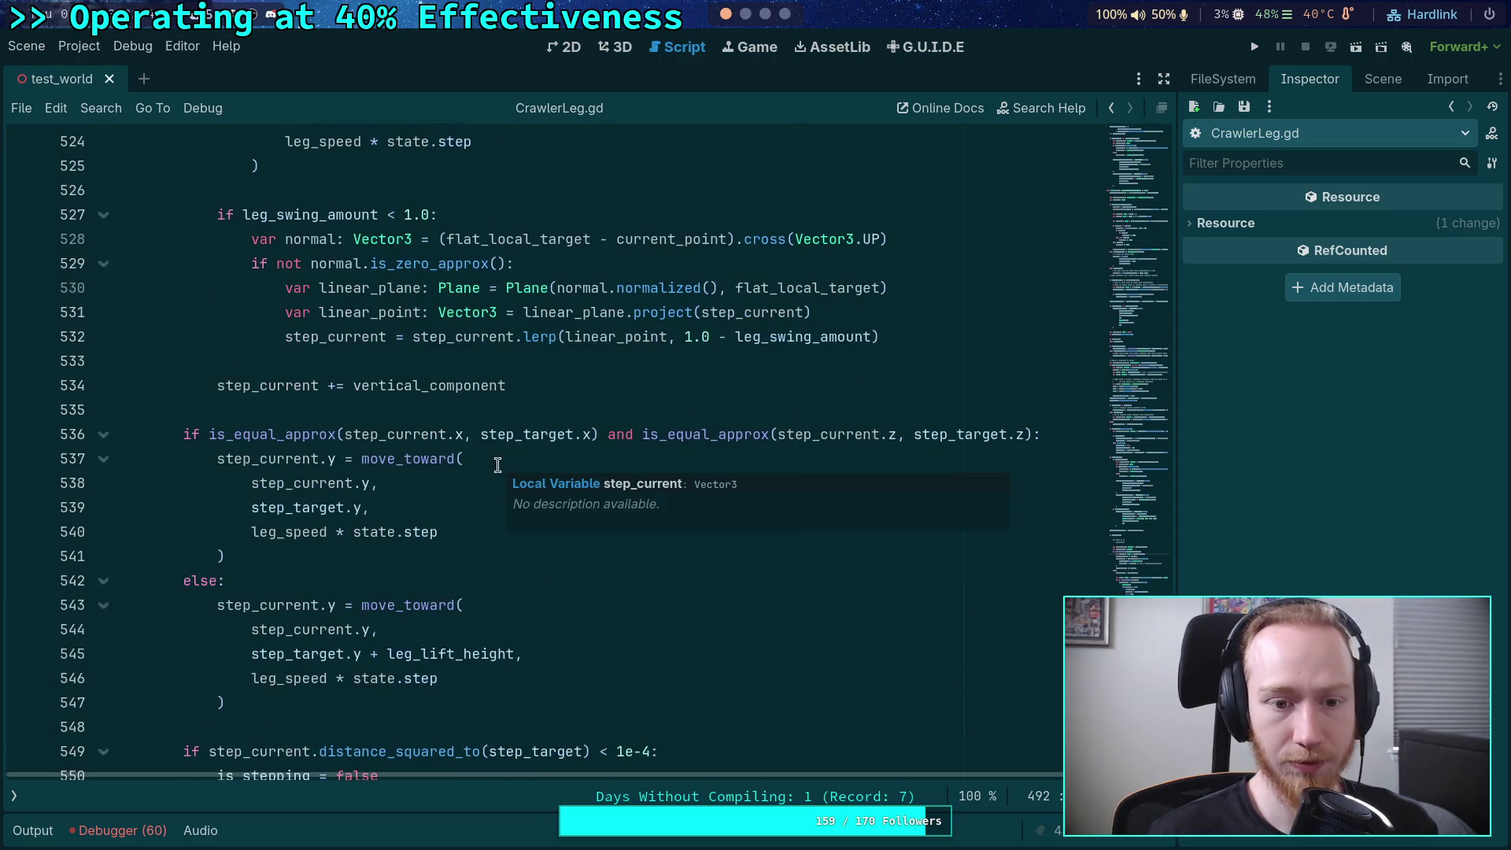
{"action": "scroll", "coordinate": [496, 464], "scroll_direction": "up", "scroll_amount": 7}
{"action": "scroll", "coordinate": [376, 527], "scroll_direction": "up", "scroll_amount": 4}
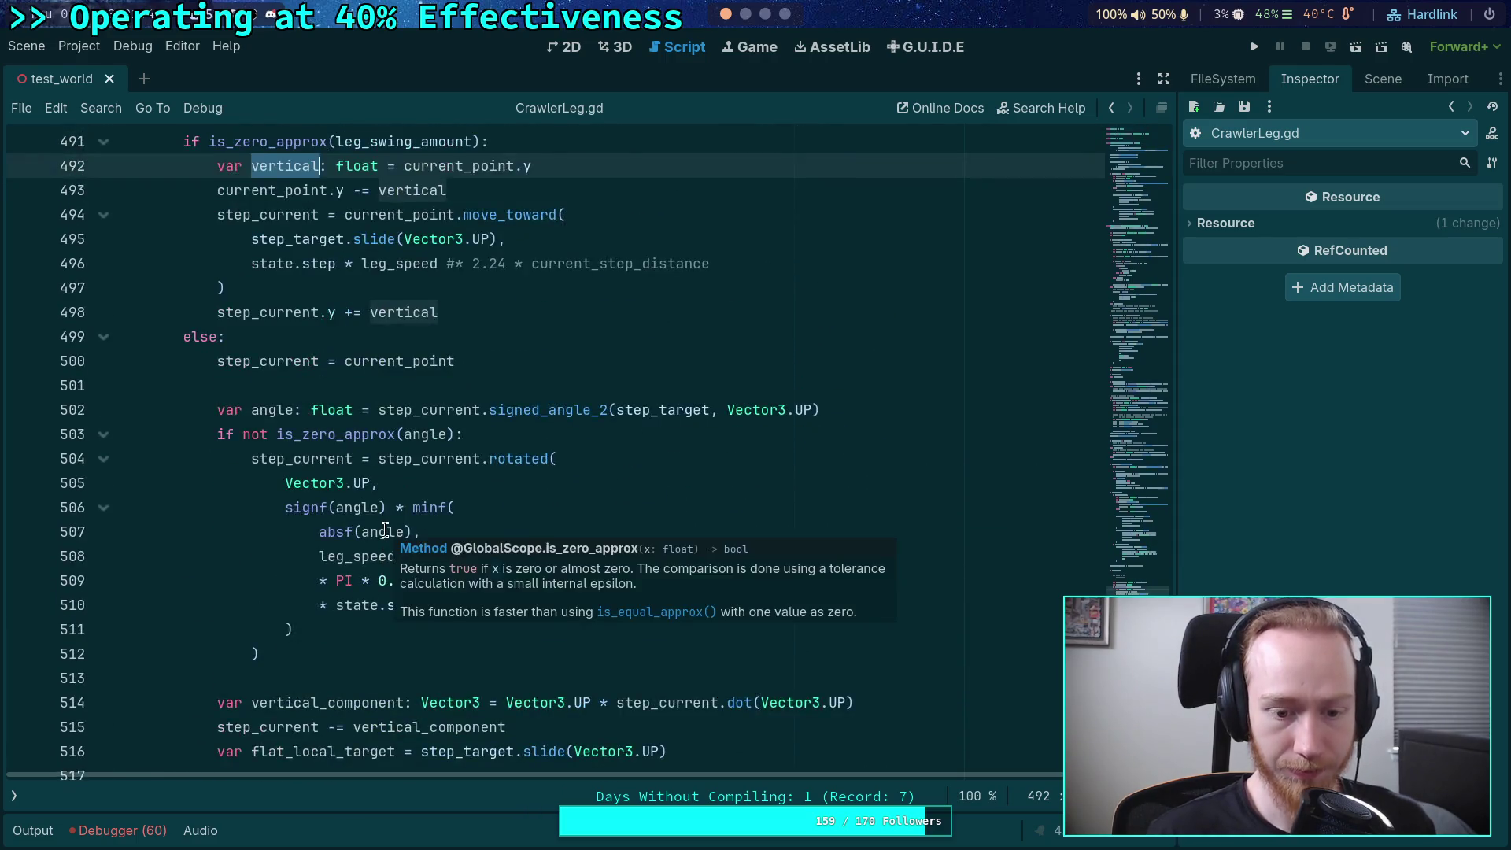
{"action": "scroll", "coordinate": [372, 532], "scroll_direction": "down", "scroll_amount": 1}
{"action": "double_click", "coordinate": [296, 647]}
{"action": "scroll", "coordinate": [335, 527], "scroll_direction": "up", "scroll_amount": 1}
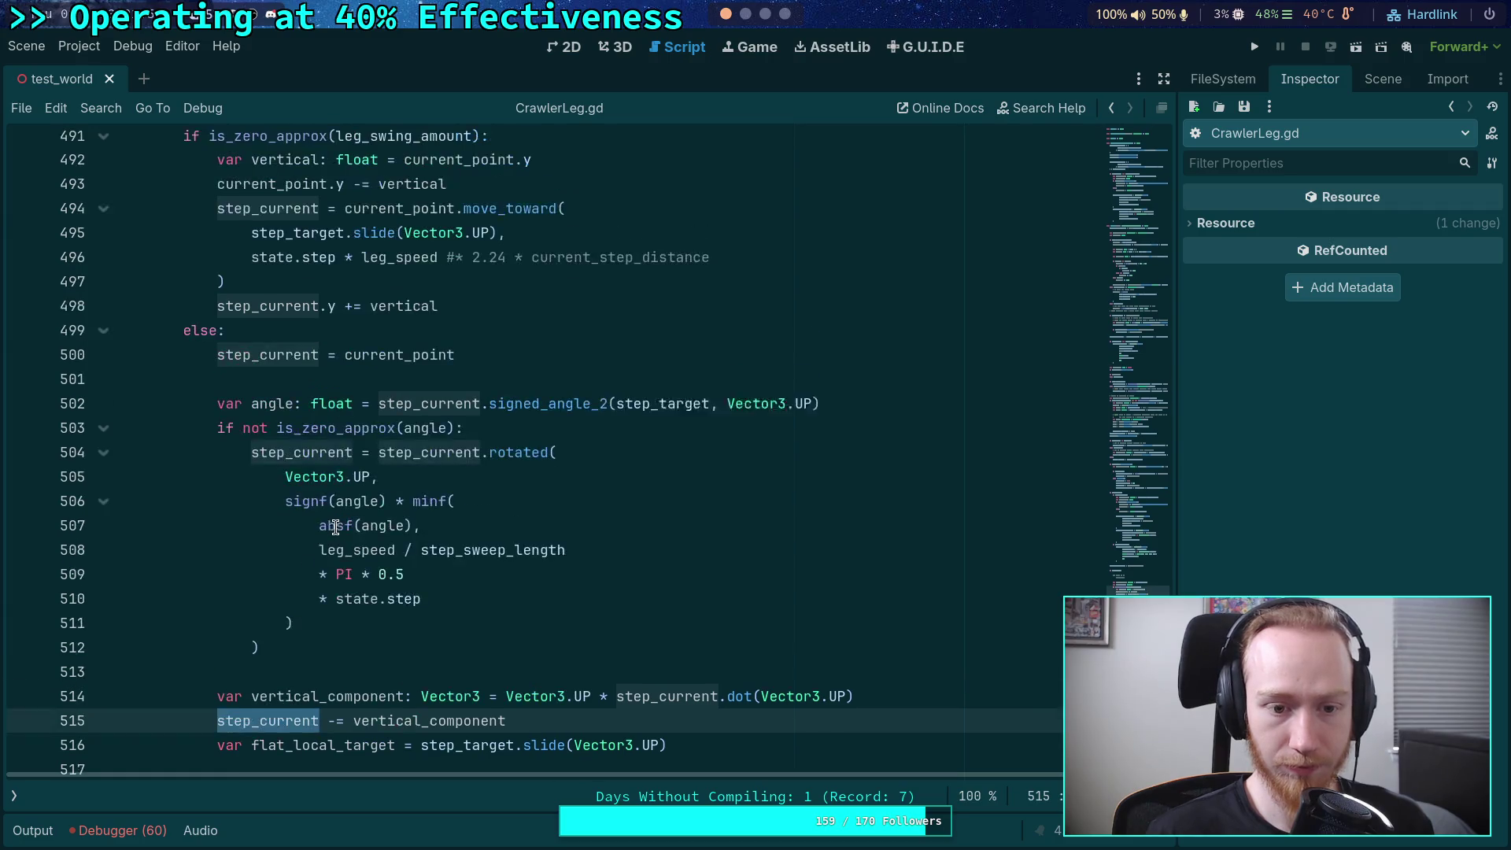
{"action": "scroll", "coordinate": [523, 584], "scroll_direction": "up", "scroll_amount": 2}
{"action": "scroll", "coordinate": [523, 584], "scroll_direction": "down", "scroll_amount": 3}
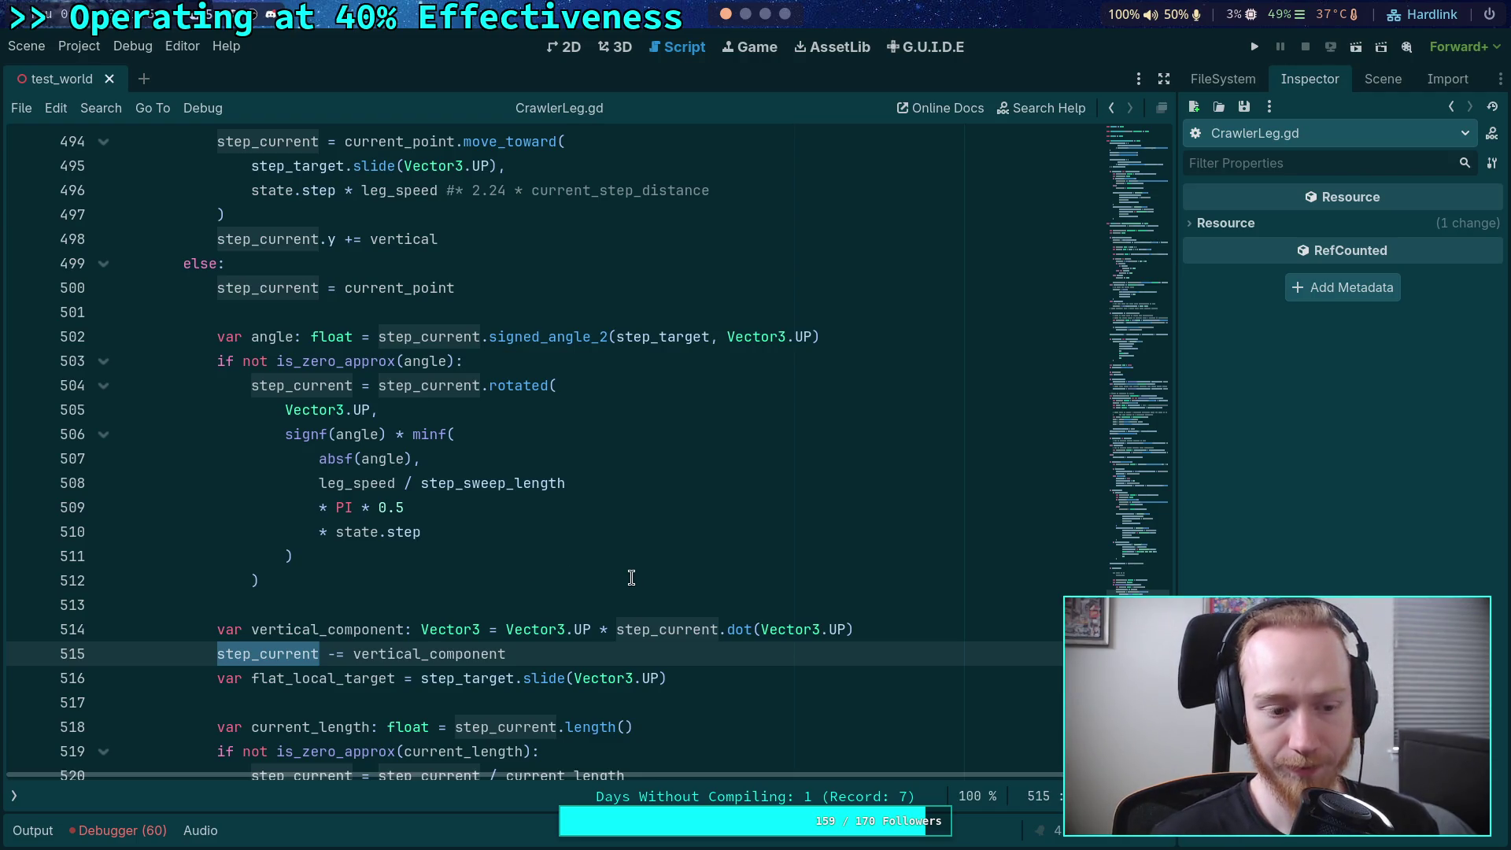
{"action": "scroll", "coordinate": [568, 551], "scroll_direction": "up", "scroll_amount": 3}
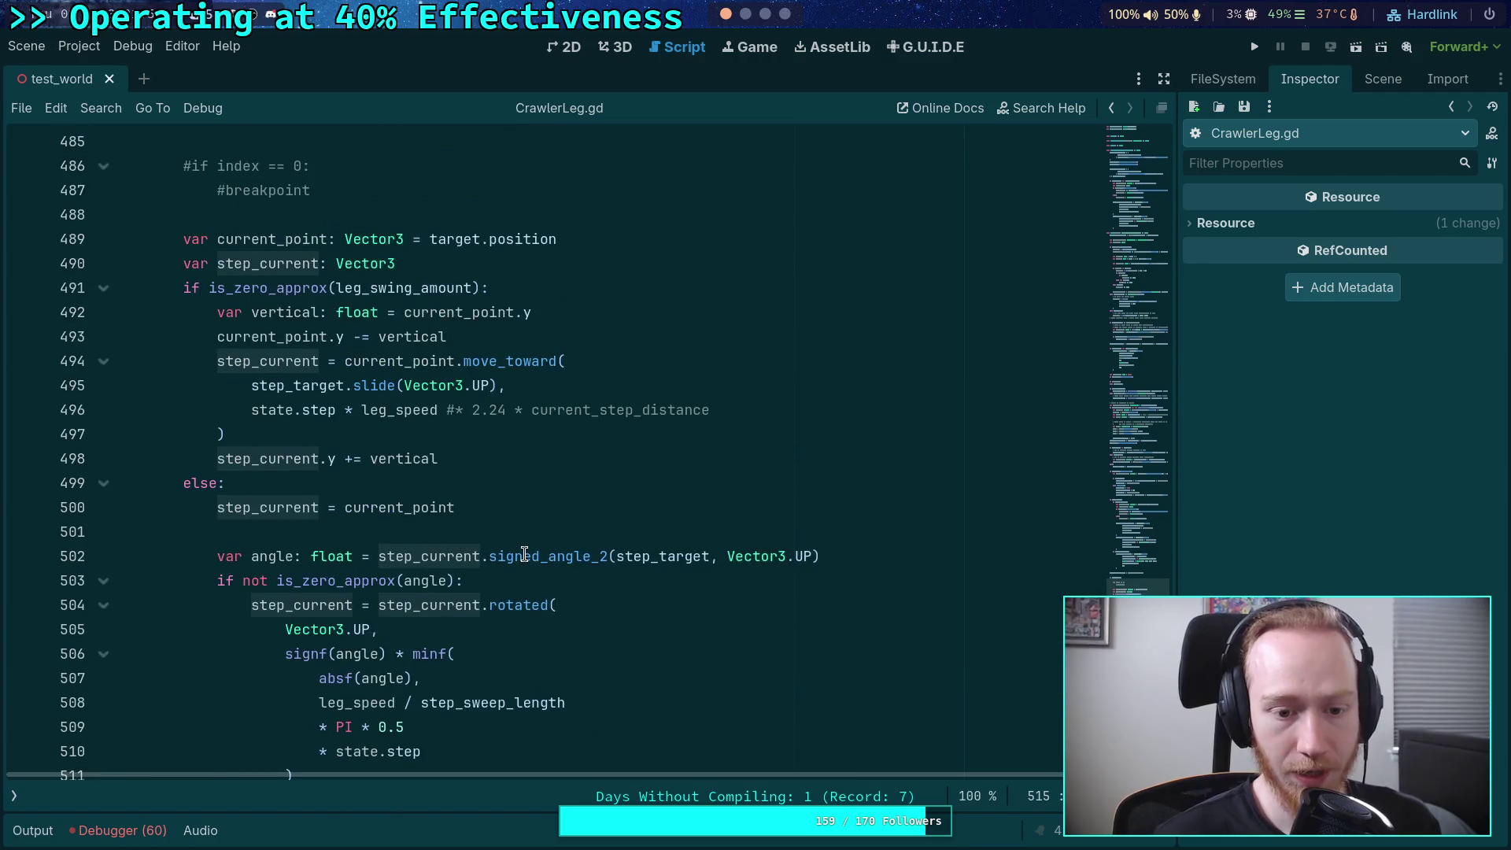
{"action": "scroll", "coordinate": [519, 550], "scroll_direction": "up", "scroll_amount": 2}
{"action": "scroll", "coordinate": [461, 412], "scroll_direction": "down", "scroll_amount": 1}
{"action": "scroll", "coordinate": [461, 412], "scroll_direction": "down", "scroll_amount": 2}
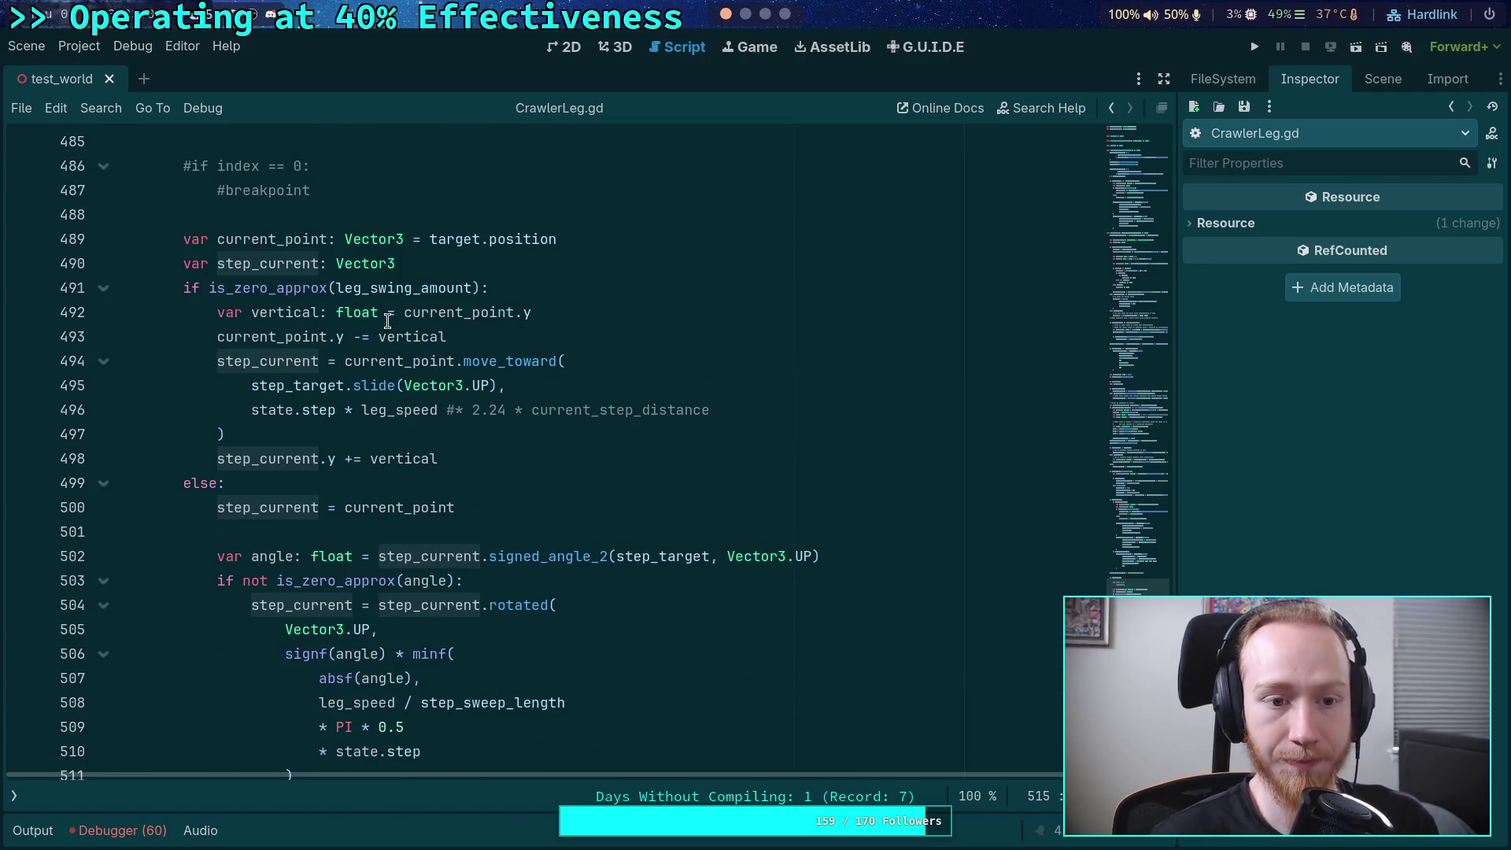
{"action": "left_click", "coordinate": [448, 337]}
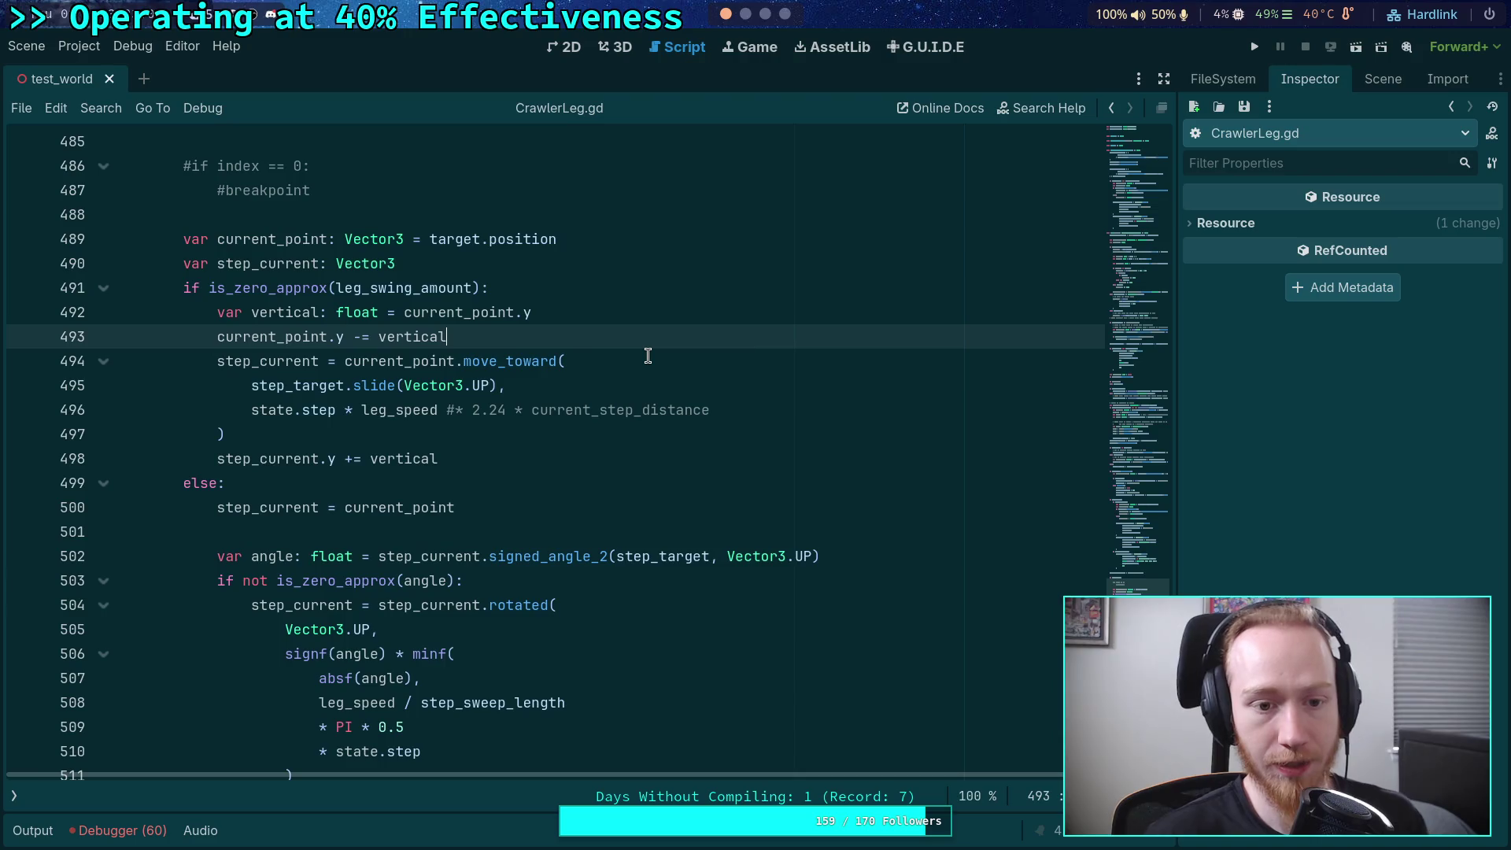
- Move the vertical declaration and subtraction lines above the swing check and unindent them
{"action": "key", "text": "Up"}
{"action": "key", "text": "alt+Up"}
{"action": "key", "text": "alt+Up"}
{"action": "key", "text": "shift+Tab"}
{"action": "key", "text": "Down"}
{"action": "key", "text": "Down"}
{"action": "key", "text": "Down"}
{"action": "key", "text": "alt+Up"}
{"action": "key", "text": "alt+Up"}
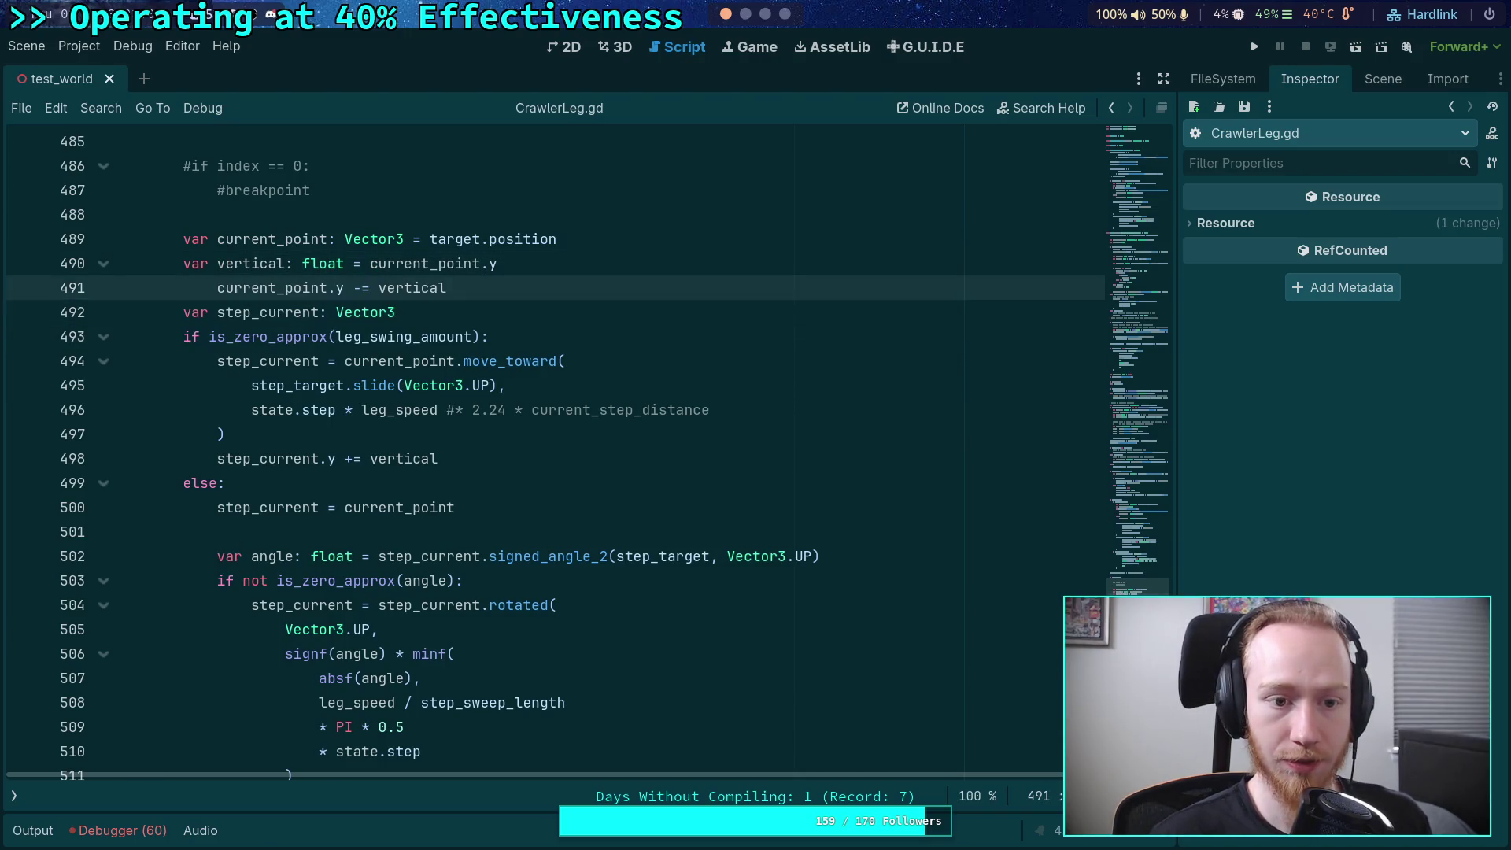
{"action": "key", "text": "shift+Tab"}
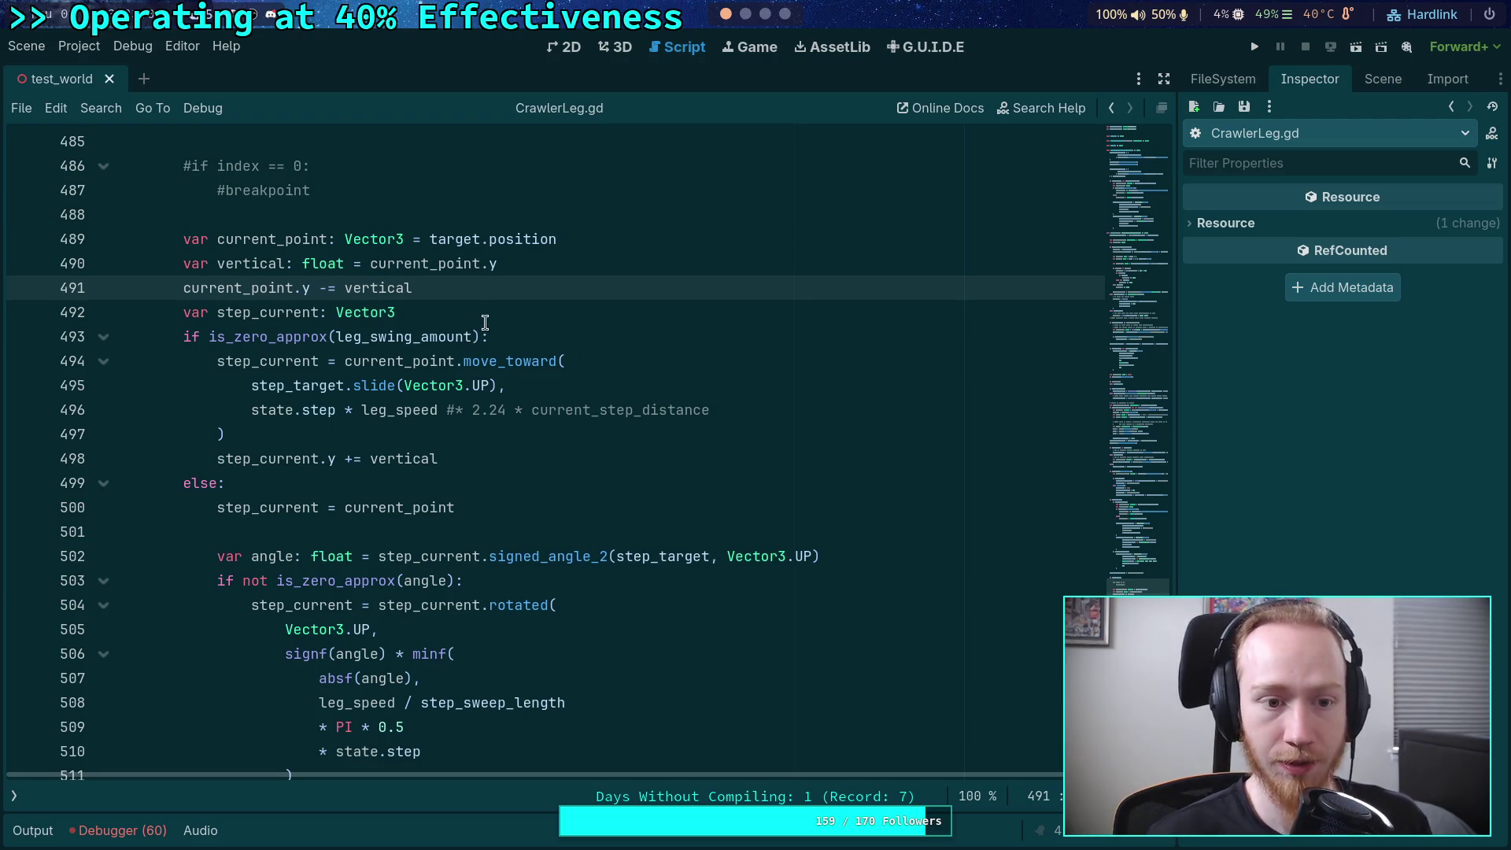
- Move the '= target.position' initializer from current_point onto step_current's declaration
{"action": "left_click", "coordinate": [507, 325]}
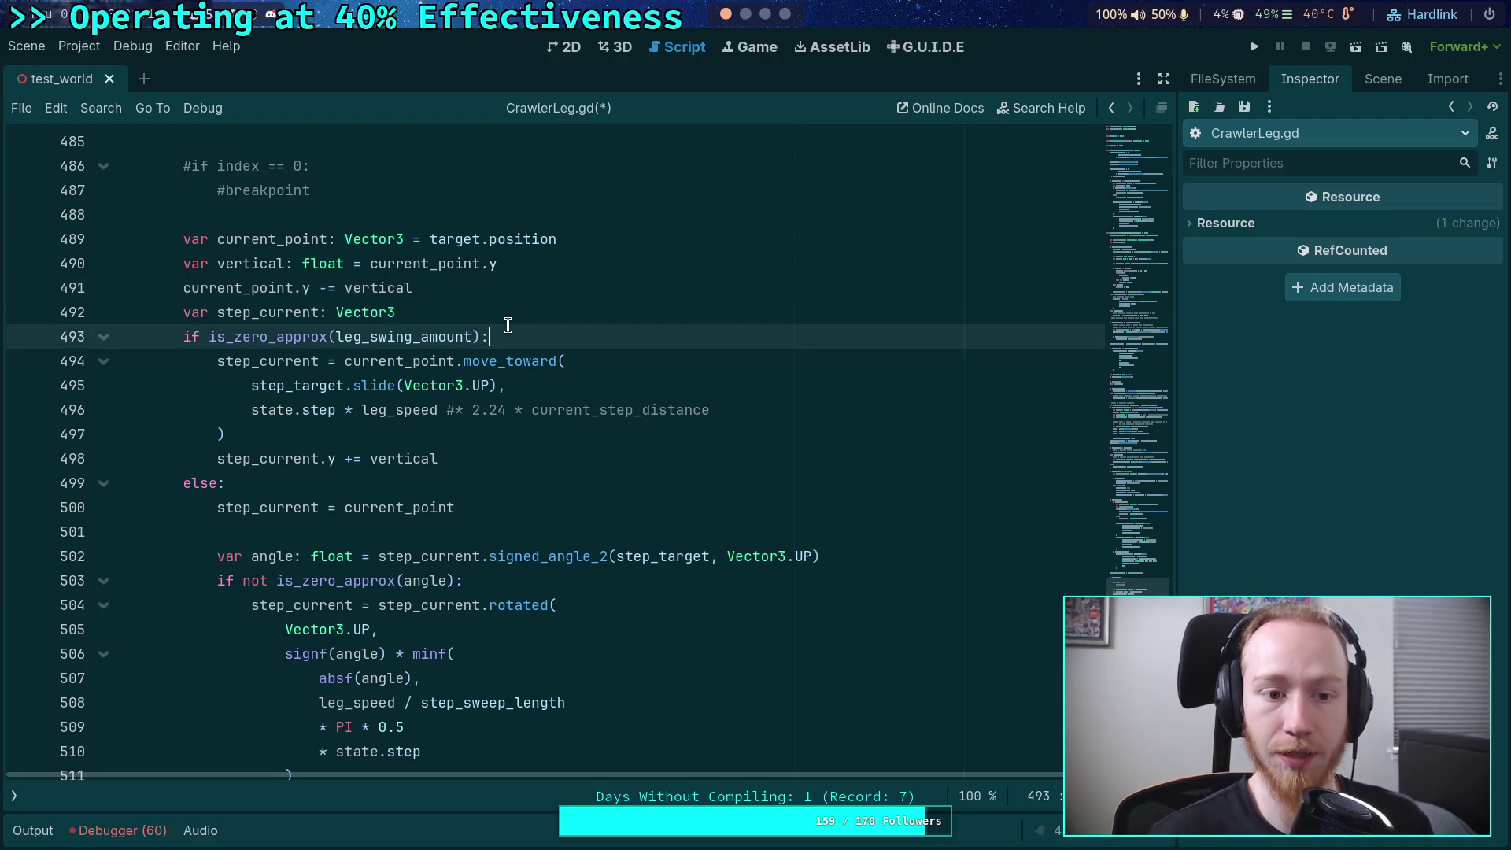
{"action": "key", "text": "Up"}
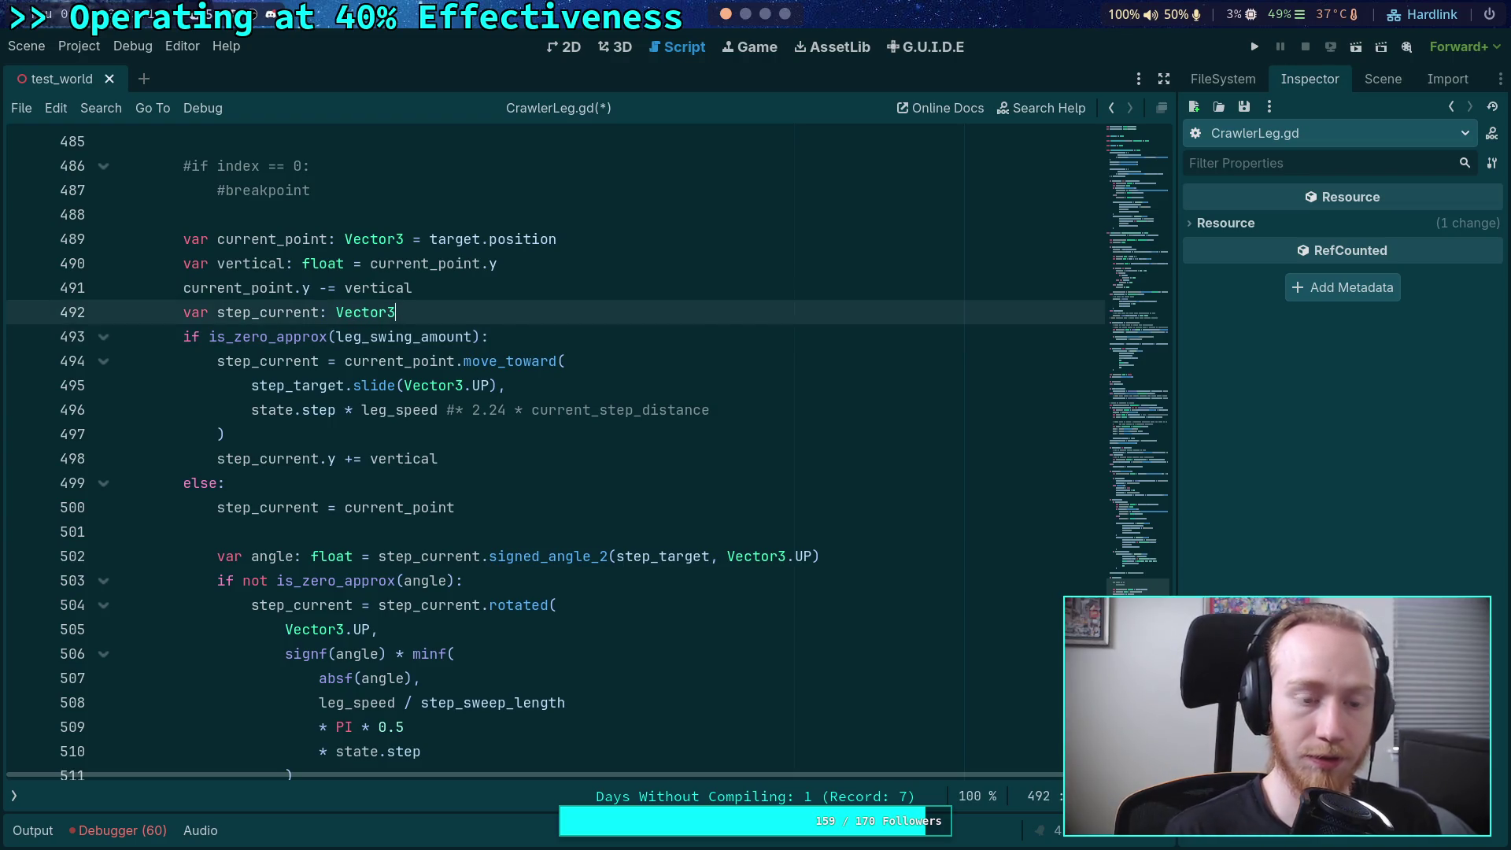
{"action": "double_click", "coordinate": [281, 315]}
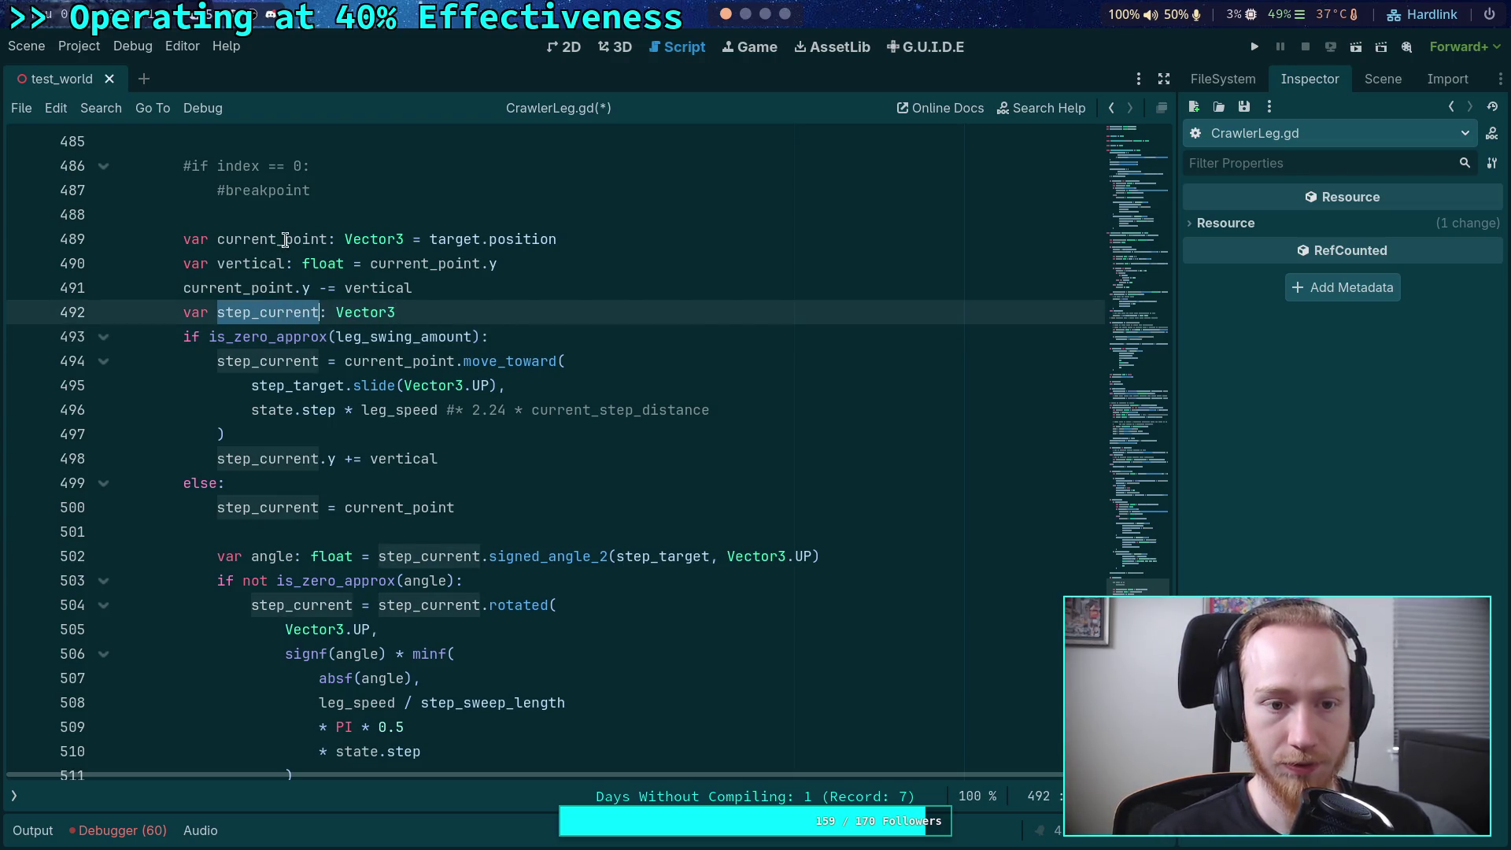
{"action": "left_click", "coordinate": [394, 510]}
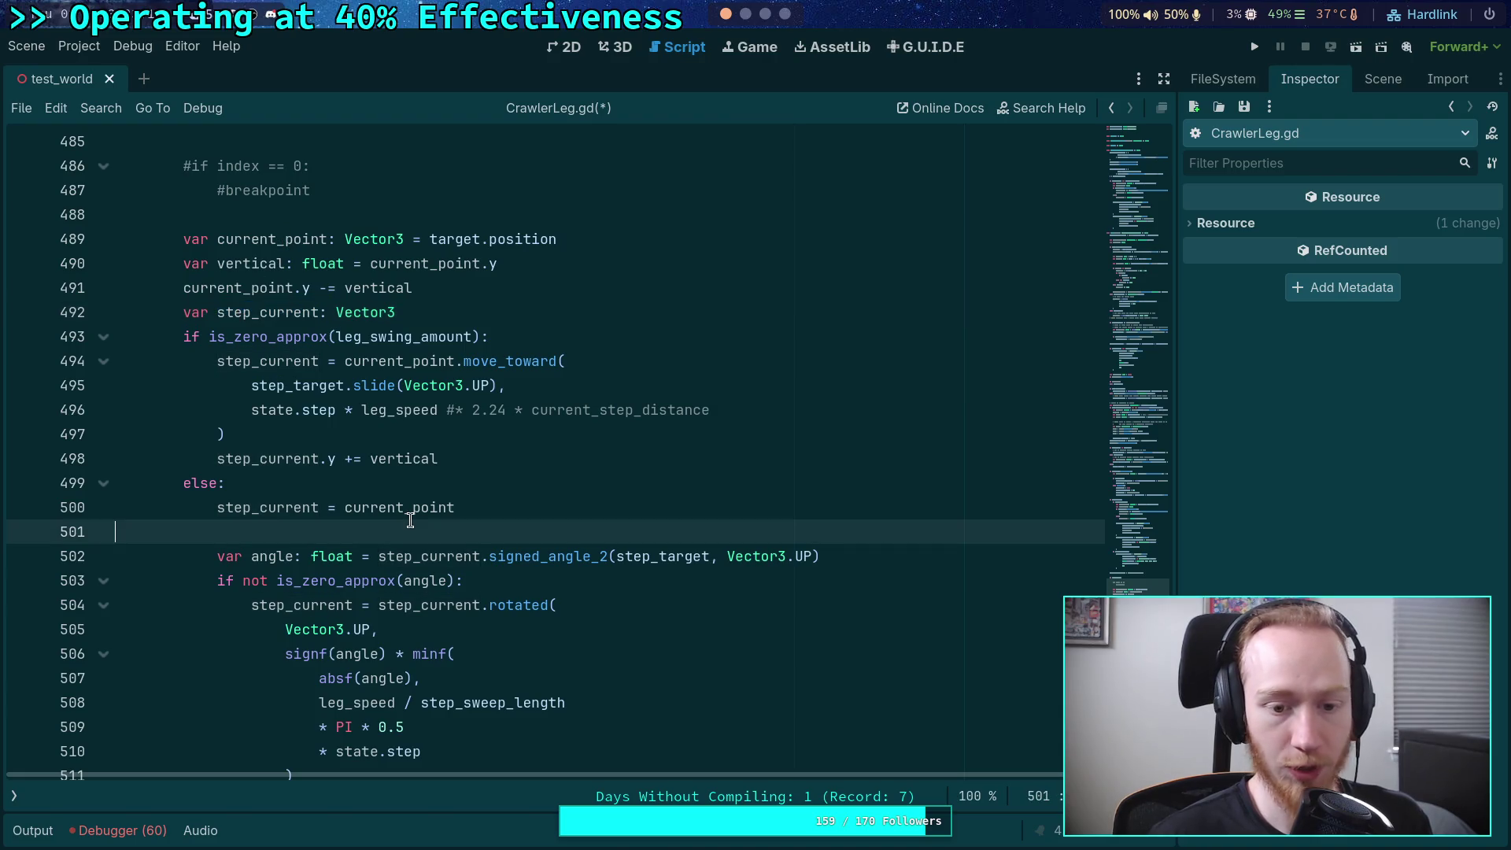
{"action": "double_click", "coordinate": [410, 507]}
{"action": "left_click", "coordinate": [273, 512]}
{"action": "double_click", "coordinate": [272, 511]}
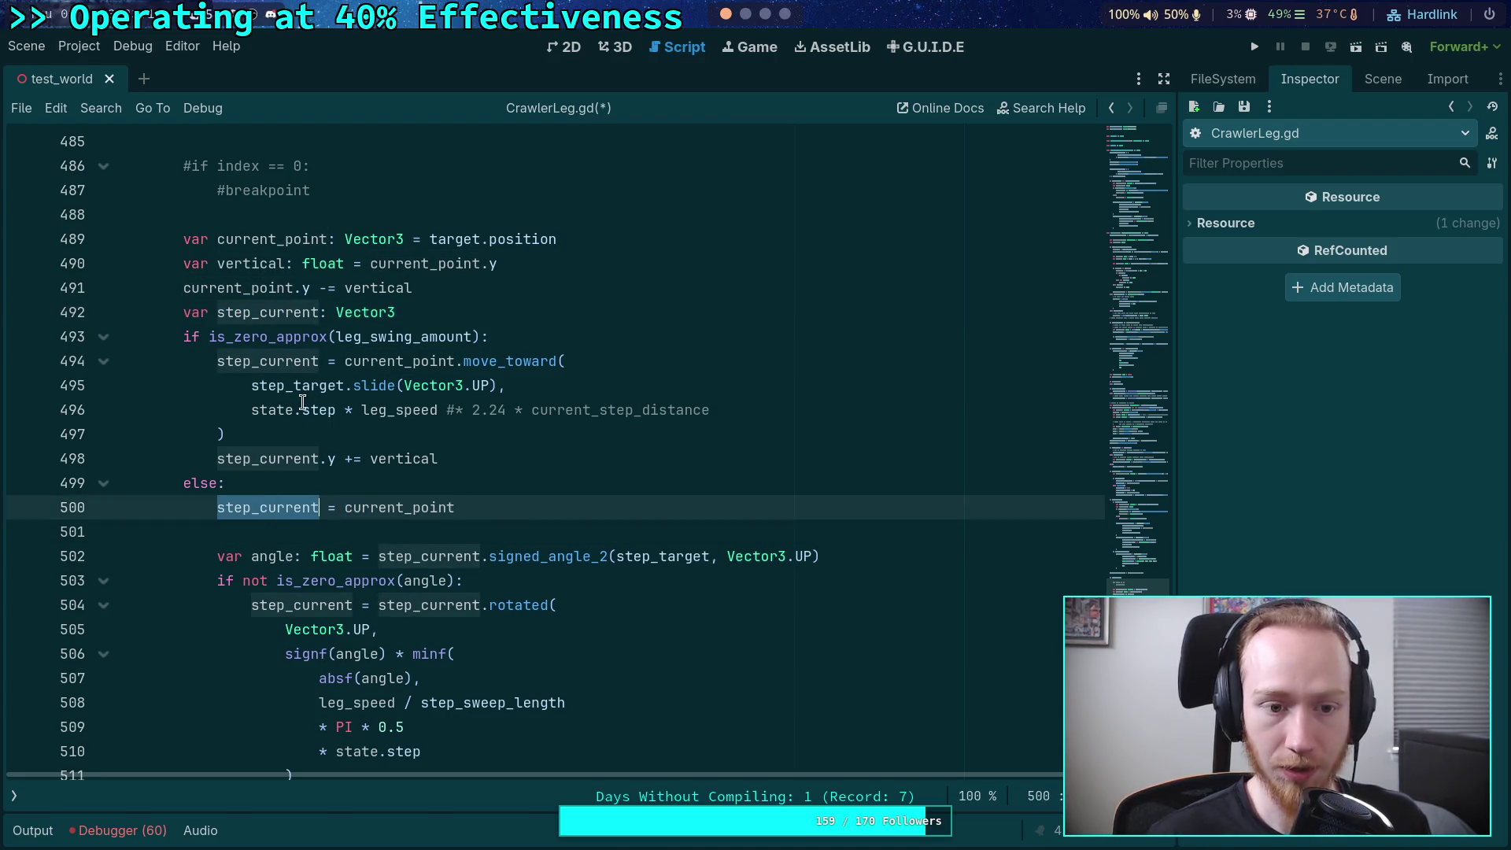
{"action": "left_click", "coordinate": [419, 243]}
{"action": "key", "text": "shift+End"}
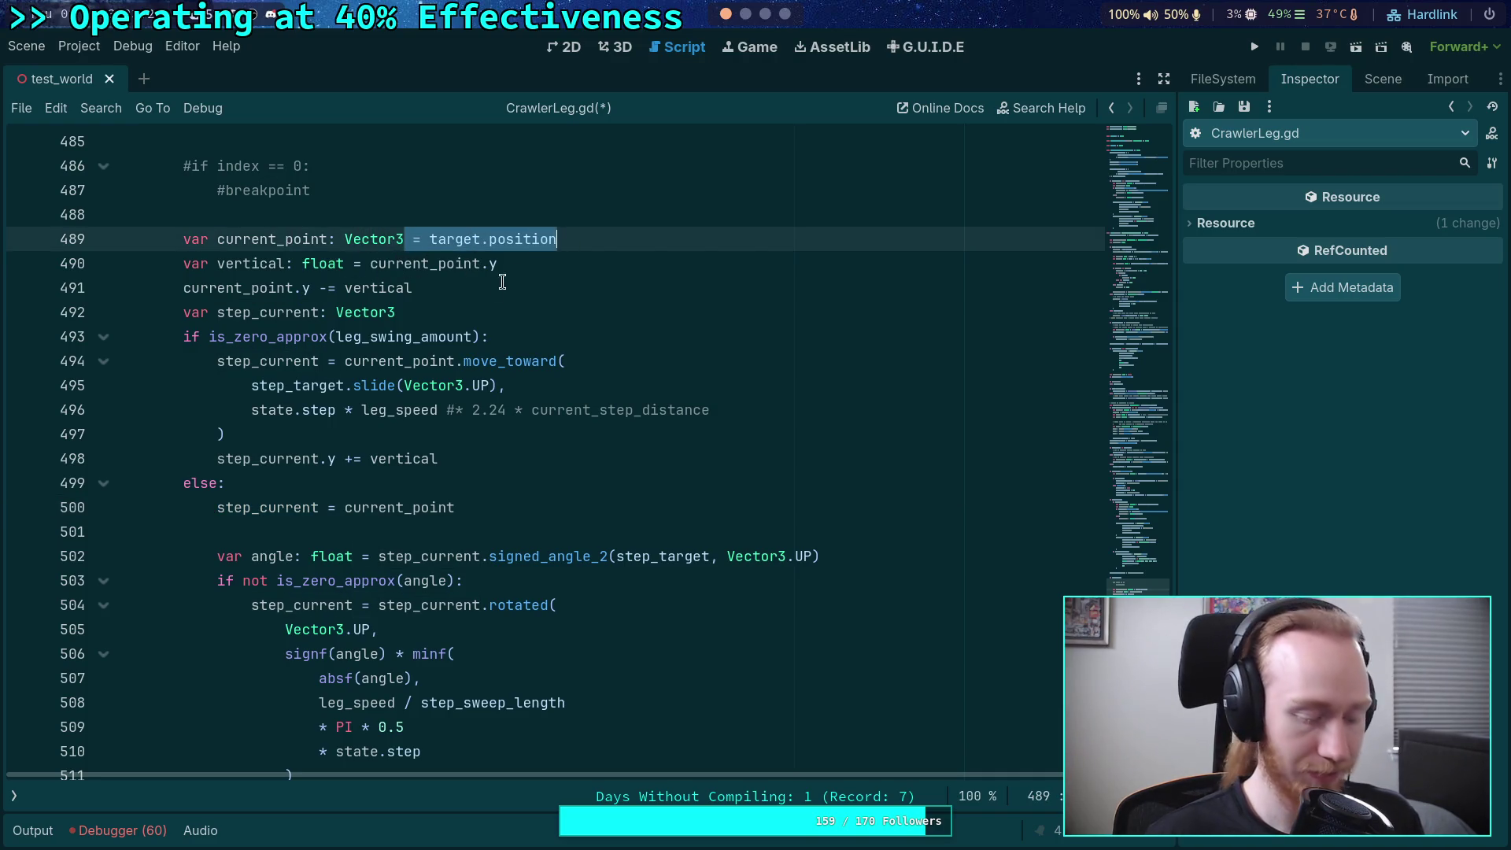
{"action": "key", "text": "BackSpace"}
{"action": "left_click", "coordinate": [464, 307]}
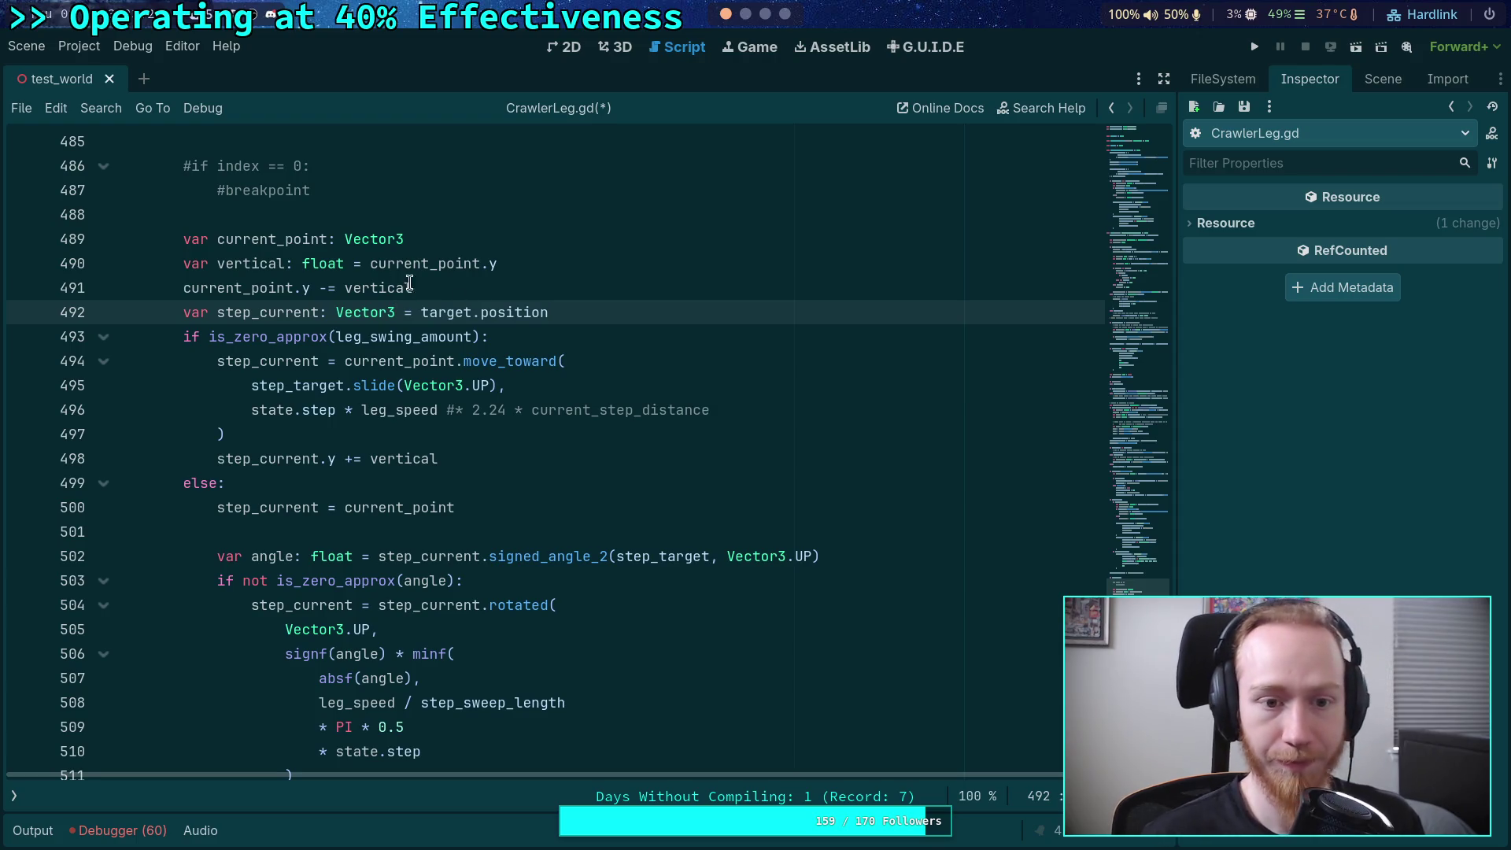
- Delete the current_point declaration and move the vertical declaration below step_current's
{"action": "left_click", "coordinate": [449, 239]}
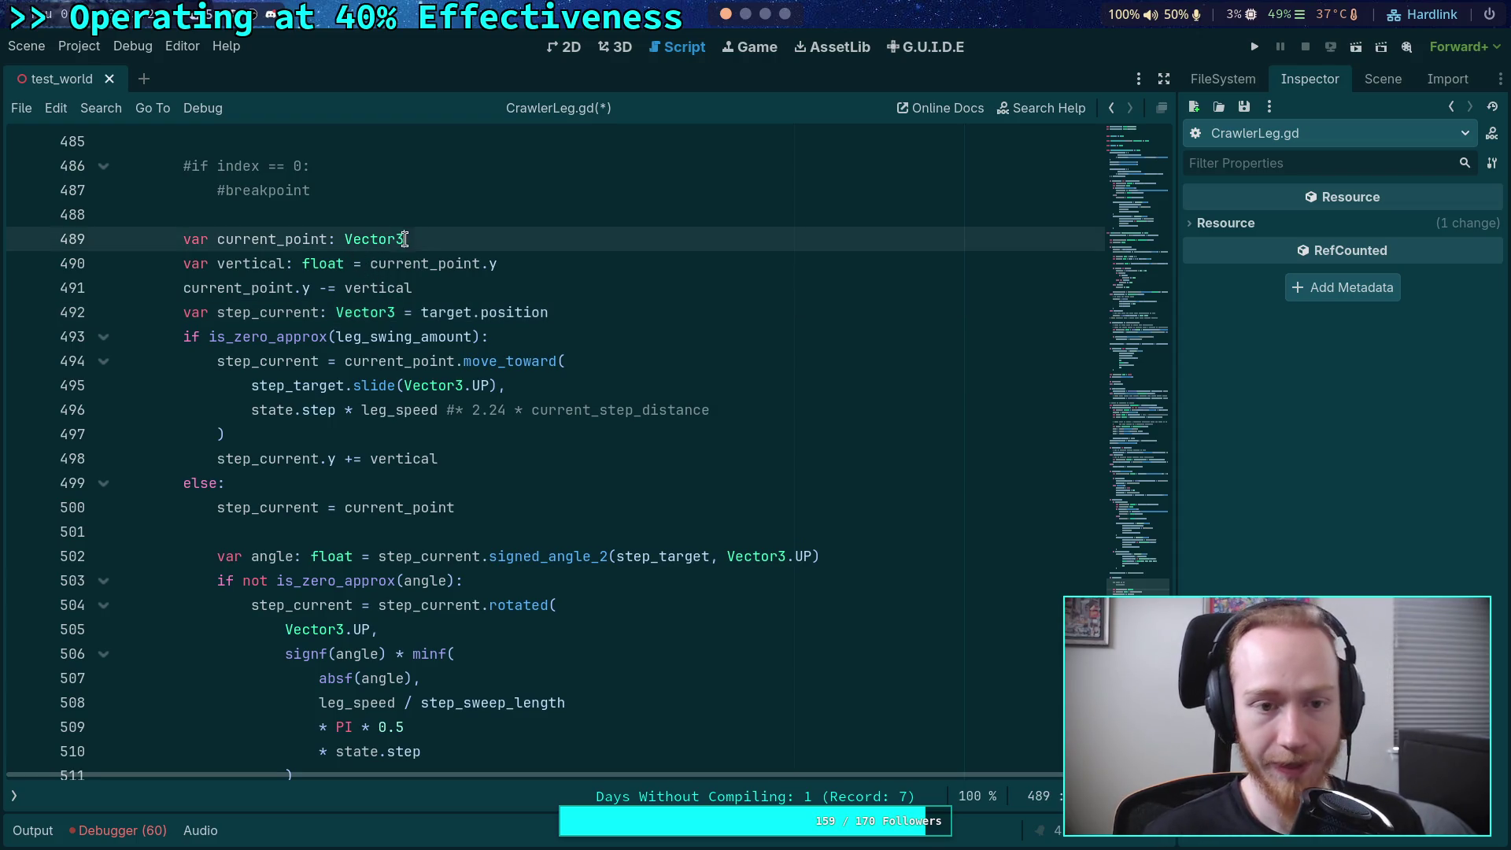
{"action": "left_click_drag", "start_coordinate": [449, 238], "coordinate": [449, 216]}
{"action": "key", "text": "BackSpace"}
{"action": "left_click", "coordinate": [489, 239]}
{"action": "key", "text": "alt+Down"}
{"action": "key", "text": "alt+Down"}
{"action": "double_click", "coordinate": [398, 285]}
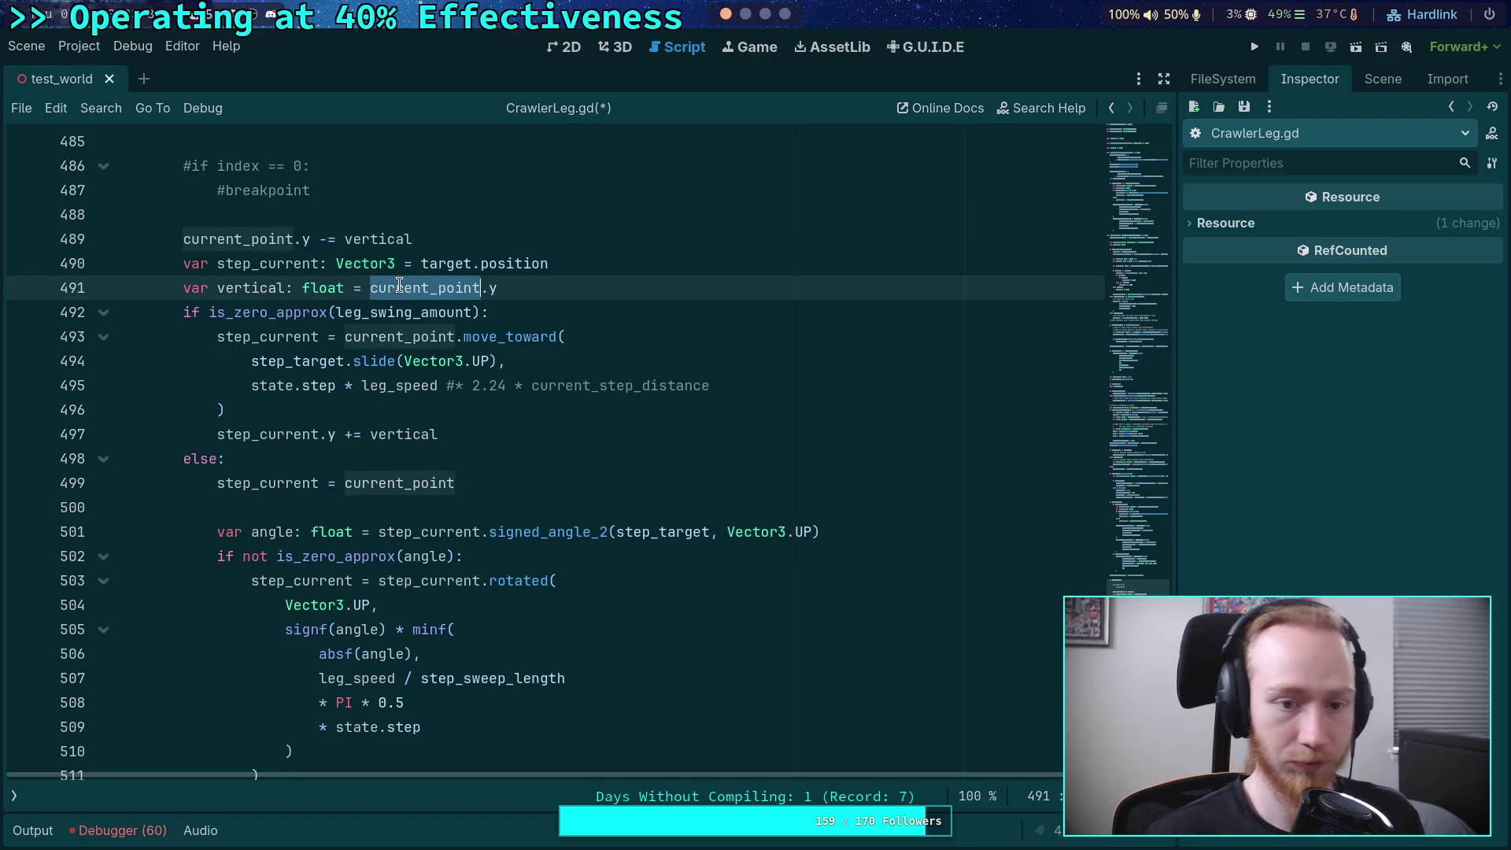
- Base vertical on step_current and turn the current_point.y subtraction into a step_current.y assignment
{"action": "type", "text": "step_current"}
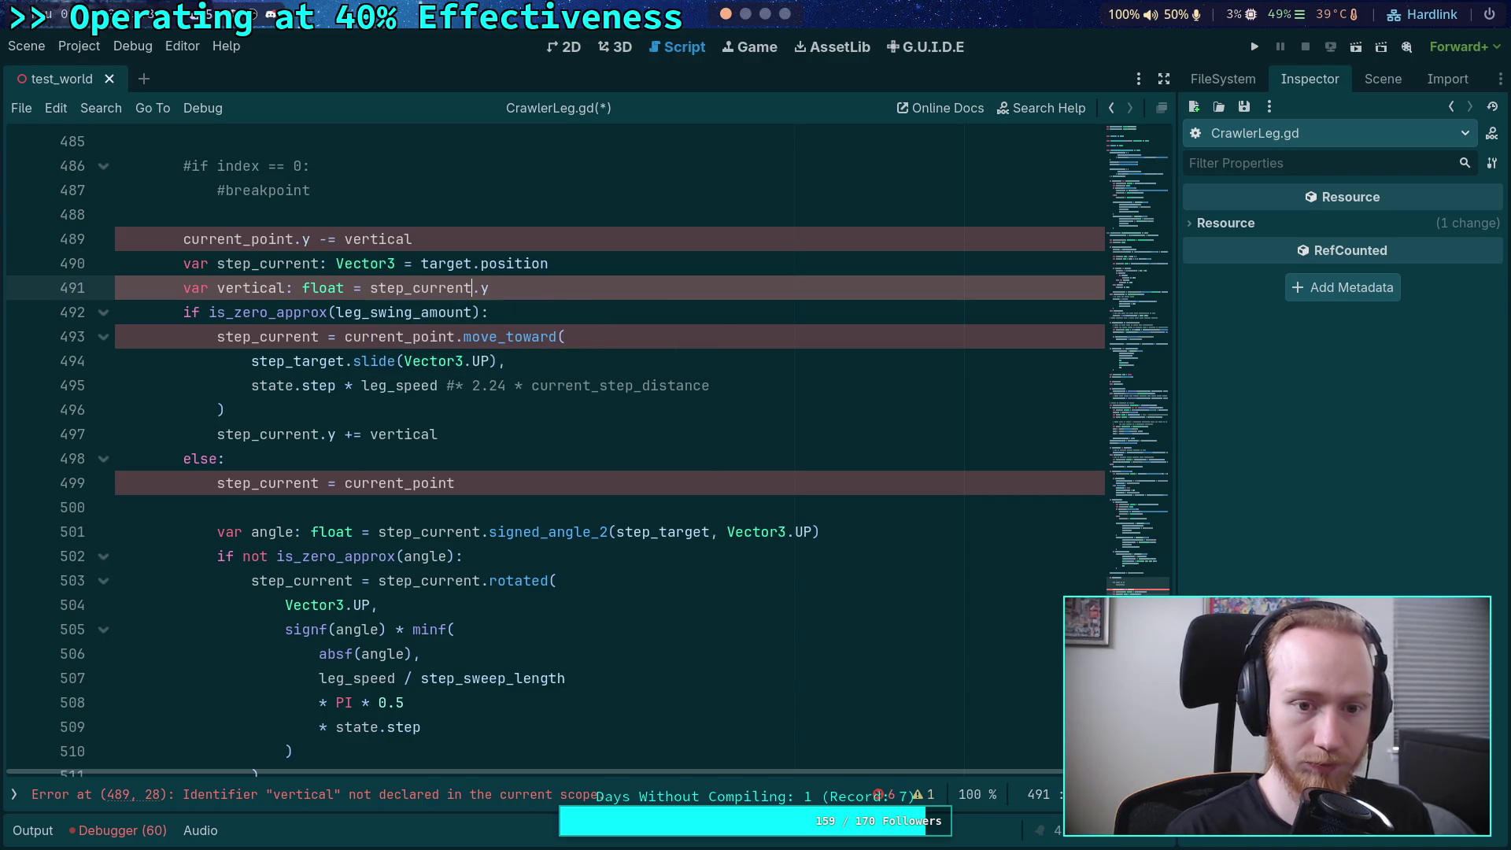
{"action": "left_click", "coordinate": [397, 236]}
{"action": "key", "text": "alt+Down"}
{"action": "key", "text": "alt+Down"}
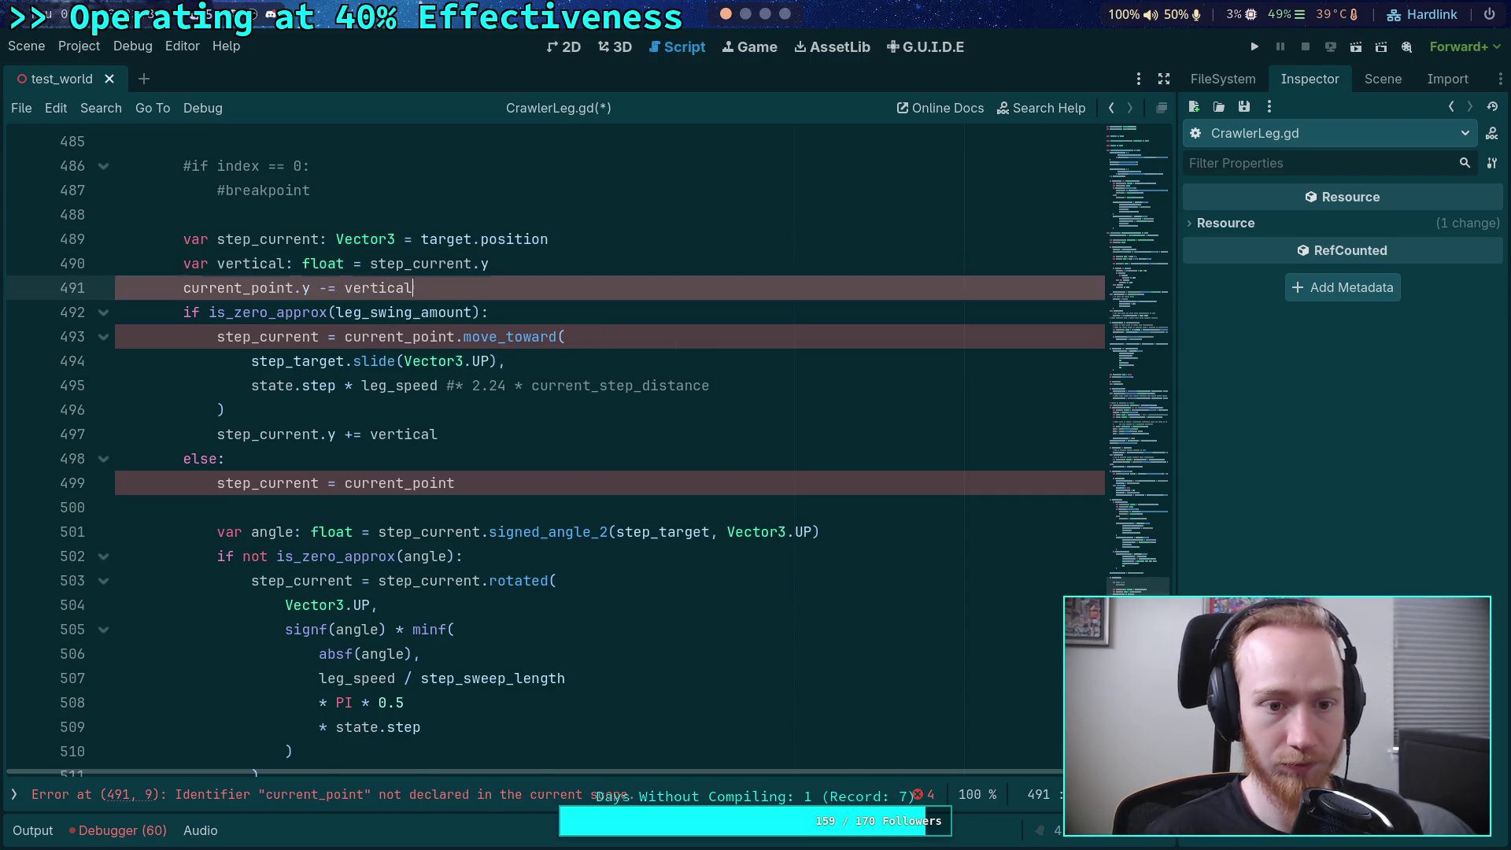
{"action": "key", "text": "Return"}
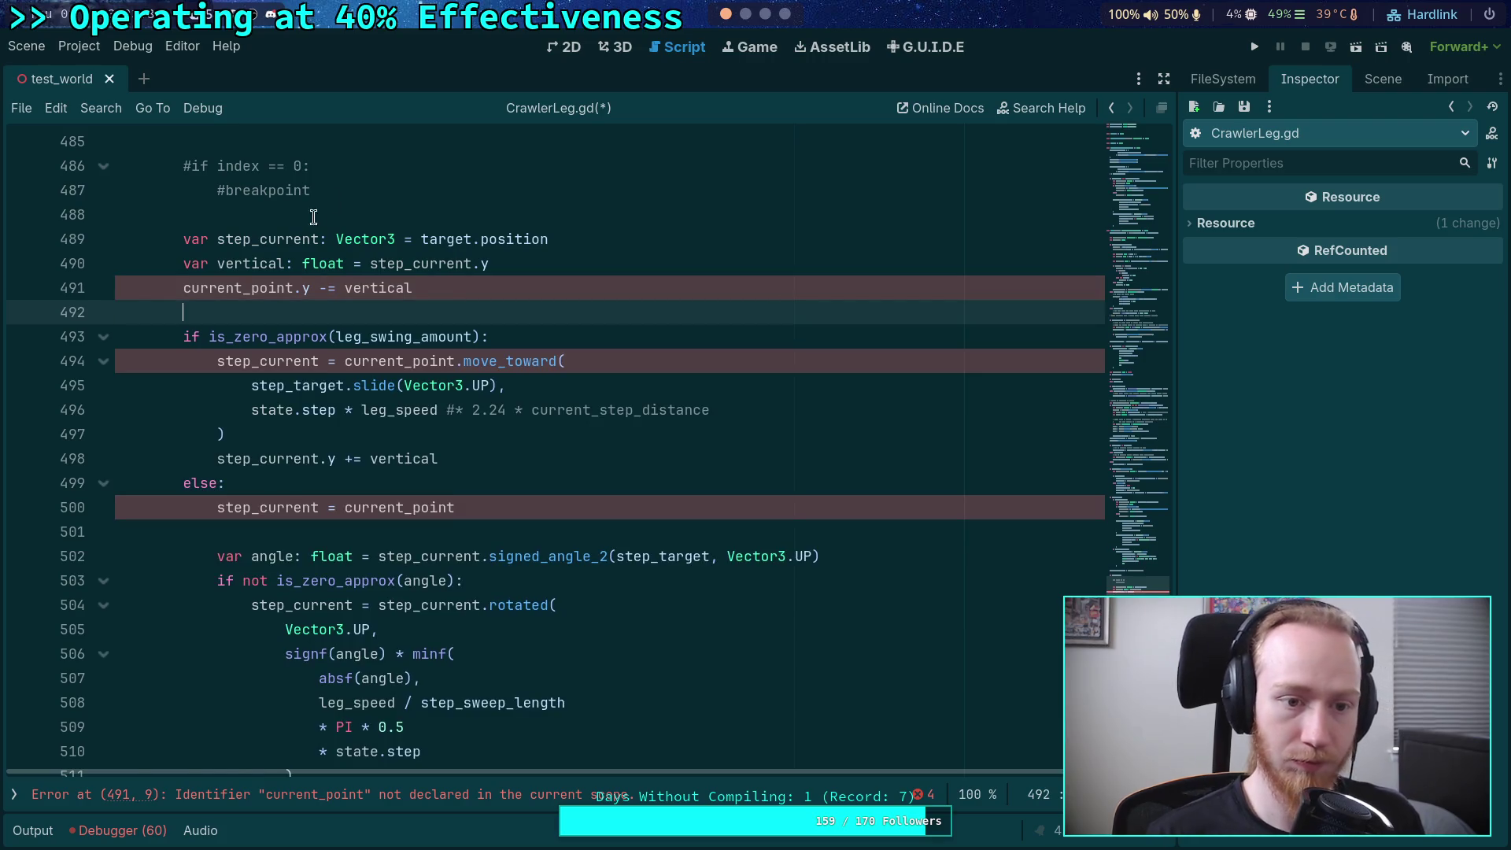
{"action": "double_click", "coordinate": [192, 298]}
{"action": "type", "text": "step_c"}
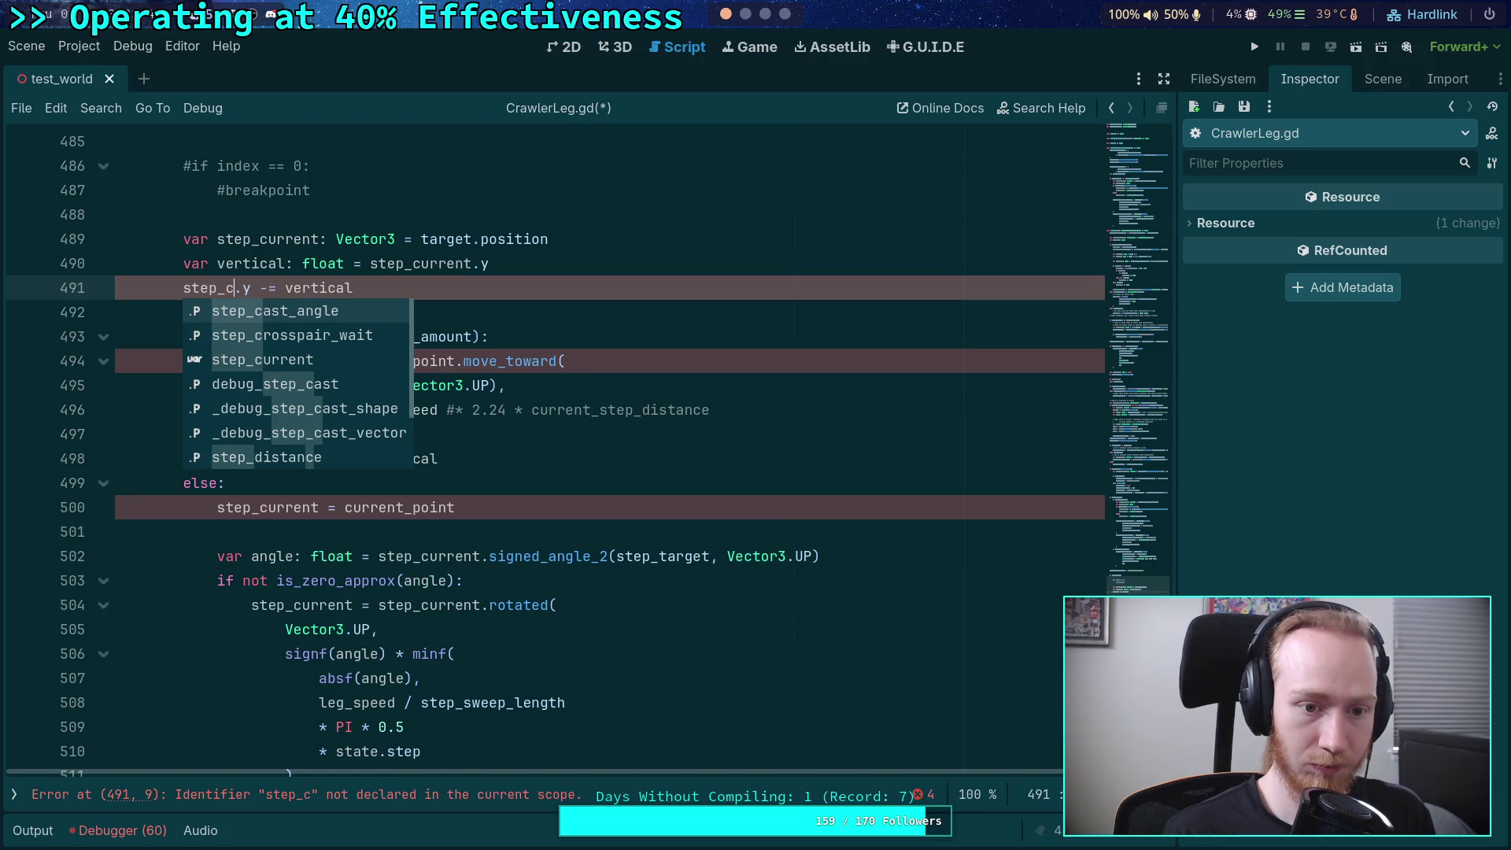
{"action": "key", "text": "Return"}
{"action": "key", "text": "Right"}
{"action": "key", "text": "Right"}
{"action": "key", "text": "Right"}
{"action": "key", "text": "Delete"}
{"action": "key", "text": "Delete"}
{"action": "key", "text": "Delete"}
{"action": "key", "text": "Delete"}
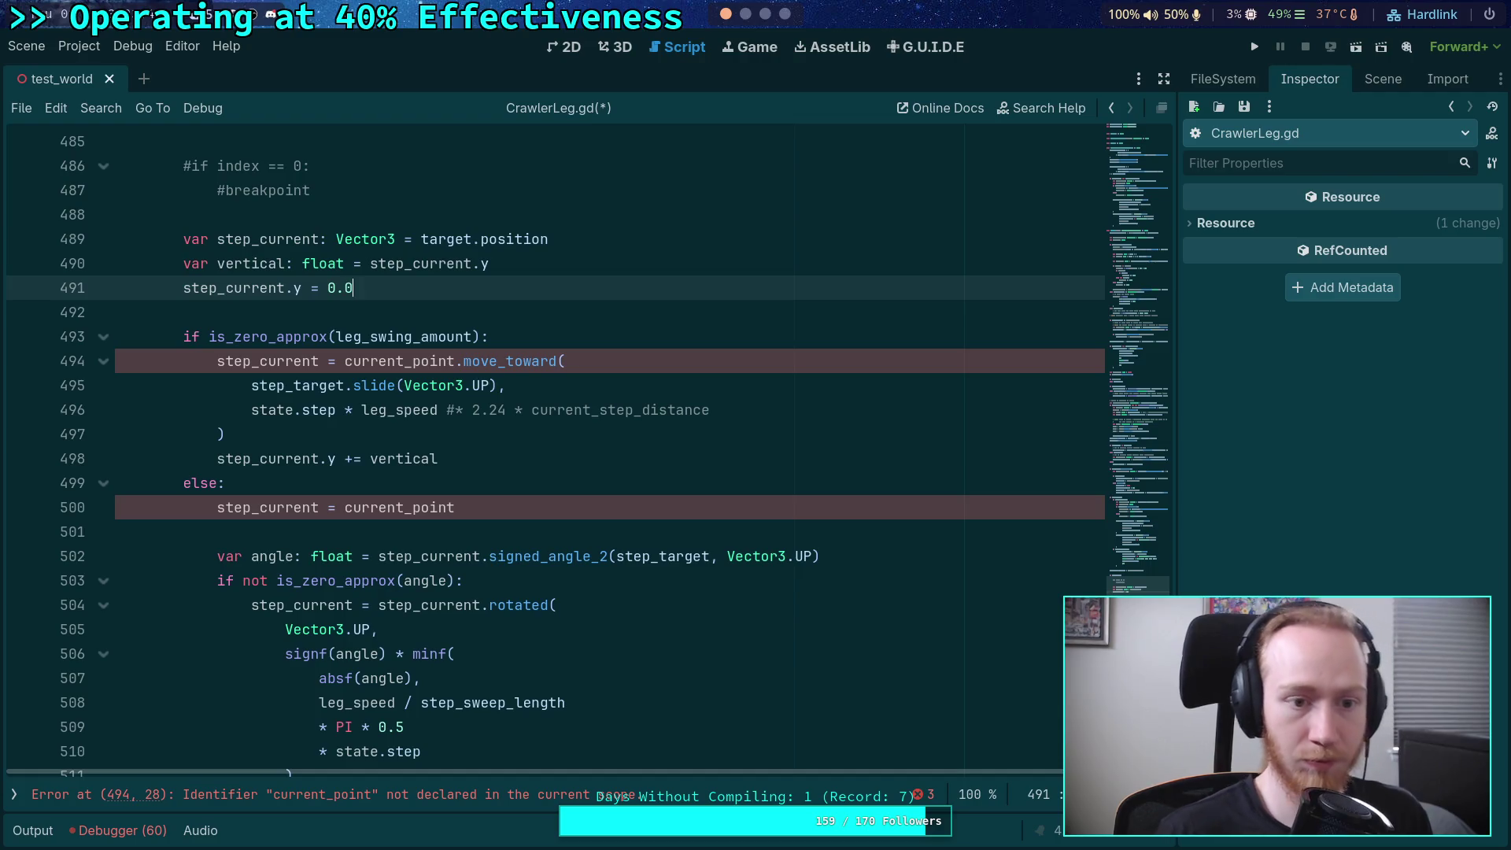
- Replace current_point with step_current on line 494
{"action": "left_click", "coordinate": [241, 306]}
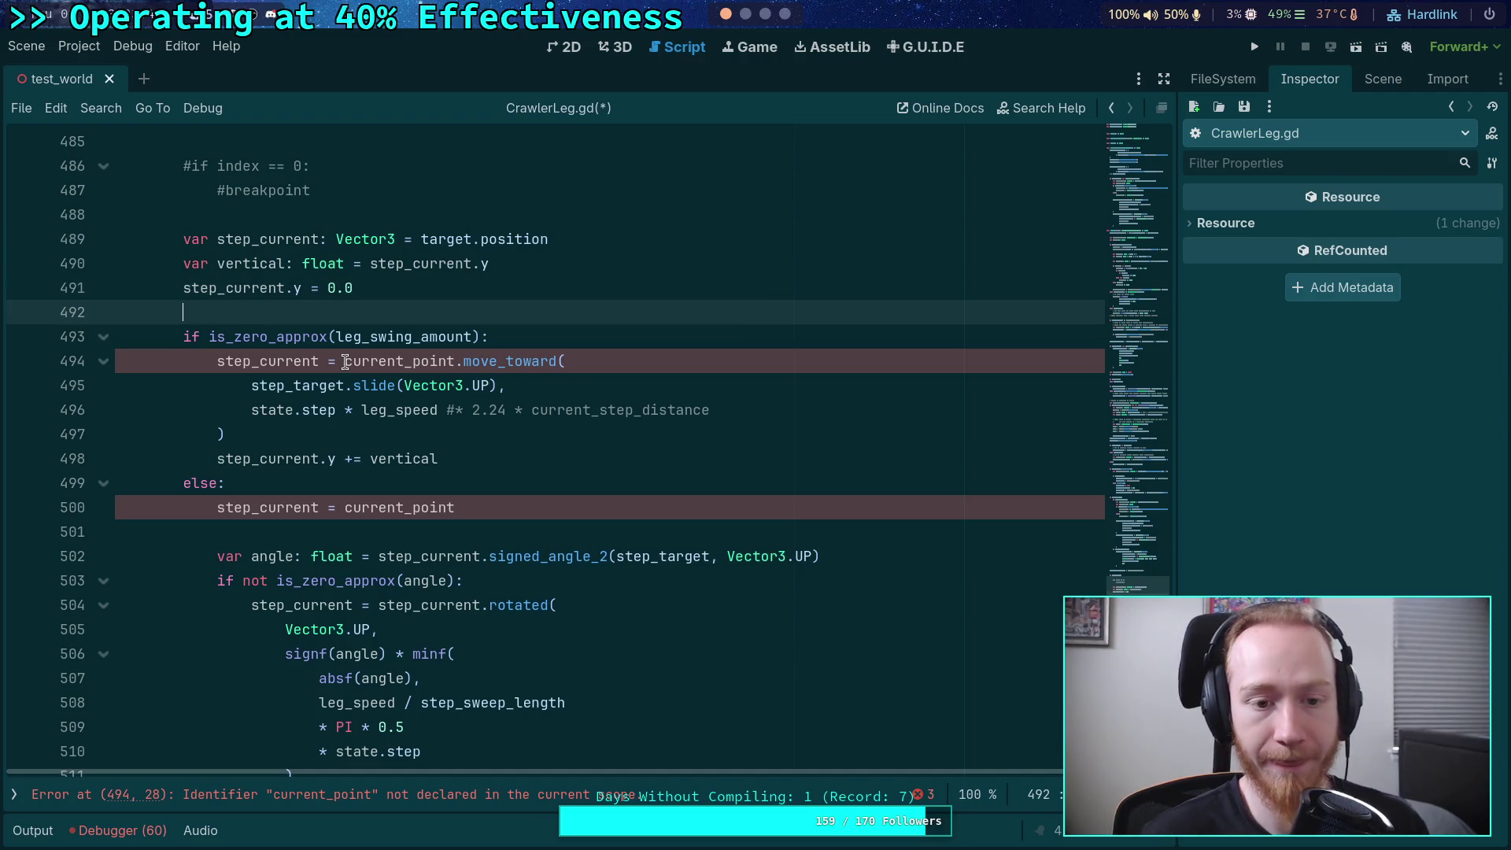
{"action": "left_click_drag", "start_coordinate": [345, 362], "coordinate": [458, 367]}
{"action": "type", "text": "step_current"}
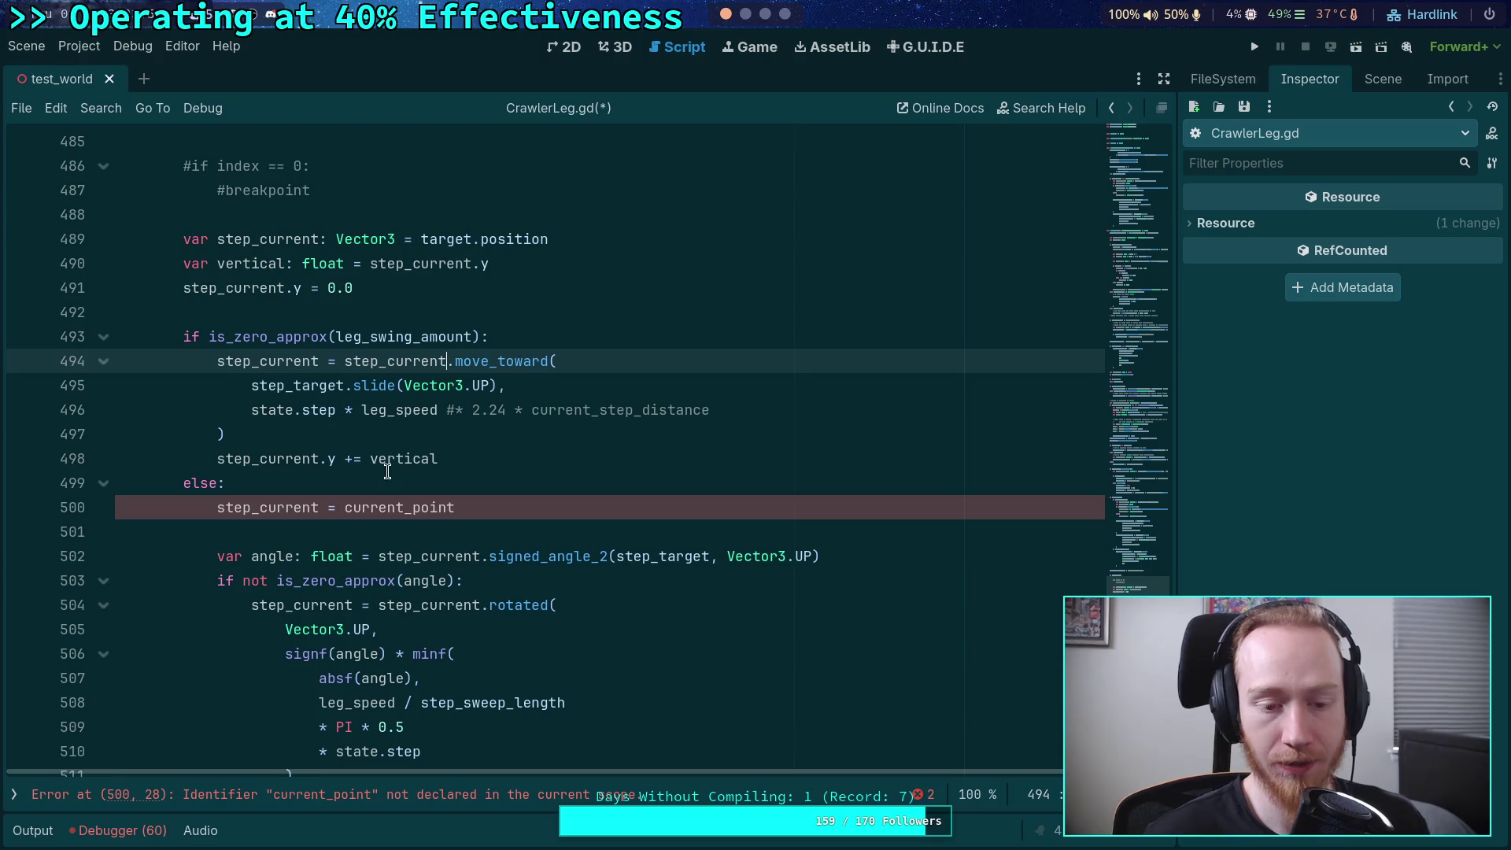
- Delete the 'step_current.y += vertical' line and the else branch's 'step_current = current_point' line
{"action": "left_click", "coordinate": [482, 456]}
{"action": "key", "text": "shift+Up"}
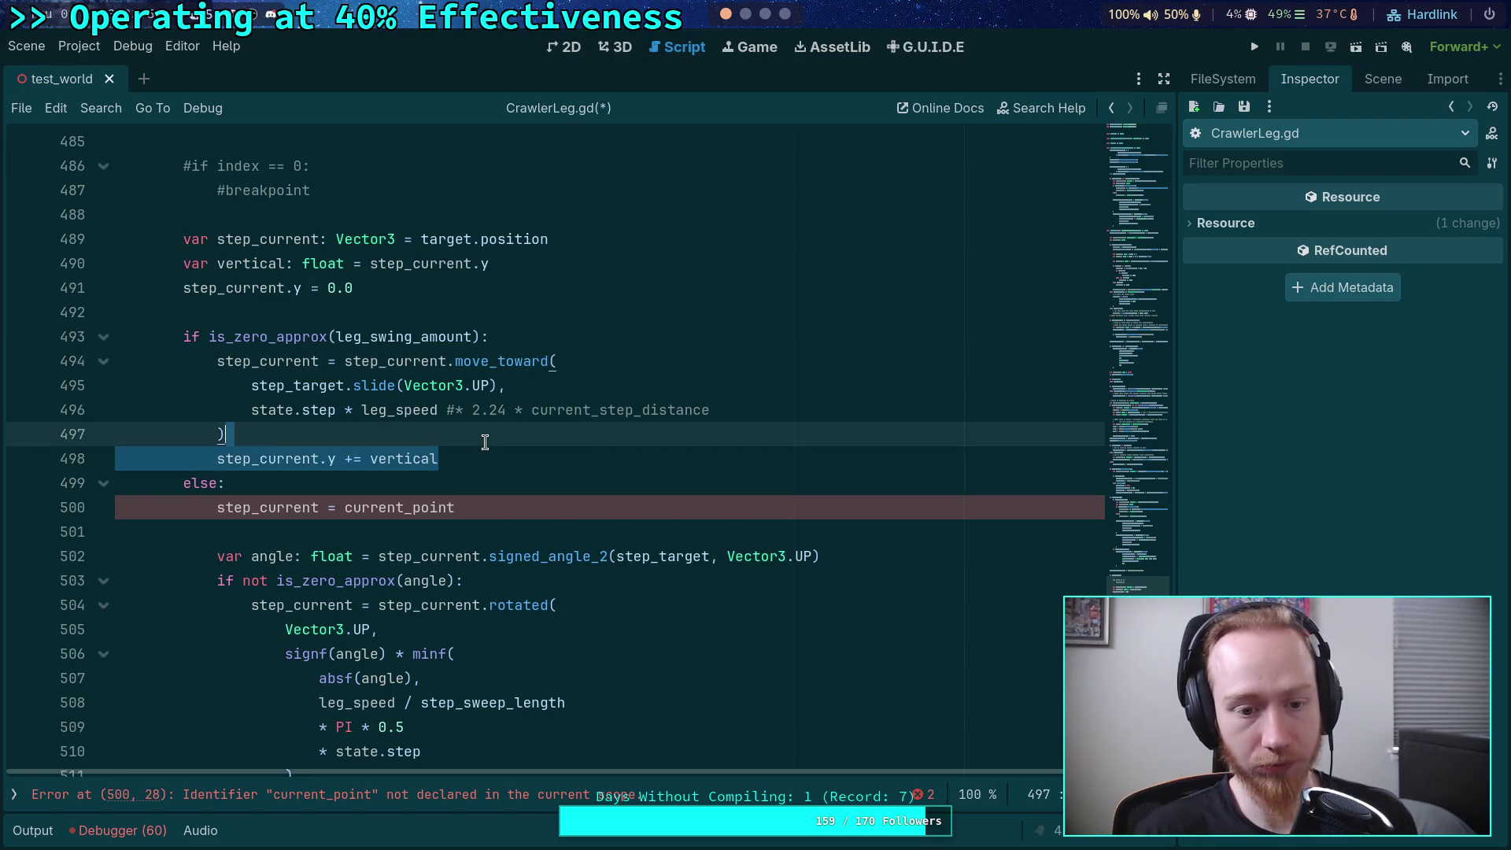
{"action": "key", "text": "BackSpace"}
{"action": "left_click_drag", "start_coordinate": [487, 481], "coordinate": [499, 464]}
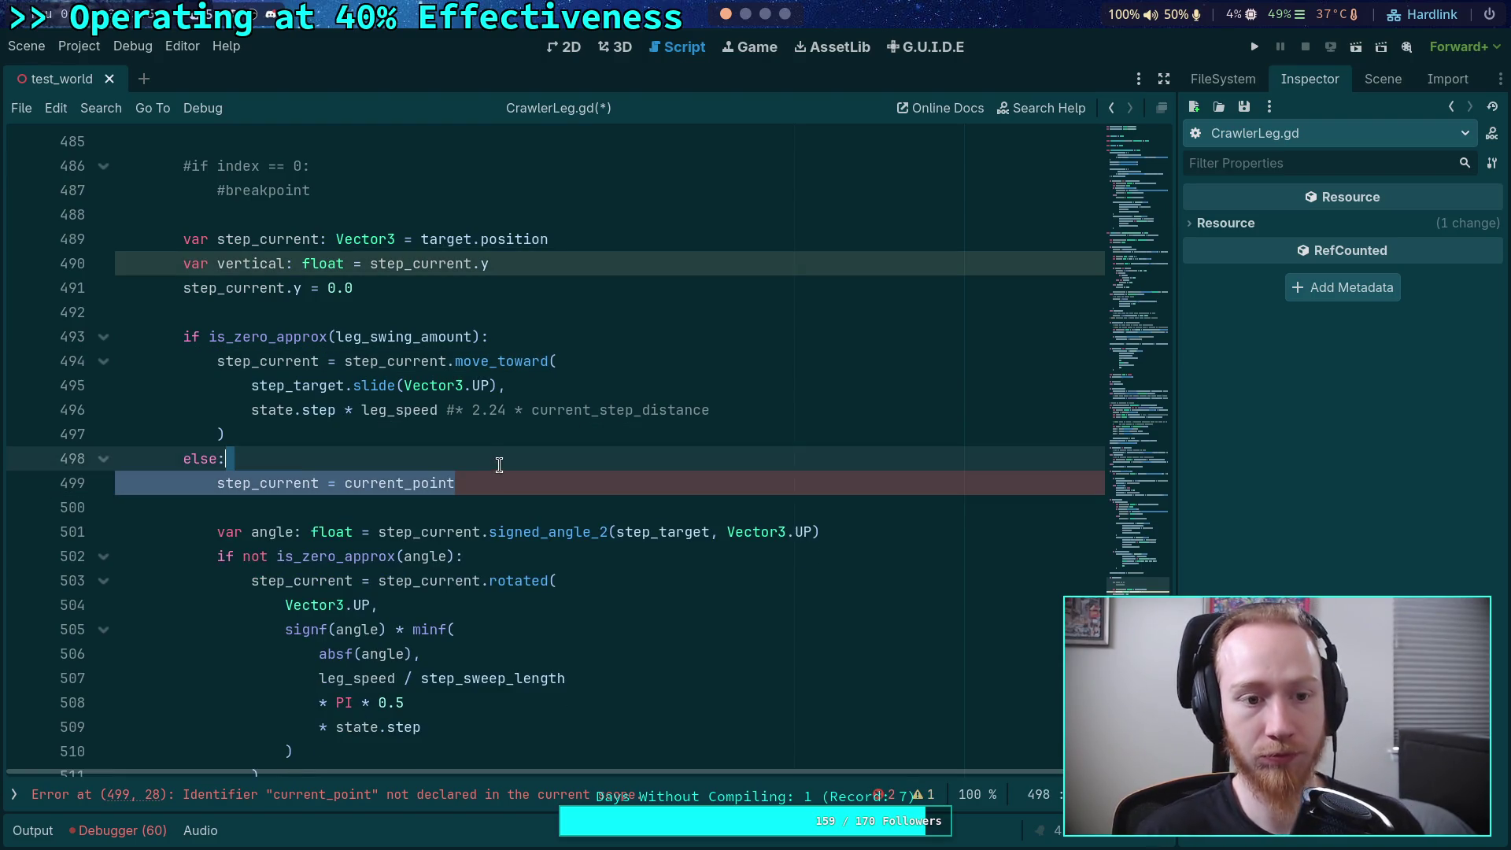
{"action": "key", "text": "BackSpace"}
{"action": "key", "text": "Delete"}
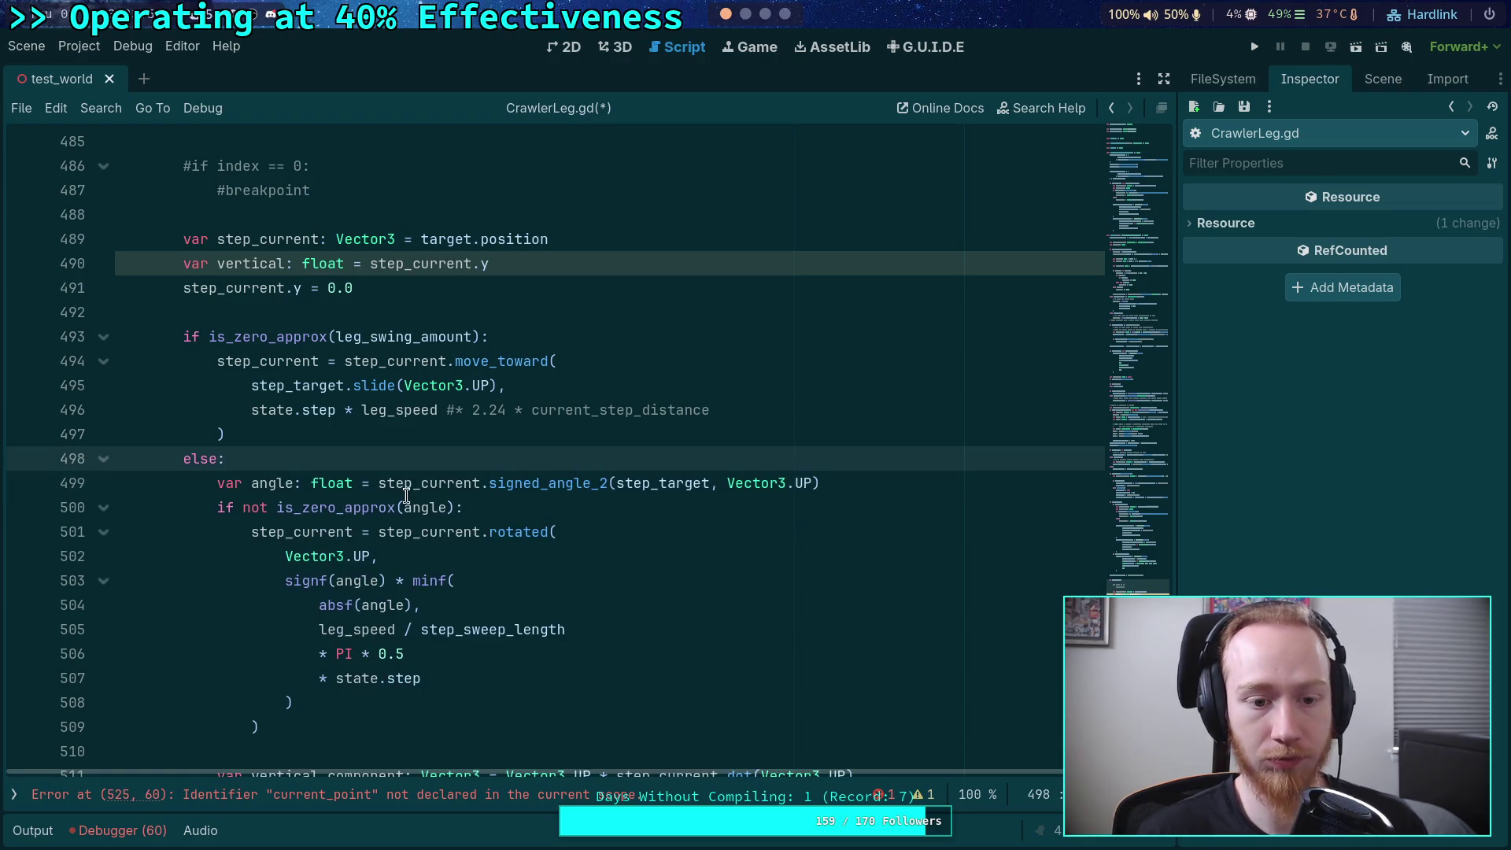
- Delete the vertical_component declaration and the 'step_current -= vertical_component' line
{"action": "scroll", "coordinate": [406, 502], "scroll_direction": "down", "scroll_amount": 1}
{"action": "scroll", "coordinate": [406, 502], "scroll_direction": "down", "scroll_amount": 1}
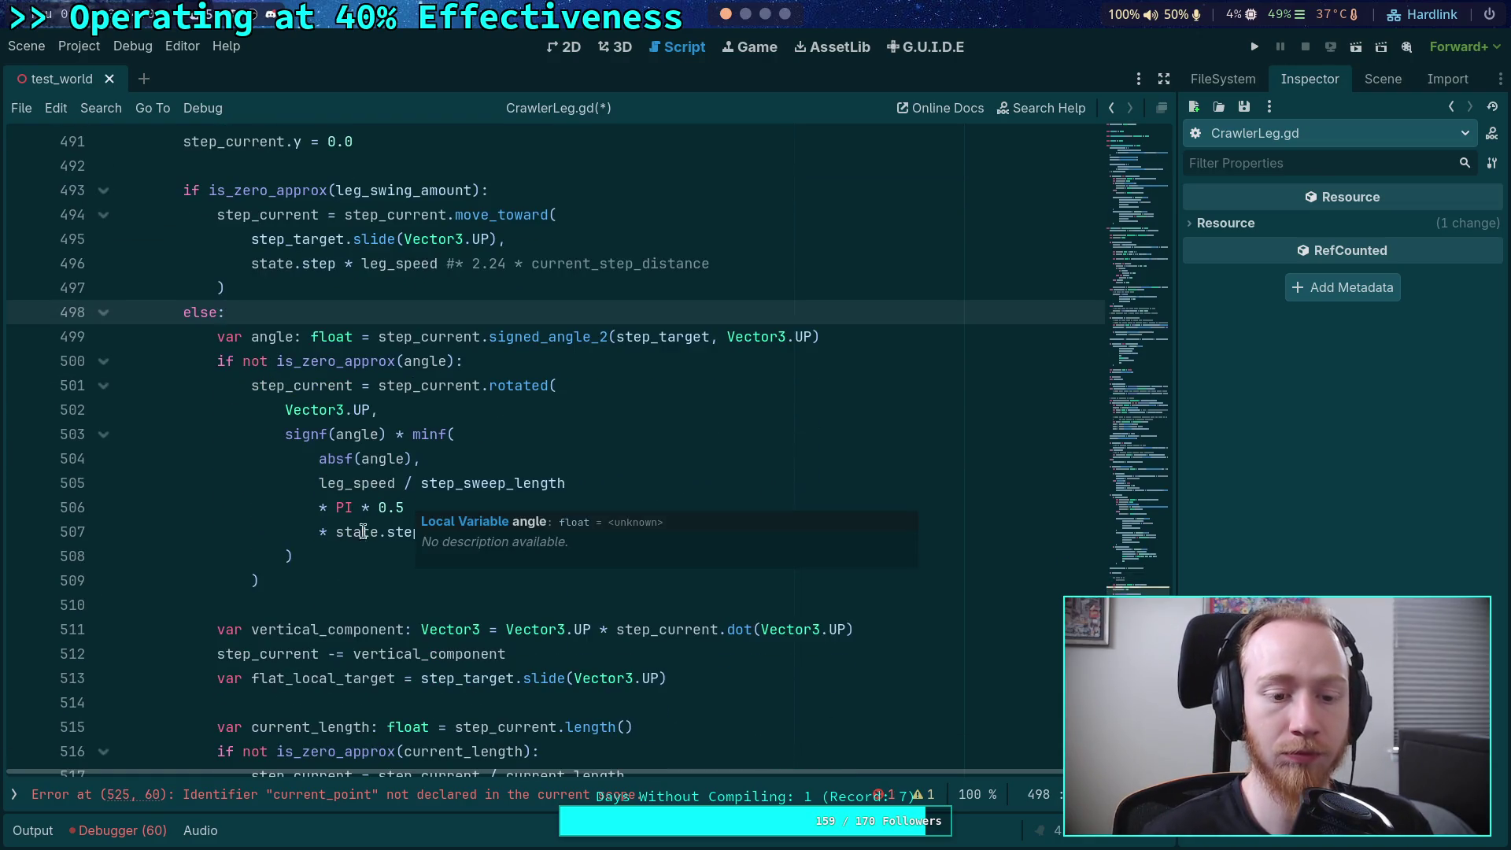
{"action": "double_click", "coordinate": [432, 337]}
{"action": "scroll", "coordinate": [578, 526], "scroll_direction": "down", "scroll_amount": 2}
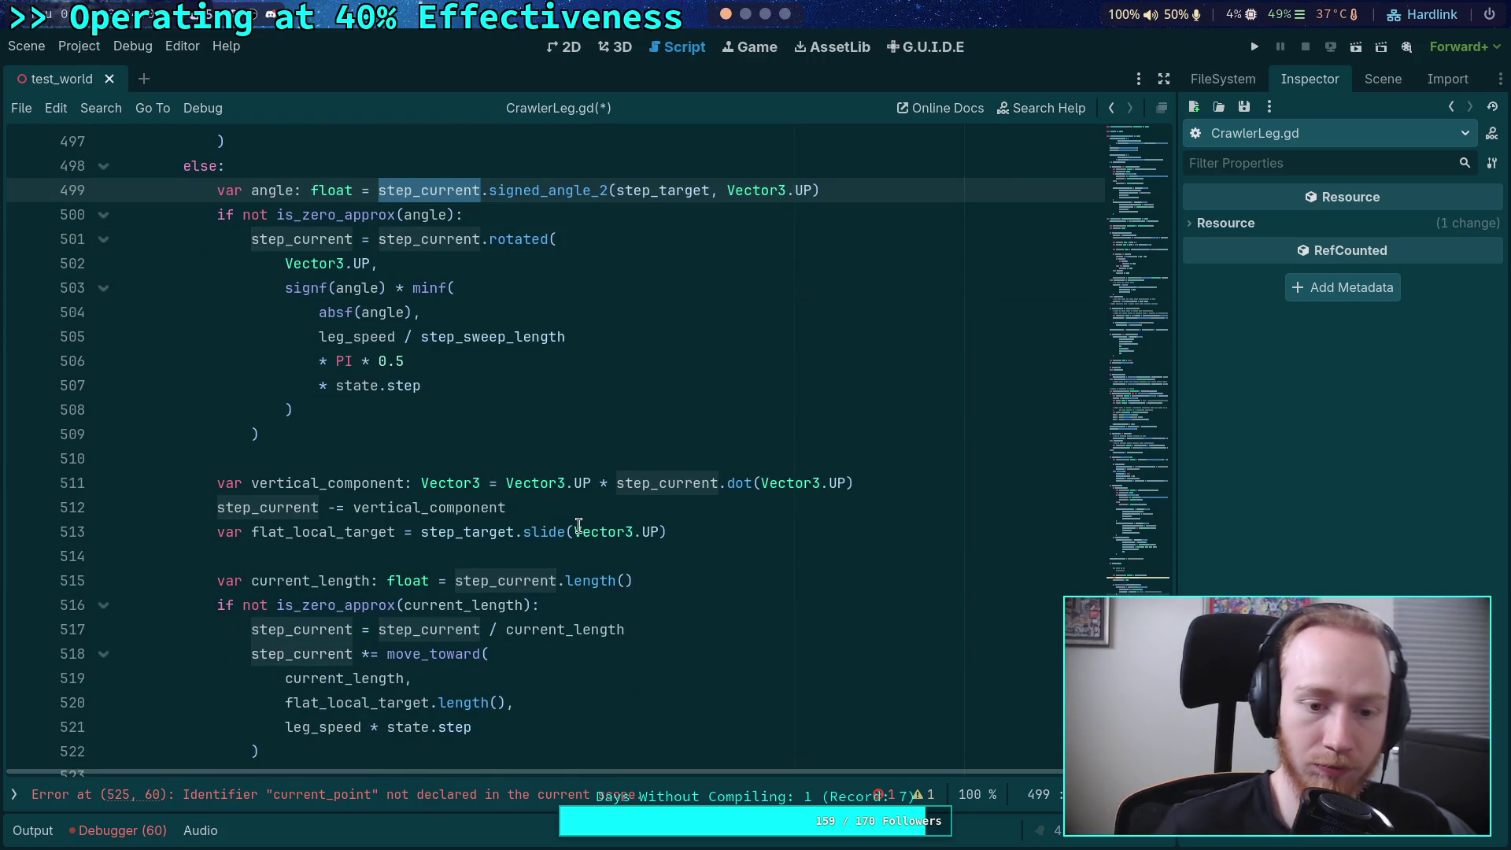
{"action": "left_click_drag", "start_coordinate": [884, 485], "coordinate": [880, 464]}
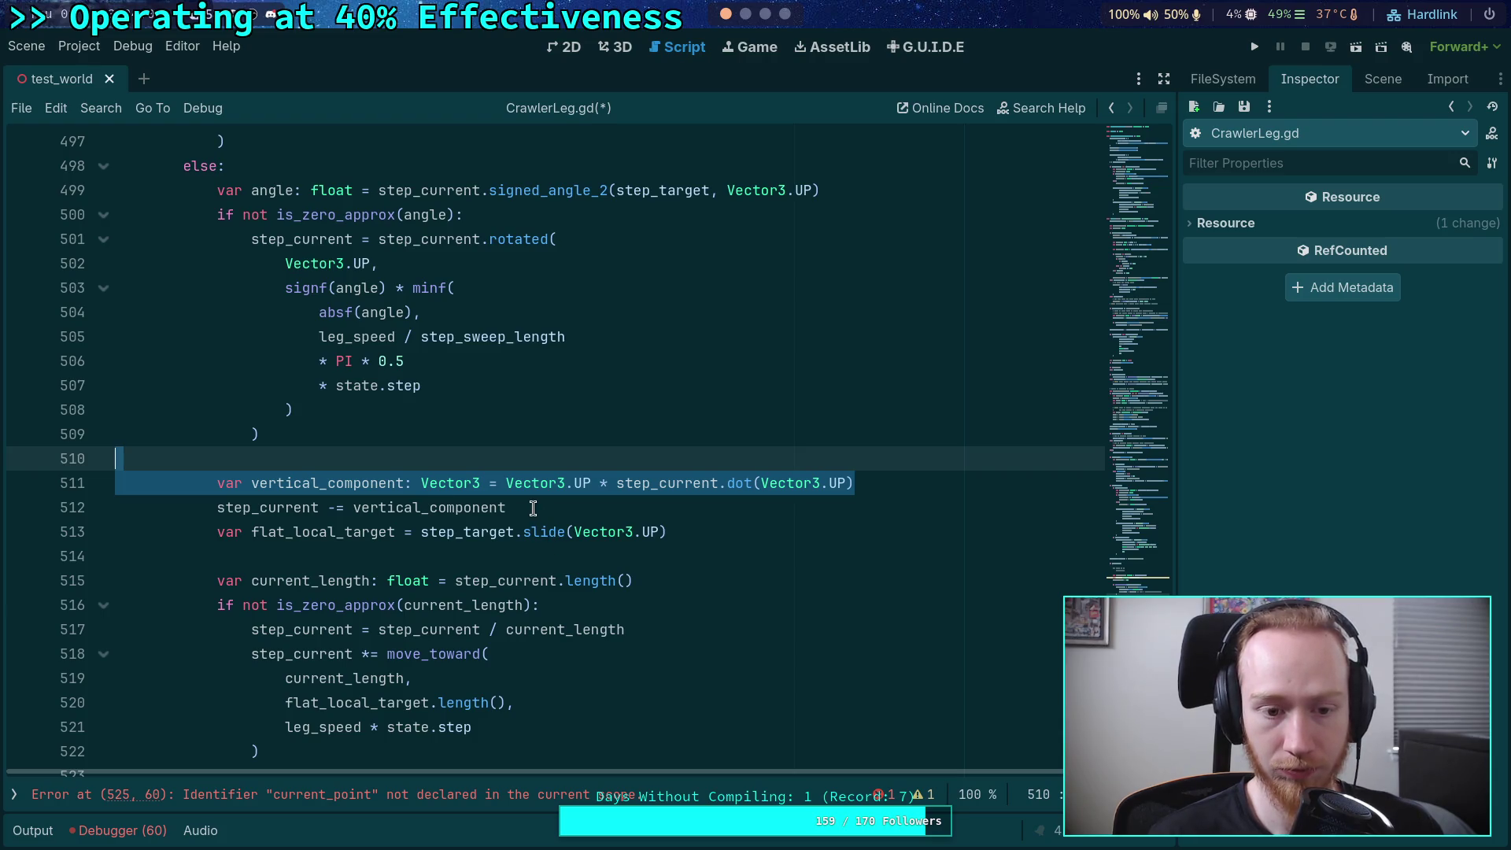
{"action": "key", "text": "Delete"}
{"action": "left_click_drag", "start_coordinate": [553, 481], "coordinate": [551, 460]}
{"action": "key", "text": "Delete"}
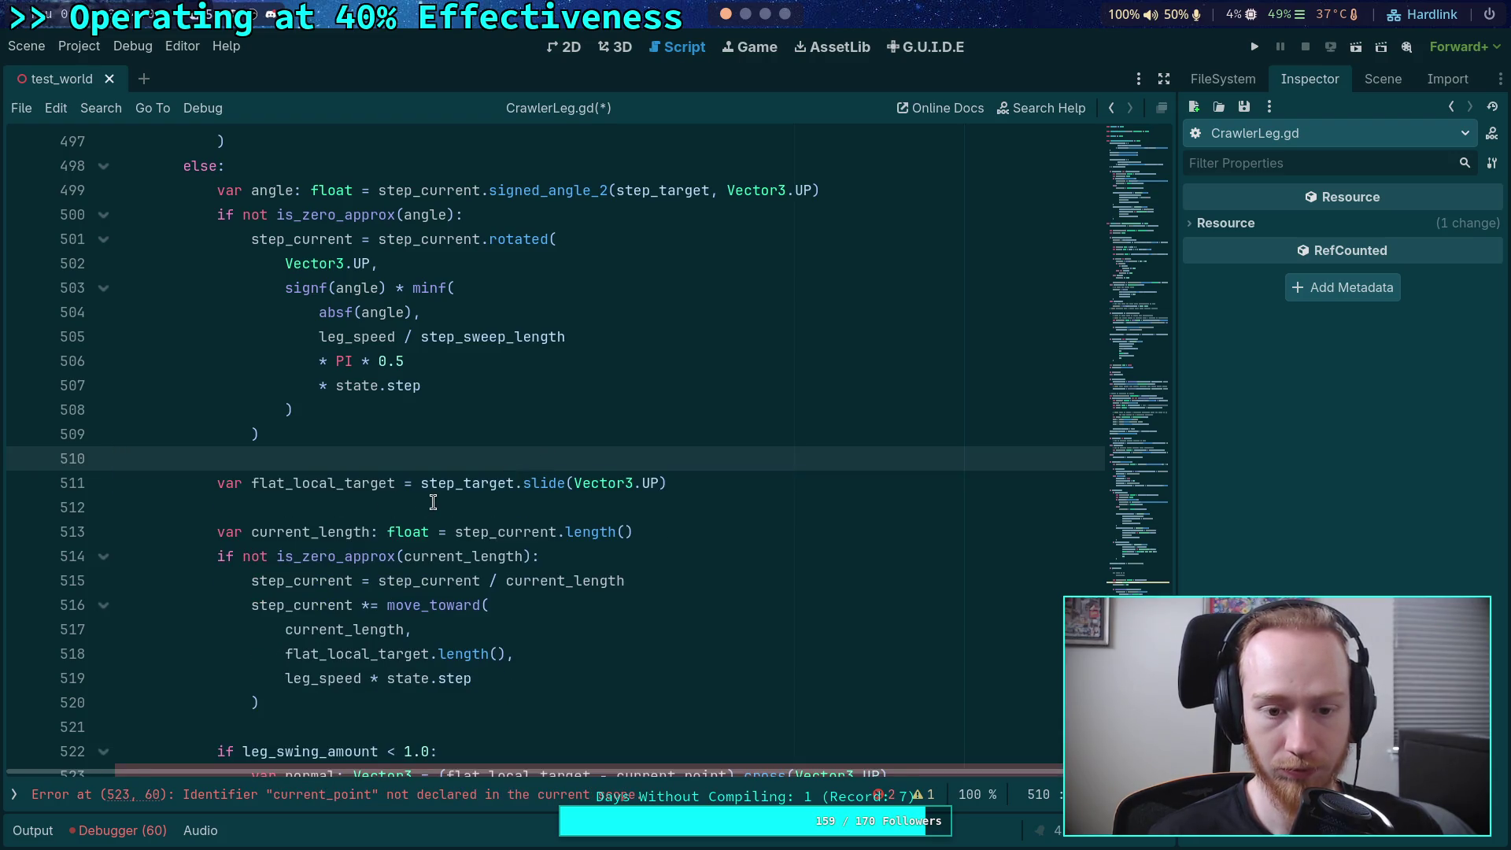
- Type flat_local_target as Vector3 copied from step_target, dropping '.slide(Vector3.UP)', and start a new line
{"action": "double_click", "coordinate": [348, 484]}
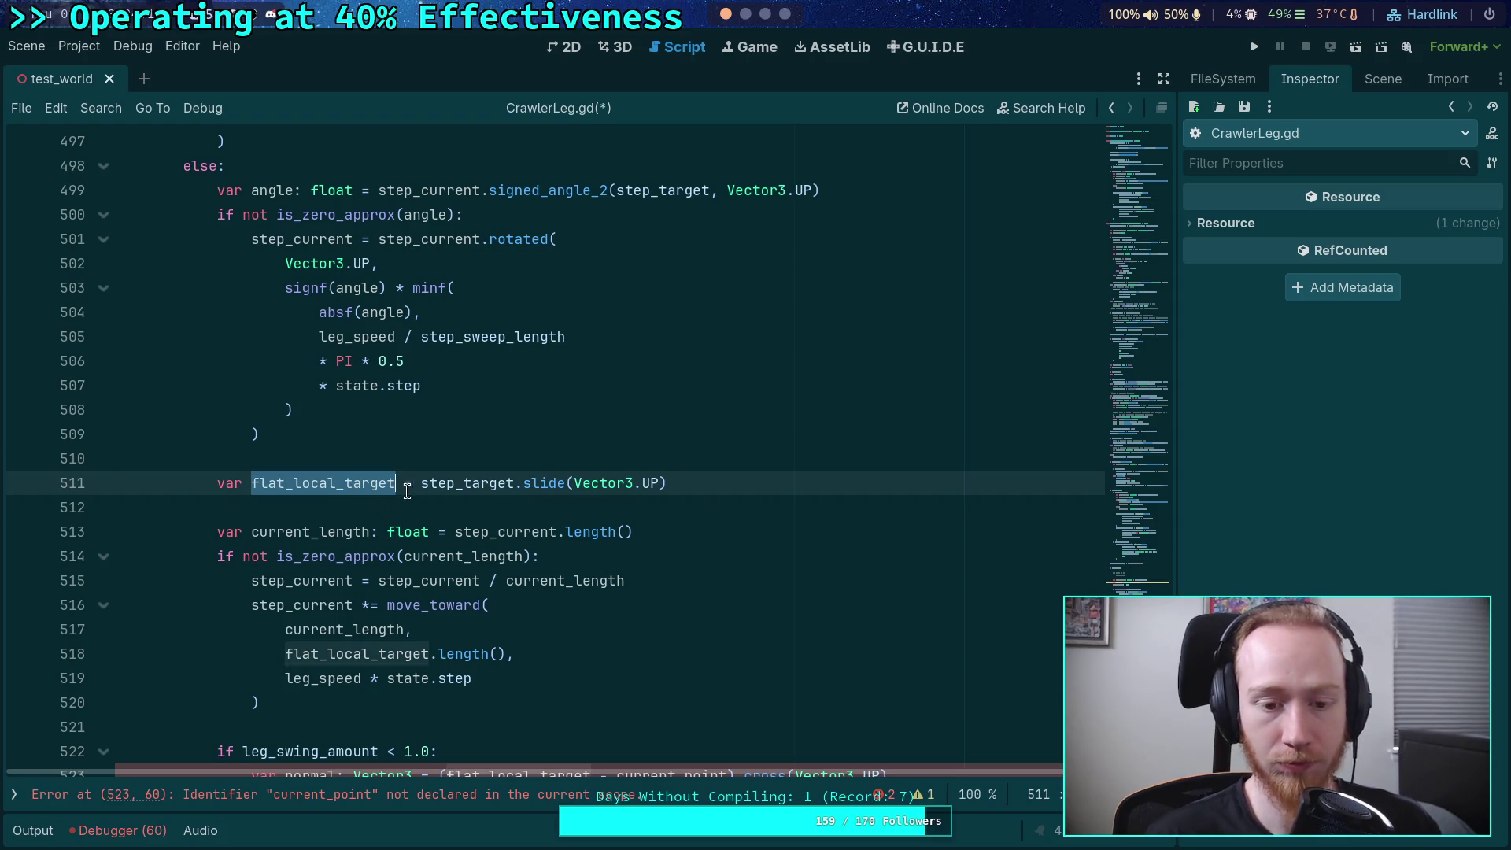
{"action": "left_click", "coordinate": [393, 484]}
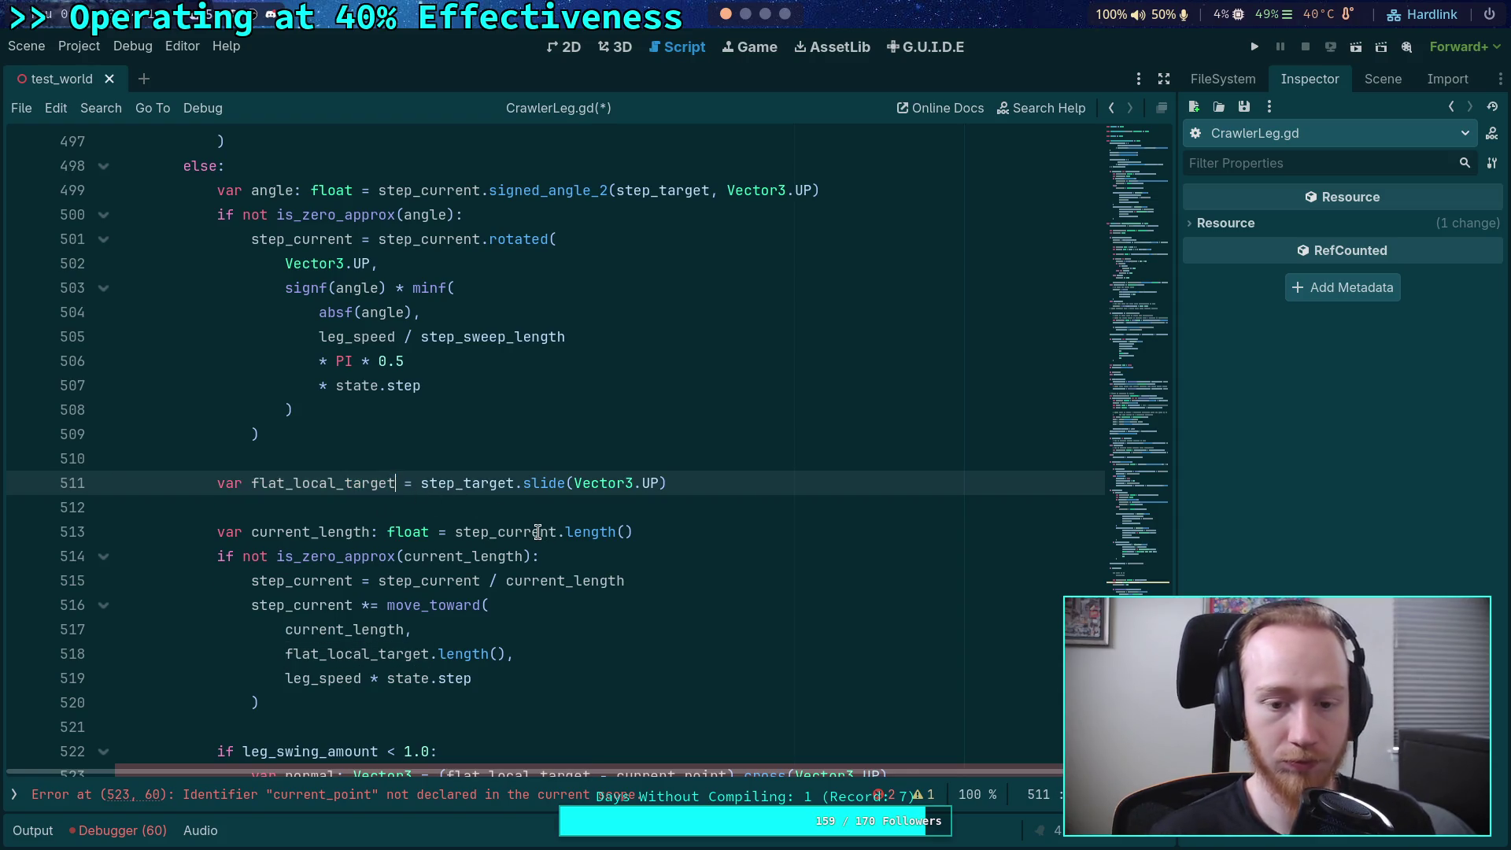
{"action": "type", "text": ": Vector3"}
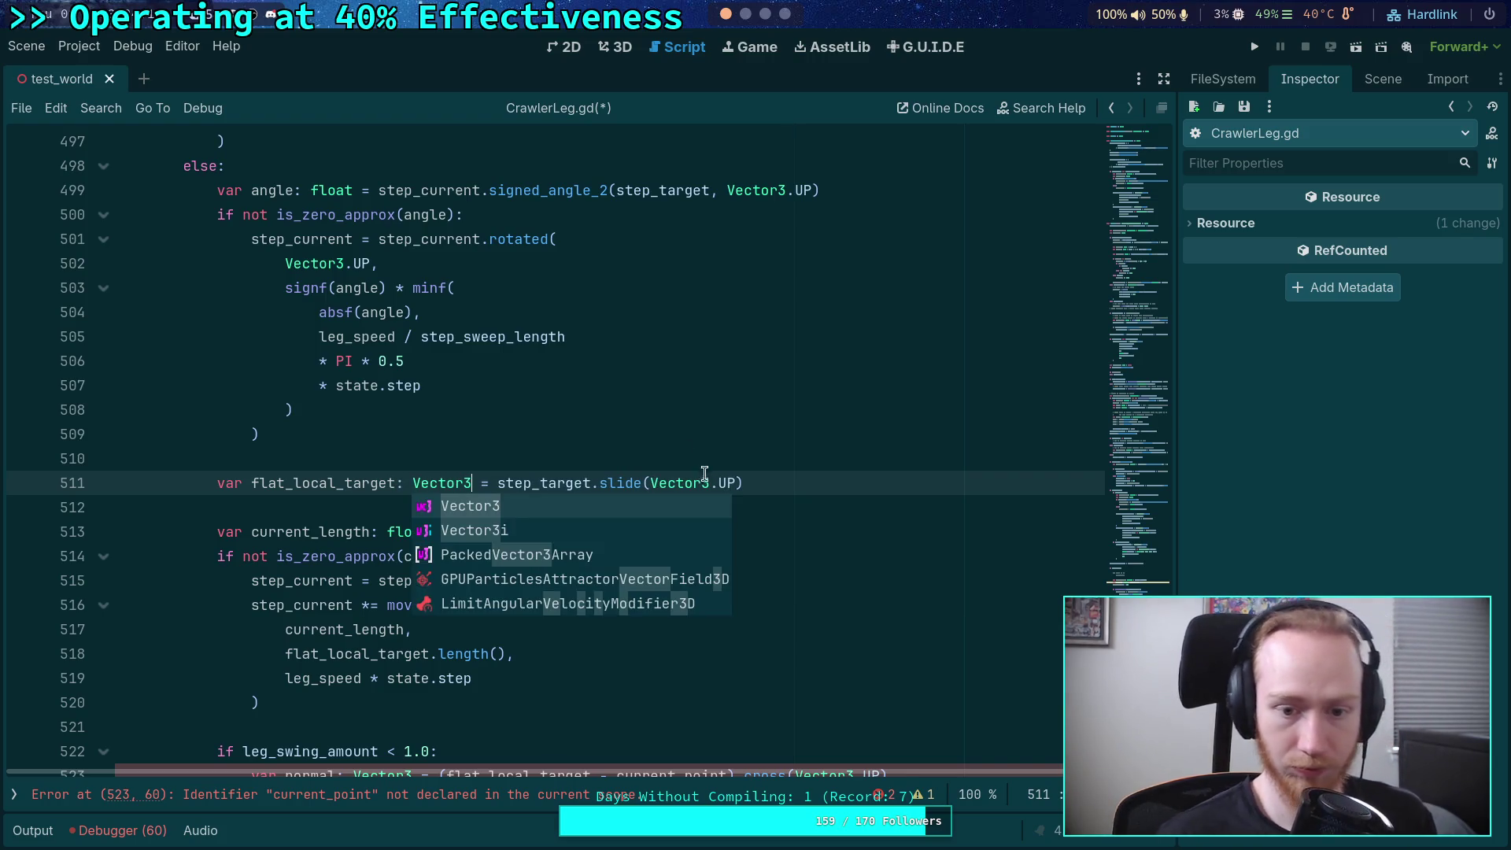
{"action": "left_click_drag", "start_coordinate": [591, 483], "coordinate": [782, 483]}
{"action": "key", "text": "BackSpace"}
{"action": "key", "text": "Return"}
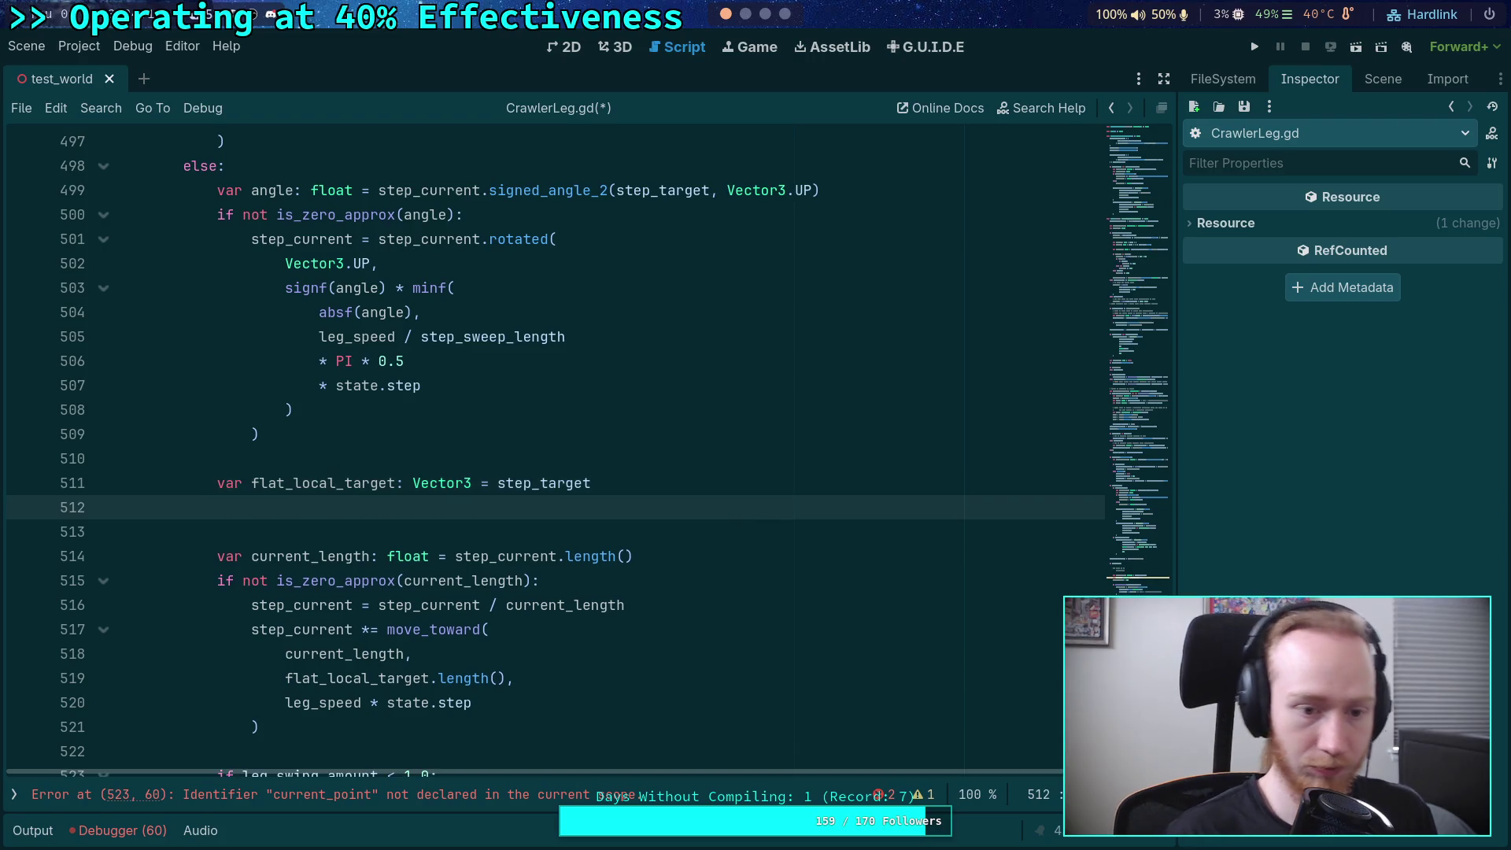
- Add 'flat_local_target.y = 0.0' on line 512
{"action": "type", "text": "flat"}
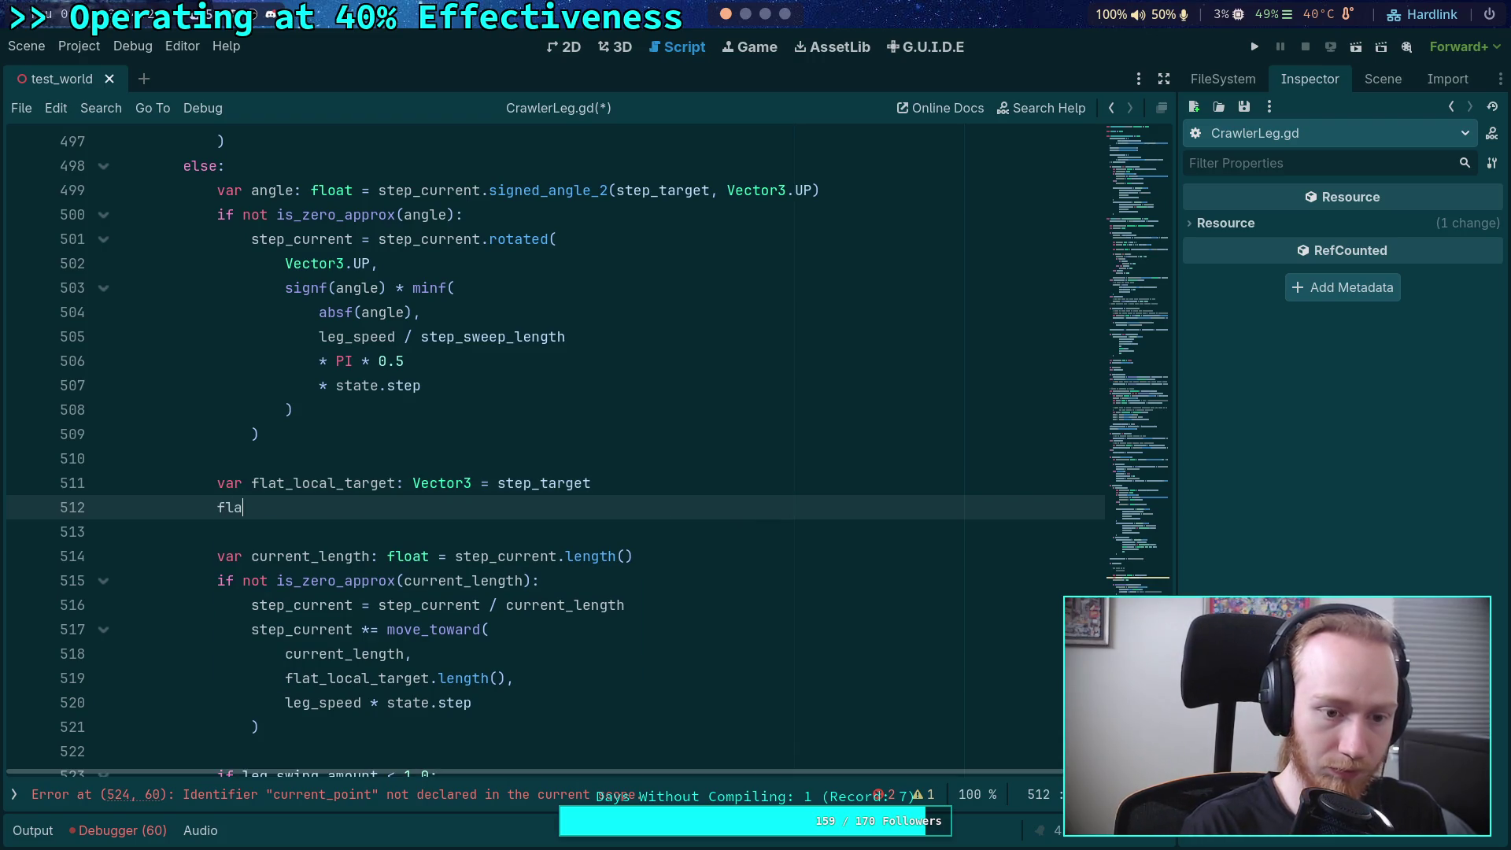
{"action": "key", "text": "Return"}
{"action": "type", "text": ".y"}
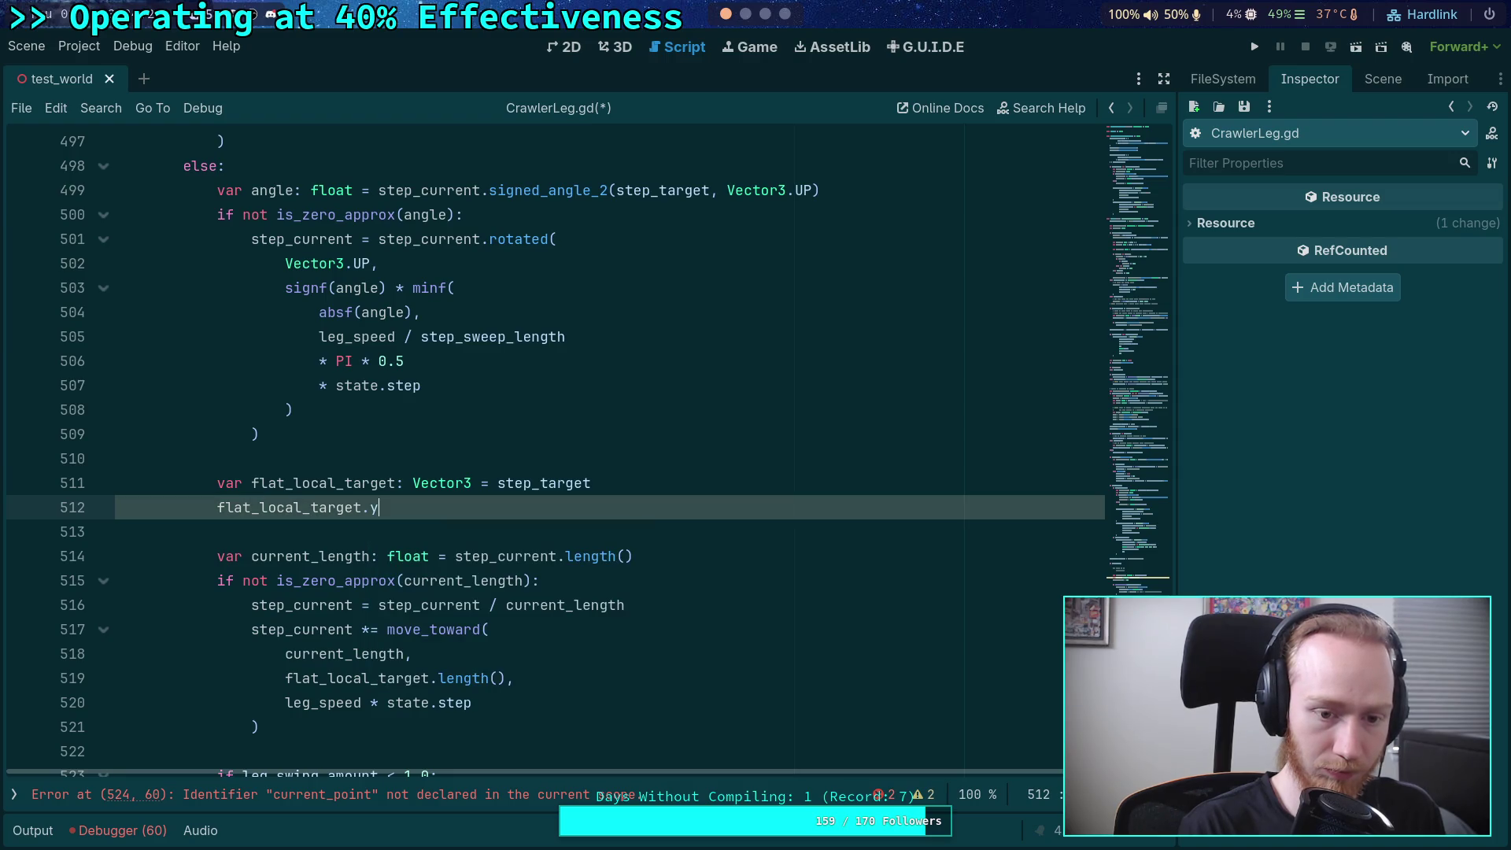
{"action": "type", "text": "["}
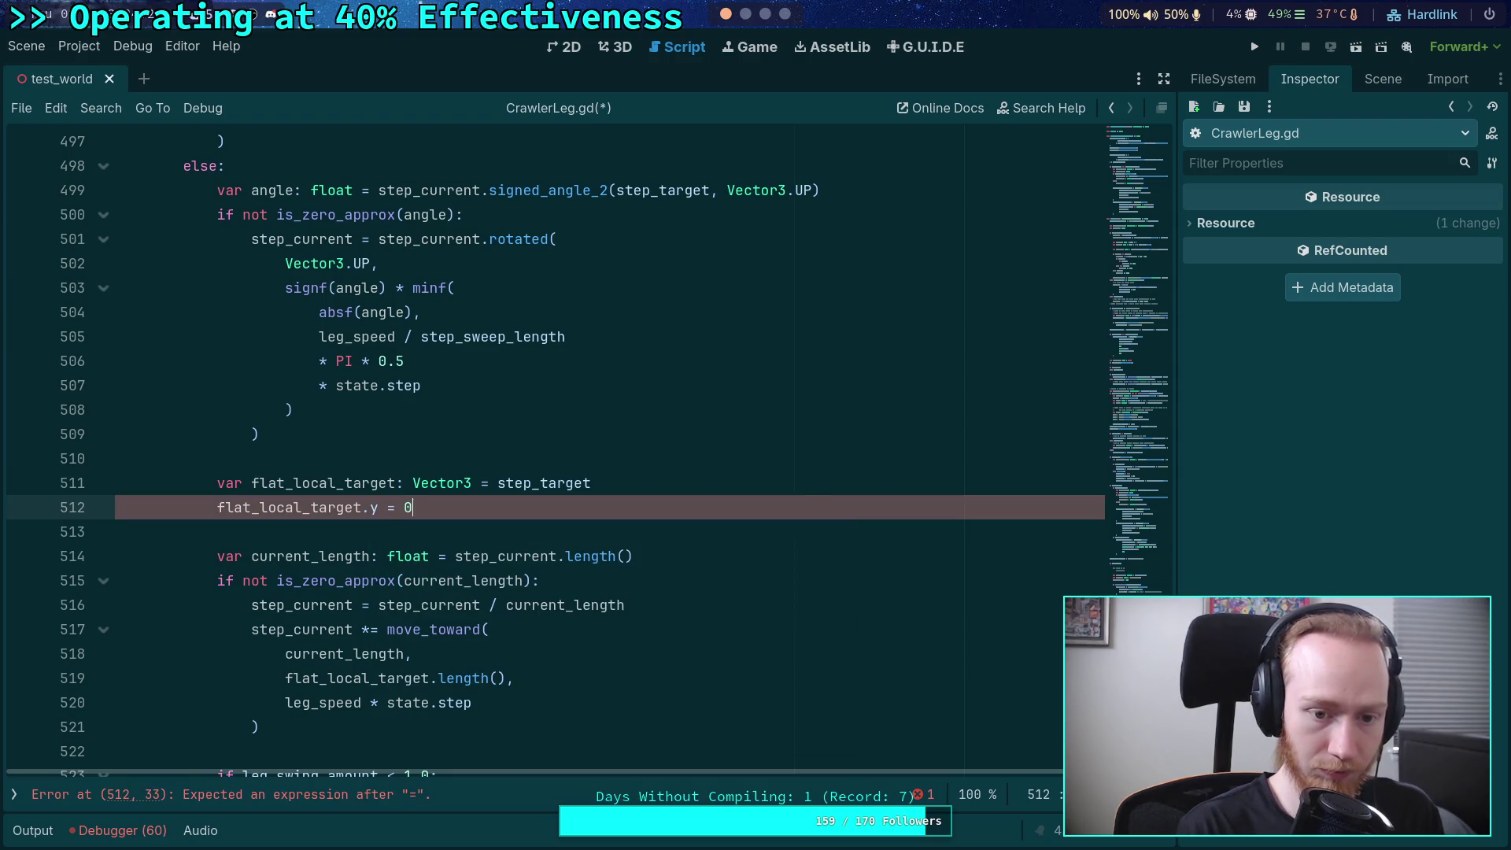
{"action": "type", "text": ".0"}
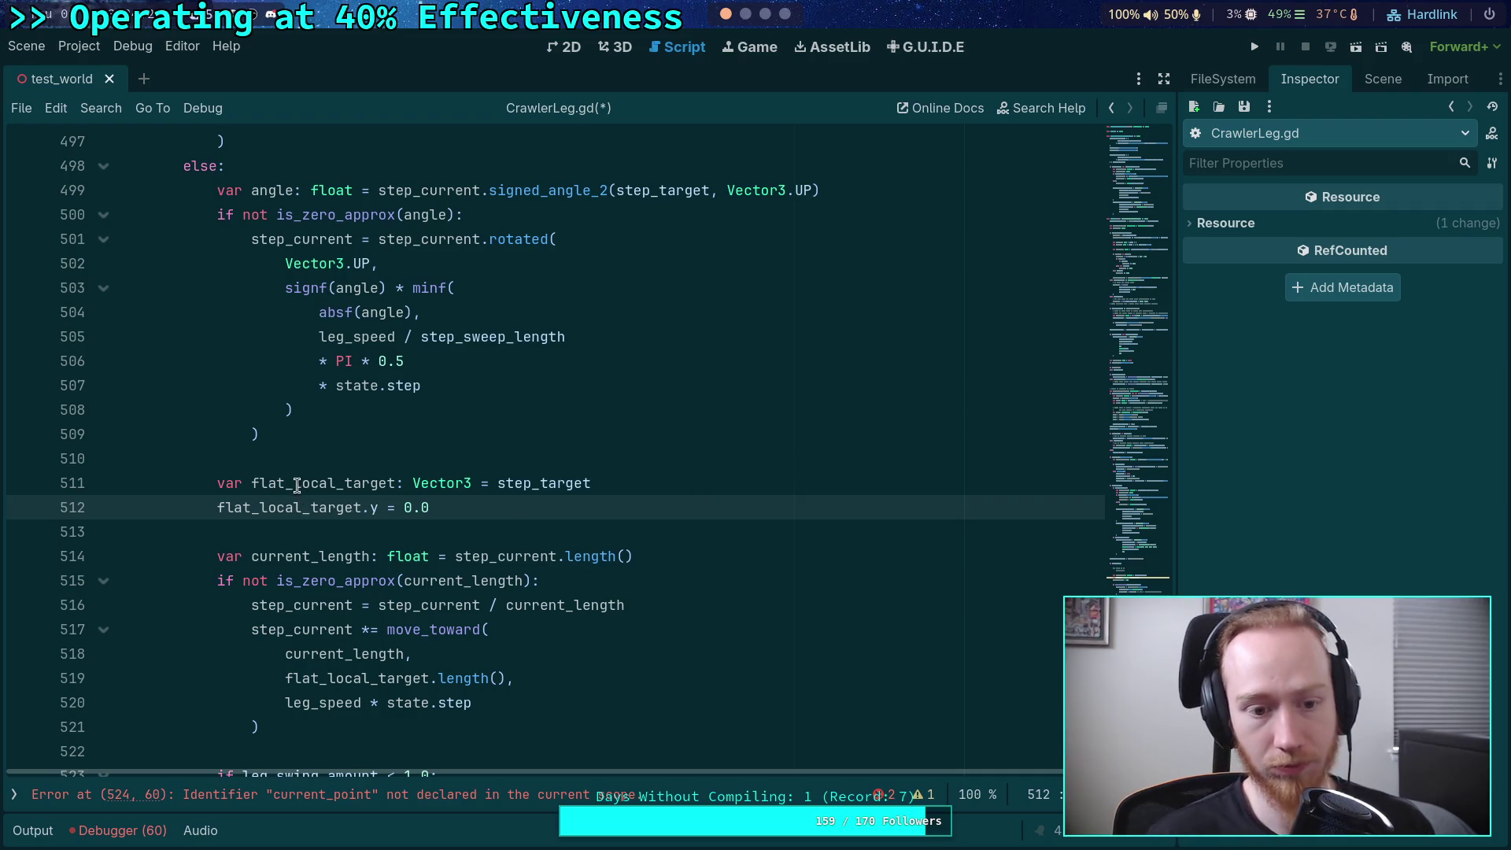
- Rename flat_local_target to flat_target on lines 511, 512, 519 and 524
{"action": "left_click_drag", "start_coordinate": [294, 482], "coordinate": [343, 483]}
{"action": "key", "text": "BackSpace"}
{"action": "left_click_drag", "start_coordinate": [260, 506], "coordinate": [311, 507]}
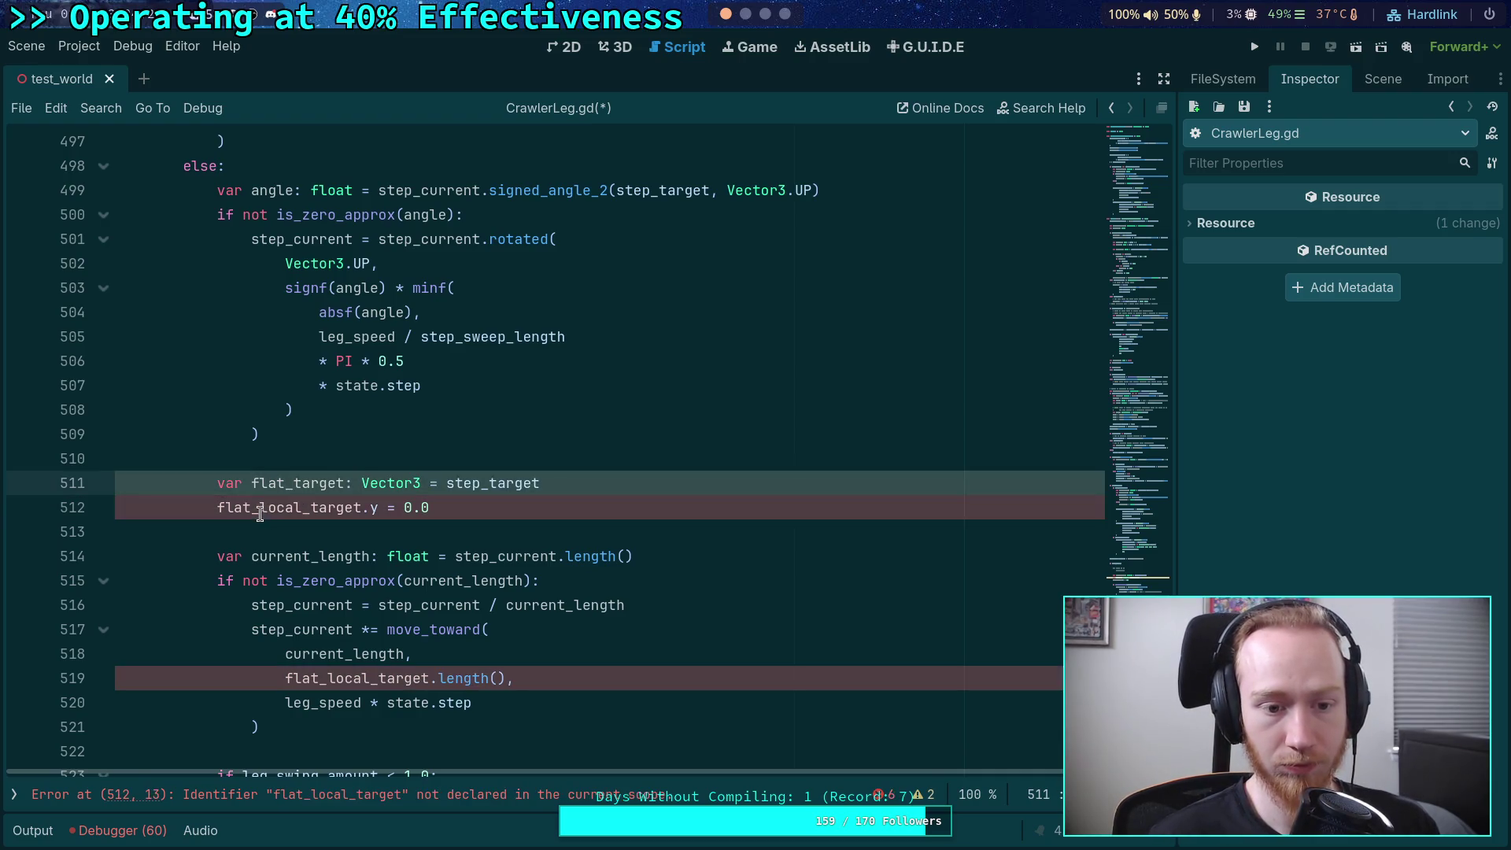
{"action": "key", "text": "BackSpace"}
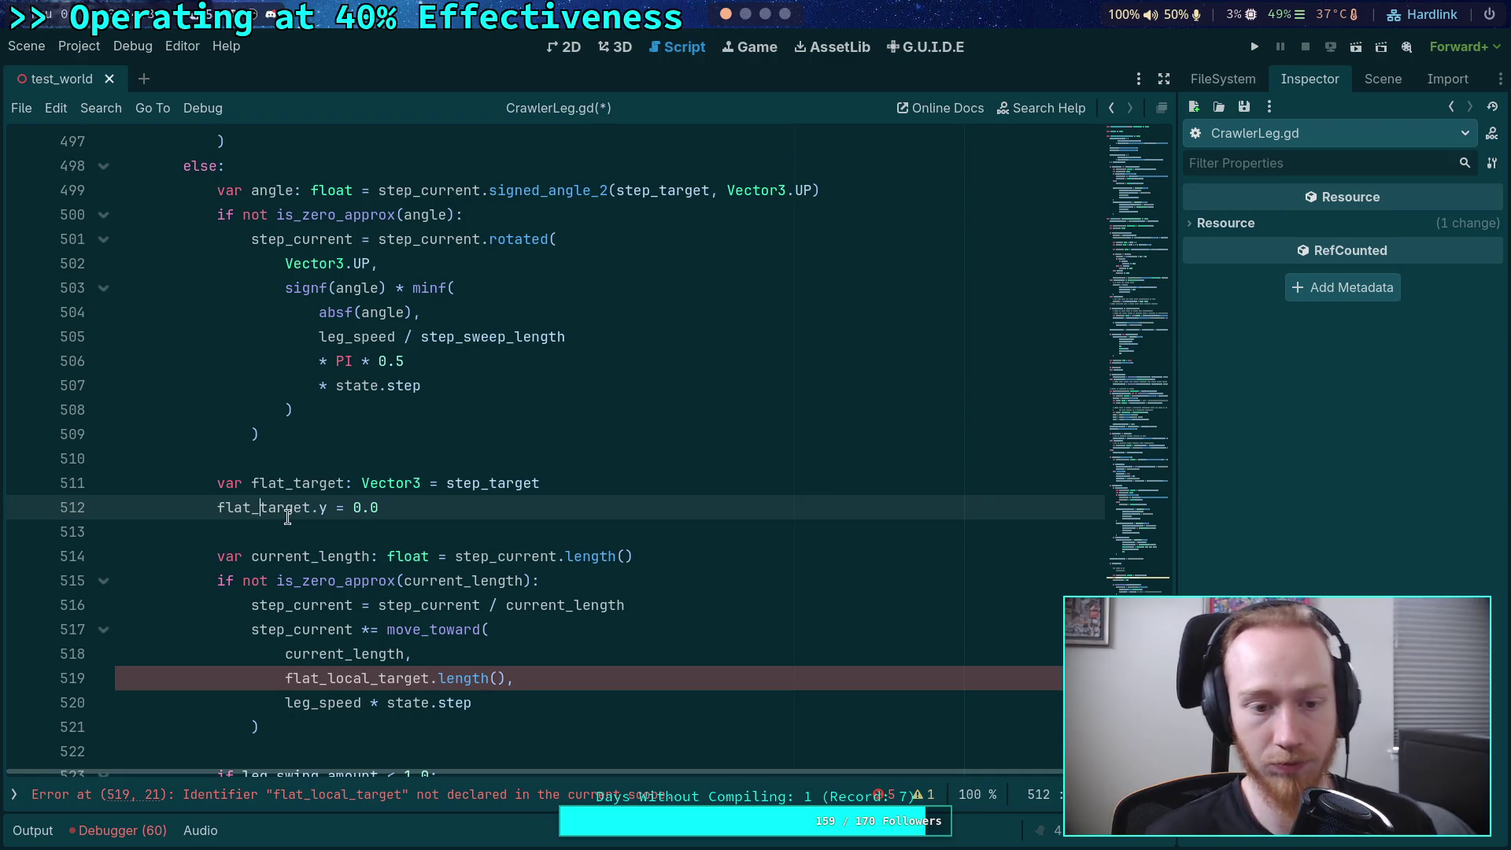
{"action": "double_click", "coordinate": [309, 482]}
{"action": "left_click_drag", "start_coordinate": [329, 677], "coordinate": [378, 677]}
{"action": "key", "text": "BackSpace"}
{"action": "double_click", "coordinate": [295, 483]}
{"action": "scroll", "coordinate": [438, 537], "scroll_direction": "down", "scroll_amount": 1}
{"action": "scroll", "coordinate": [439, 538], "scroll_direction": "down", "scroll_amount": 2}
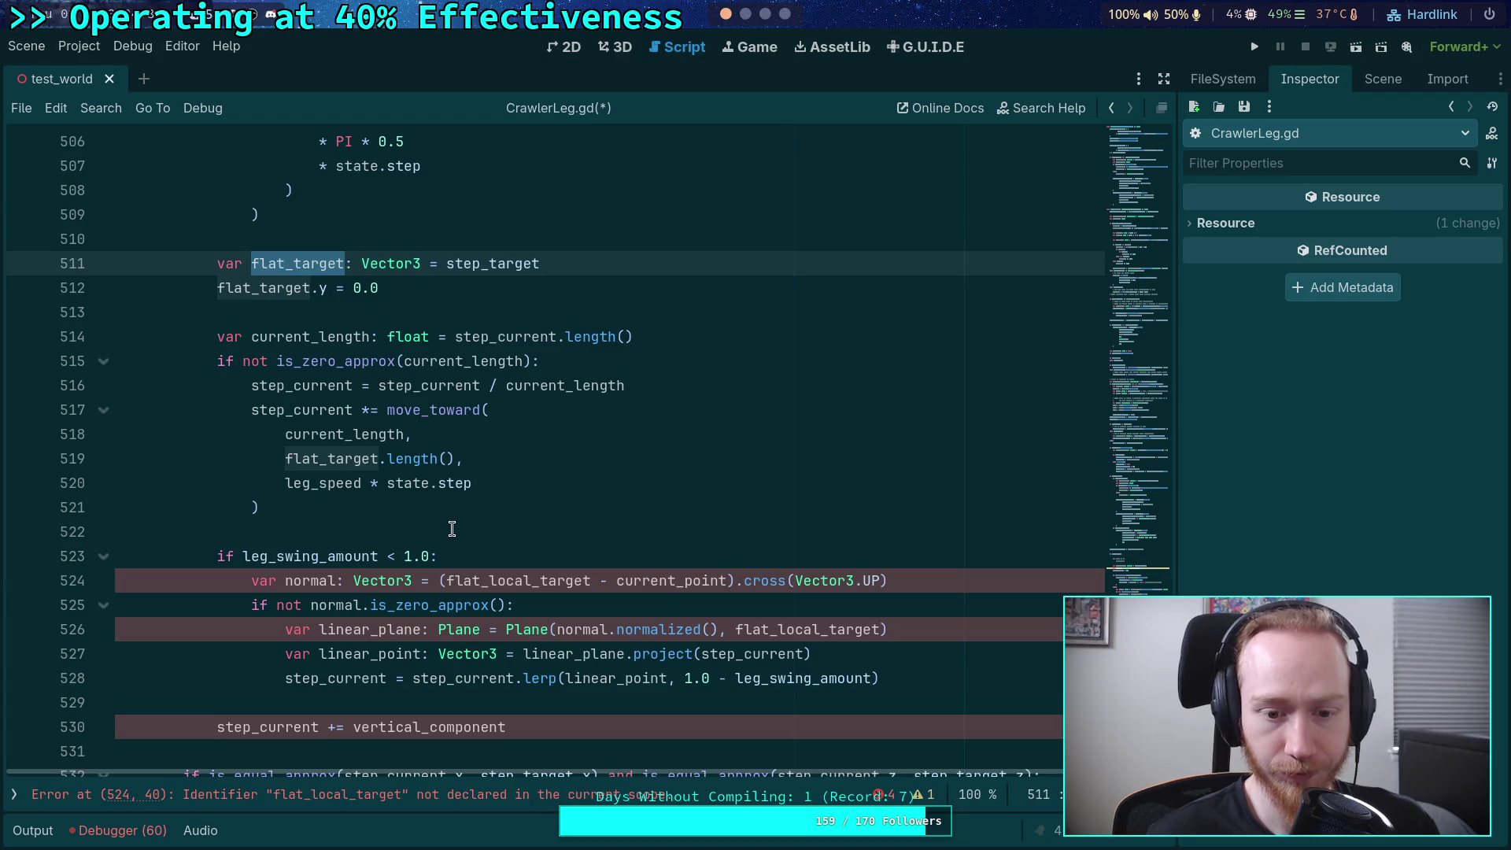
{"action": "left_click_drag", "start_coordinate": [490, 580], "coordinate": [677, 580]}
{"action": "key", "text": "BackSpace"}
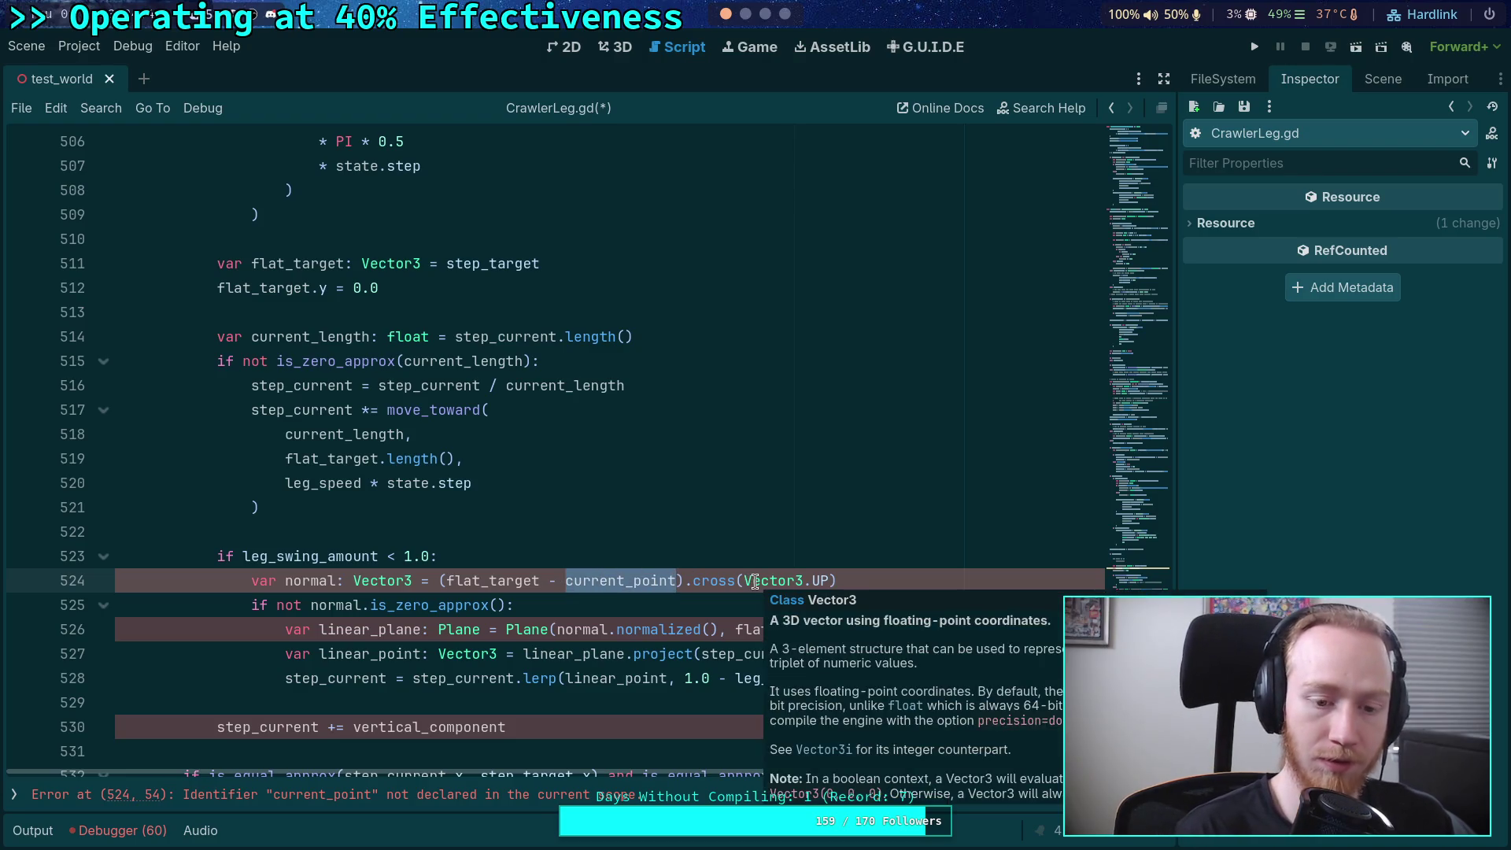
- Replace current_point with step_current on line 524 and check where step_current is used
{"action": "type", "text": "step_cur"}
{"action": "key", "text": "Return"}
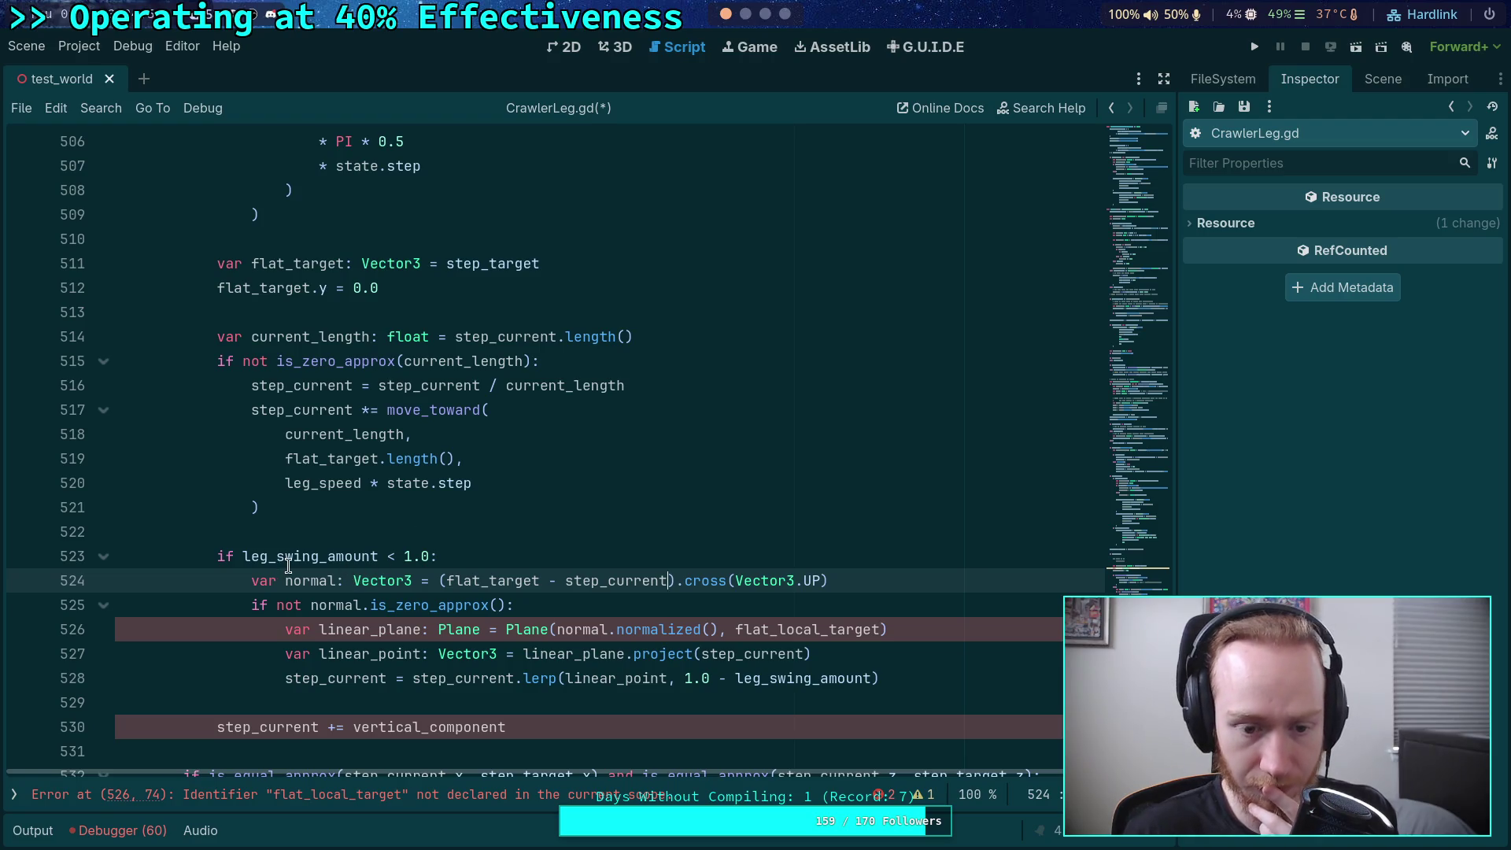
{"action": "mouse_move", "coordinate": [289, 564]}
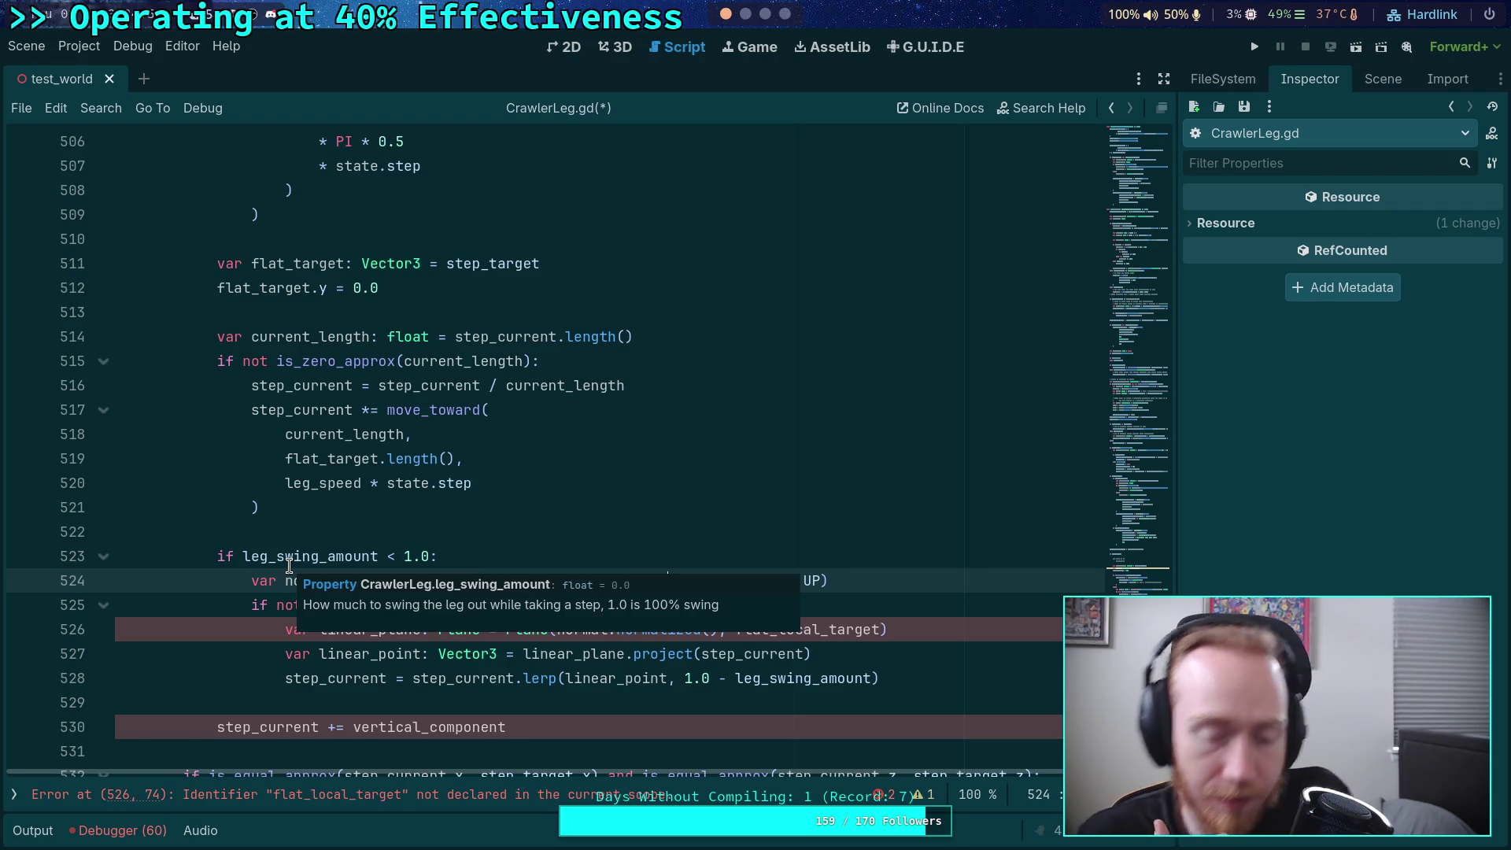
{"action": "mouse_move", "coordinate": [600, 331]}
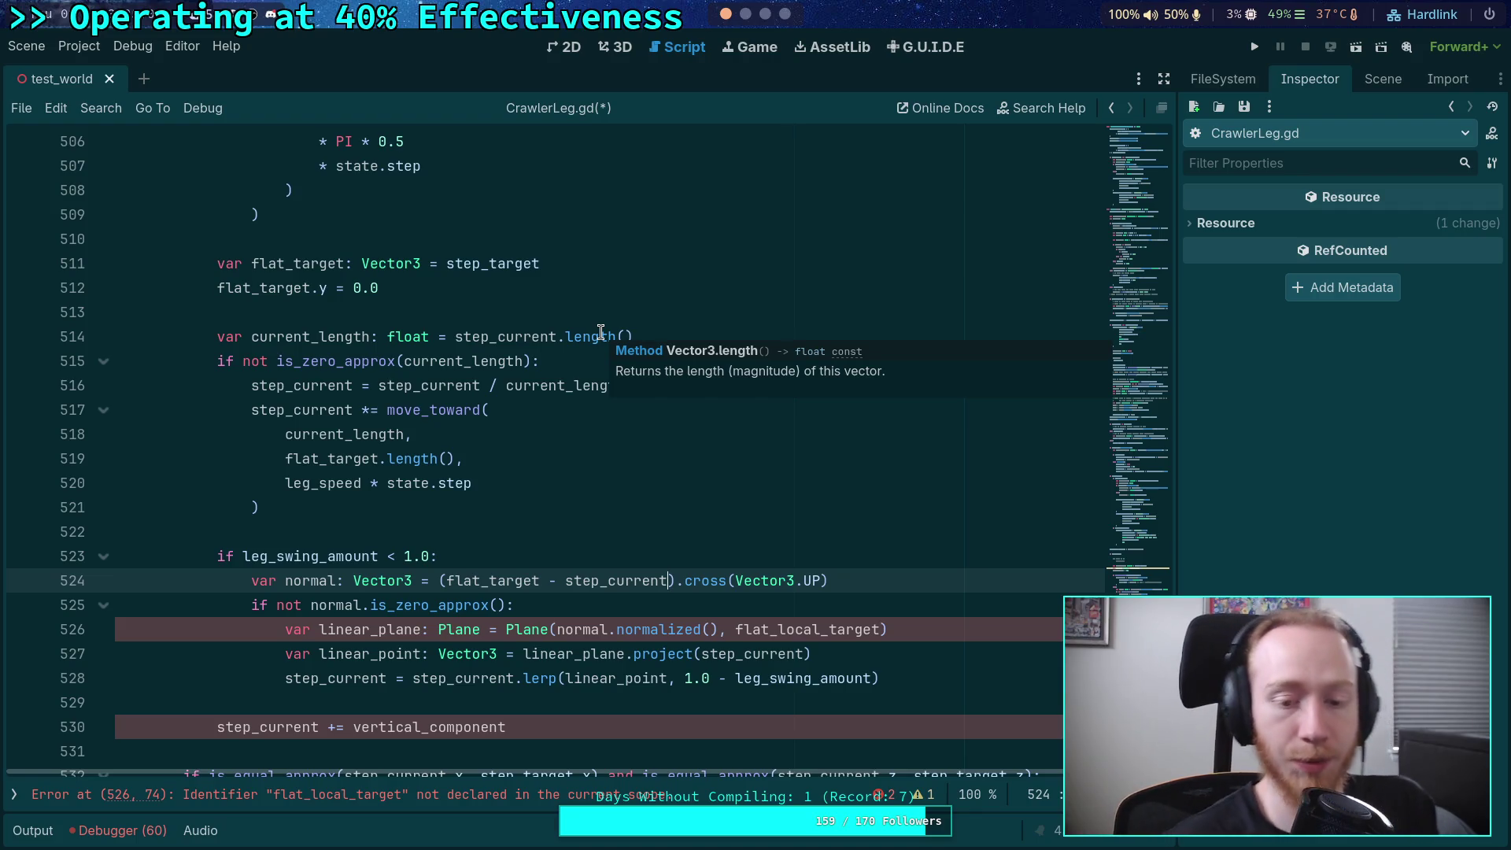
{"action": "double_click", "coordinate": [543, 580]}
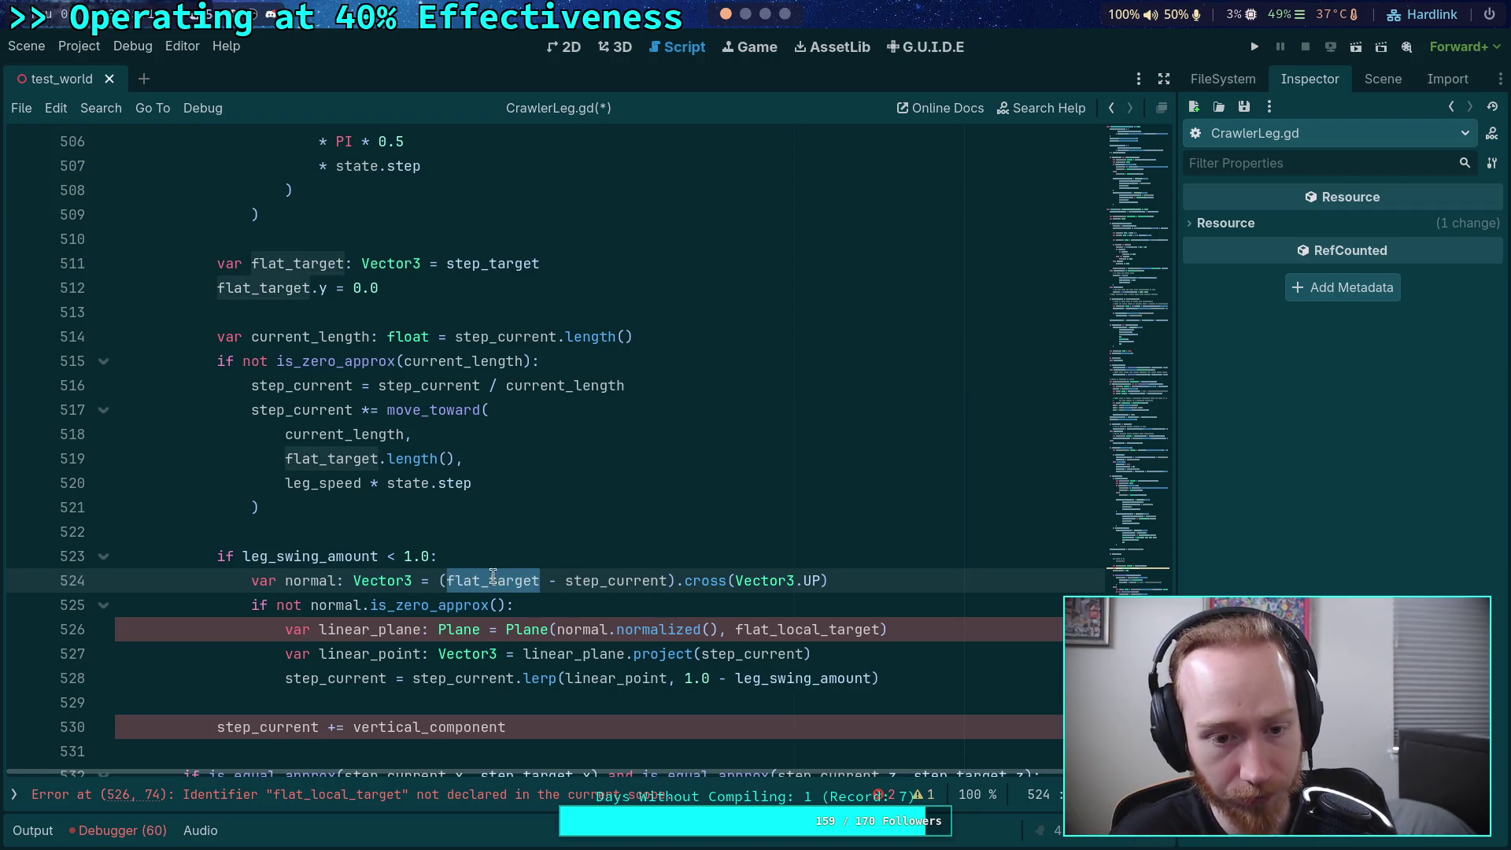
{"action": "left_click", "coordinate": [599, 578]}
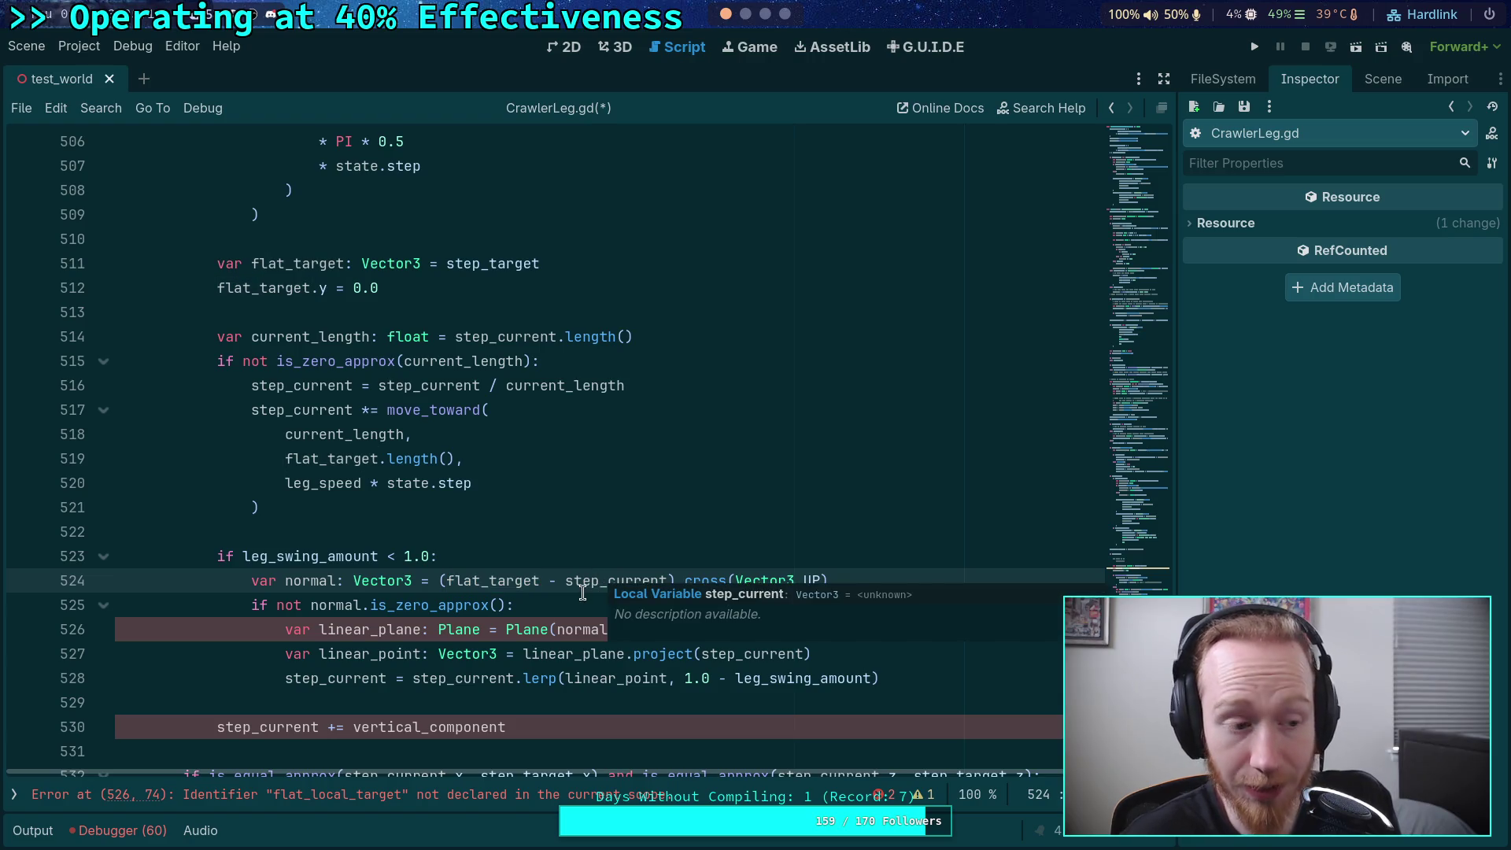
{"action": "double_click", "coordinate": [593, 581]}
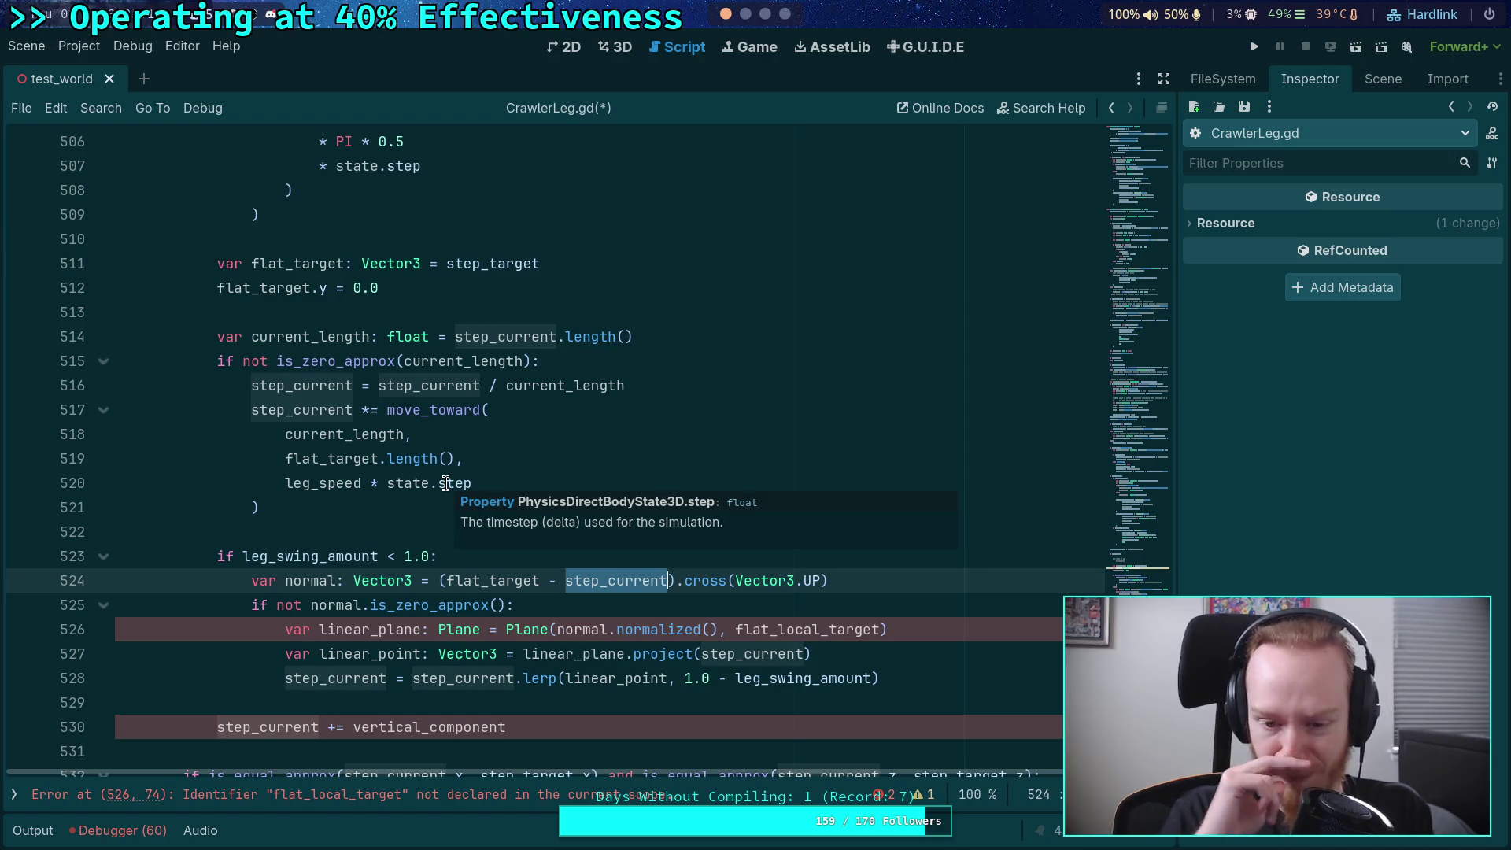
{"action": "scroll", "coordinate": [445, 483], "scroll_direction": "down", "scroll_amount": 2}
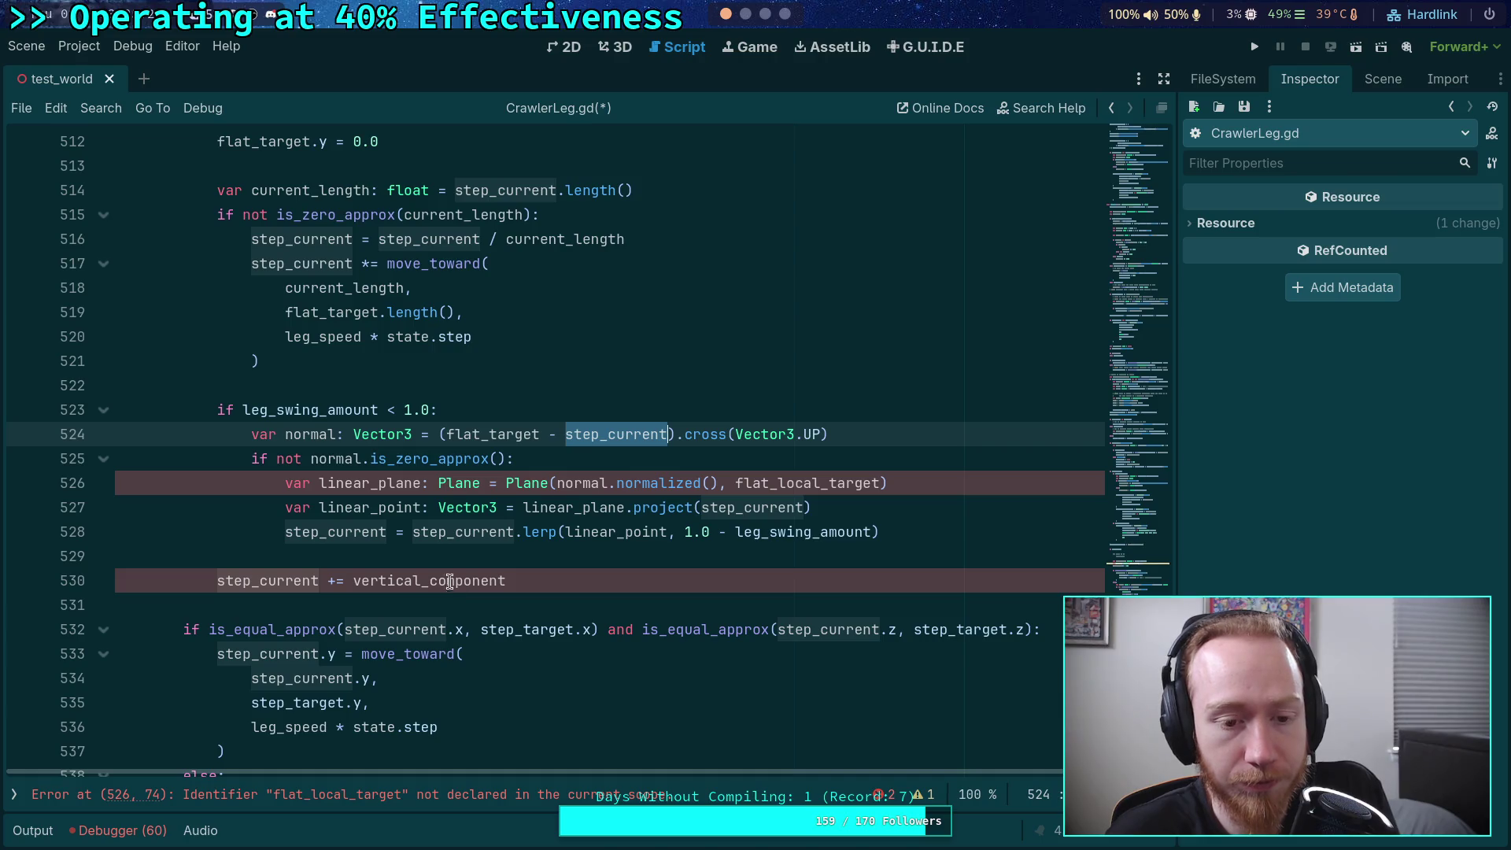
- Change line 526's reference to flat_target and unindent the vertical_component re-add on line 530
{"action": "left_click_drag", "start_coordinate": [777, 484], "coordinate": [829, 484]}
{"action": "key", "text": "BackSpace"}
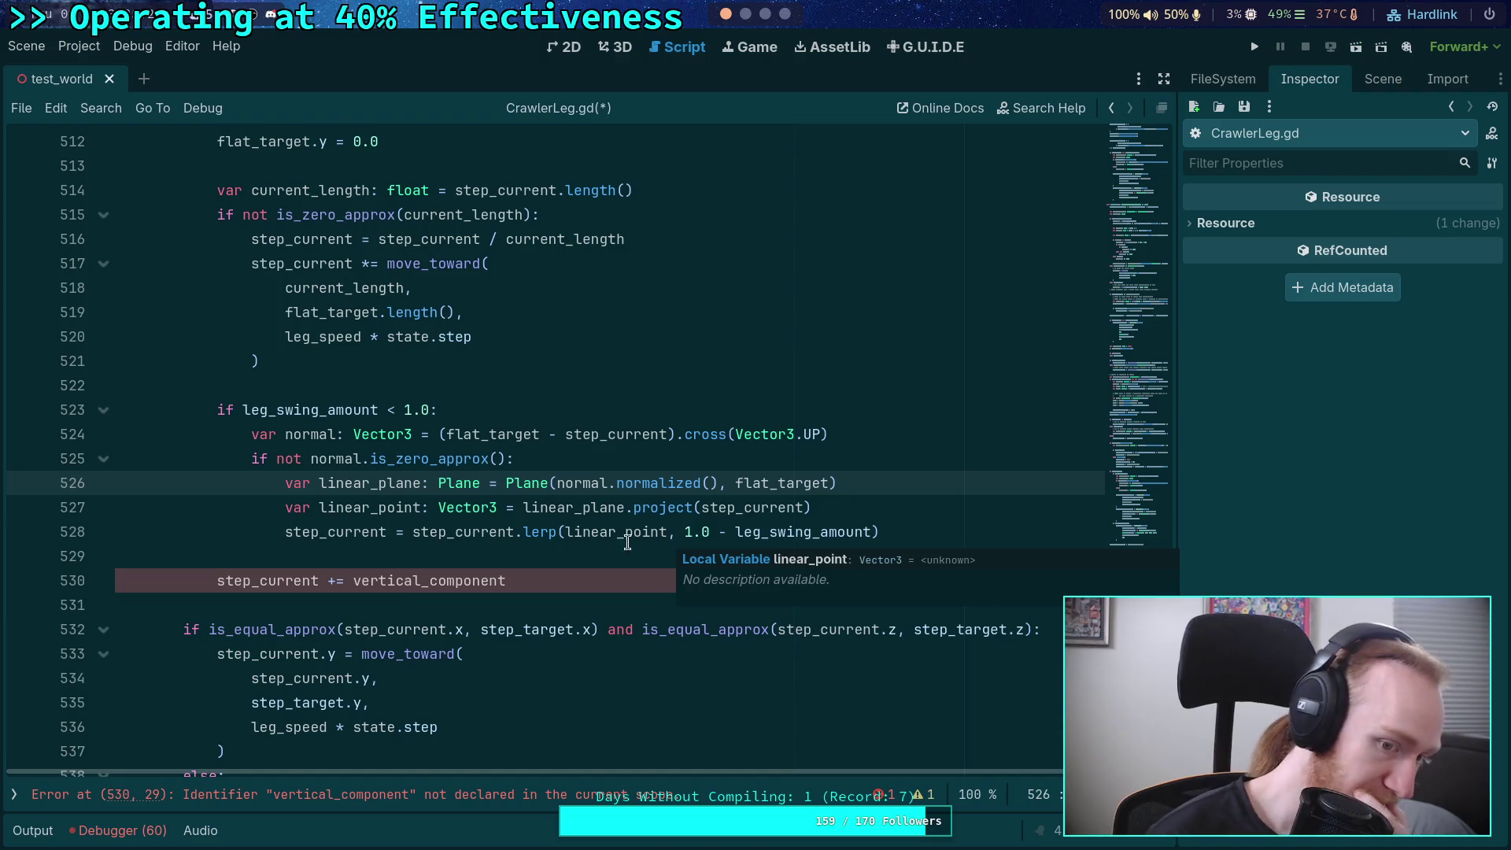
{"action": "left_click", "coordinate": [289, 570]}
{"action": "key", "text": "shift+Tab"}
{"action": "scroll", "coordinate": [464, 591], "scroll_direction": "down", "scroll_amount": 2}
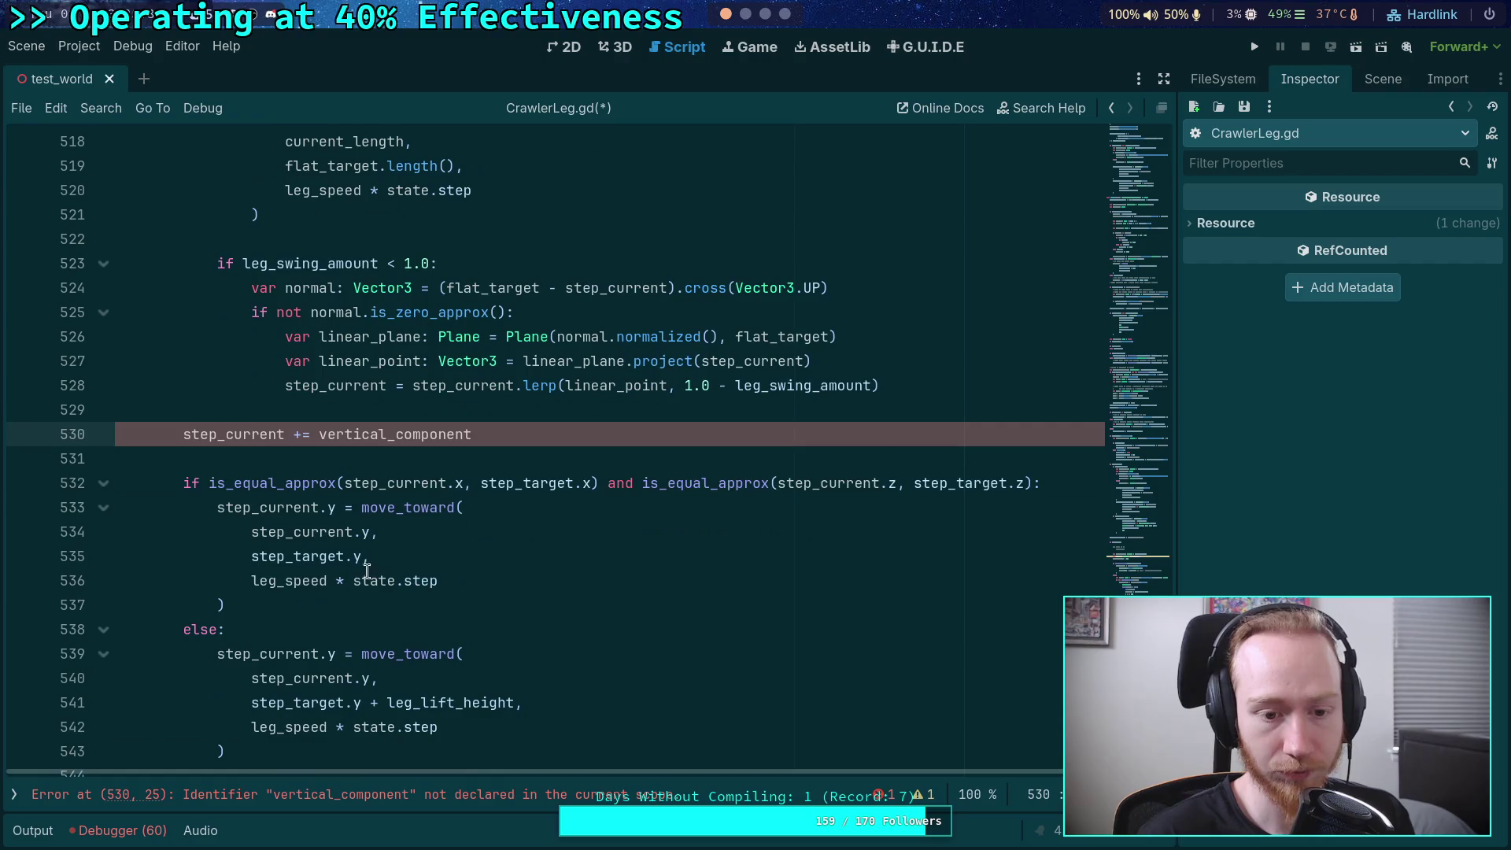
- Replace step_current.y with vertical on line 534 and delete the vertical_component line
{"action": "left_click_drag", "start_coordinate": [369, 531], "coordinate": [251, 532]}
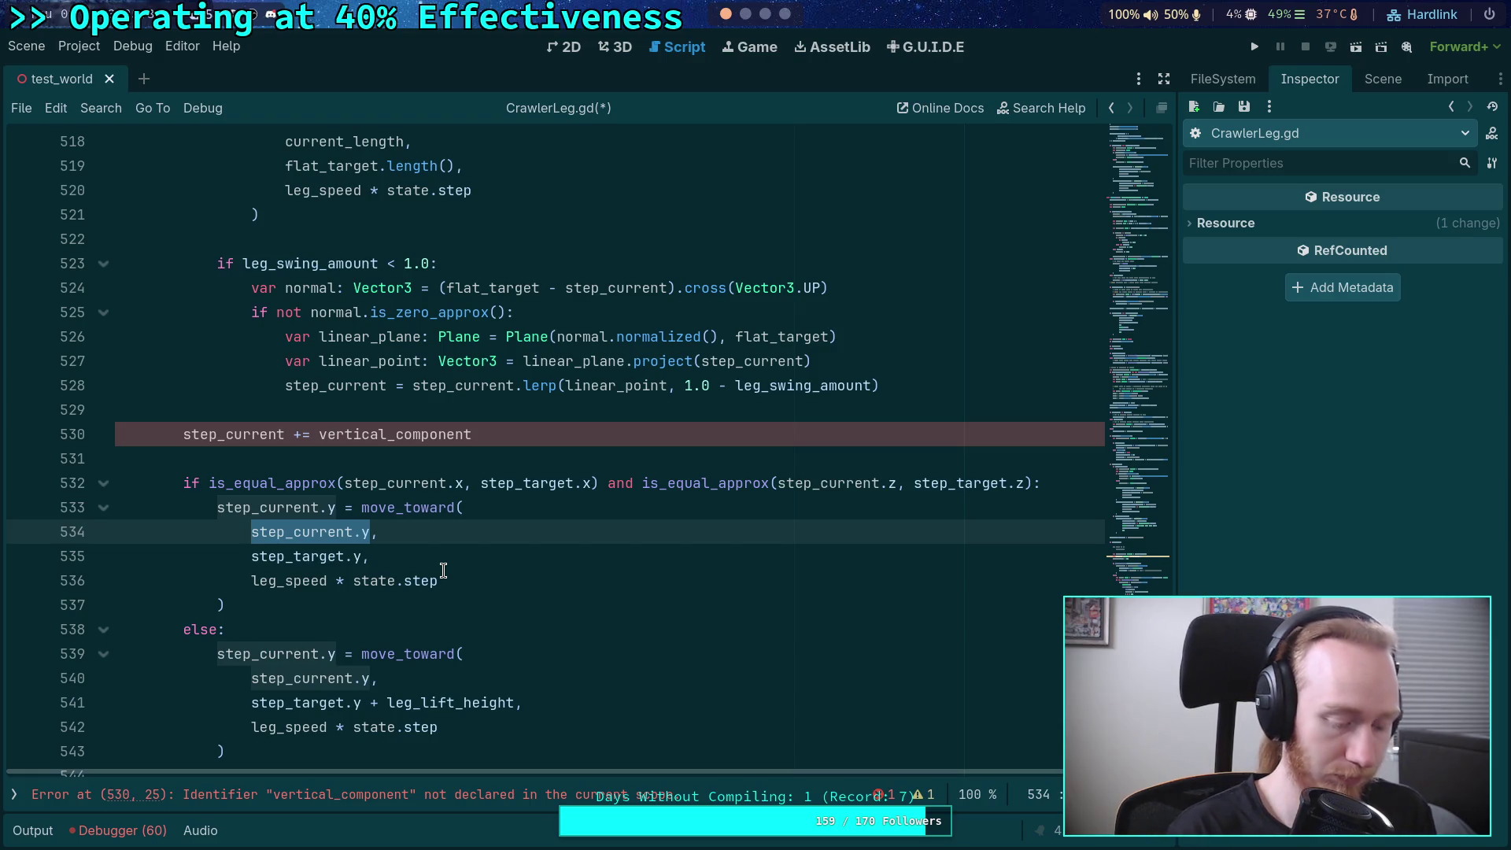
{"action": "type", "text": "vertical,"}
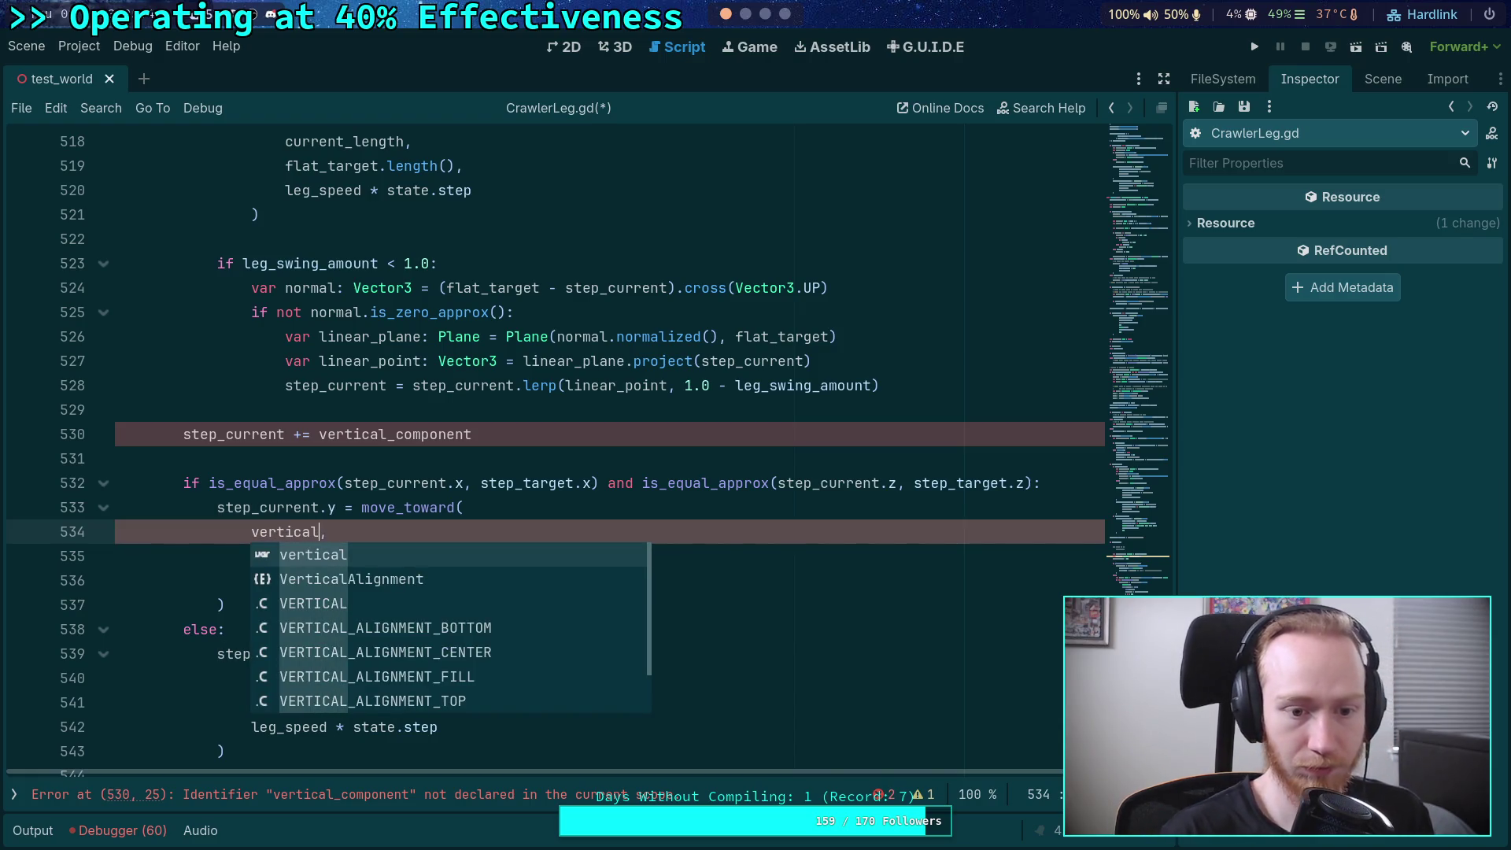
{"action": "left_click", "coordinate": [504, 414]}
{"action": "key", "text": "shift+Down"}
{"action": "key", "text": "shift+End"}
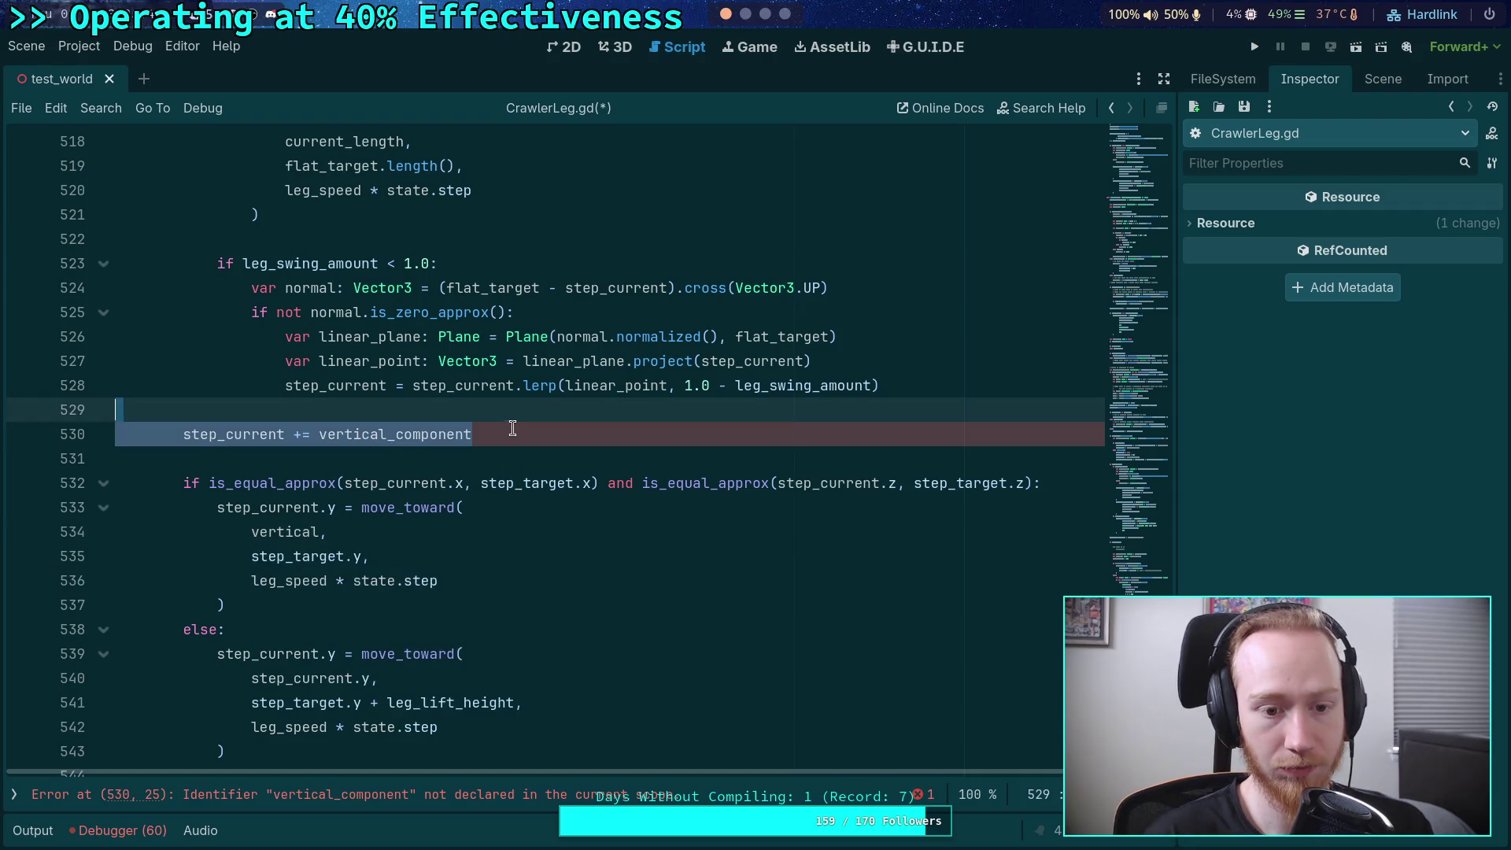
{"action": "key", "text": "Delete"}
{"action": "key", "text": "Delete"}
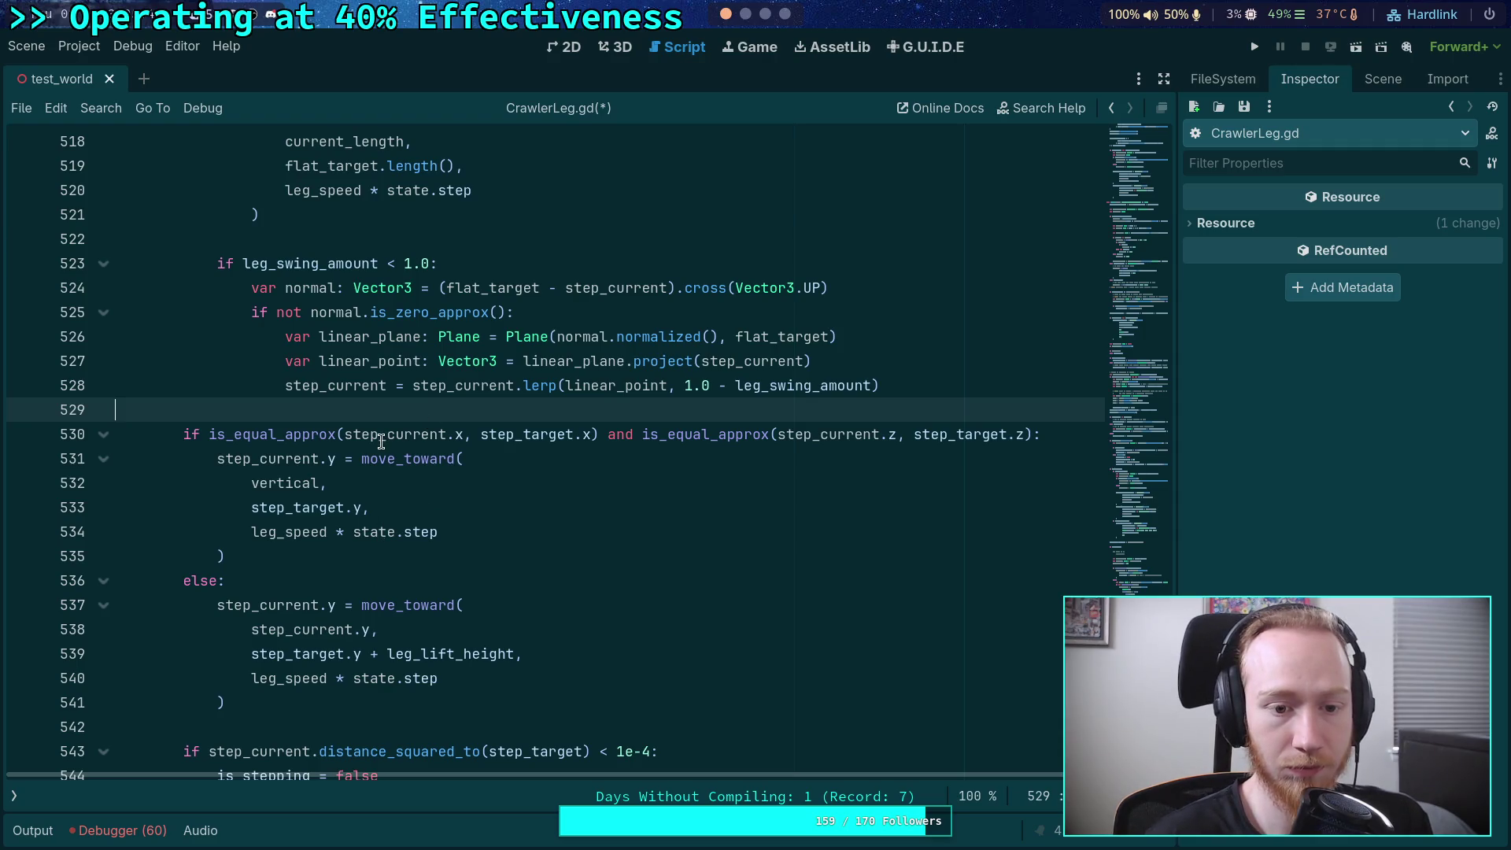
- Move the flat_target declaration lines up, just below the step_current.y reset
{"action": "scroll", "coordinate": [364, 483], "scroll_direction": "up", "scroll_amount": 9}
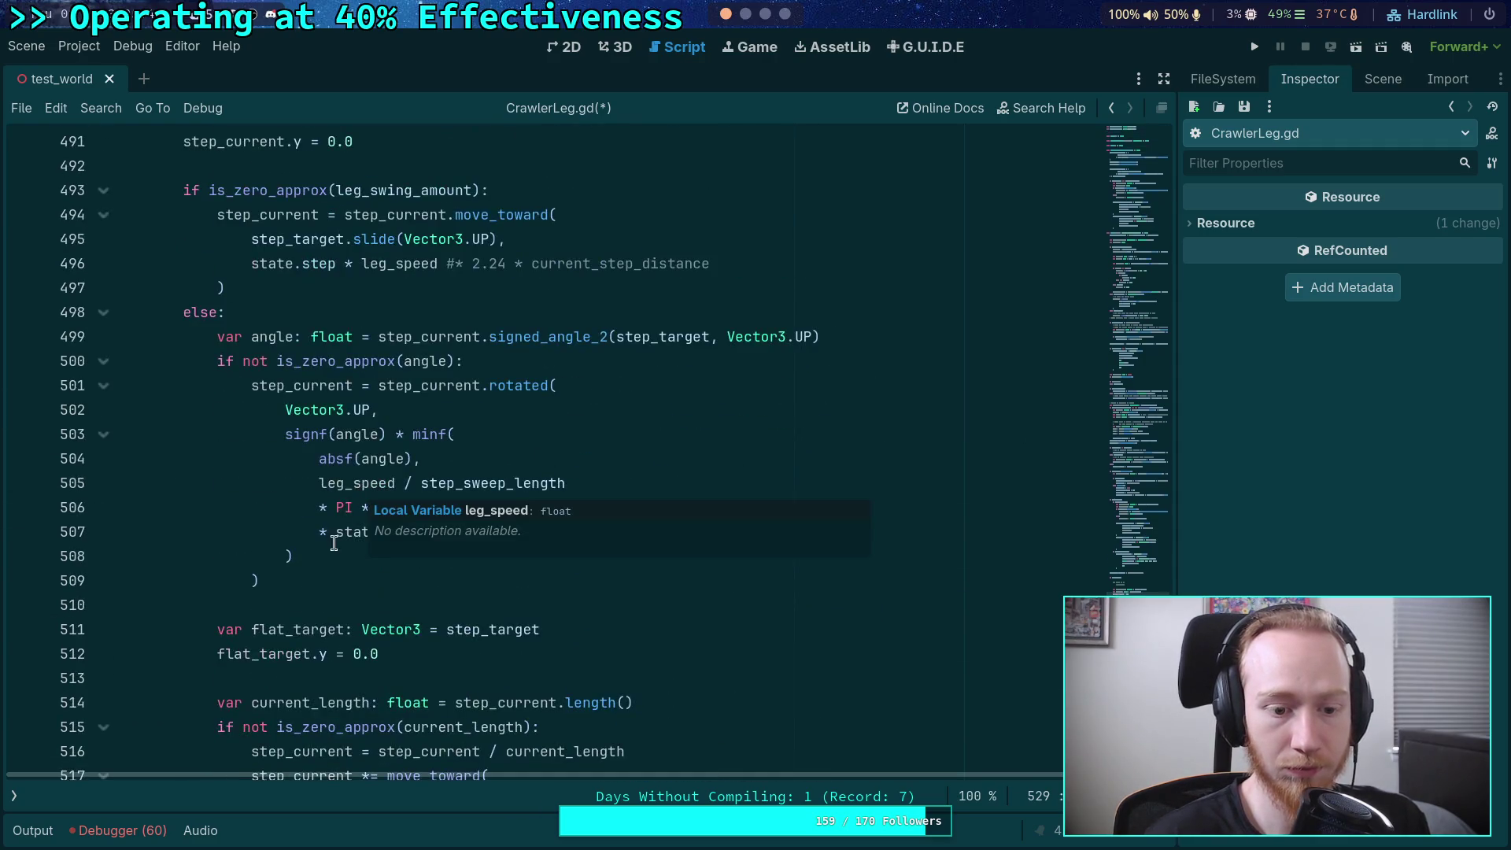
{"action": "left_click", "coordinate": [302, 629]}
{"action": "mouse_move", "coordinate": [440, 654]}
{"action": "left_mouse_down"}
{"action": "mouse_move", "coordinate": [213, 629]}
{"action": "mouse_move", "coordinate": [458, 649]}
{"action": "mouse_move", "coordinate": [216, 630]}
{"action": "left_mouse_up"}
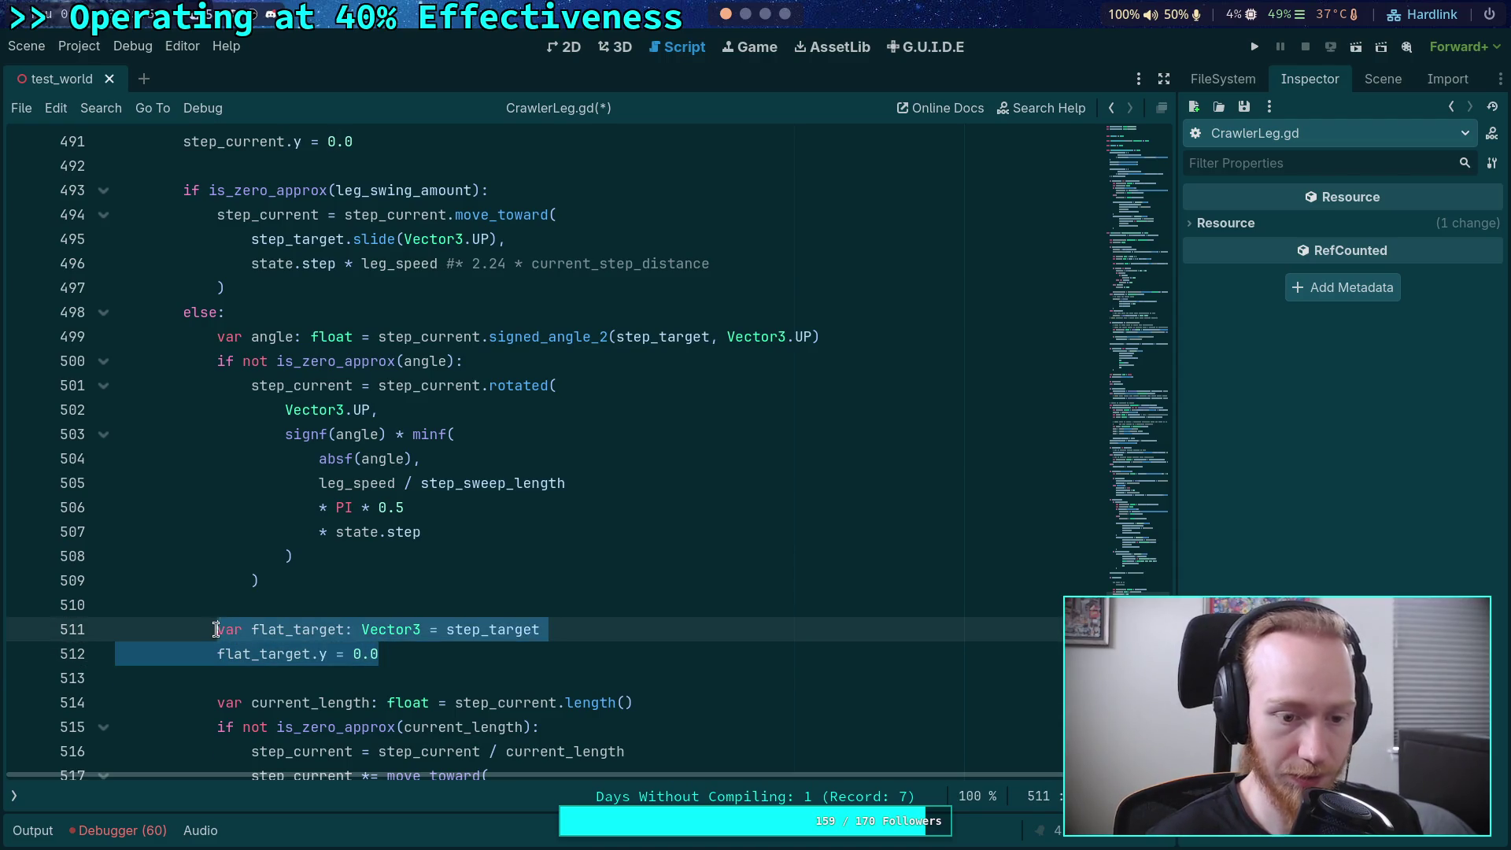
{"action": "key", "text": "ctrl+x"}
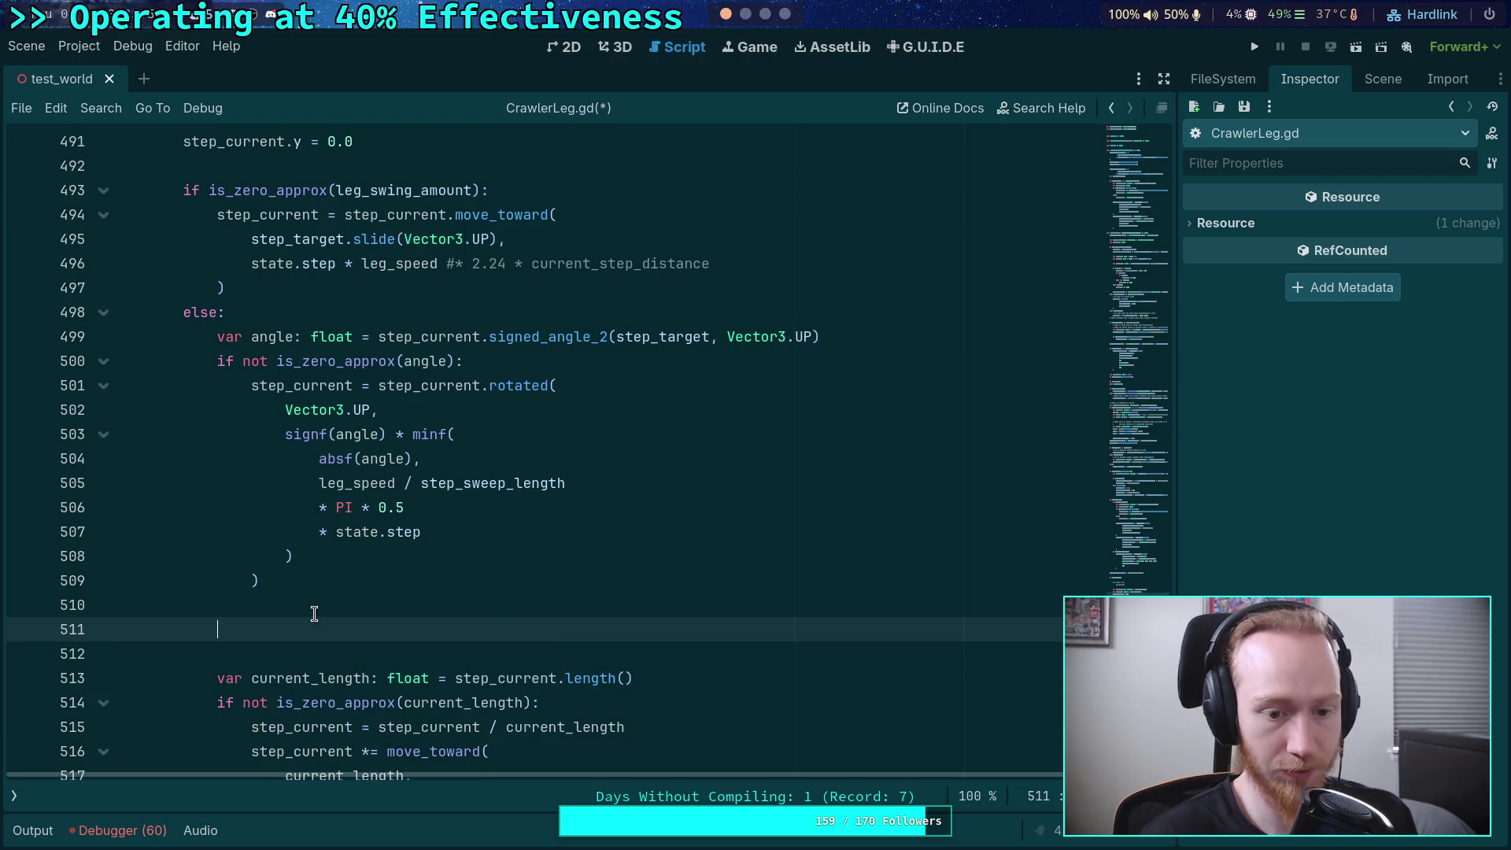
{"action": "key", "text": "BackSpace"}
{"action": "key", "text": "BackSpace"}
{"action": "key", "text": "BackSpace"}
{"action": "scroll", "coordinate": [354, 601], "scroll_direction": "up", "scroll_amount": 3}
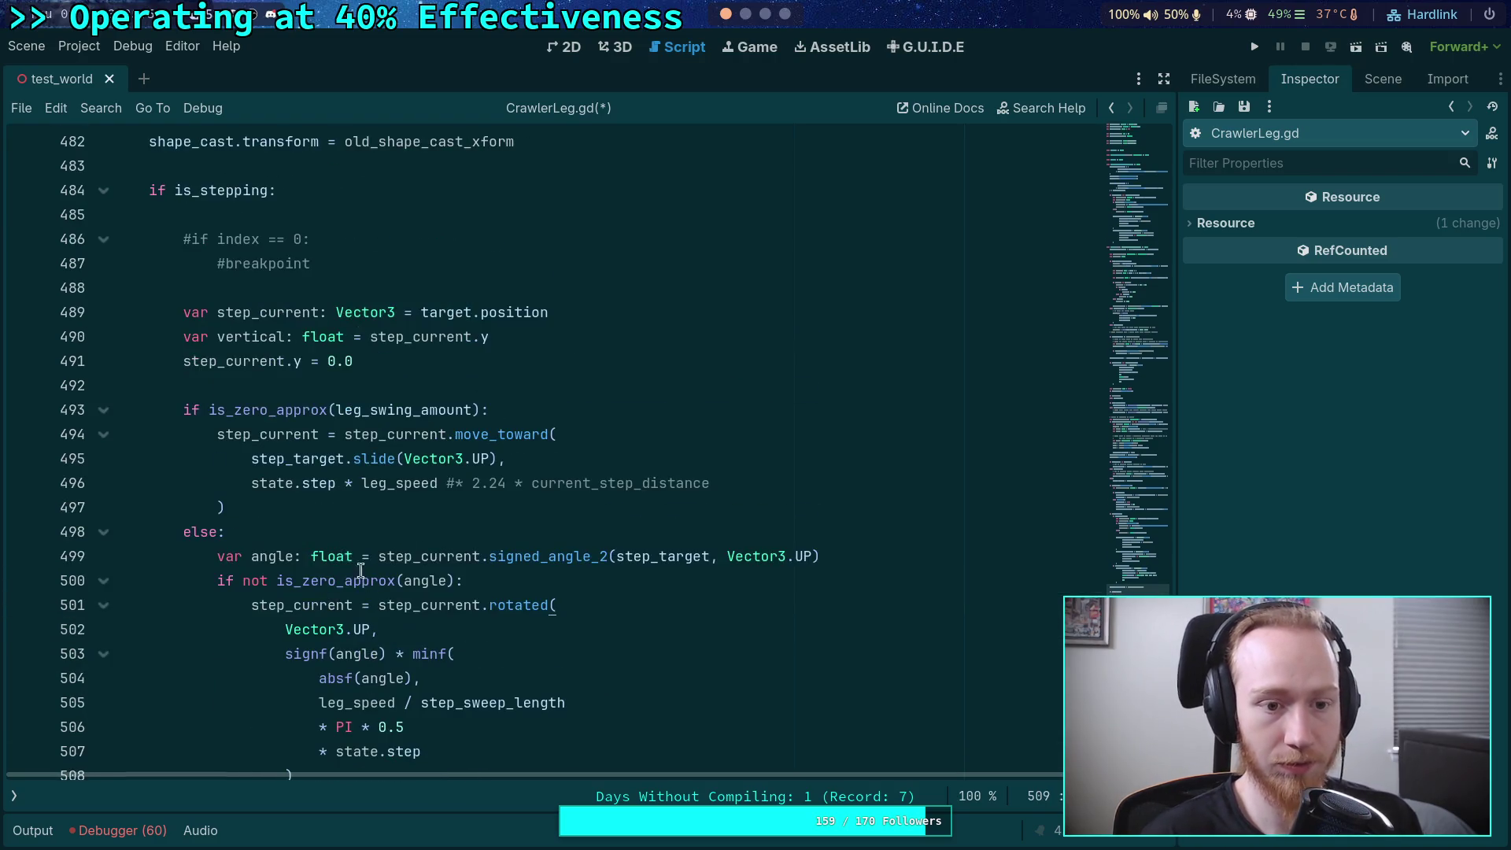
{"action": "left_click", "coordinate": [497, 353]}
{"action": "key", "text": "Return"}
{"action": "key", "text": "ctrl+v"}
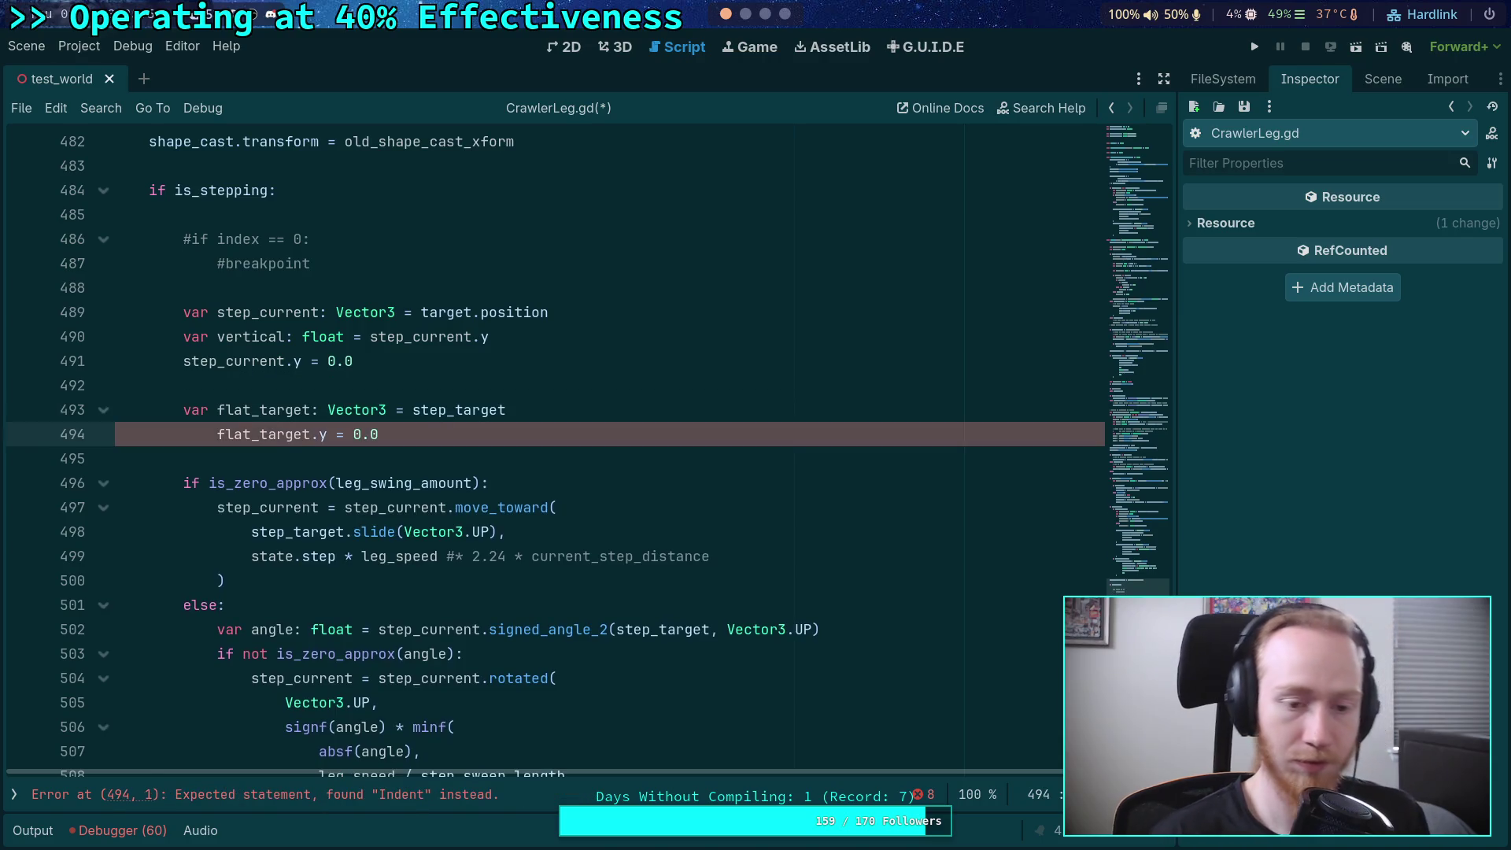
- Change step_target to flat_target on line 498 and drop the trailing slide call
{"action": "double_click", "coordinate": [462, 408]}
{"action": "scroll", "coordinate": [411, 447], "scroll_direction": "down", "scroll_amount": 1}
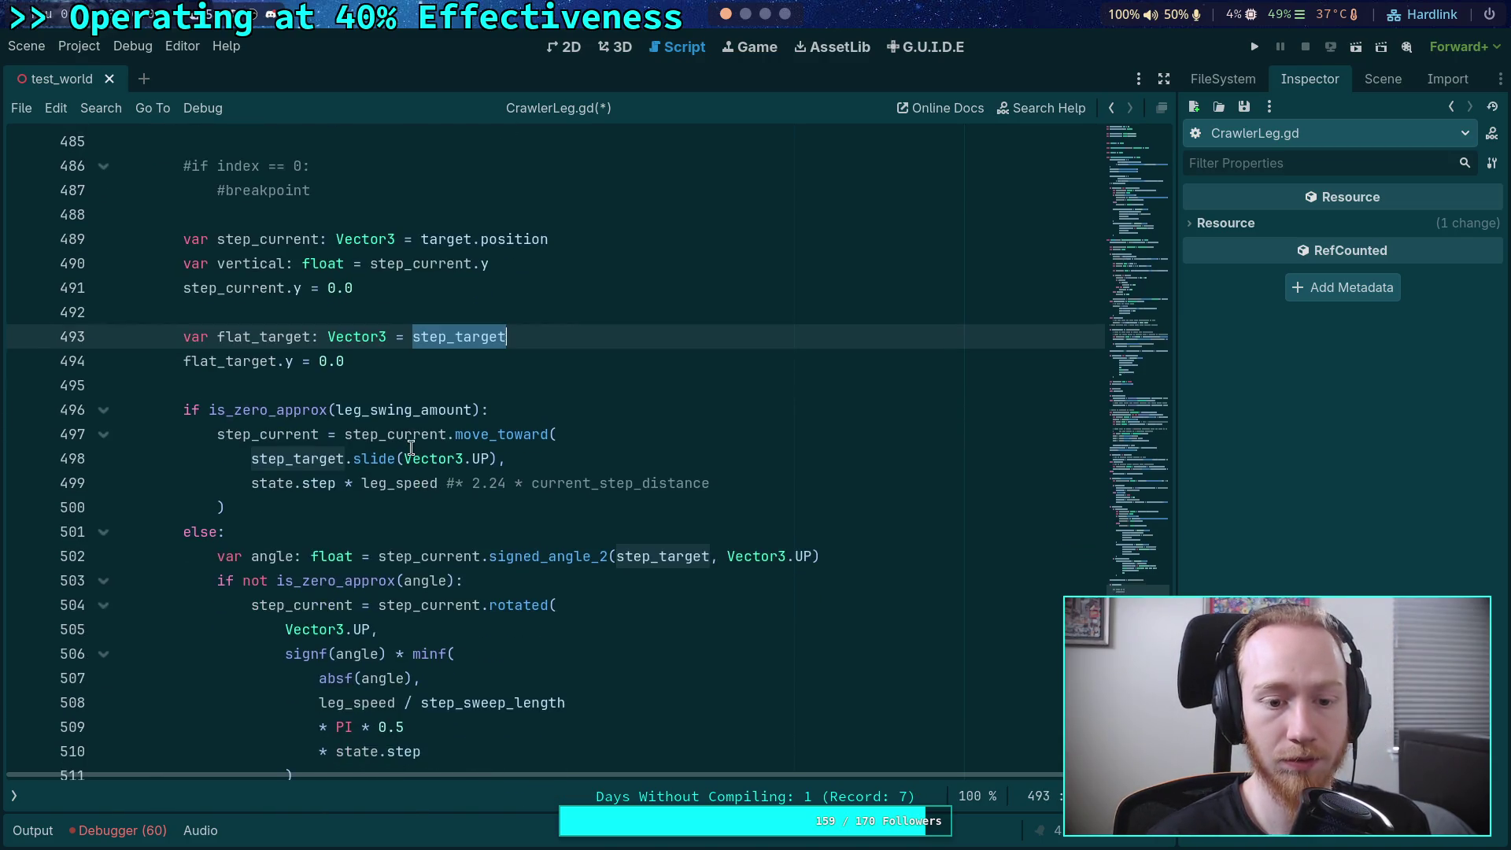
{"action": "left_click_drag", "start_coordinate": [243, 460], "coordinate": [495, 458]}
{"action": "type", "text": "flat"}
{"action": "key", "text": "BackSpace"}
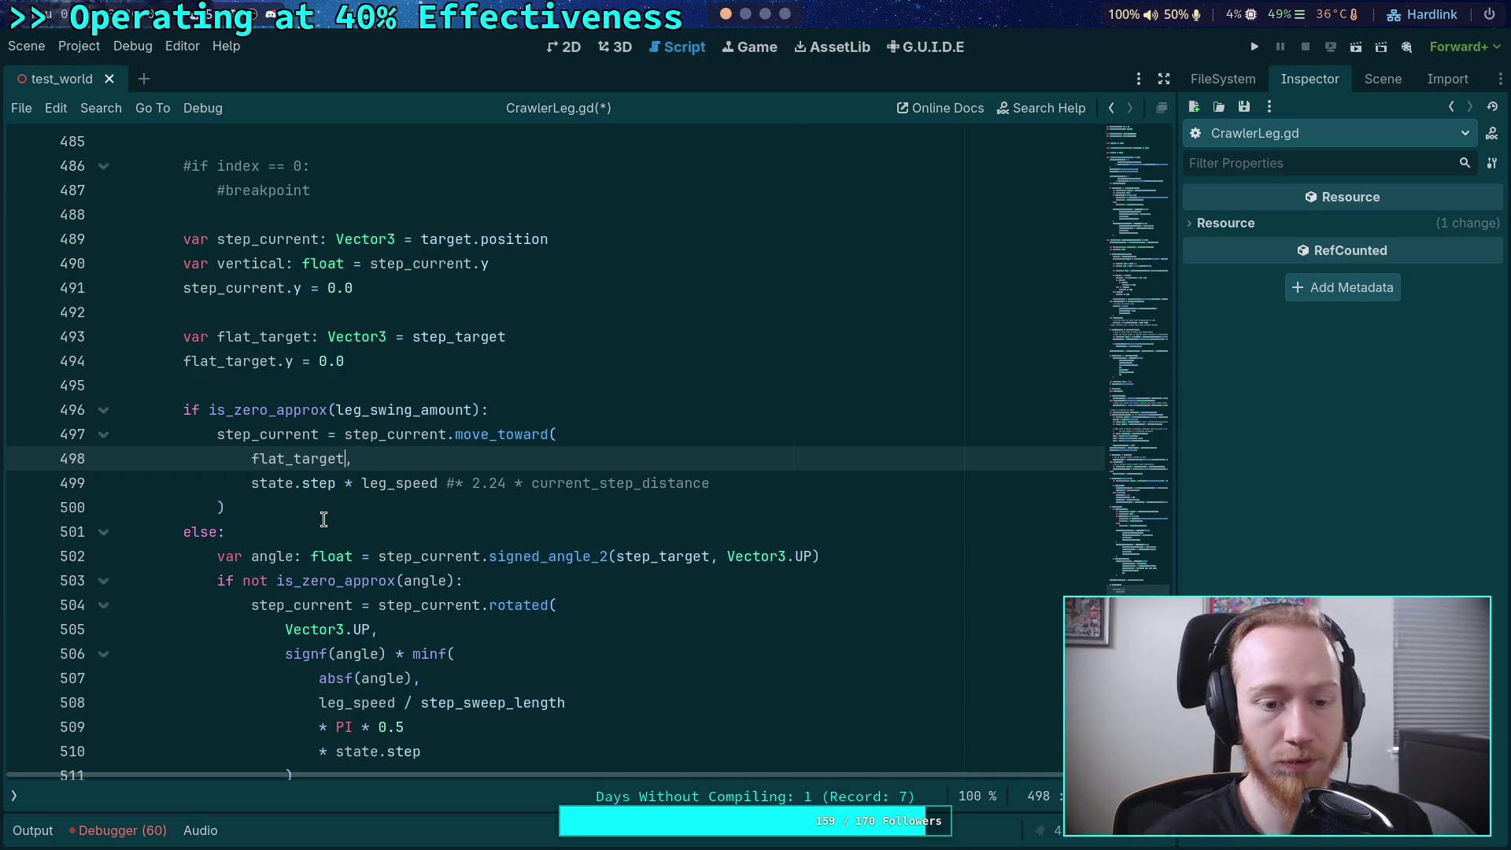
- Make line 502's signed_angle_2 target flat_target instead of step_target
{"action": "left_click", "coordinate": [231, 375]}
{"action": "left_click", "coordinate": [634, 557]}
{"action": "left_click_drag", "start_coordinate": [620, 561], "coordinate": [653, 561]}
{"action": "key", "text": "BackSpace"}
{"action": "type", "text": "flat"}
{"action": "key", "text": "Escape"}
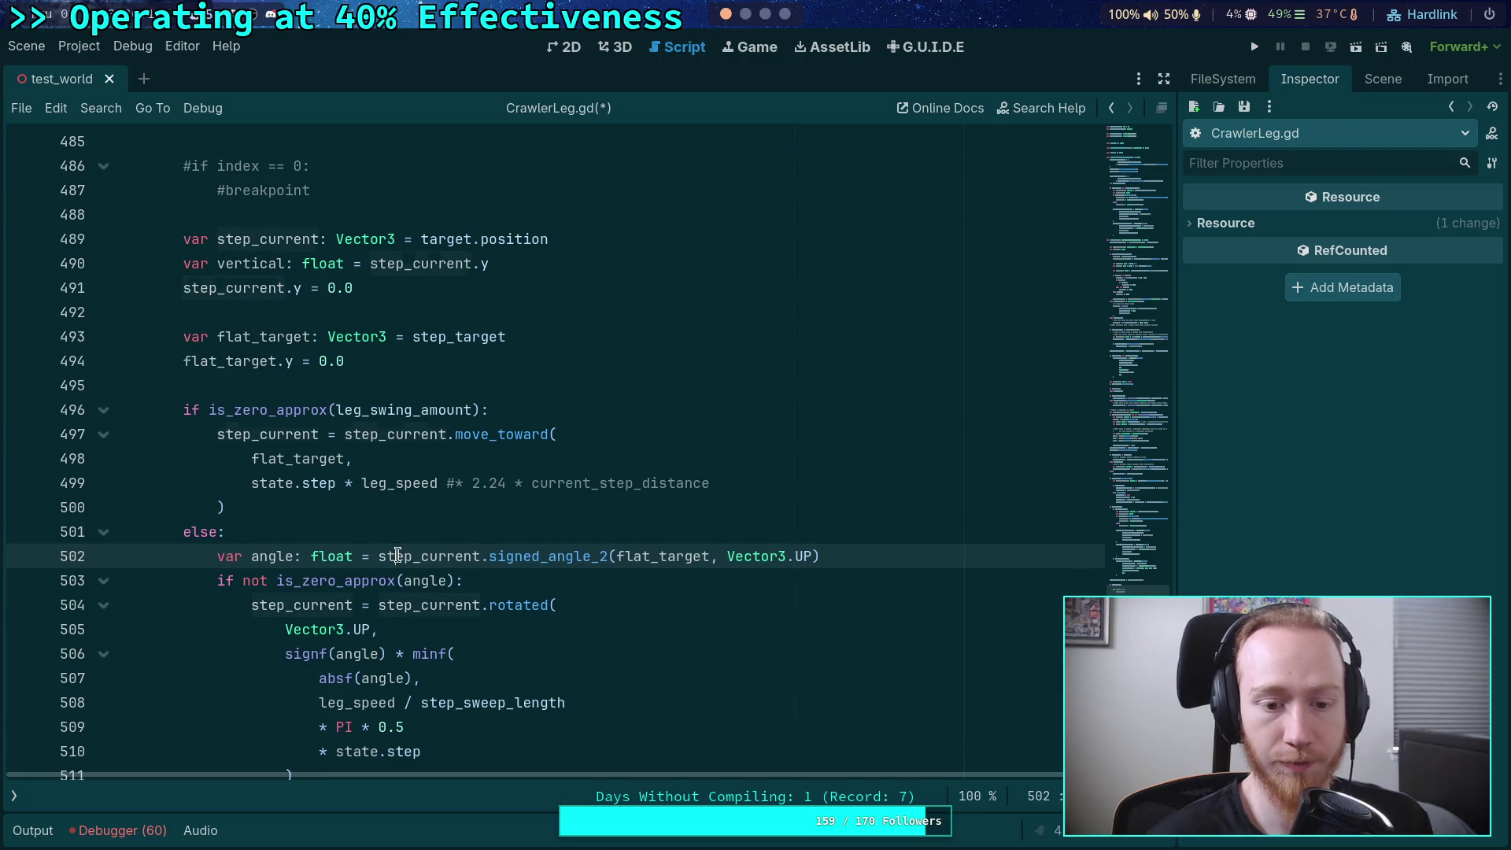
- Check step_current and step_target usages, then select the two is_equal_approx conditions on line 530
{"action": "double_click", "coordinate": [397, 555]}
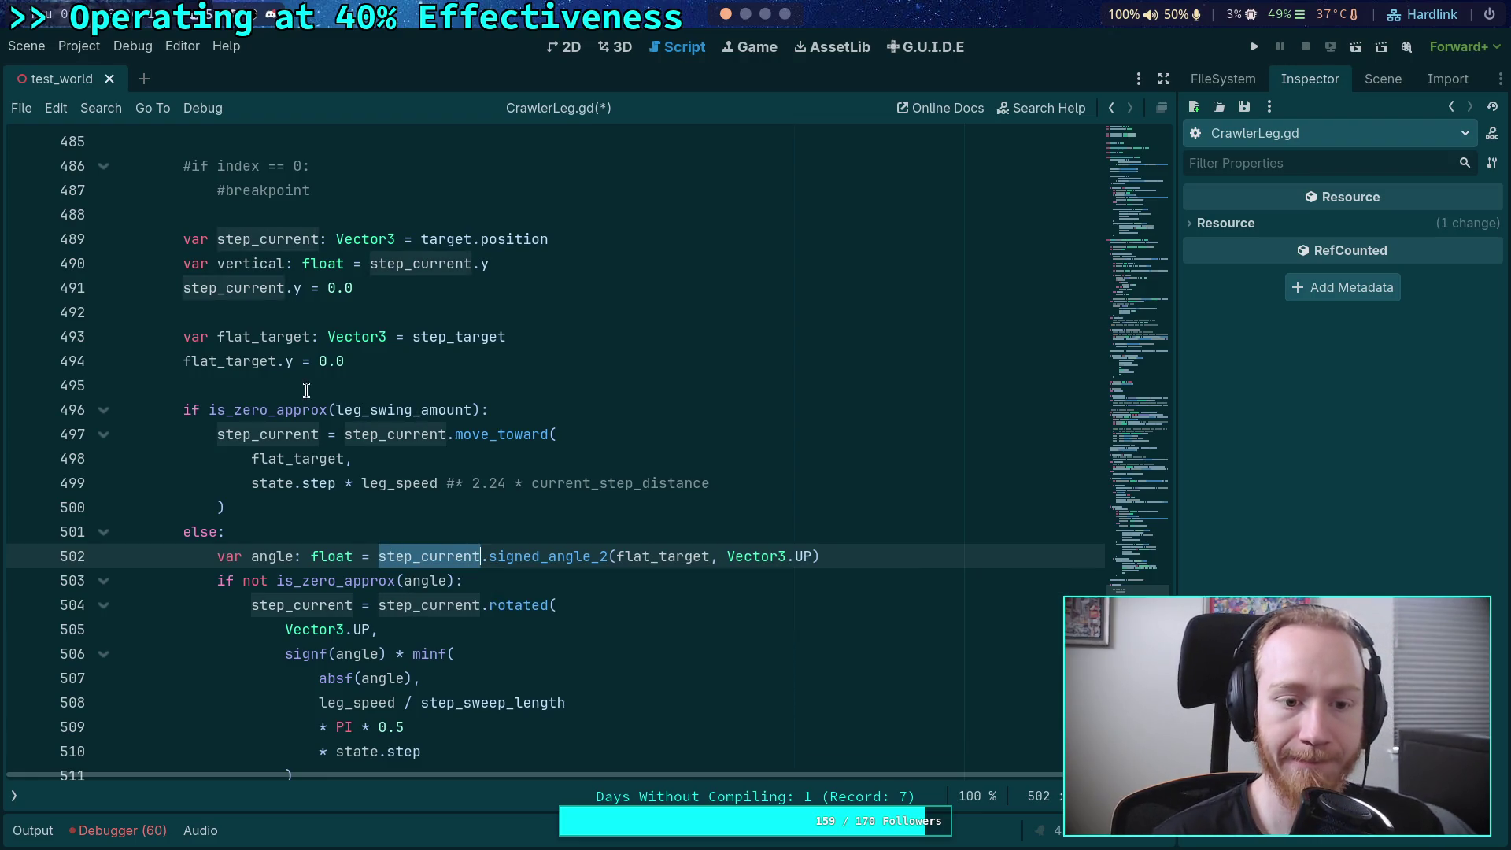
{"action": "double_click", "coordinate": [446, 338]}
{"action": "scroll", "coordinate": [425, 460], "scroll_direction": "down", "scroll_amount": 9}
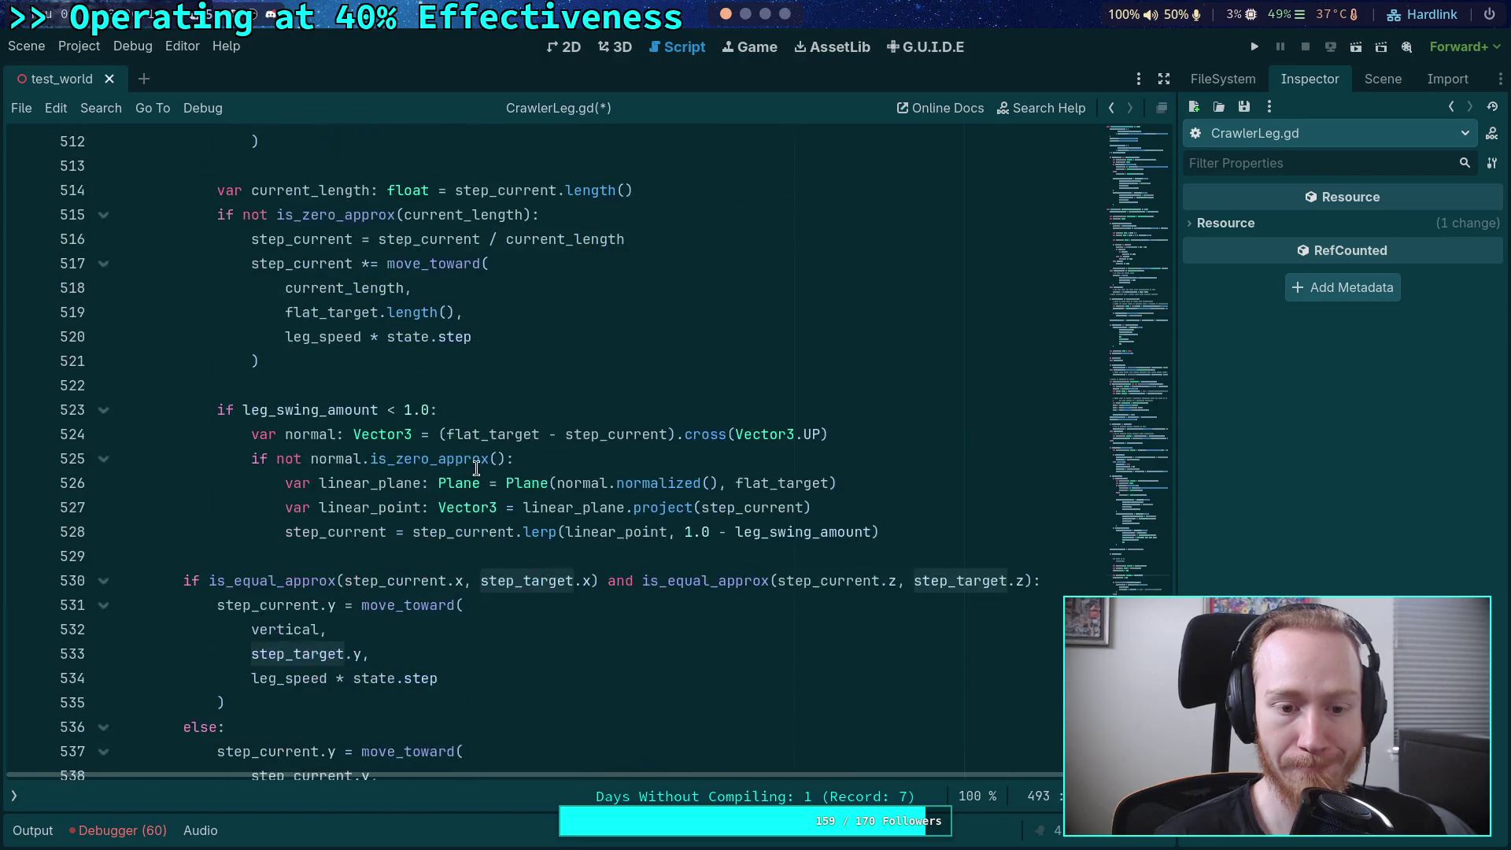
{"action": "scroll", "coordinate": [545, 504], "scroll_direction": "down", "scroll_amount": 1}
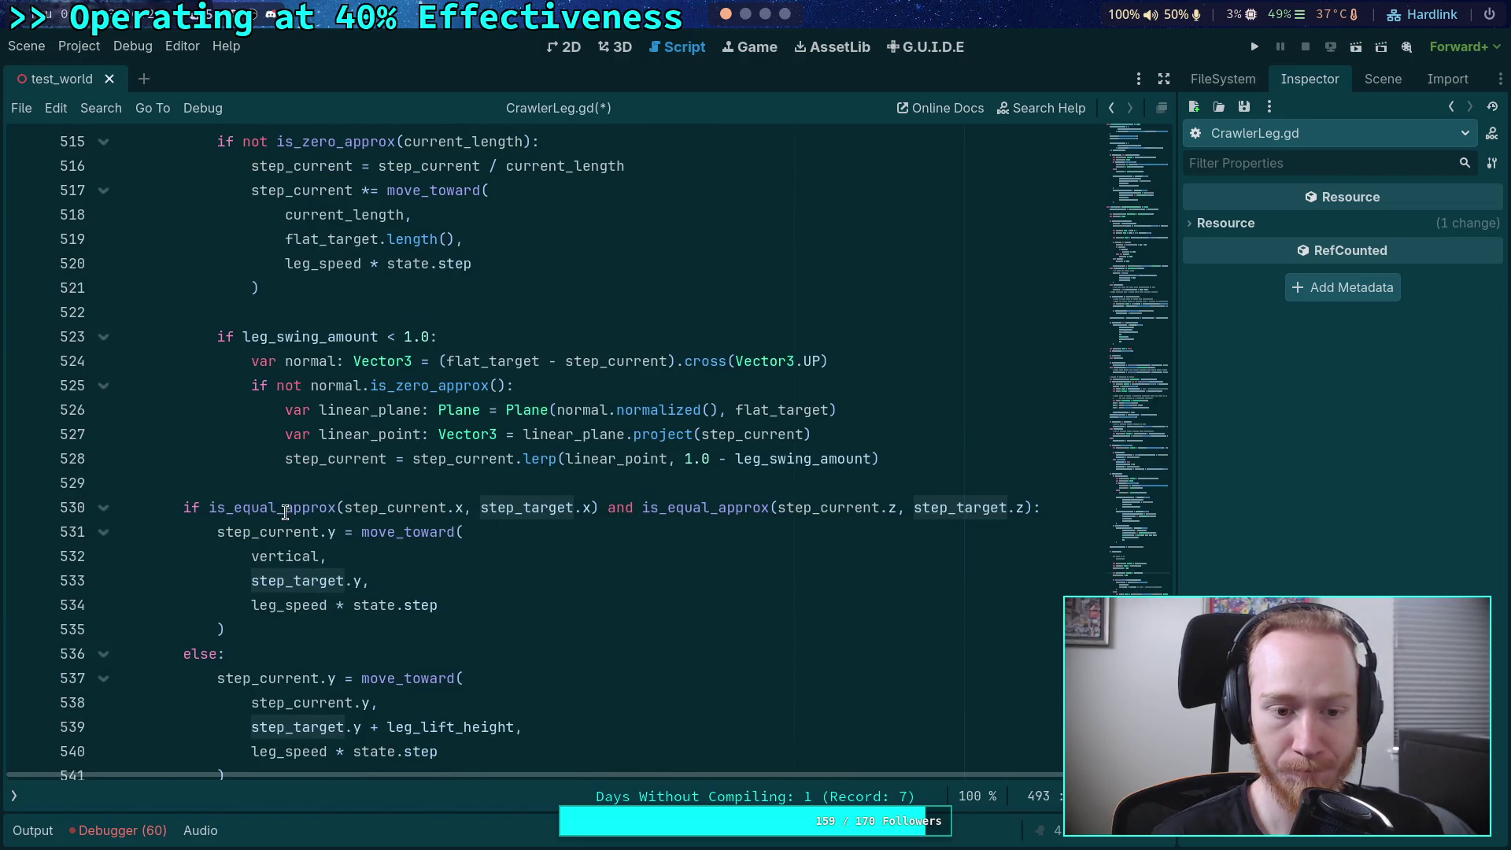
{"action": "left_click_drag", "start_coordinate": [209, 509], "coordinate": [1033, 510]}
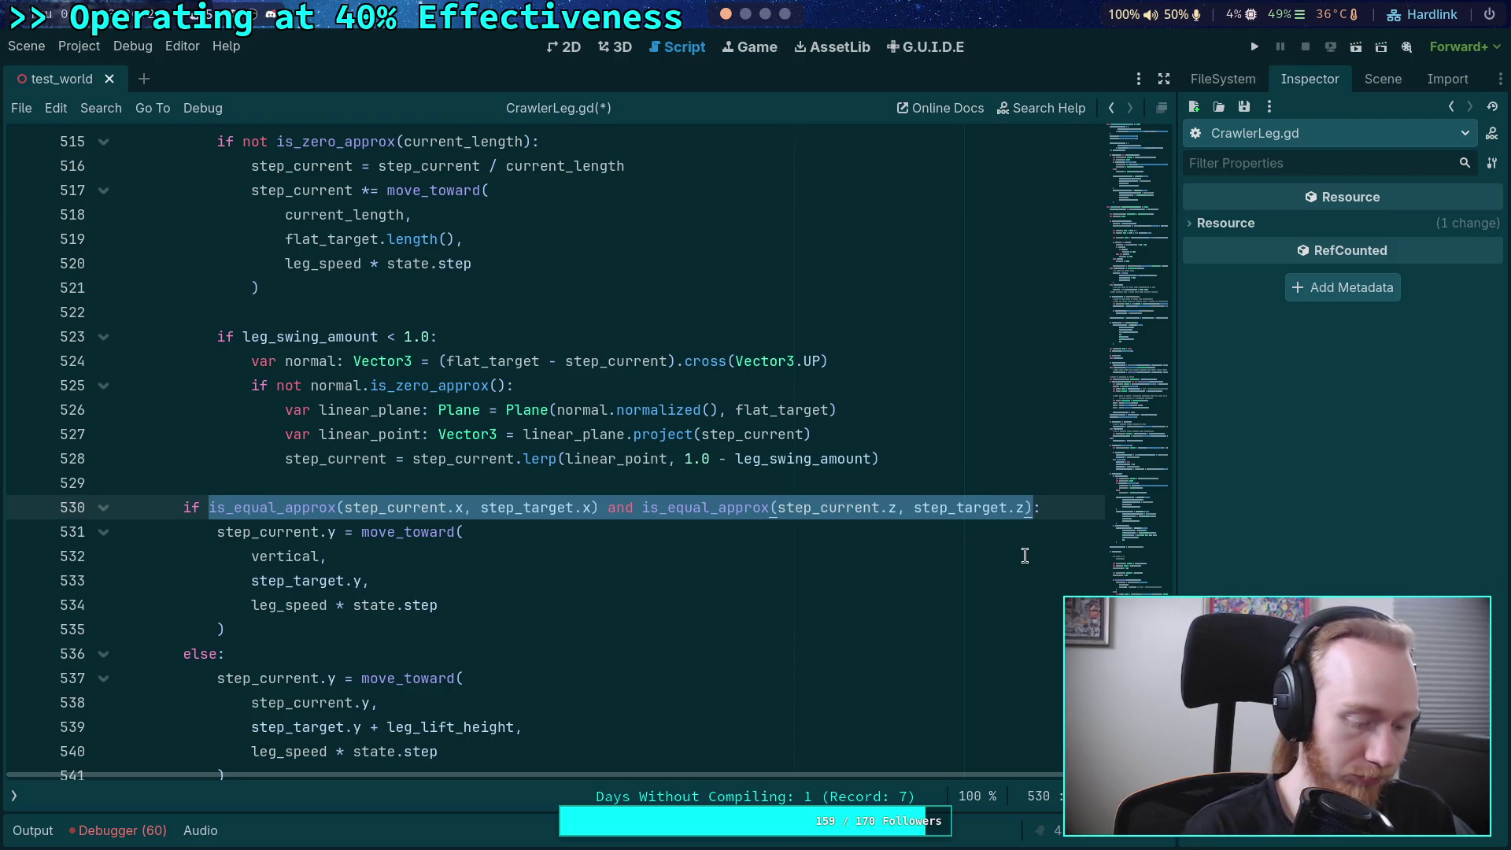
- Rewrite line 530's check as step_current.is_equal_approx(flat_target)
{"action": "type", "text": "stae"}
{"action": "key", "text": "BackSpace"}
{"action": "key", "text": "BackSpace"}
{"action": "type", "text": "ep_cu:"}
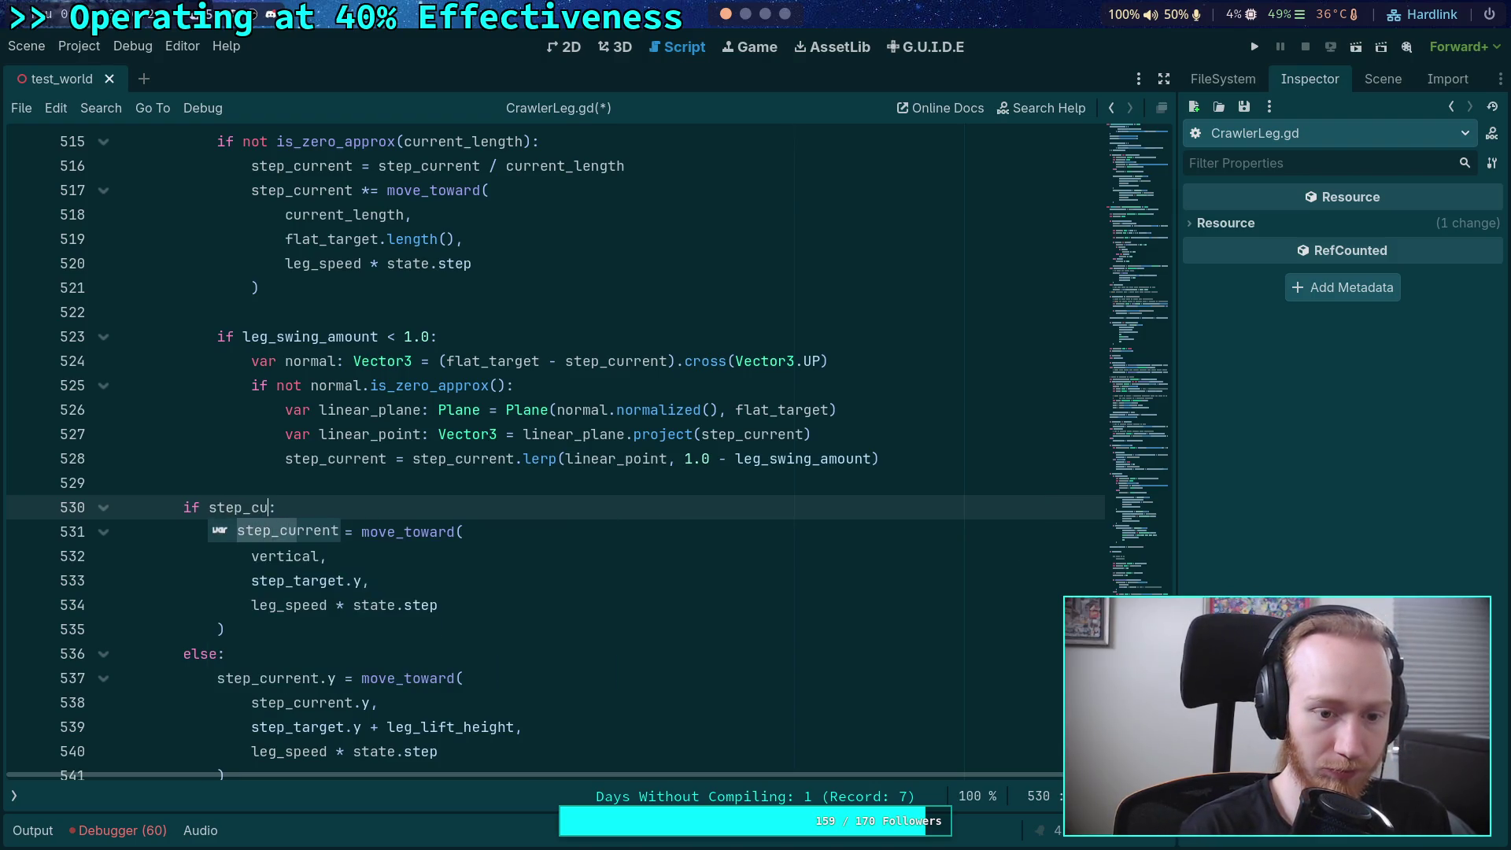
{"action": "key", "text": "Return"}
{"action": "type", "text": ".is_e"}
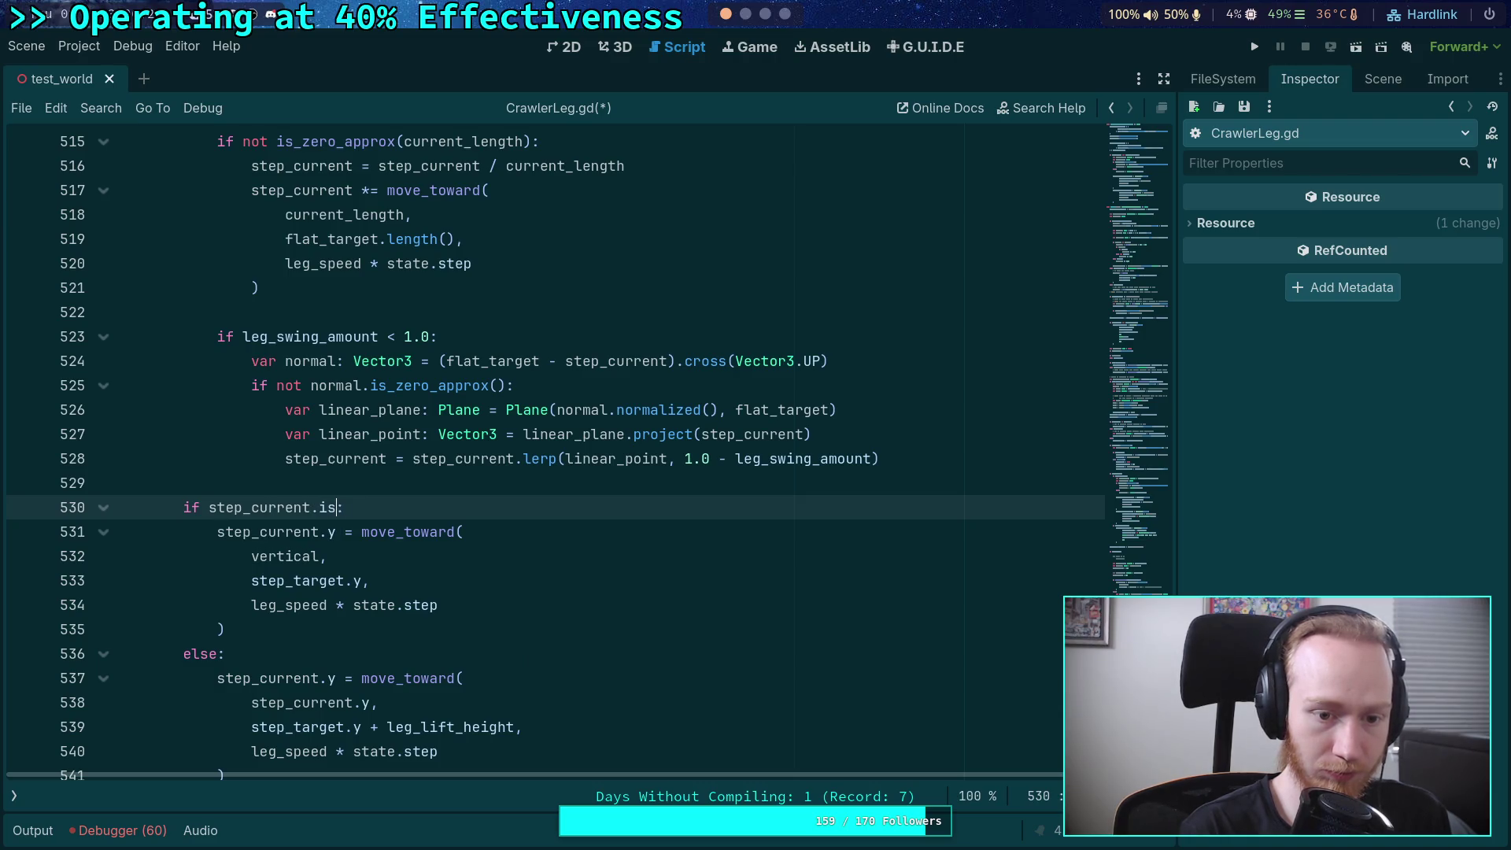
{"action": "type", "text": "qu"}
{"action": "key", "text": "Return"}
{"action": "type", "text": "flat_ta"}
{"action": "key", "text": "Return"}
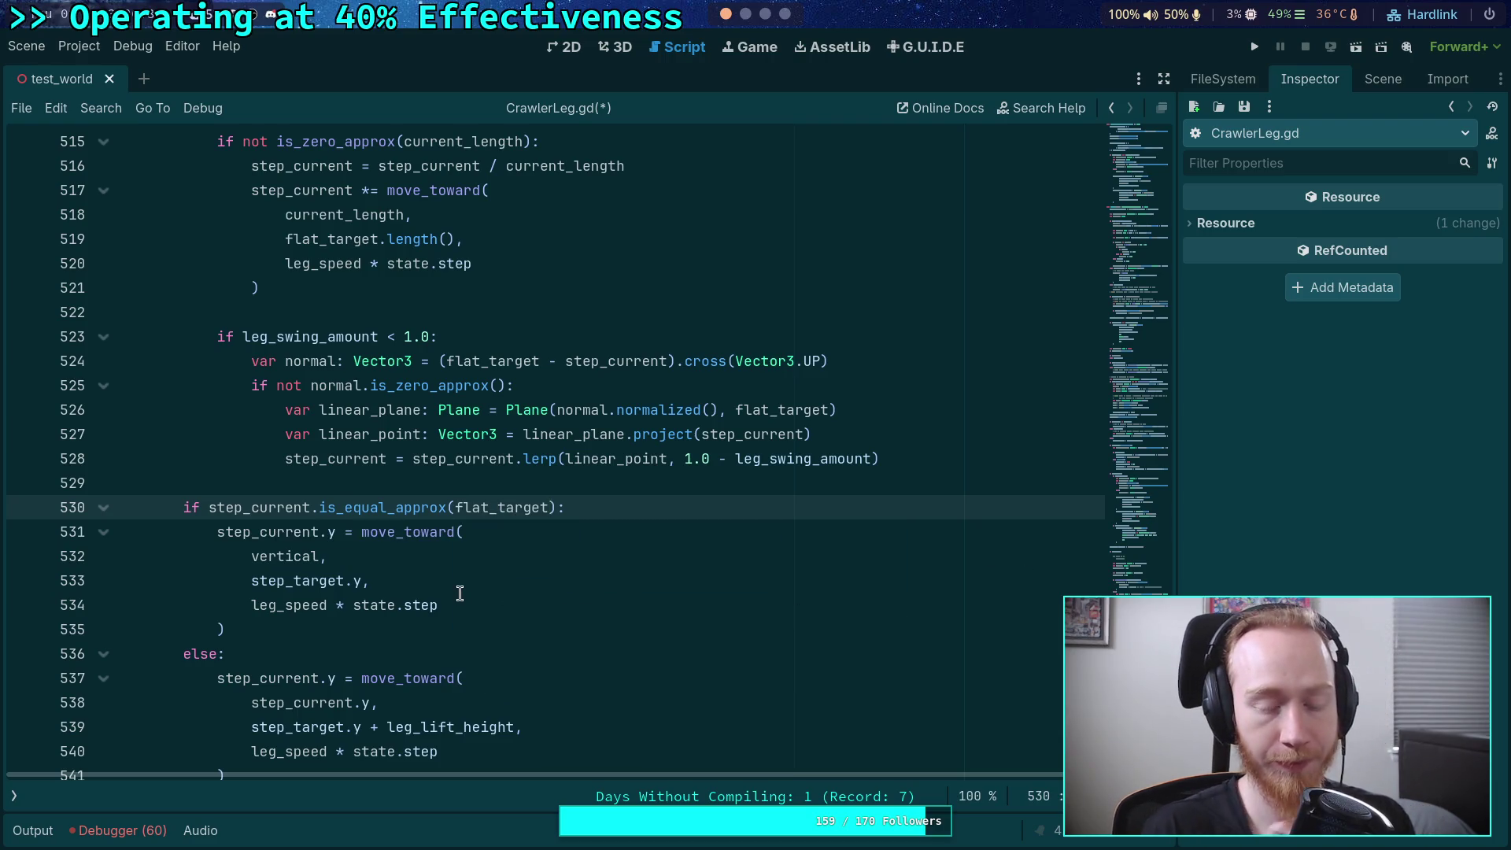
- Replace step_current.y with vertical on line 538
{"action": "double_click", "coordinate": [285, 556]}
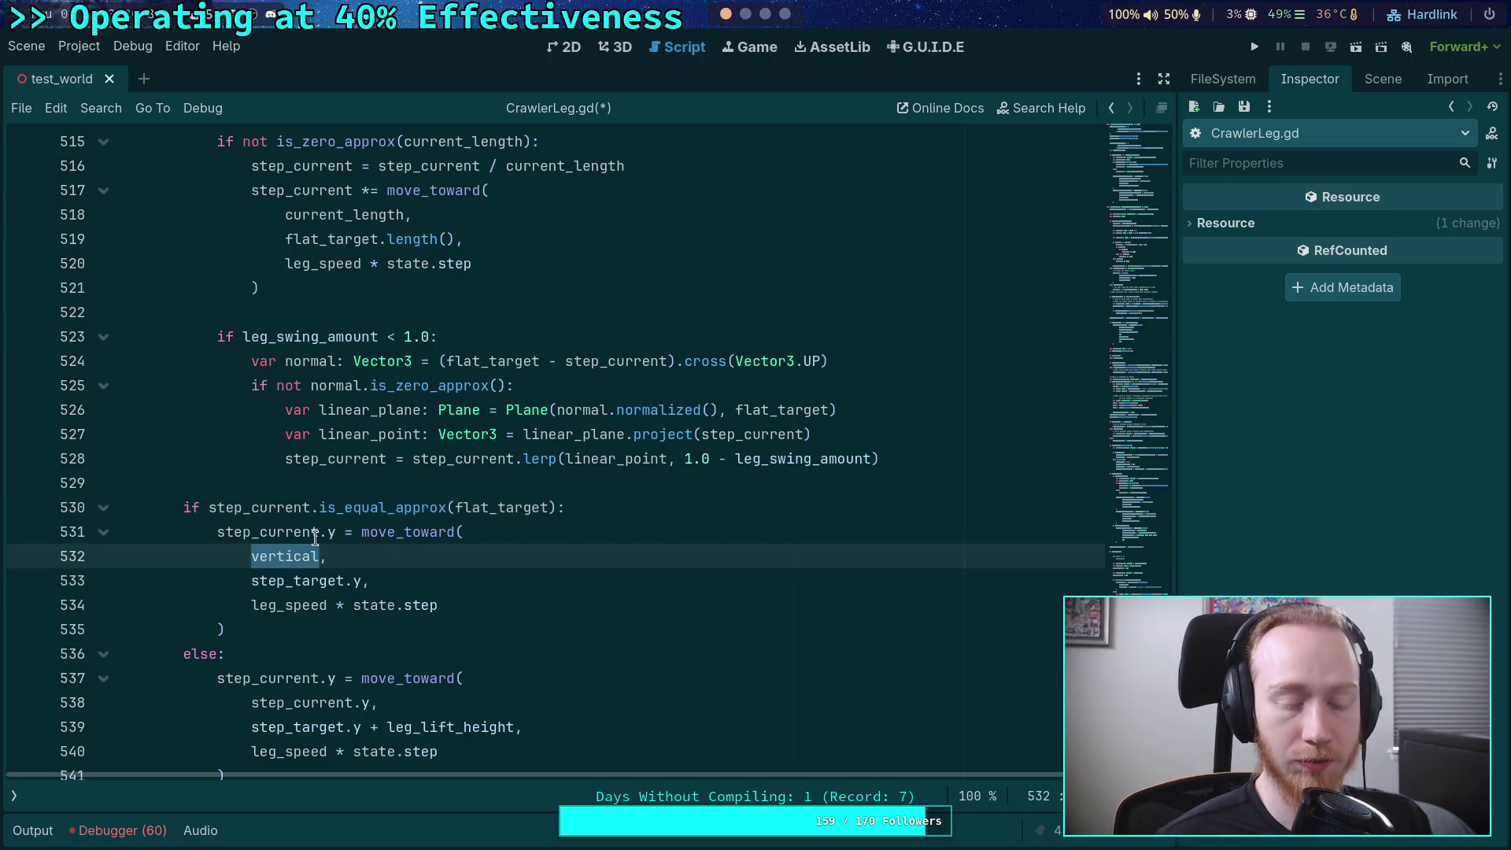
{"action": "mouse_move", "coordinate": [282, 554]}
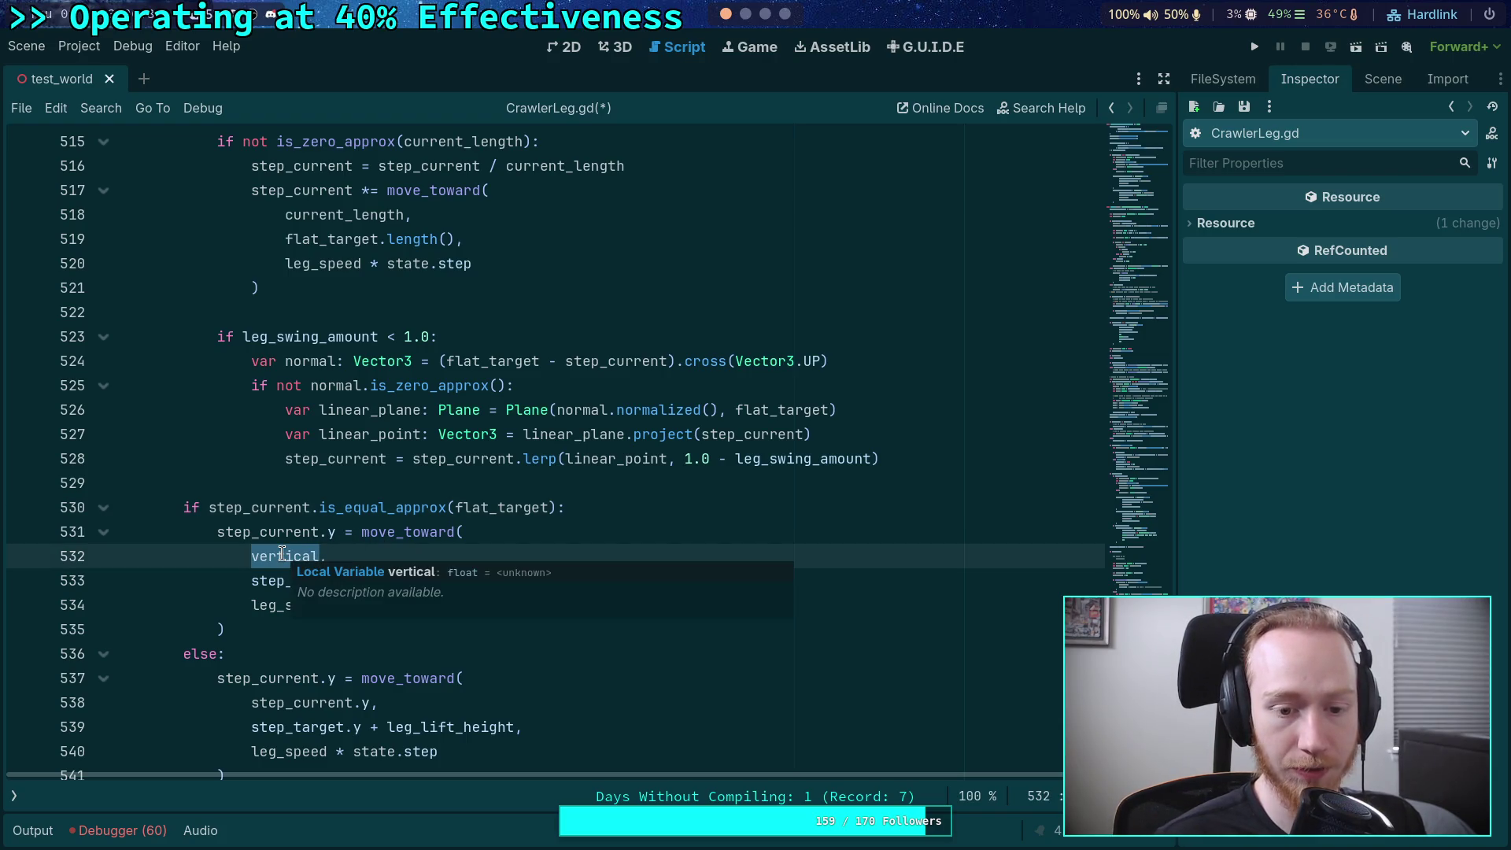
{"action": "scroll", "coordinate": [331, 582], "scroll_direction": "down", "scroll_amount": 1}
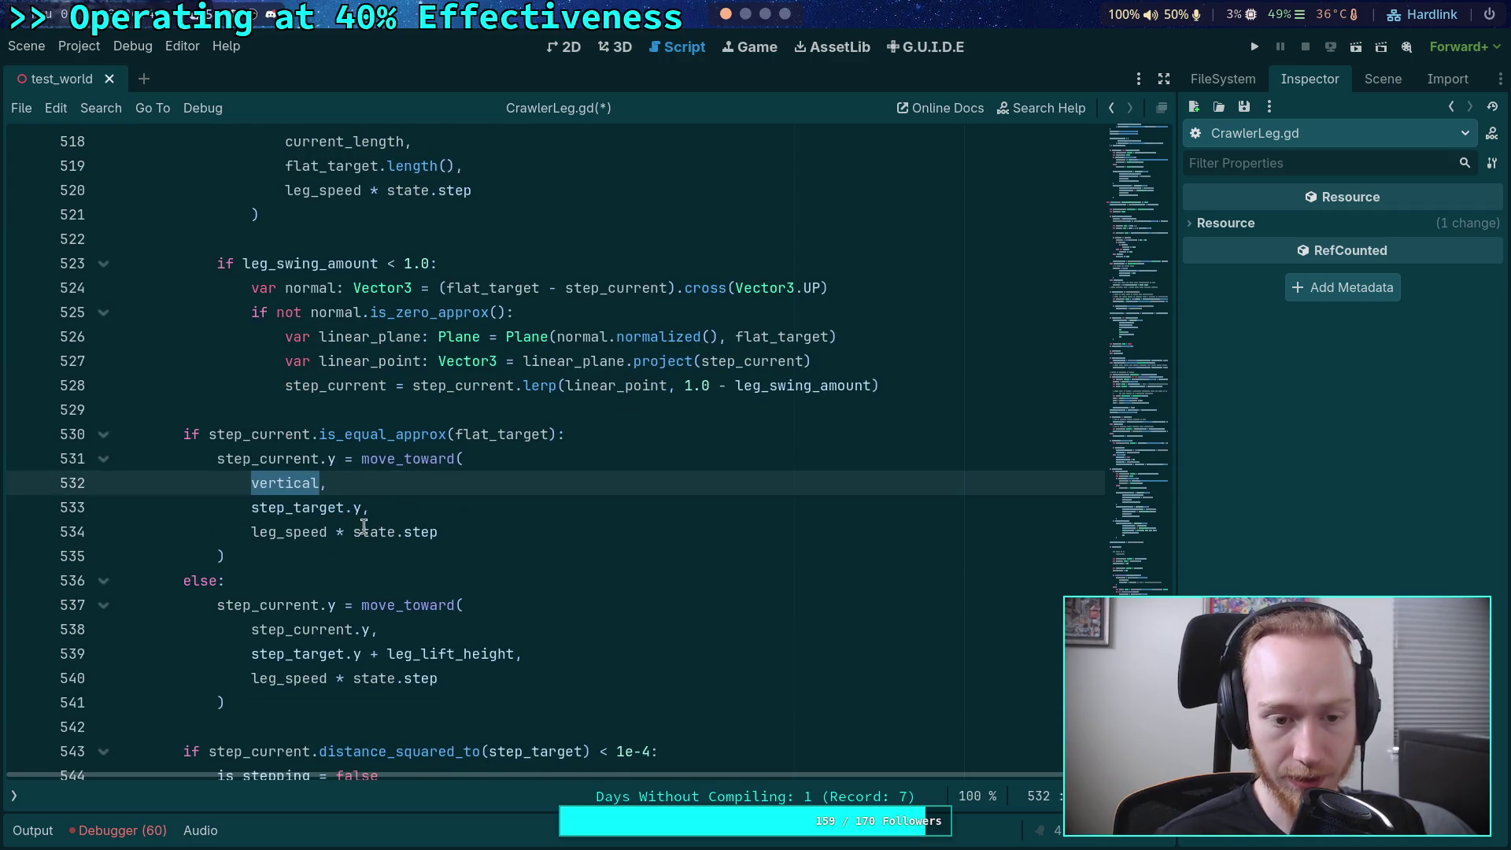
{"action": "scroll", "coordinate": [307, 572], "scroll_direction": "up", "scroll_amount": 10}
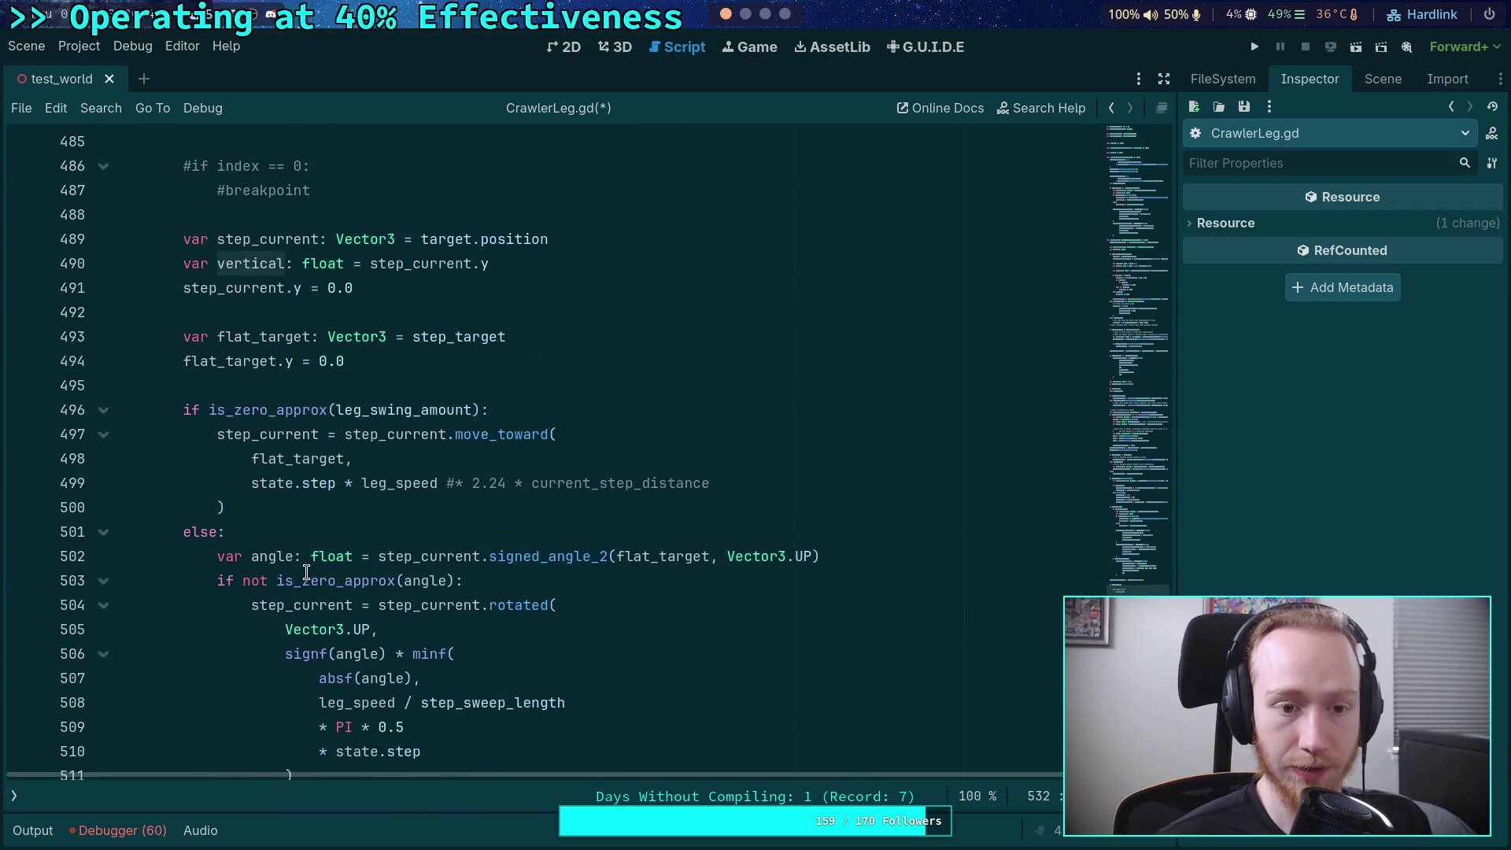
{"action": "scroll", "coordinate": [294, 567], "scroll_direction": "down", "scroll_amount": 10}
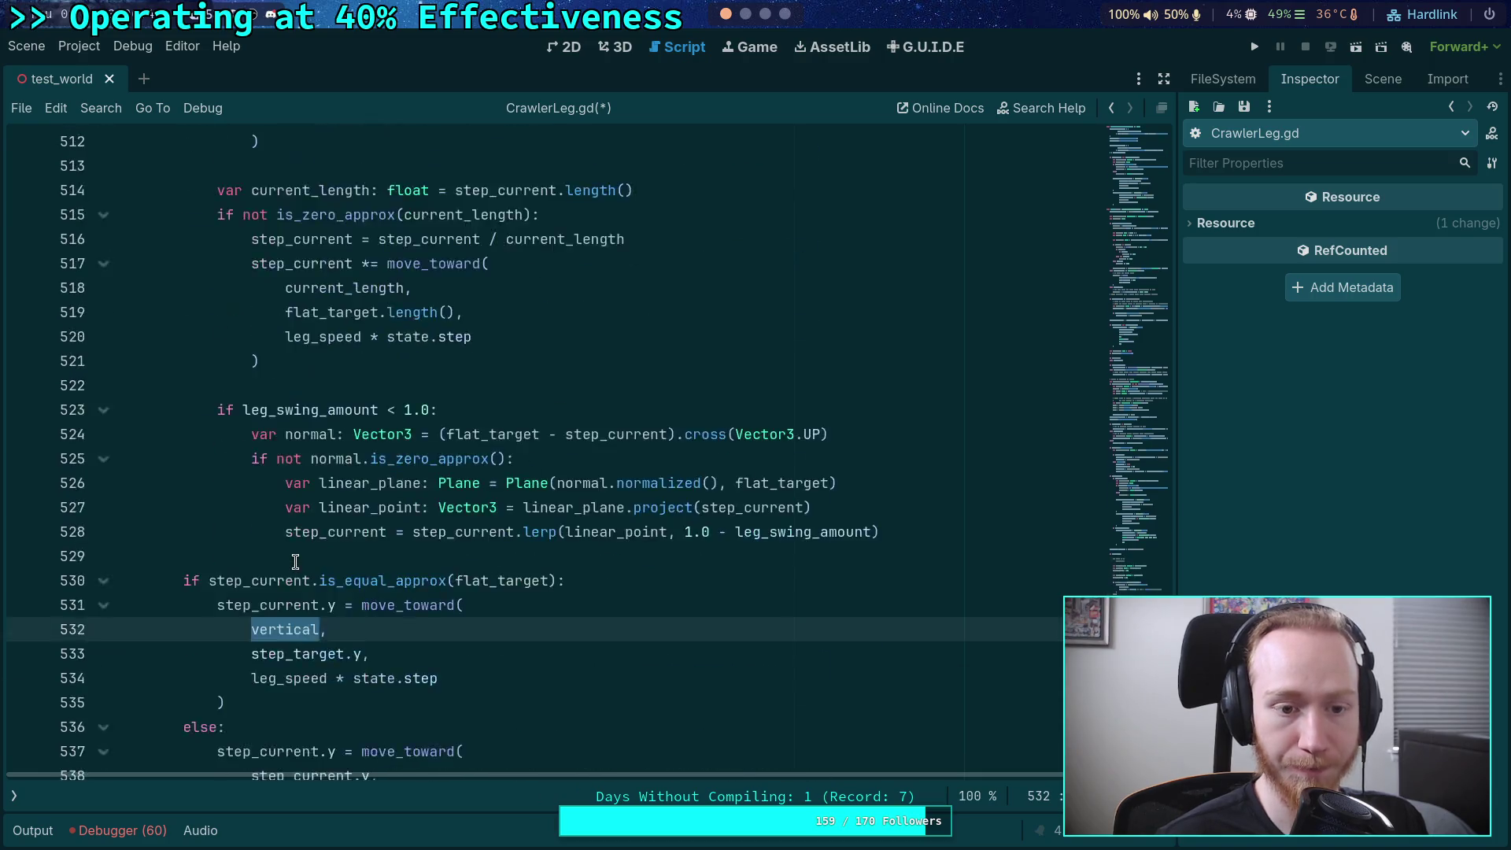
{"action": "left_click", "coordinate": [253, 629]}
{"action": "left_click_drag", "start_coordinate": [253, 629], "coordinate": [373, 630]}
{"action": "left_click", "coordinate": [301, 629]}
{"action": "left_click_drag", "start_coordinate": [251, 630], "coordinate": [370, 634]}
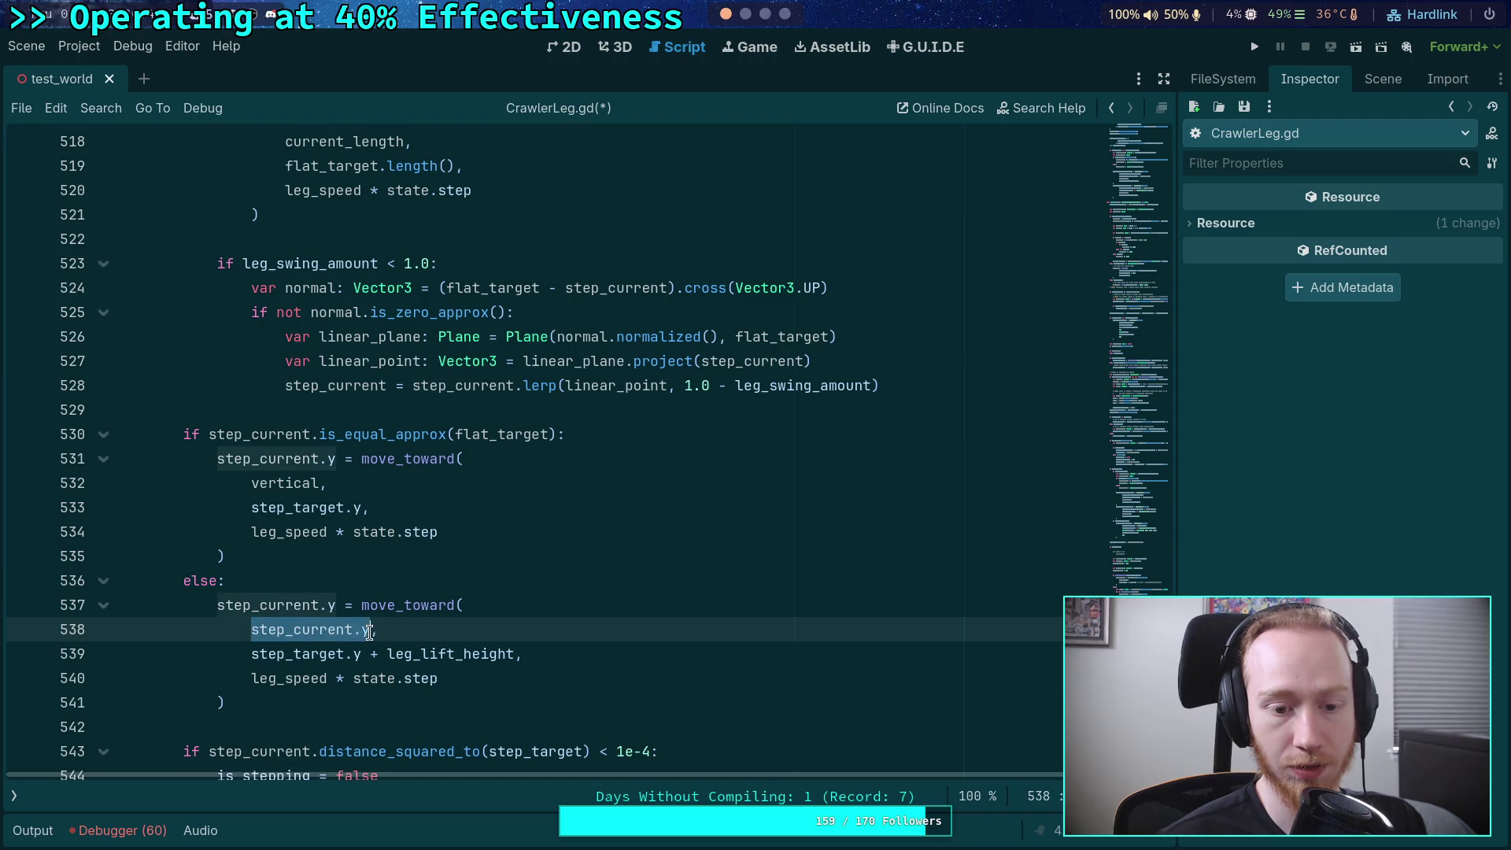
{"action": "type", "text": "vertical,"}
{"action": "left_click", "coordinate": [311, 653]}
{"action": "scroll", "coordinate": [511, 621], "scroll_direction": "down", "scroll_amount": 2}
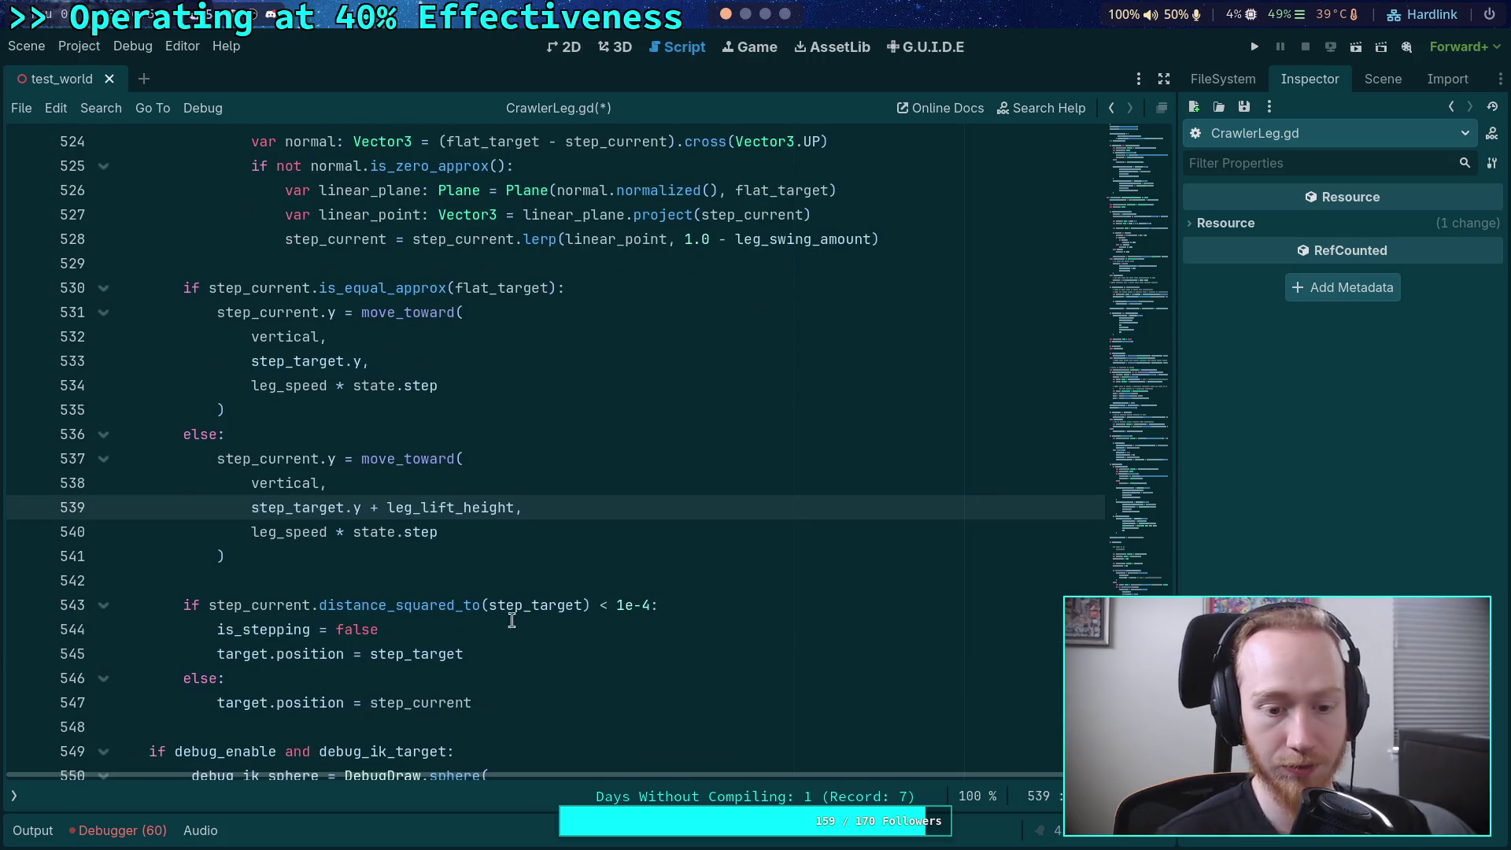
- Save CrawlerLeg.gd and run the project to test the reworked stepping
{"action": "key", "text": "ctrl+s"}
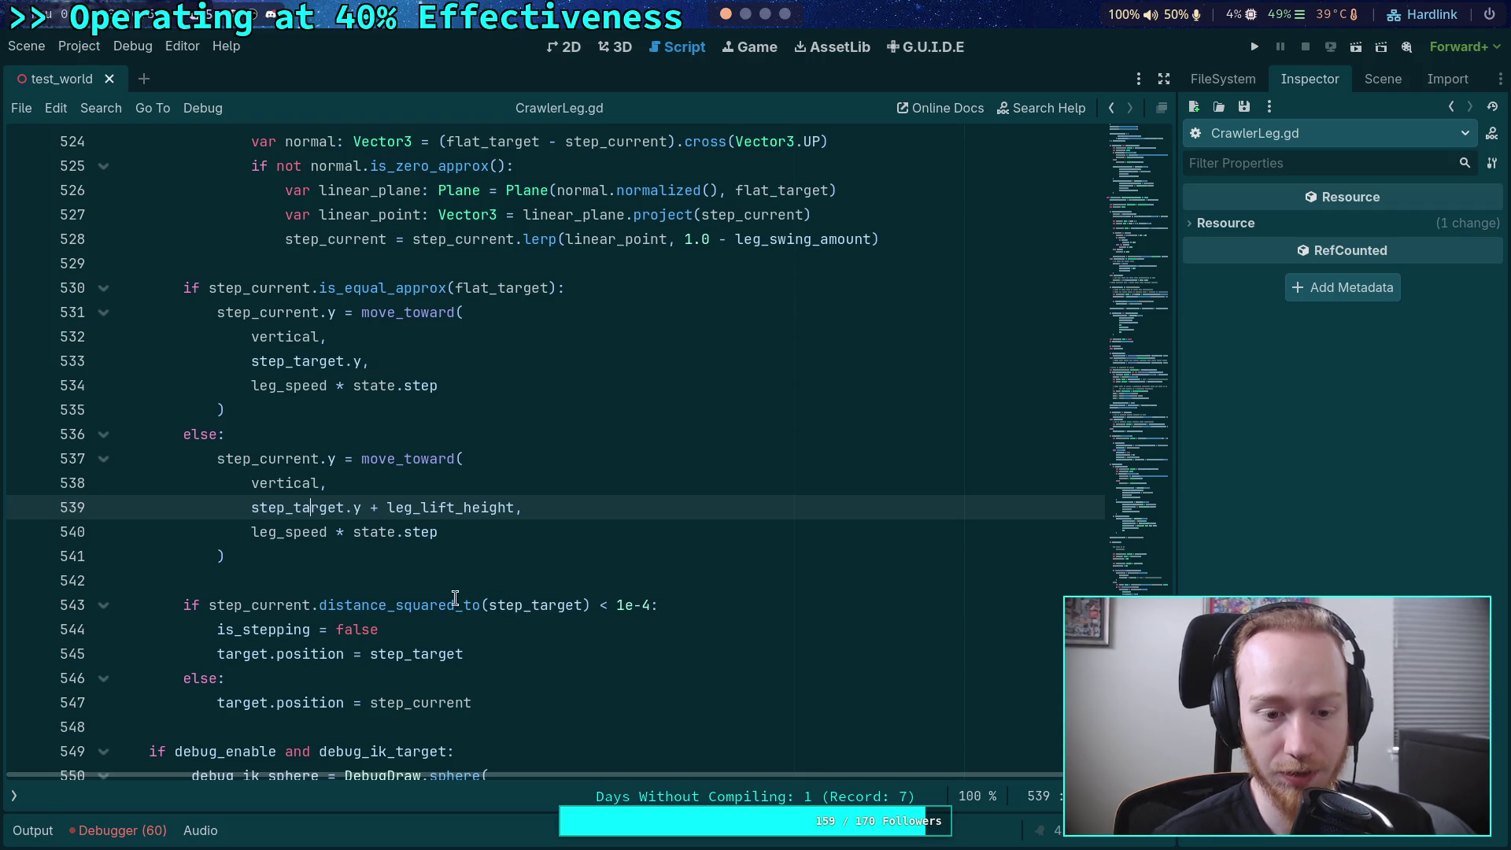
{"action": "double_click", "coordinate": [264, 606]}
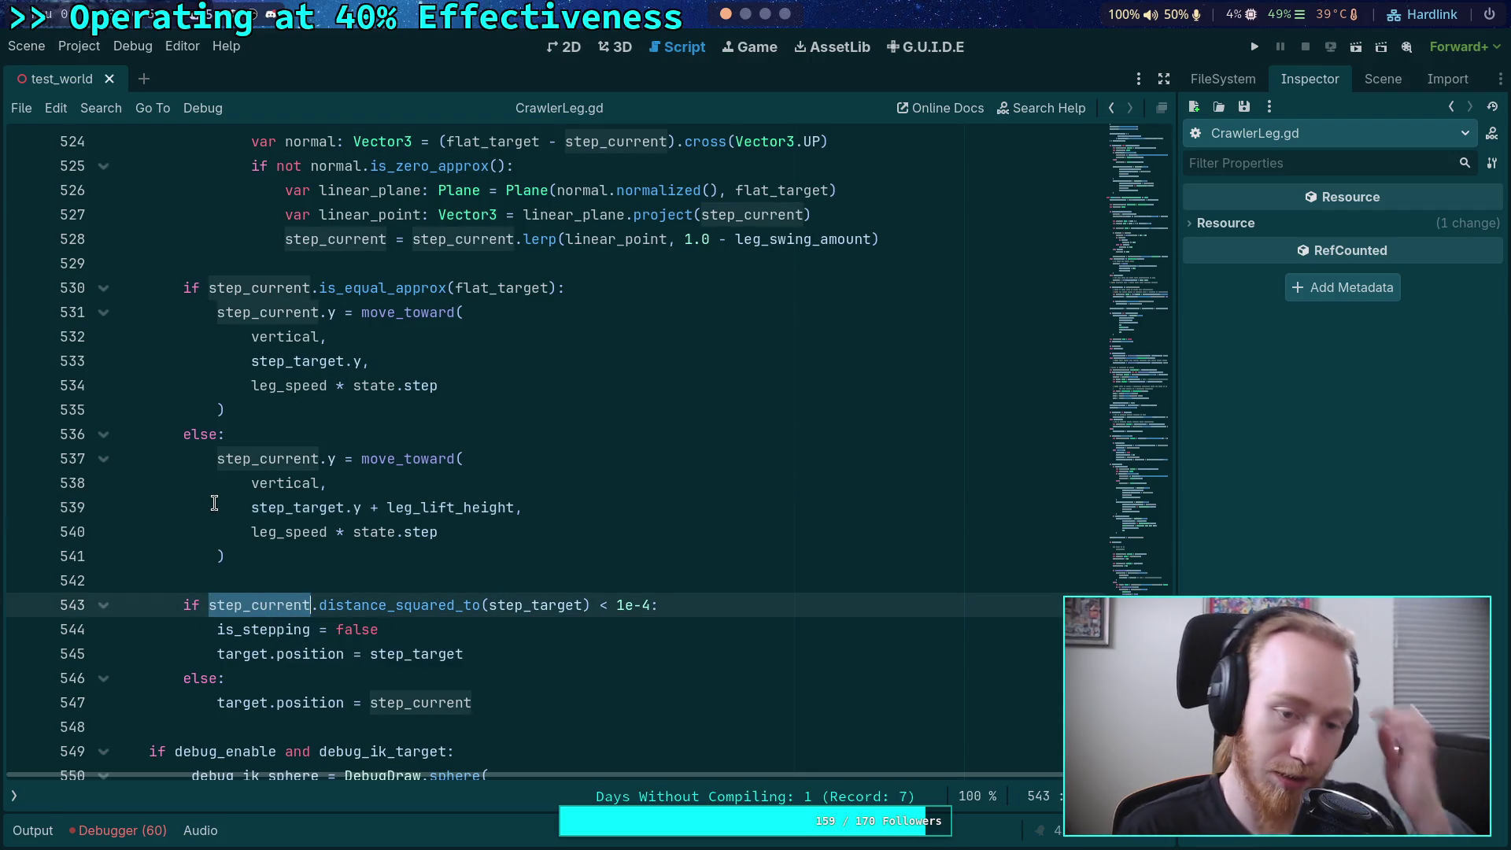
{"action": "double_click", "coordinate": [512, 603]}
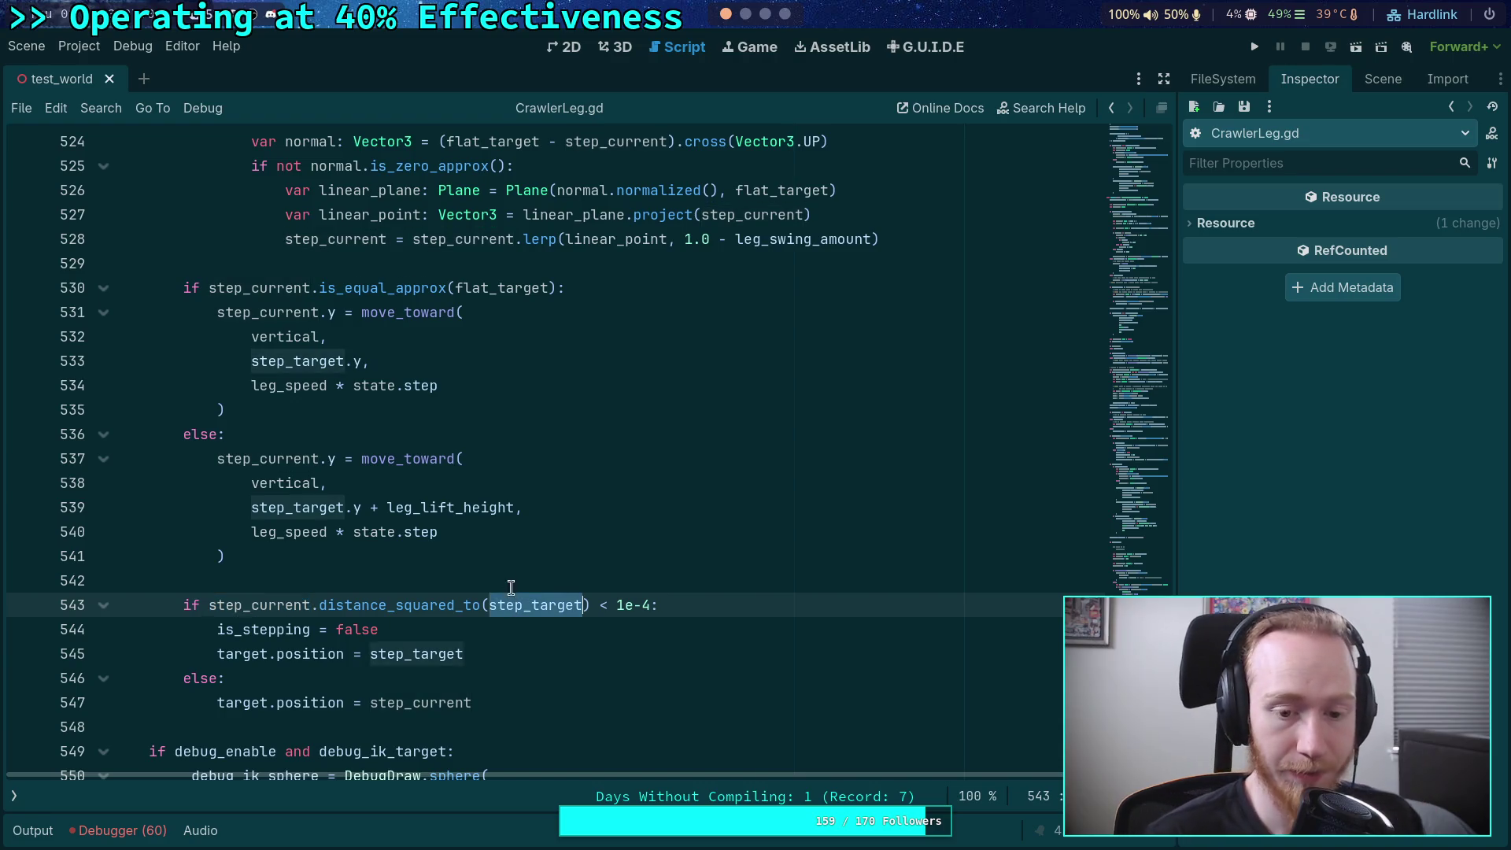
{"action": "scroll", "coordinate": [519, 551], "scroll_direction": "up", "scroll_amount": 14}
{"action": "scroll", "coordinate": [534, 500], "scroll_direction": "down", "scroll_amount": 15}
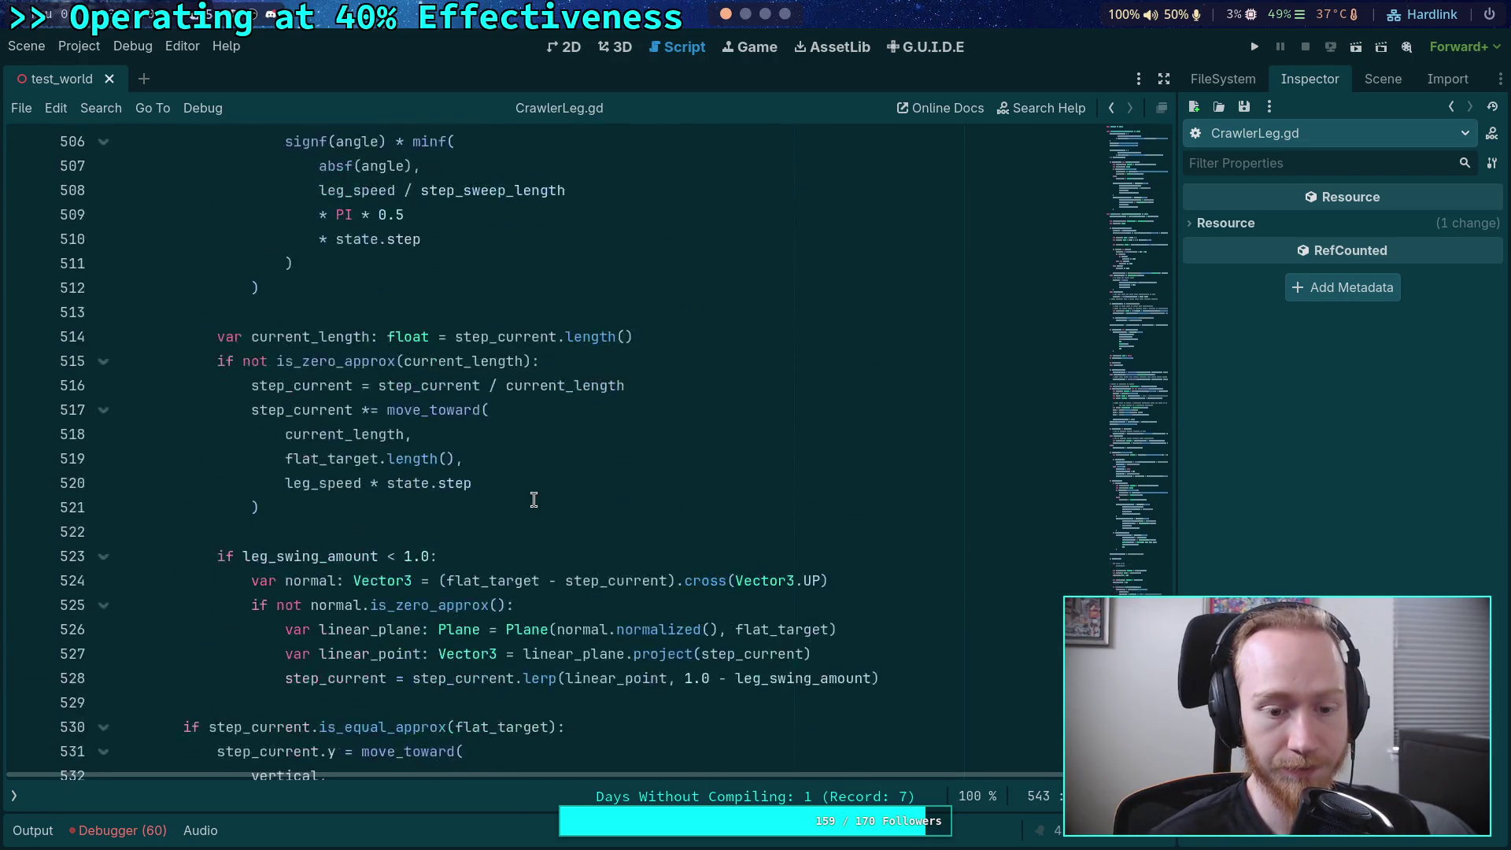
{"action": "left_click", "coordinate": [727, 534]}
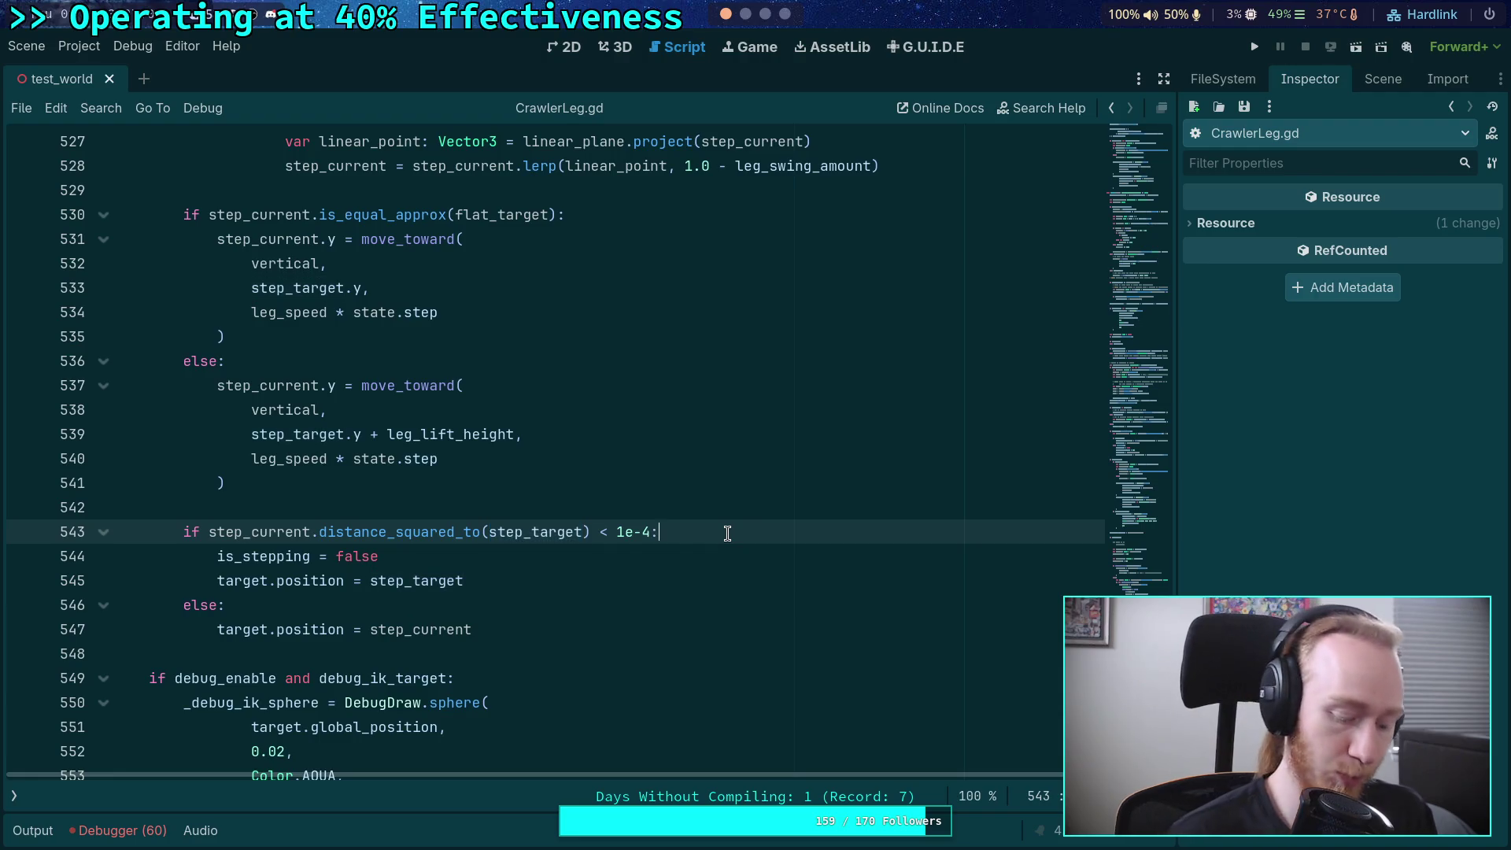
{"action": "left_click", "coordinate": [1255, 46]}
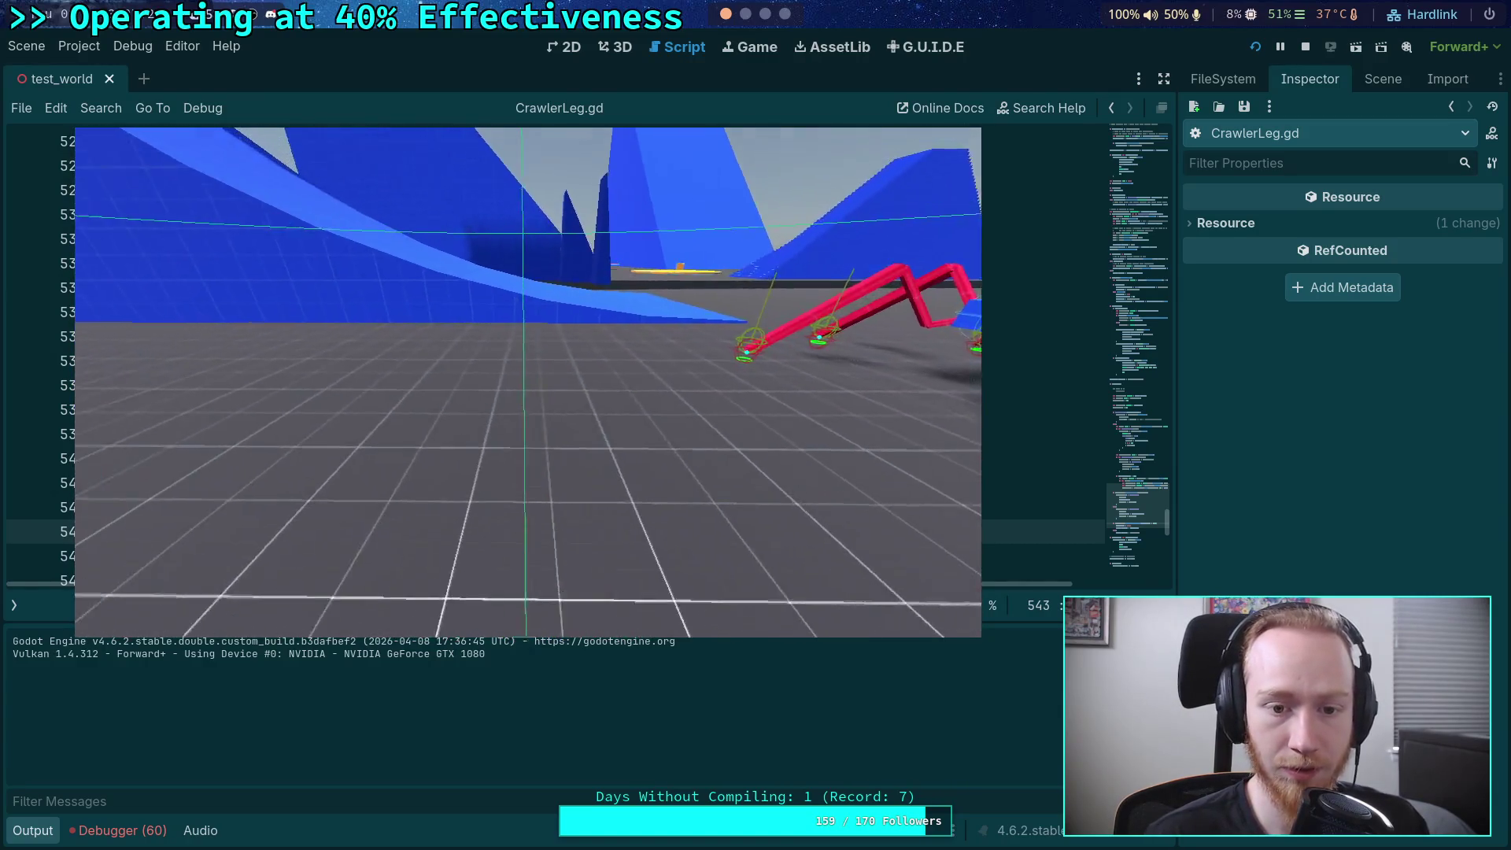
- Advance the paused game ten ticks to watch the legs step, then stop it and collapse the log
{"action": "key", "text": "period"}
{"action": "key", "text": "period"}
{"action": "key", "text": "period"}
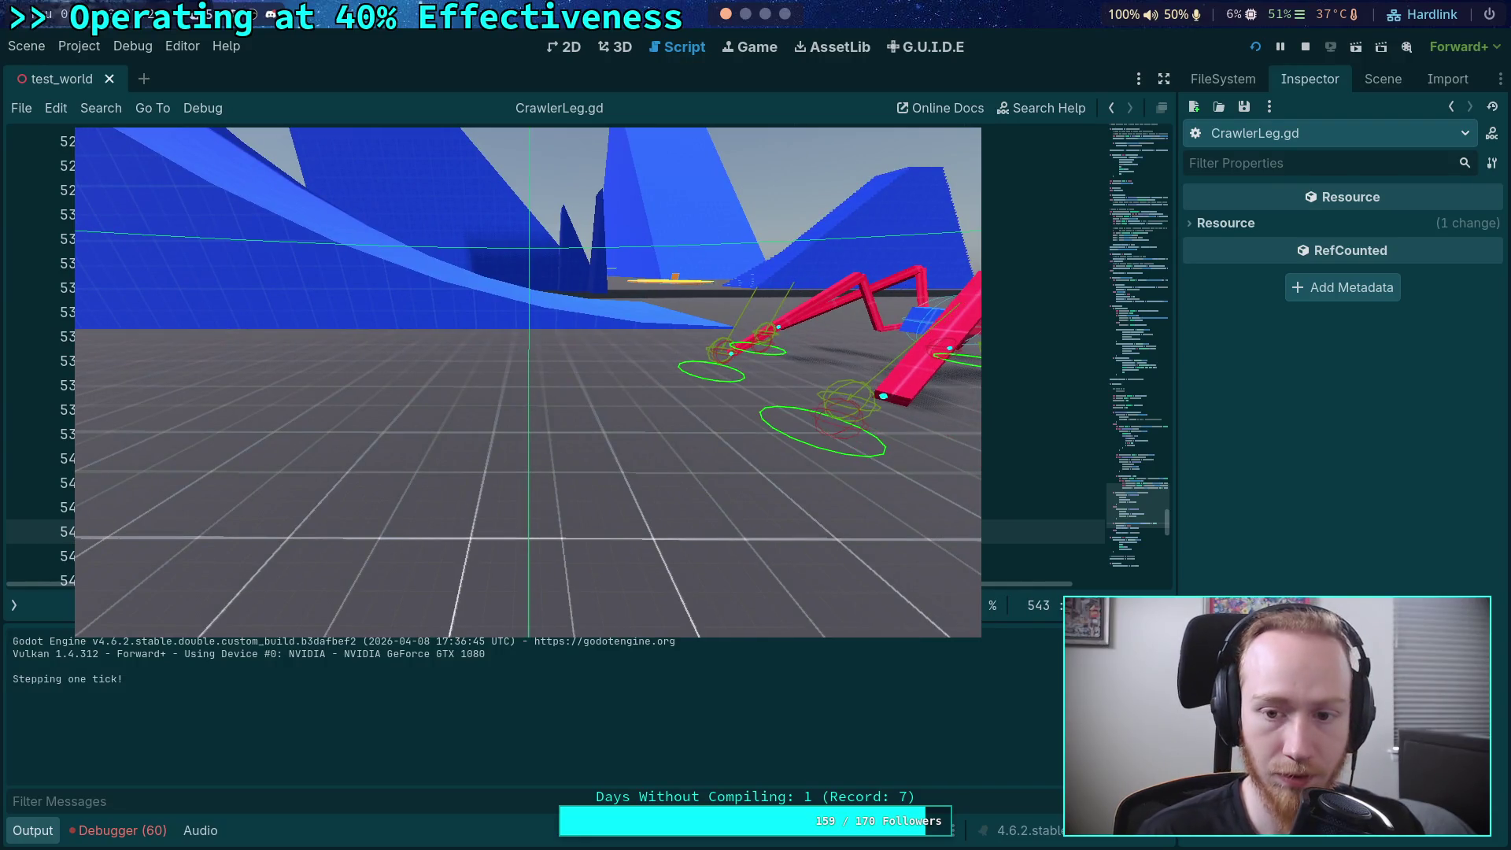
{"action": "key", "text": "period"}
{"action": "key", "text": "period"}
{"action": "key", "text": "period"}
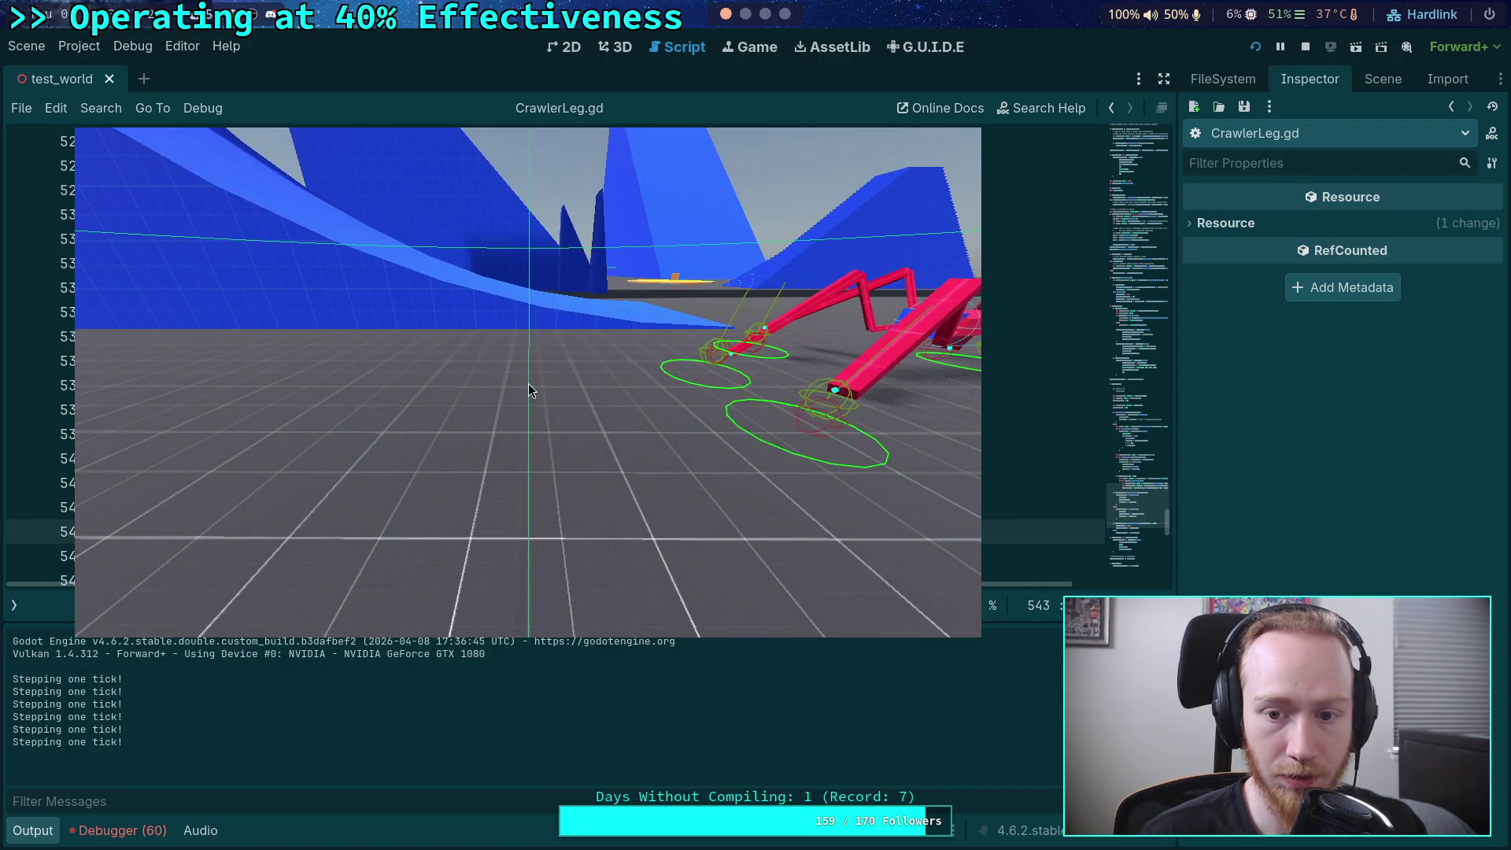
{"action": "key", "text": "period"}
{"action": "key", "text": "period"}
{"action": "key", "text": "period"}
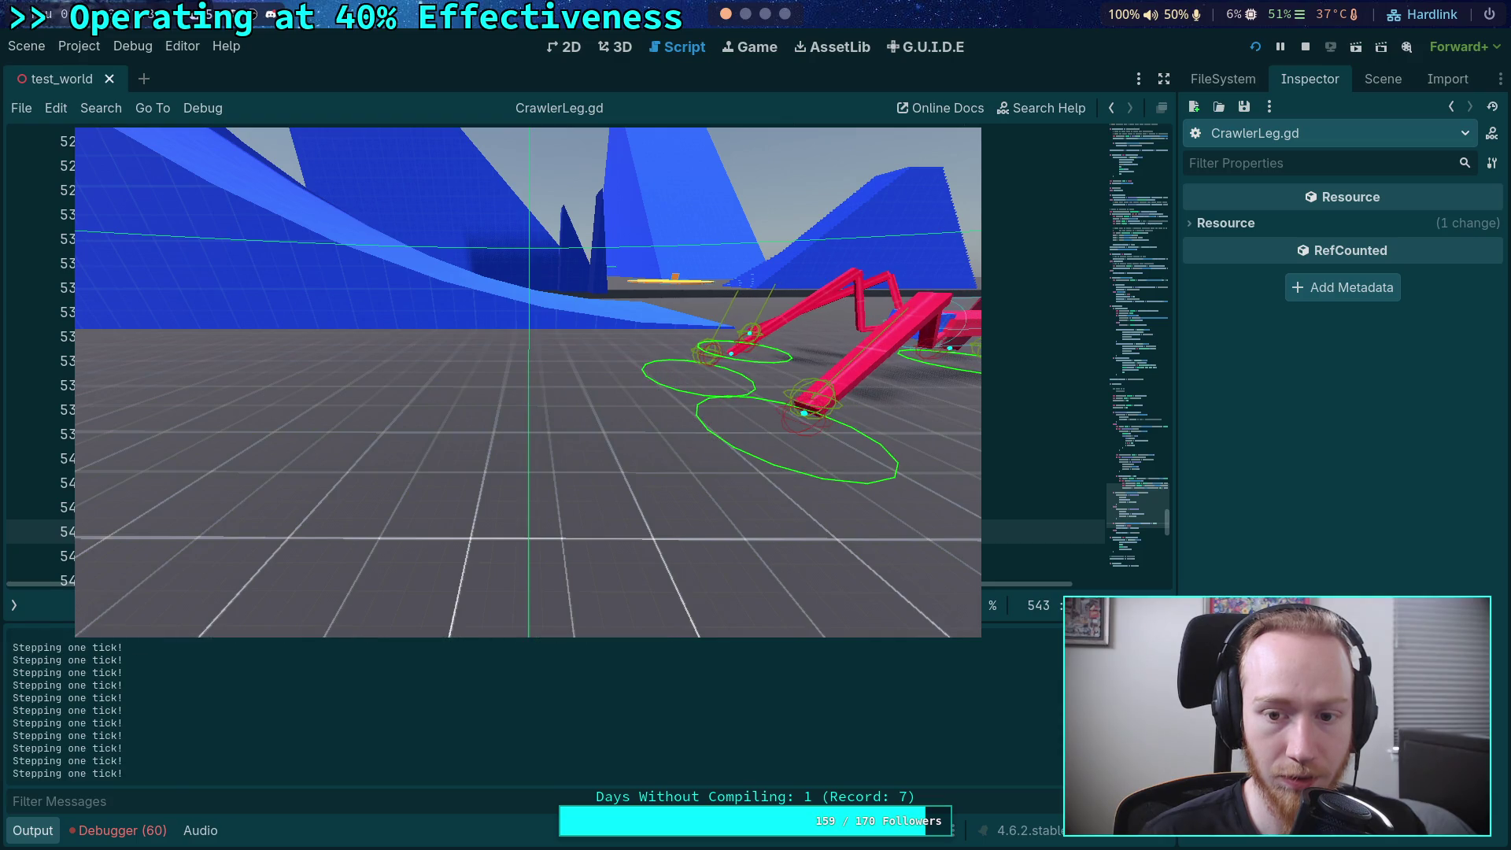
{"action": "key", "text": "period"}
{"action": "key", "text": "period"}
{"action": "key", "text": "period"}
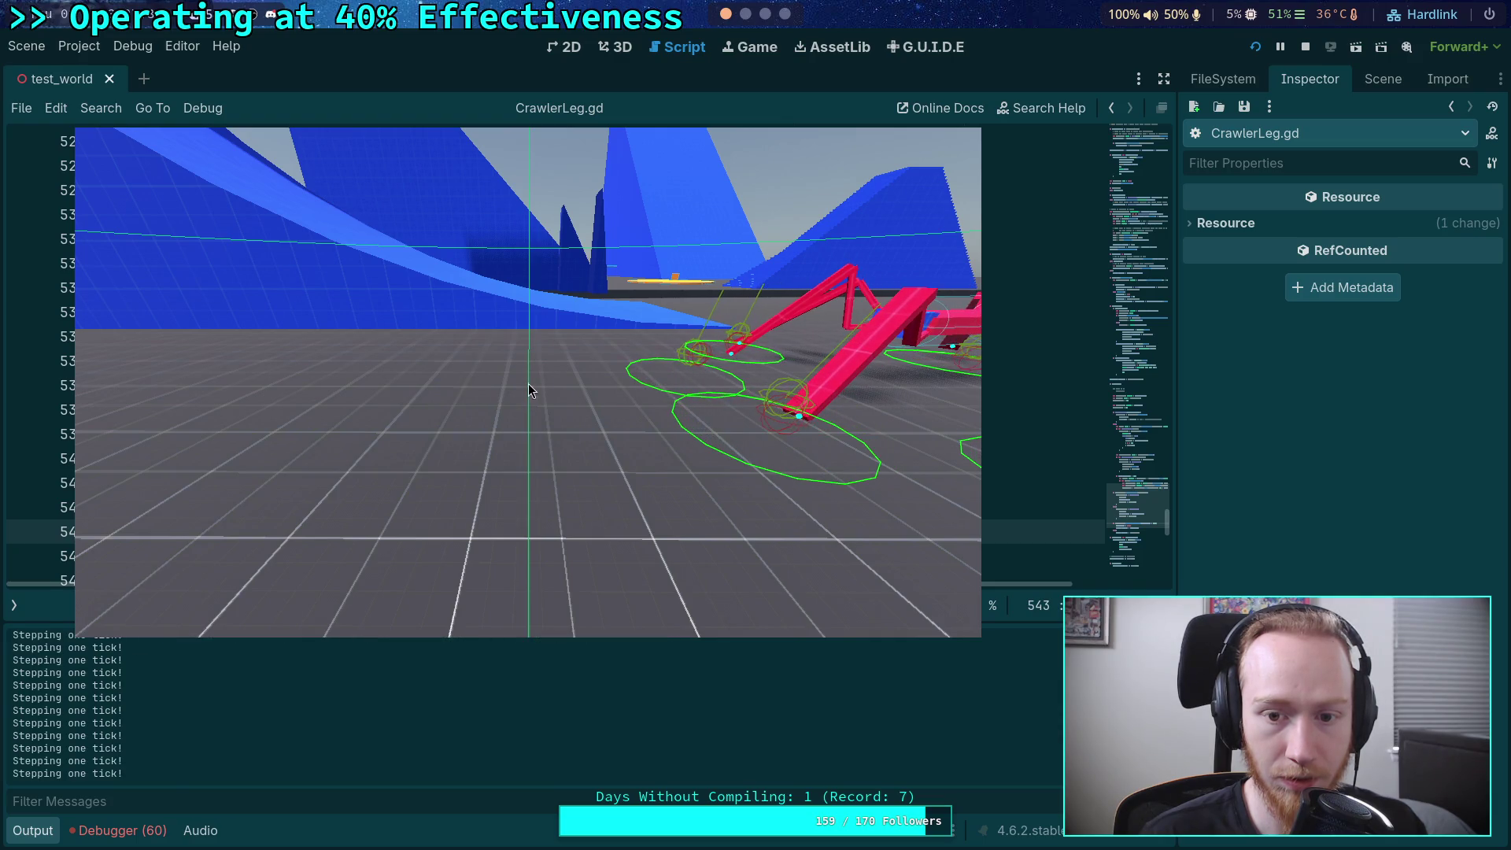
{"action": "key", "text": "period"}
{"action": "key", "text": "period"}
{"action": "key", "text": "period"}
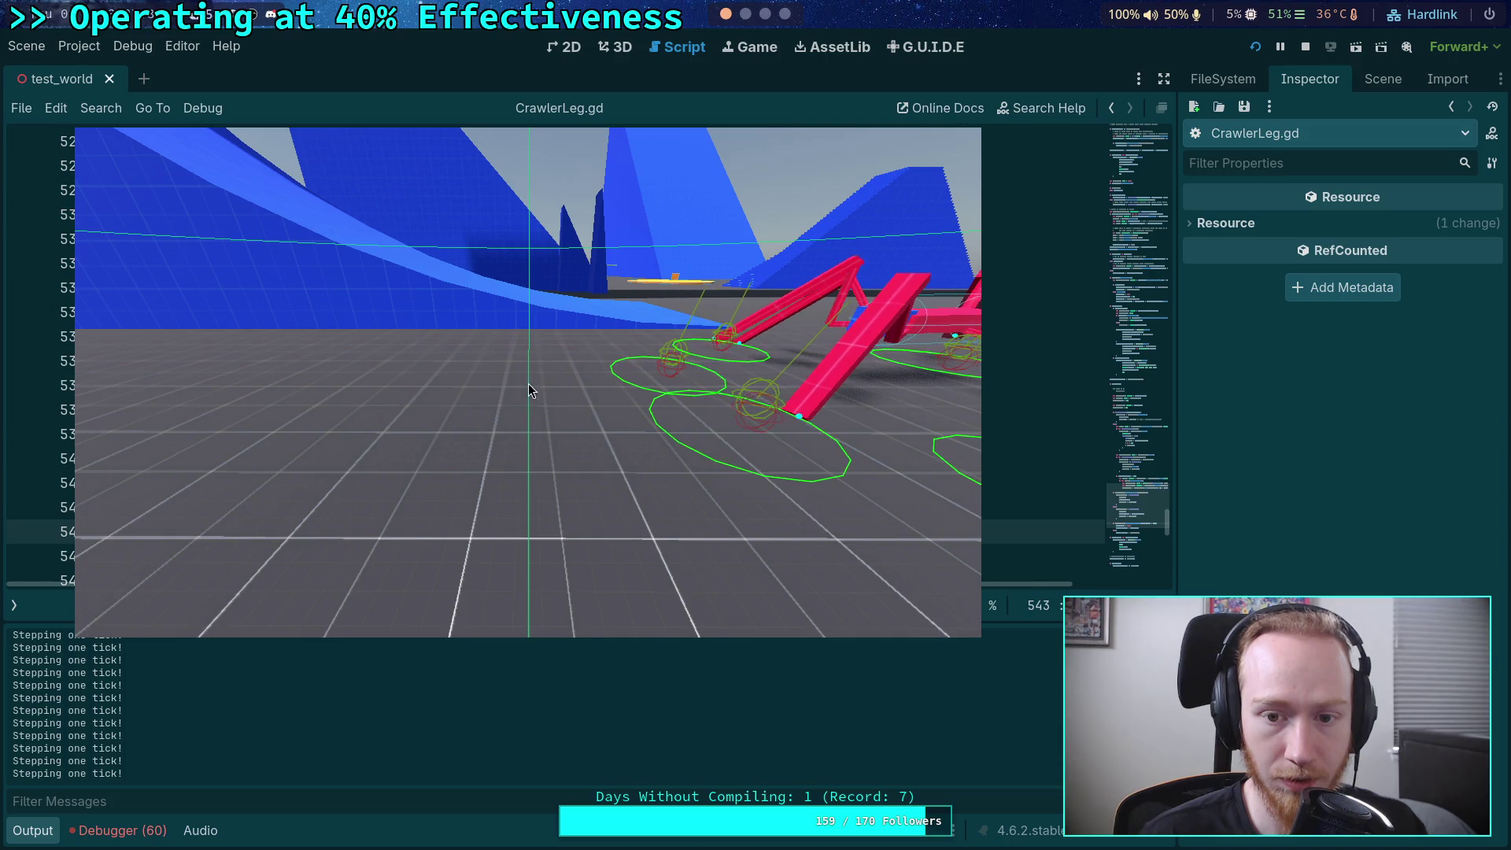
{"action": "key", "text": "period"}
{"action": "key", "text": "period"}
{"action": "key", "text": "period"}
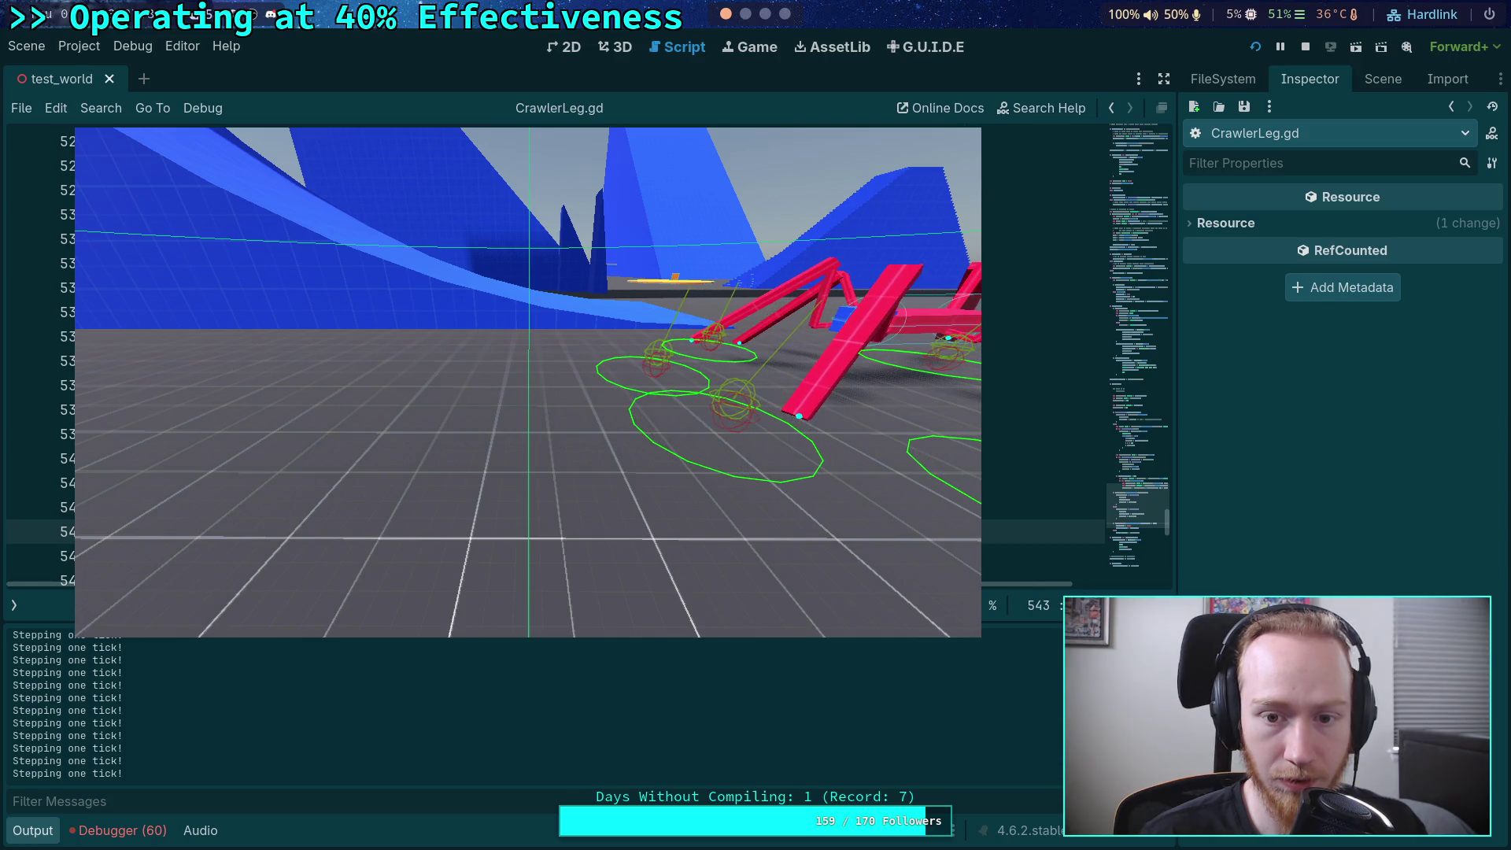
{"action": "key", "text": "period"}
{"action": "key", "text": "period"}
{"action": "key", "text": "period"}
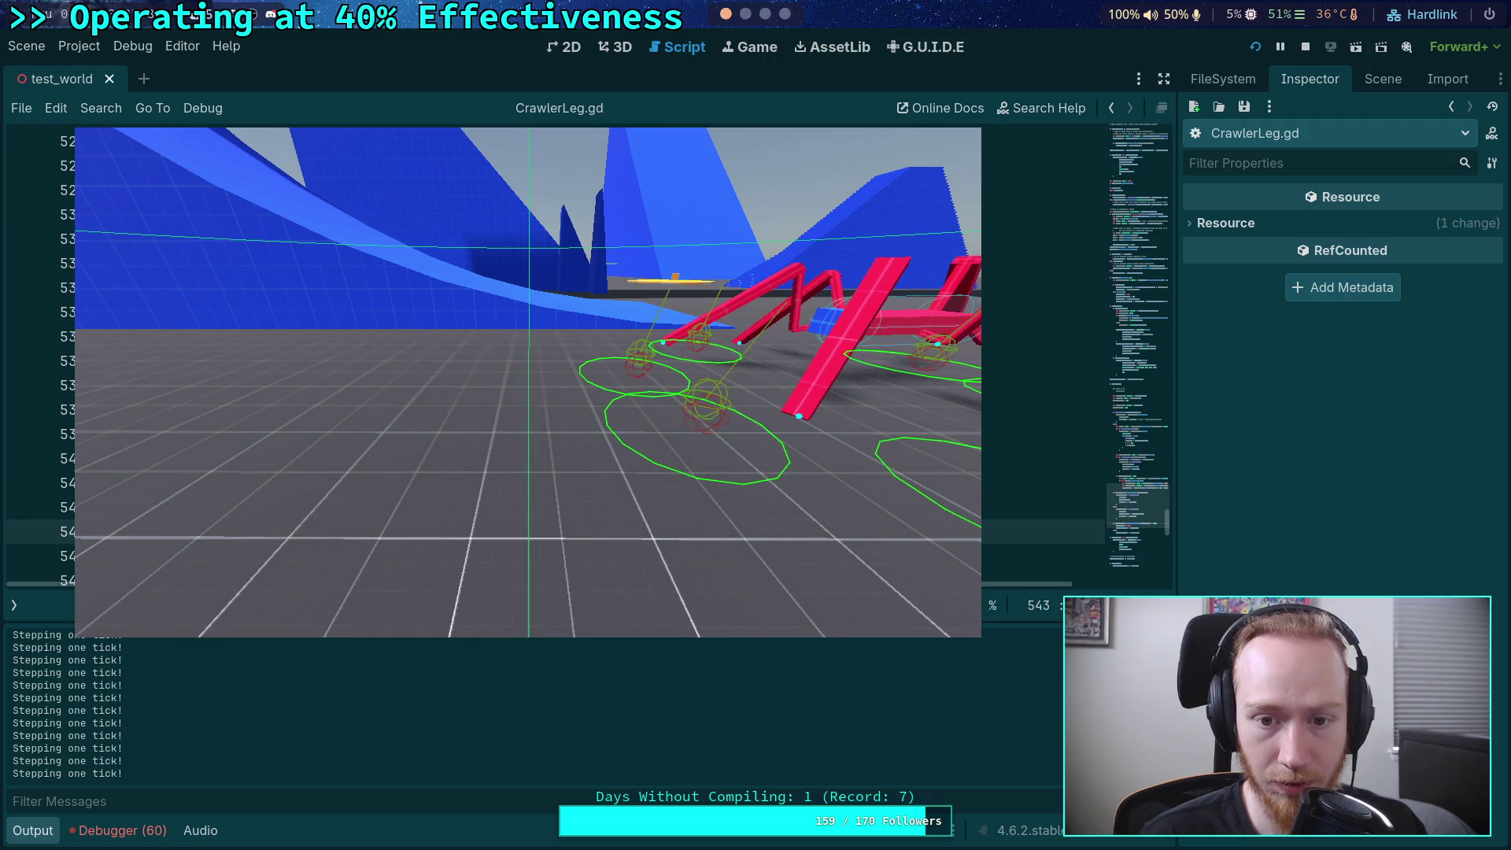
{"action": "key", "text": "period"}
{"action": "key", "text": "period"}
{"action": "key", "text": "period"}
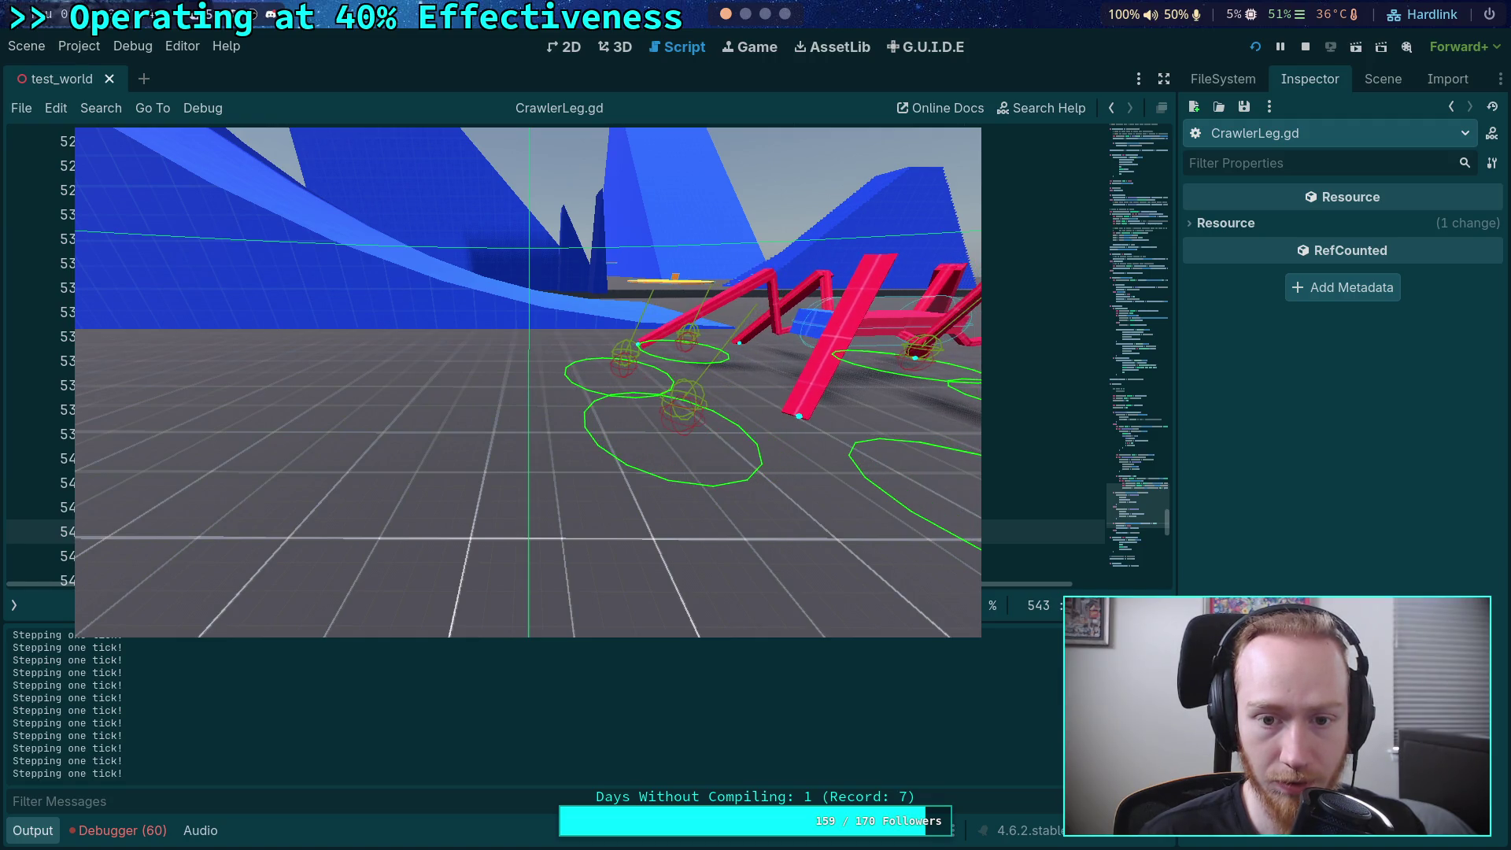
{"action": "key", "text": "period"}
{"action": "key", "text": "period"}
{"action": "key", "text": "period"}
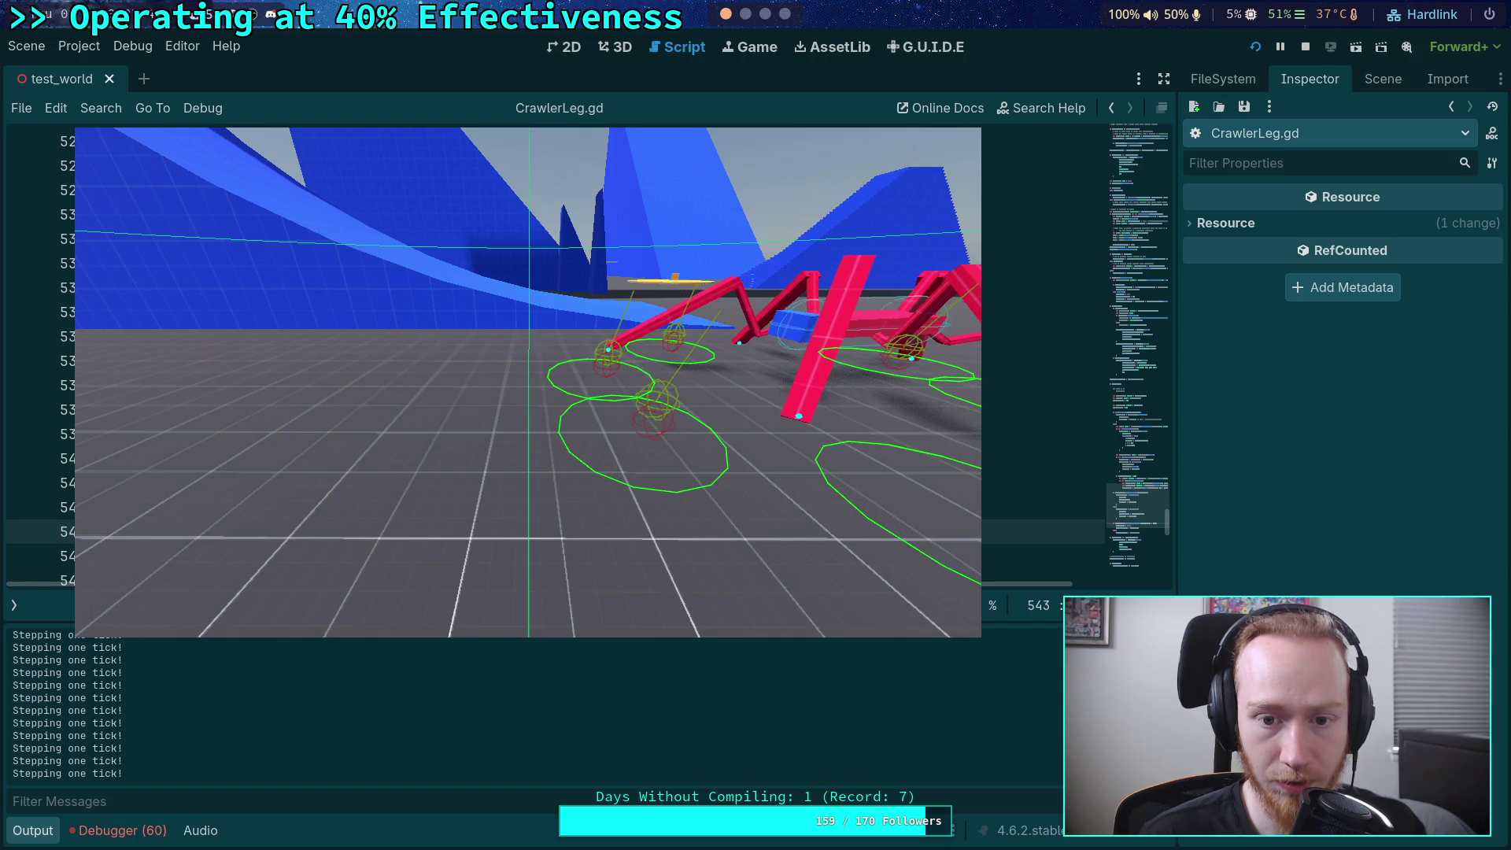
{"action": "key", "text": "period"}
{"action": "key", "text": "period"}
{"action": "key", "text": "period"}
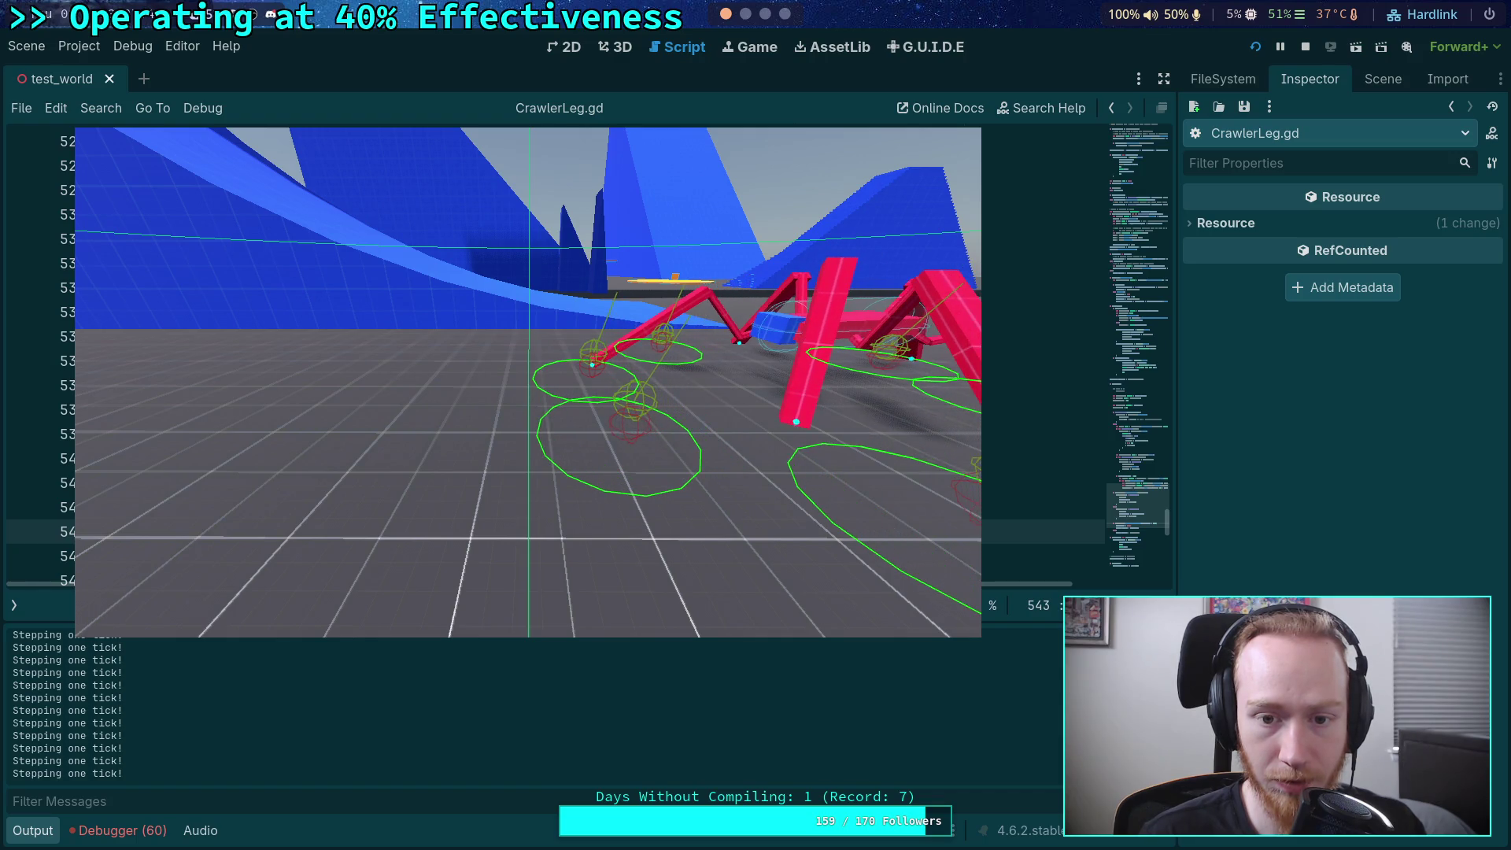
{"action": "left_click", "coordinate": [1306, 49]}
{"action": "left_click", "coordinate": [38, 822]}
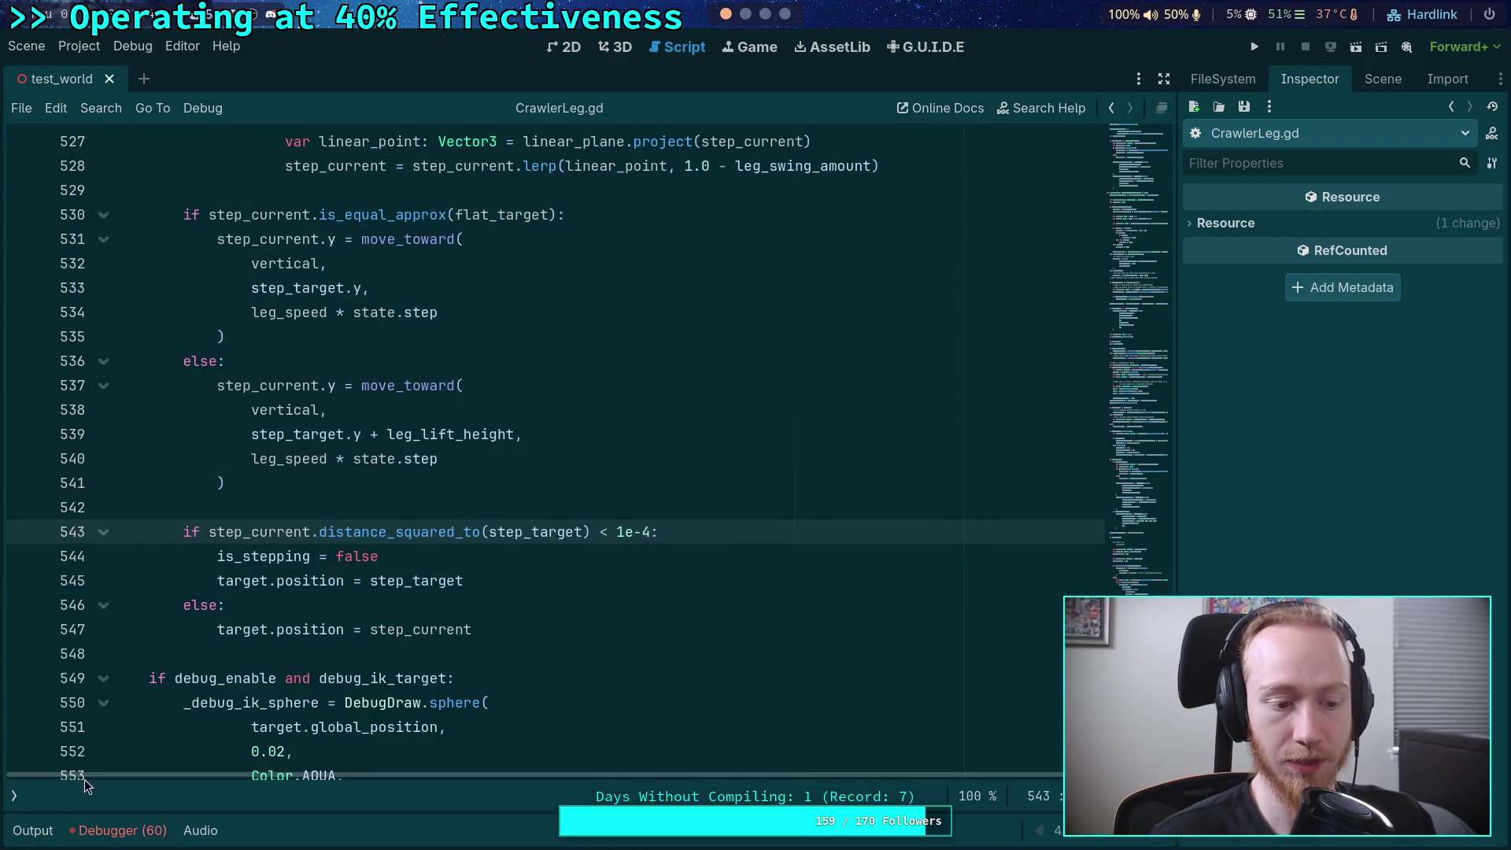
- Trace leg_speed back to line 310 in update, where it comes from body.desired_speed
{"action": "scroll", "coordinate": [319, 641], "scroll_direction": "up", "scroll_amount": 2}
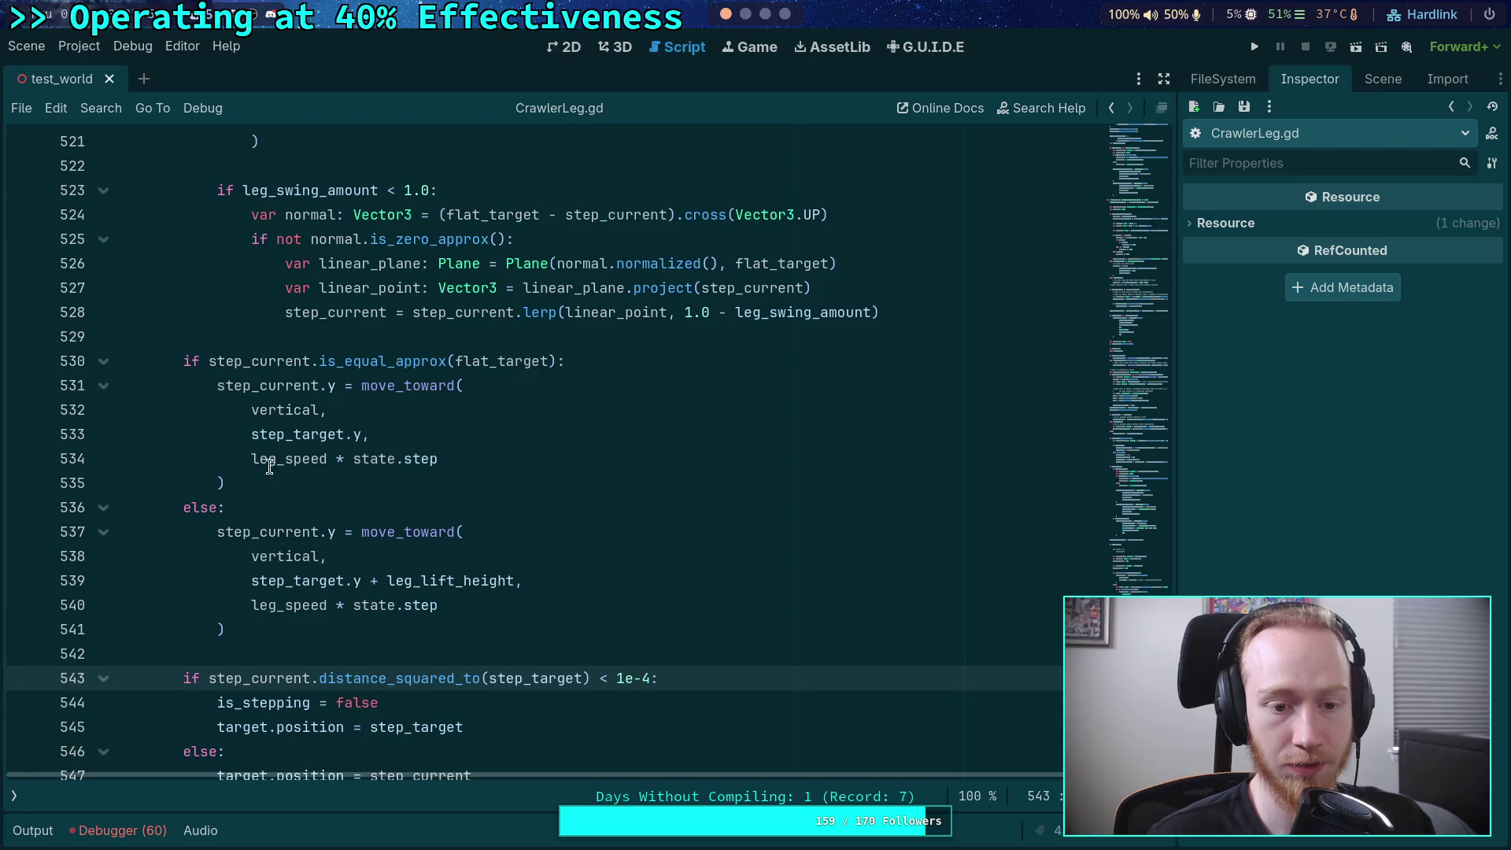
{"action": "double_click", "coordinate": [292, 456]}
{"action": "scroll", "coordinate": [518, 621], "scroll_direction": "up", "scroll_amount": 15}
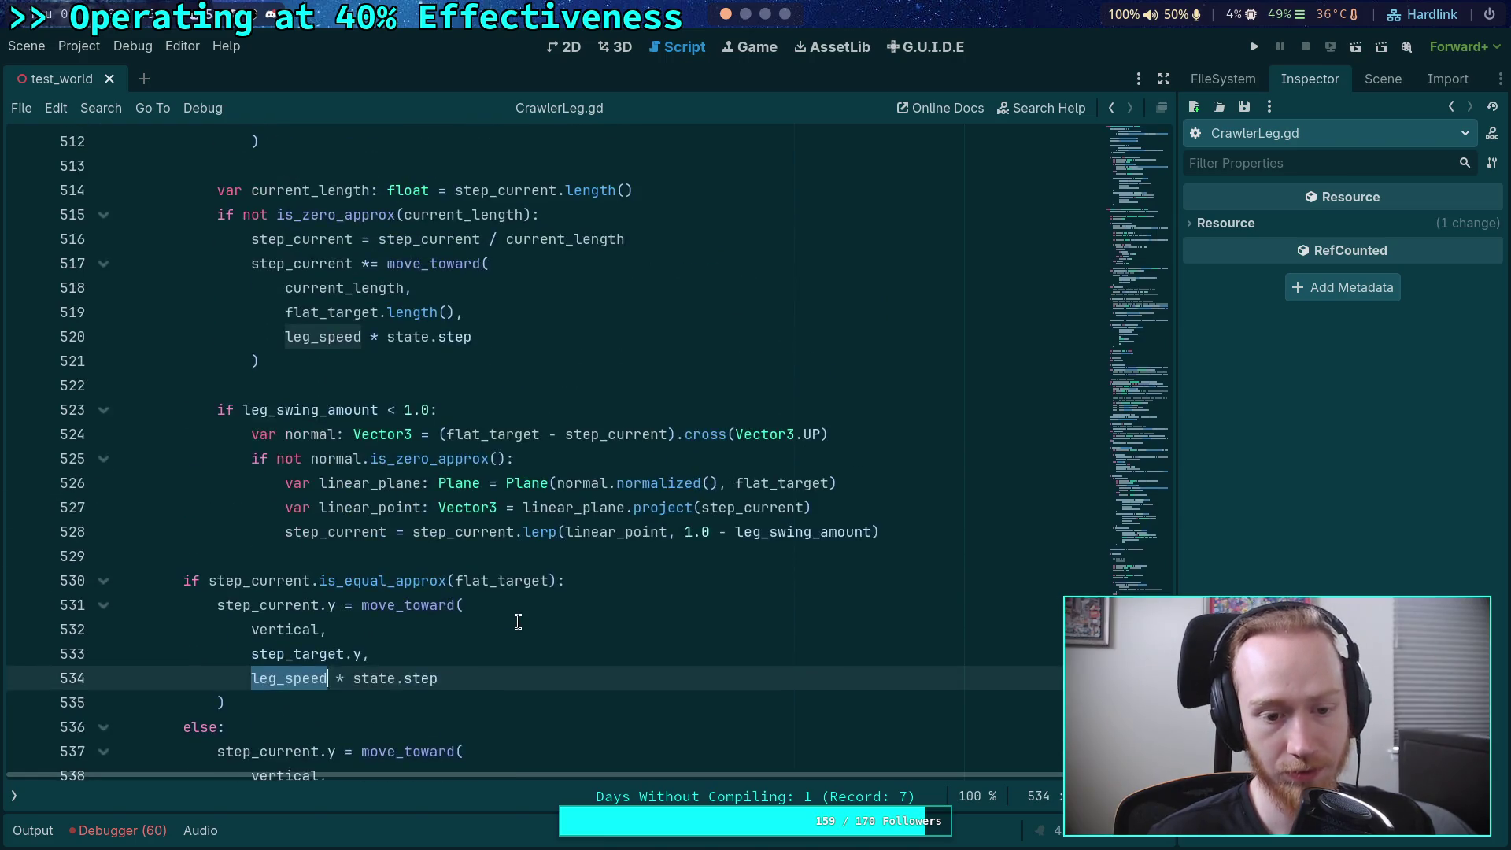
{"action": "scroll", "coordinate": [517, 621], "scroll_direction": "up", "scroll_amount": 18}
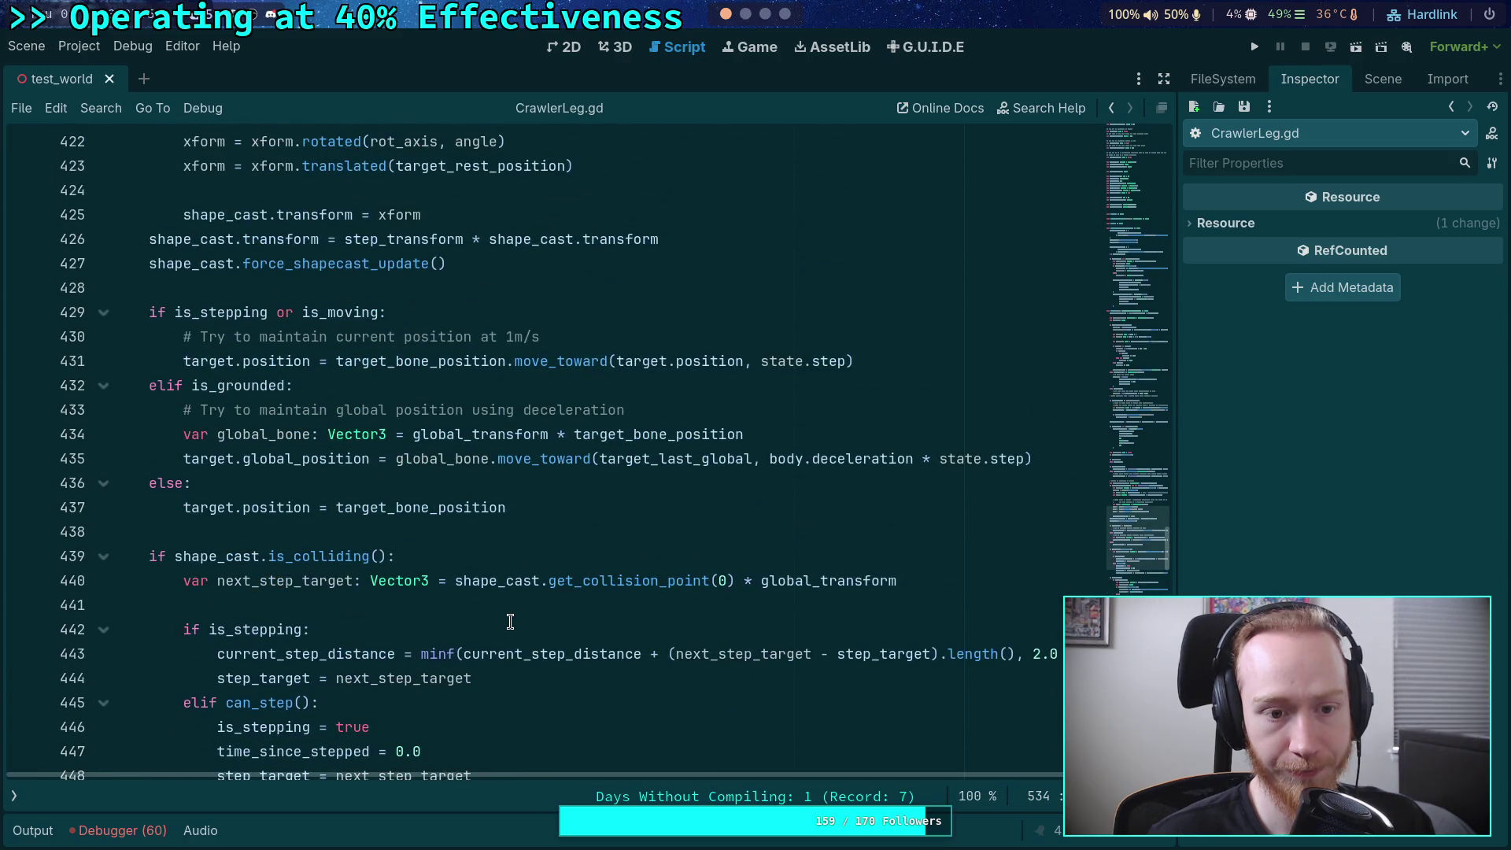
{"action": "scroll", "coordinate": [429, 612], "scroll_direction": "up", "scroll_amount": 6}
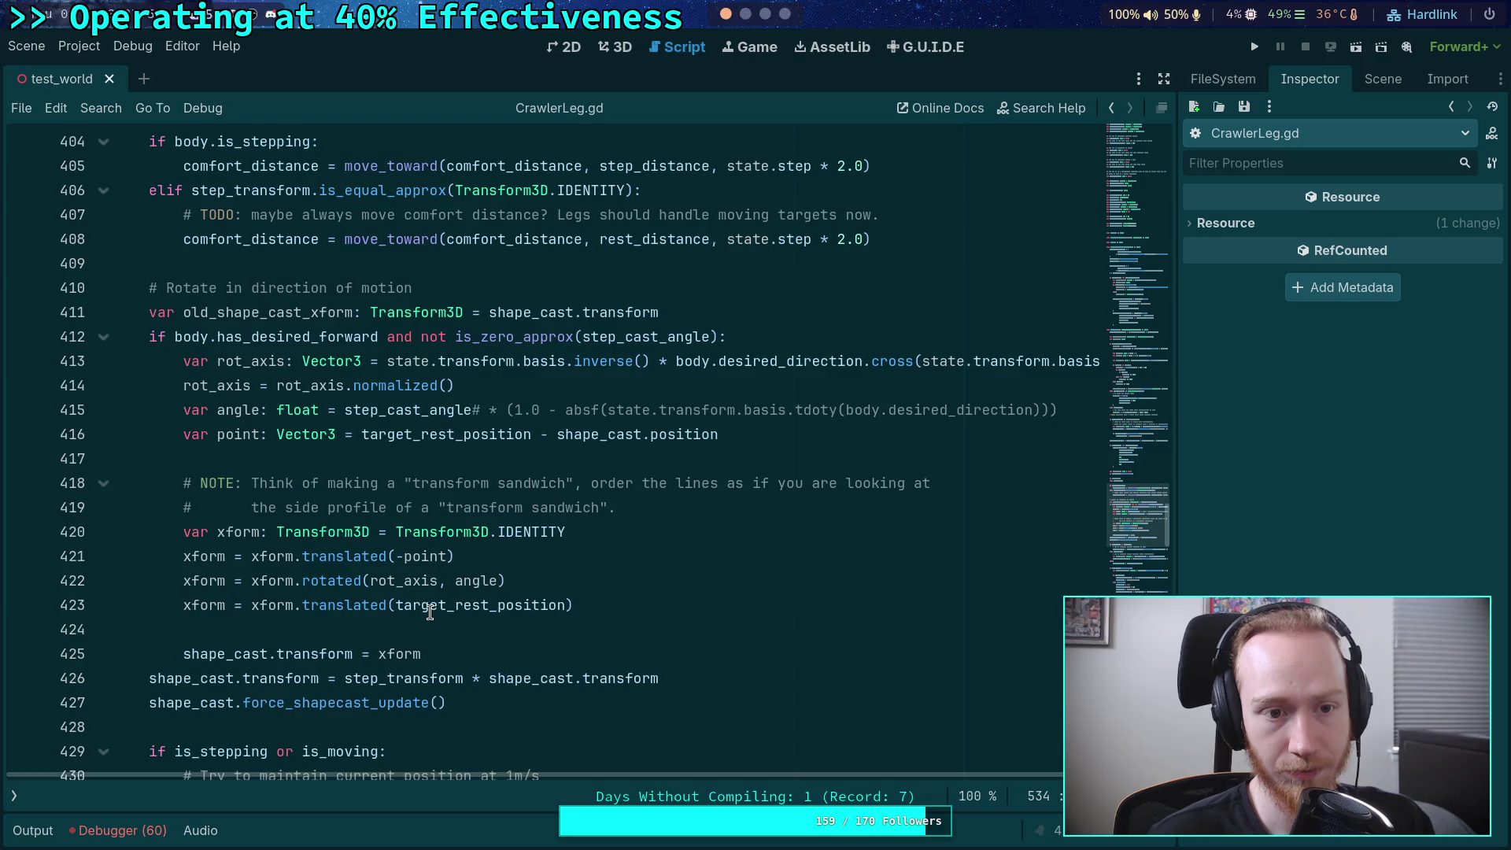
{"action": "scroll", "coordinate": [430, 612], "scroll_direction": "up", "scroll_amount": 2}
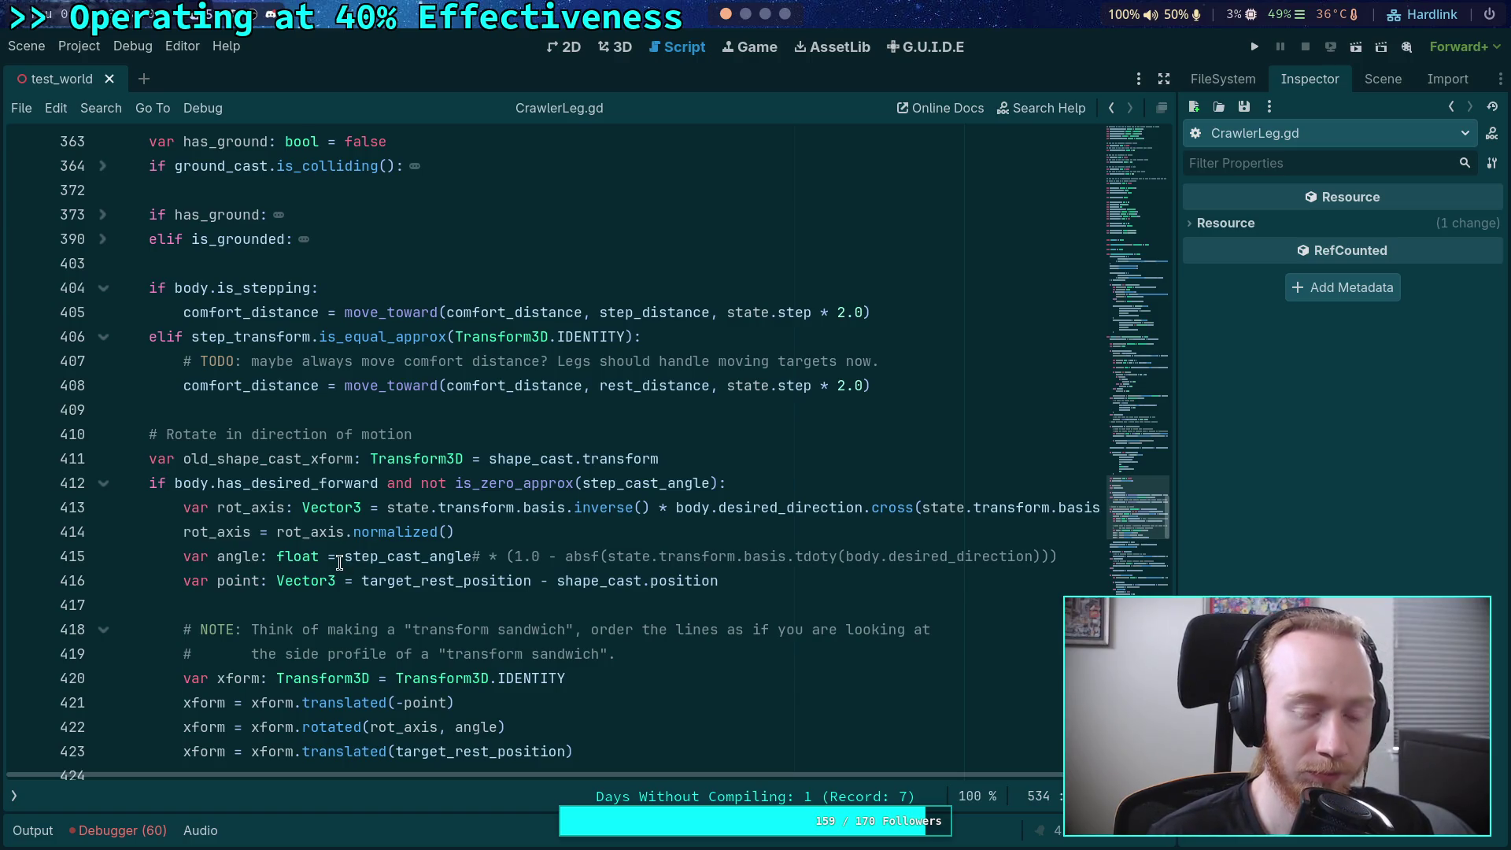
{"action": "scroll", "coordinate": [339, 561], "scroll_direction": "up", "scroll_amount": 12}
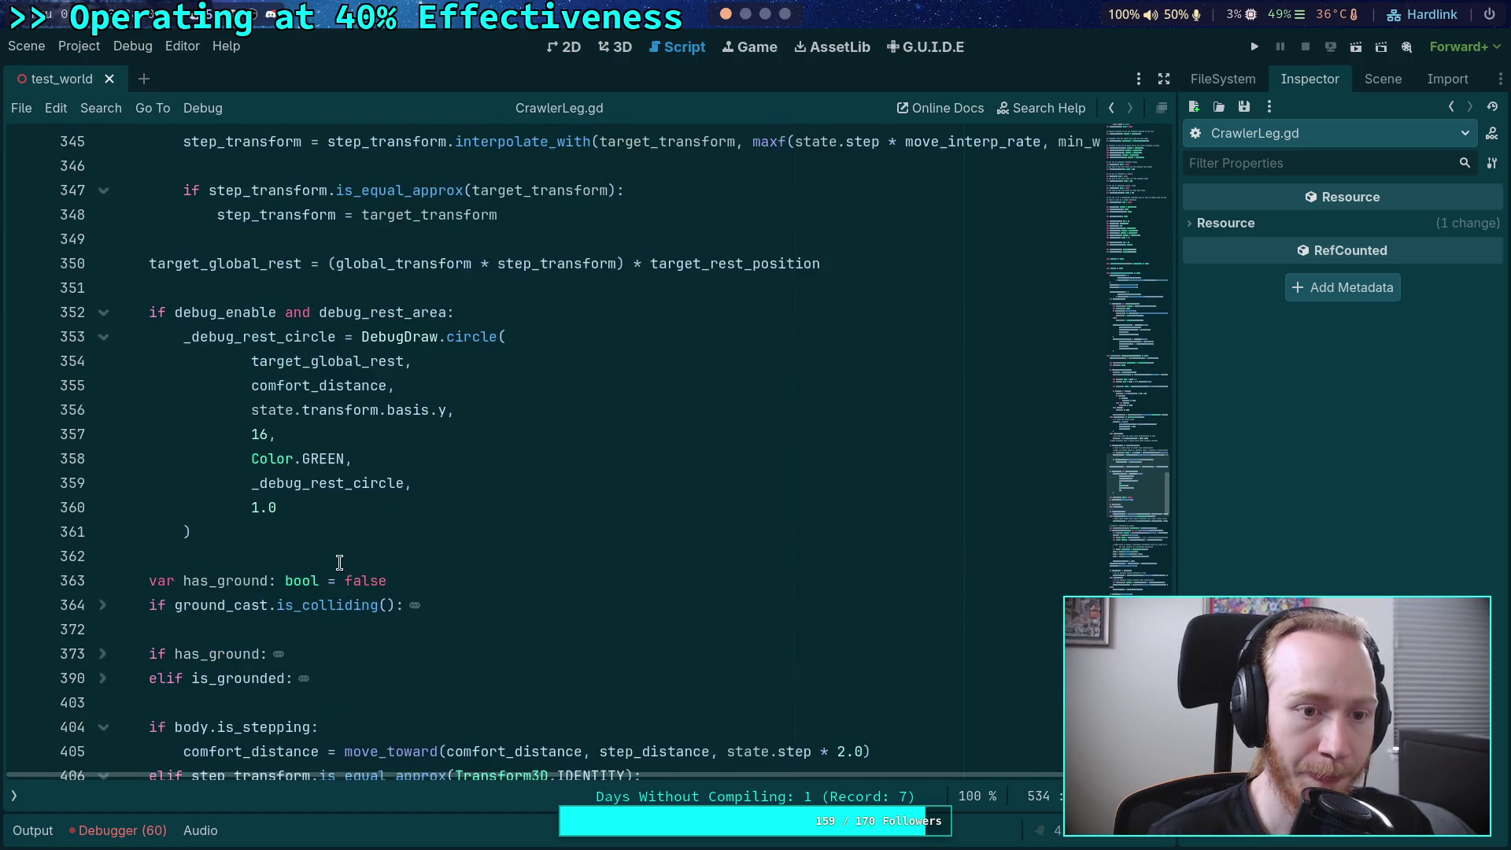
{"action": "scroll", "coordinate": [339, 562], "scroll_direction": "up", "scroll_amount": 8}
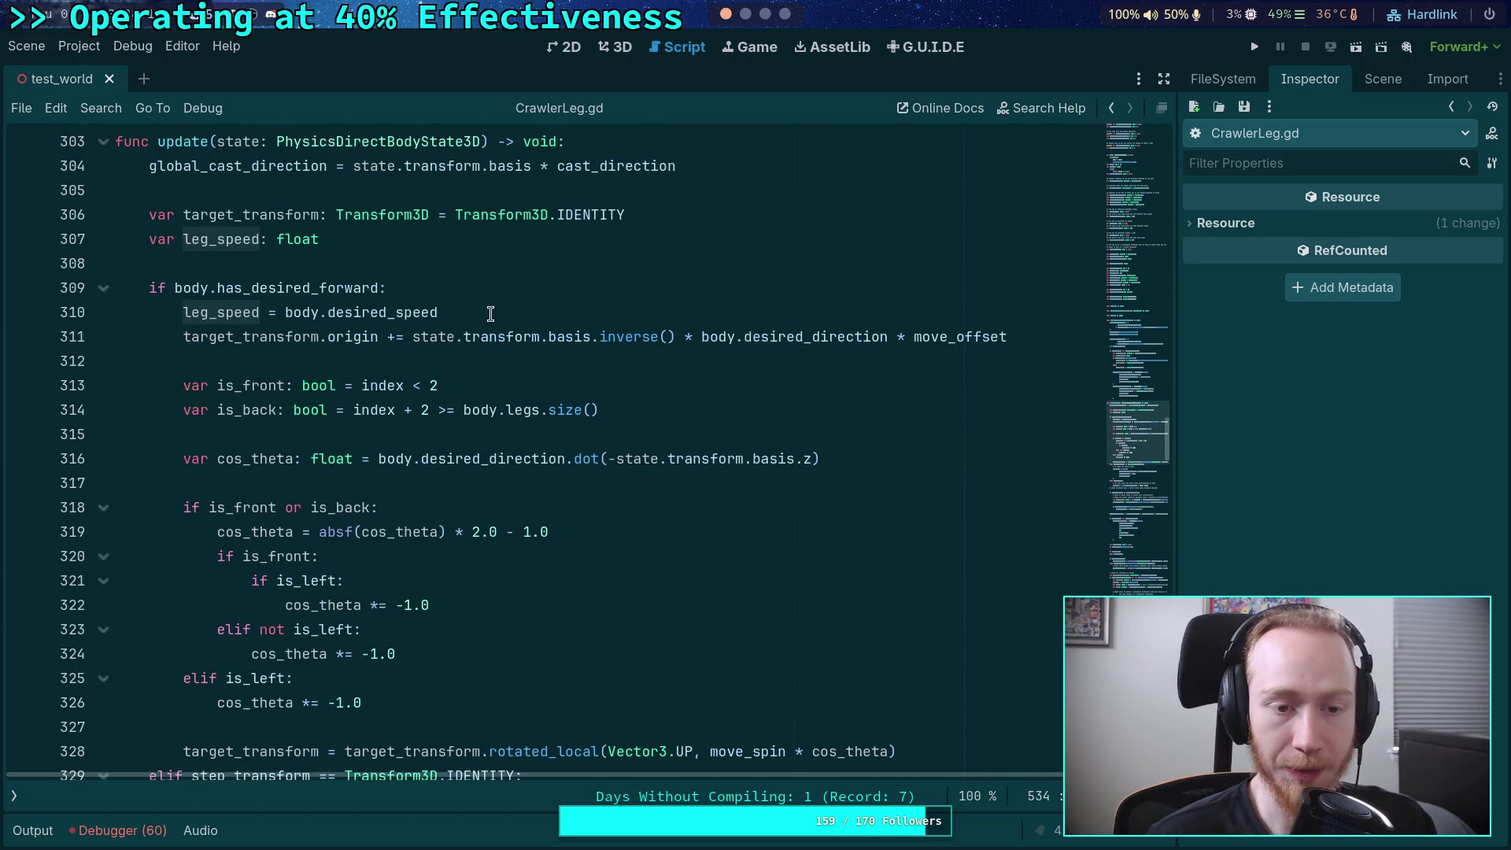
{"action": "left_click", "coordinate": [513, 317]}
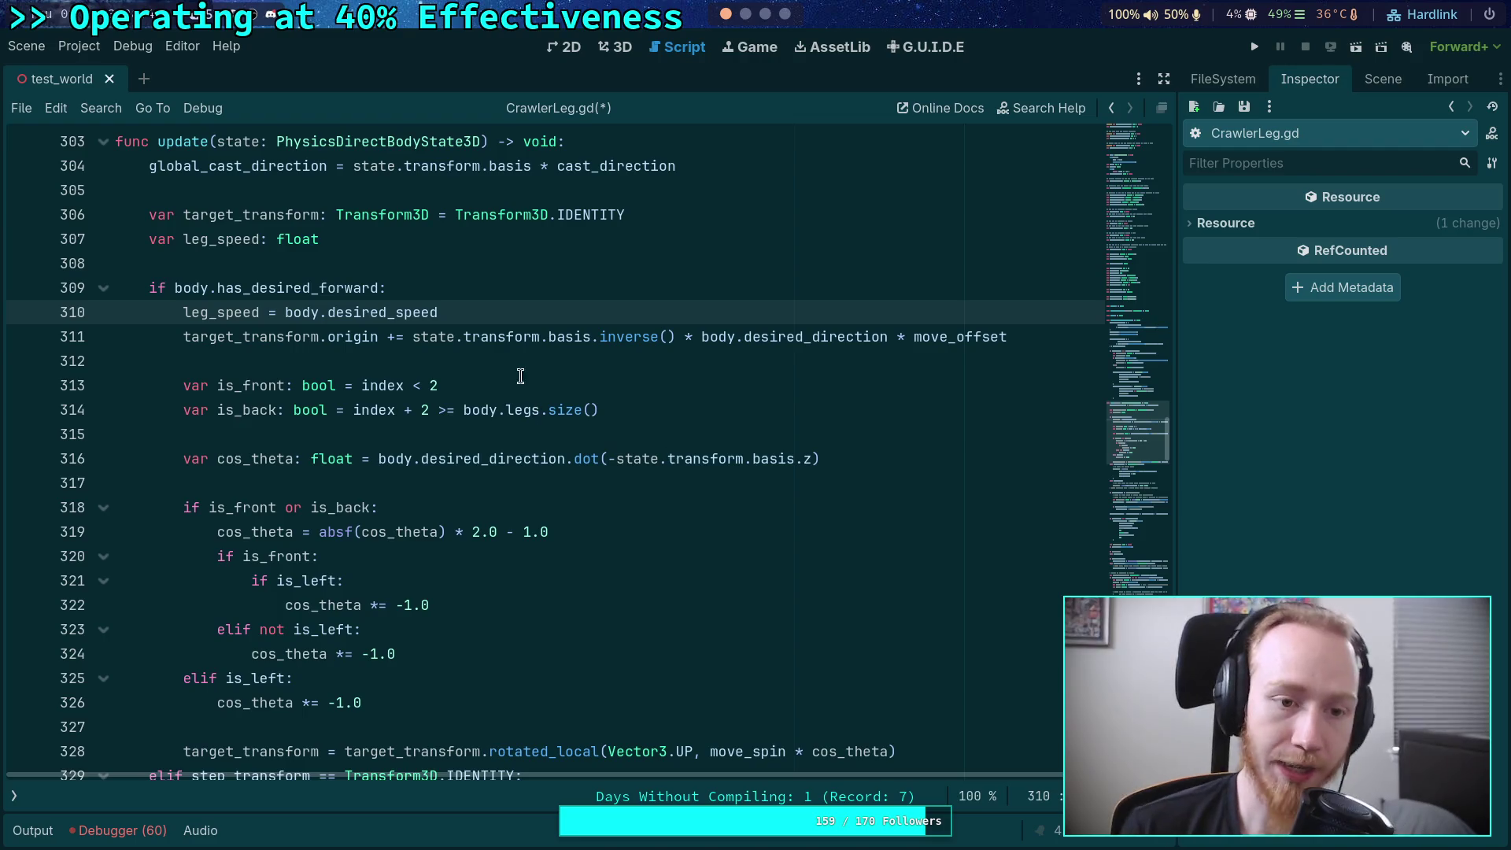
{"action": "scroll", "coordinate": [817, 417], "scroll_direction": "down", "scroll_amount": 1}
{"action": "scroll", "coordinate": [1100, 477], "scroll_direction": "down", "scroll_amount": 20}
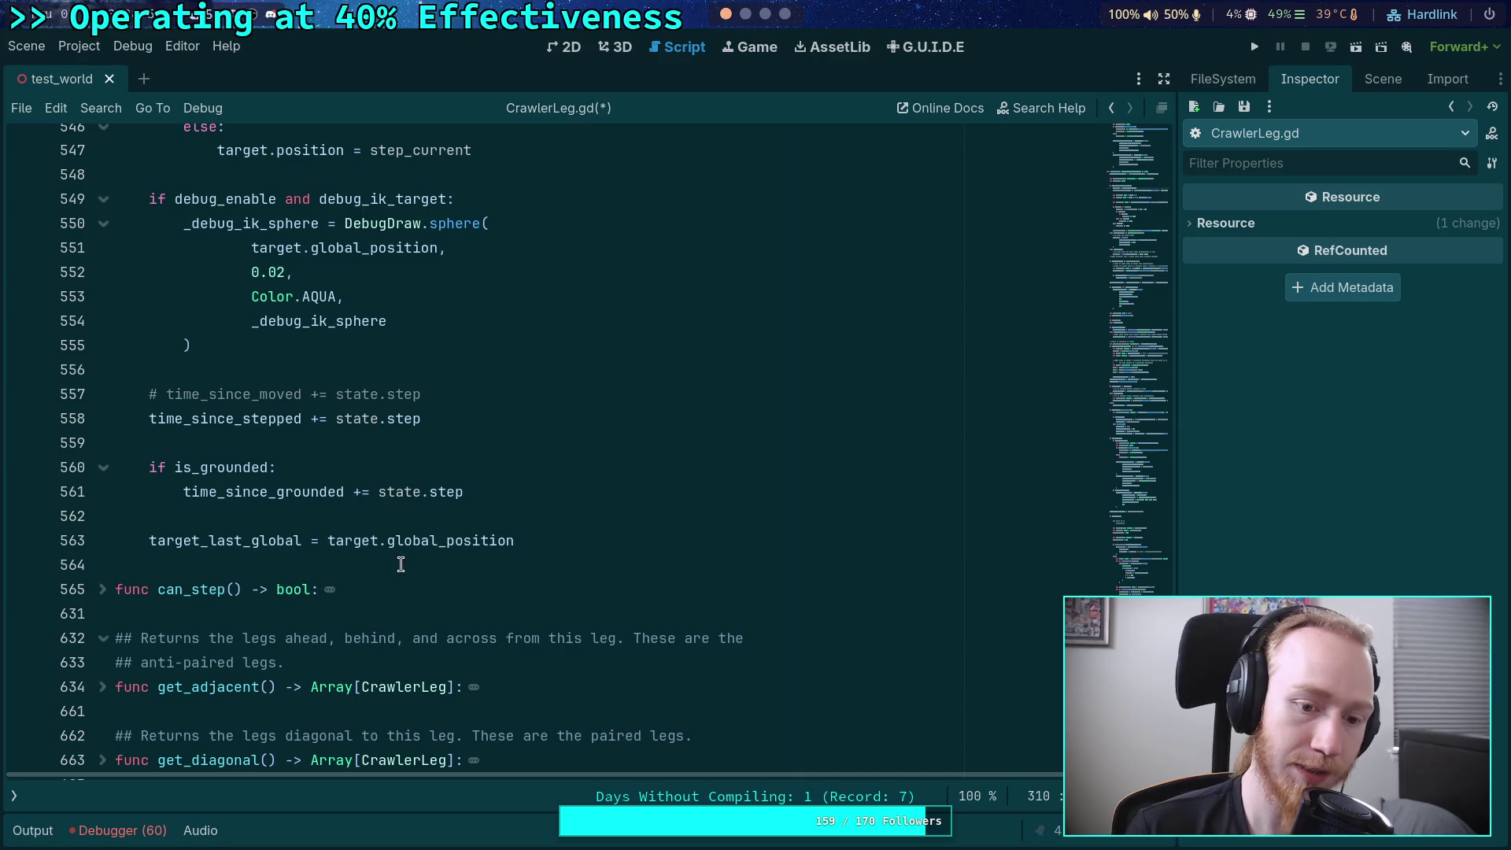
- Add an index == 0 block printing target.global_position - target_last_global
{"action": "left_click", "coordinate": [568, 504]}
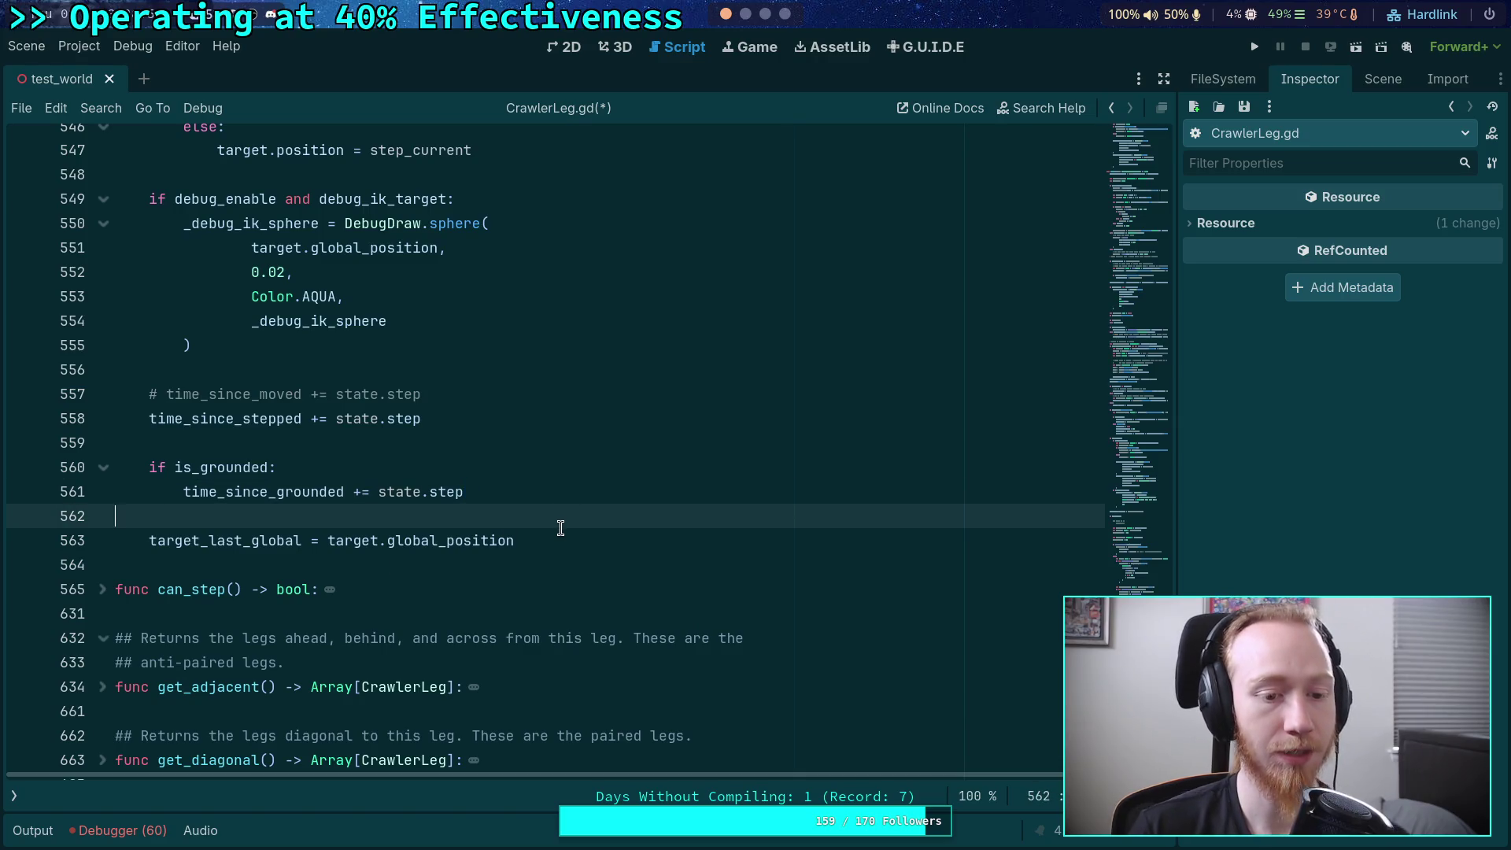
{"action": "key", "text": "Return"}
{"action": "type", "text": "index ="}
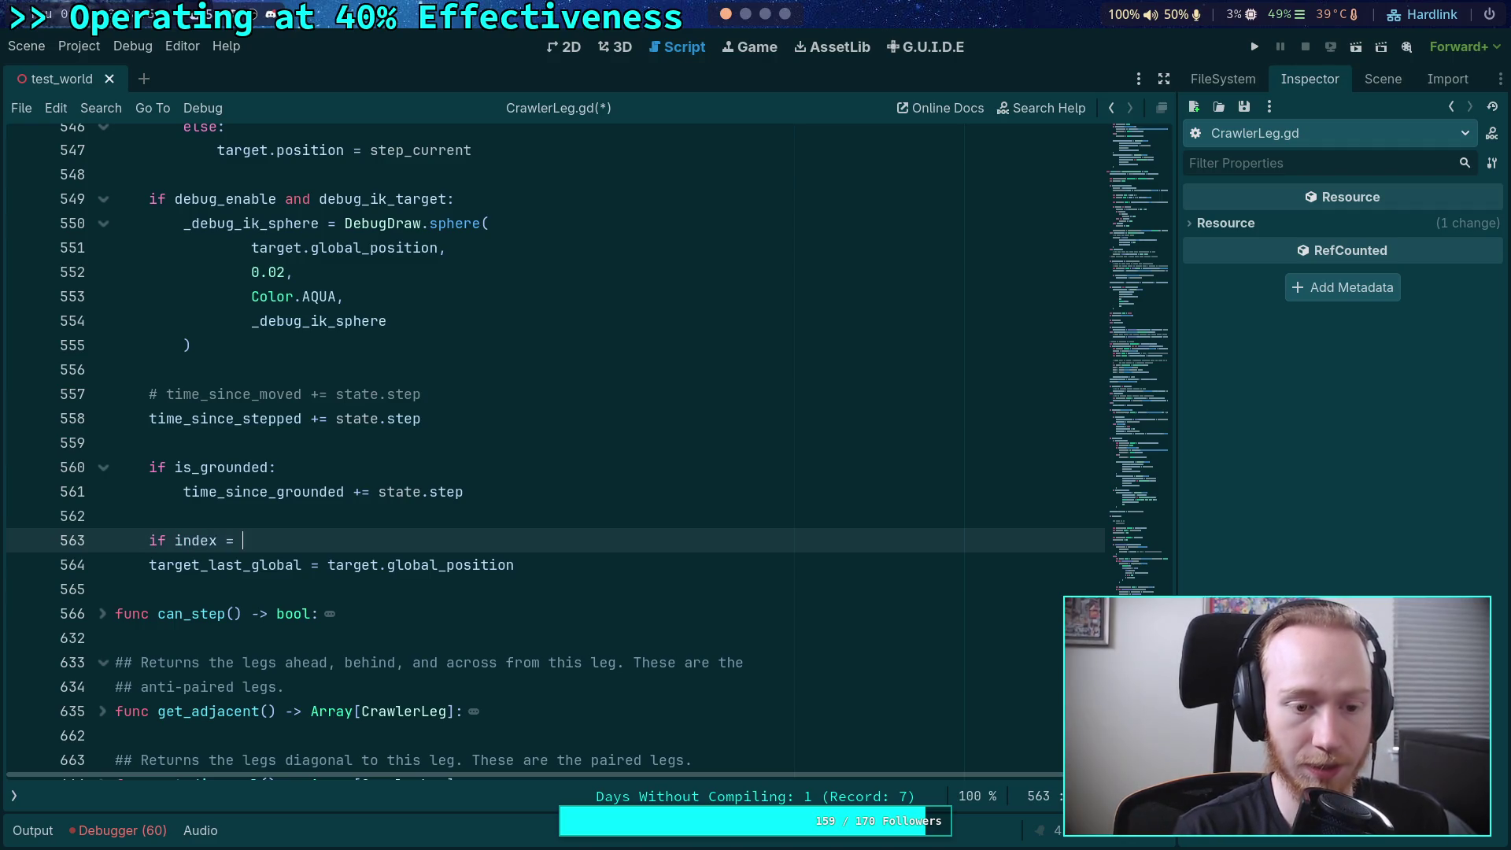
{"action": "key", "text": "BackSpace"}
{"action": "type", "text": "= 0:"}
{"action": "key", "text": "Return"}
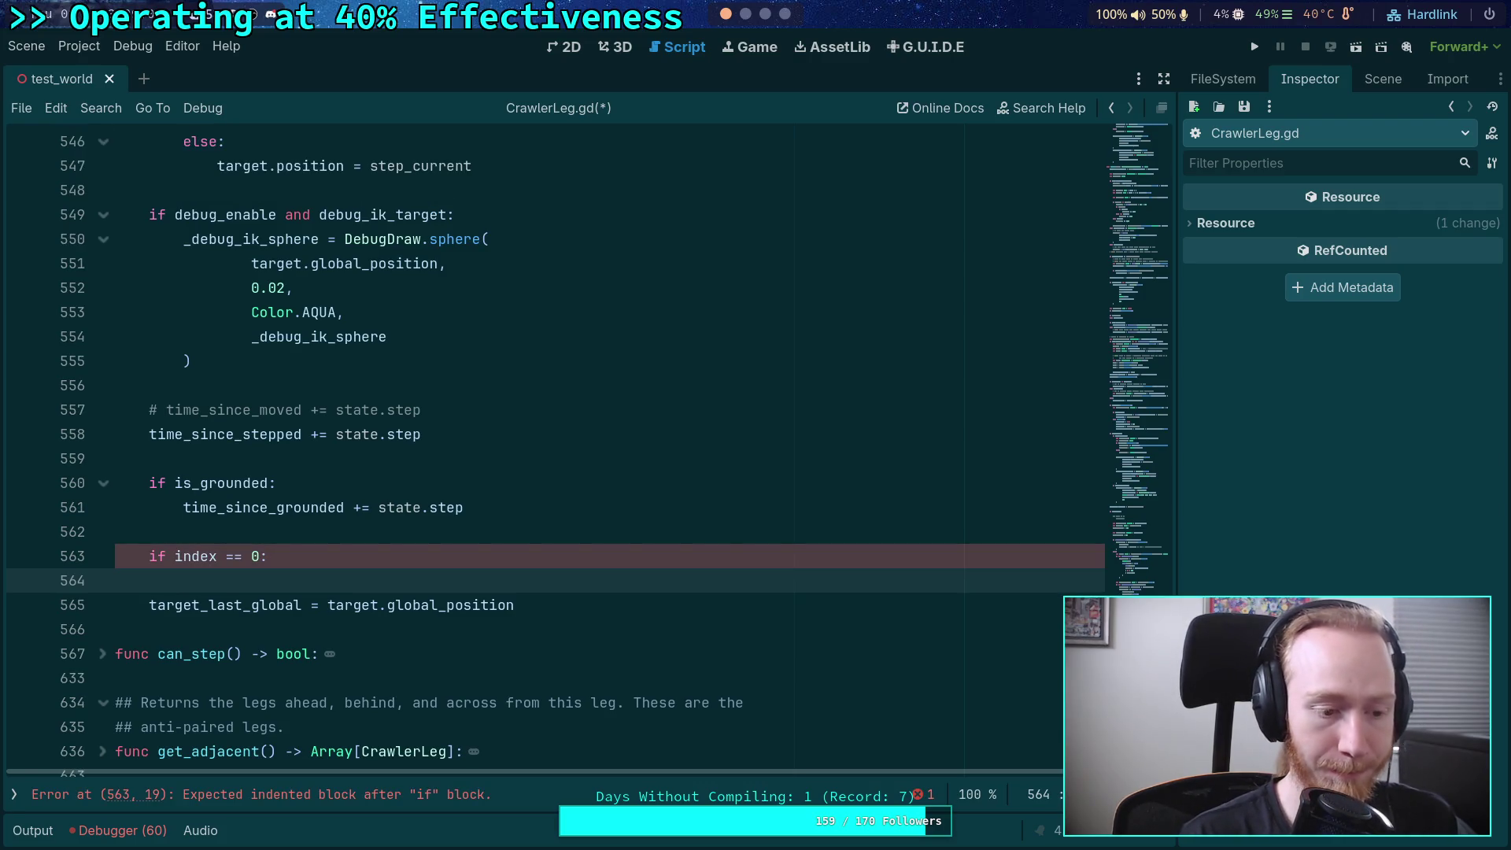
{"action": "type", "text": "print(t"}
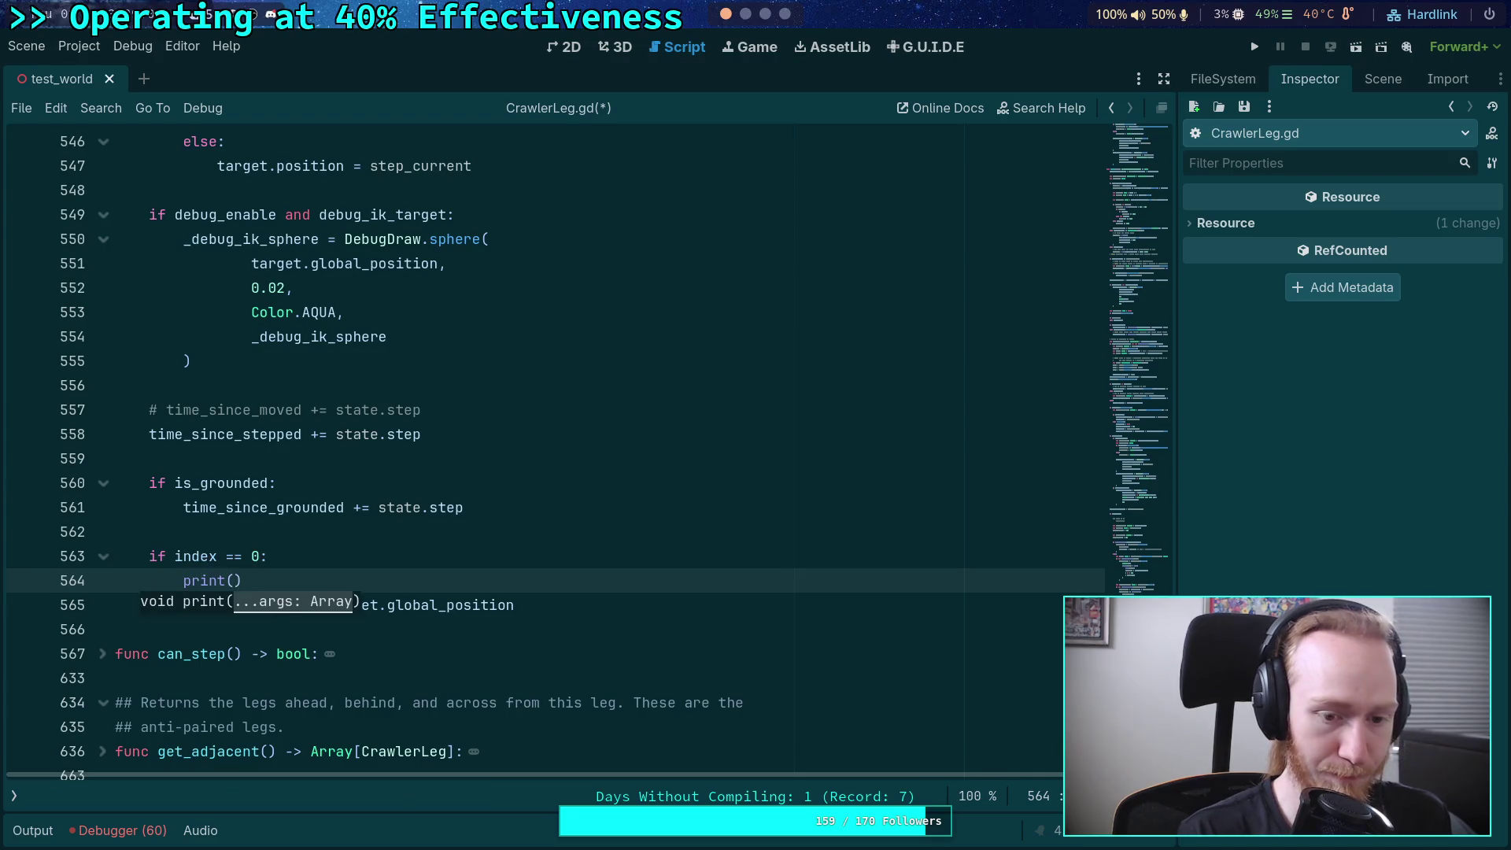
{"action": "type", "text": "arget."}
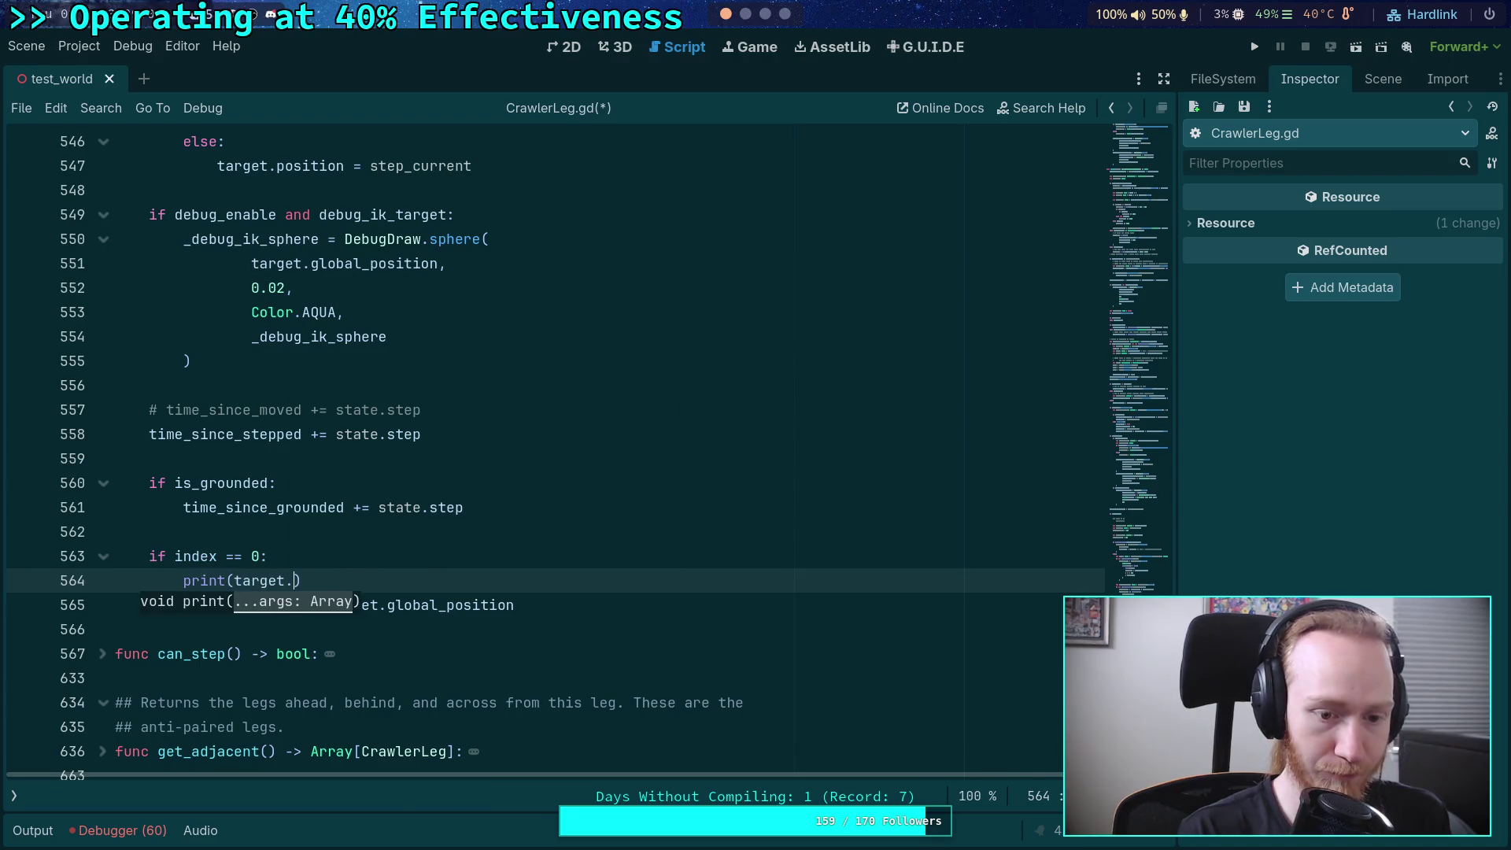
{"action": "type", "text": "glob"}
{"action": "key", "text": "Down"}
{"action": "key", "text": "Return"}
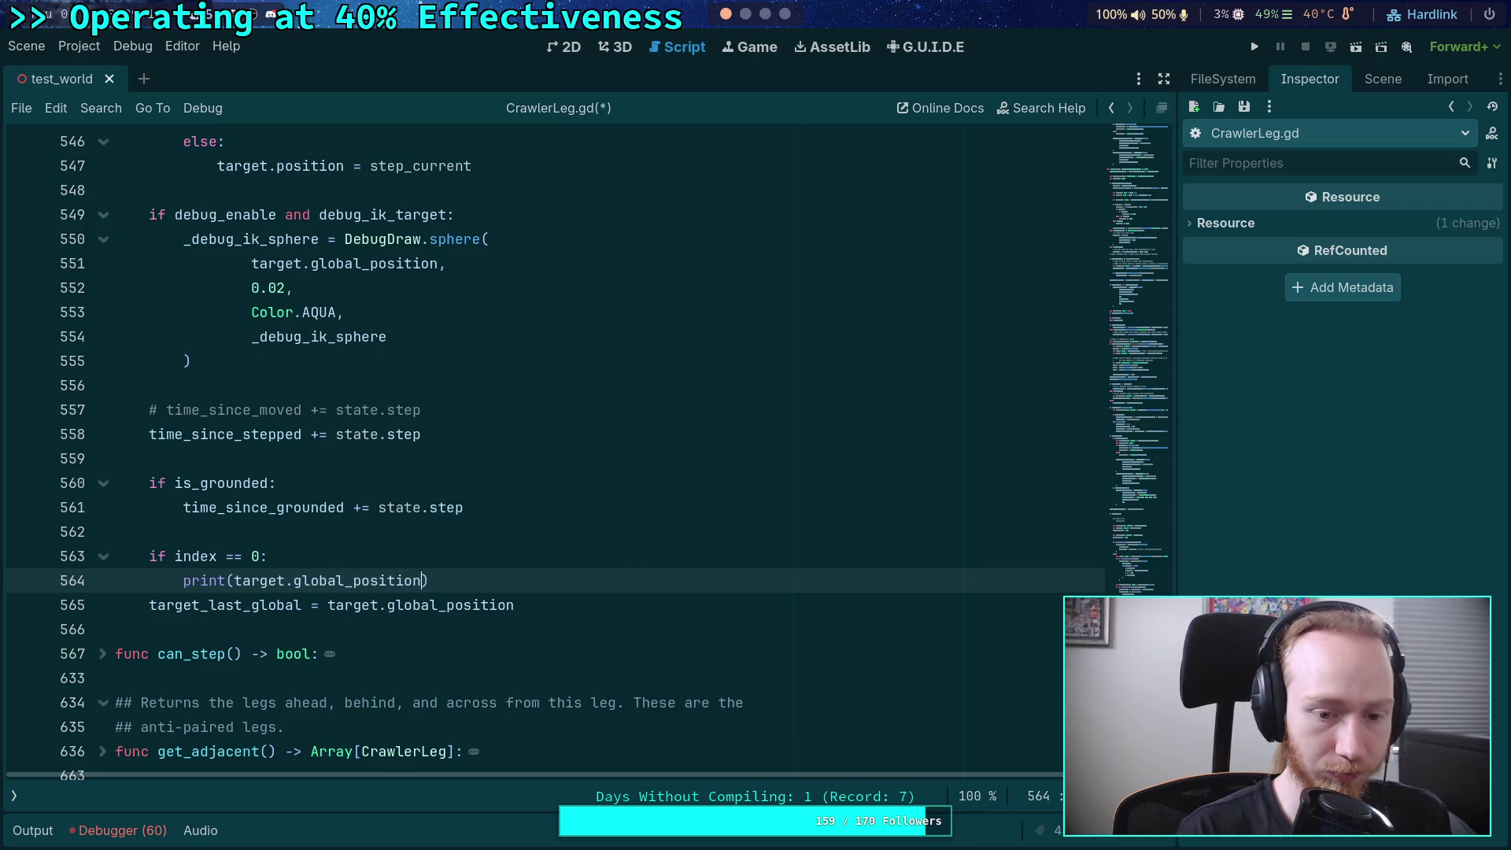
{"action": "type", "text": " - target_last"}
{"action": "key", "text": "Return"}
- Add the is_stepping check, print the difference's length divided by state.step, then save and run
{"action": "left_click", "coordinate": [165, 561]}
{"action": "type", "text": "is_step"}
{"action": "type", "text": "ping and"}
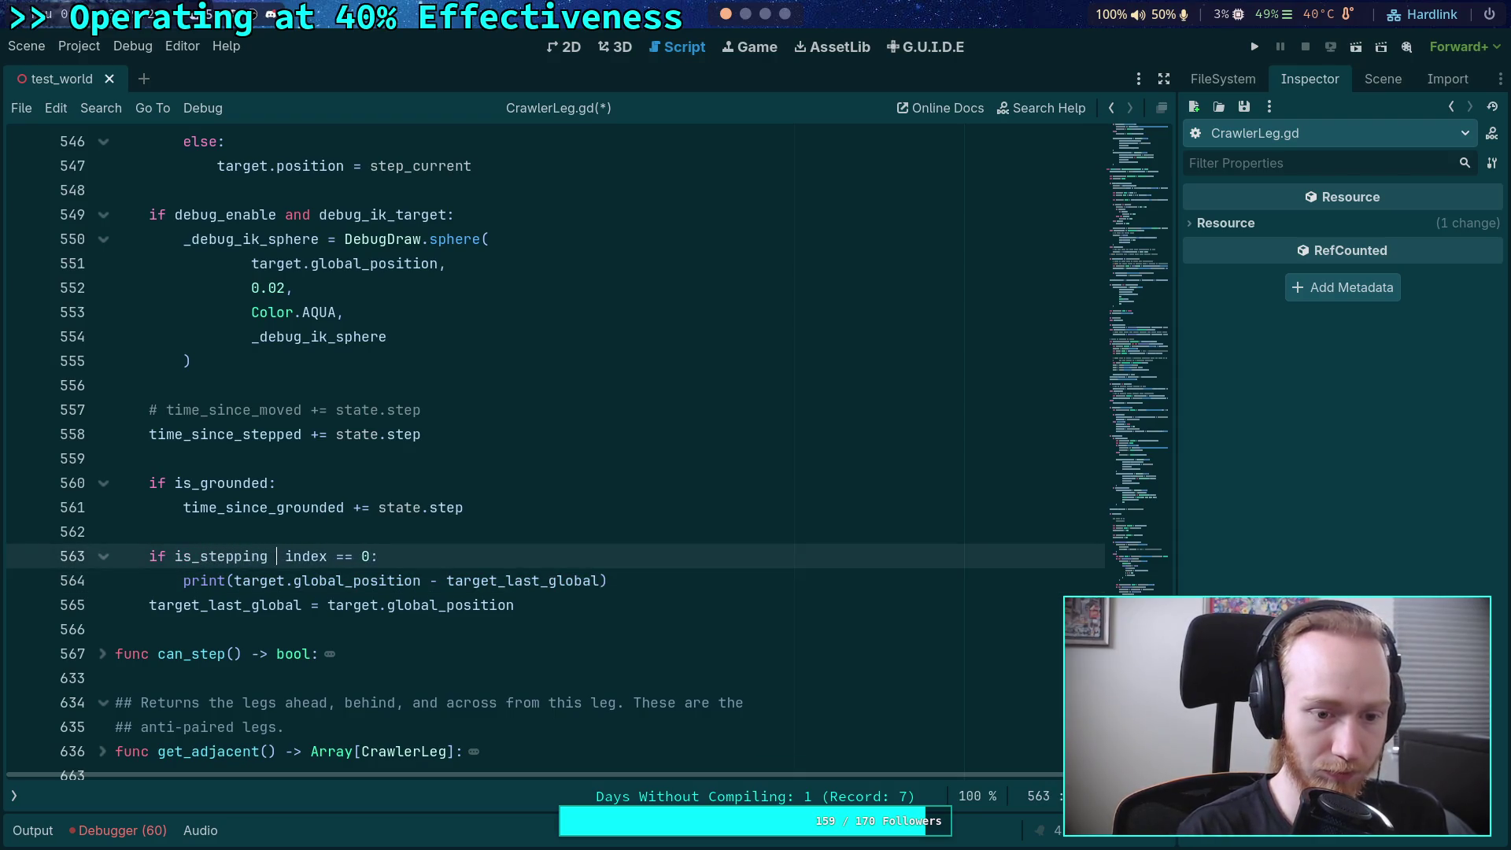
{"action": "left_click_drag", "start_coordinate": [234, 581], "coordinate": [607, 580]}
{"action": "type", "text": "("}
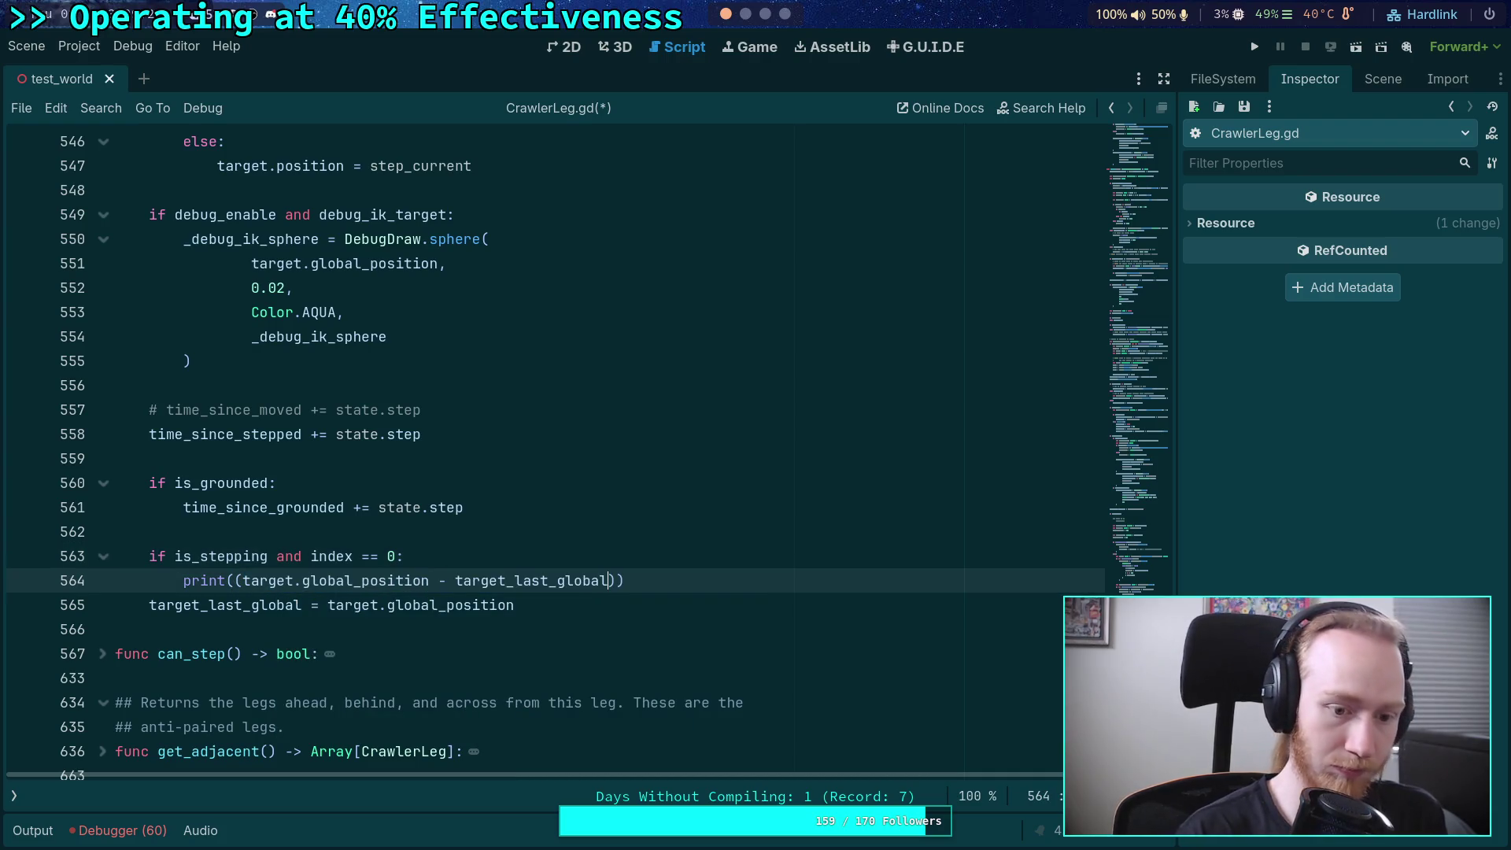
{"action": "type", "text": ".len"}
{"action": "key", "text": "Return"}
{"action": "type", "text": "state.step"}
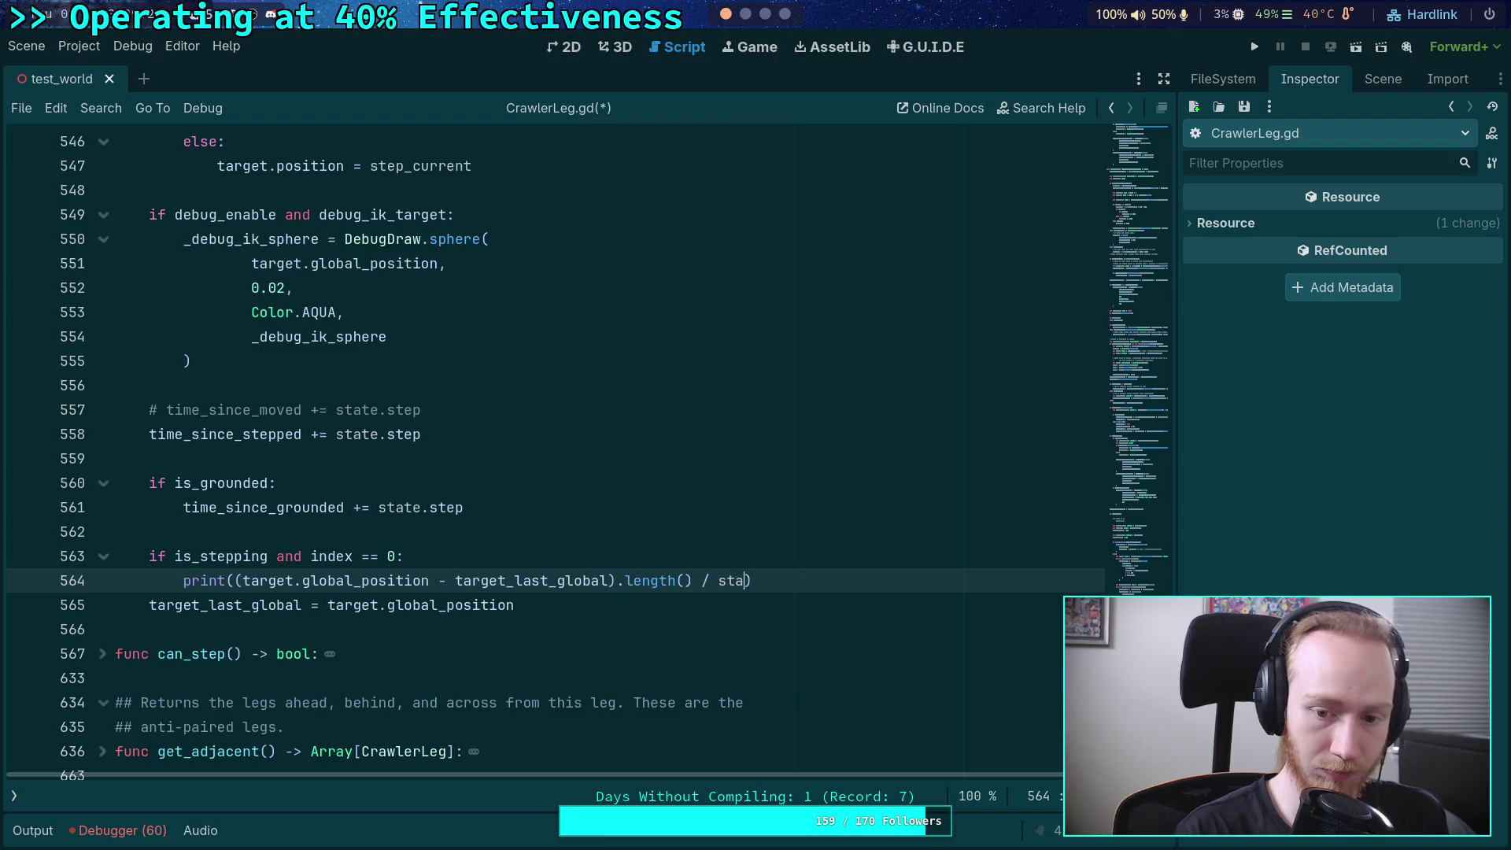
{"action": "key", "text": "ctrl+s"}
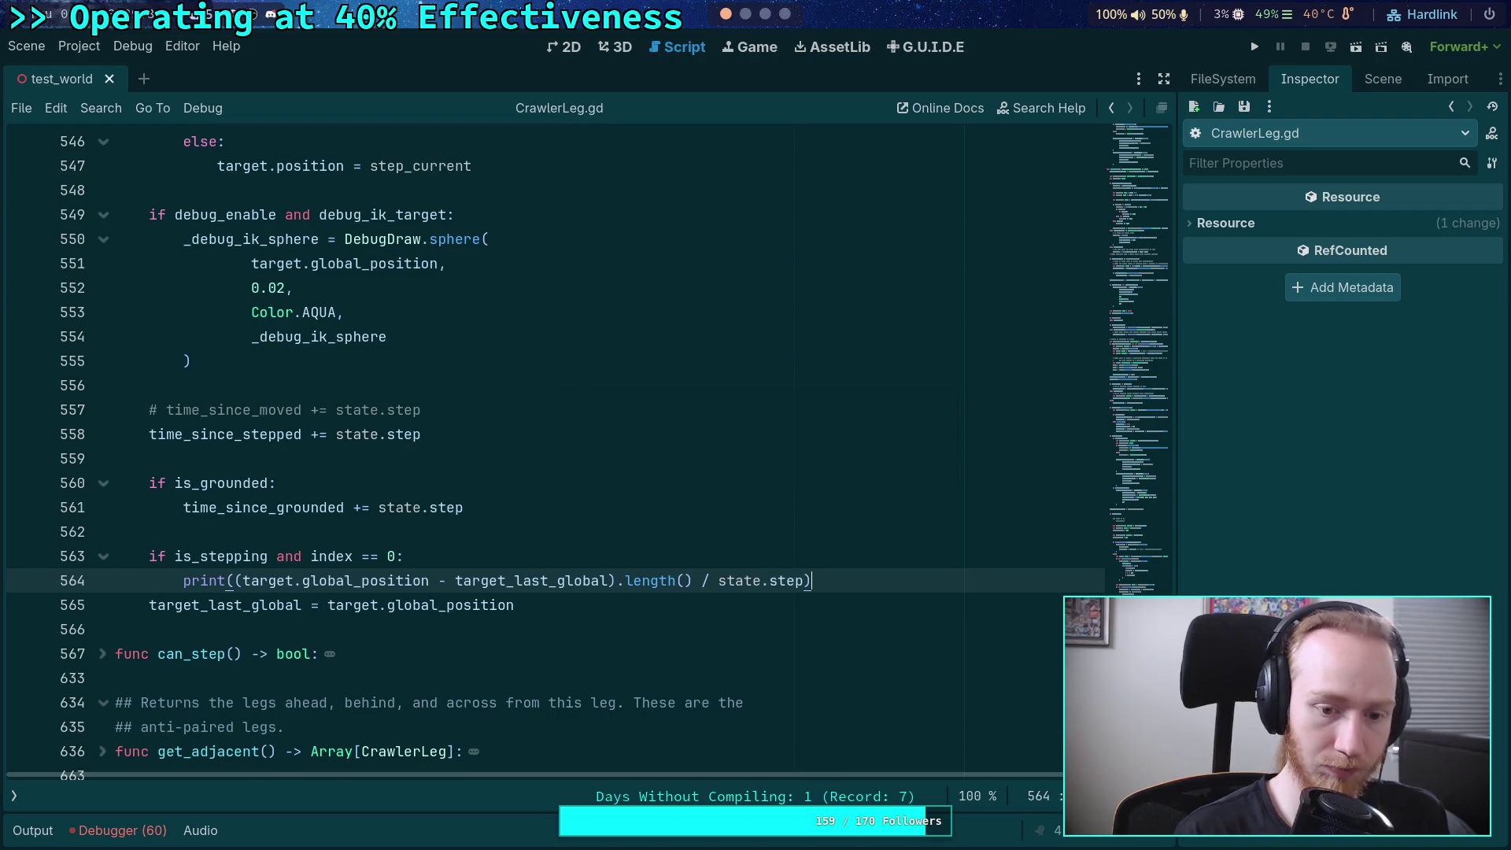
{"action": "left_click", "coordinate": [1254, 46]}
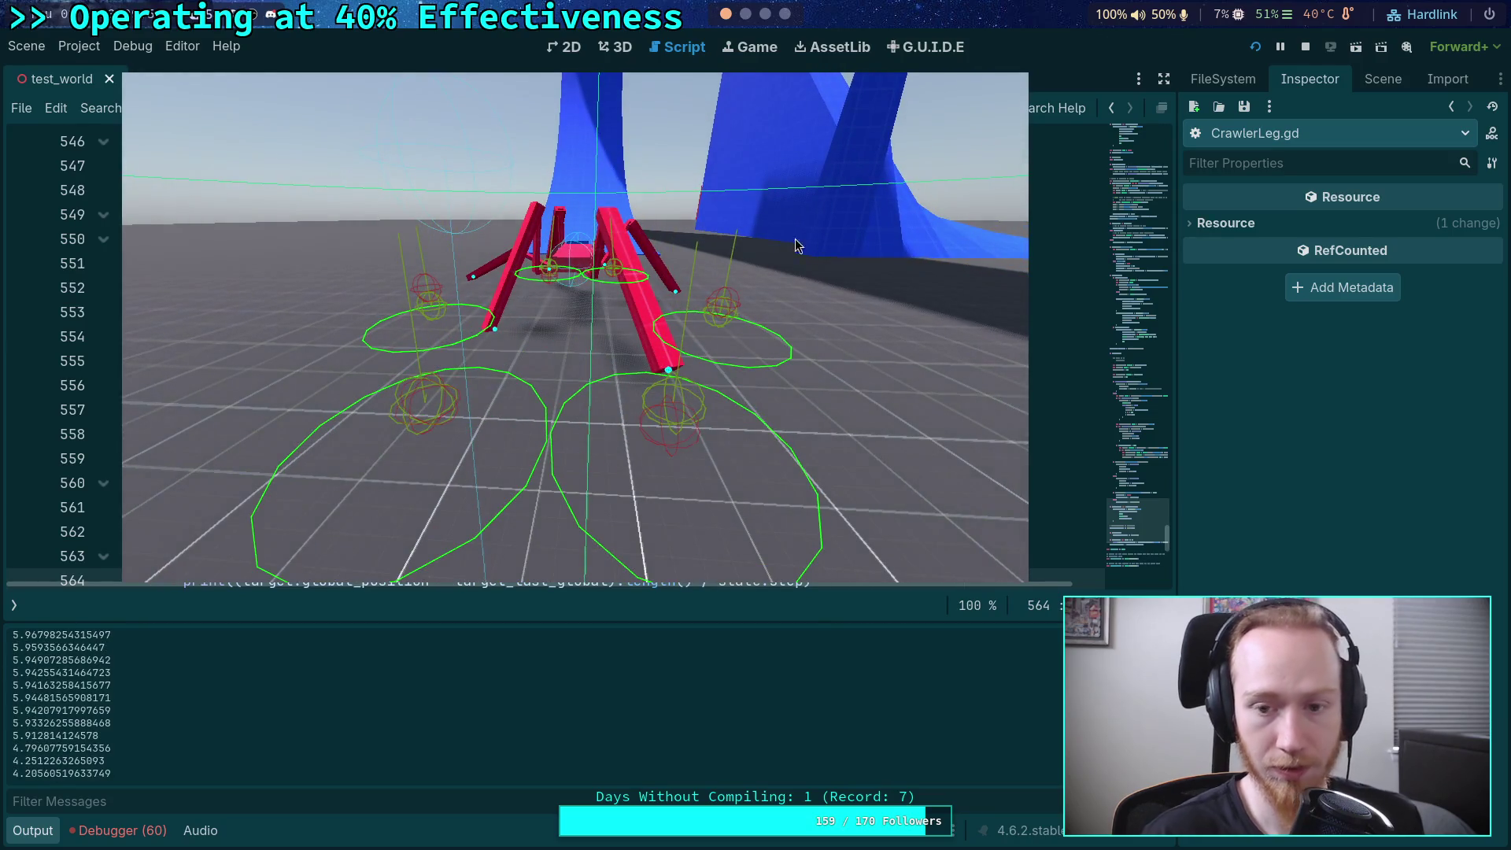
- Stop the running test and return to the speed print under the is_stepping and index == 0 check
{"action": "left_click", "coordinate": [1314, 45]}
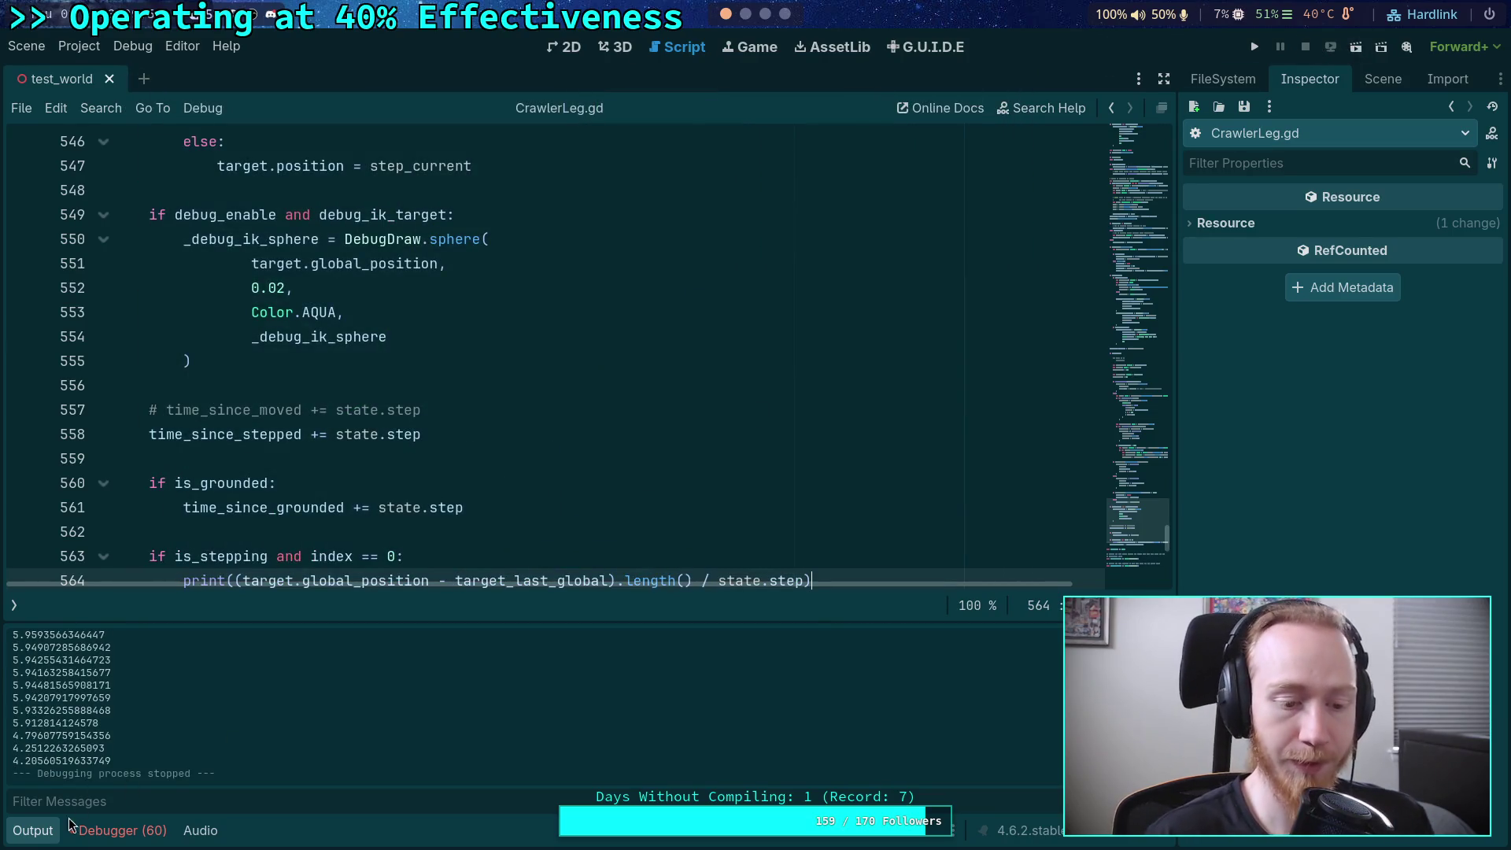
{"action": "left_click", "coordinate": [35, 830]}
{"action": "mouse_move", "coordinate": [239, 594]}
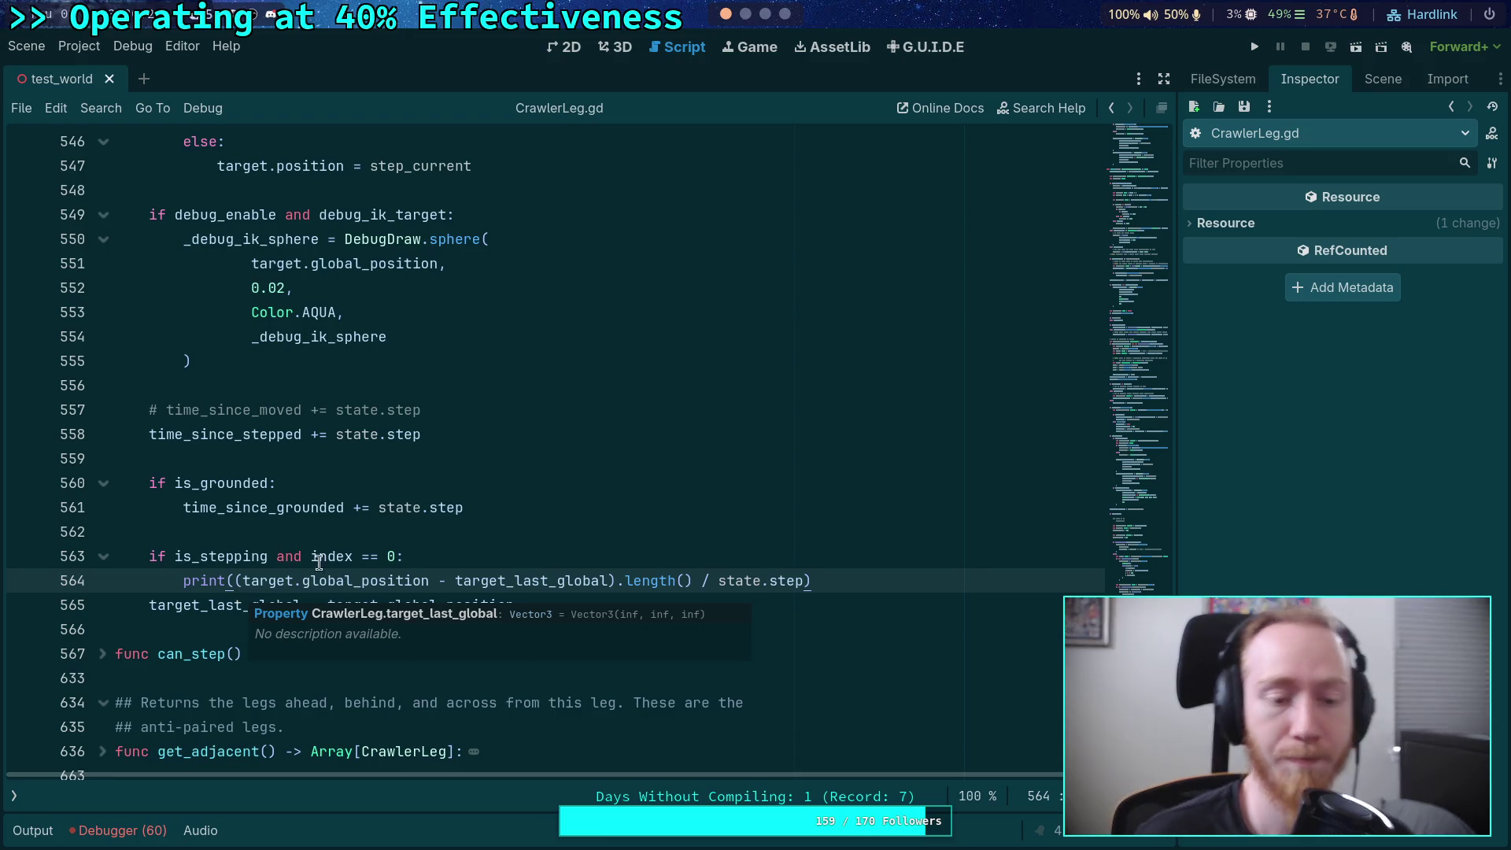
- Delete the leg-0 speed print lines 563–564, then save and run the game with F5
{"action": "left_click_drag", "start_coordinate": [815, 581], "coordinate": [819, 530]}
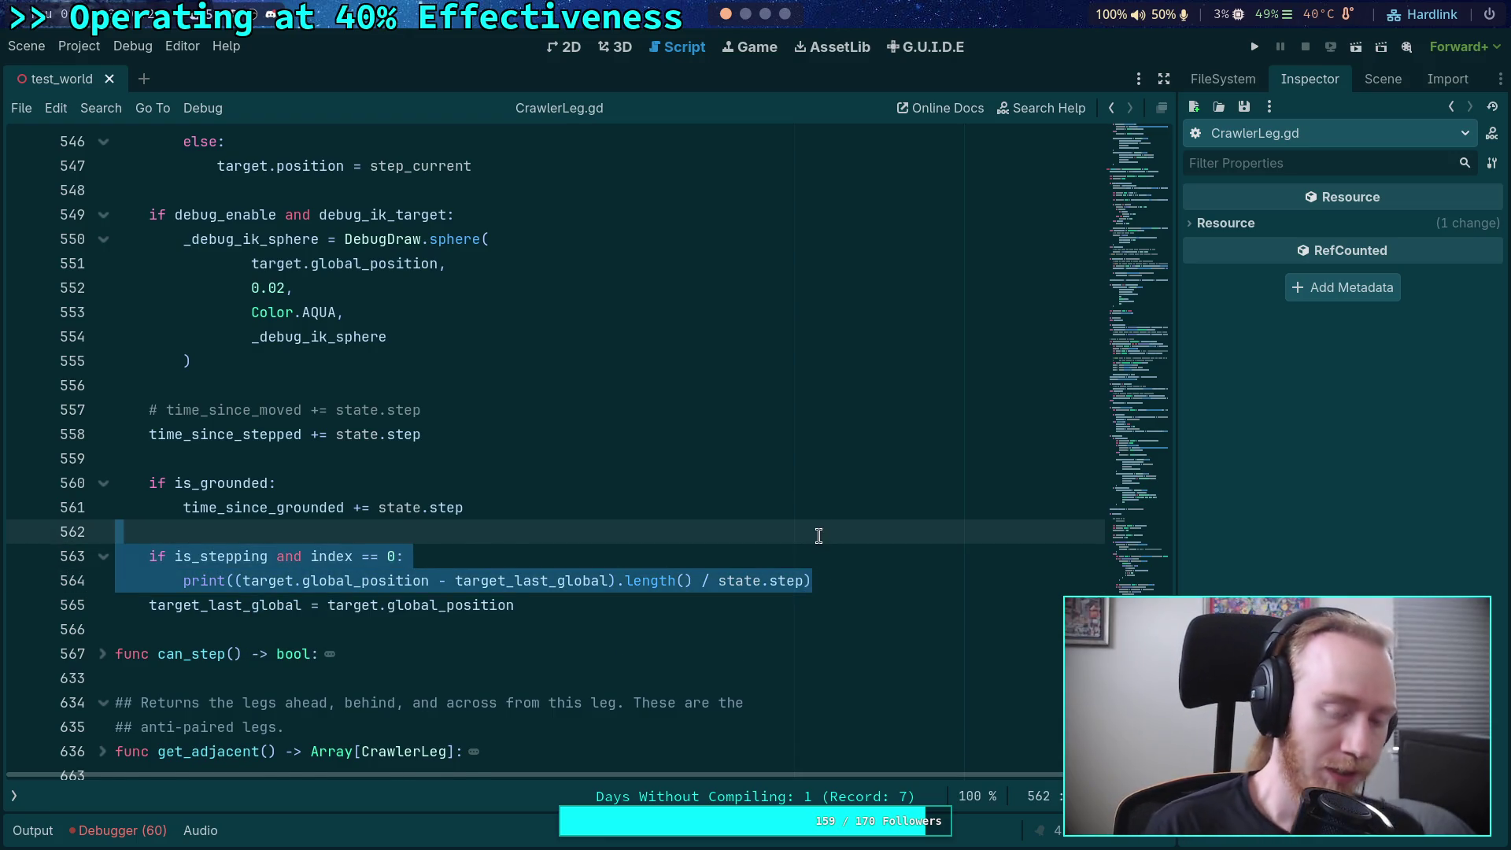
{"action": "key", "text": "BackSpace"}
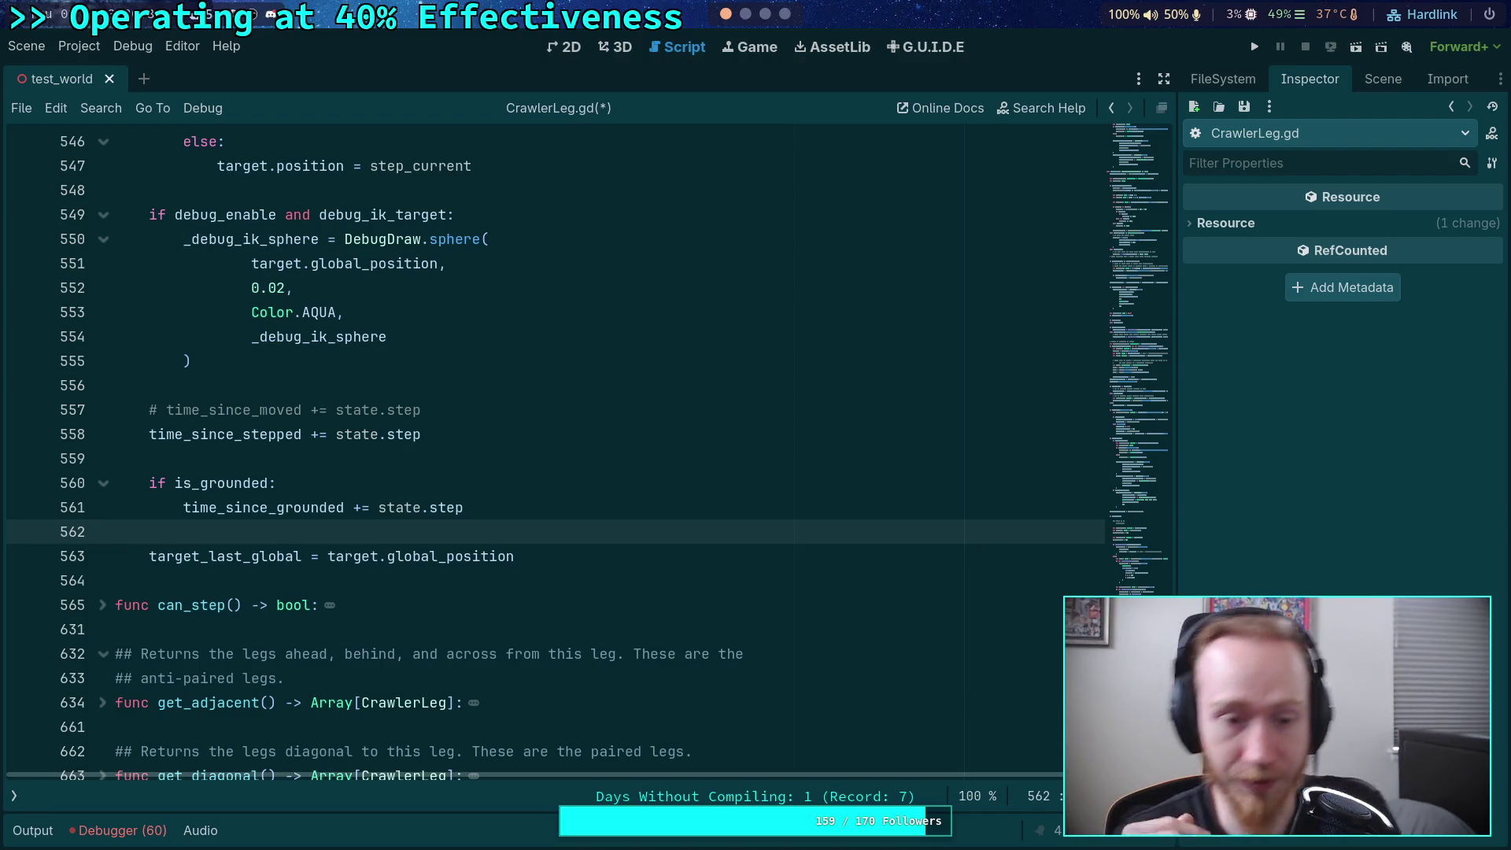
{"action": "scroll", "coordinate": [816, 549], "scroll_direction": "up", "scroll_amount": 13}
{"action": "scroll", "coordinate": [555, 556], "scroll_direction": "up", "scroll_amount": 10}
{"action": "scroll", "coordinate": [554, 549], "scroll_direction": "down", "scroll_amount": 2}
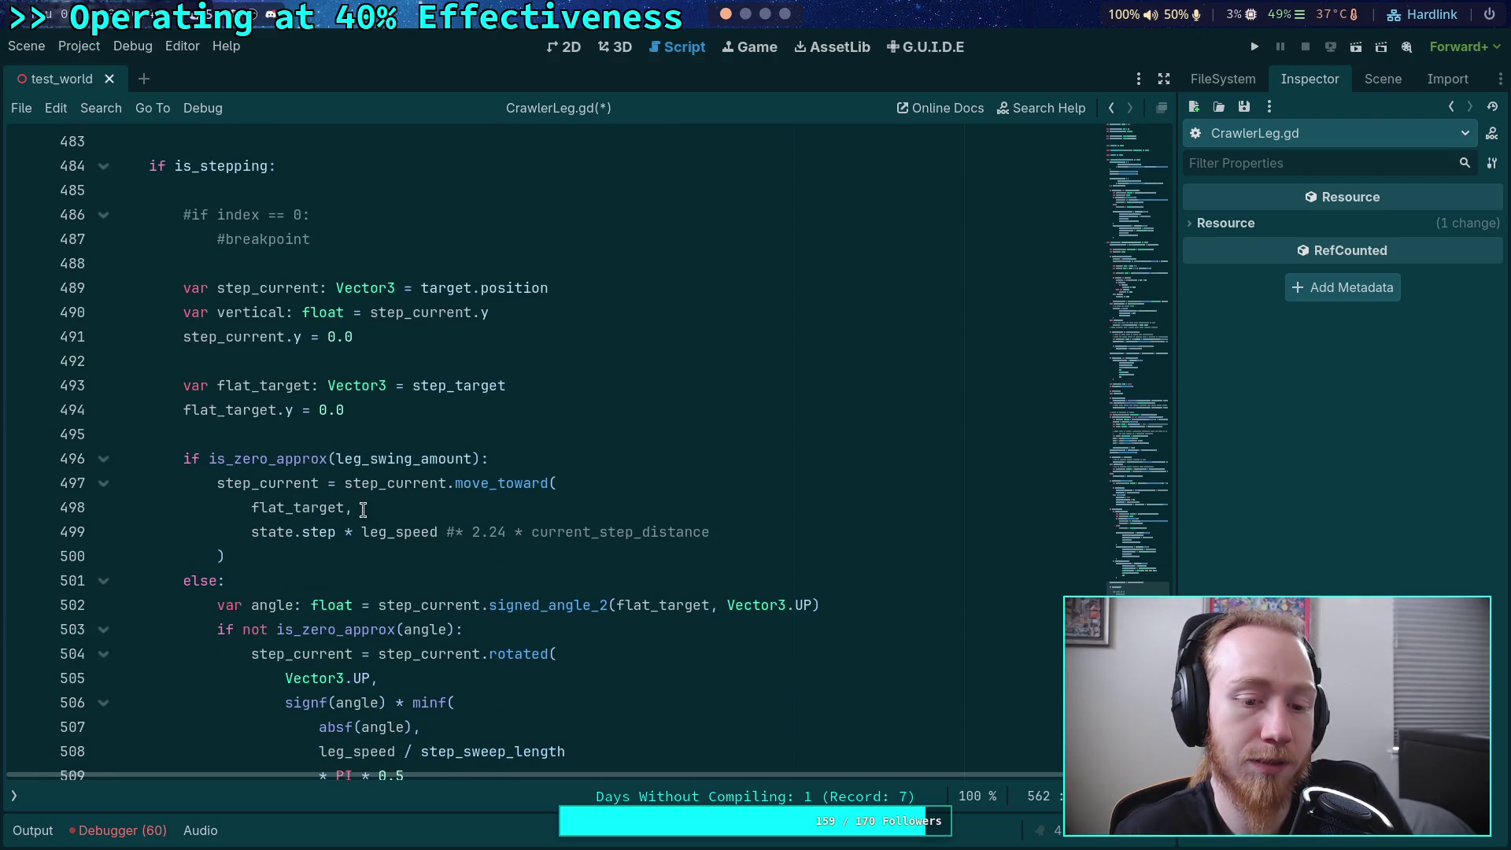
{"action": "left_click", "coordinate": [361, 508]}
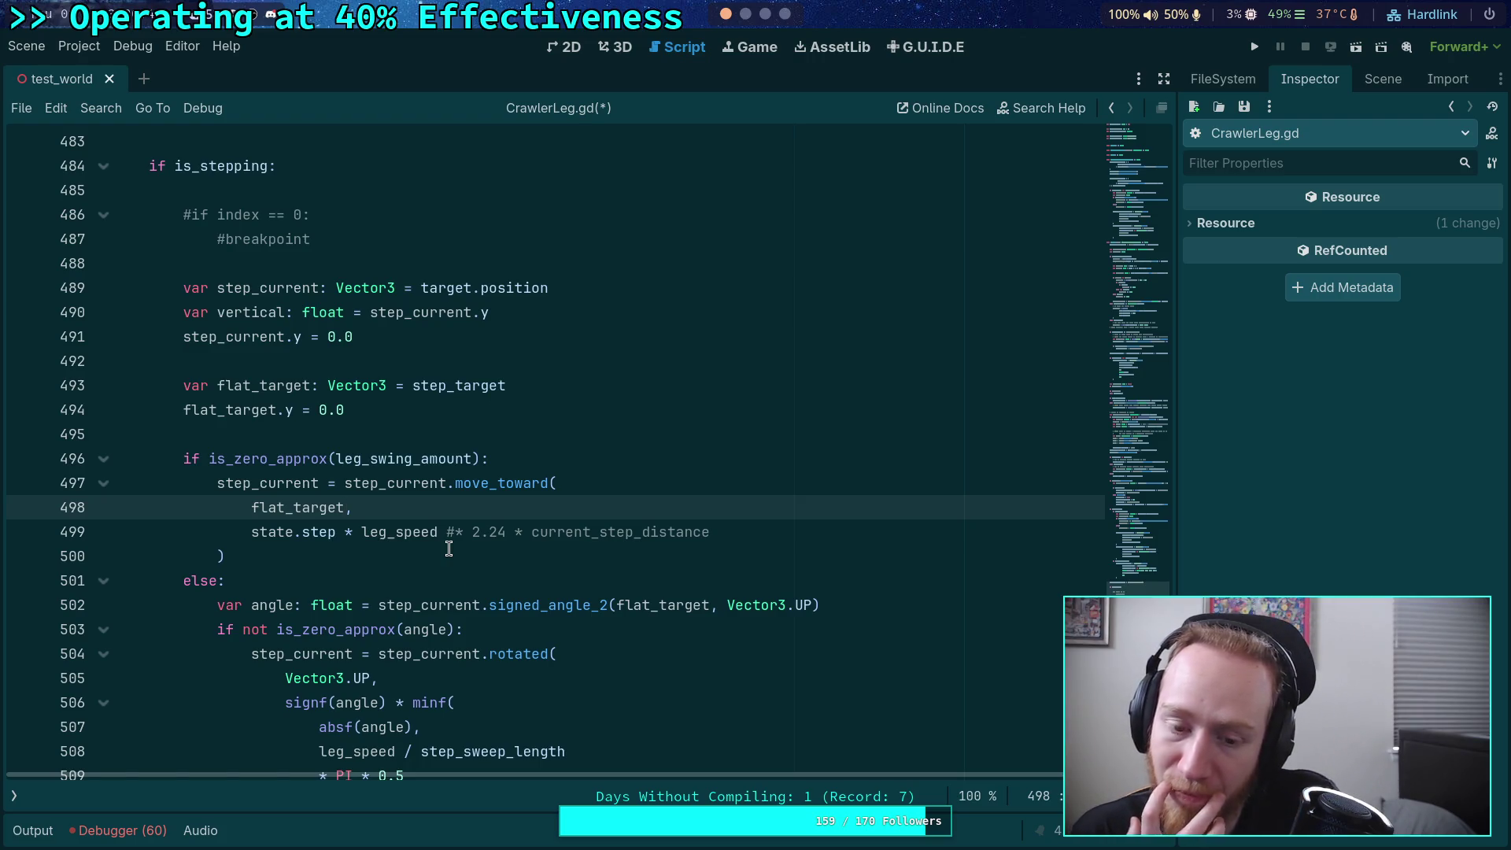
{"action": "key", "text": "F5"}
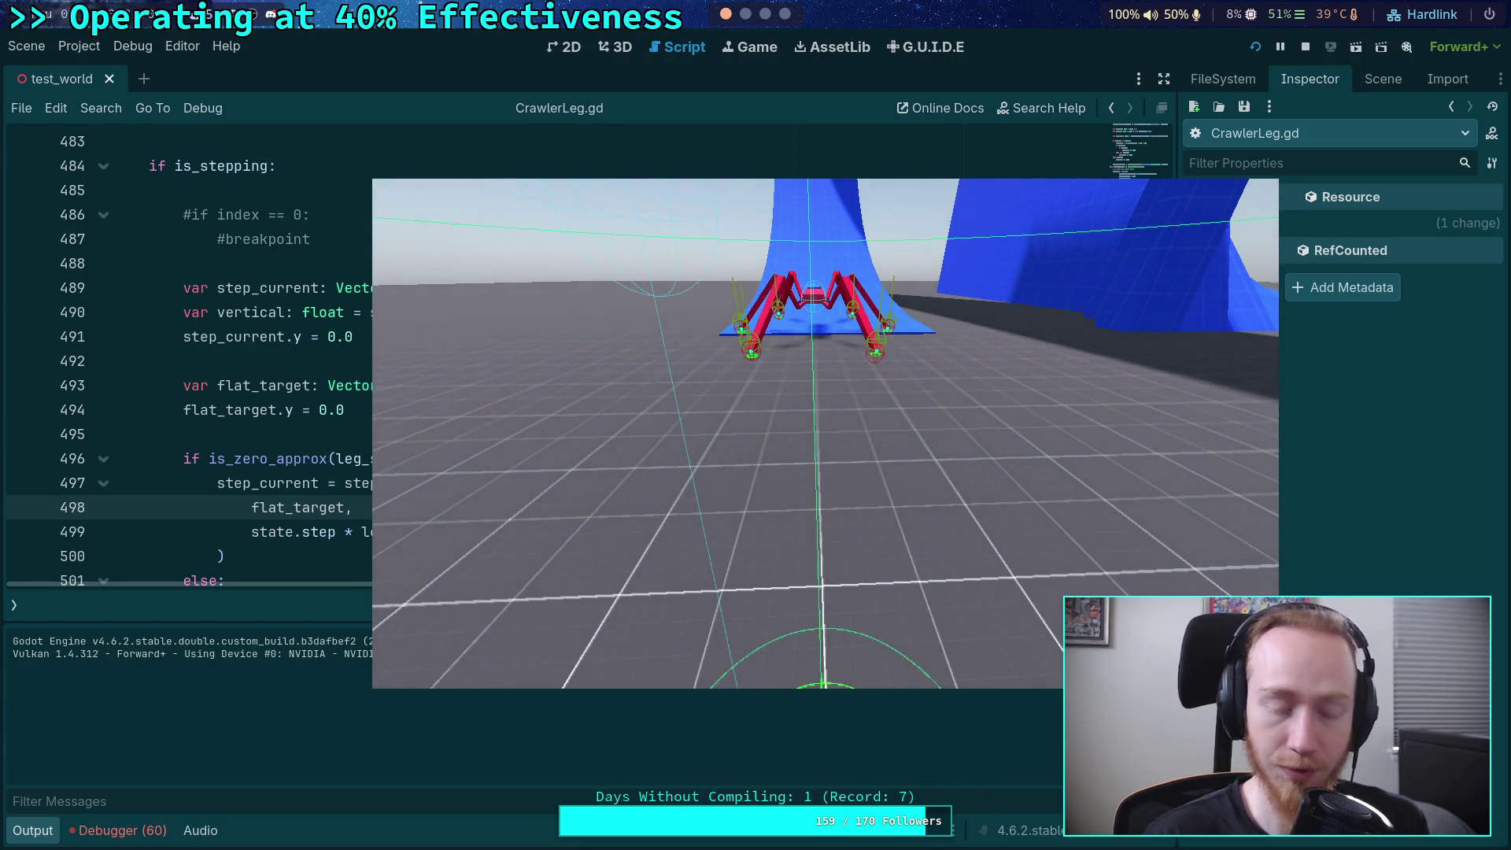
- Advance the game one tick, stop it, and collapse the log to return to line 542
{"action": "key", "text": "period"}
{"action": "key", "text": "period"}
{"action": "key", "text": "period"}
{"action": "key", "text": "period"}
{"action": "key", "text": "period"}
{"action": "key", "text": "period"}
{"action": "key", "text": "period"}
{"action": "key", "text": "period"}
{"action": "key", "text": "period"}
{"action": "key", "text": "period"}
{"action": "key", "text": "period"}
{"action": "key", "text": "period"}
{"action": "key", "text": "period"}
{"action": "key", "text": "period"}
{"action": "key", "text": "period"}
{"action": "key", "text": "period"}
{"action": "key", "text": "period"}
{"action": "key", "text": "period"}
{"action": "key", "text": "period"}
{"action": "key", "text": "period"}
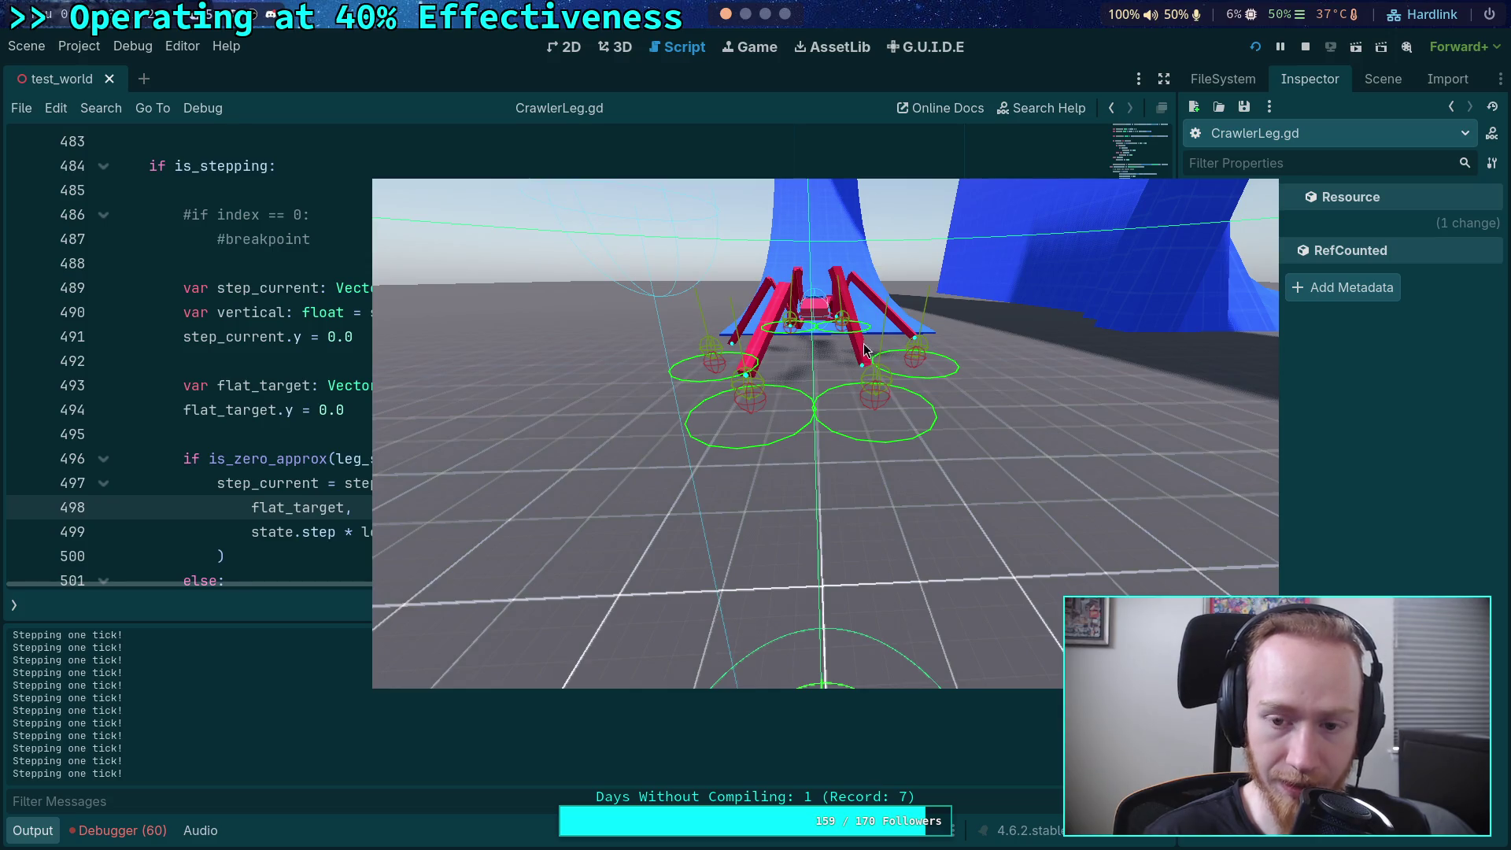
{"action": "left_click", "coordinate": [1306, 48]}
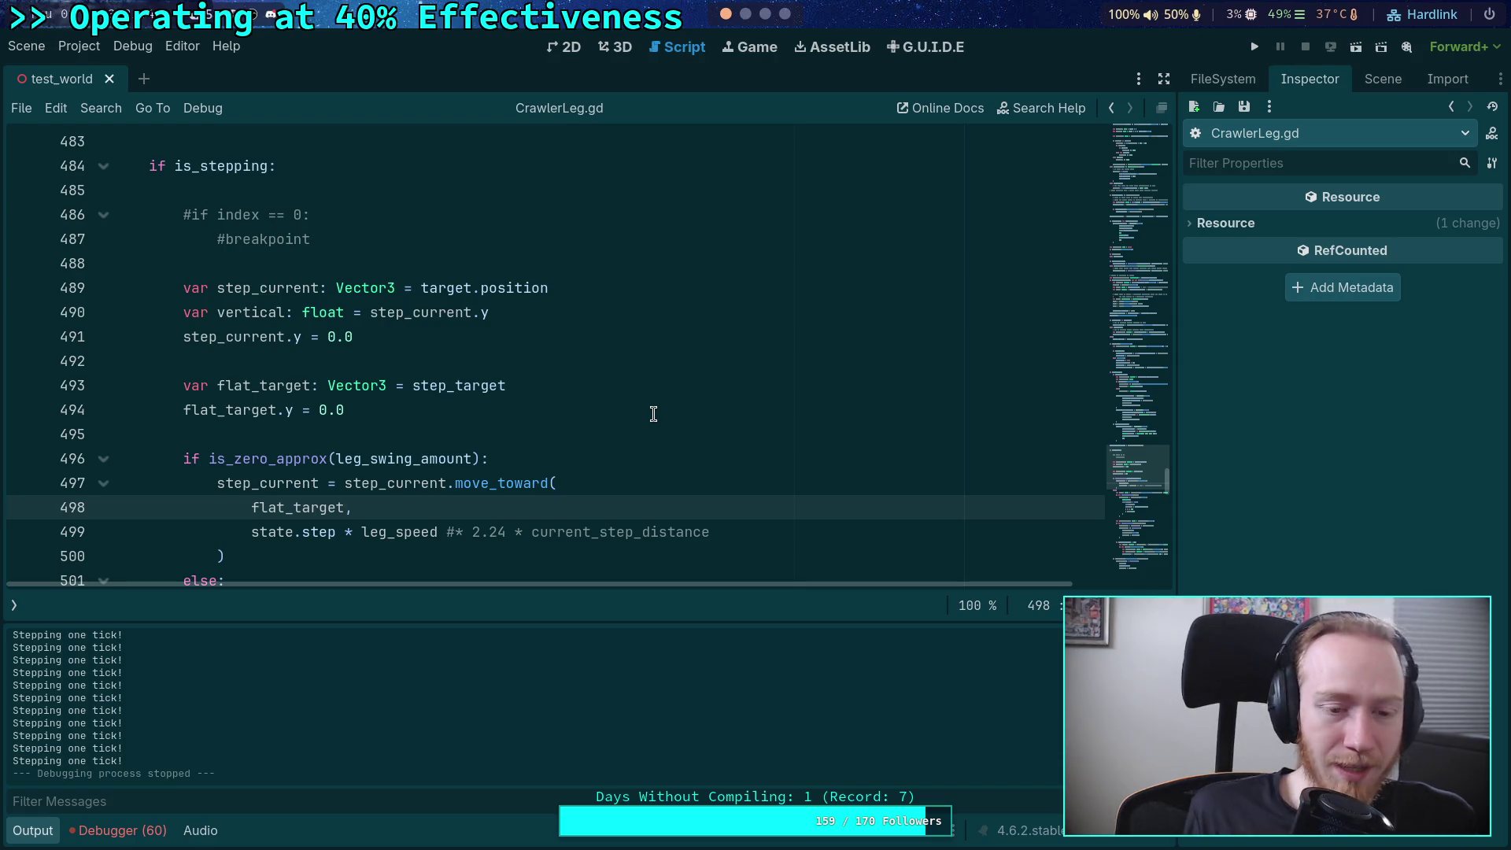
{"action": "scroll", "coordinate": [648, 417], "scroll_direction": "down", "scroll_amount": 14}
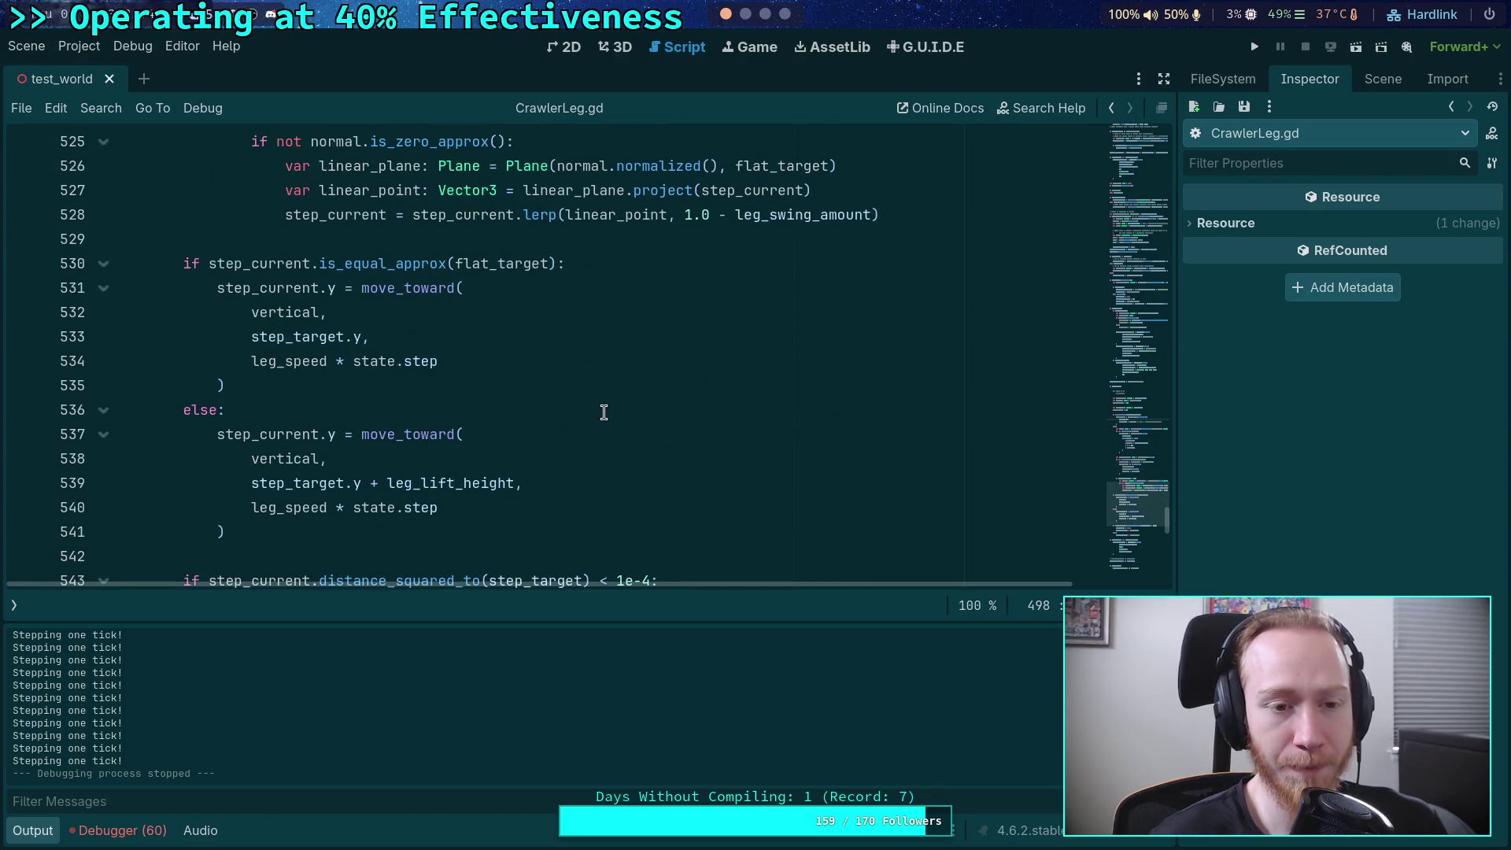
{"action": "scroll", "coordinate": [604, 412], "scroll_direction": "down", "scroll_amount": 2}
{"action": "scroll", "coordinate": [942, 722], "scroll_direction": "up", "scroll_amount": 1}
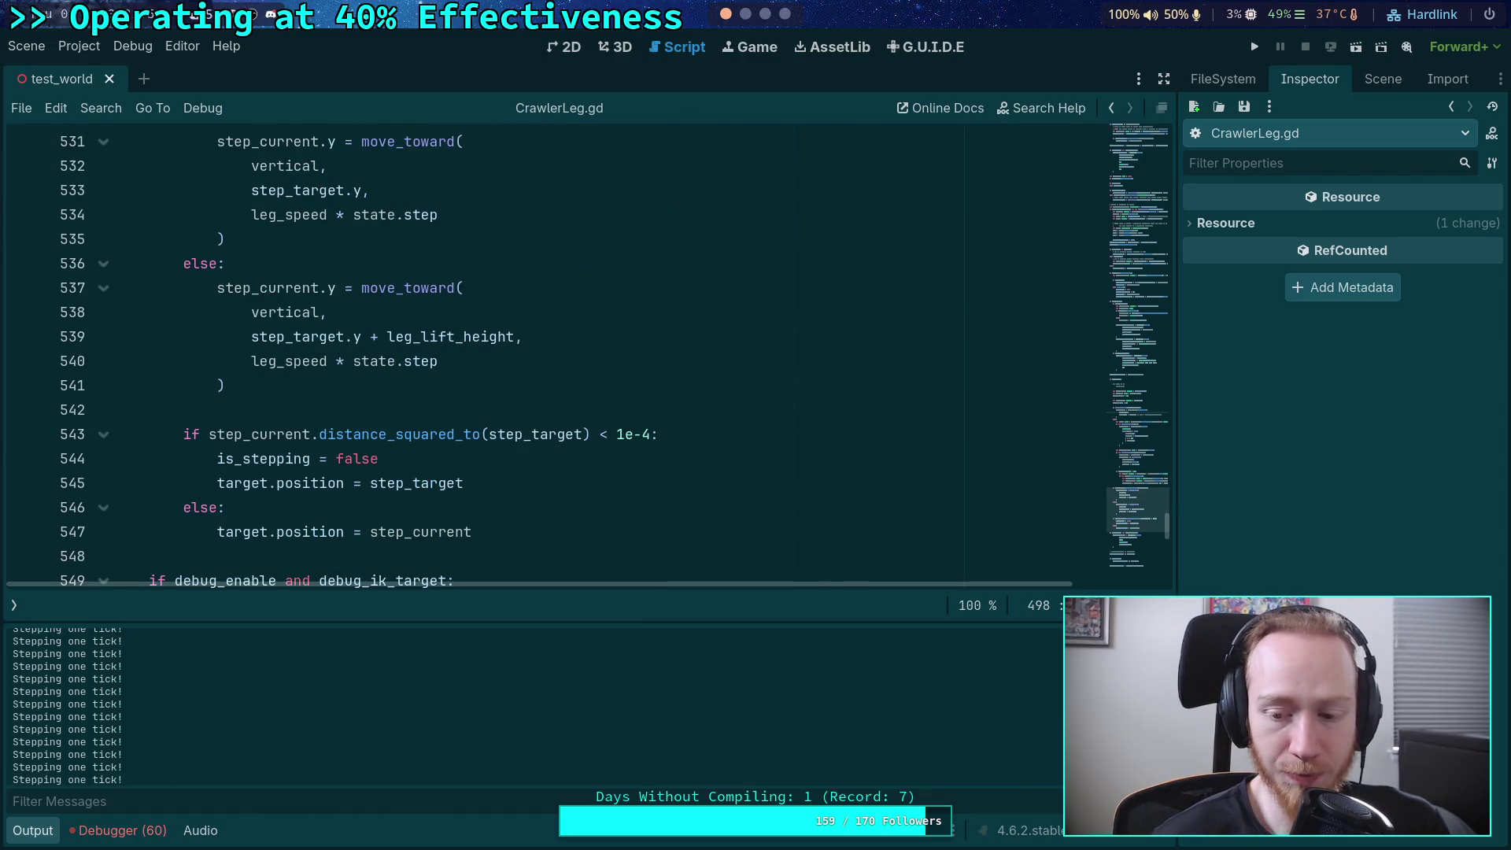
{"action": "left_click", "coordinate": [31, 831]}
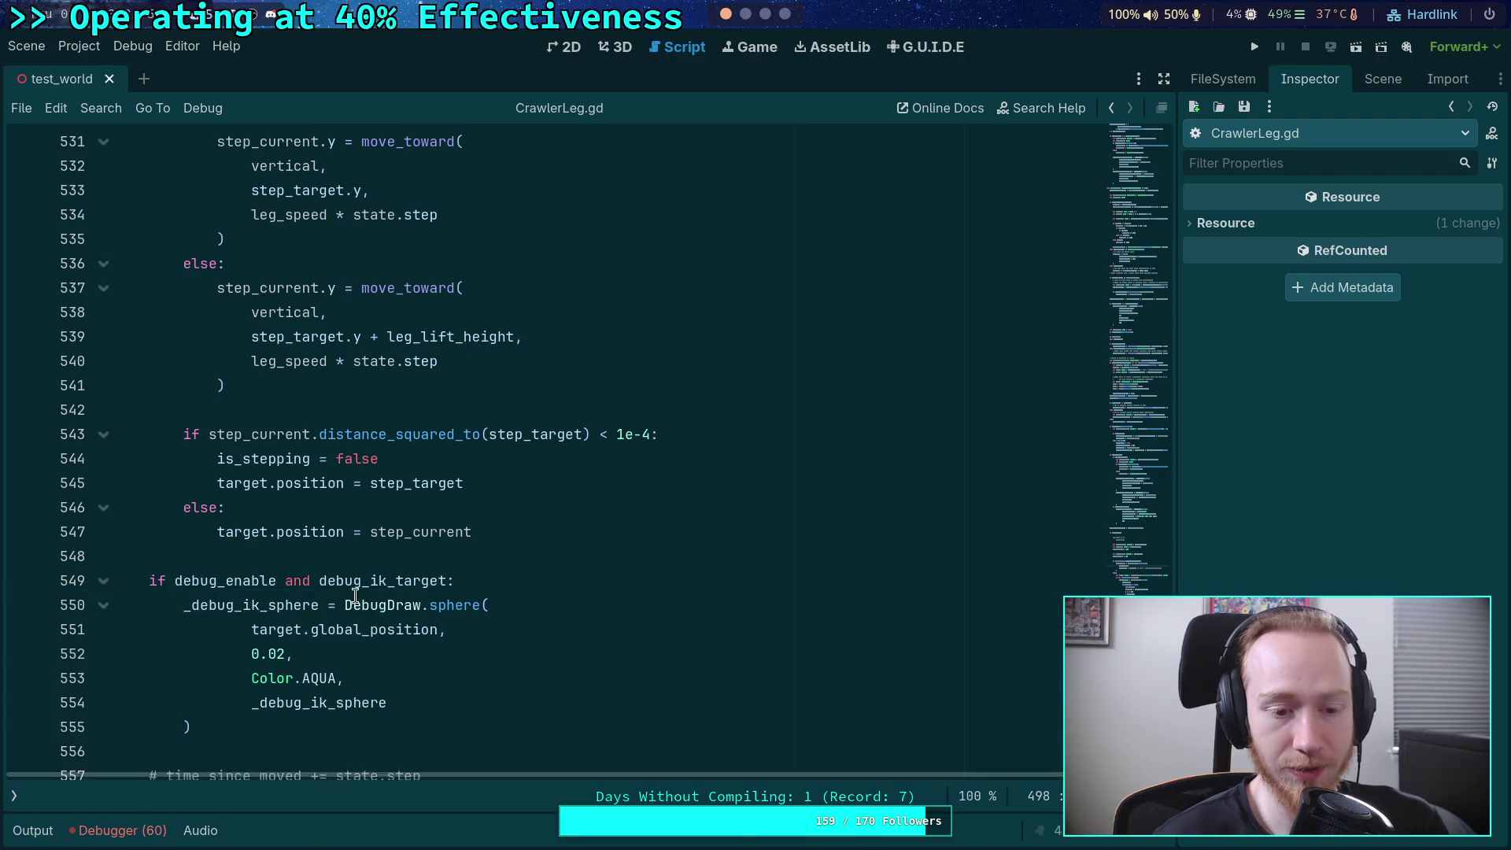
{"action": "scroll", "coordinate": [355, 595], "scroll_direction": "up", "scroll_amount": 3}
{"action": "left_click", "coordinate": [316, 626]}
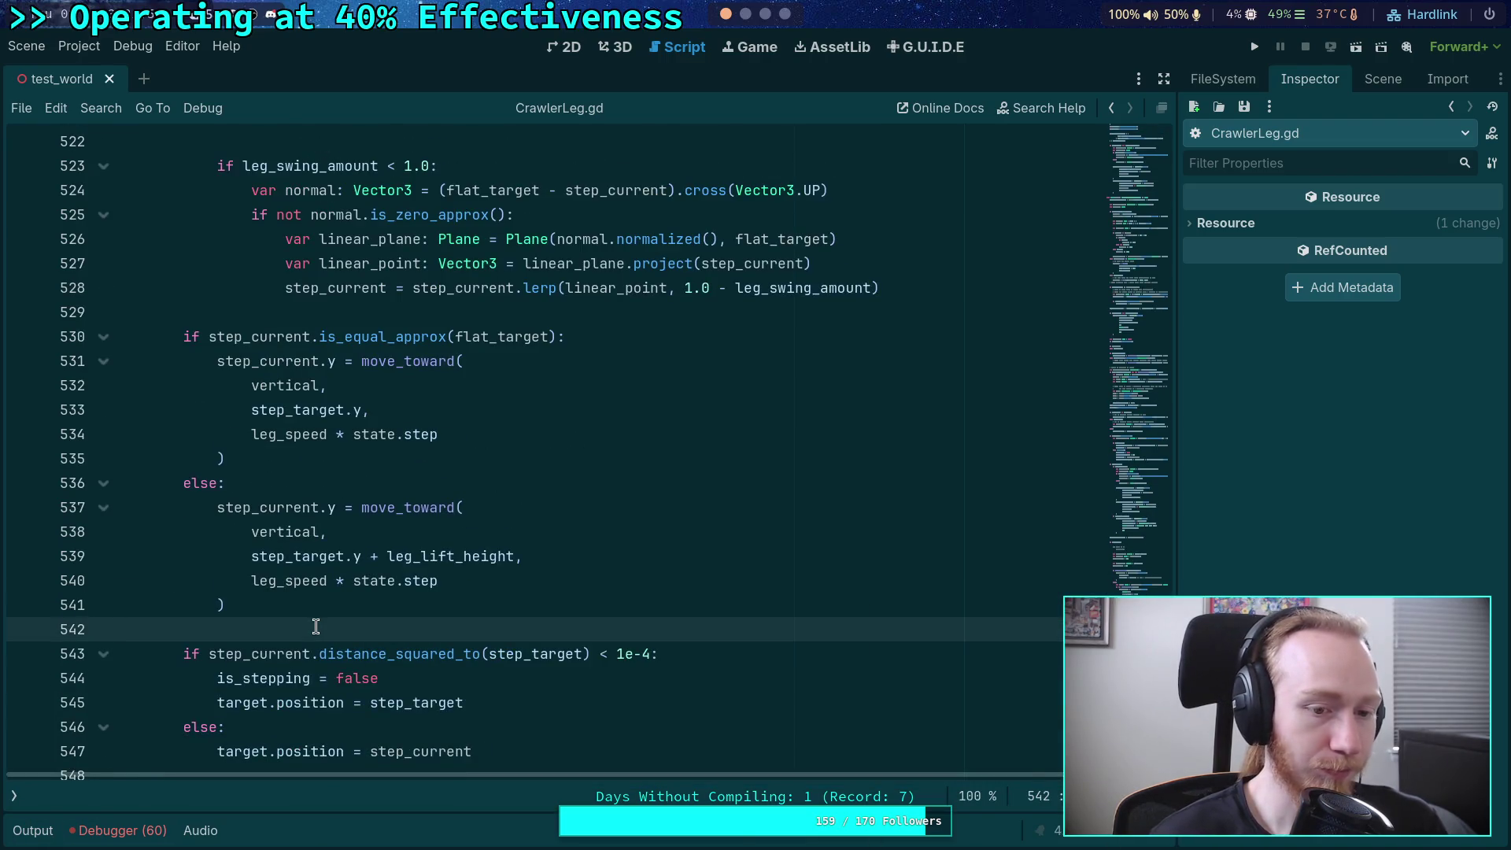
- Undo the deletion to restore the leg-0 speed print on lines 563–564, then run the game
{"action": "scroll", "coordinate": [316, 626], "scroll_direction": "down", "scroll_amount": 2}
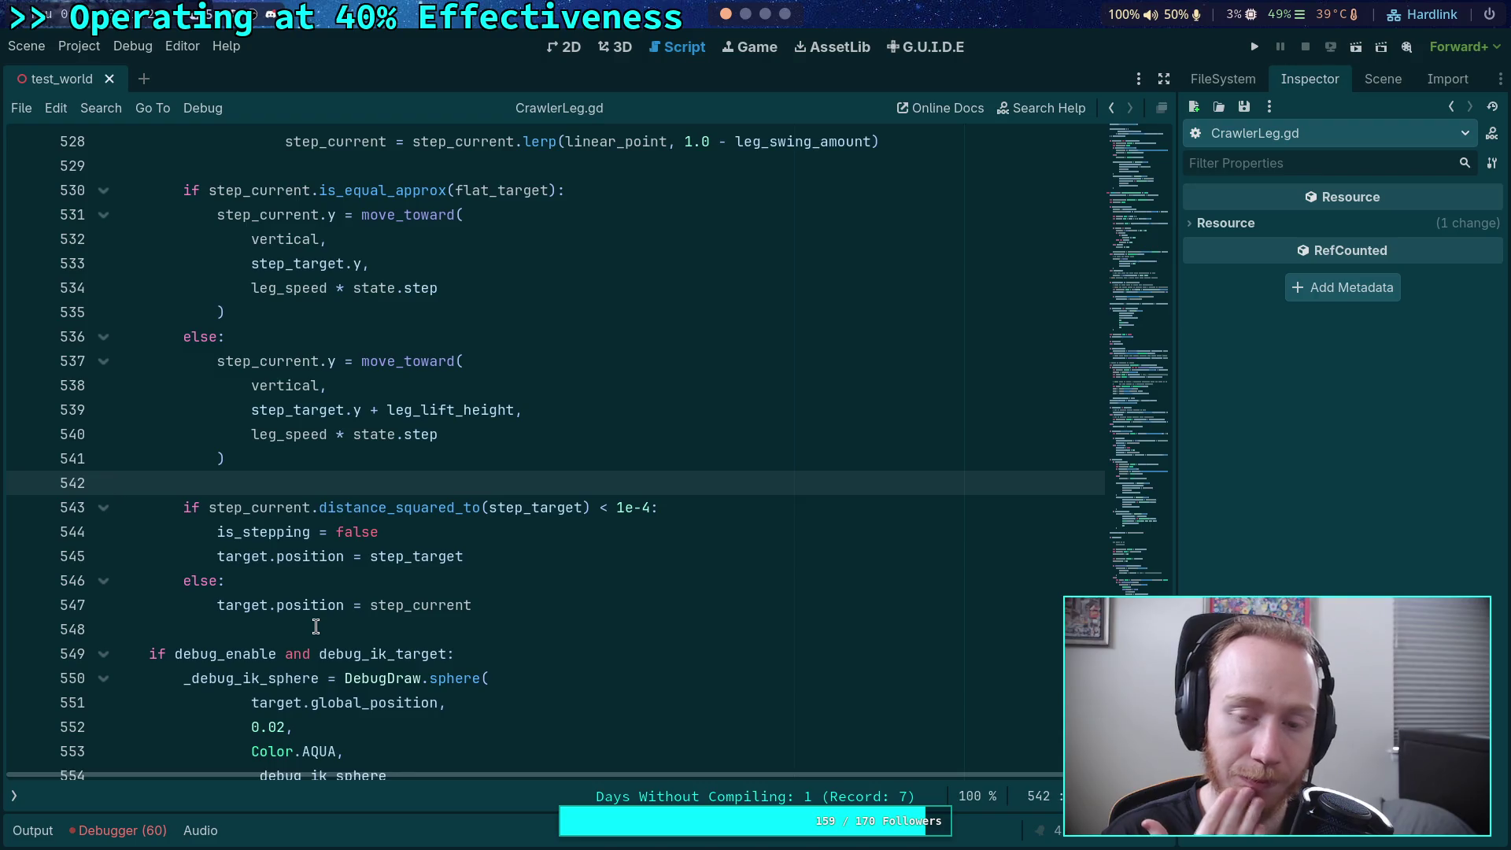
{"action": "scroll", "coordinate": [316, 626], "scroll_direction": "up", "scroll_amount": 7}
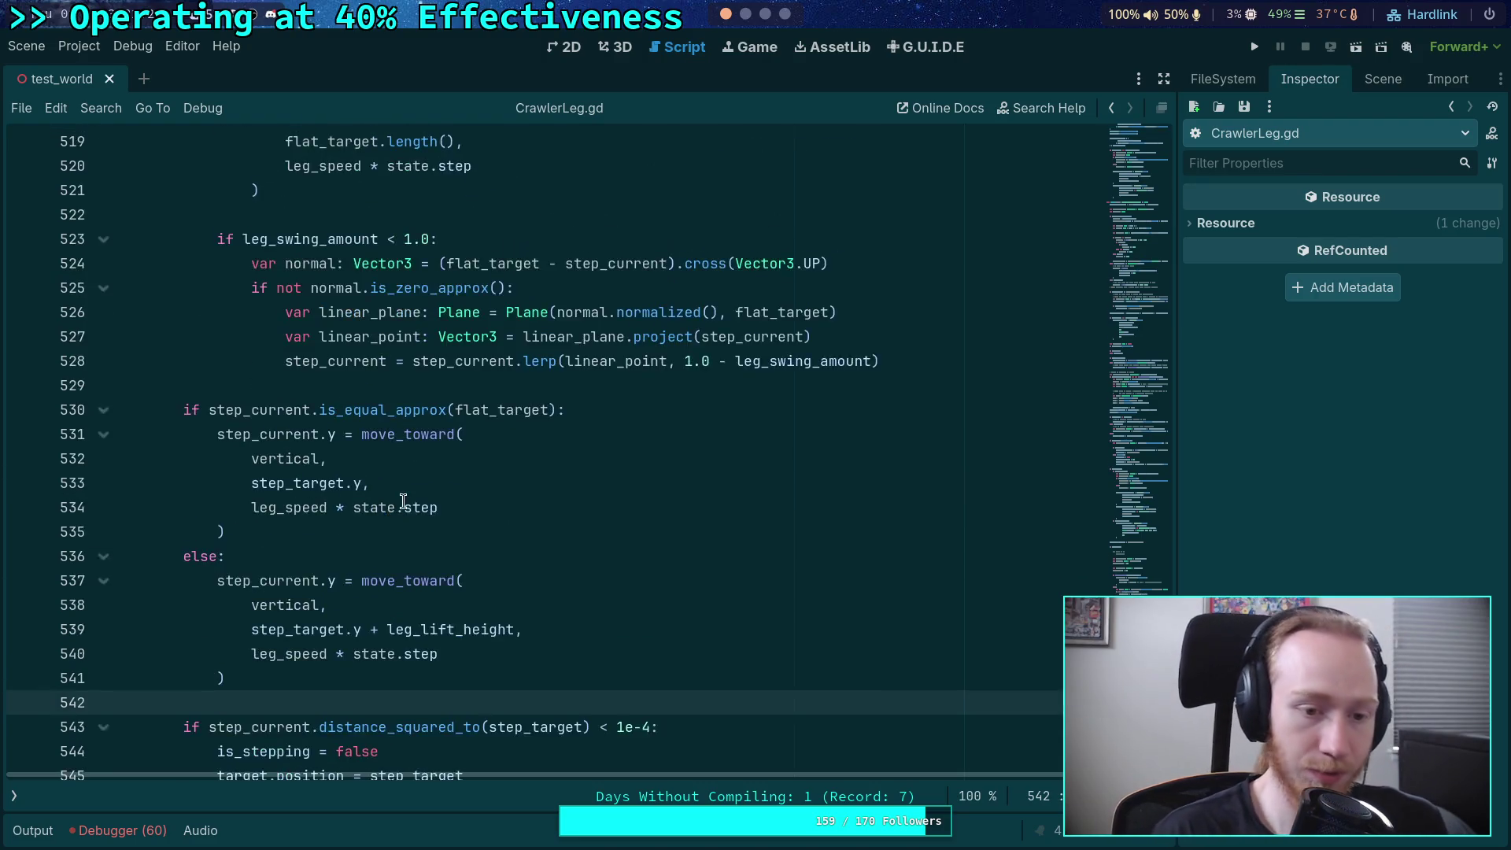
{"action": "scroll", "coordinate": [374, 524], "scroll_direction": "up", "scroll_amount": 10}
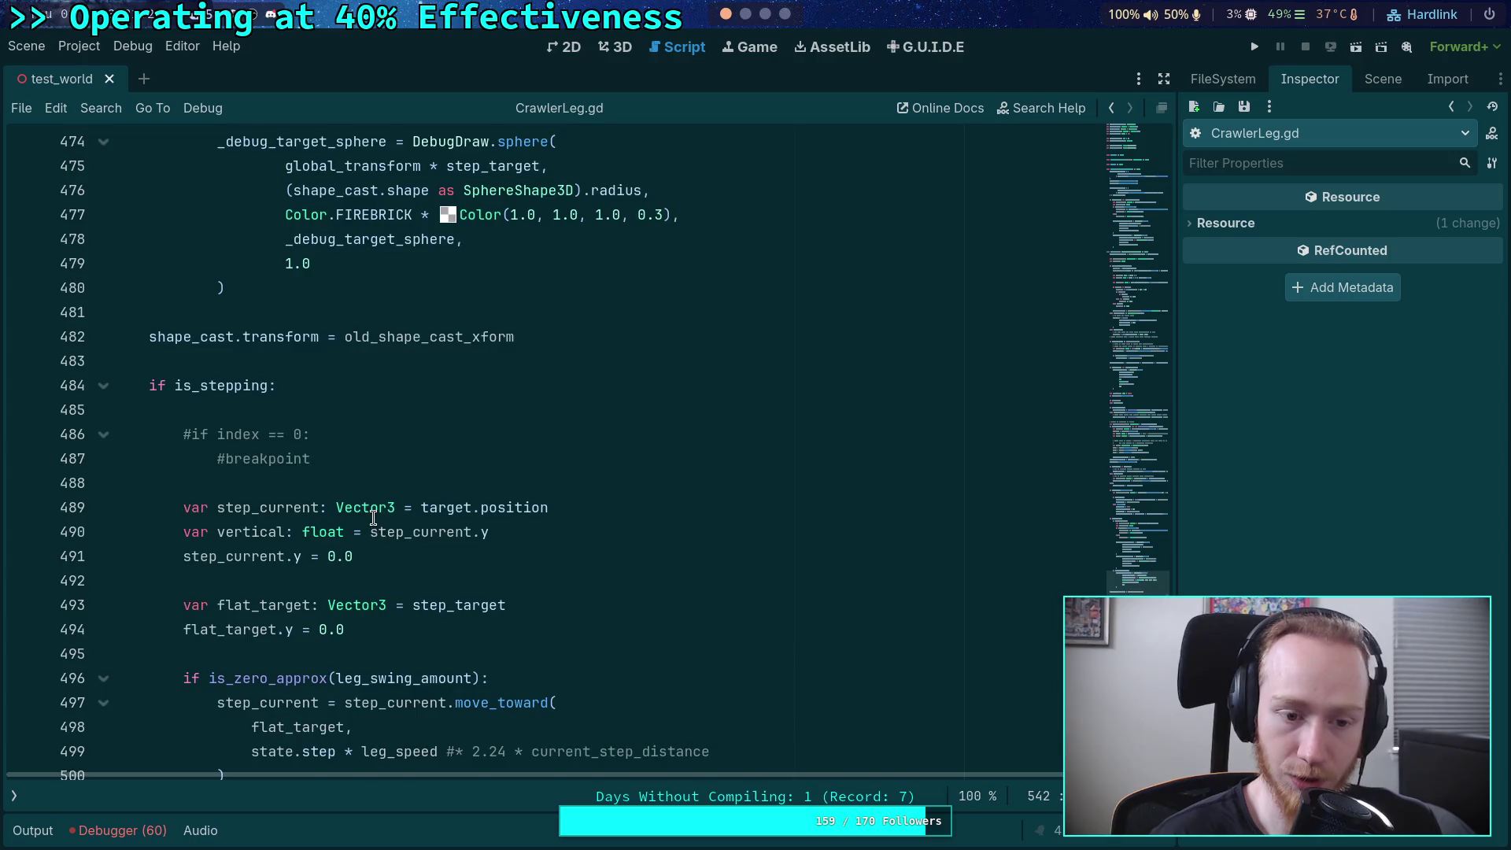
{"action": "scroll", "coordinate": [373, 517], "scroll_direction": "down", "scroll_amount": 5}
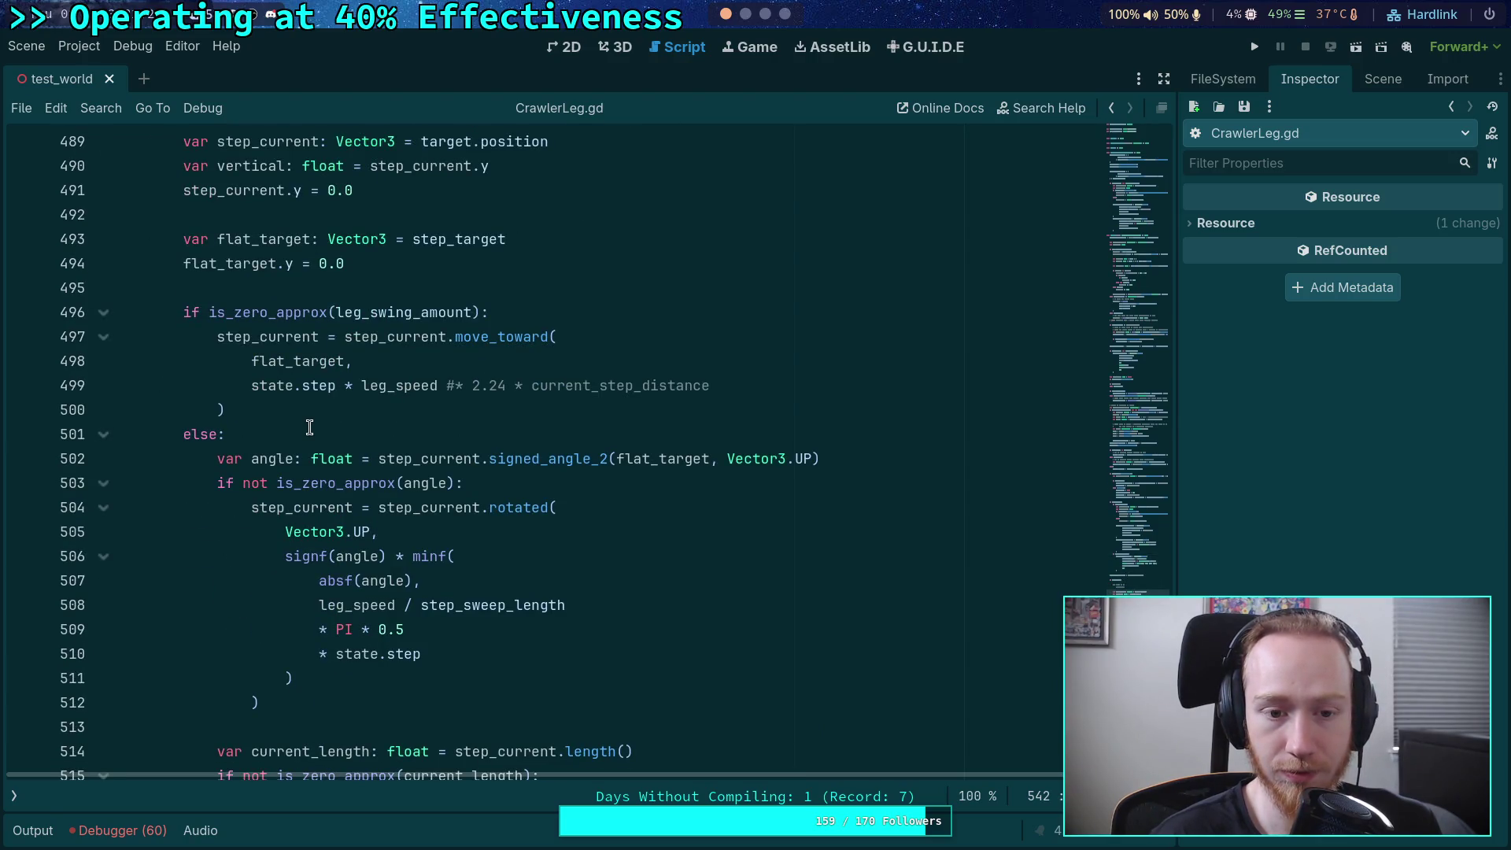
{"action": "scroll", "coordinate": [311, 428], "scroll_direction": "up", "scroll_amount": 2}
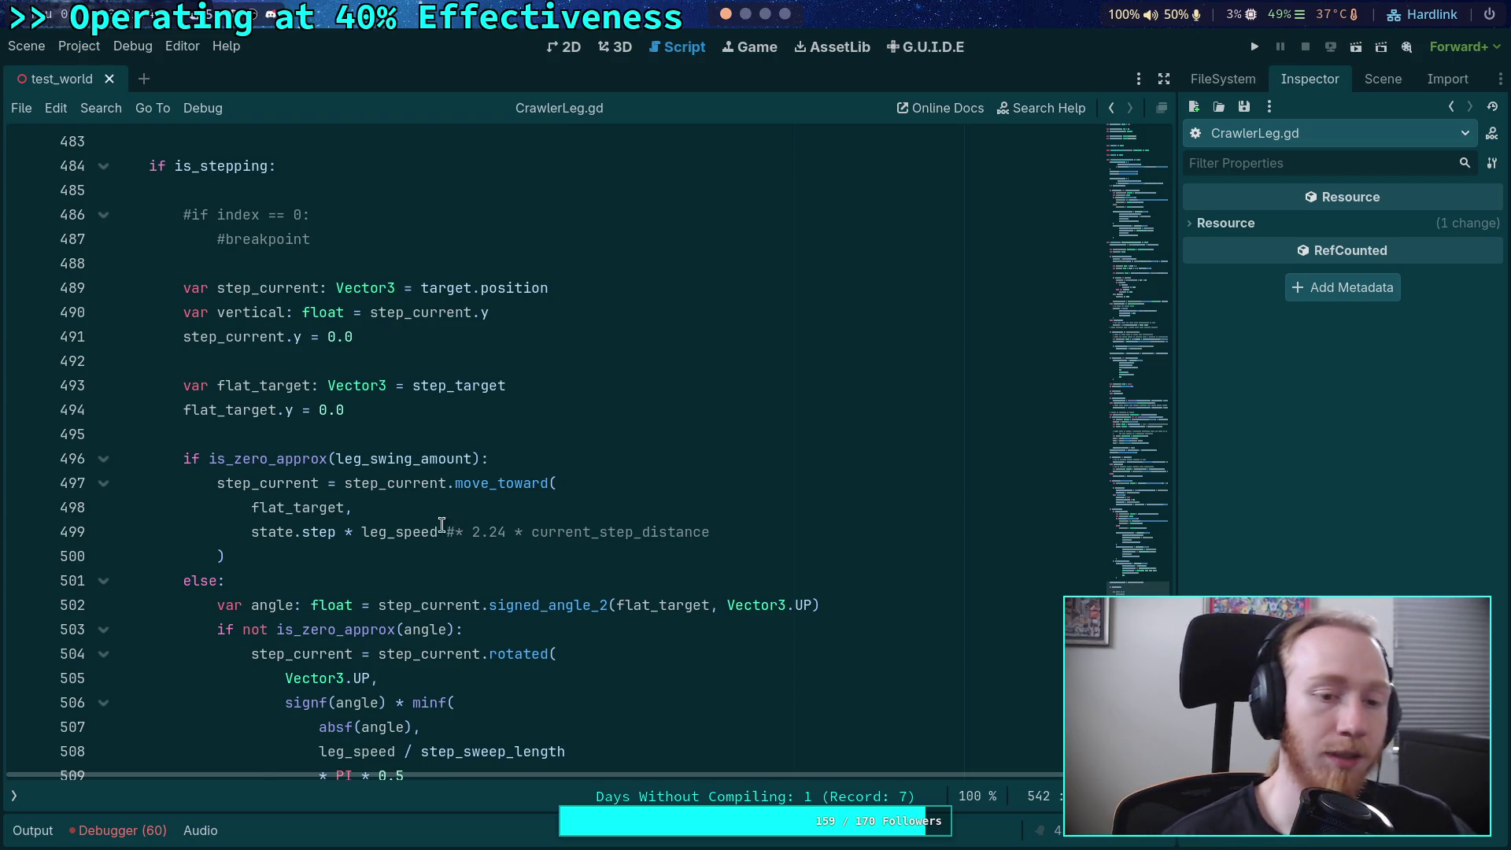
{"action": "scroll", "coordinate": [241, 545], "scroll_direction": "down", "scroll_amount": 13}
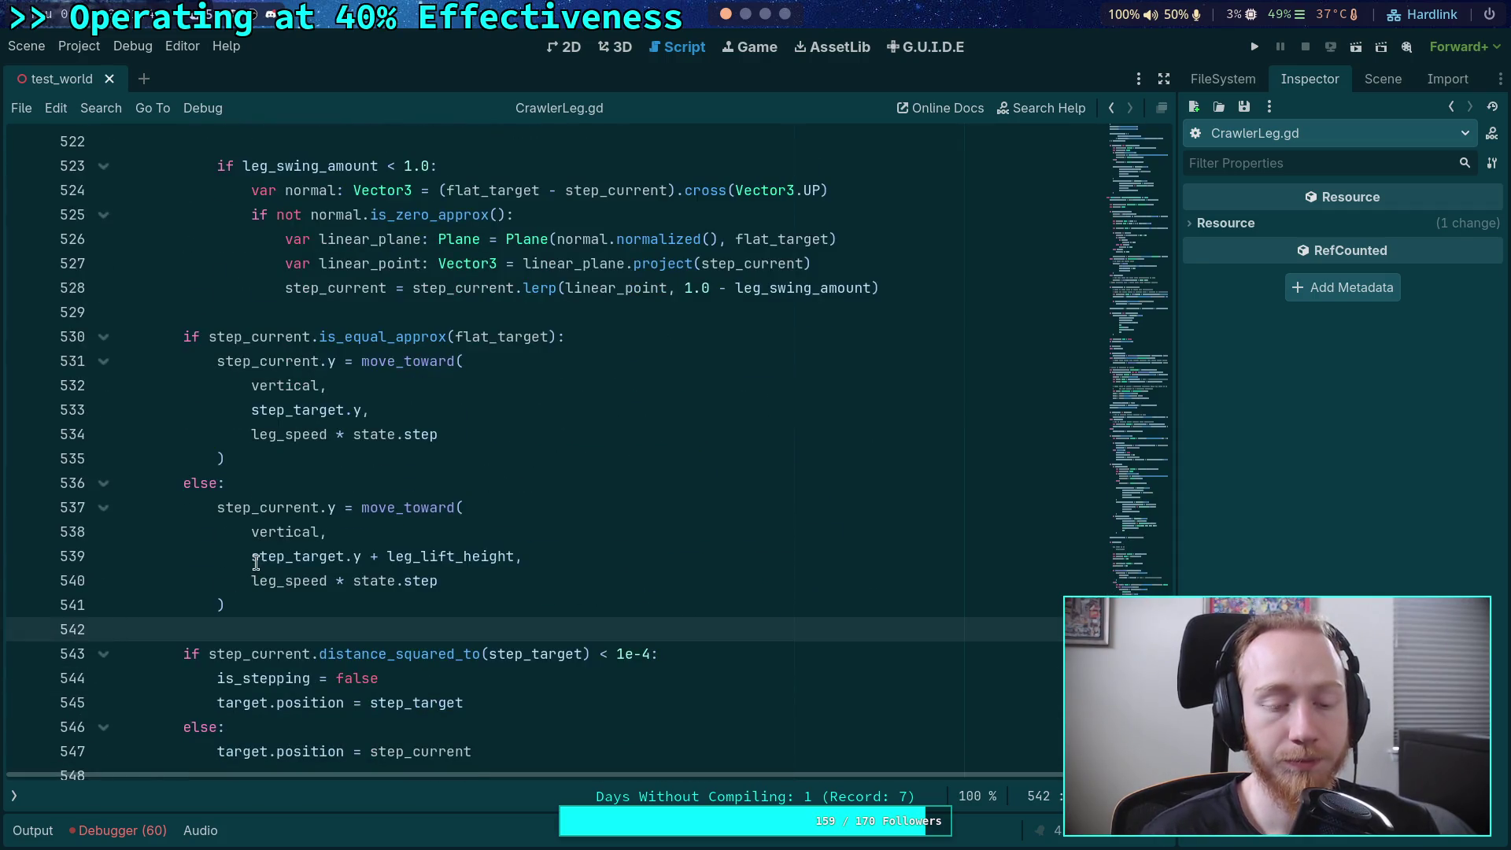
{"action": "scroll", "coordinate": [240, 551], "scroll_direction": "down", "scroll_amount": 7}
{"action": "left_click", "coordinate": [527, 580]}
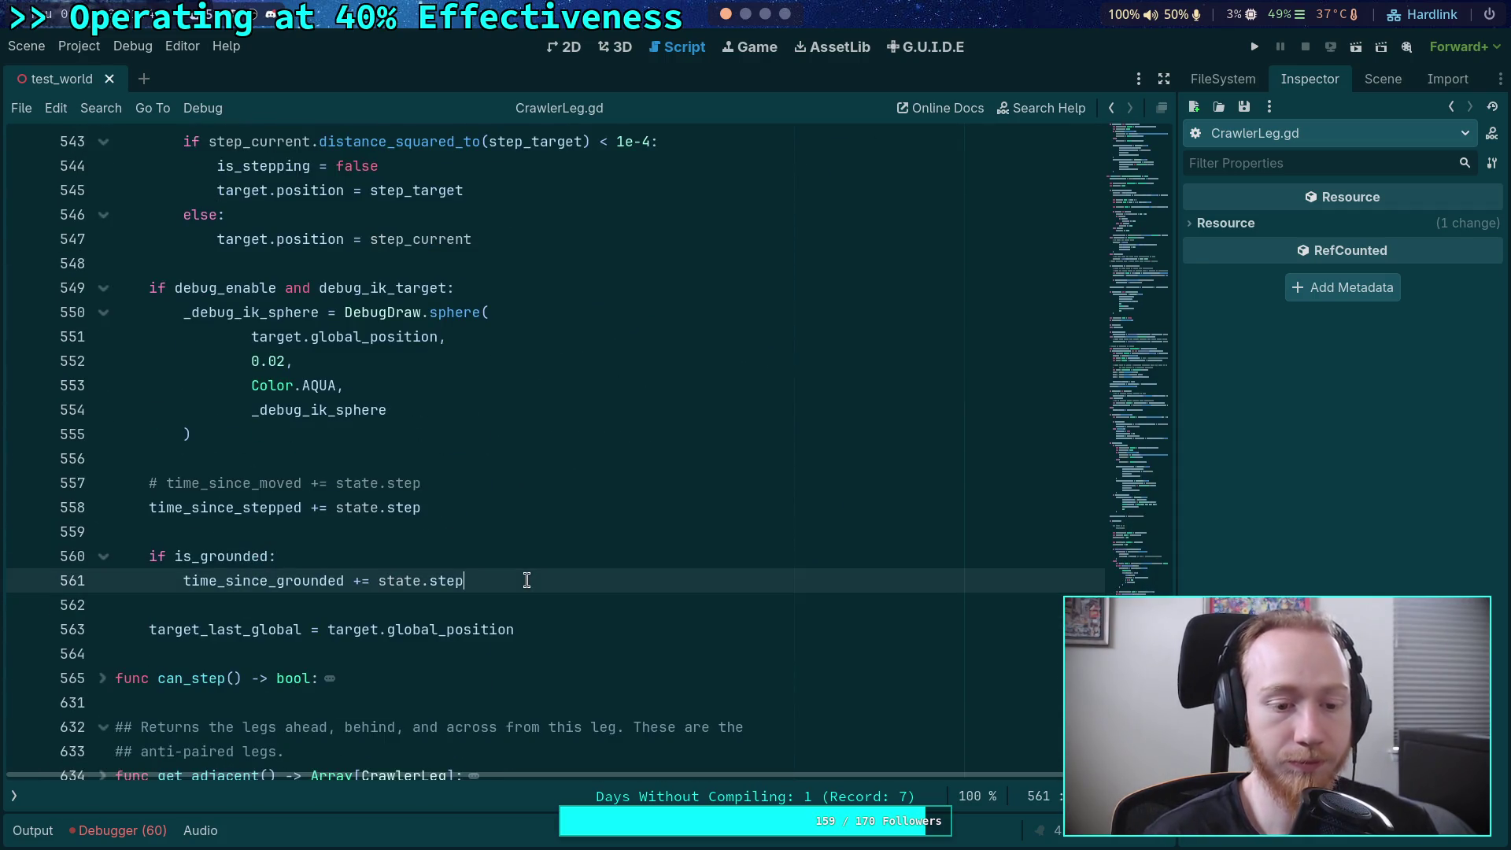
{"action": "key", "text": "ctrl+z"}
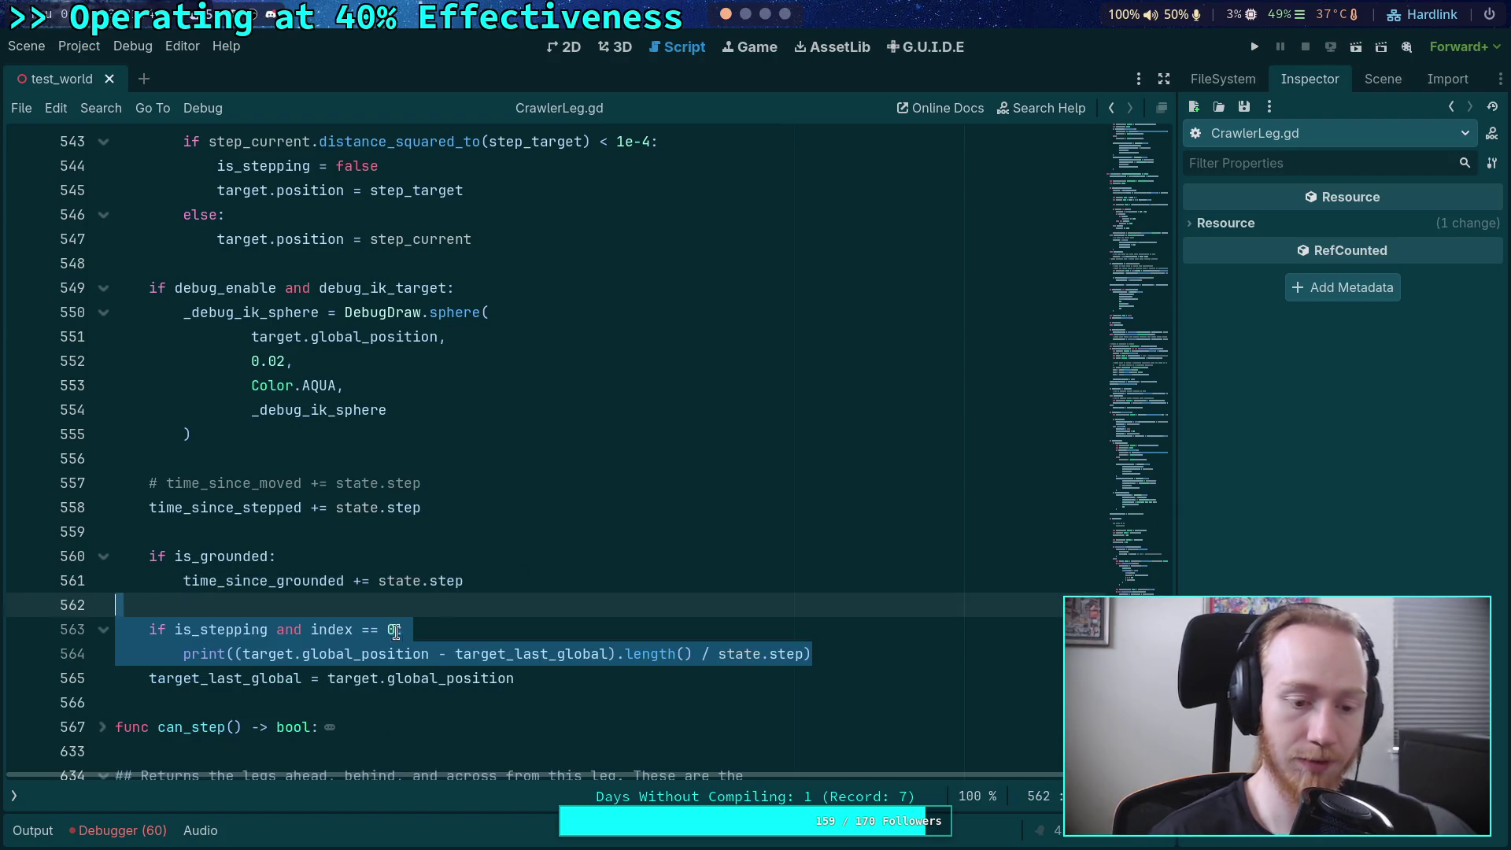
{"action": "left_click", "coordinate": [367, 660]}
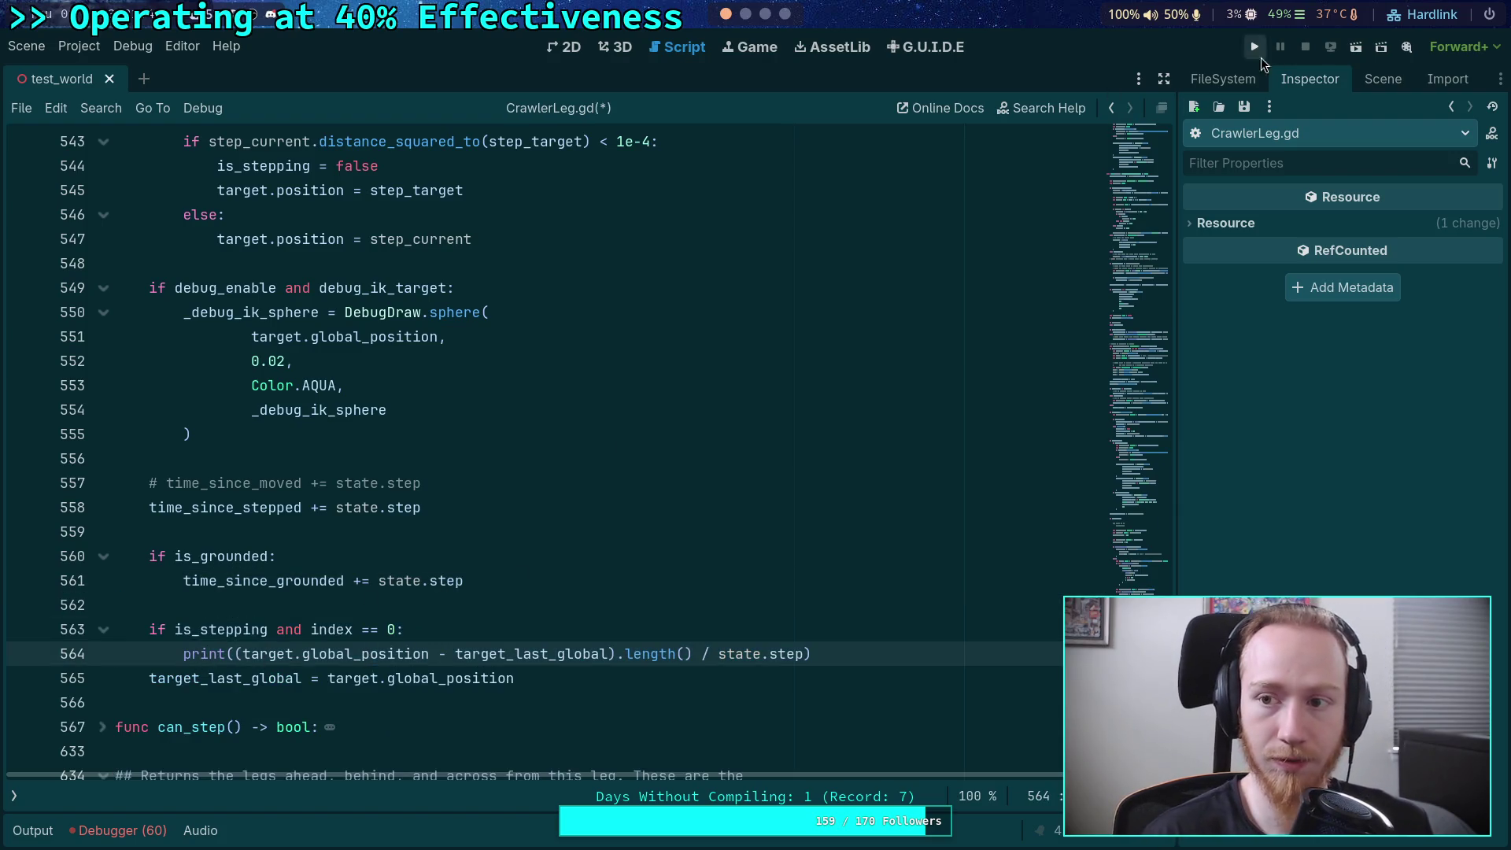
{"action": "left_click", "coordinate": [1254, 47]}
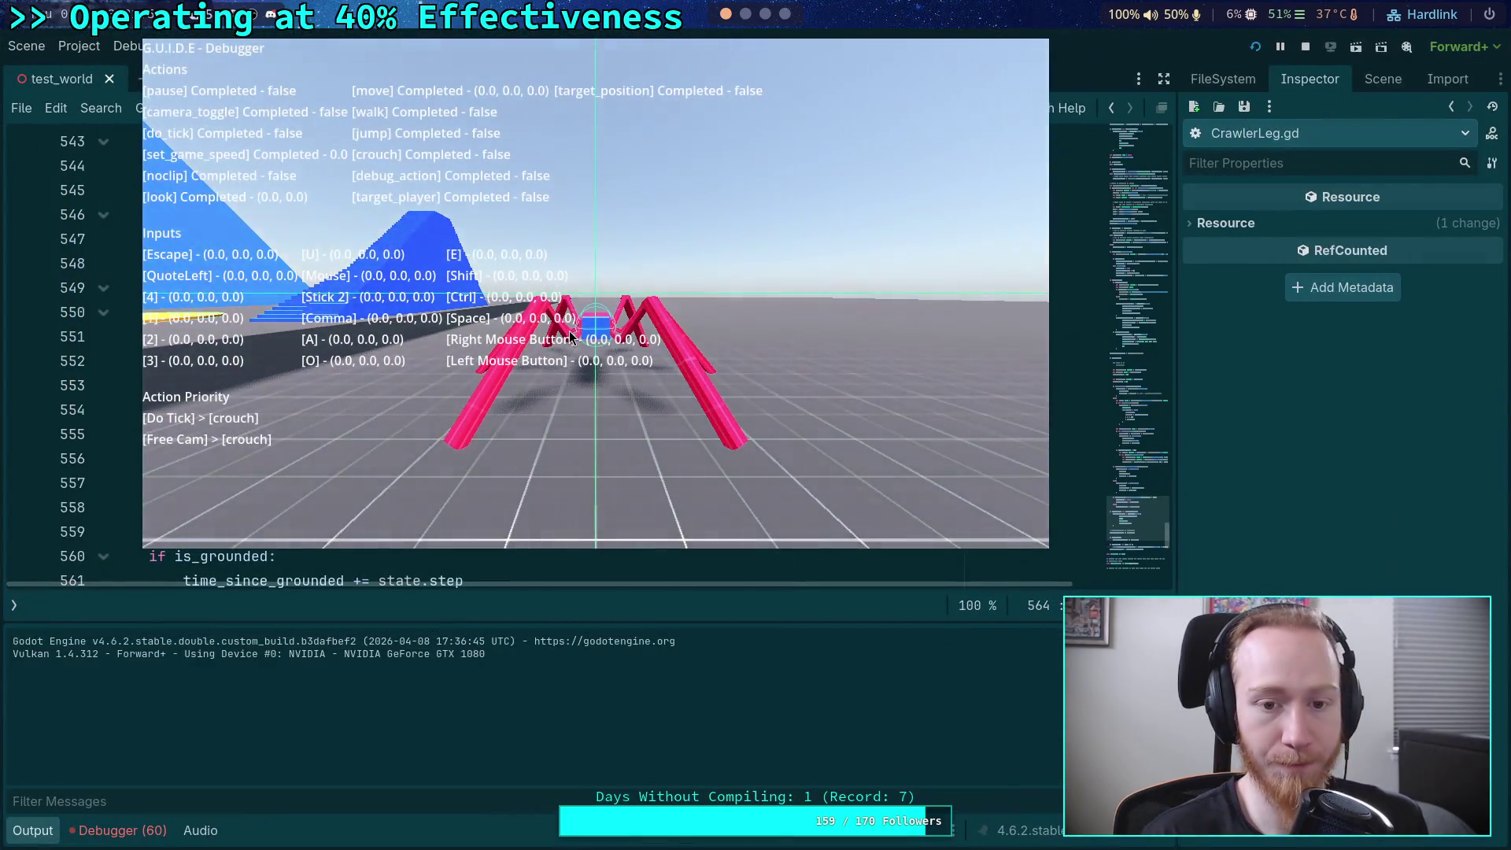
- Step the spider nine ticks, logging leg-0 speeds of about 3.6–4.4, then stop the game
{"action": "left_click", "coordinate": [570, 337]}
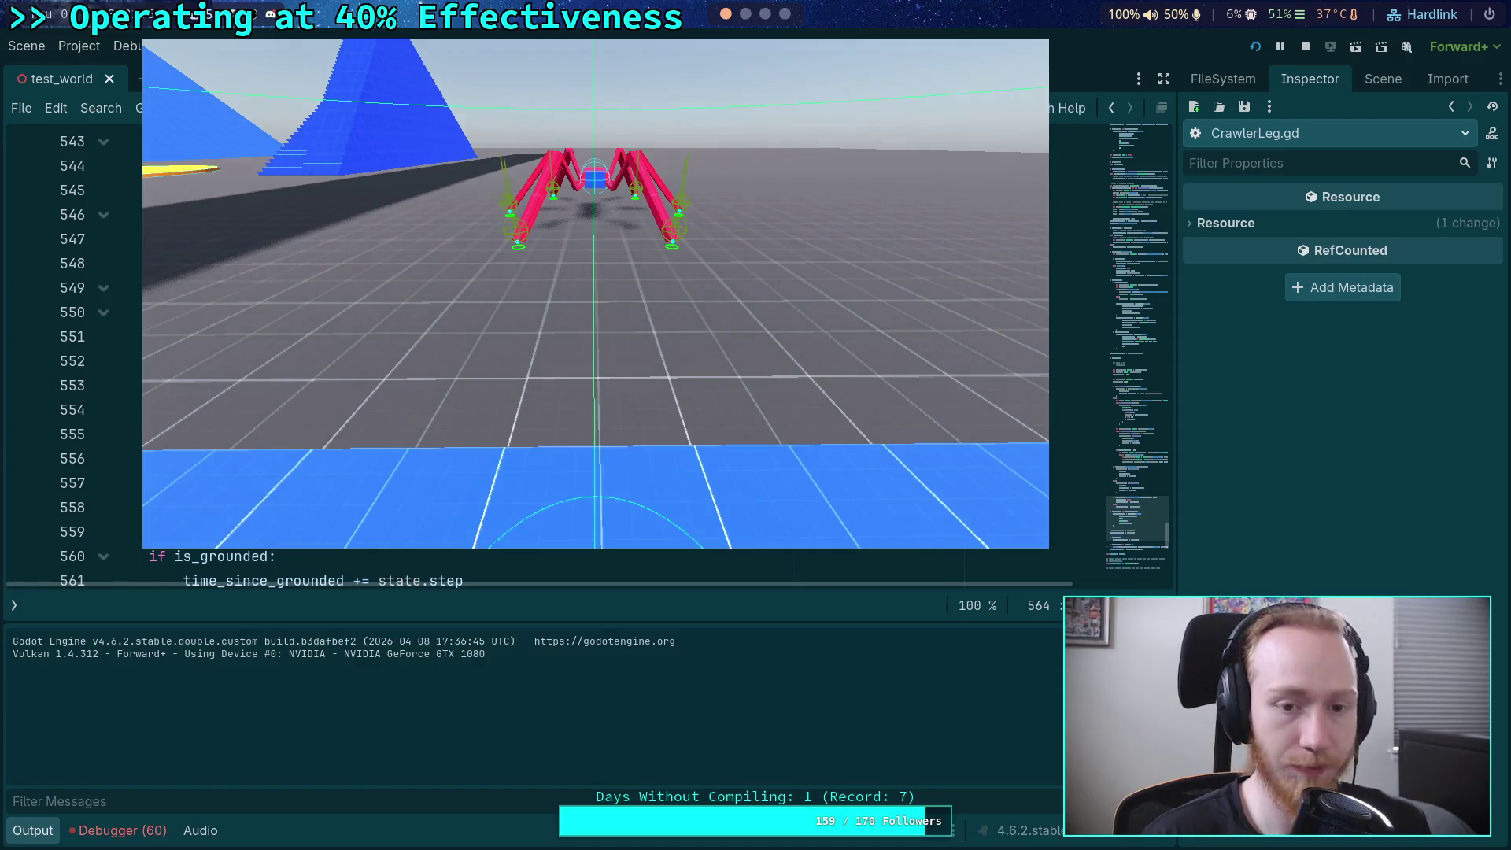
{"action": "key", "text": "period"}
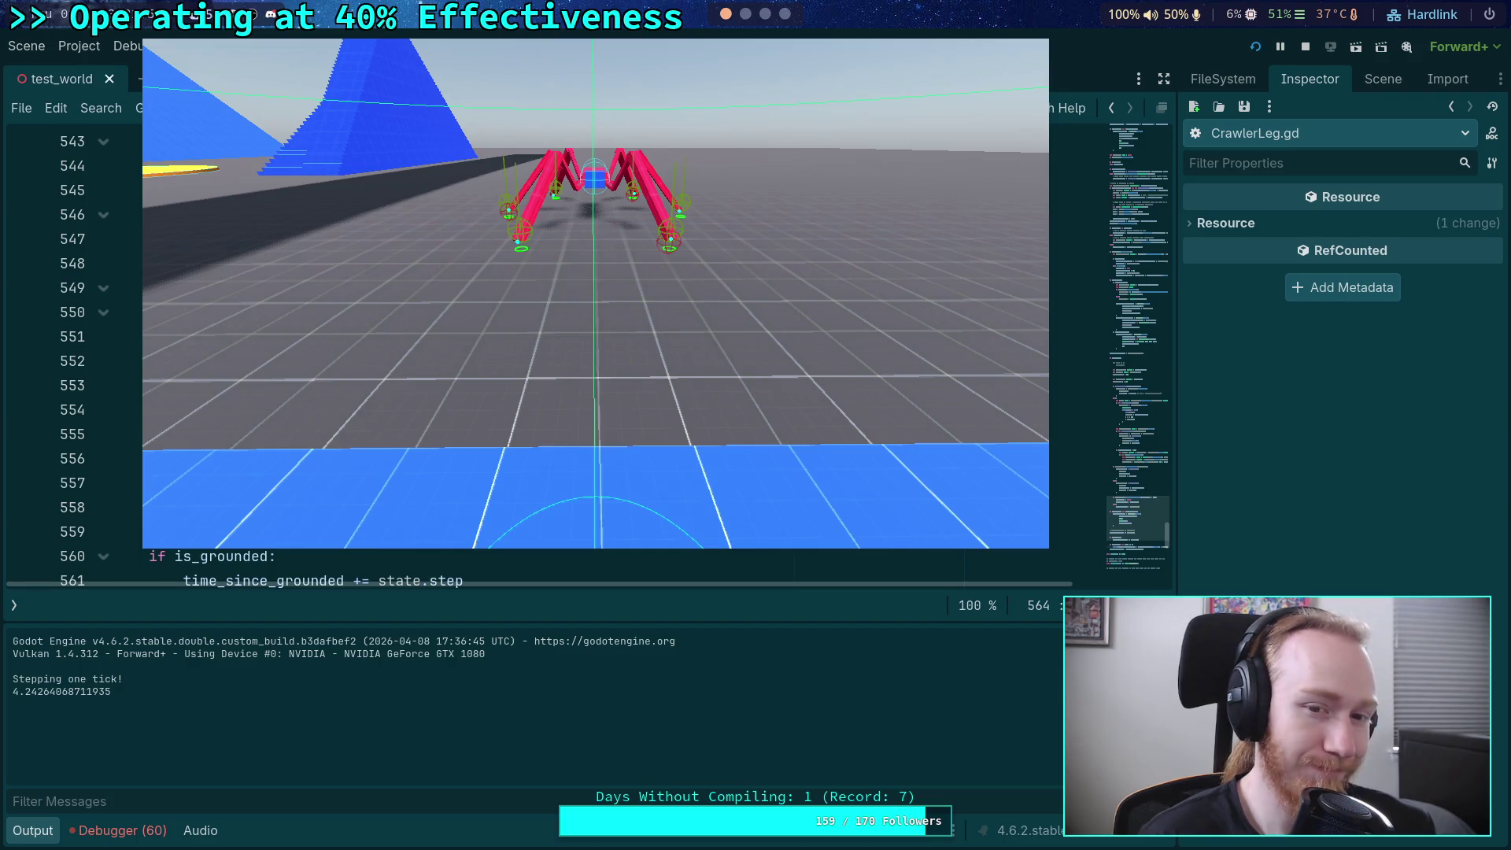
{"action": "key", "text": "period"}
{"action": "key", "text": "period"}
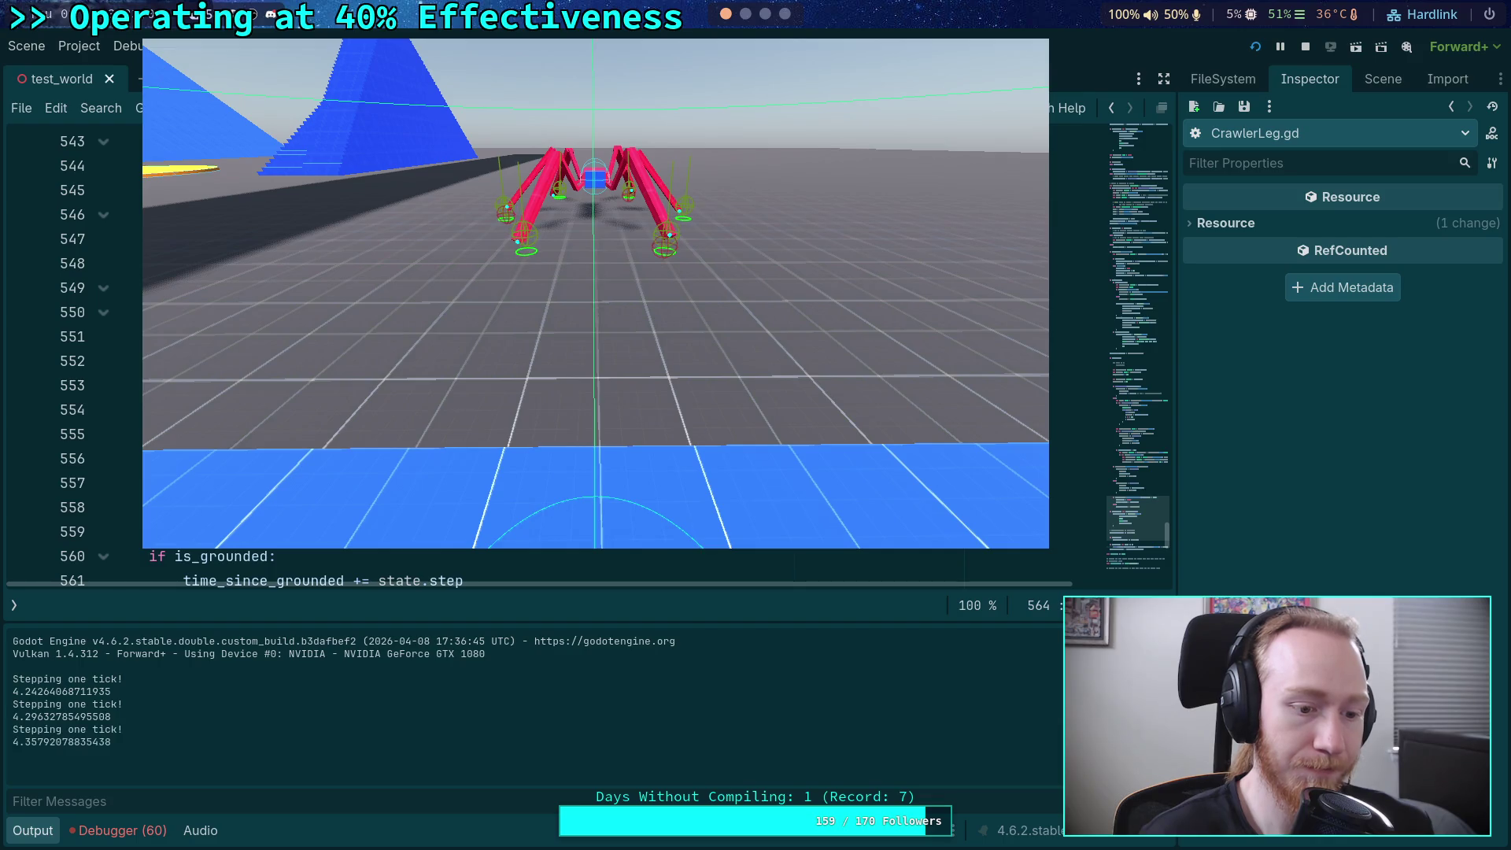
{"action": "key", "text": "period"}
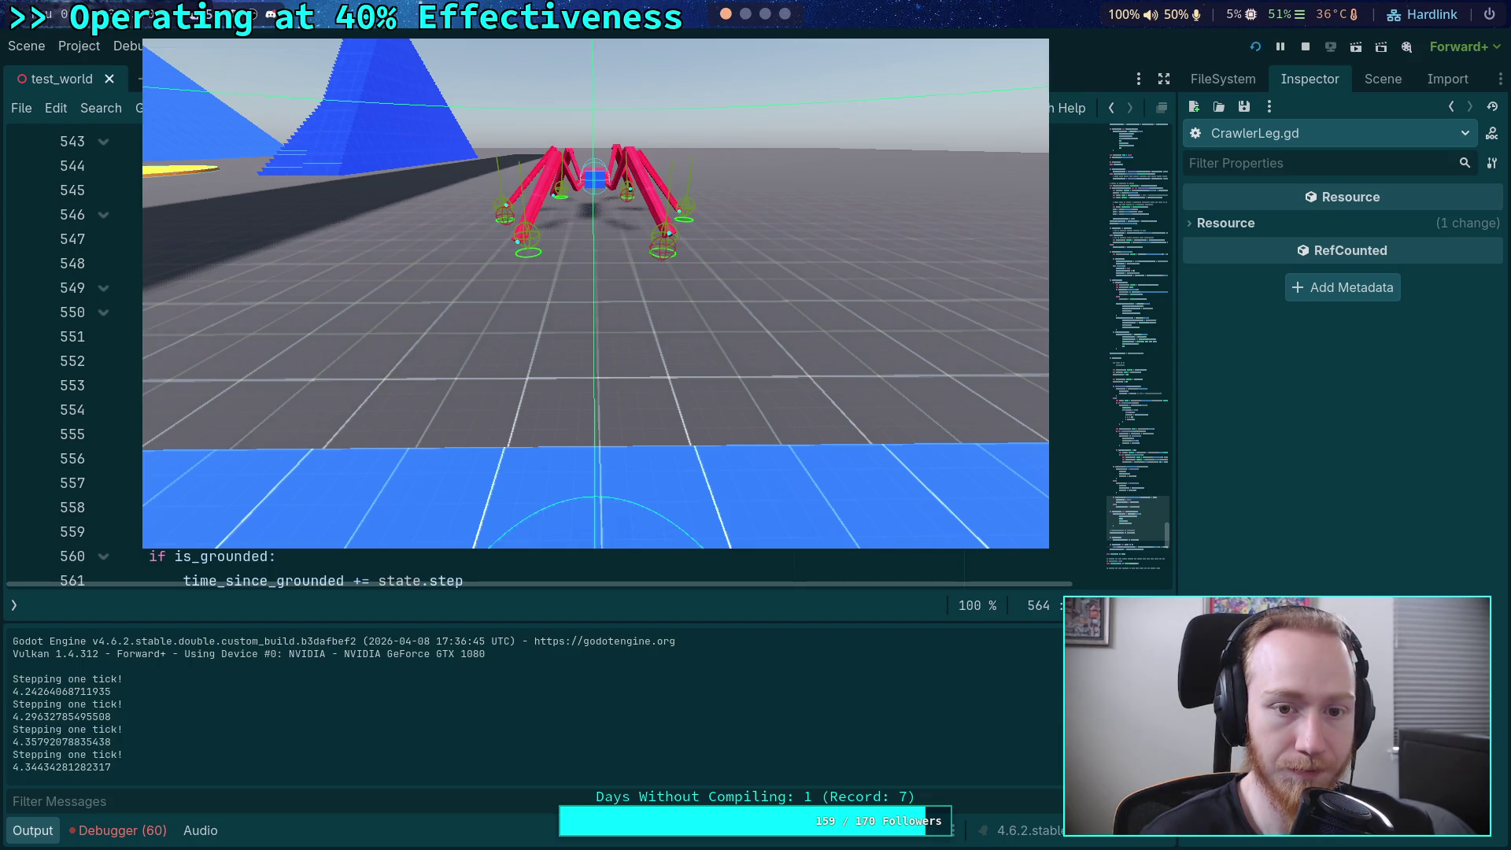
{"action": "key", "text": "period"}
{"action": "key", "text": "period"}
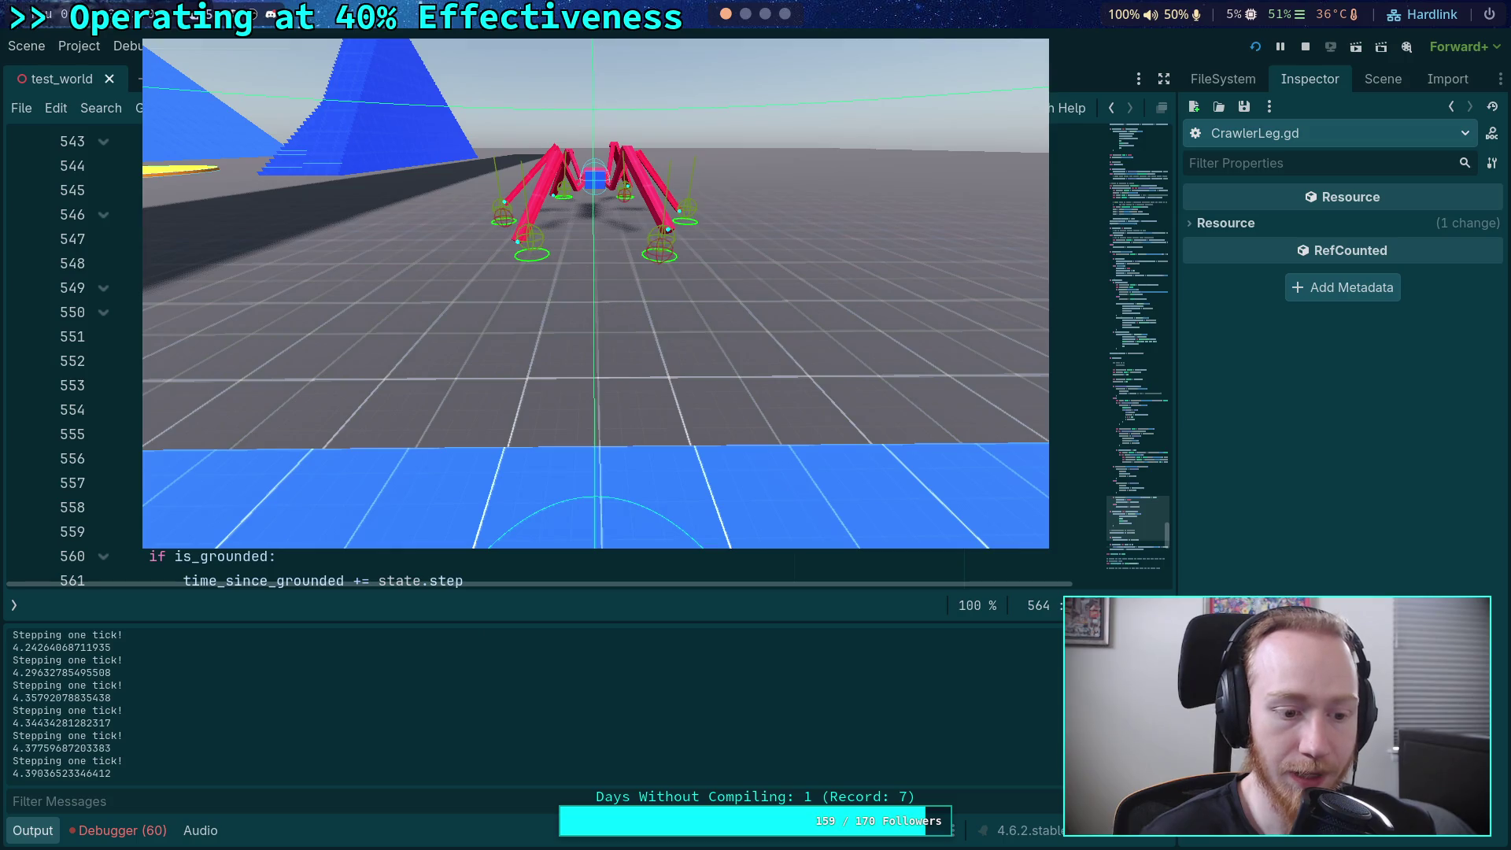
{"action": "key", "text": "period"}
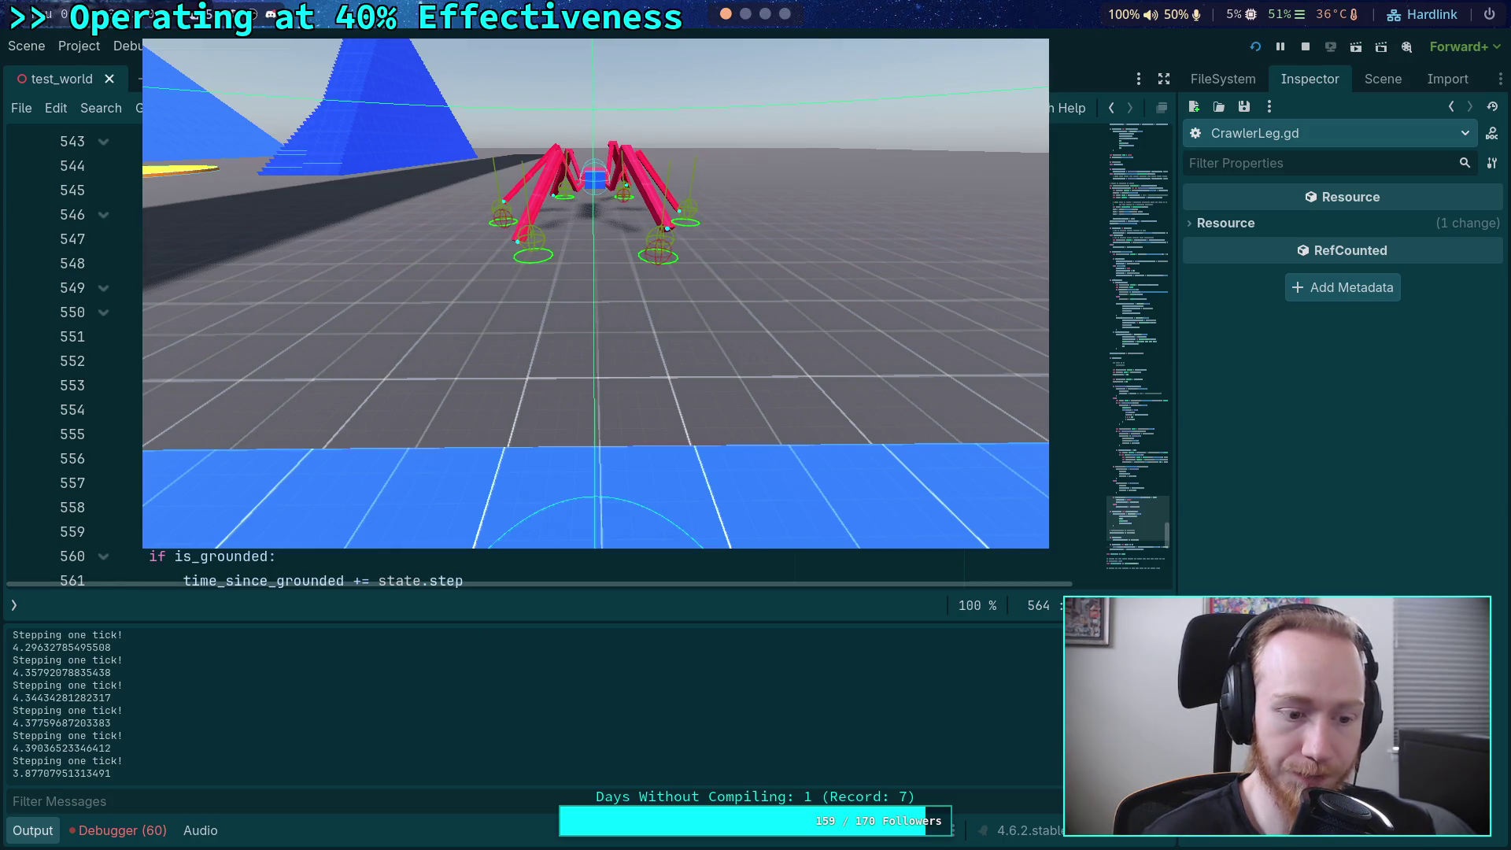
{"action": "key", "text": "period"}
{"action": "key", "text": "period"}
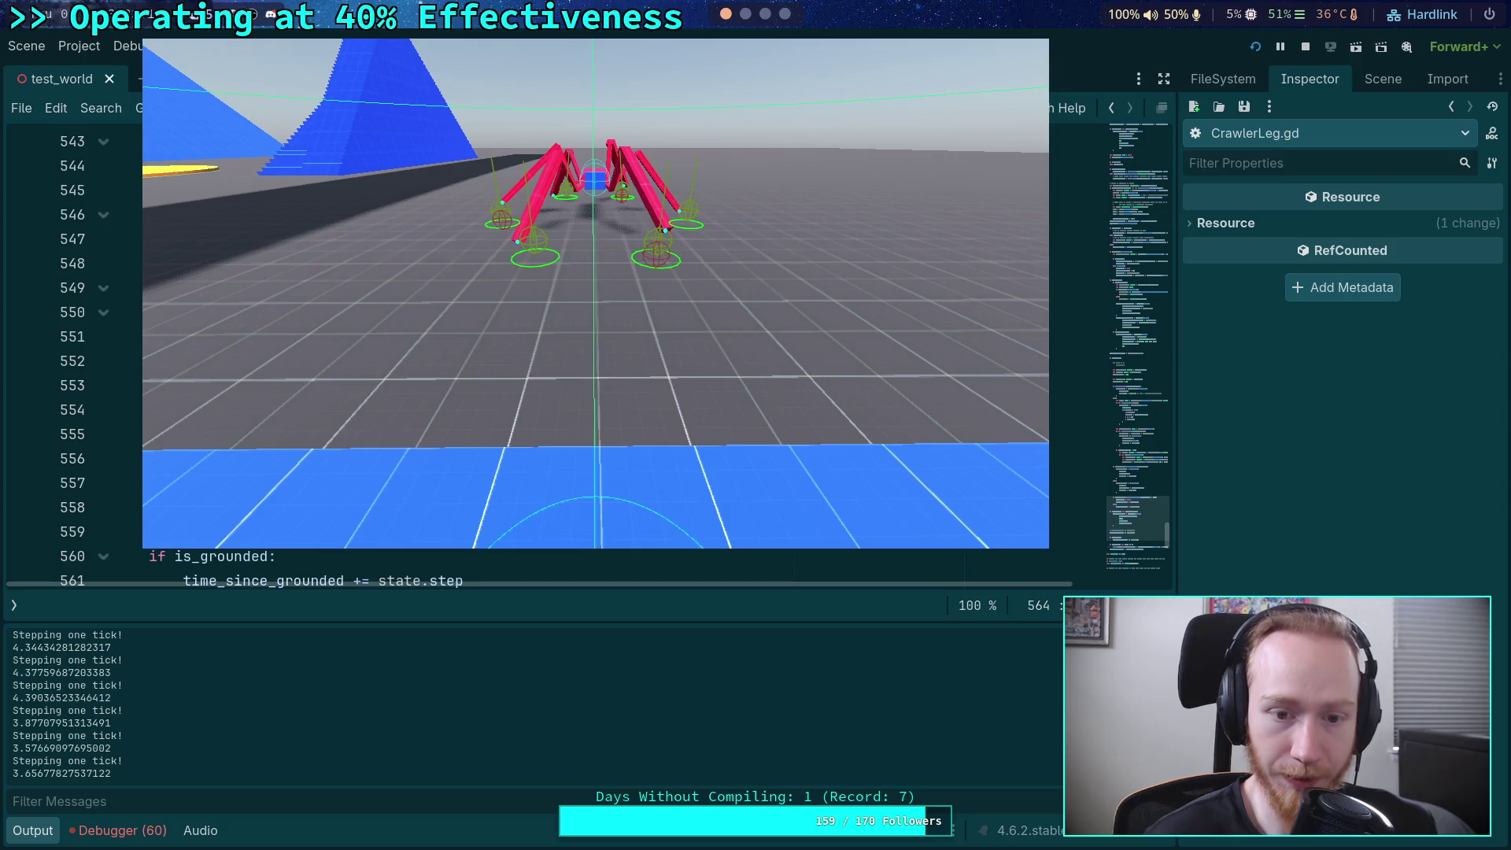
{"action": "key", "text": "period"}
{"action": "key", "text": "period"}
{"action": "key", "text": "period"}
{"action": "key", "text": "period"}
{"action": "key", "text": "period"}
{"action": "key", "text": "period"}
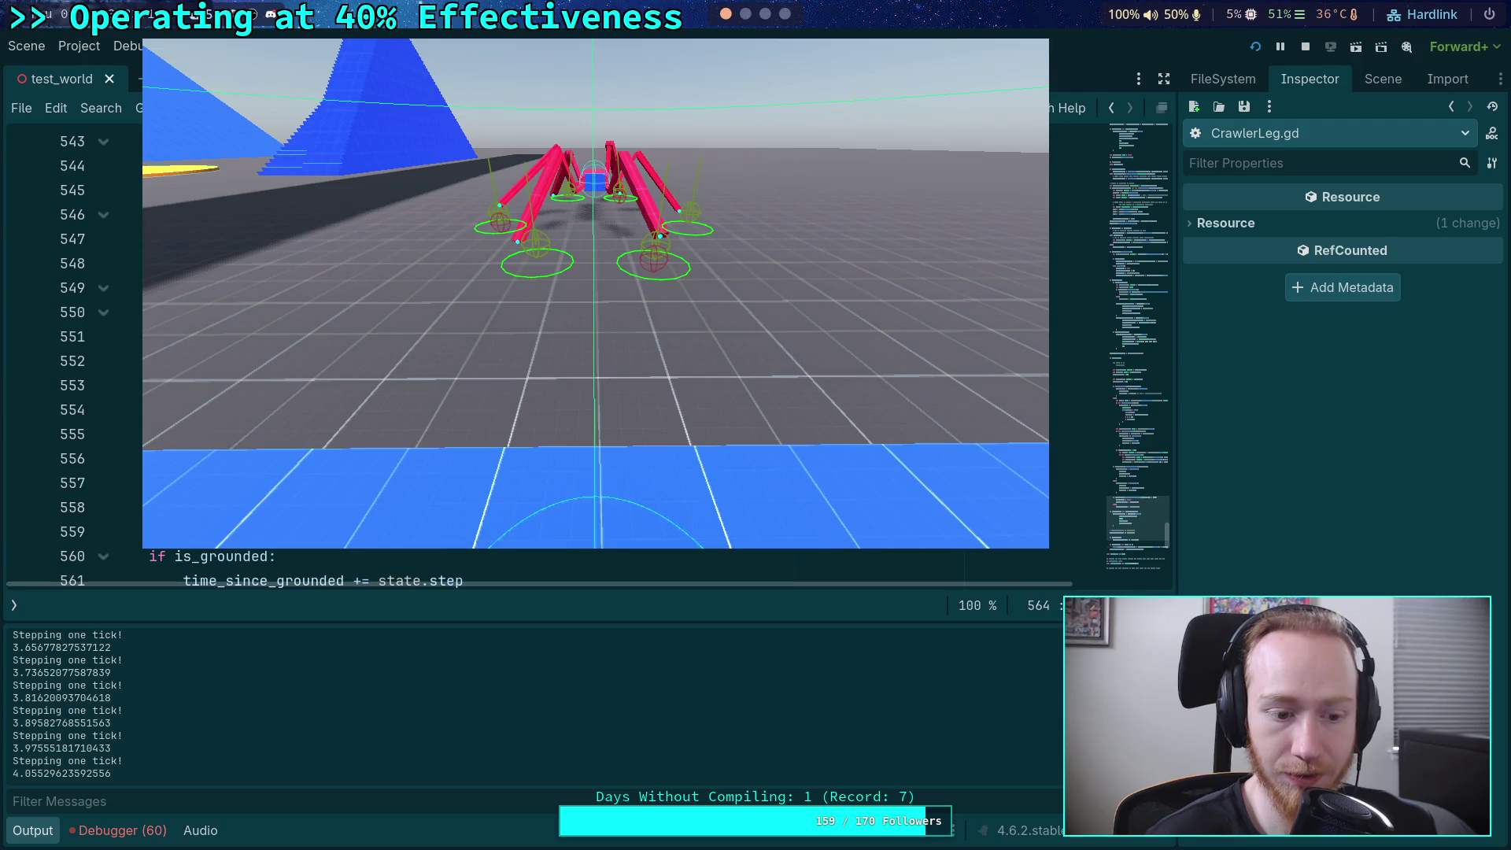
{"action": "key", "text": "period"}
{"action": "key", "text": "period"}
{"action": "key", "text": "period"}
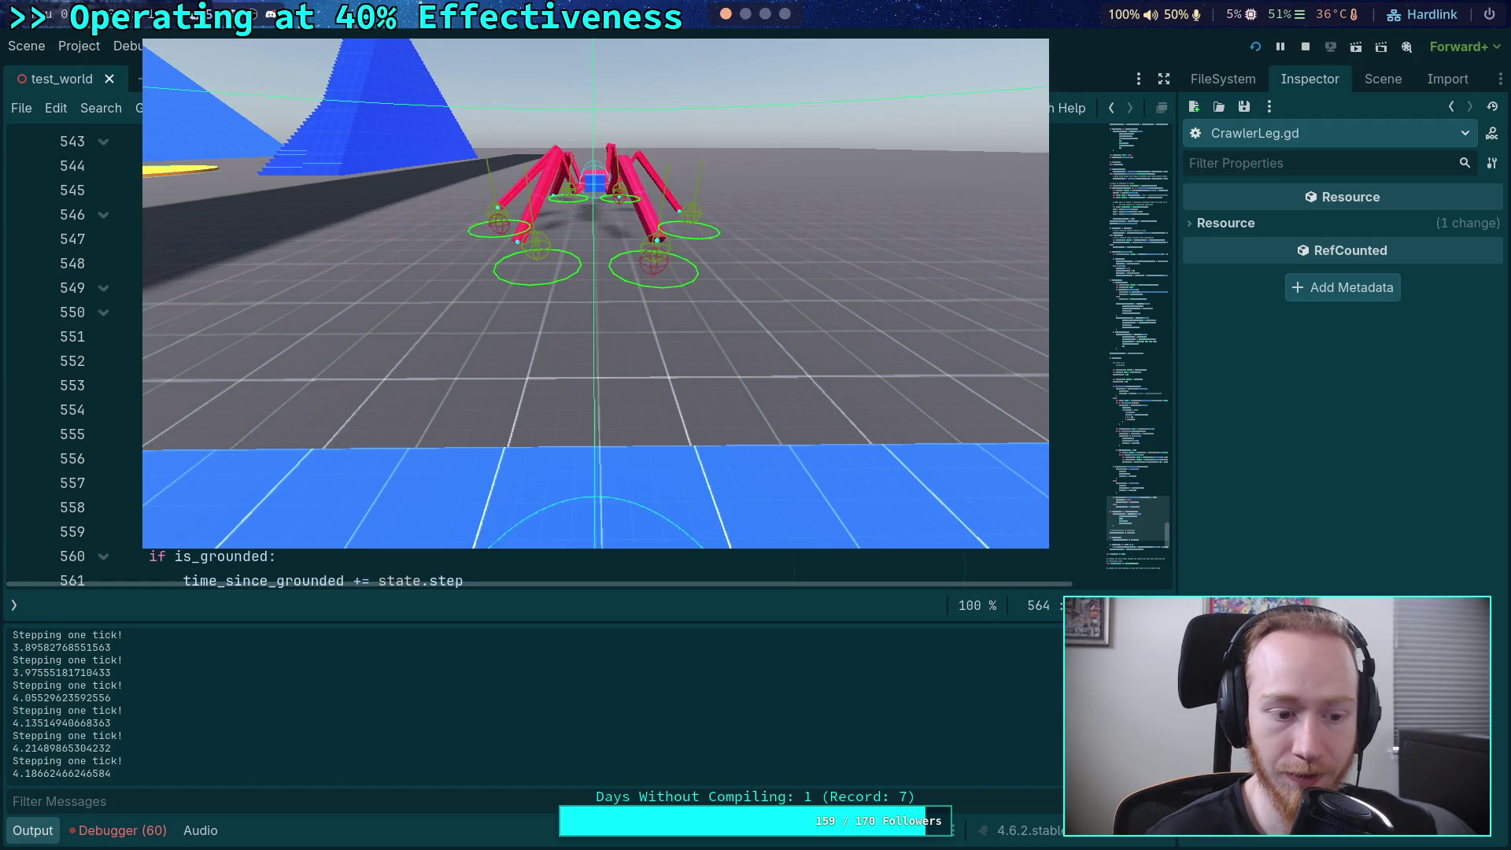
{"action": "key", "text": "period"}
{"action": "key", "text": "period"}
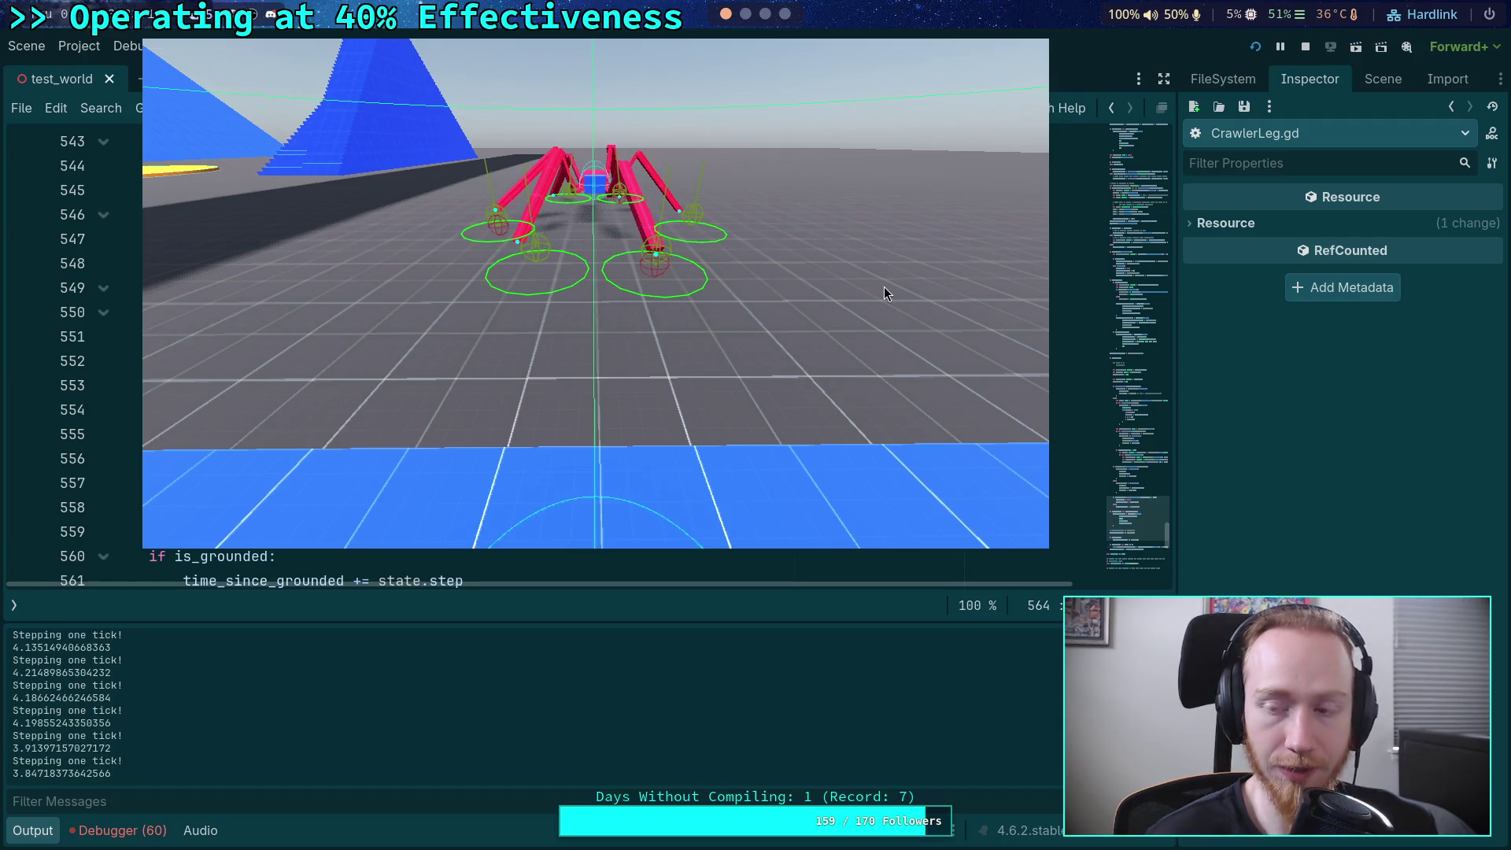
{"action": "left_click", "coordinate": [1303, 48]}
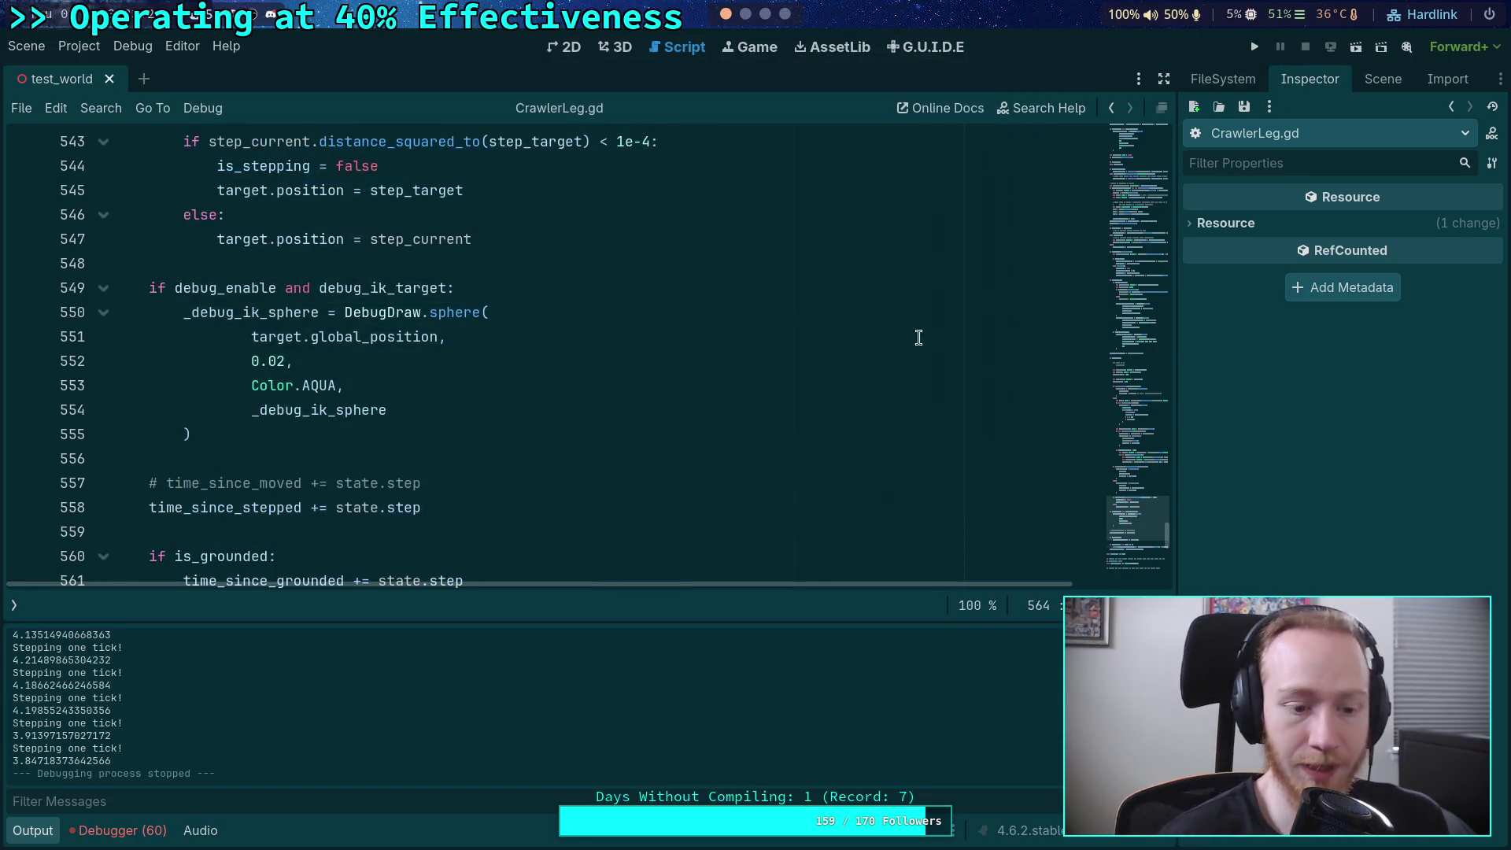
{"action": "scroll", "coordinate": [598, 487], "scroll_direction": "up", "scroll_amount": 3}
{"action": "scroll", "coordinate": [474, 713], "scroll_direction": "up", "scroll_amount": 5}
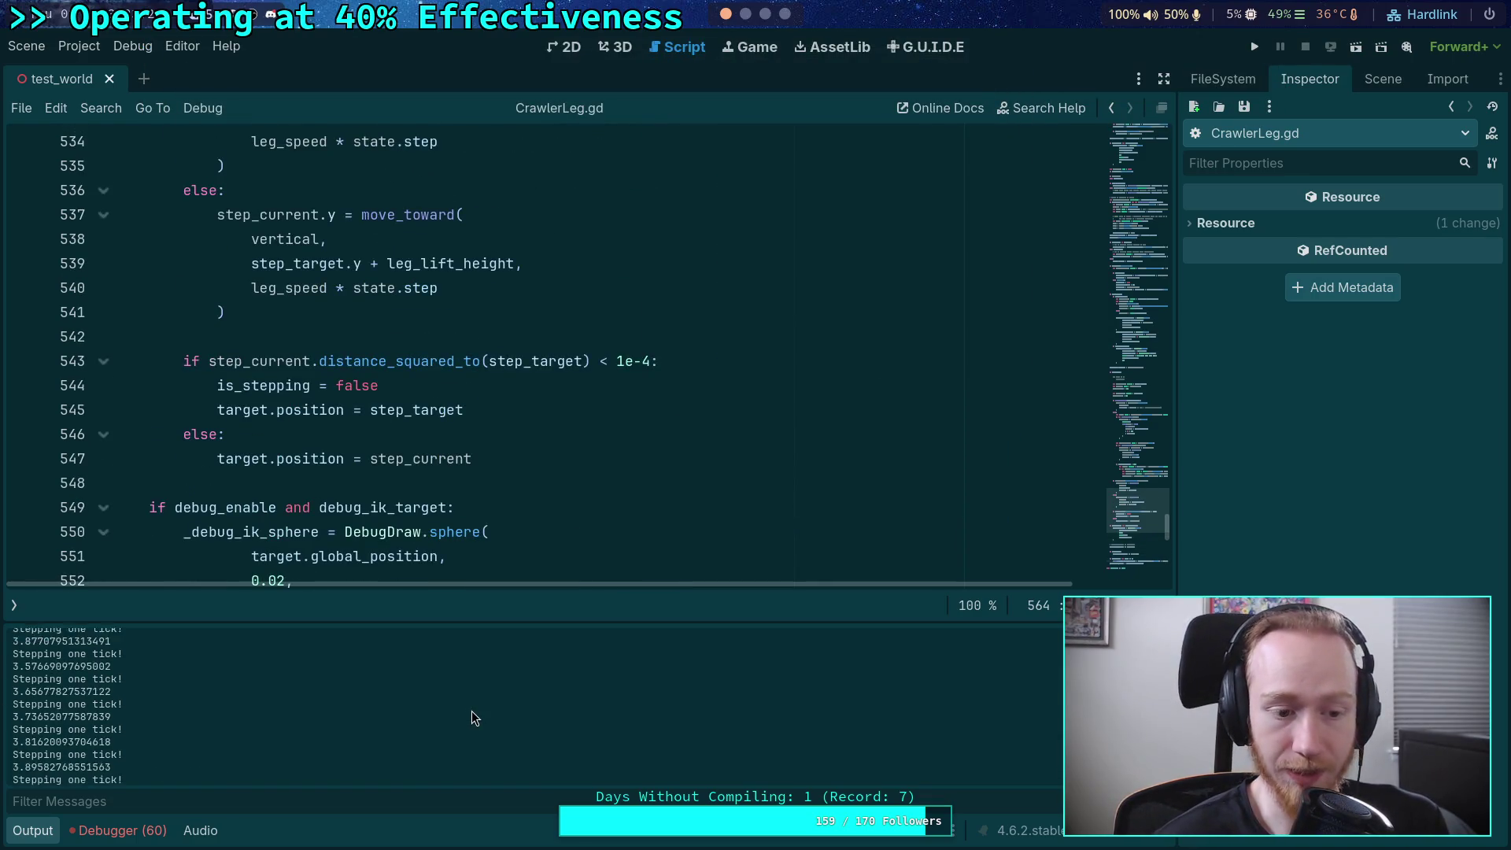
{"action": "scroll", "coordinate": [472, 712], "scroll_direction": "up", "scroll_amount": 2}
{"action": "key", "text": "F8"}
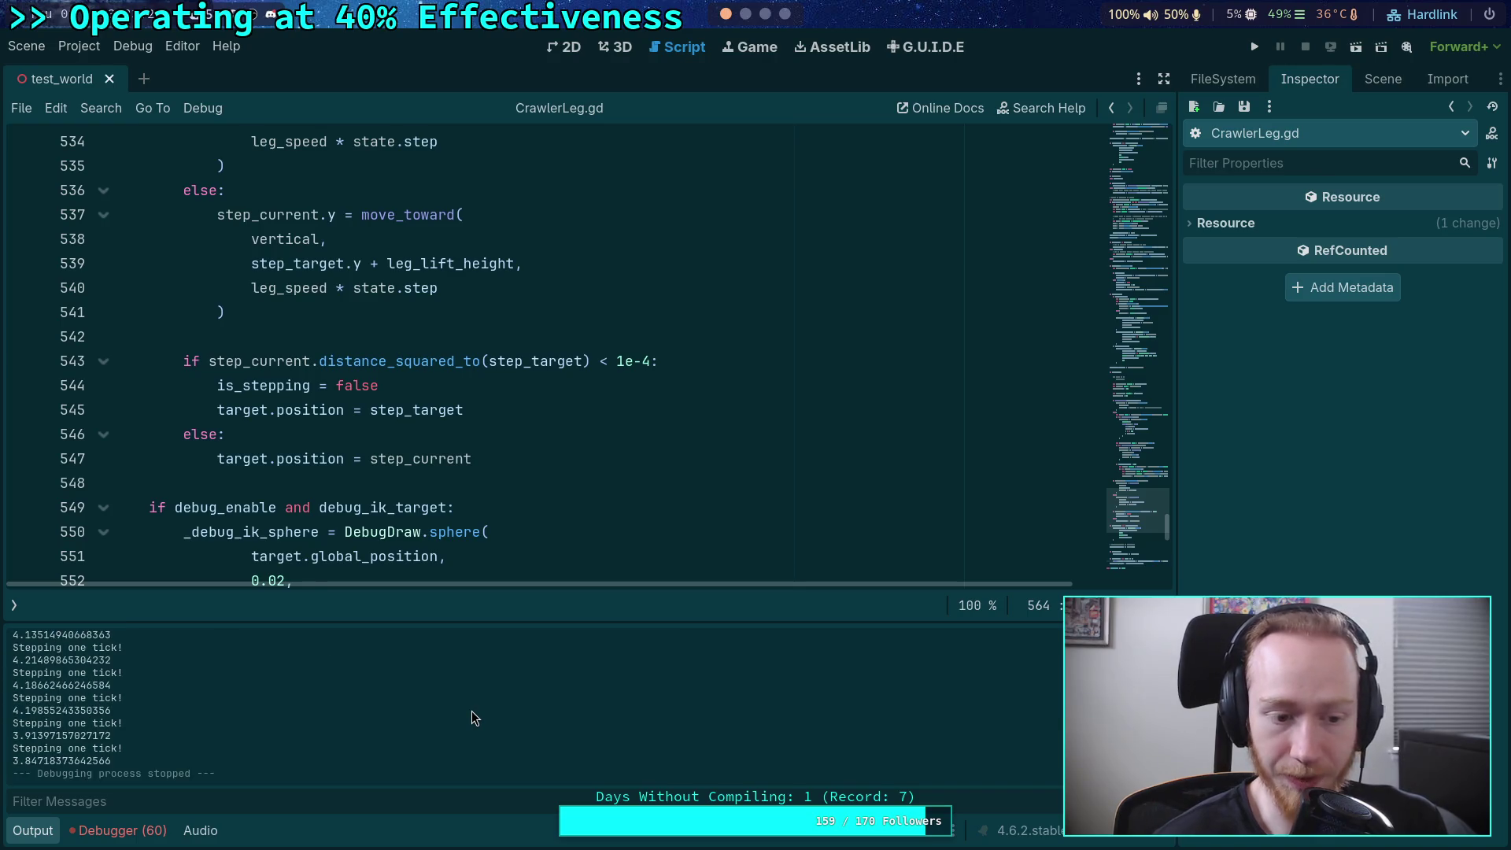
{"action": "scroll", "coordinate": [421, 406], "scroll_direction": "down", "scroll_amount": 5}
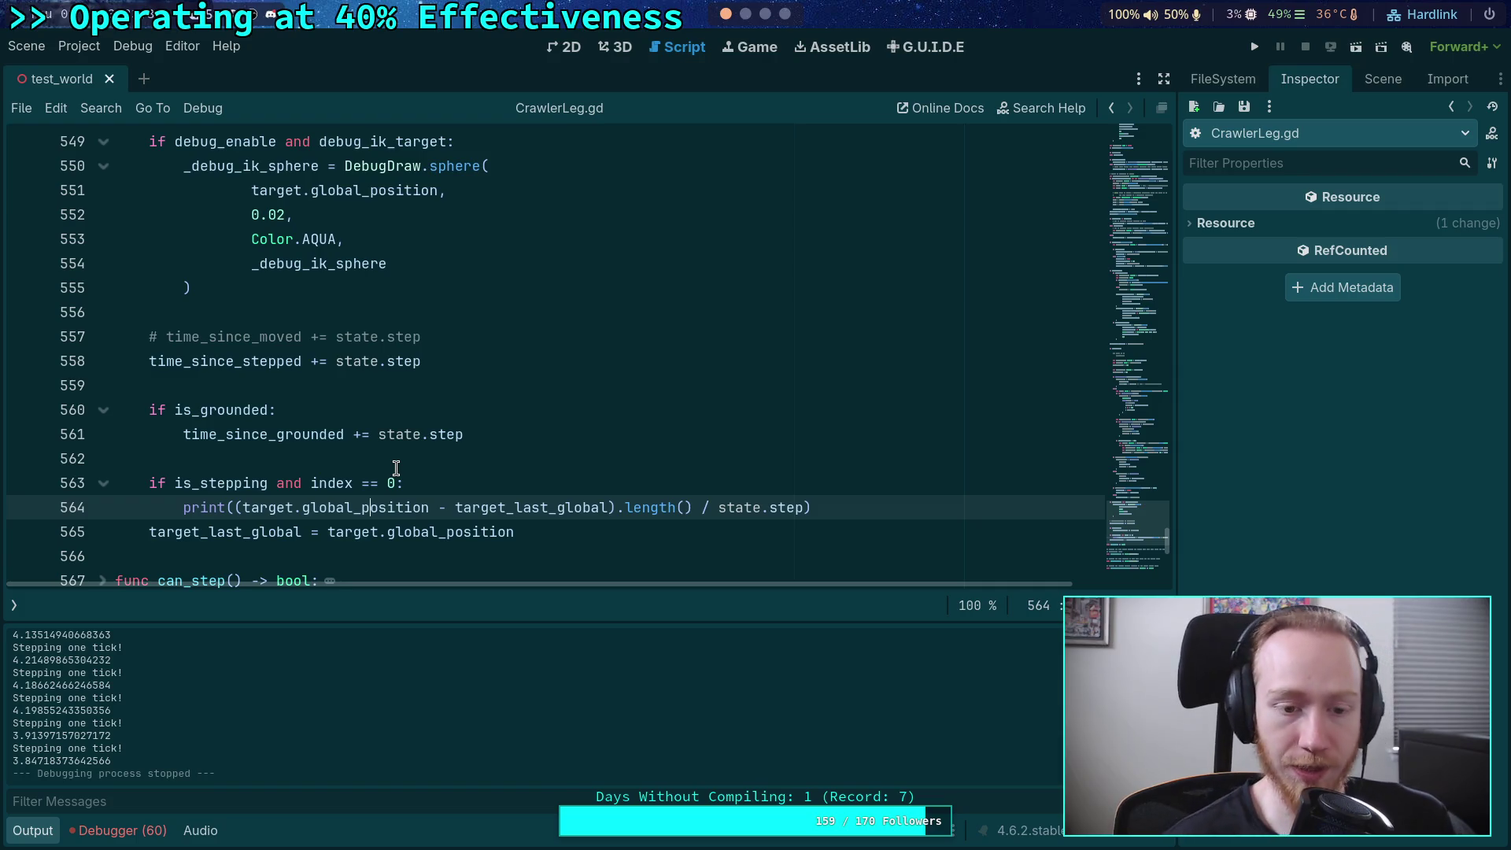
{"action": "scroll", "coordinate": [396, 468], "scroll_direction": "up", "scroll_amount": 17}
{"action": "scroll", "coordinate": [396, 467], "scroll_direction": "up", "scroll_amount": 20}
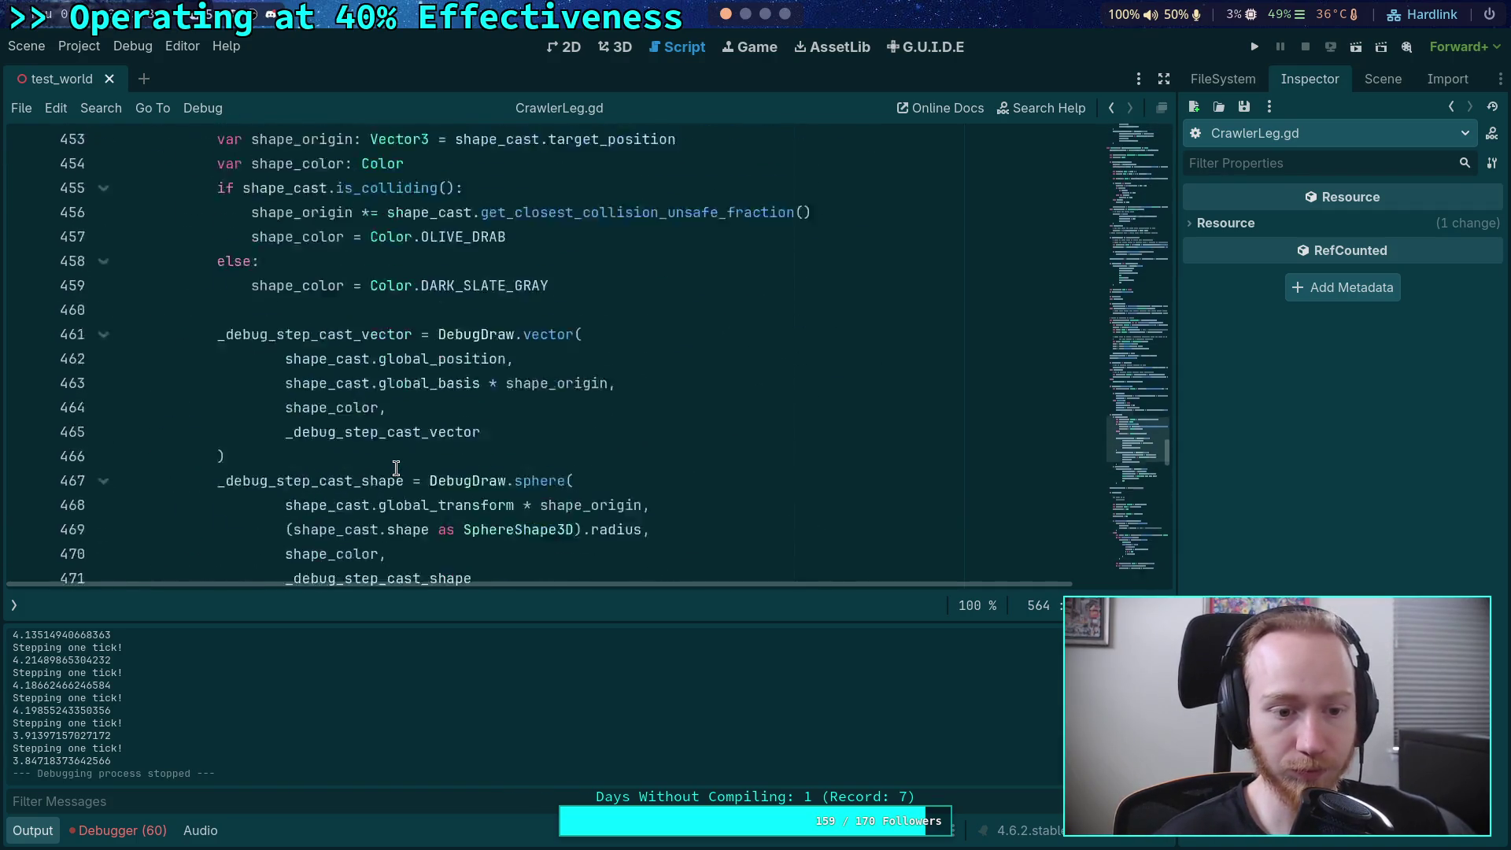
{"action": "scroll", "coordinate": [396, 467], "scroll_direction": "up", "scroll_amount": 17}
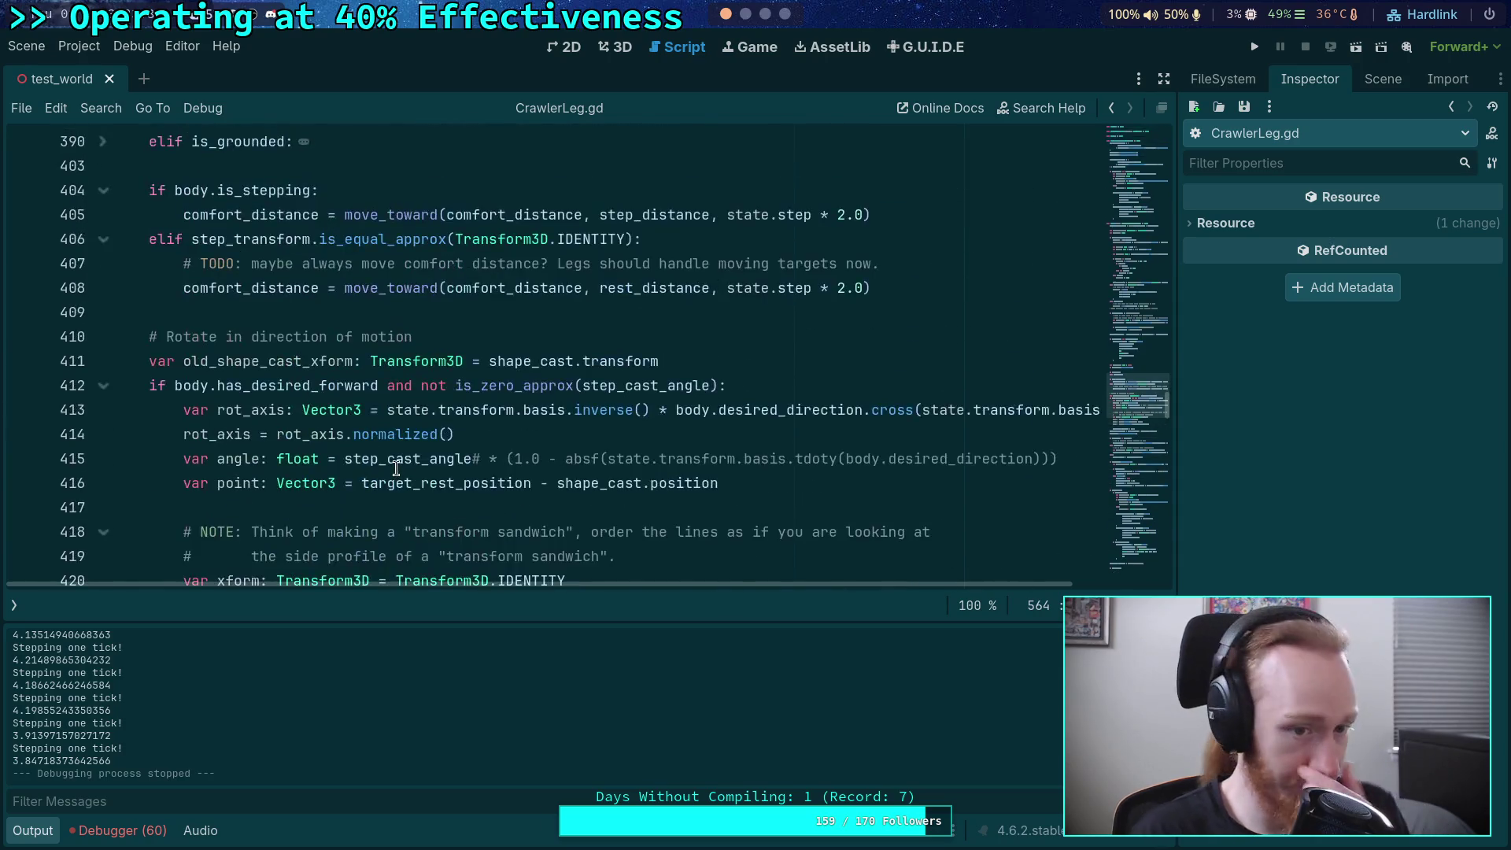
{"action": "scroll", "coordinate": [396, 467], "scroll_direction": "up", "scroll_amount": 15}
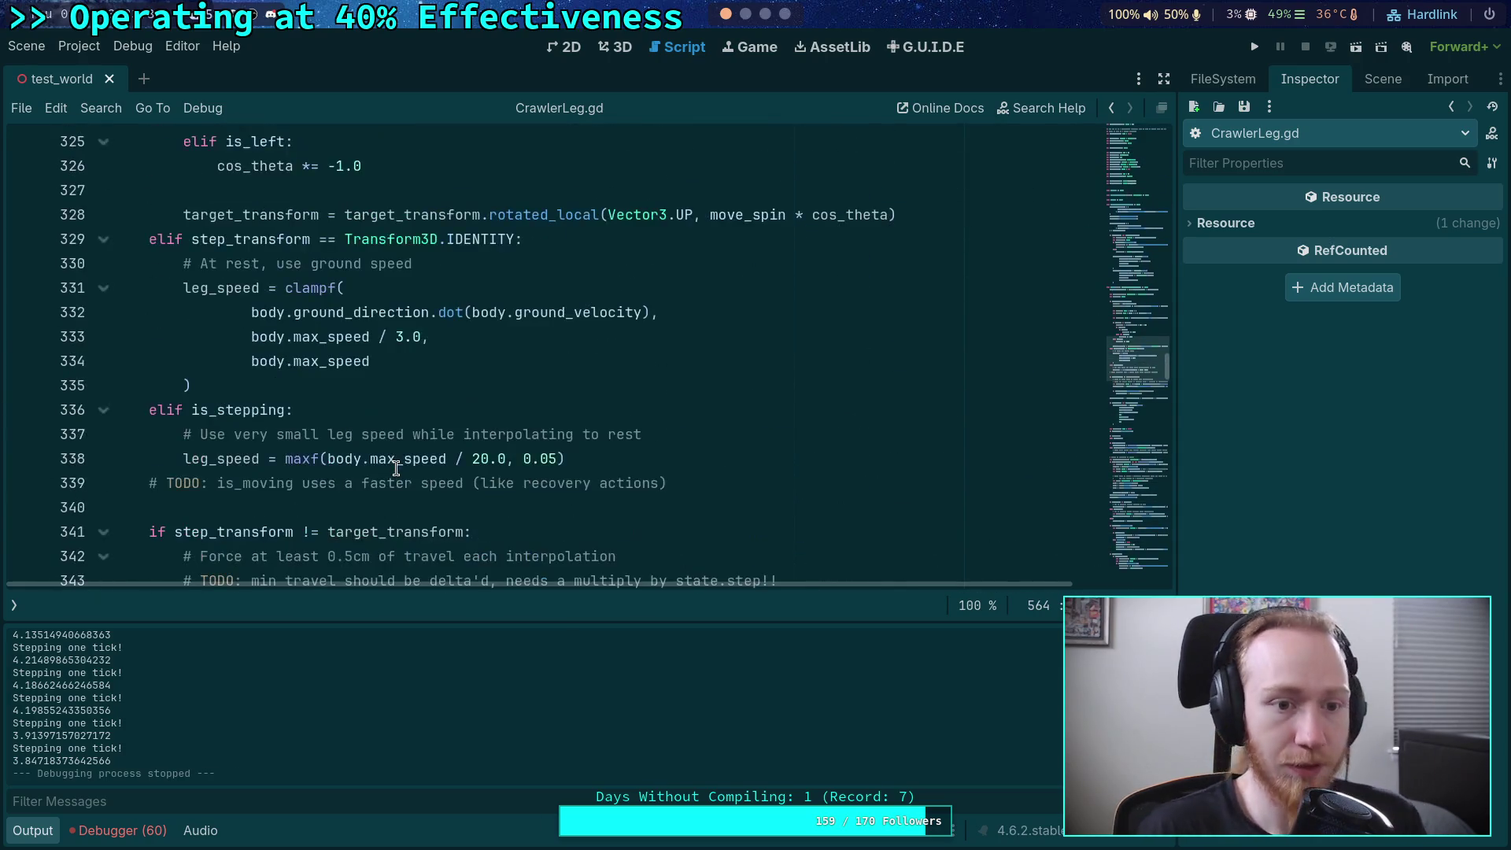
{"action": "scroll", "coordinate": [396, 467], "scroll_direction": "up", "scroll_amount": 4}
{"action": "scroll", "coordinate": [395, 468], "scroll_direction": "down", "scroll_amount": 20}
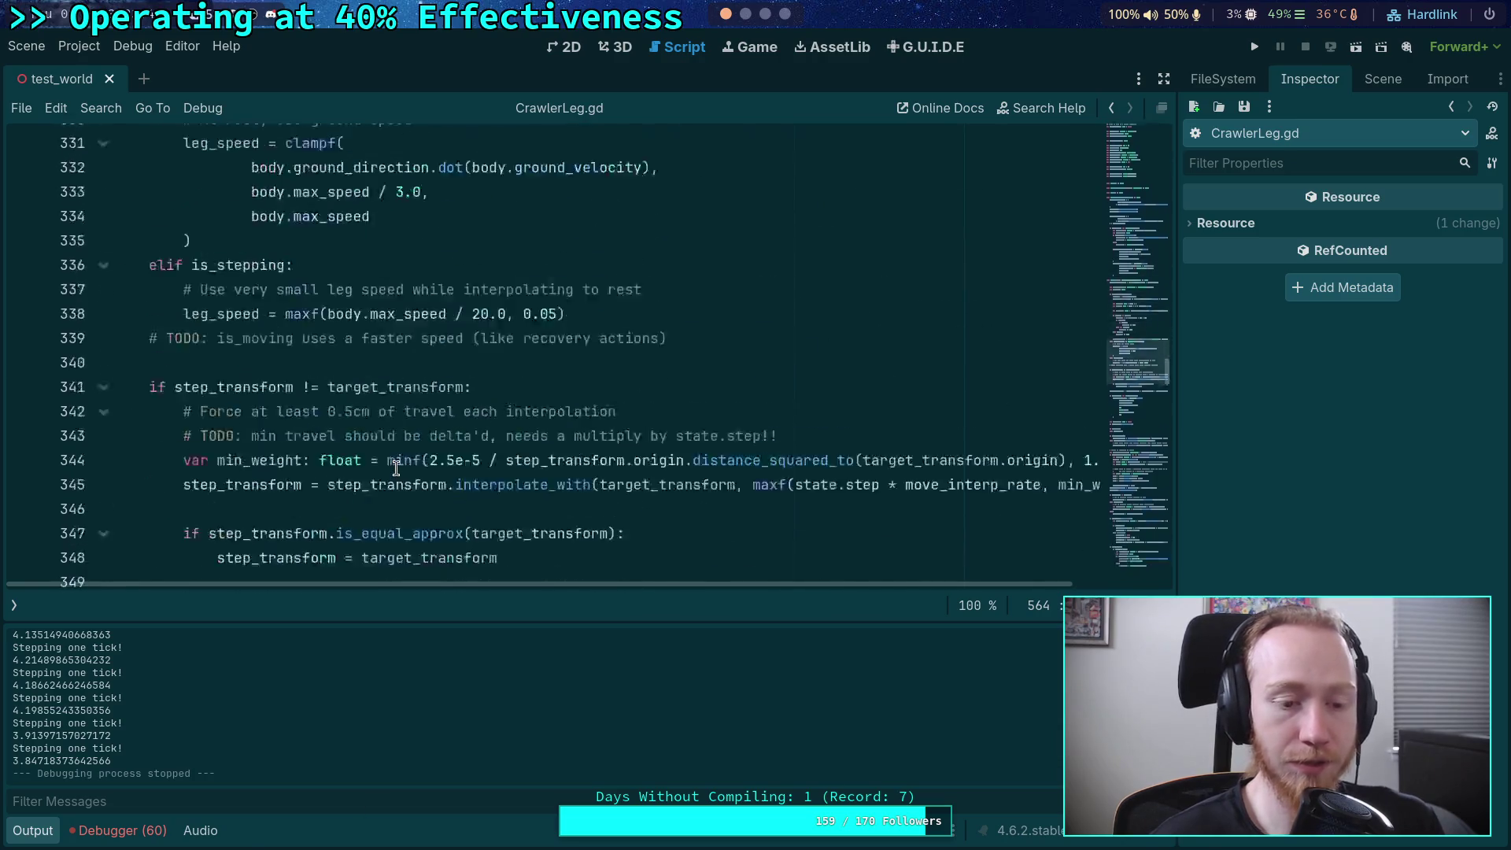
{"action": "scroll", "coordinate": [395, 467], "scroll_direction": "down", "scroll_amount": 1}
{"action": "scroll", "coordinate": [395, 468], "scroll_direction": "up", "scroll_amount": 2}
{"action": "scroll", "coordinate": [395, 467], "scroll_direction": "down", "scroll_amount": 8}
{"action": "scroll", "coordinate": [395, 468], "scroll_direction": "down", "scroll_amount": 1}
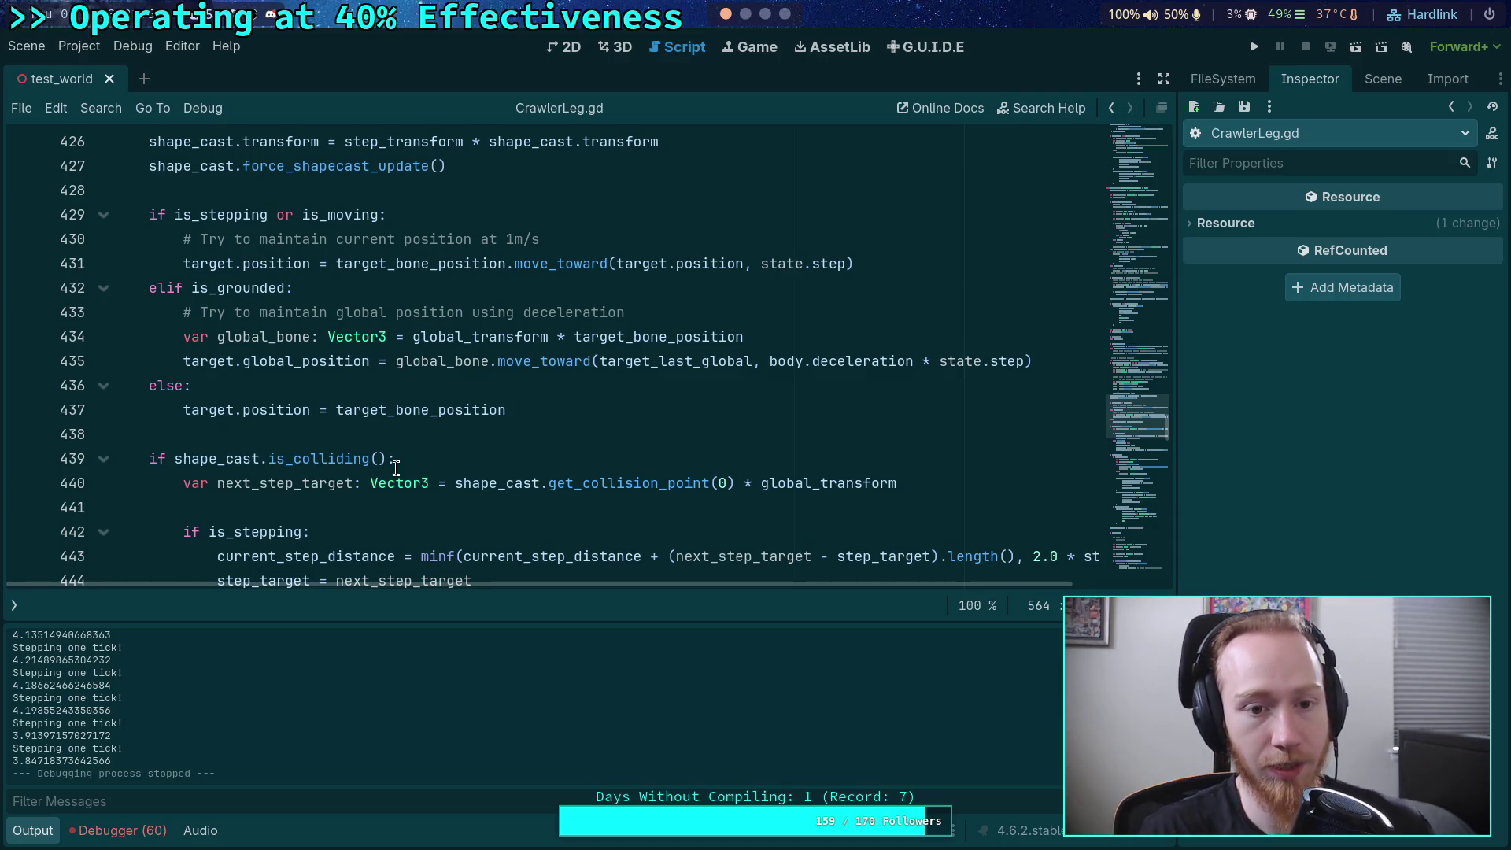
- Launch the test_world game with no breakpoint on line 431
{"action": "left_click", "coordinate": [22, 263]}
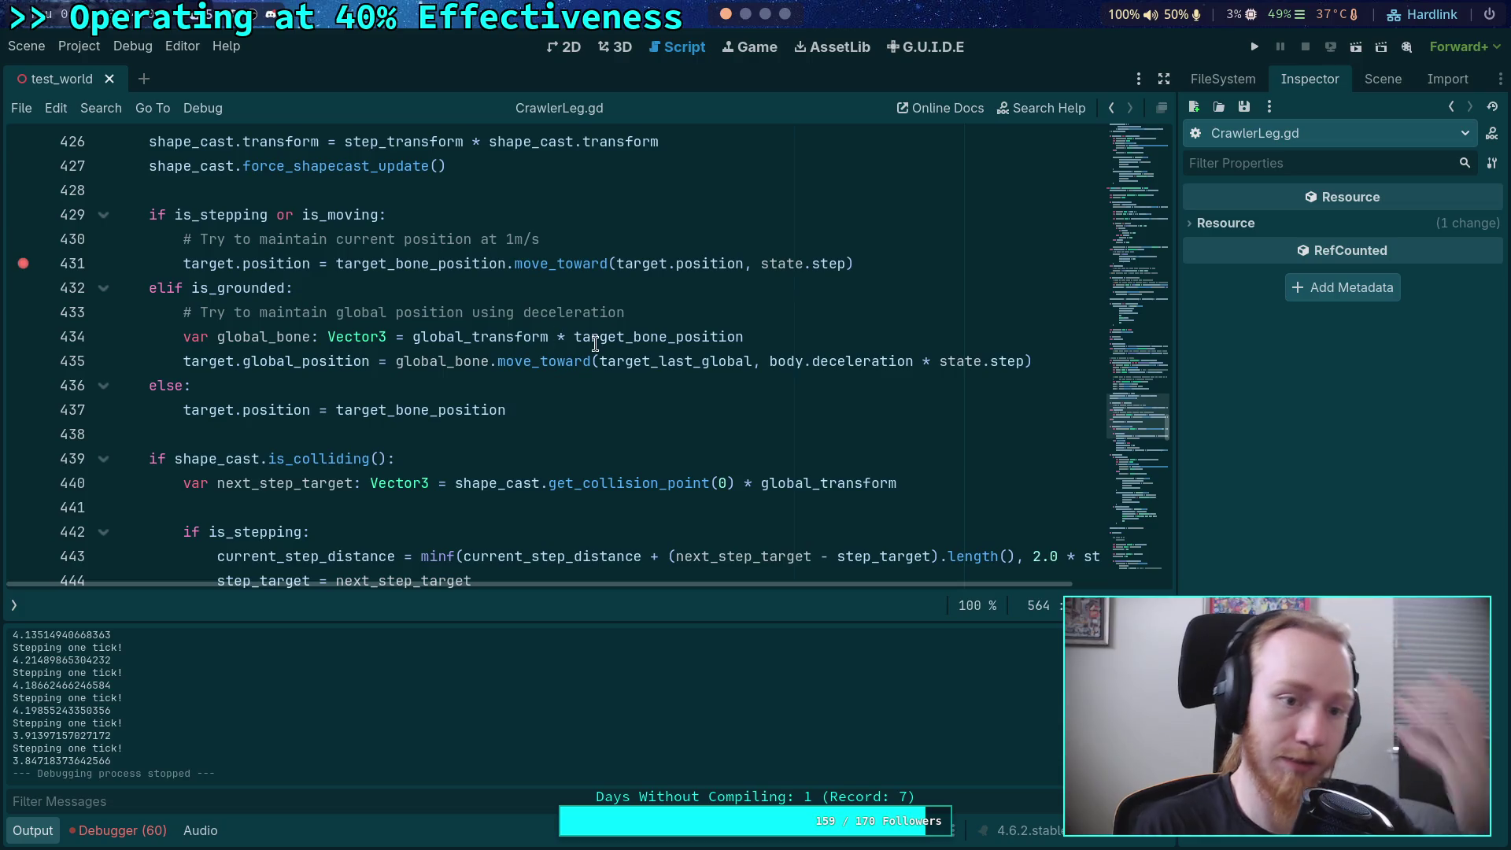
{"action": "left_click", "coordinate": [23, 263]}
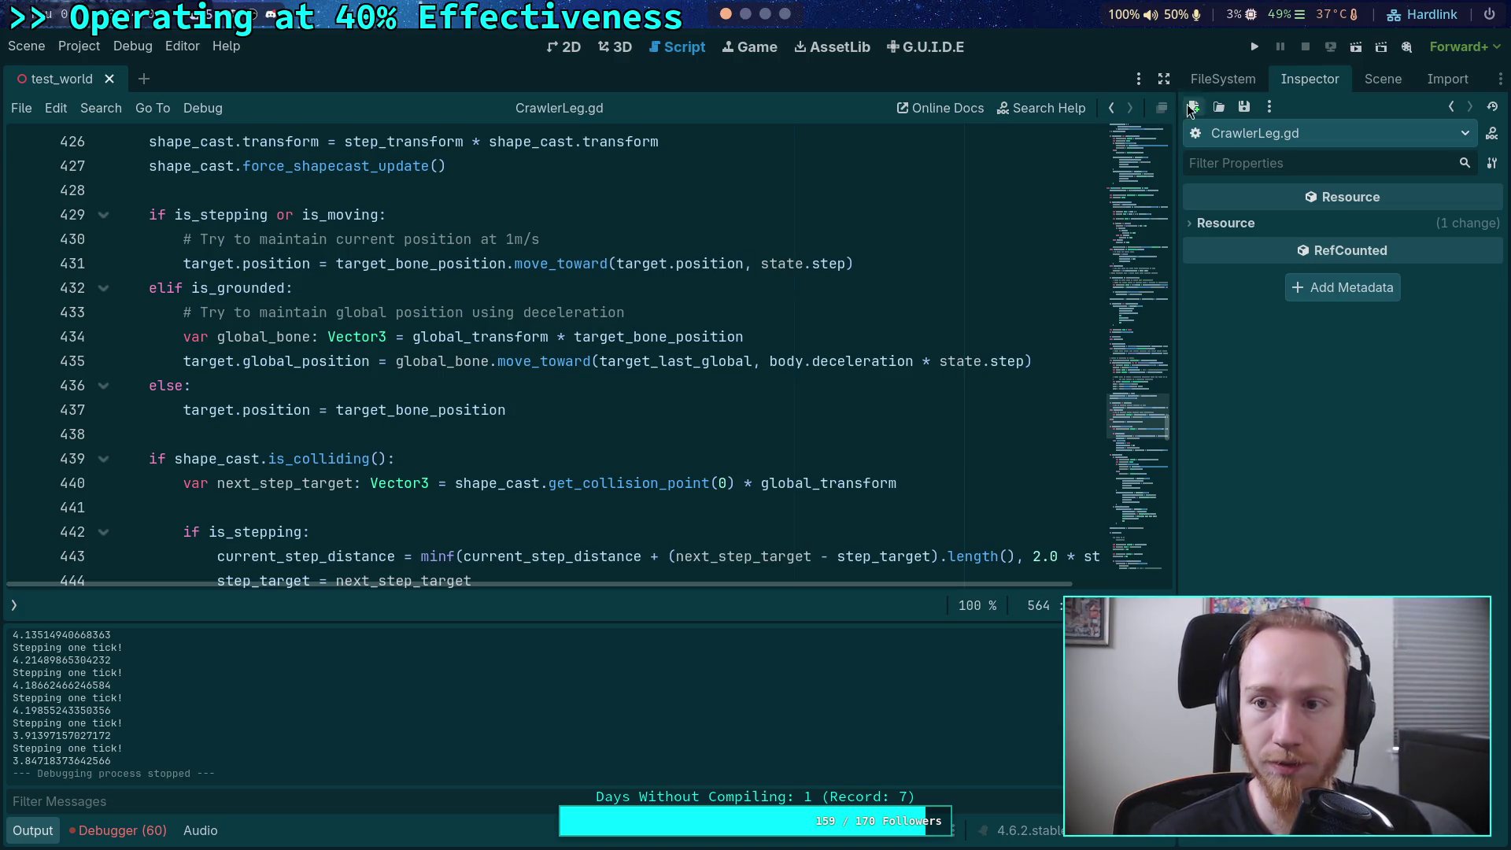
{"action": "left_click", "coordinate": [1253, 49]}
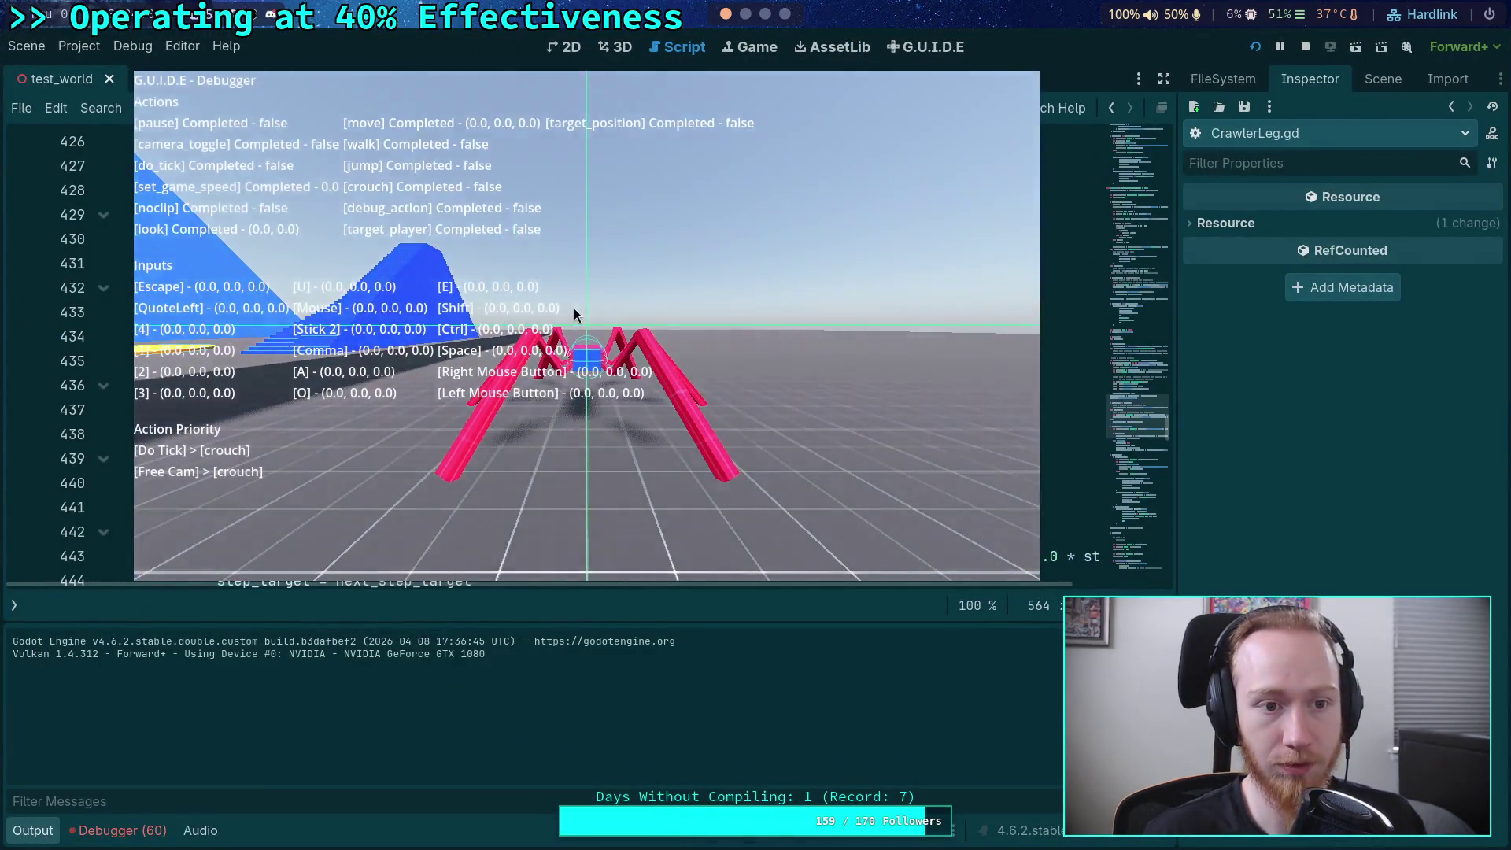
{"action": "left_click", "coordinate": [574, 308]}
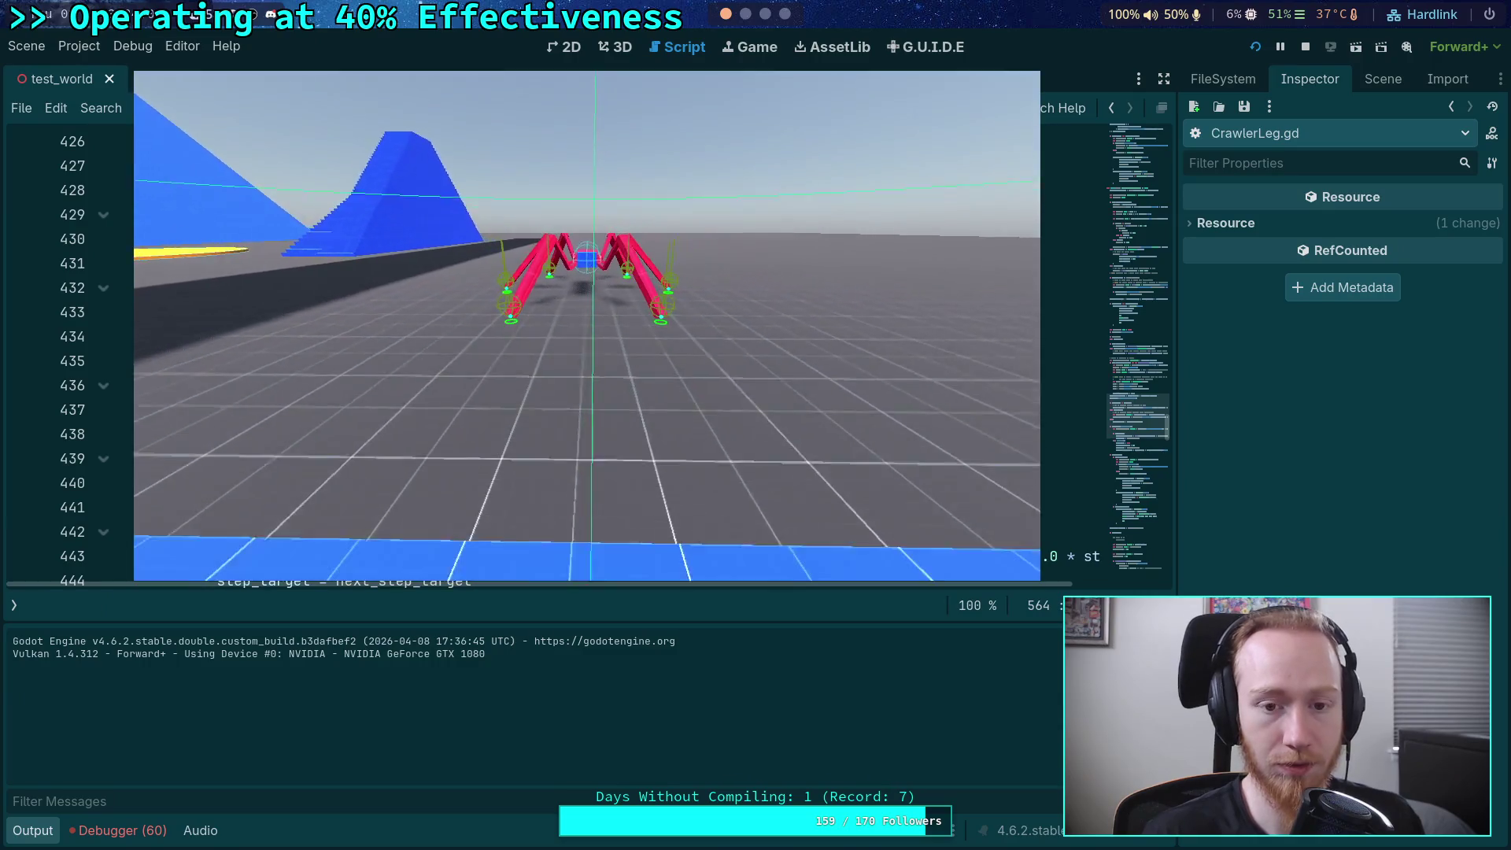
- Advance the spider one tick, then set a breakpoint on CrawlerLeg.gd line 431
{"action": "key", "text": "period"}
{"action": "key", "text": "period"}
{"action": "key", "text": "period"}
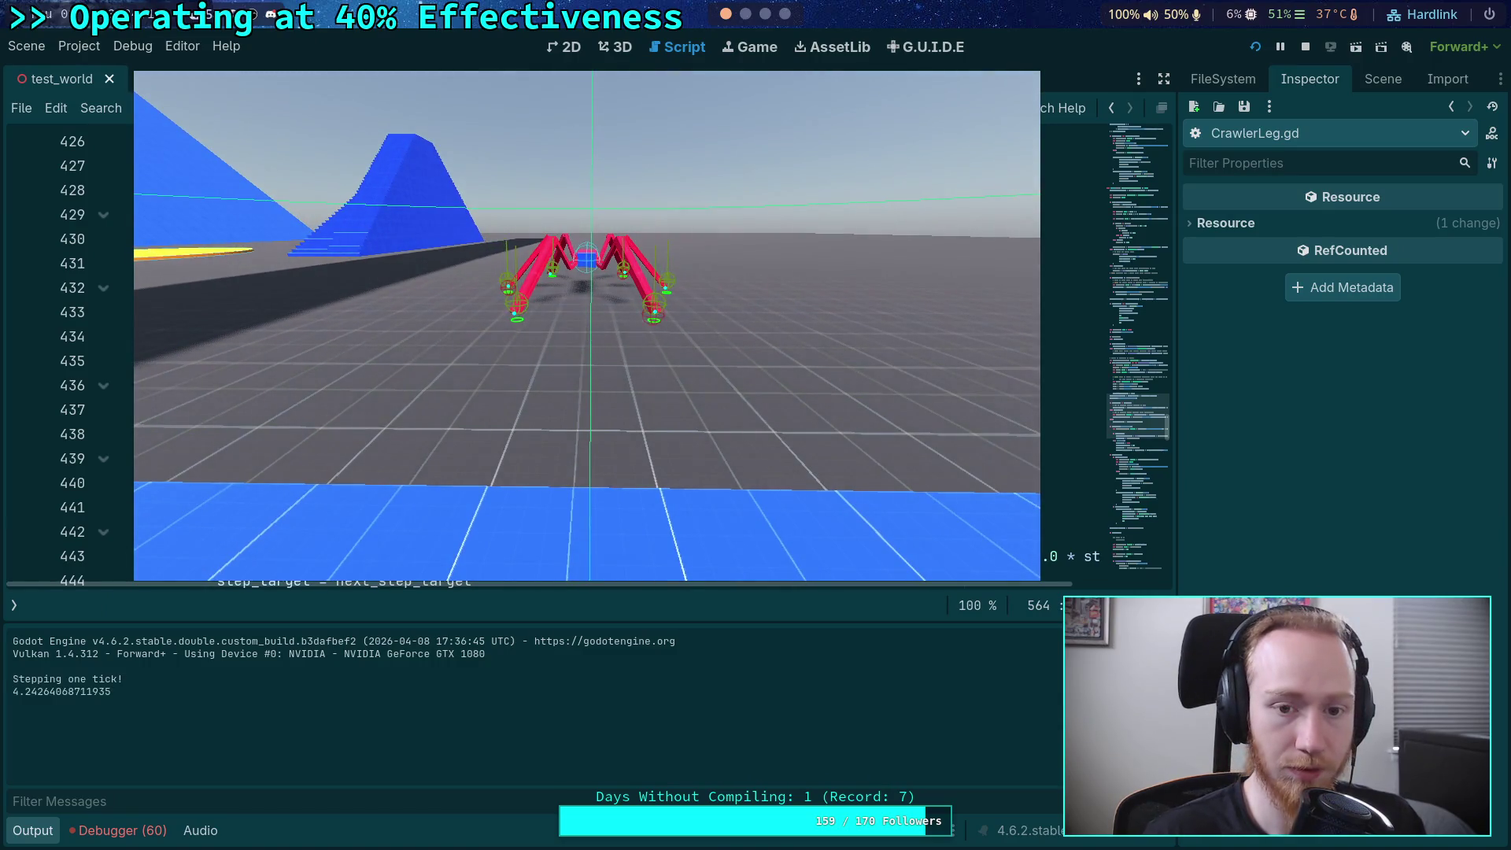
{"action": "key", "text": "alt+Tab"}
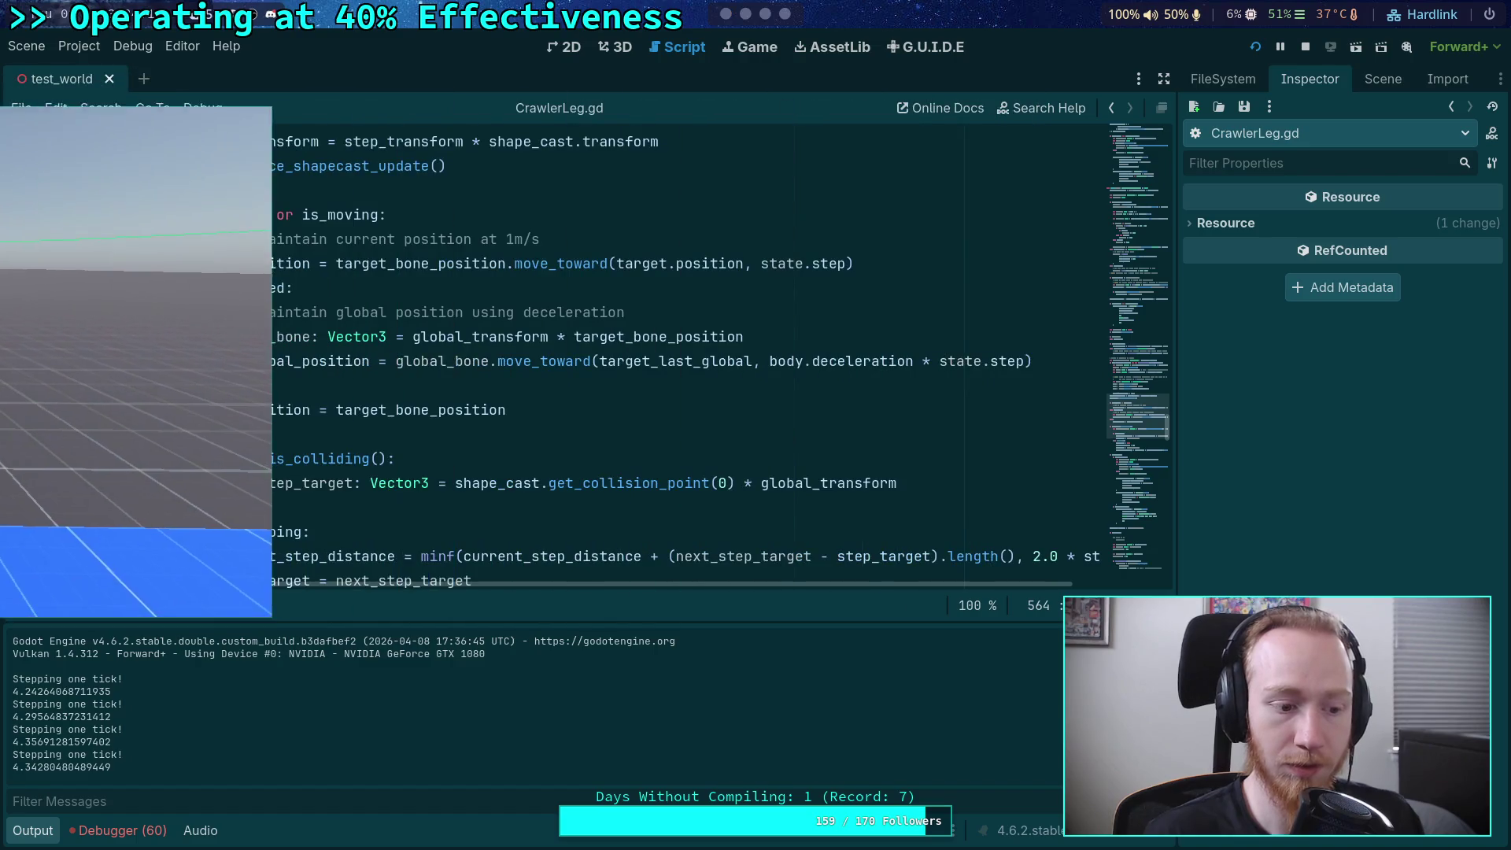
{"action": "left_click", "coordinate": [28, 264]}
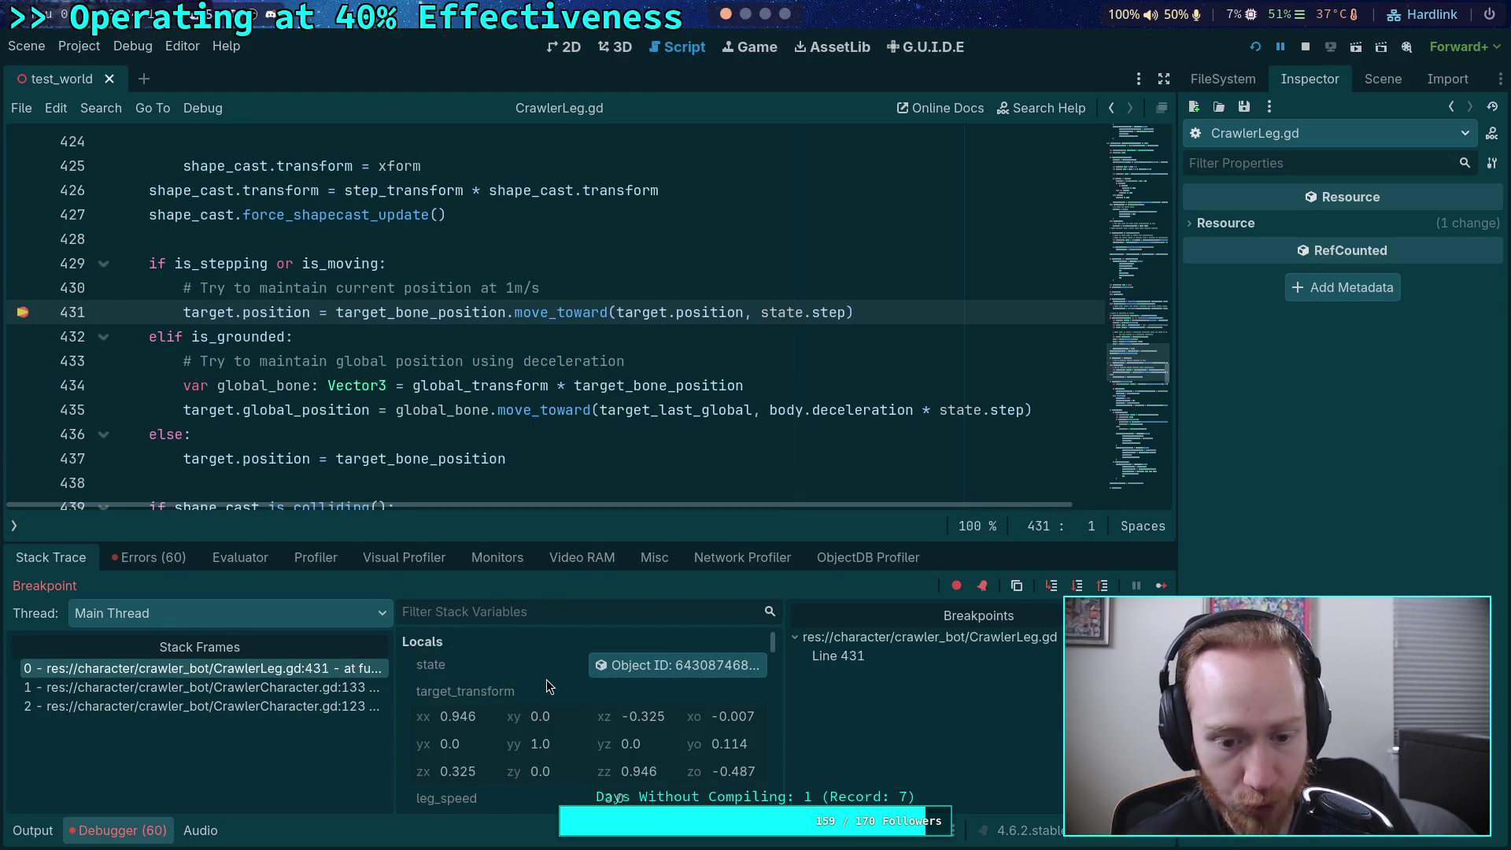
- Show the front-left leg's target marker from the debugger's Stack Variables in the Inspector
{"action": "scroll", "coordinate": [546, 679], "scroll_direction": "down", "scroll_amount": 2}
{"action": "scroll", "coordinate": [549, 686], "scroll_direction": "down", "scroll_amount": 5}
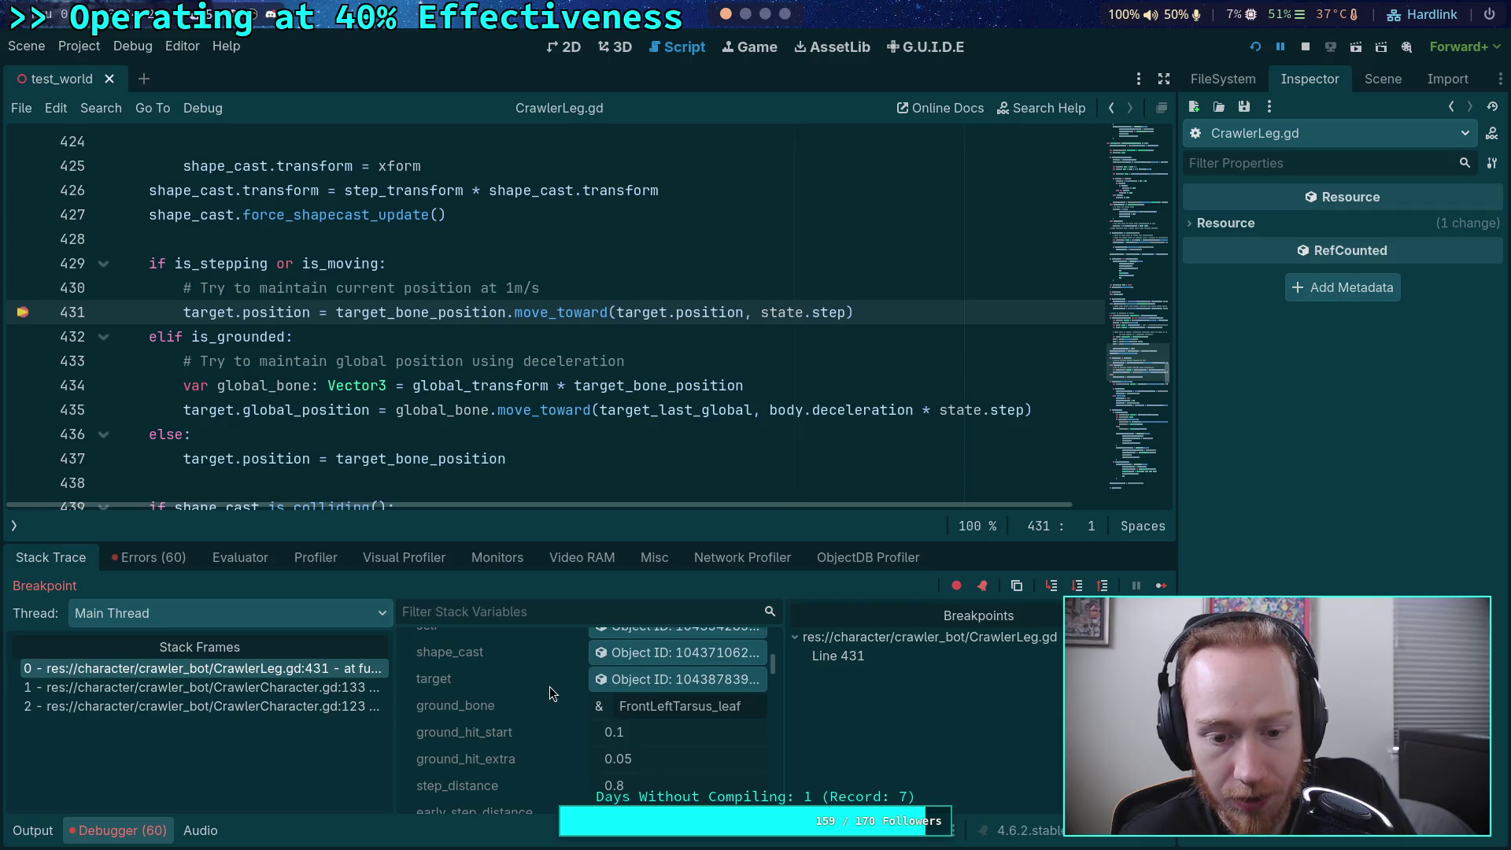
{"action": "left_click", "coordinate": [676, 679]}
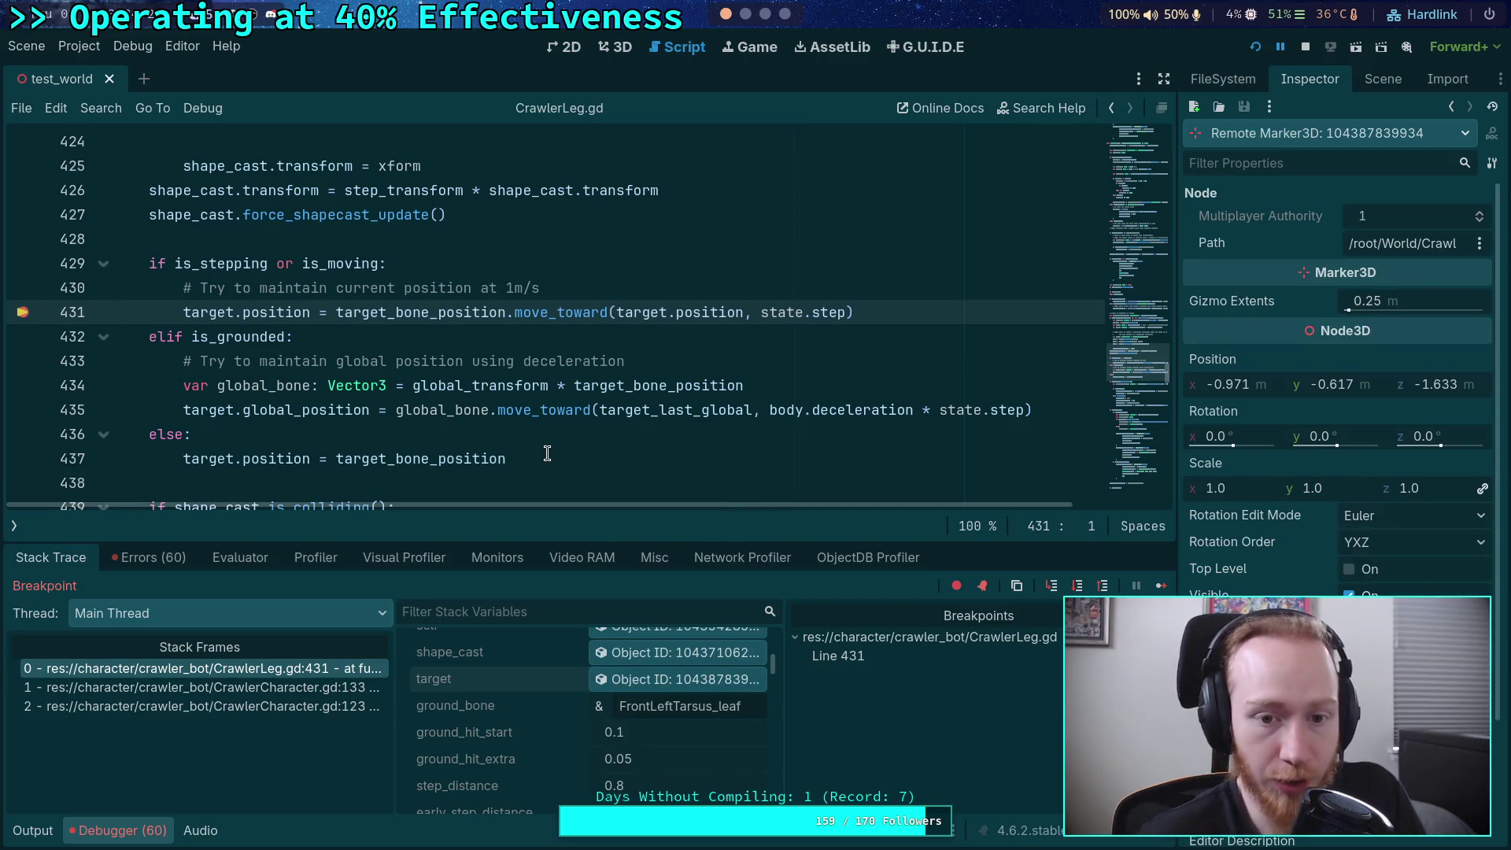
- Review leg members: is_stepping on, step_sweep_length 2.917, current_step_distance 0.408
{"action": "scroll", "coordinate": [493, 667], "scroll_direction": "up", "scroll_amount": 2}
{"action": "mouse_move", "coordinate": [544, 544]}
{"action": "left_mouse_down"}
{"action": "mouse_move", "coordinate": [598, 425]}
{"action": "mouse_move", "coordinate": [648, 365]}
{"action": "left_mouse_up"}
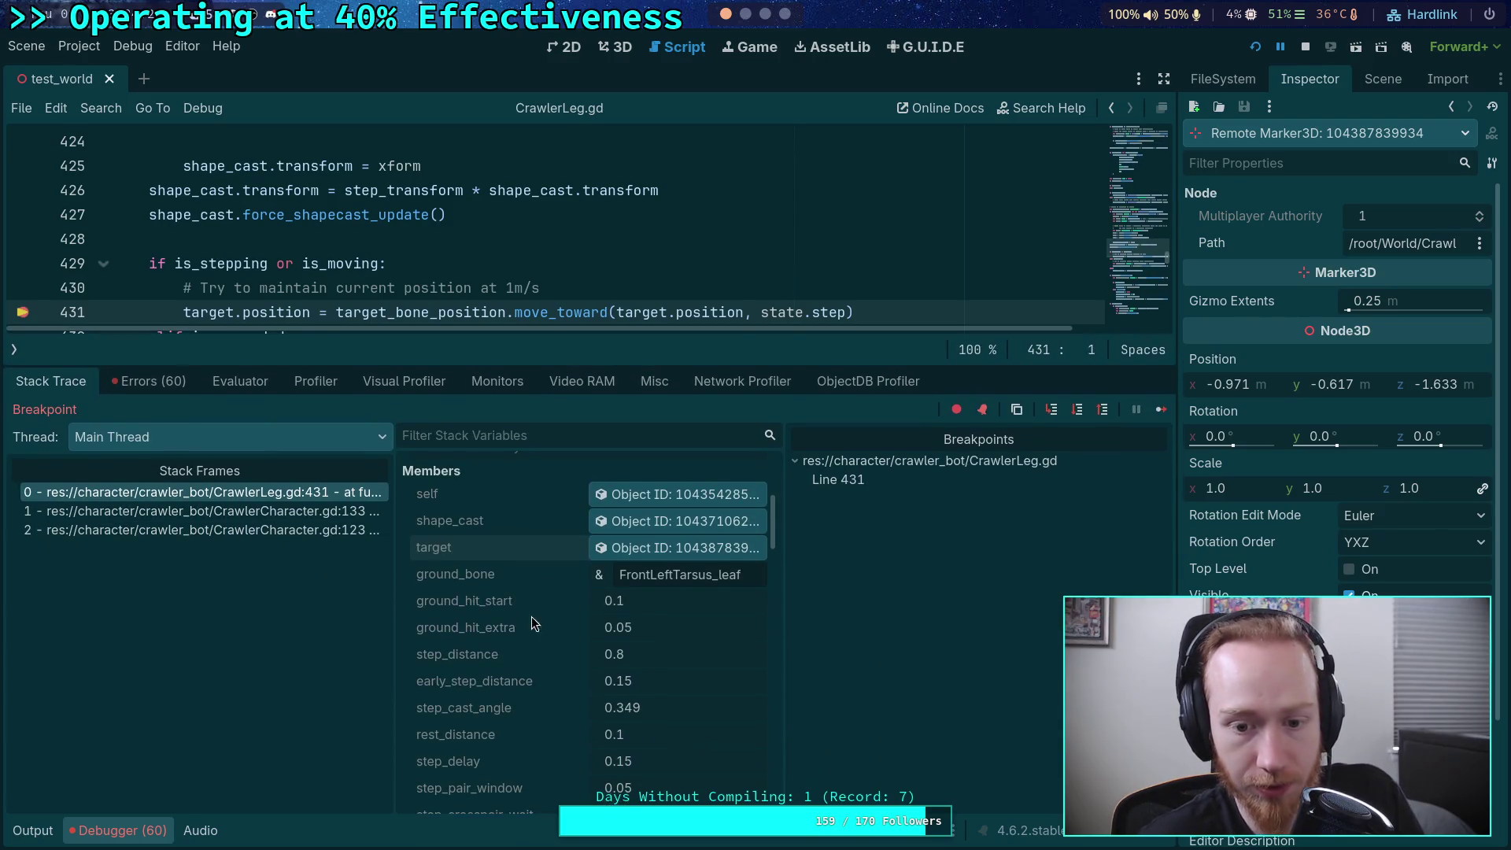
{"action": "scroll", "coordinate": [497, 639], "scroll_direction": "down", "scroll_amount": 5}
{"action": "scroll", "coordinate": [498, 639], "scroll_direction": "down", "scroll_amount": 10}
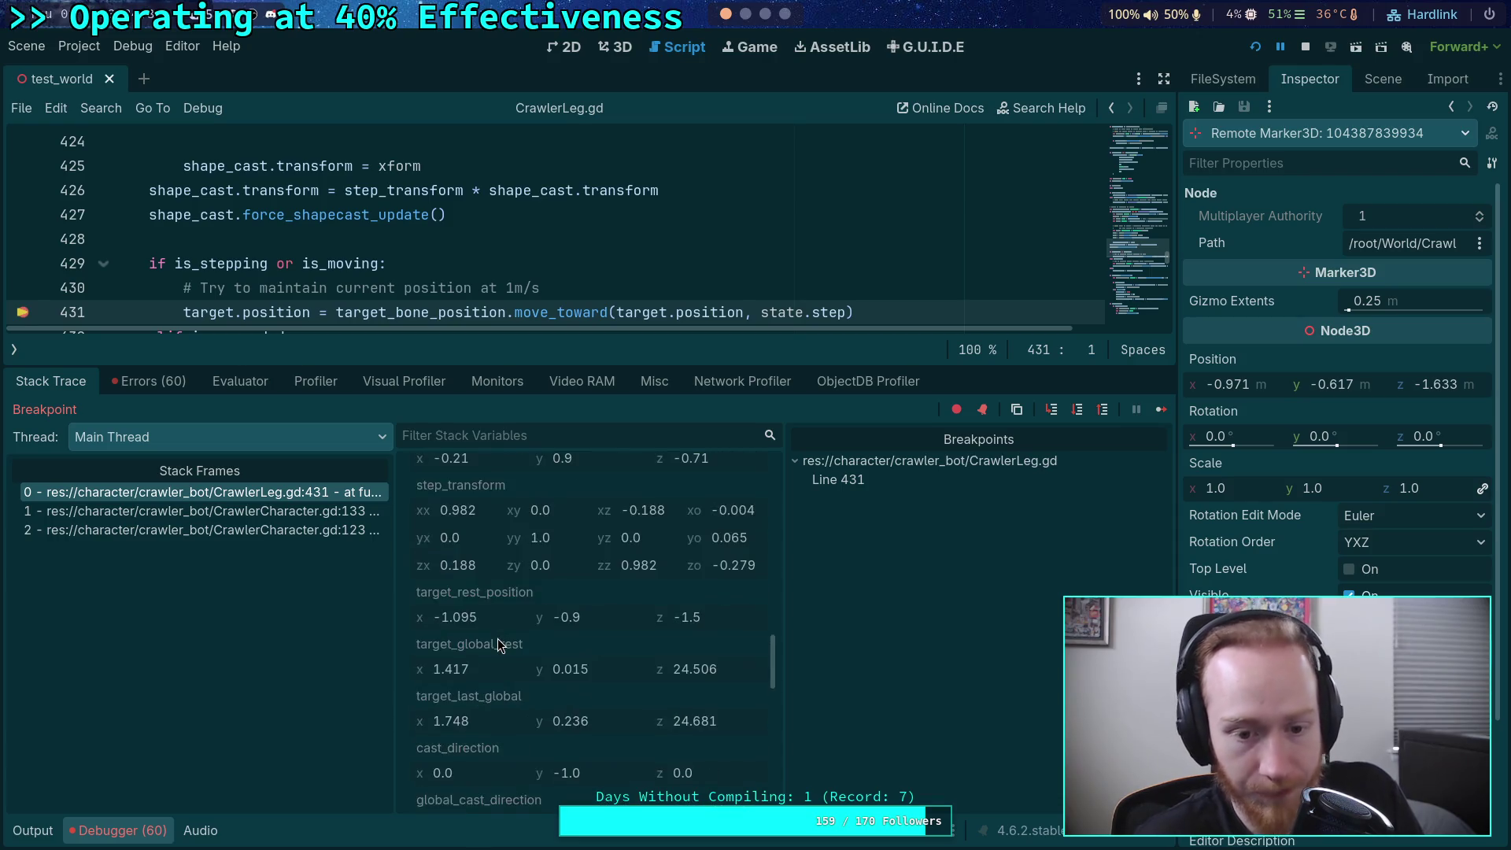
{"action": "scroll", "coordinate": [497, 639], "scroll_direction": "up", "scroll_amount": 3}
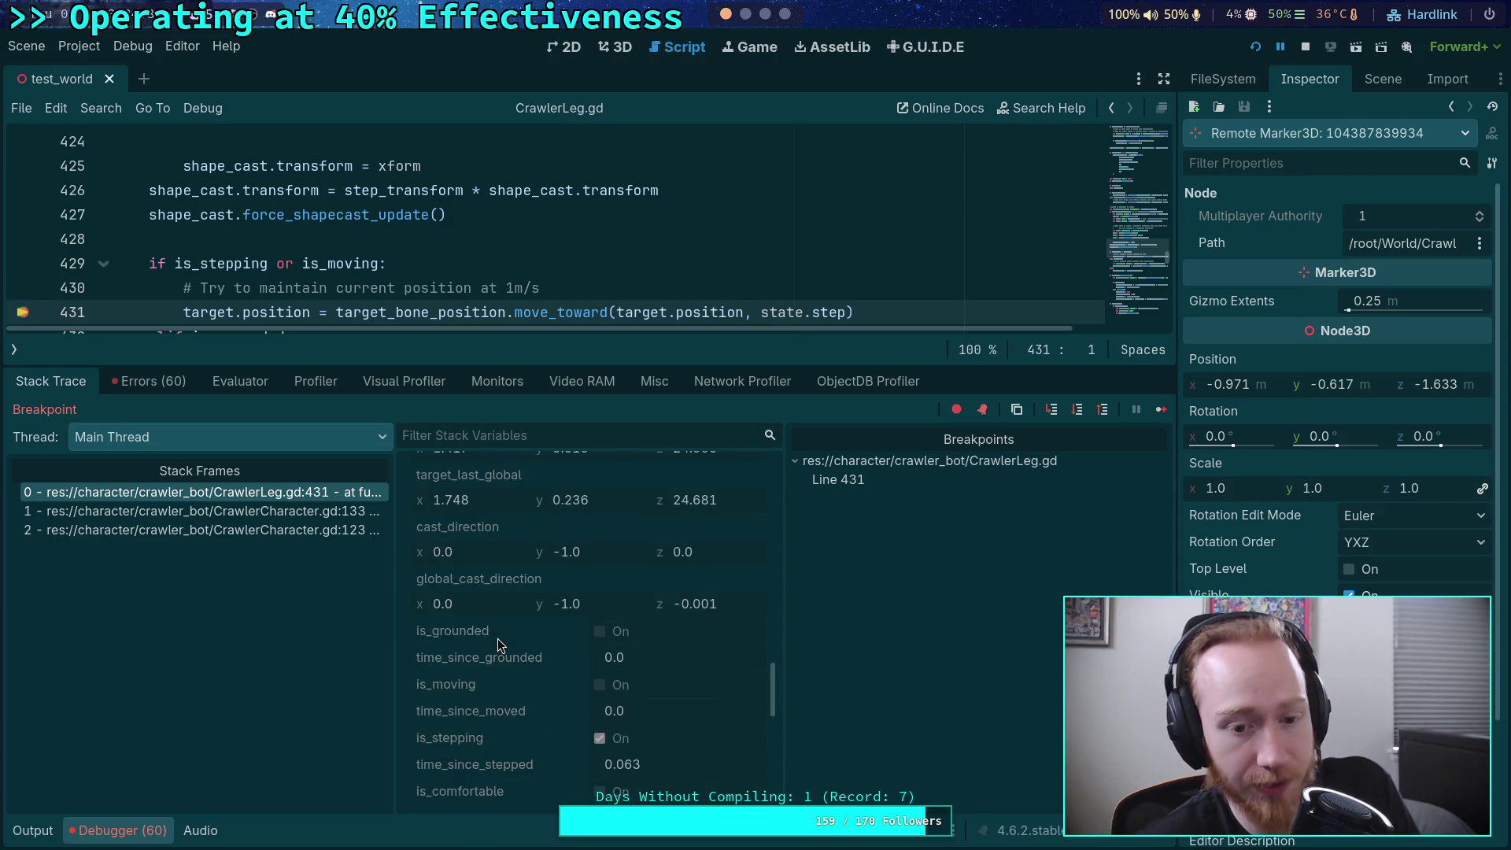
{"action": "scroll", "coordinate": [497, 639], "scroll_direction": "up", "scroll_amount": 5}
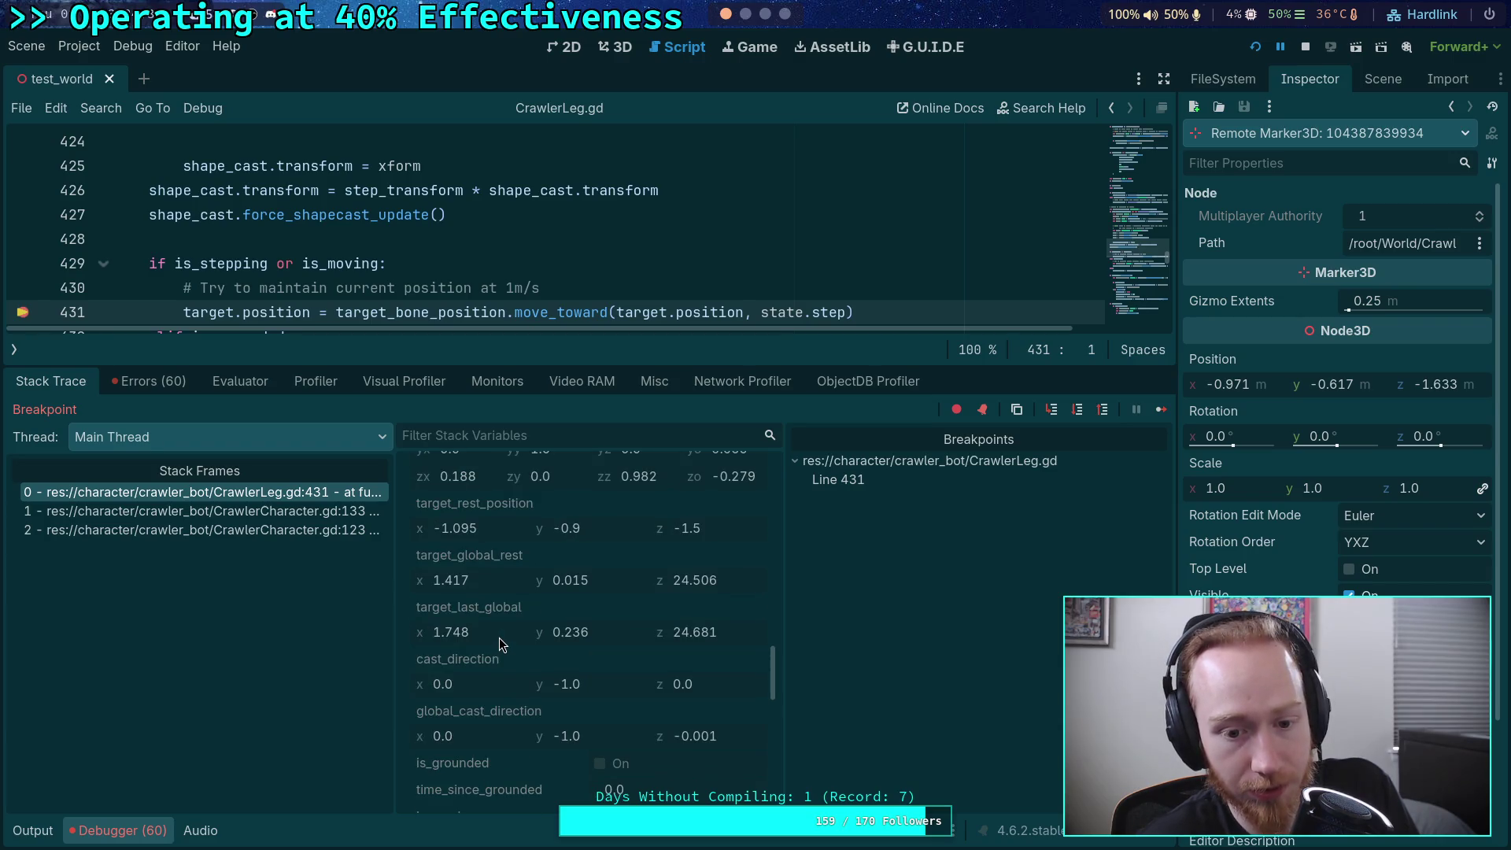
{"action": "scroll", "coordinate": [548, 640], "scroll_direction": "up", "scroll_amount": 10}
{"action": "scroll", "coordinate": [551, 639], "scroll_direction": "down", "scroll_amount": 15}
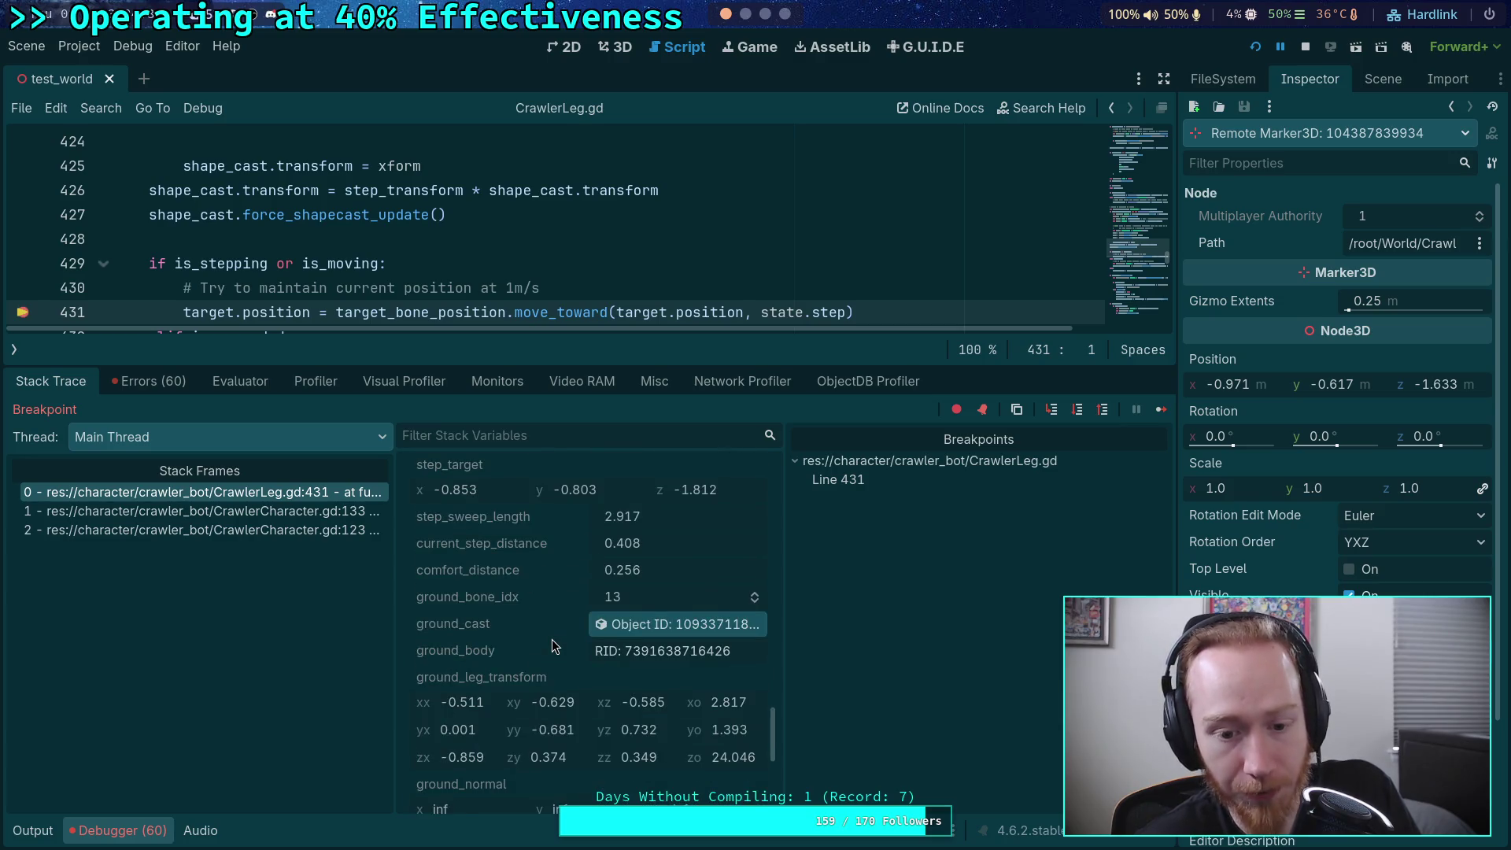
{"action": "scroll", "coordinate": [550, 639], "scroll_direction": "down", "scroll_amount": 10}
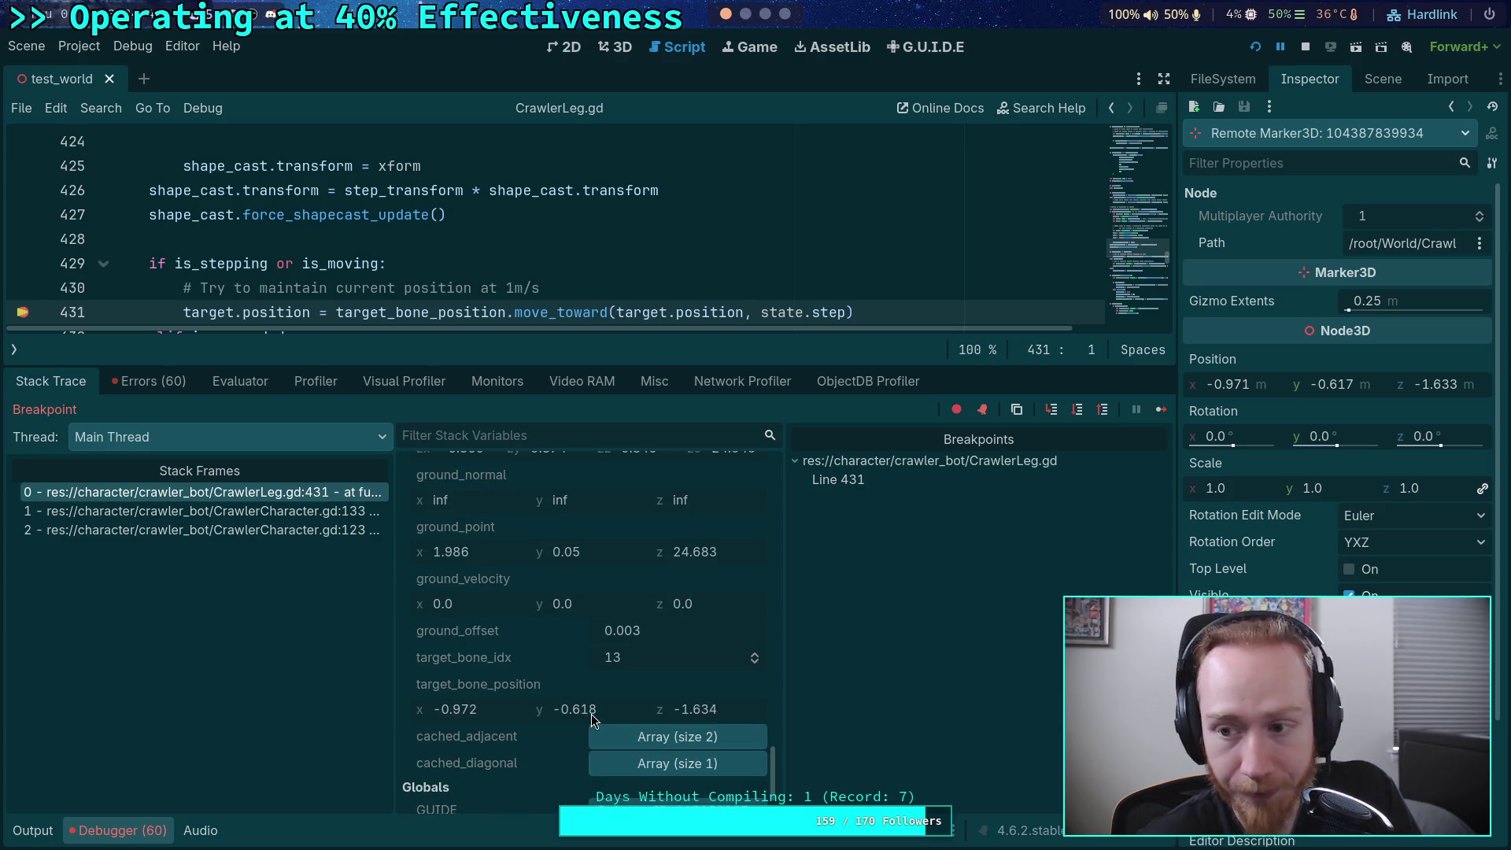
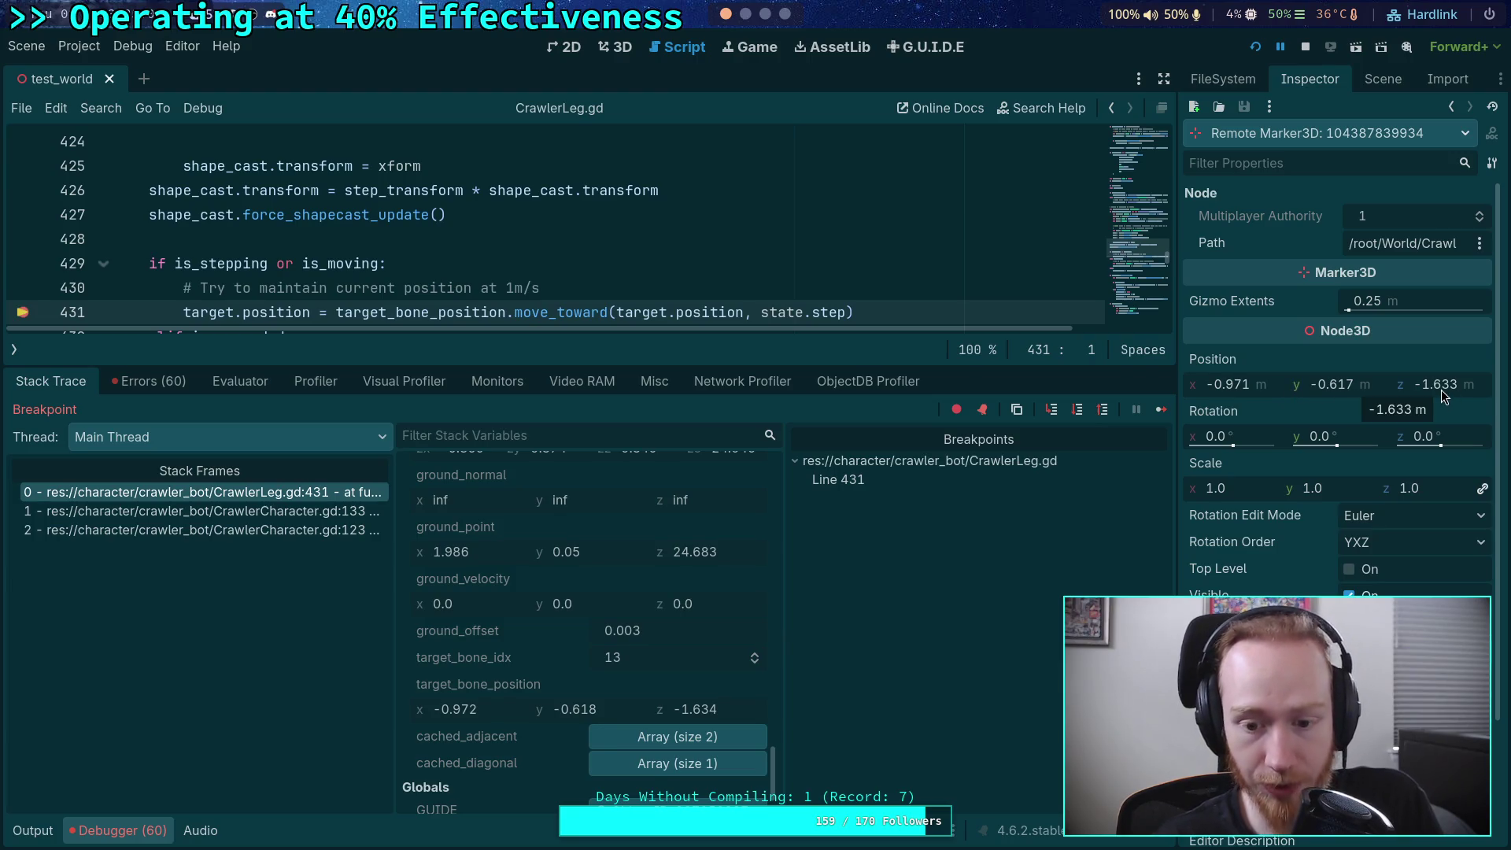
- Step over from line 431 to 439 and inspect the target marker at -0.971, -0.617, -1.633
{"action": "scroll", "coordinate": [653, 314], "scroll_direction": "down", "scroll_amount": 1}
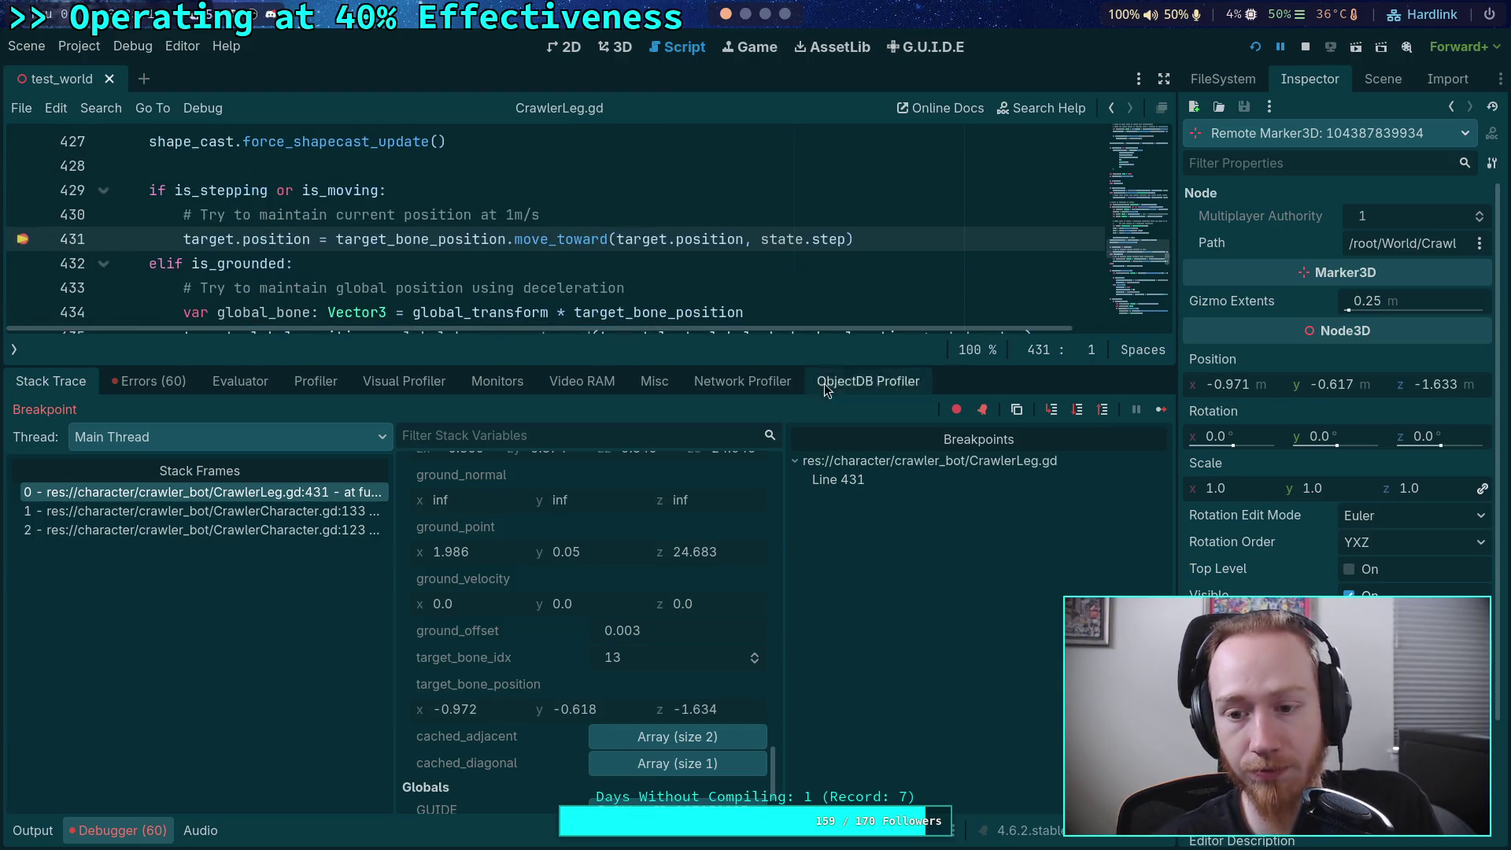
{"action": "left_click", "coordinate": [1077, 411]}
{"action": "scroll", "coordinate": [609, 639], "scroll_direction": "down", "scroll_amount": 5}
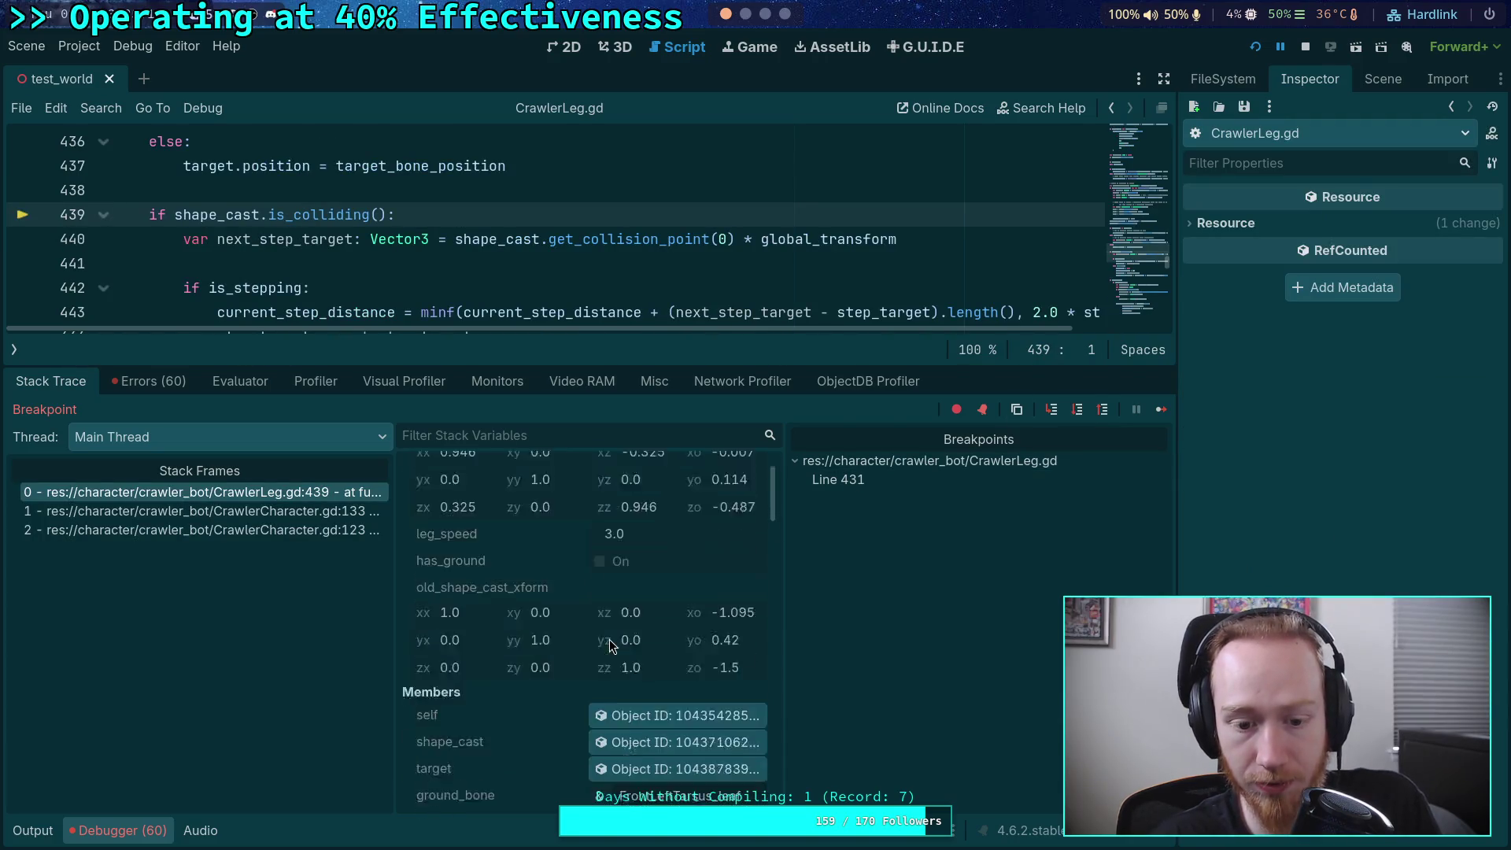
{"action": "left_click", "coordinate": [677, 550]}
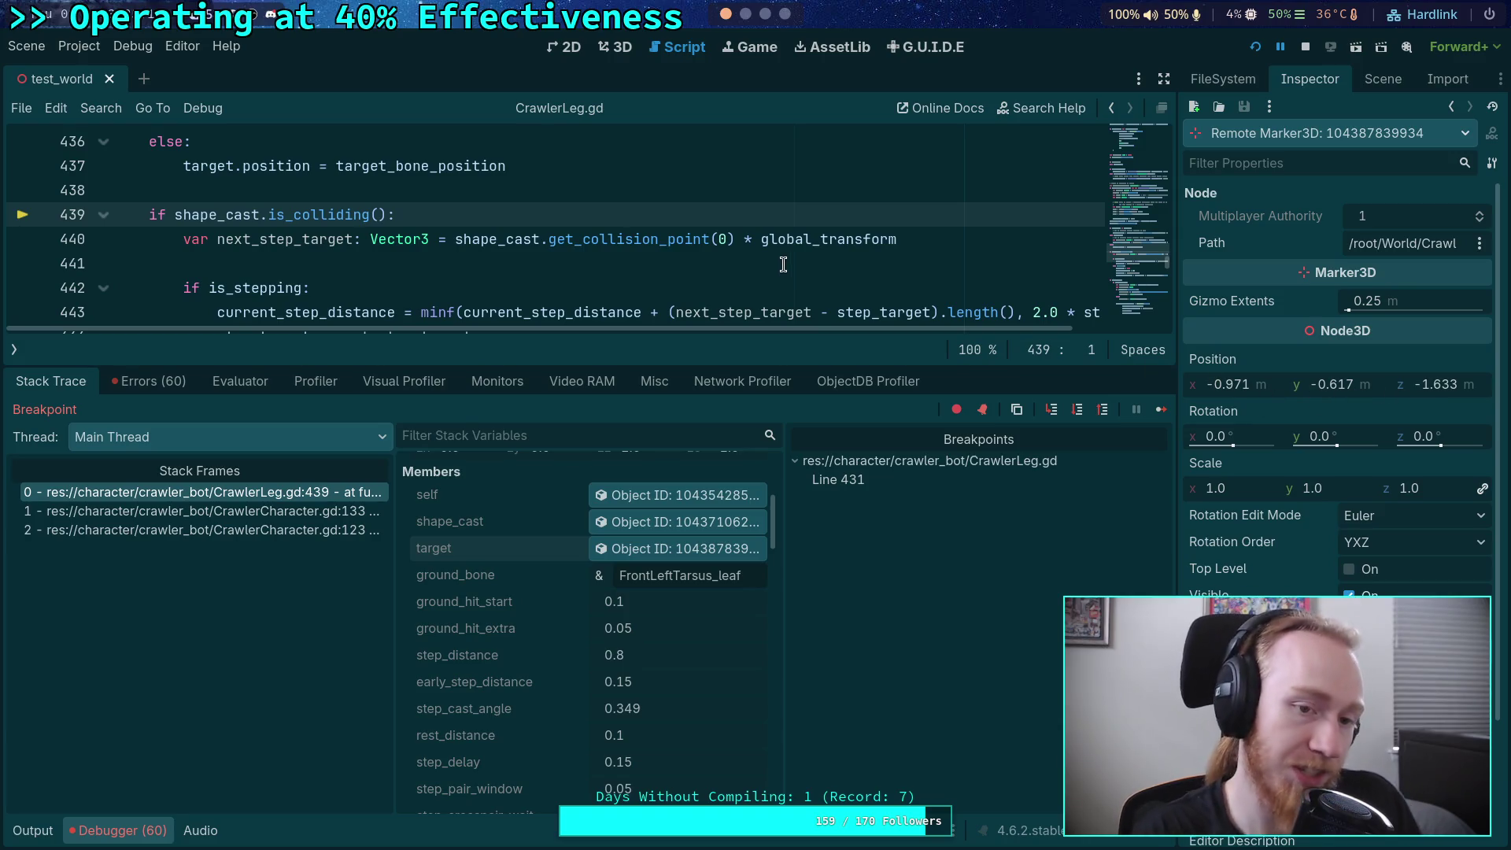
{"action": "scroll", "coordinate": [598, 240], "scroll_direction": "up", "scroll_amount": 2}
{"action": "left_click_drag", "start_coordinate": [564, 365], "coordinate": [566, 429]}
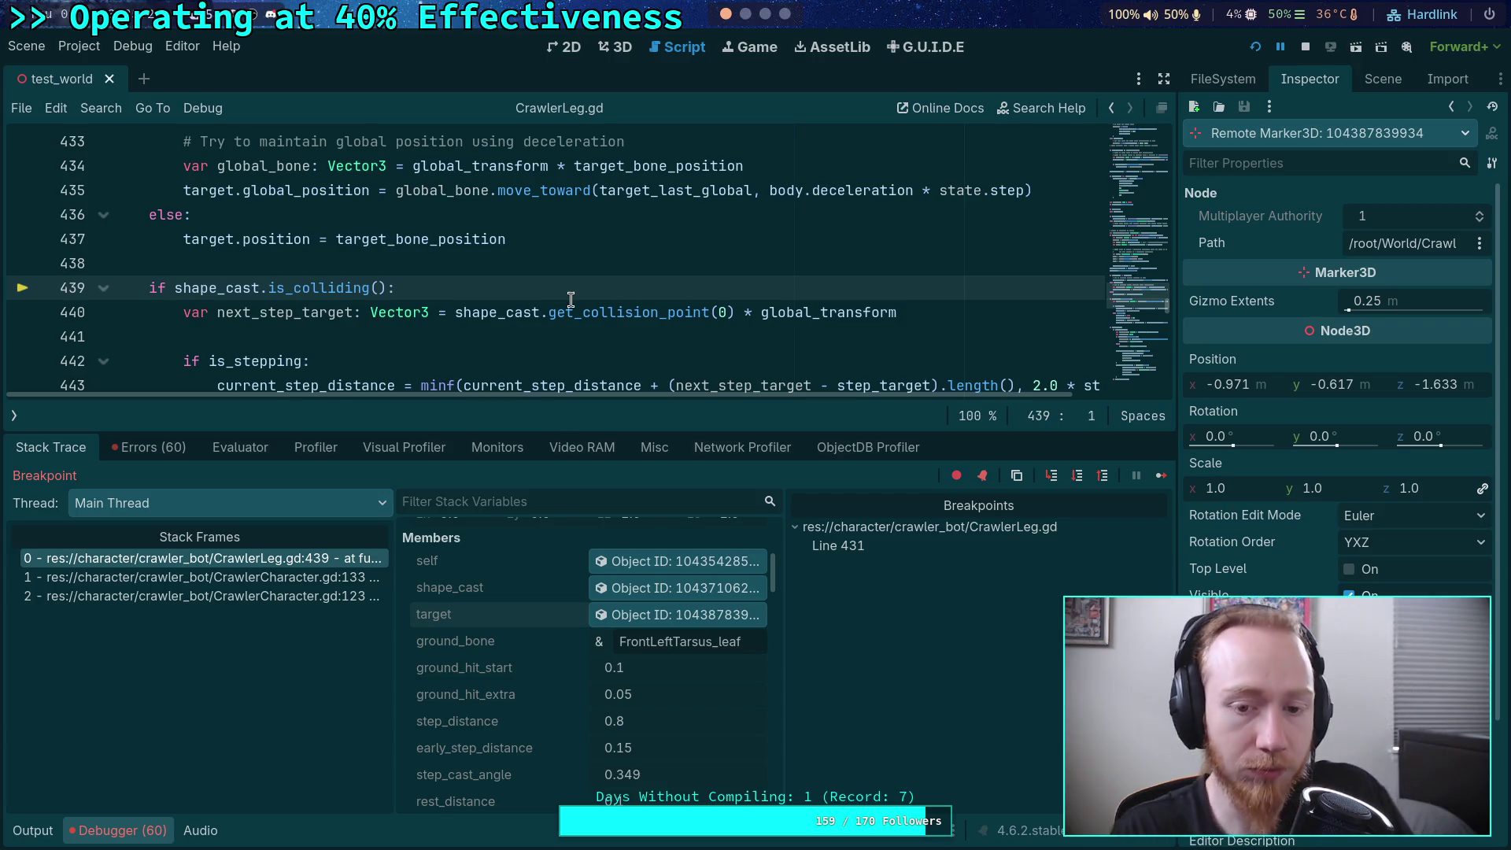
- Give the code editor slightly more height and fold the is_colliding block at line 439
{"action": "mouse_move", "coordinate": [571, 303]}
{"action": "scroll", "coordinate": [571, 302], "scroll_direction": "down", "scroll_amount": 1}
{"action": "scroll", "coordinate": [473, 318], "scroll_direction": "down", "scroll_amount": 1}
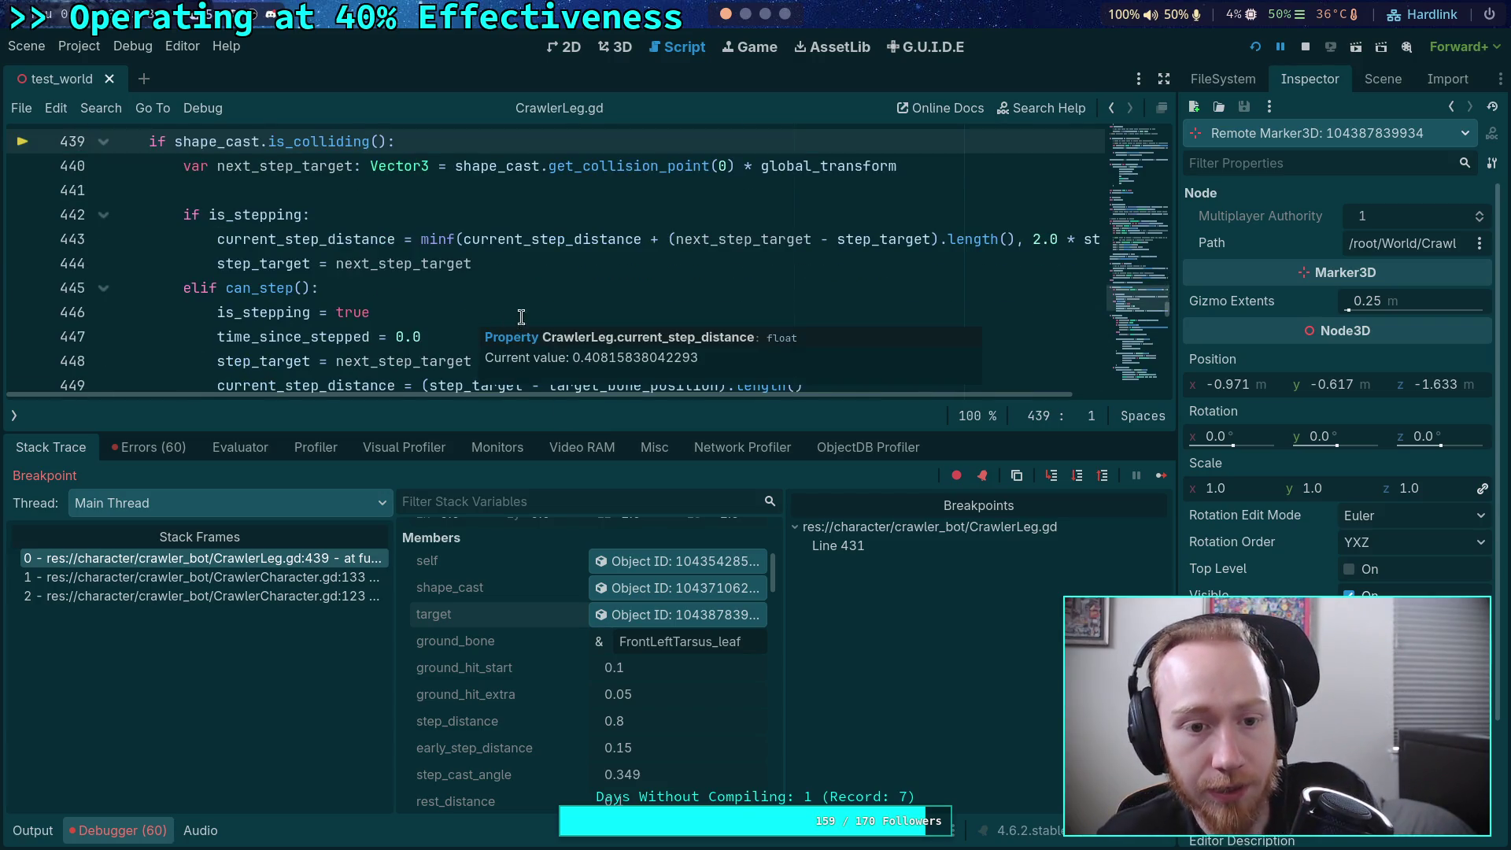
{"action": "scroll", "coordinate": [472, 324], "scroll_direction": "up", "scroll_amount": 1}
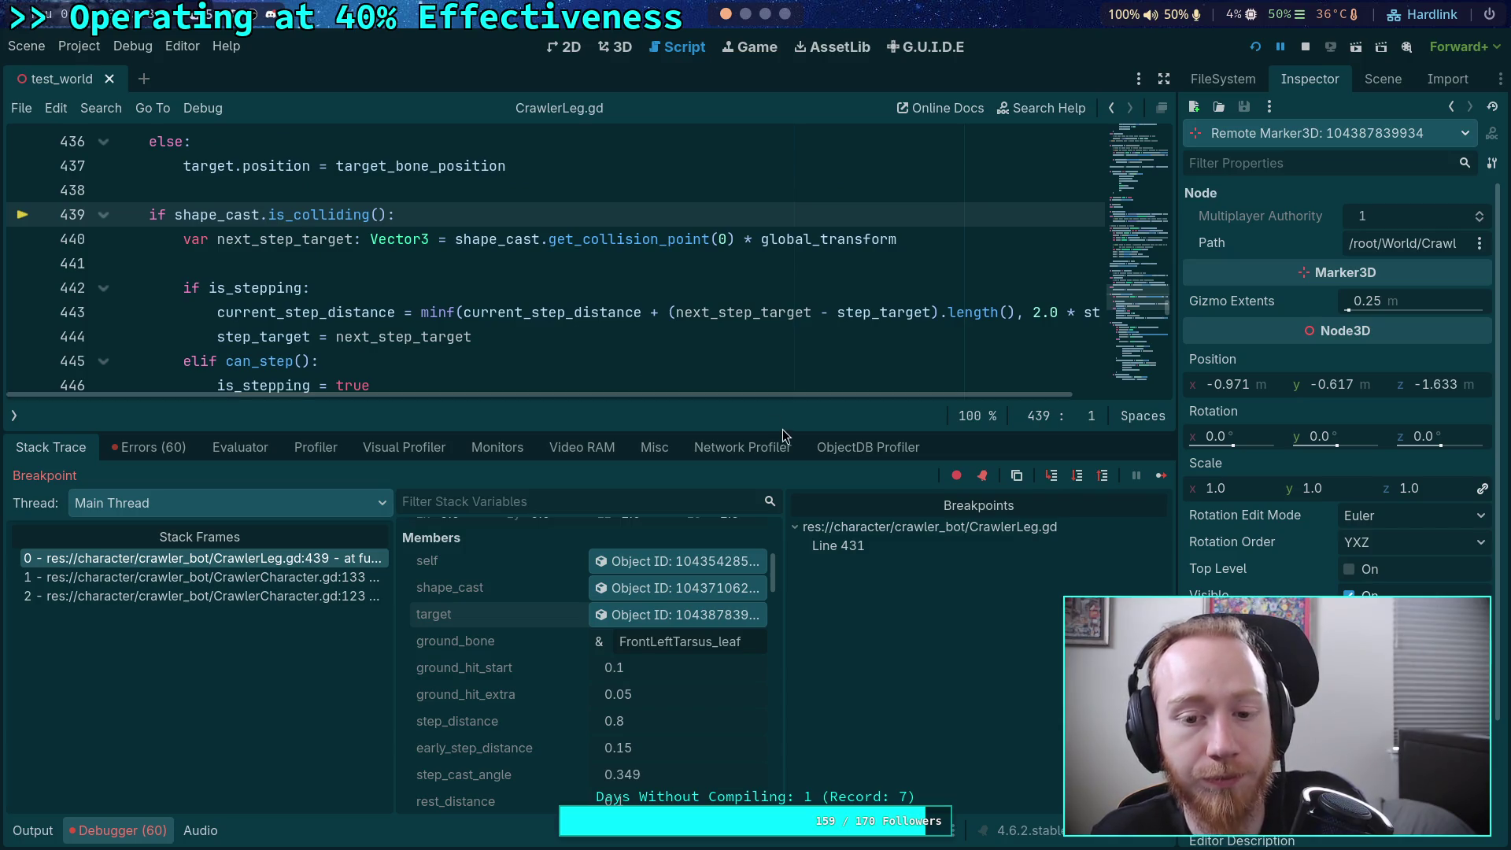
{"action": "left_click_drag", "start_coordinate": [815, 431], "coordinate": [817, 444]}
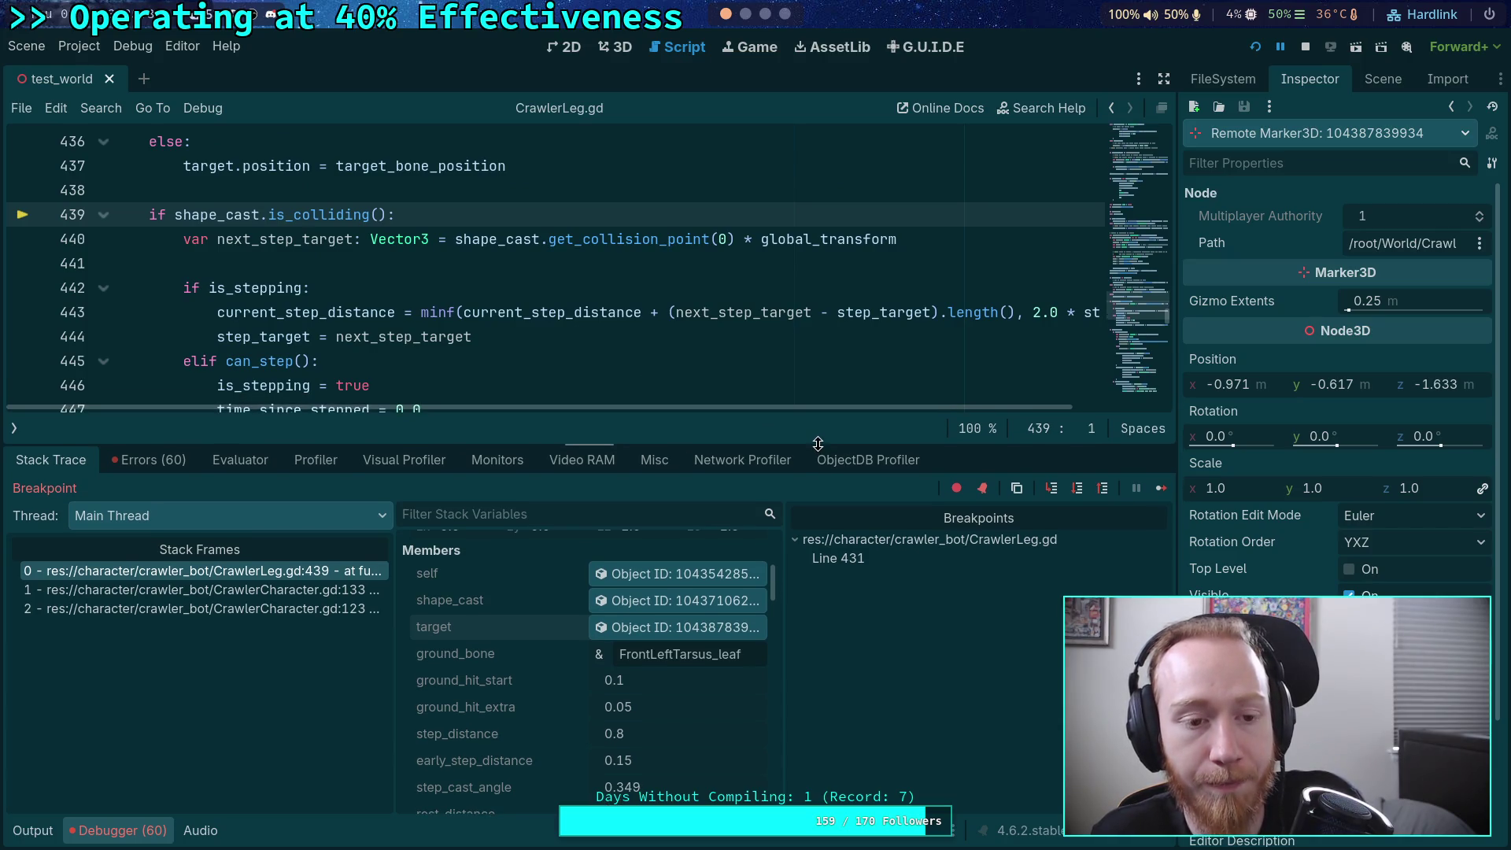
{"action": "left_click", "coordinate": [103, 214]}
{"action": "scroll", "coordinate": [303, 267], "scroll_direction": "down", "scroll_amount": 1}
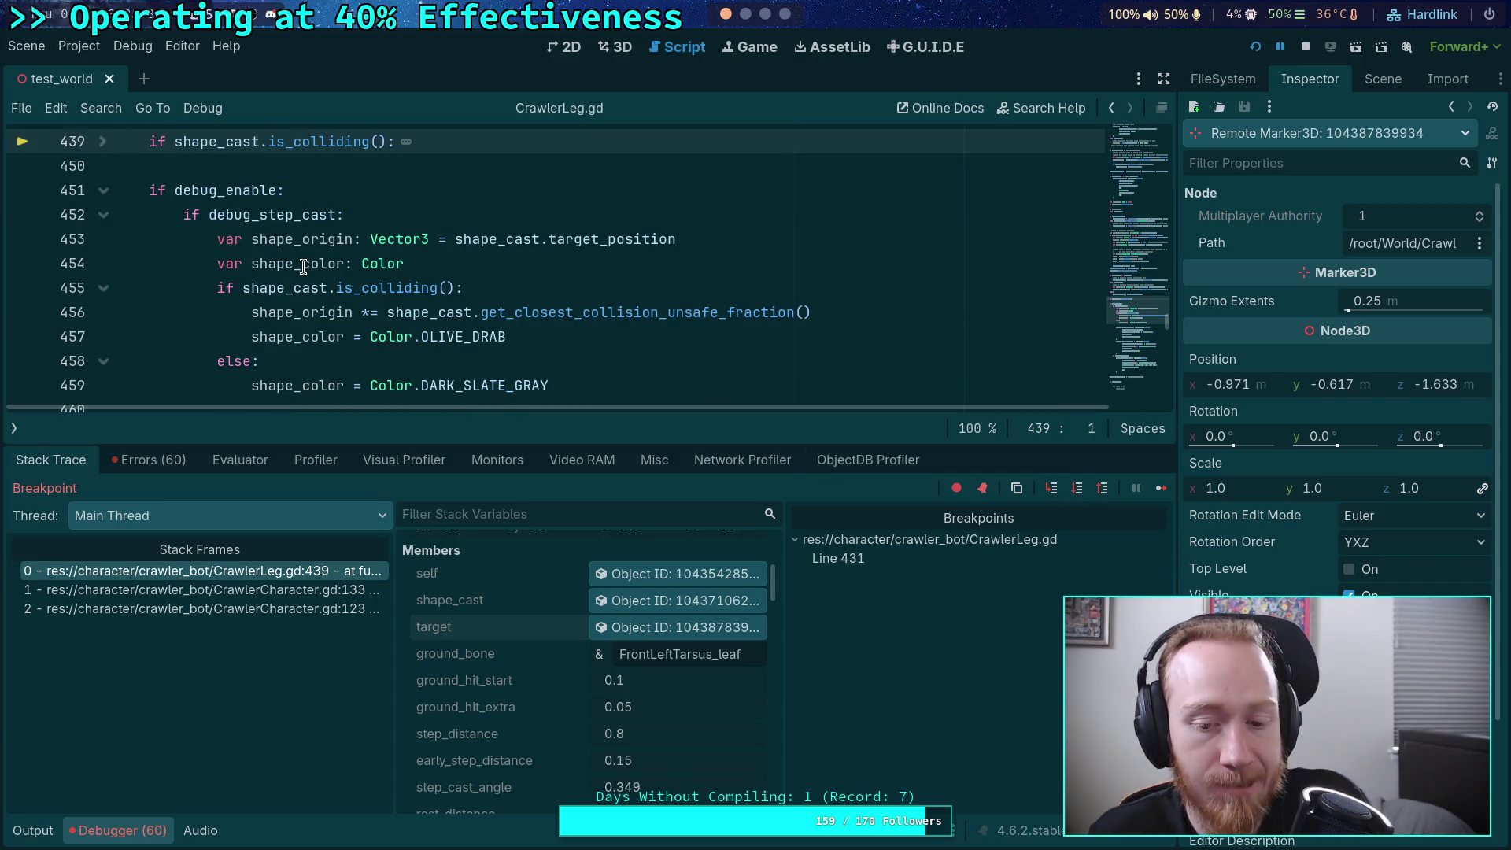
{"action": "scroll", "coordinate": [303, 267], "scroll_direction": "up", "scroll_amount": 2}
{"action": "left_click", "coordinate": [100, 288]}
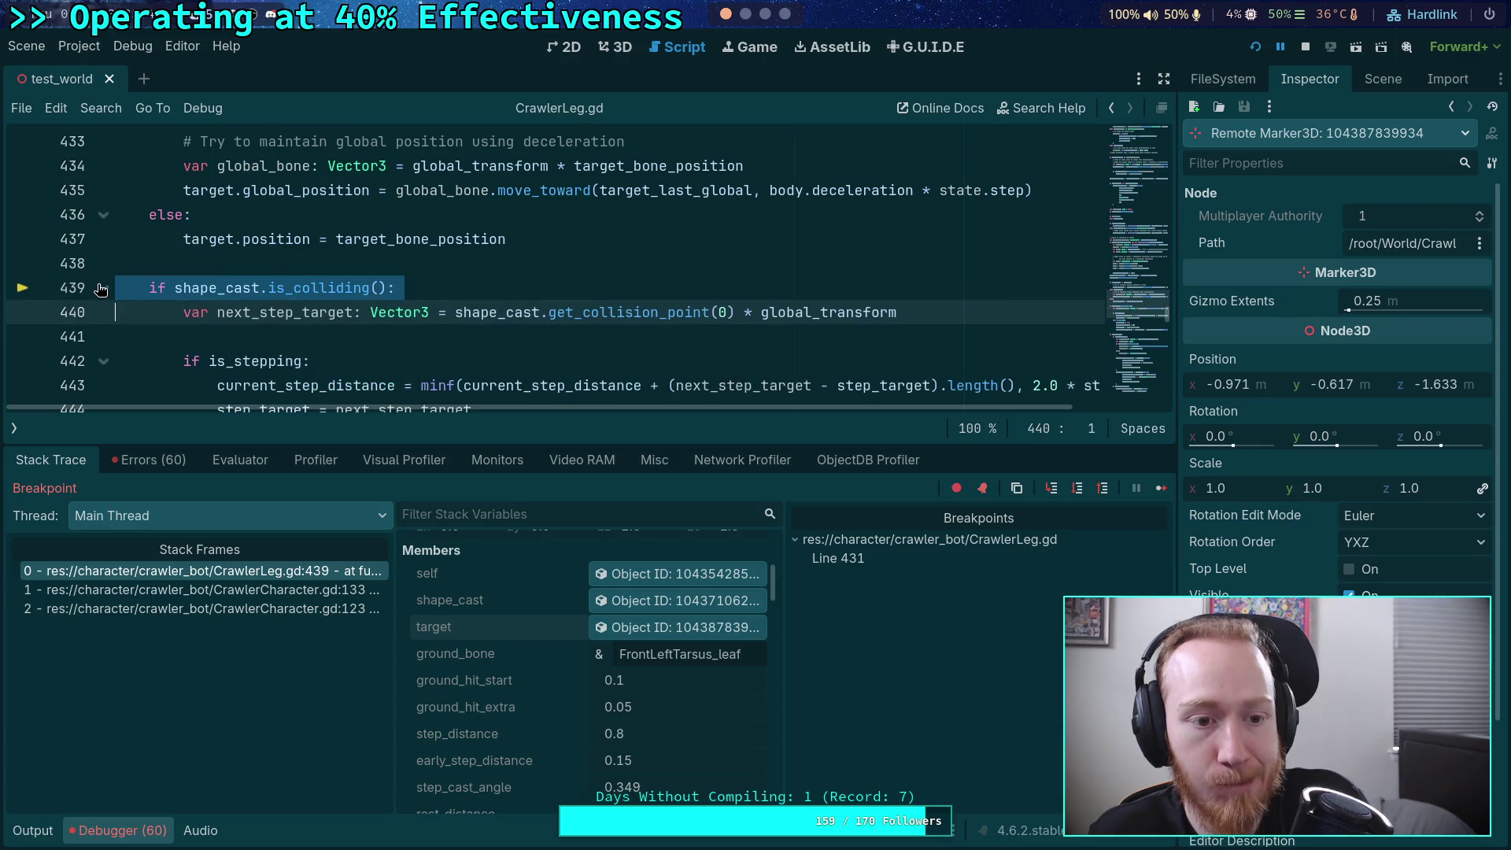
{"action": "left_click", "coordinate": [103, 290]}
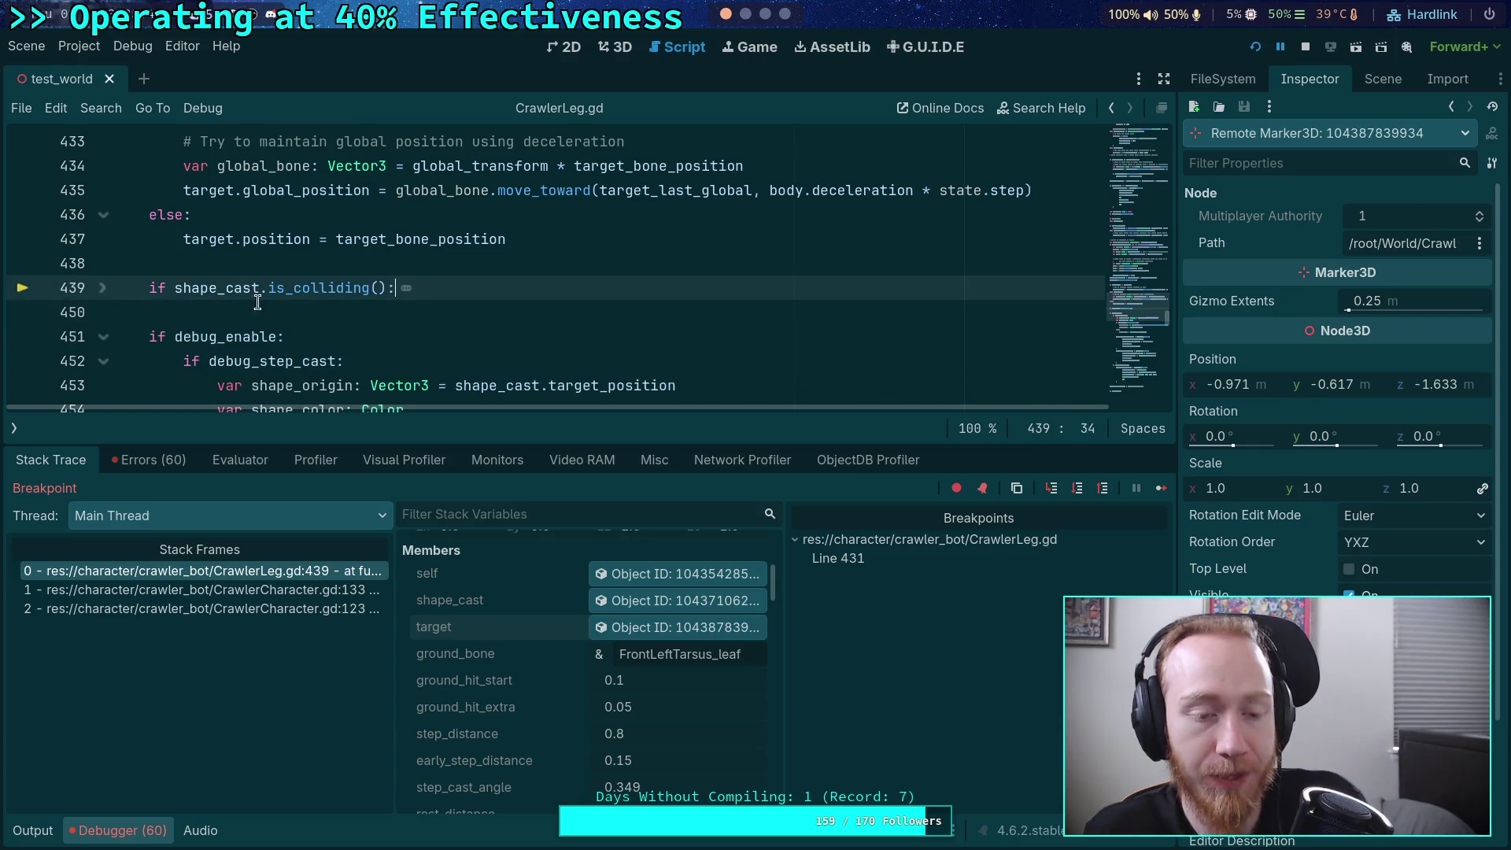
- Scroll down to the stepping code and add a breakpoint on line 489
{"action": "scroll", "coordinate": [417, 301], "scroll_direction": "down", "scroll_amount": 3}
{"action": "scroll", "coordinate": [418, 301], "scroll_direction": "down", "scroll_amount": 8}
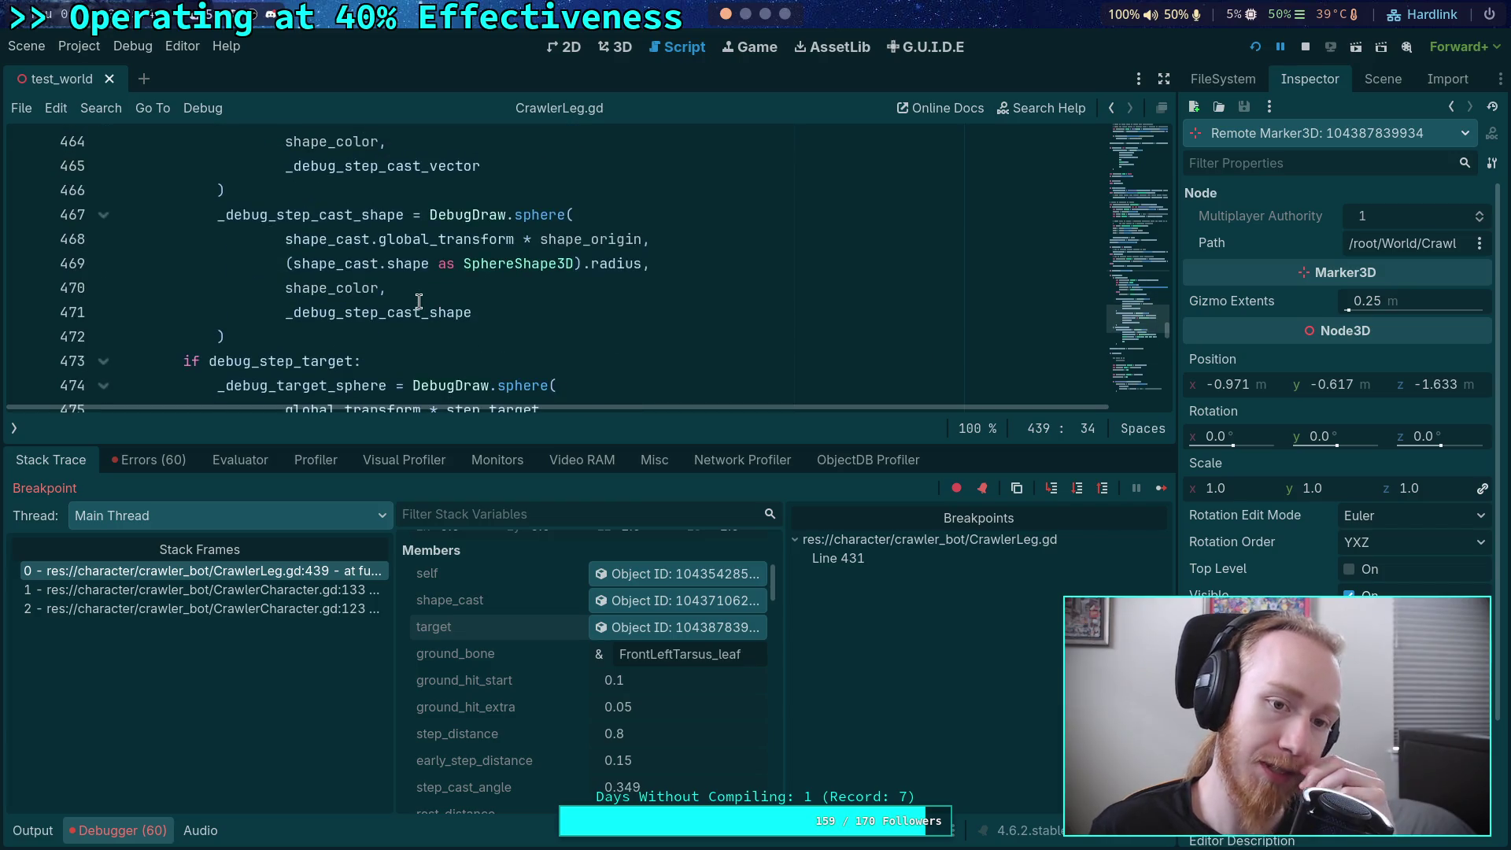
{"action": "scroll", "coordinate": [419, 302], "scroll_direction": "down", "scroll_amount": 6}
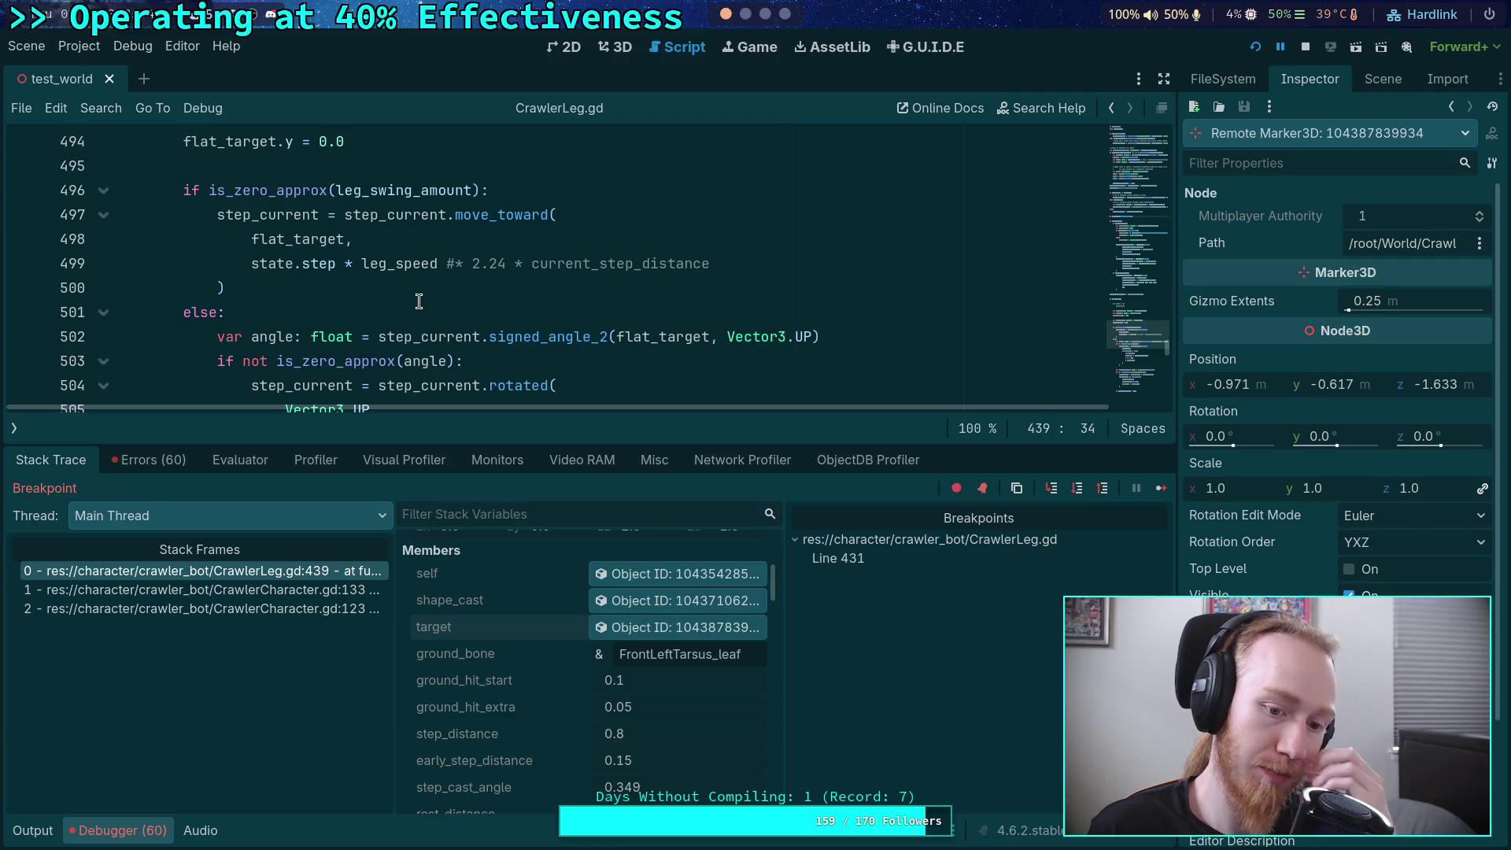
{"action": "scroll", "coordinate": [418, 301], "scroll_direction": "up", "scroll_amount": 7}
{"action": "scroll", "coordinate": [419, 301], "scroll_direction": "down", "scroll_amount": 4}
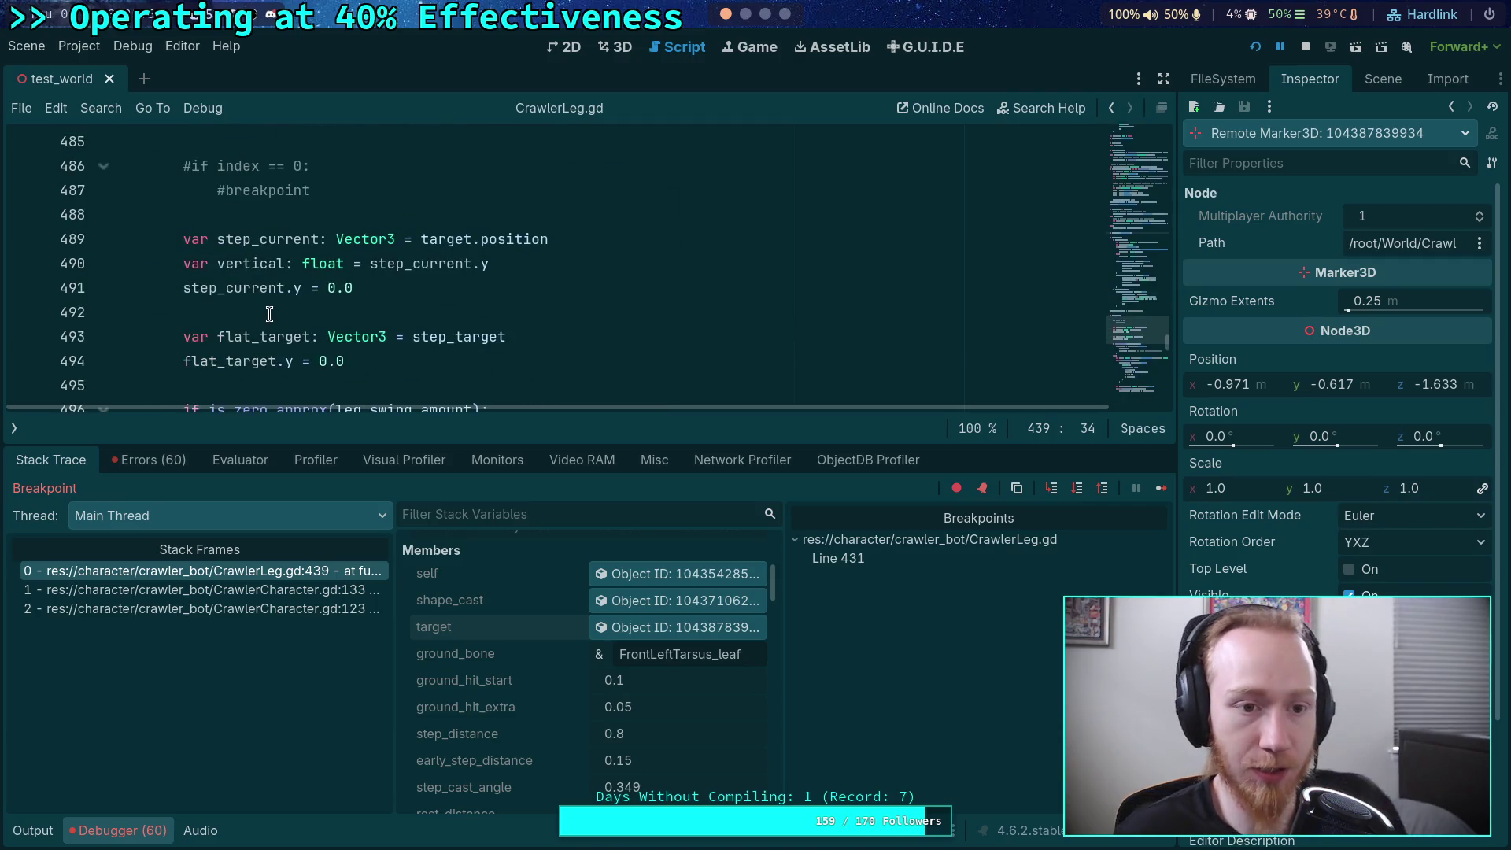
{"action": "left_click", "coordinate": [22, 238]}
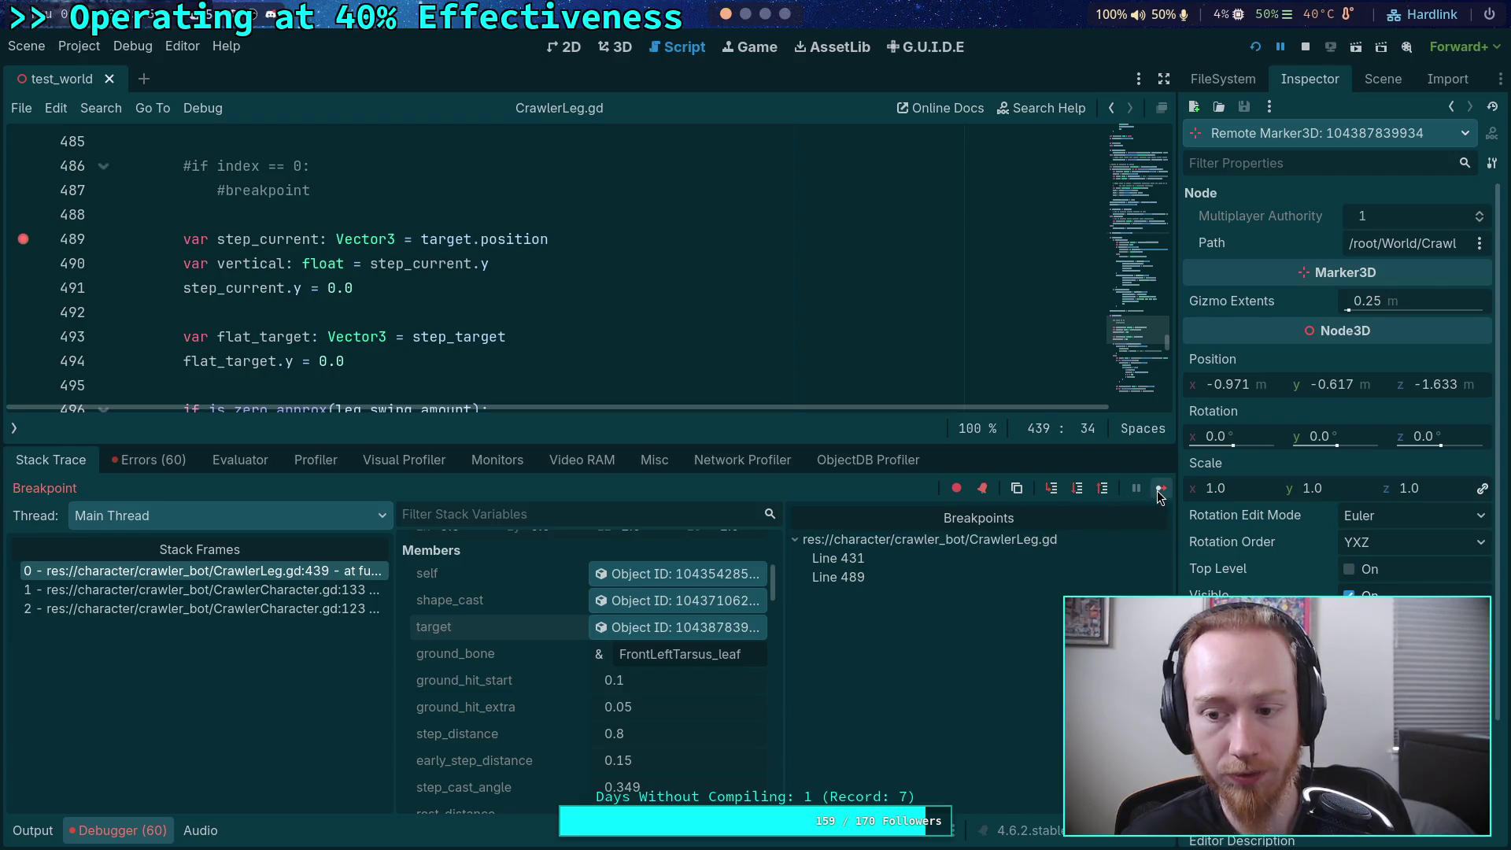
- Resume the game, remove the line 431 breakpoint, and jump to the line 489 breakpoint
{"action": "left_click", "coordinate": [1158, 489]}
{"action": "scroll", "coordinate": [584, 366], "scroll_direction": "up", "scroll_amount": 20}
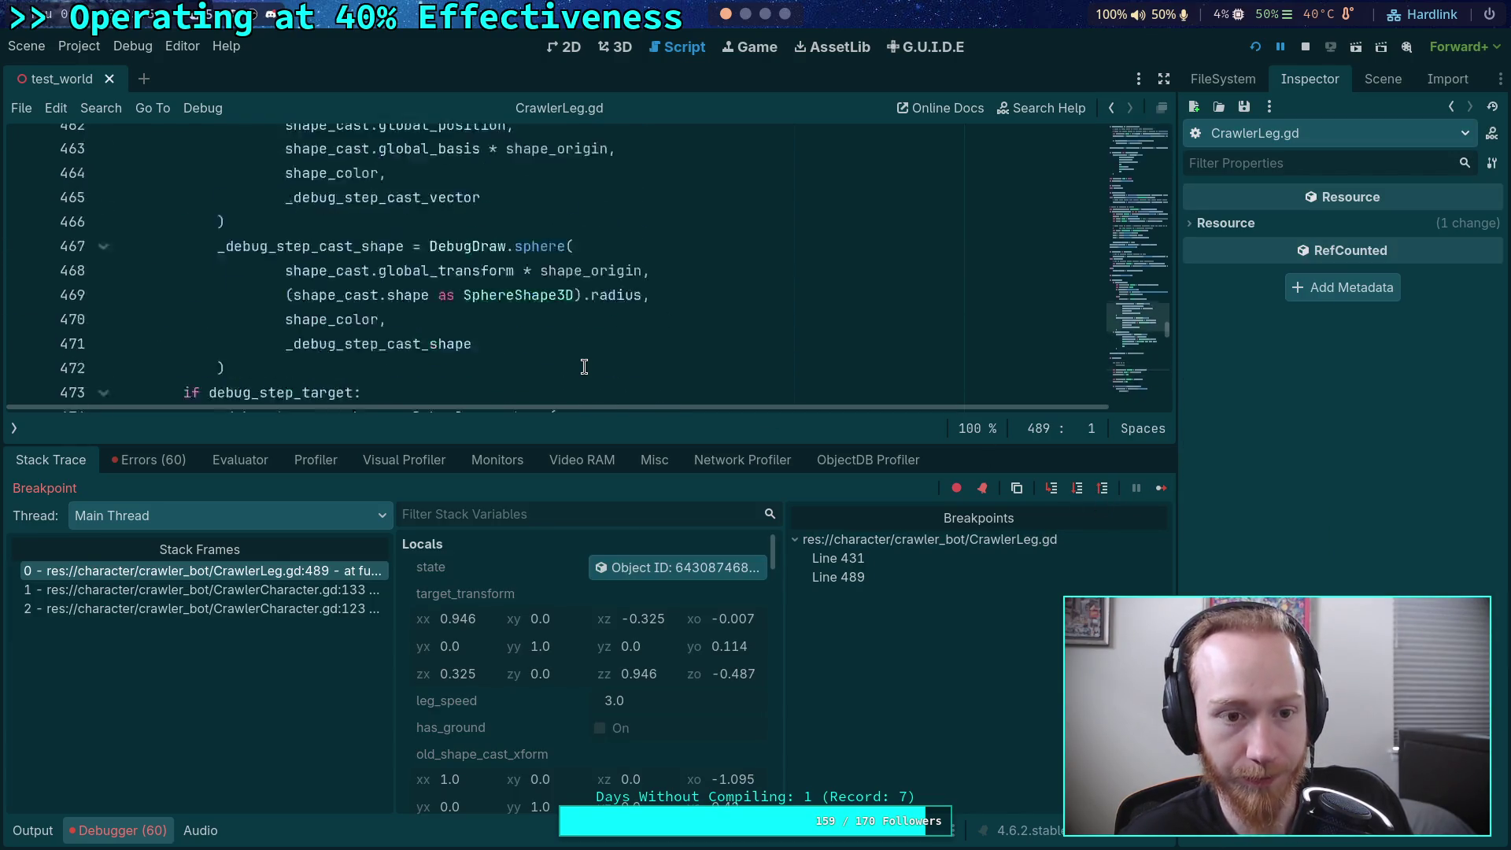
{"action": "scroll", "coordinate": [258, 324], "scroll_direction": "down", "scroll_amount": 3}
{"action": "left_click", "coordinate": [23, 190]}
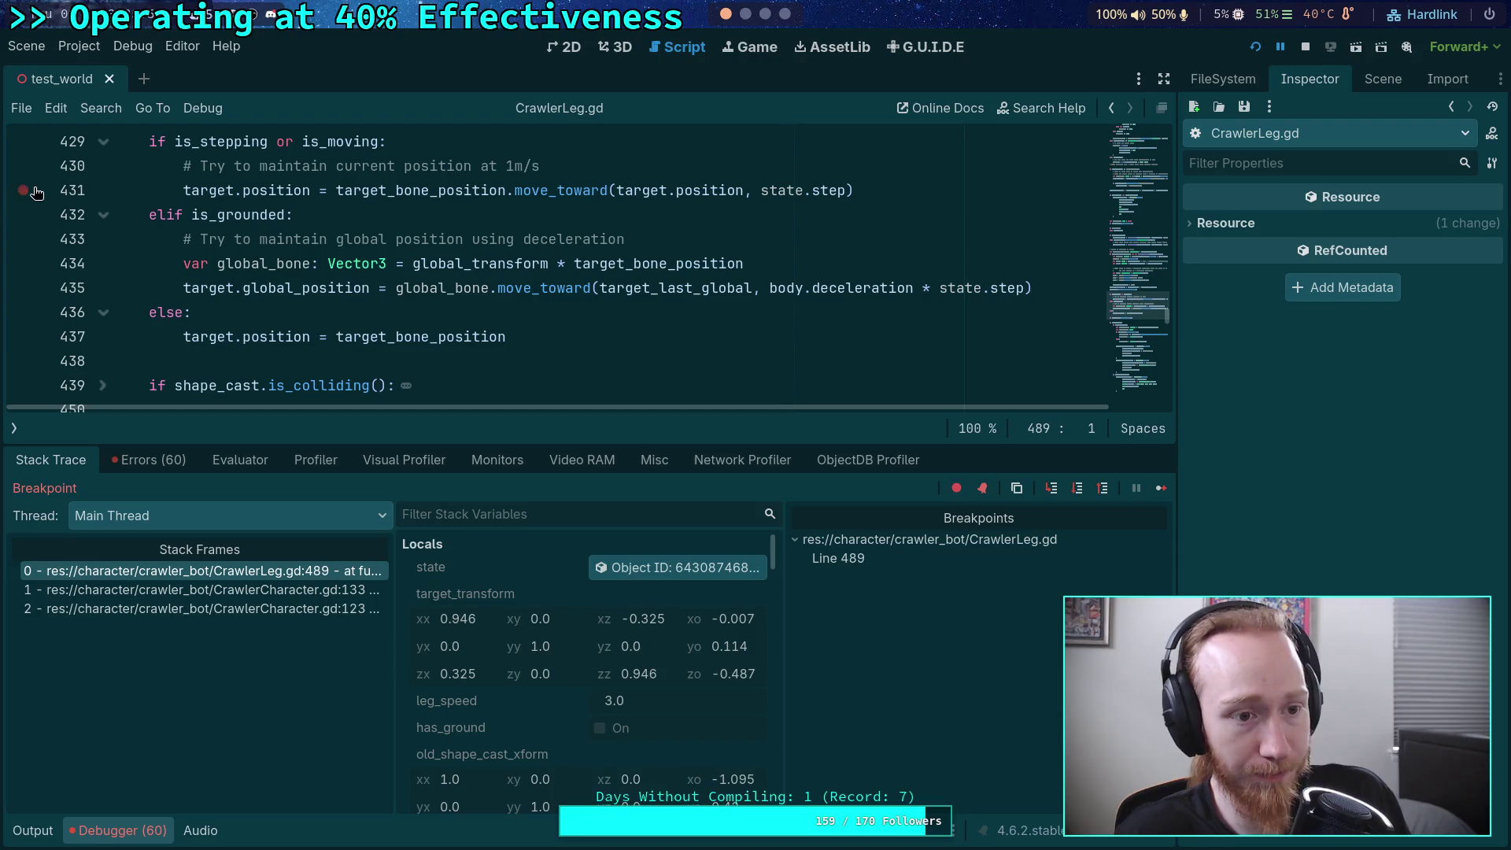
{"action": "scroll", "coordinate": [315, 275], "scroll_direction": "down", "scroll_amount": 15}
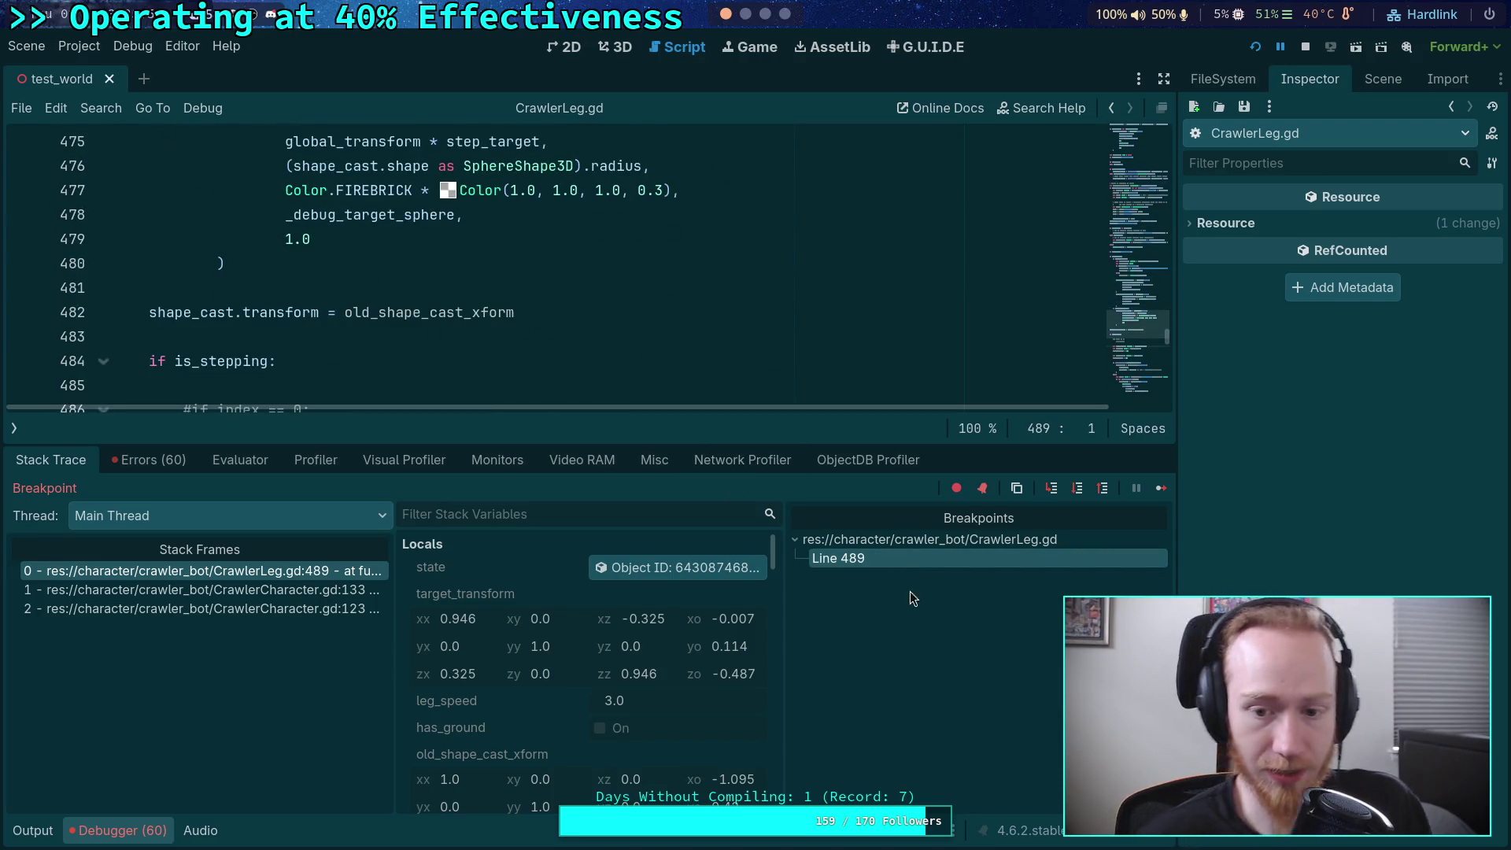
{"action": "left_click", "coordinate": [864, 560]}
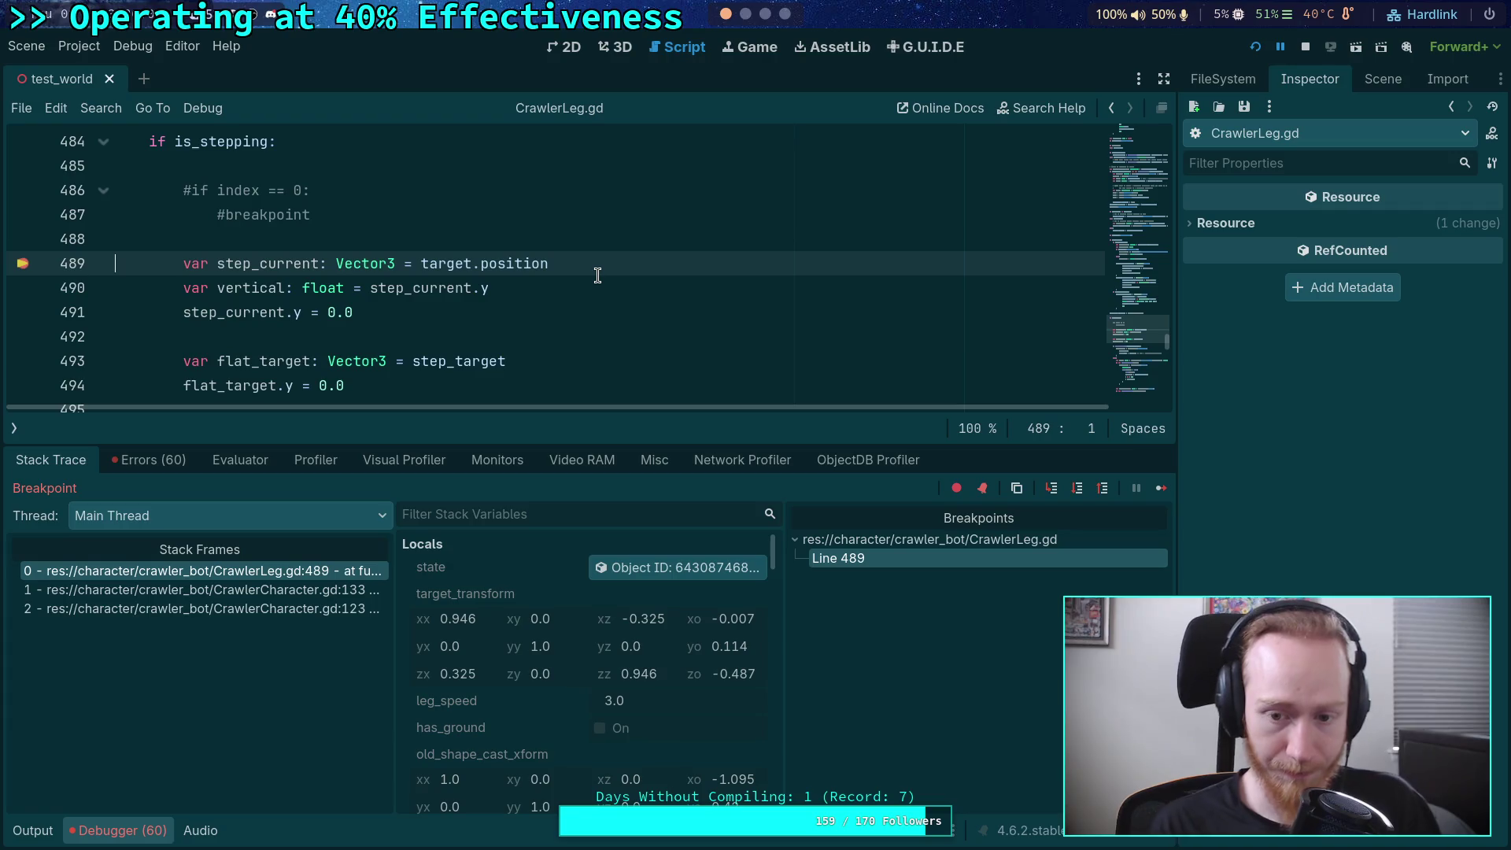
- Widen the variables pane to show full values and step forward to line 490
{"action": "left_click_drag", "start_coordinate": [783, 621], "coordinate": [848, 622]}
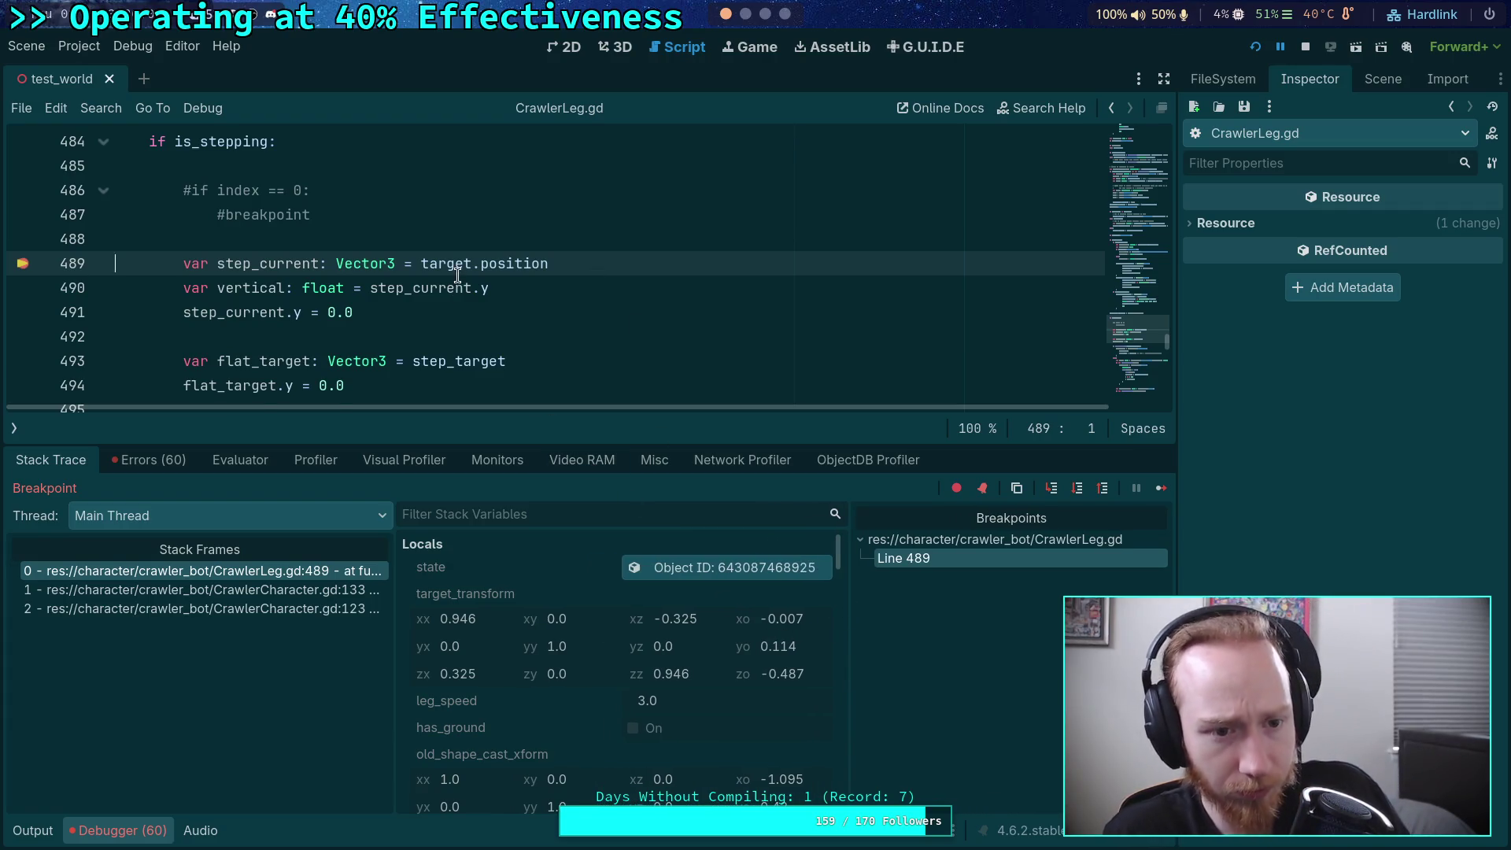
{"action": "scroll", "coordinate": [457, 275], "scroll_direction": "down", "scroll_amount": 1}
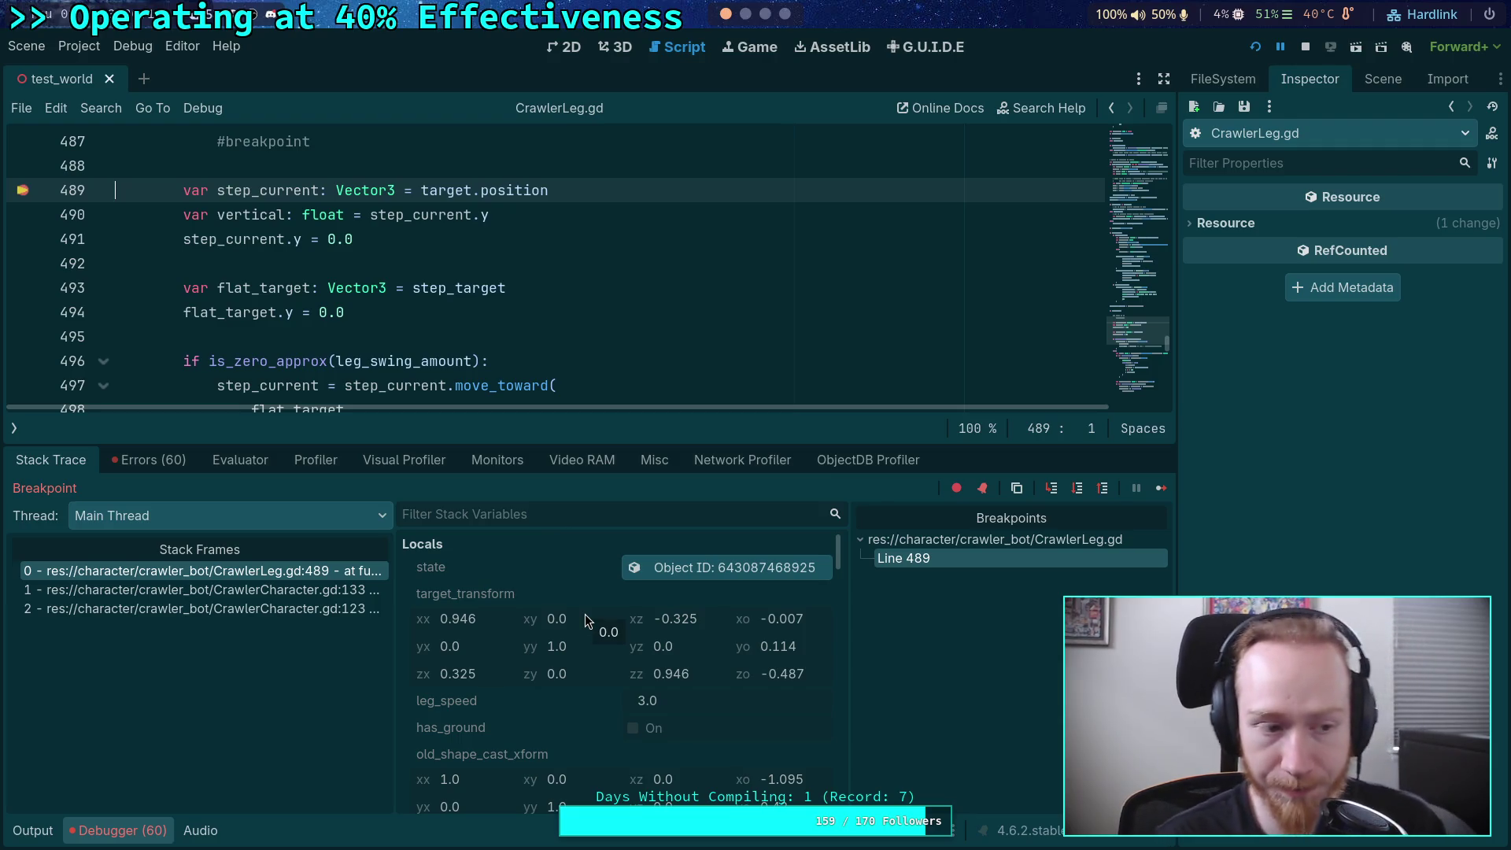
{"action": "left_click", "coordinate": [1077, 489]}
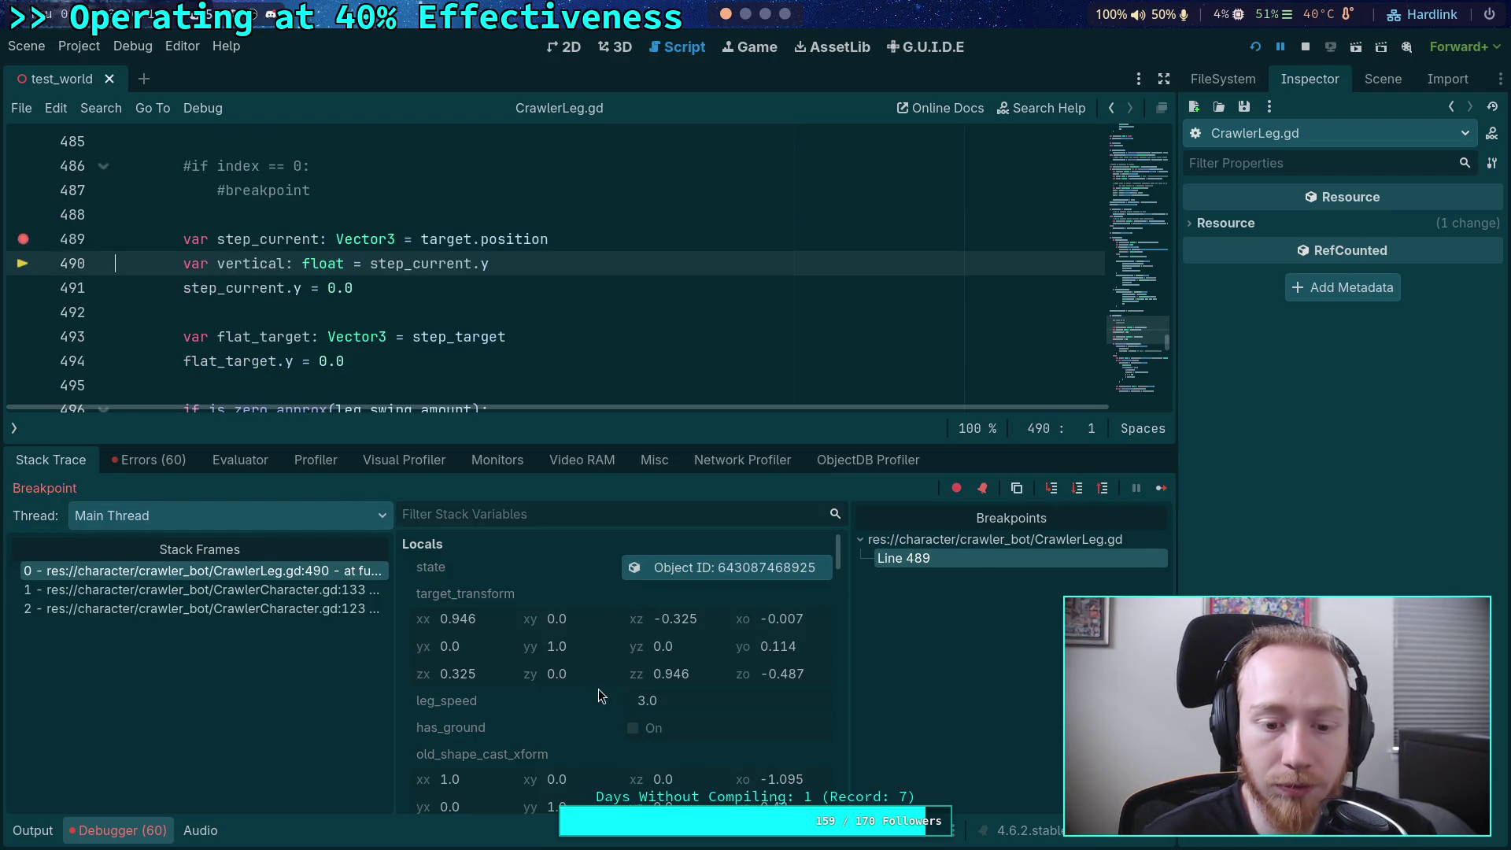
- Scroll Stack Variables to check step_current (-0.971, -0.617, -1.633), vertical and member values
{"action": "scroll", "coordinate": [621, 682], "scroll_direction": "down", "scroll_amount": 5}
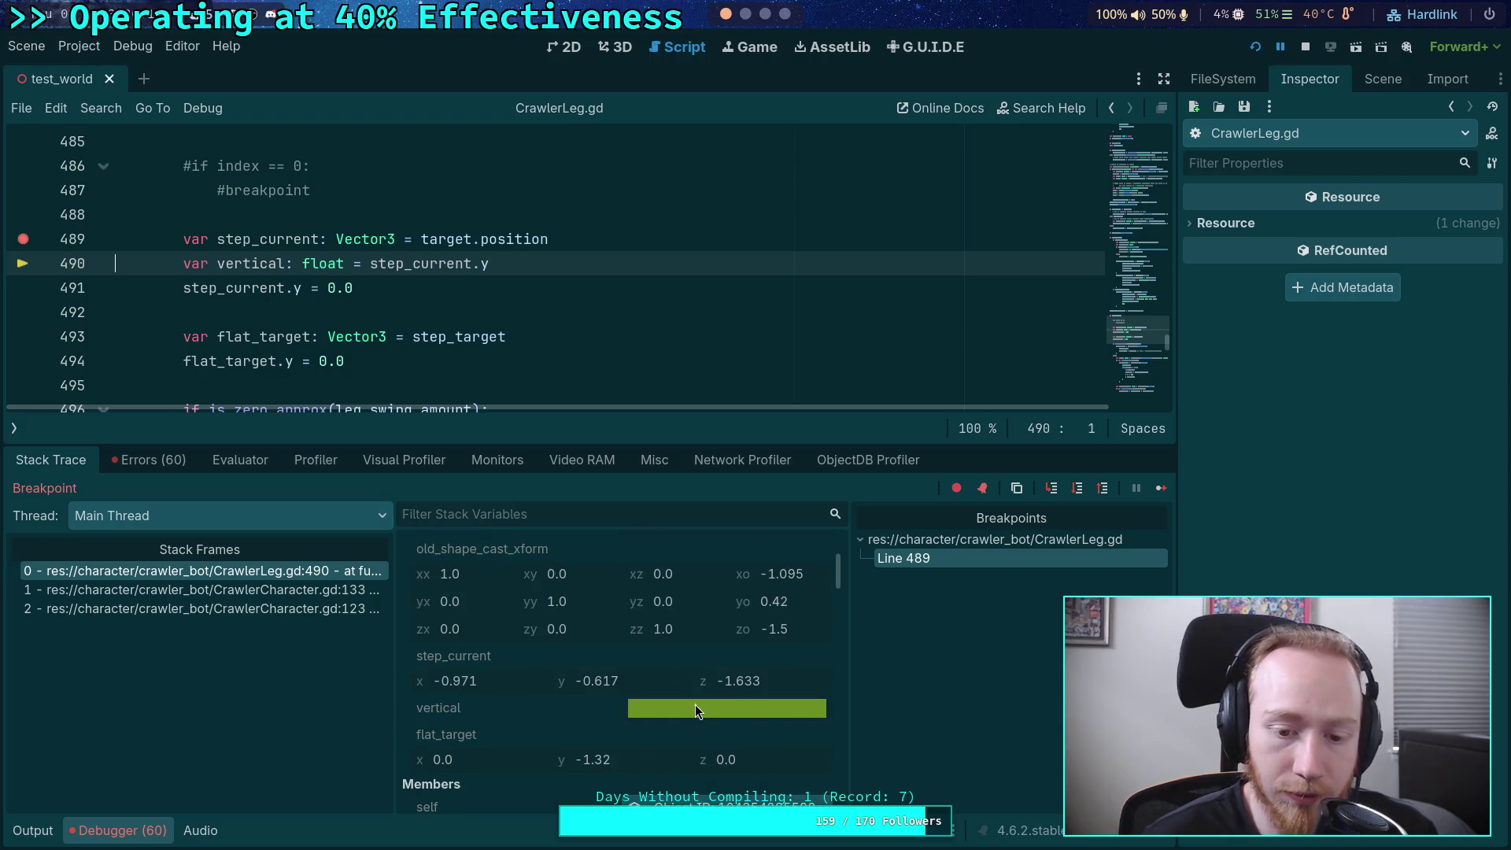
{"action": "mouse_move", "coordinate": [695, 705]}
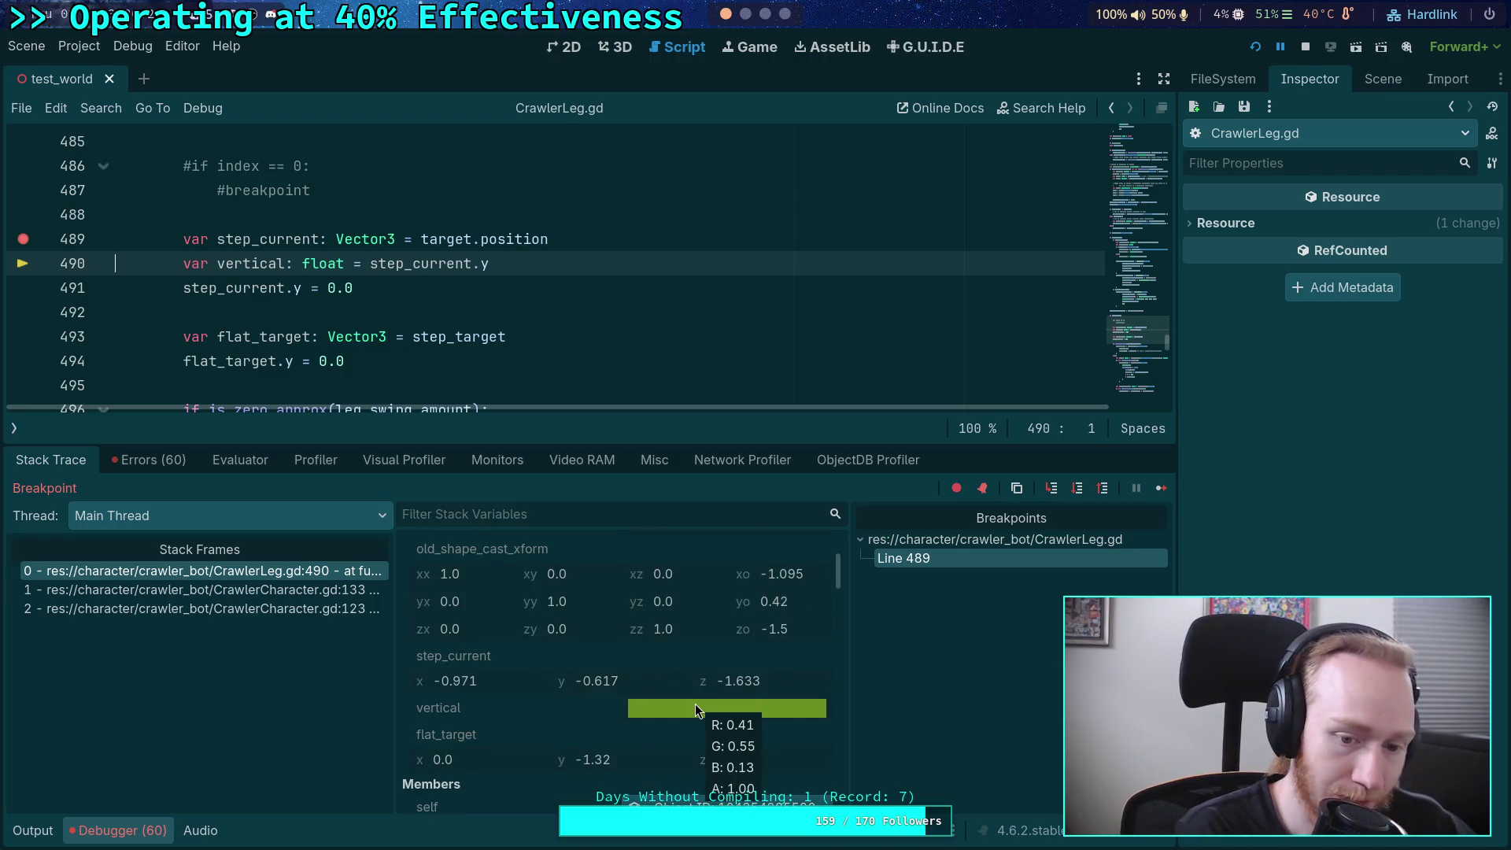
{"action": "scroll", "coordinate": [573, 692], "scroll_direction": "down", "scroll_amount": 8}
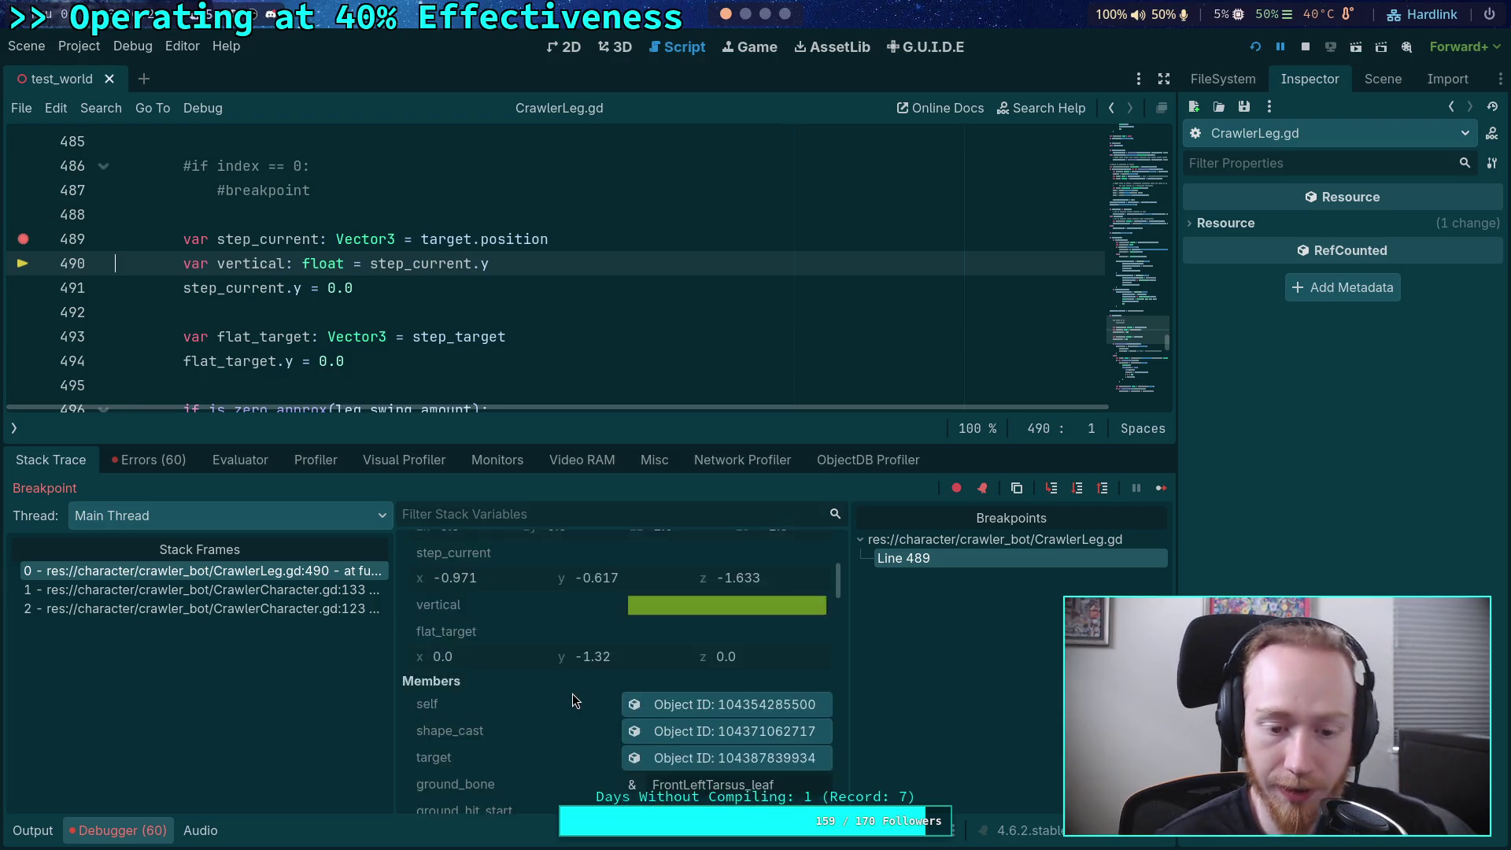
{"action": "scroll", "coordinate": [513, 738], "scroll_direction": "down", "scroll_amount": 10}
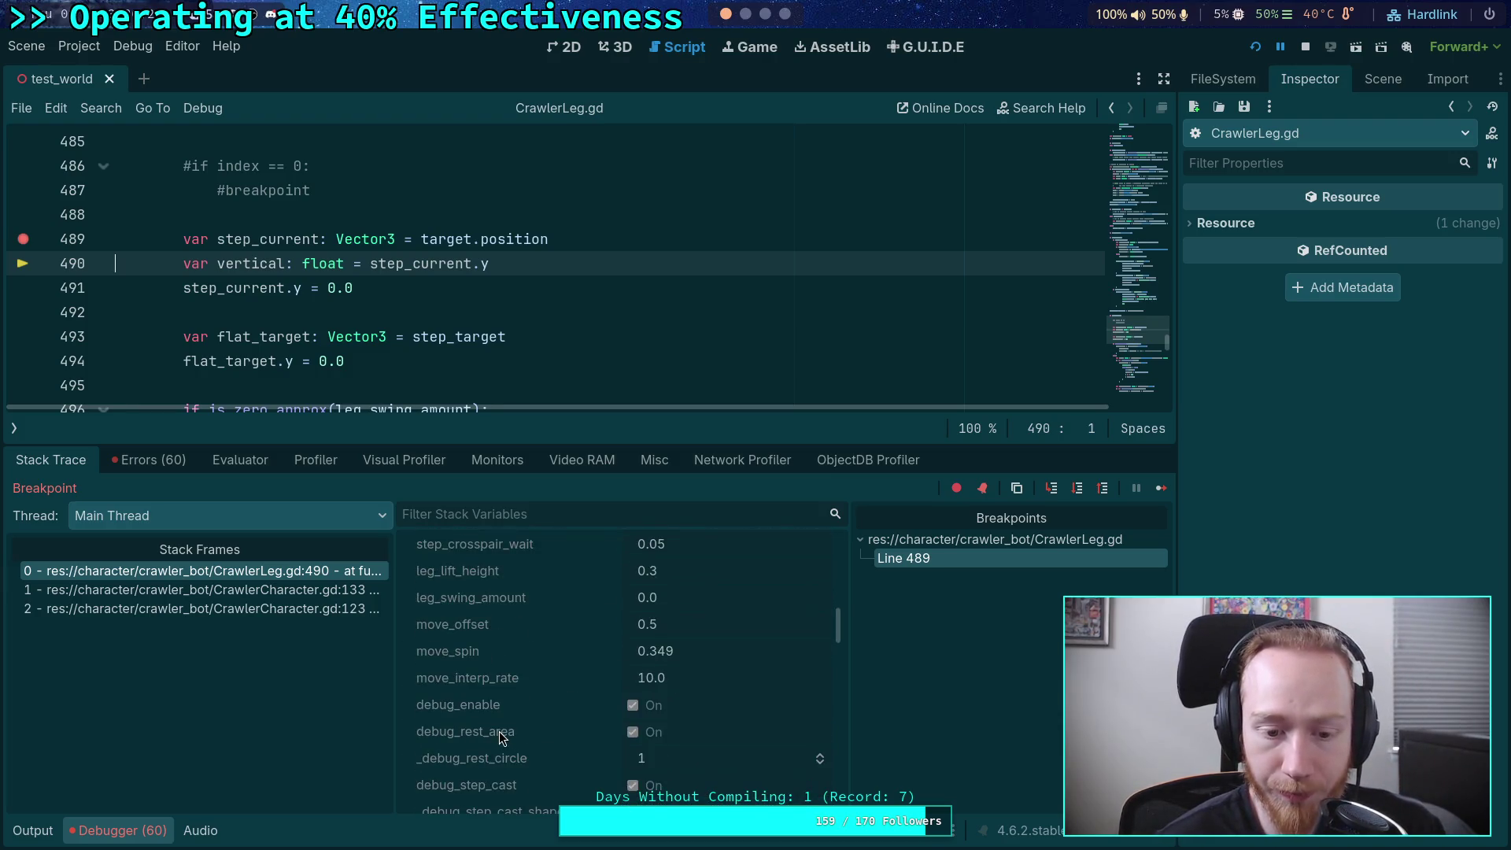
{"action": "scroll", "coordinate": [500, 730], "scroll_direction": "up", "scroll_amount": 10}
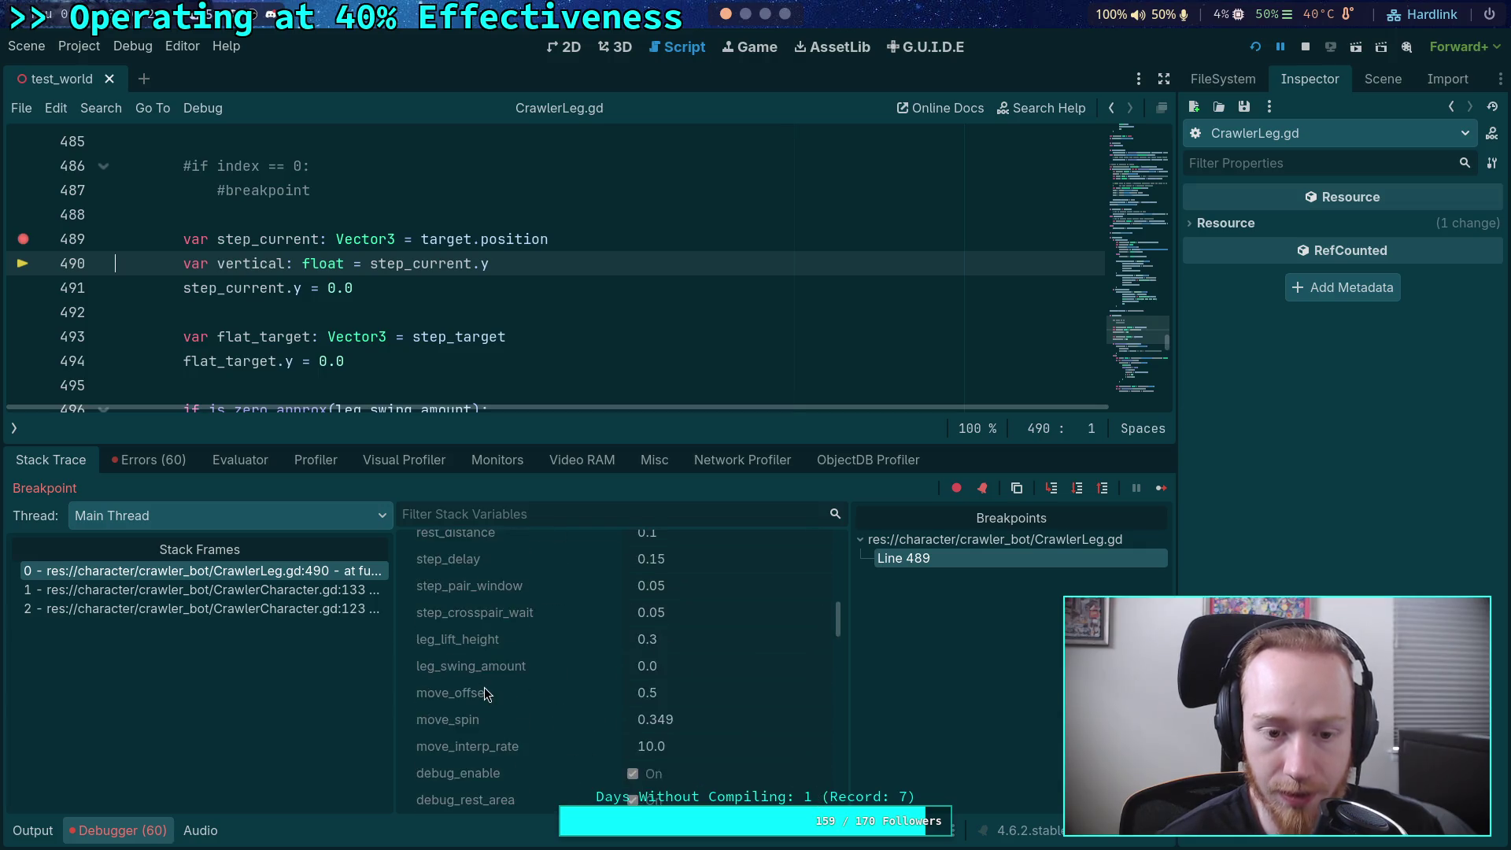
{"action": "scroll", "coordinate": [465, 689], "scroll_direction": "up", "scroll_amount": 2}
{"action": "scroll", "coordinate": [520, 699], "scroll_direction": "down", "scroll_amount": 6}
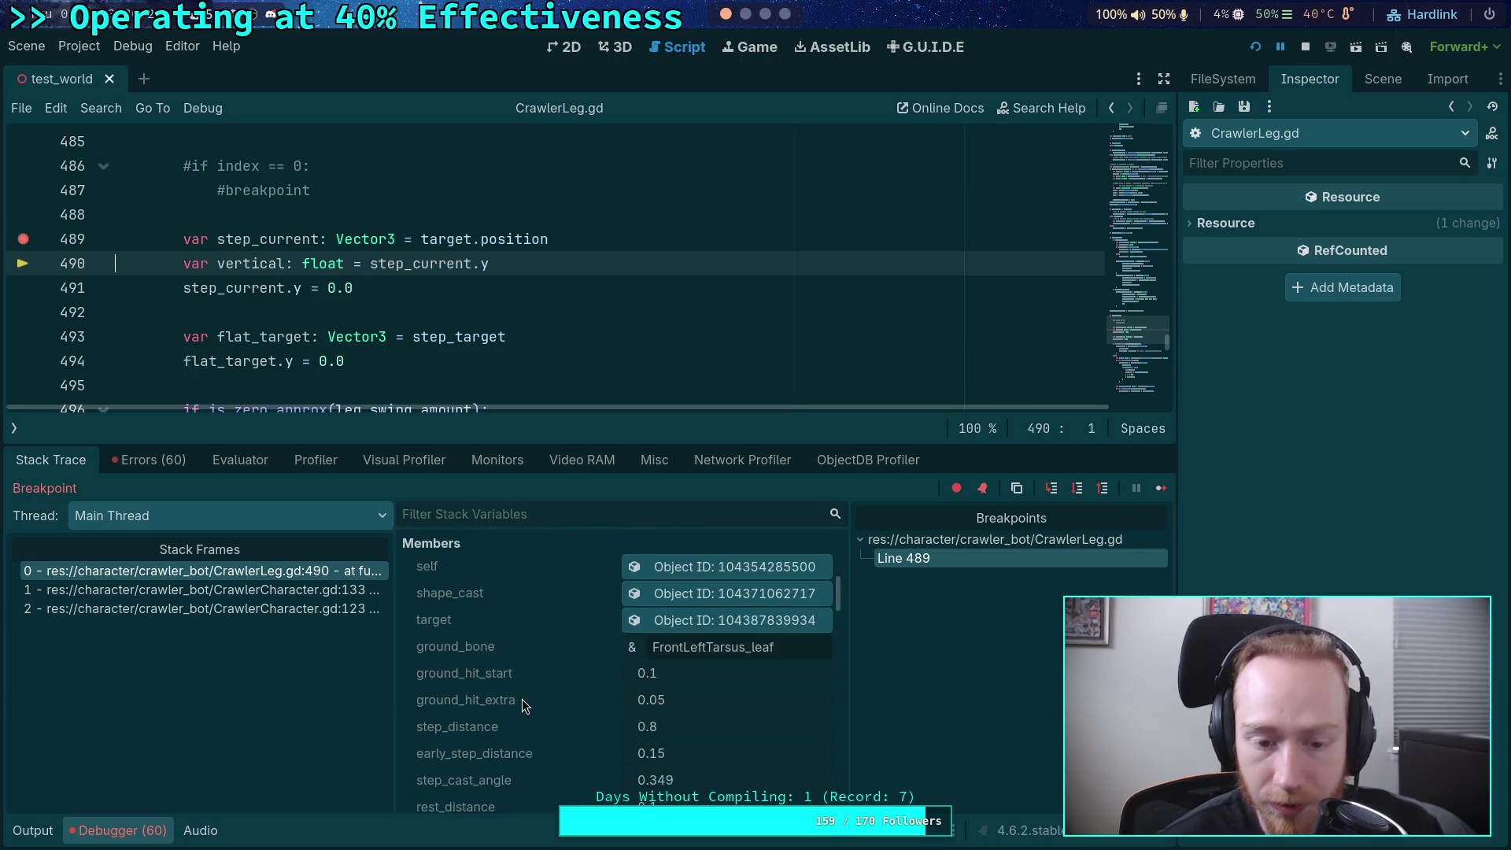
{"action": "scroll", "coordinate": [514, 698], "scroll_direction": "down", "scroll_amount": 8}
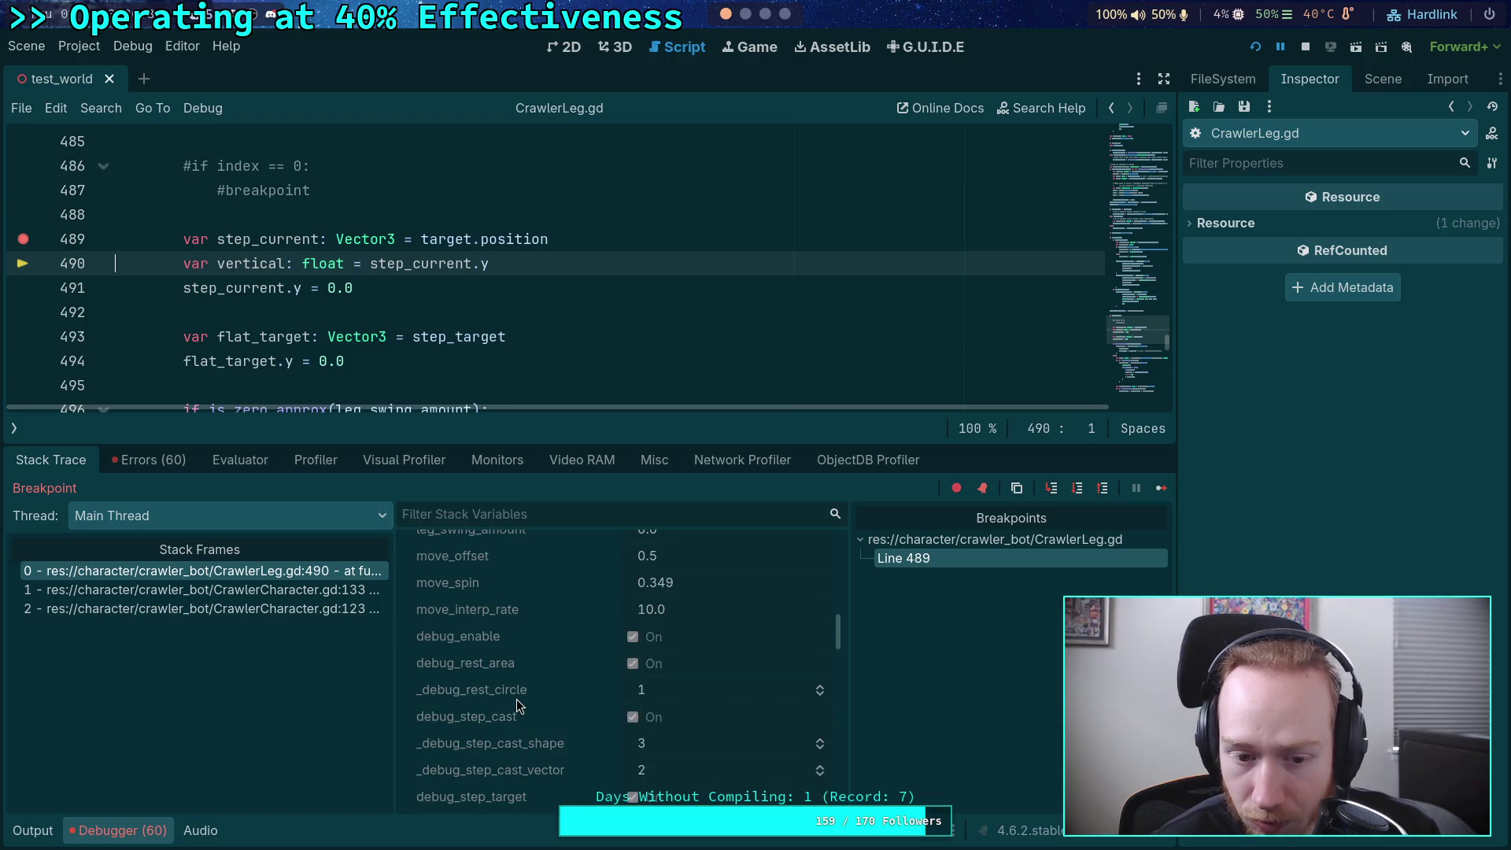
{"action": "scroll", "coordinate": [516, 698], "scroll_direction": "down", "scroll_amount": 8}
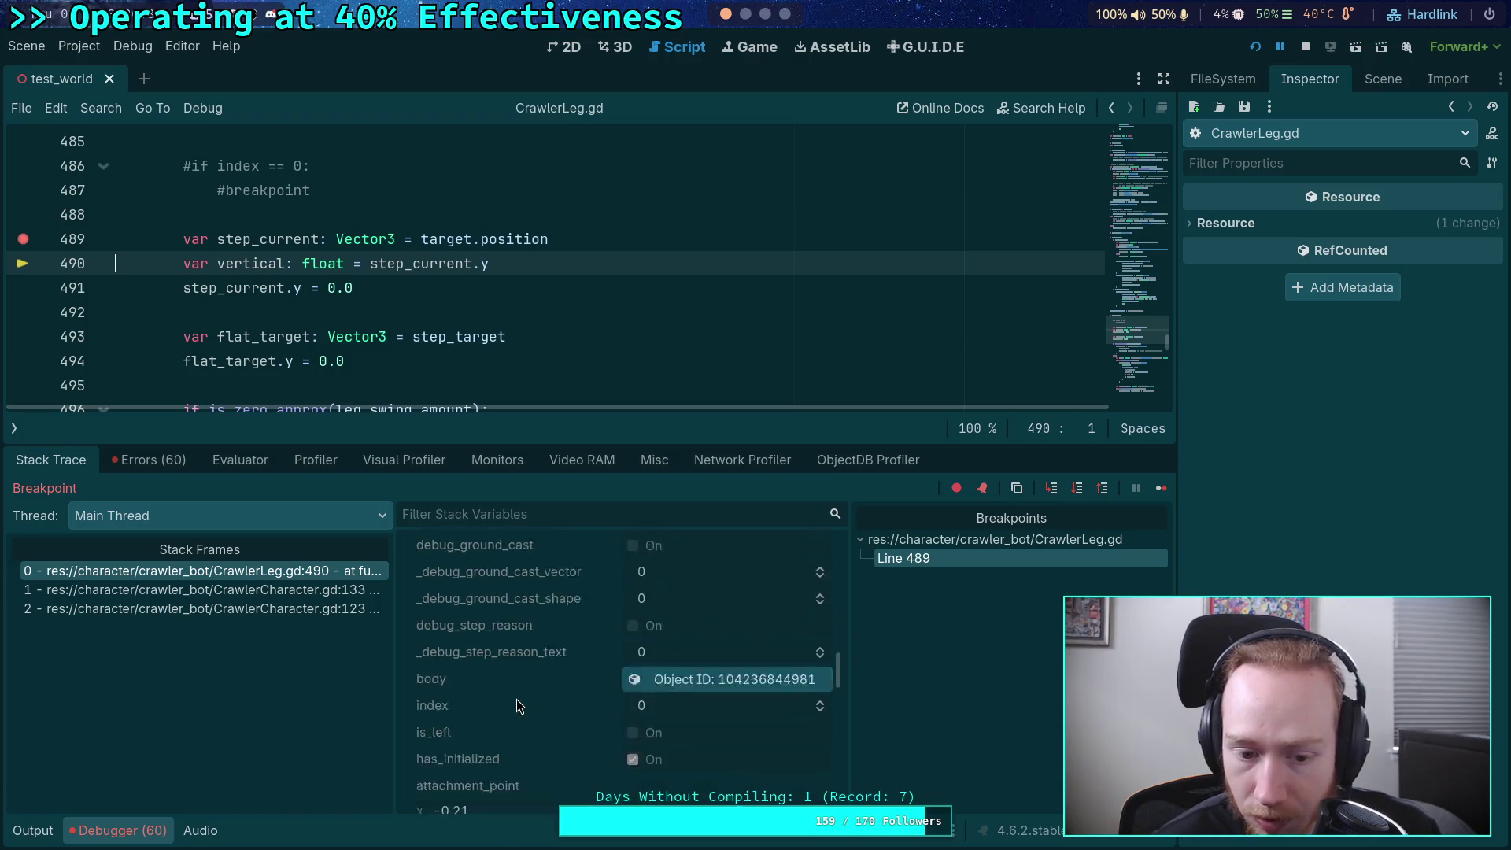
{"action": "scroll", "coordinate": [657, 649], "scroll_direction": "up", "scroll_amount": 20}
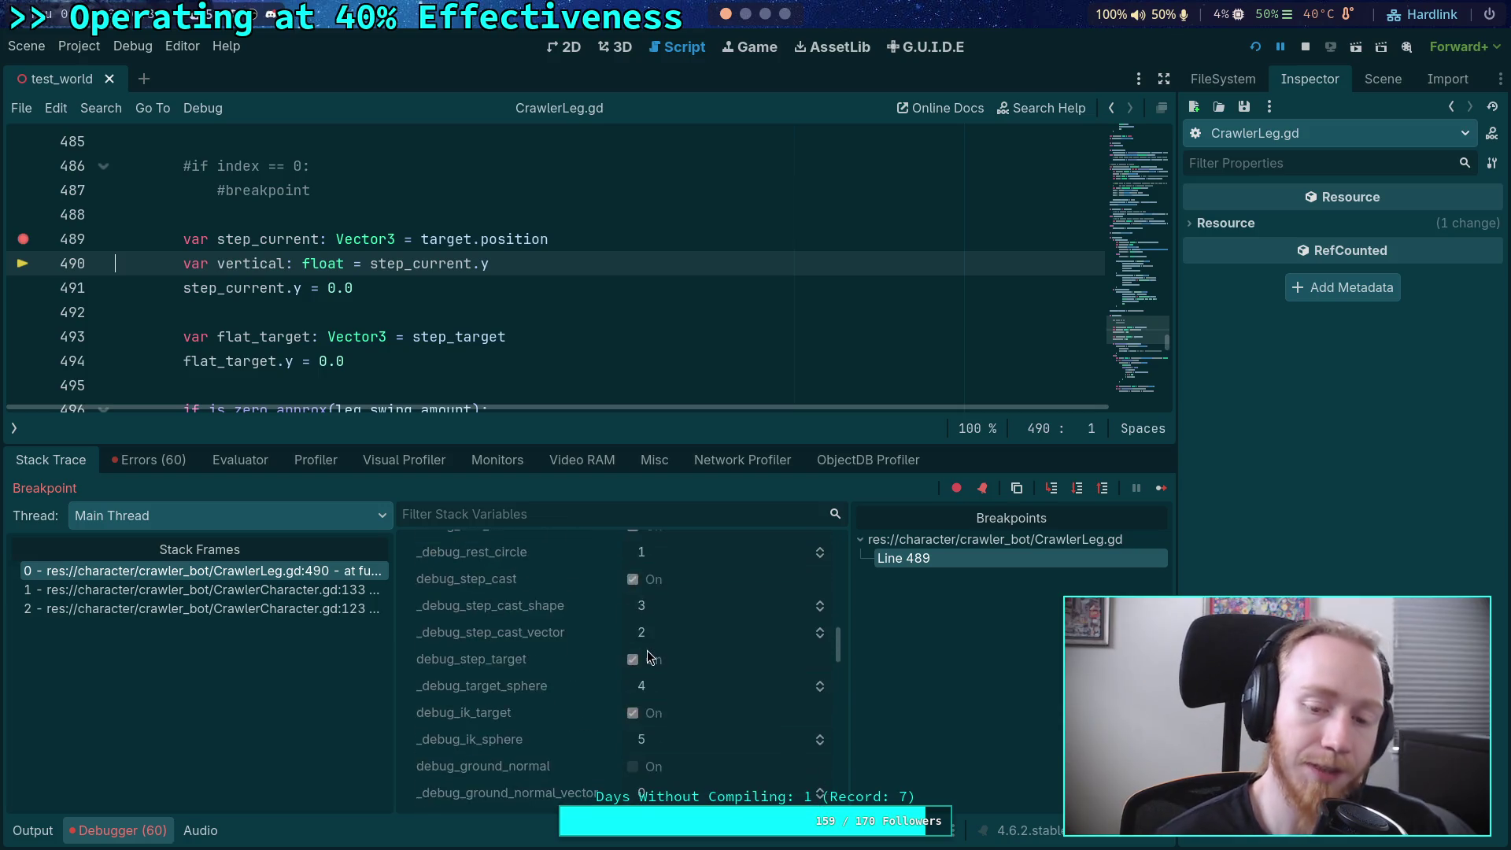
{"action": "scroll", "coordinate": [647, 650], "scroll_direction": "up", "scroll_amount": 5}
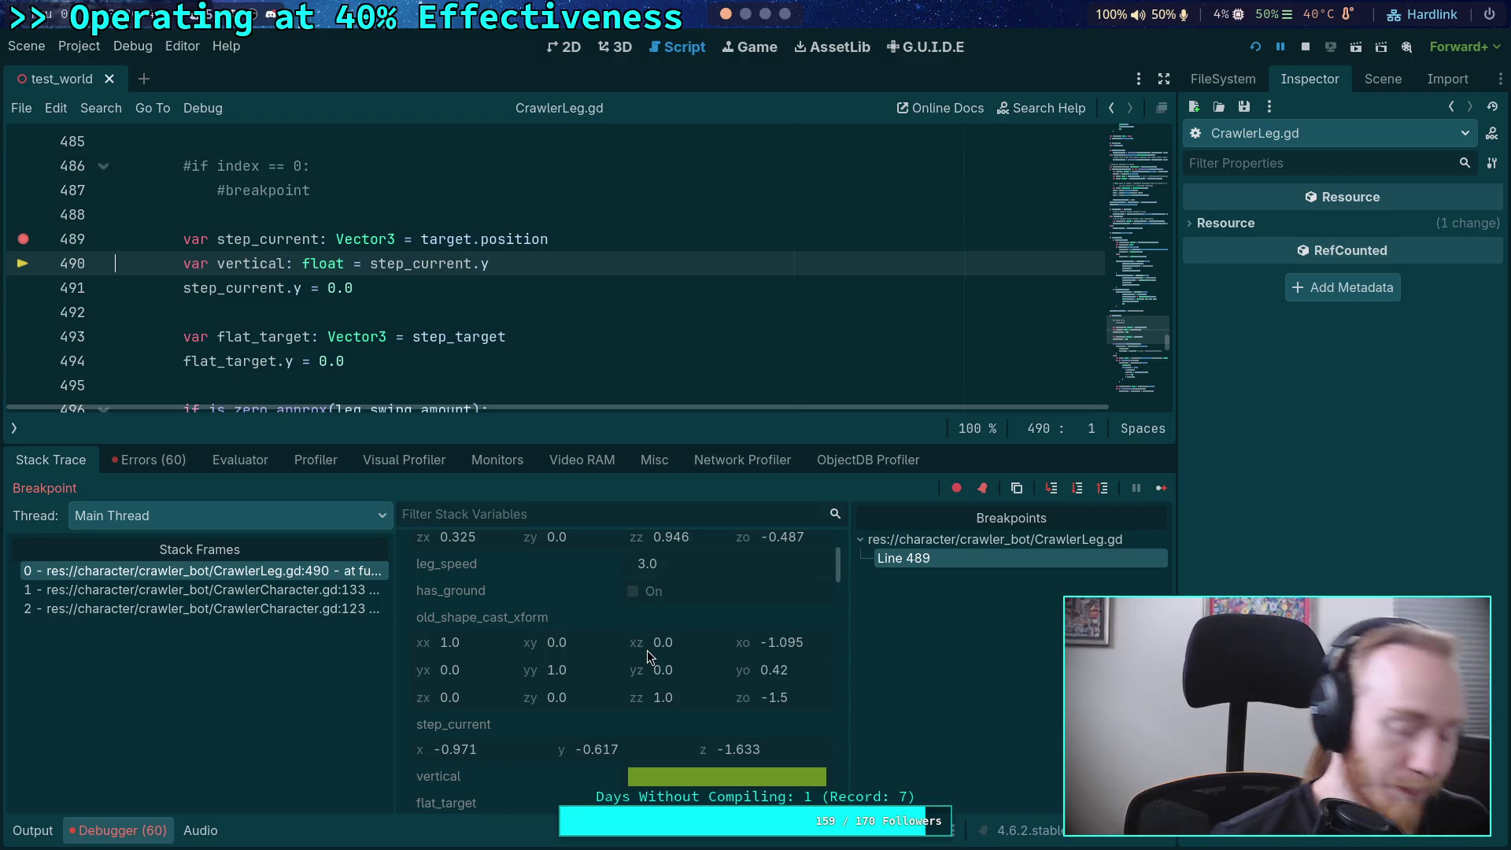
- Review the paused local variables, then collapse the bottom debugger panel to enlarge the code
{"action": "scroll", "coordinate": [647, 650], "scroll_direction": "up", "scroll_amount": 3}
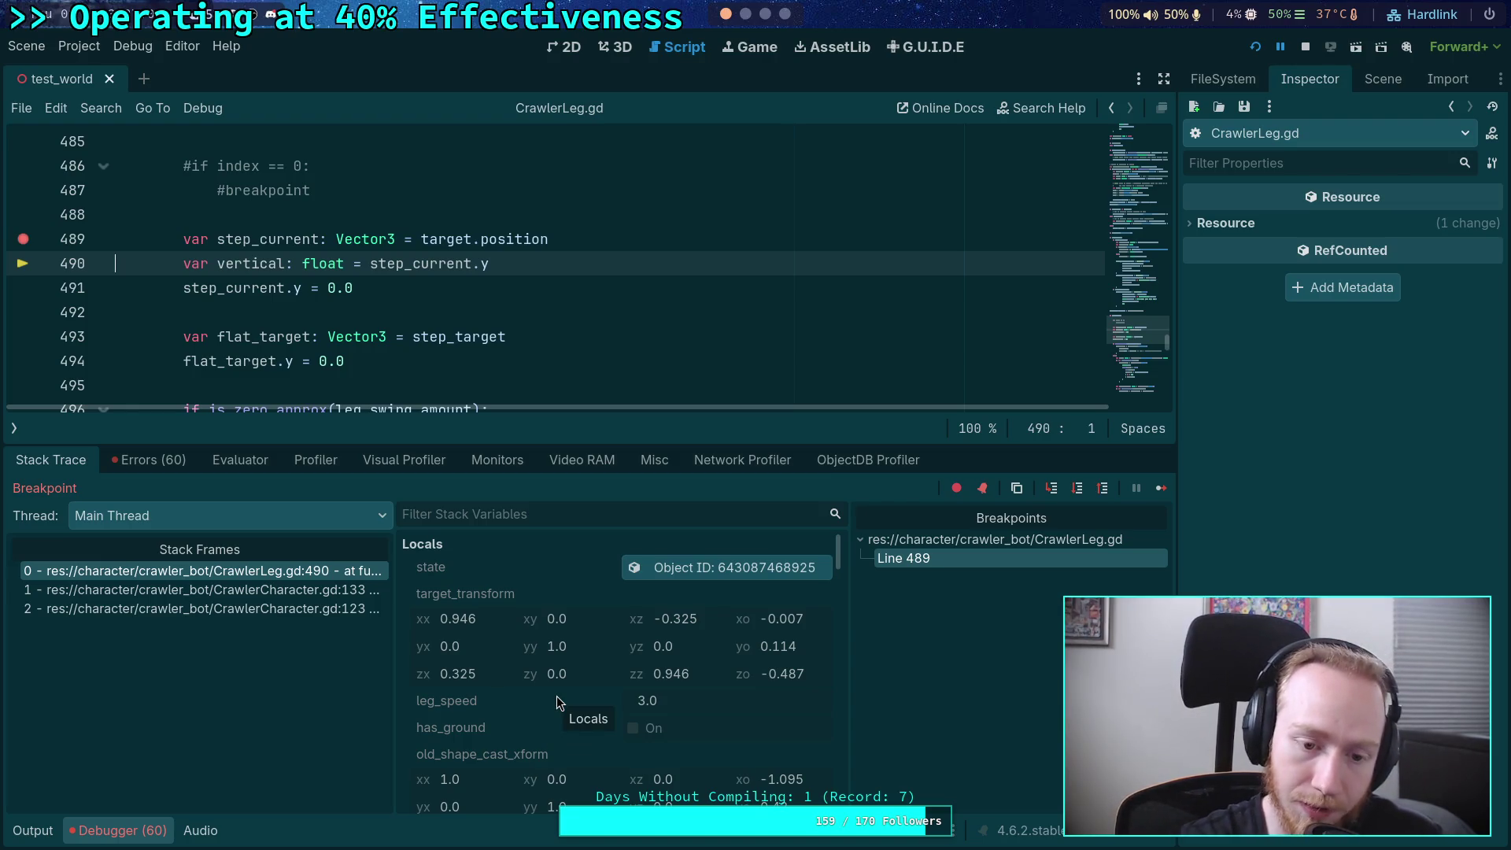
{"action": "scroll", "coordinate": [672, 700], "scroll_direction": "down", "scroll_amount": 2}
{"action": "scroll", "coordinate": [292, 167], "scroll_direction": "down", "scroll_amount": 1}
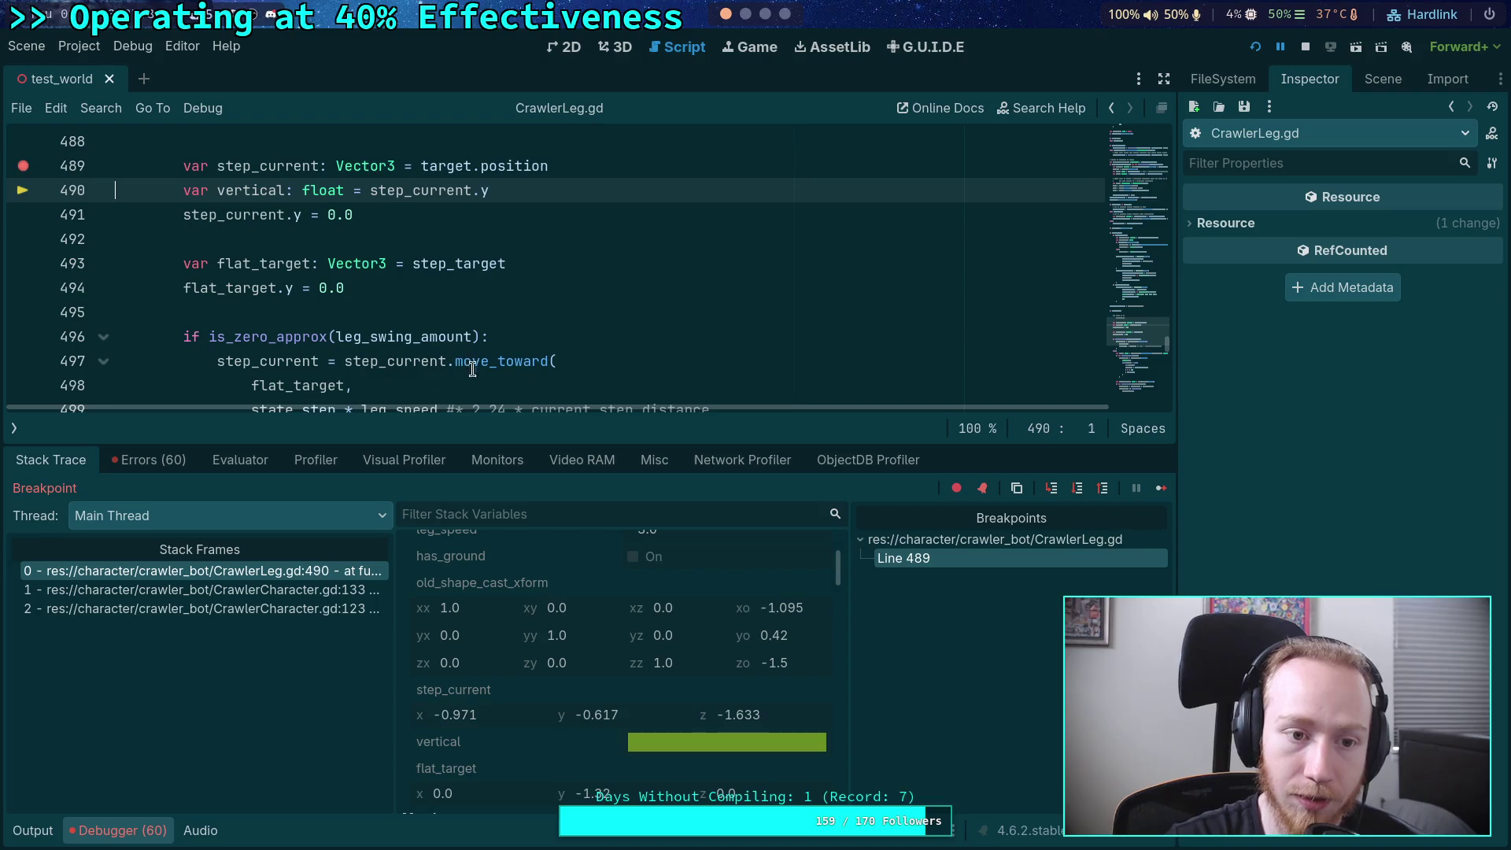
{"action": "mouse_move", "coordinate": [457, 262]}
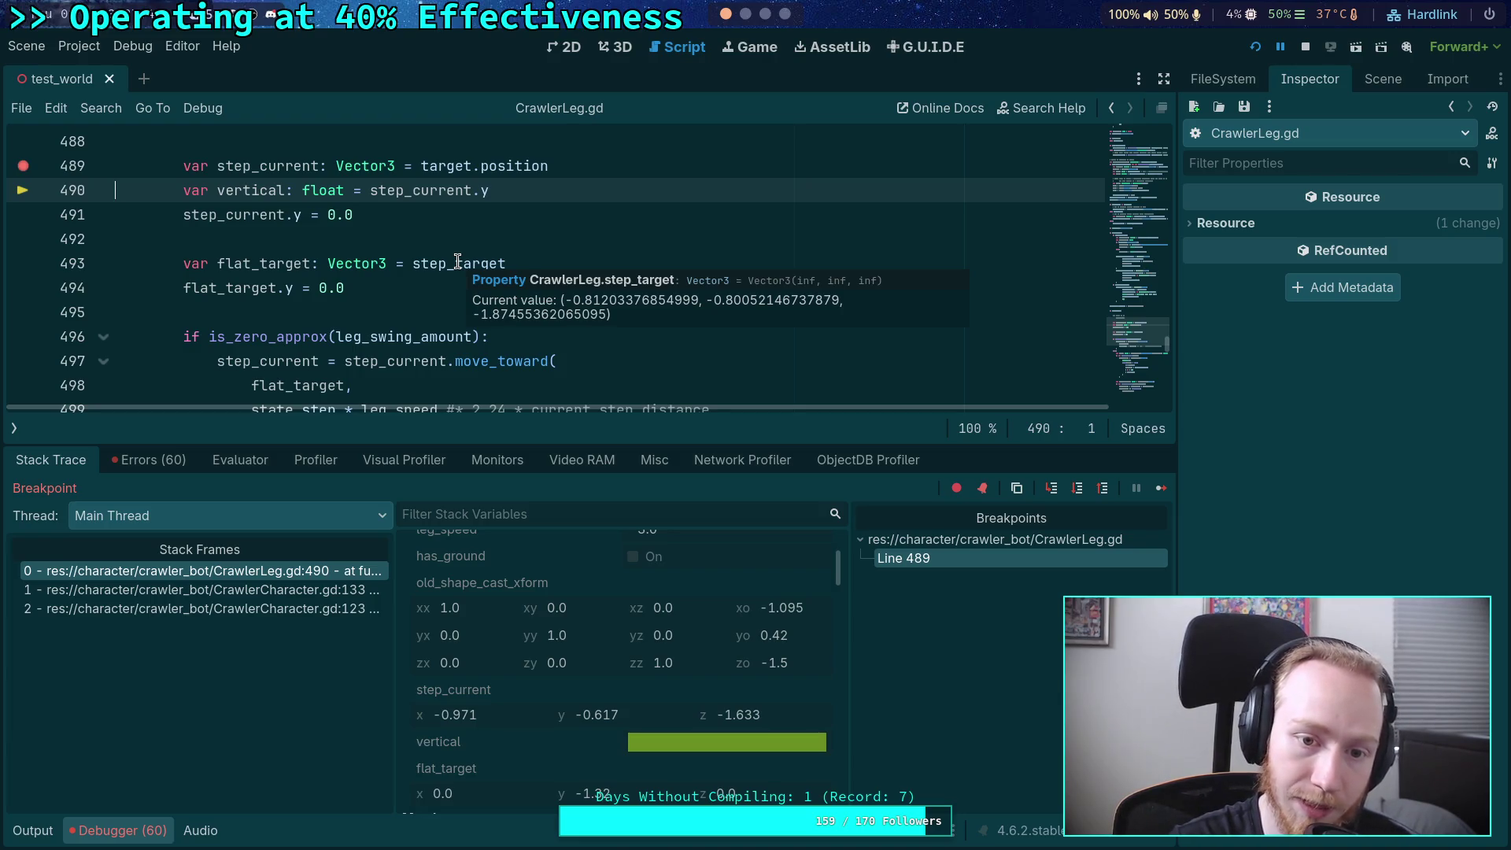
{"action": "mouse_move", "coordinate": [285, 159]}
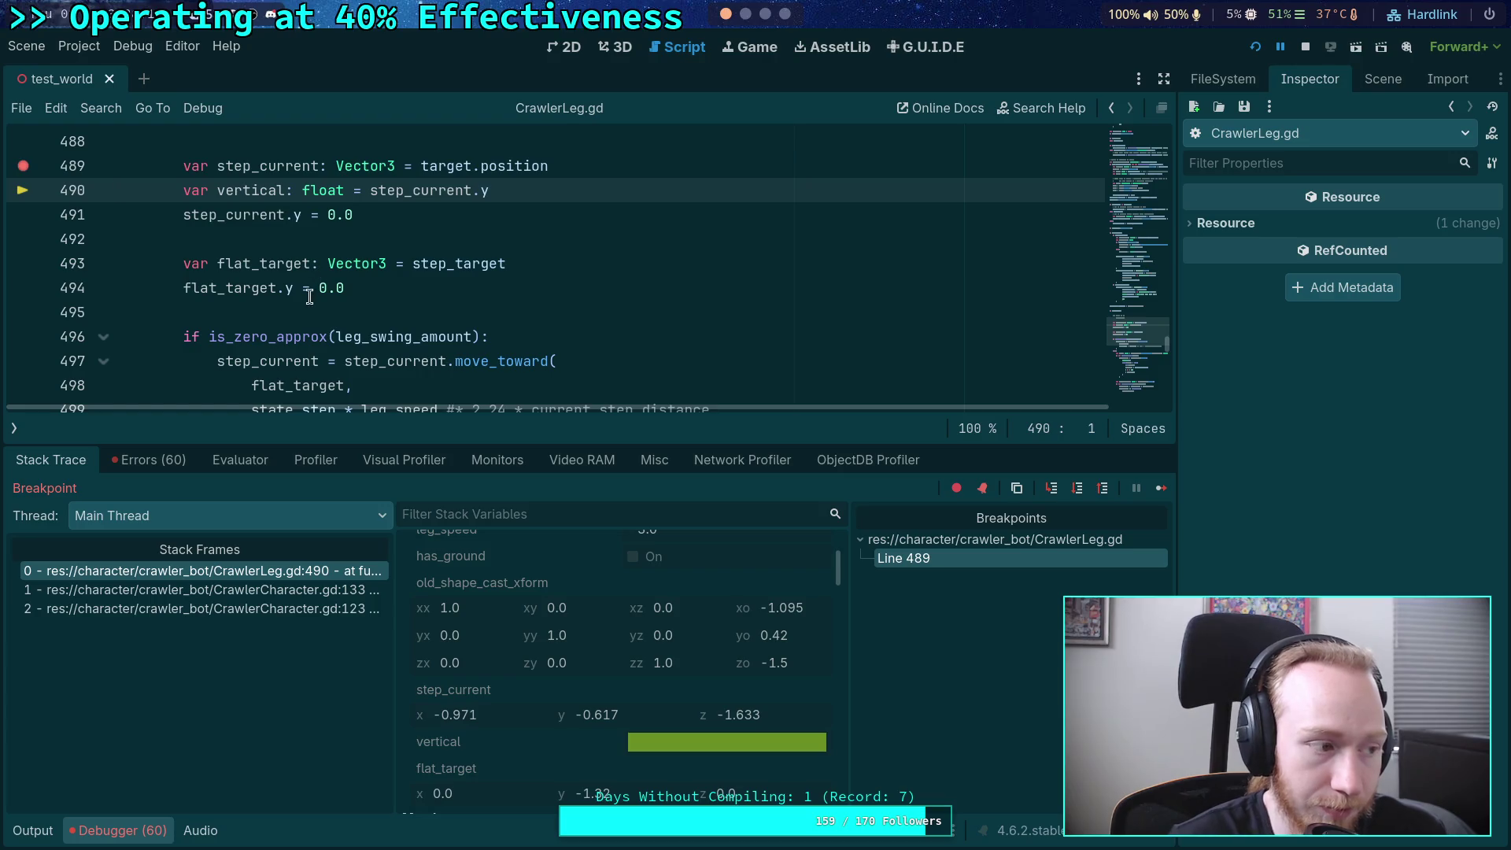
{"action": "scroll", "coordinate": [300, 313], "scroll_direction": "down", "scroll_amount": 14}
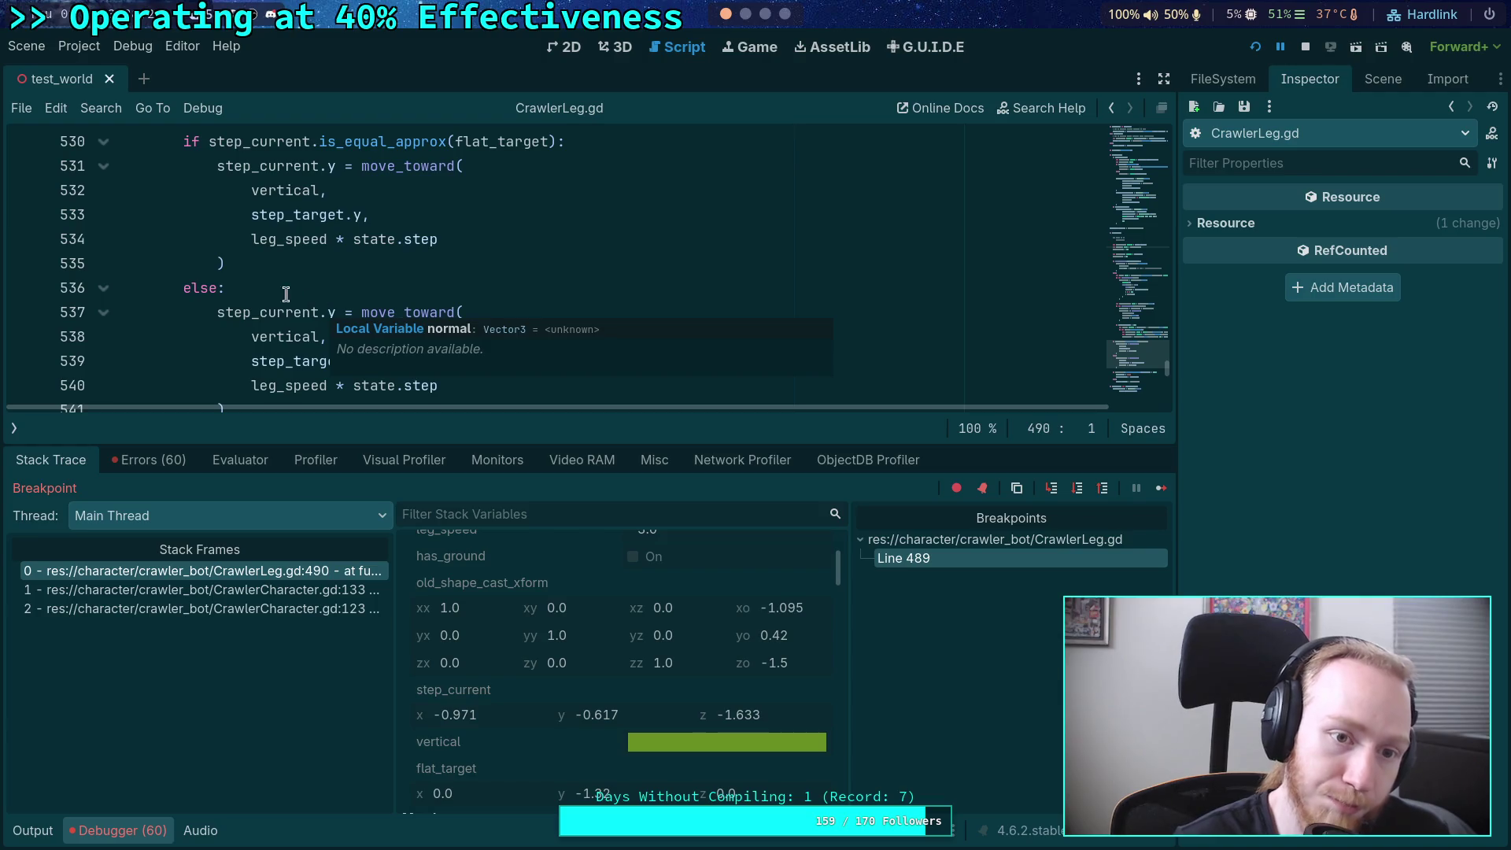
{"action": "left_click", "coordinate": [138, 830]}
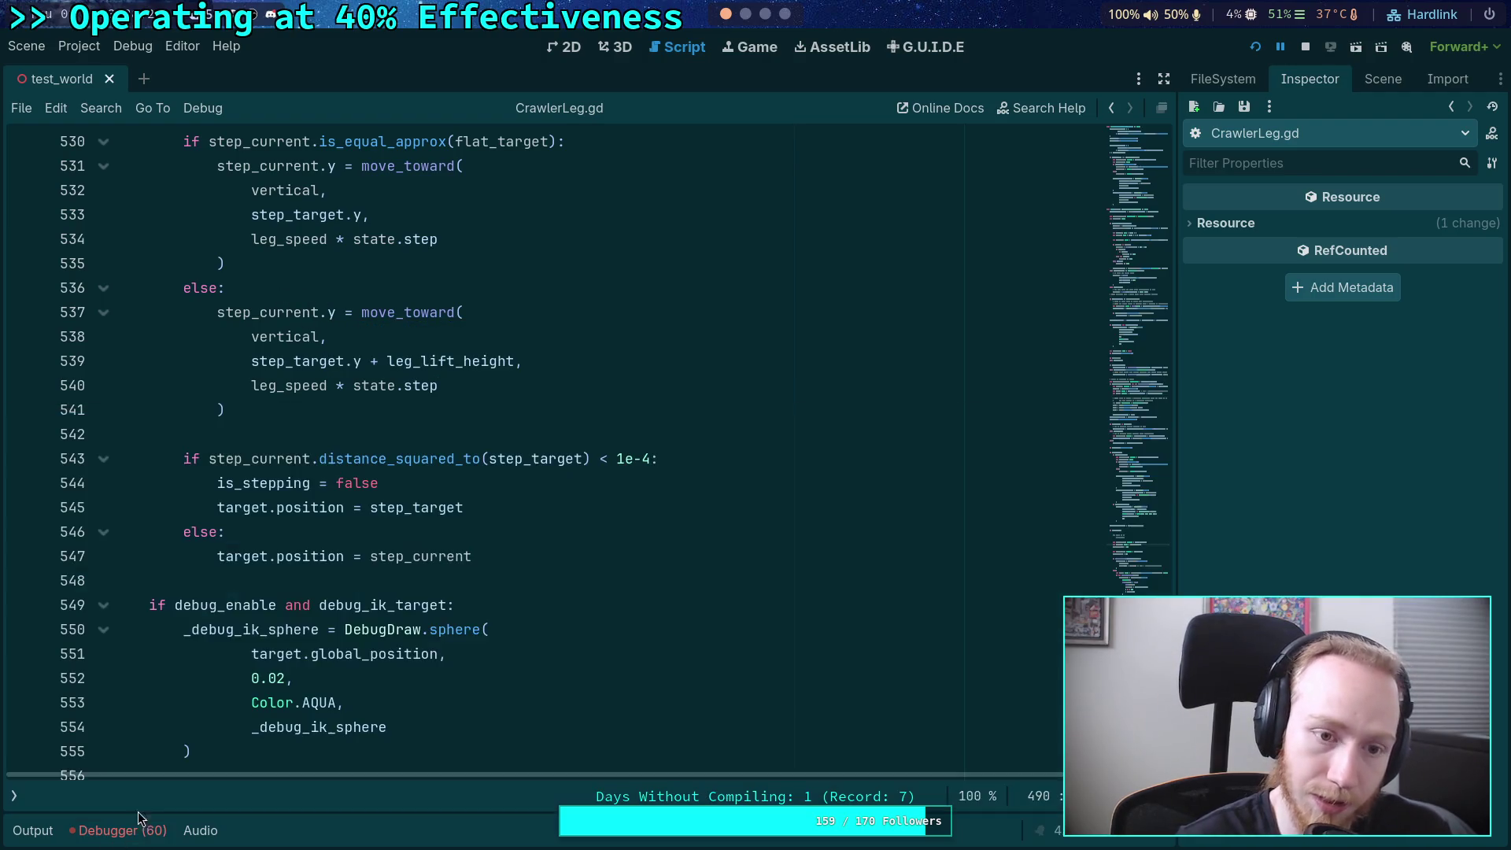
- Highlight step_current on line 531 and select the vertical stepping block, lines 529–541
{"action": "scroll", "coordinate": [247, 475], "scroll_direction": "up", "scroll_amount": 4}
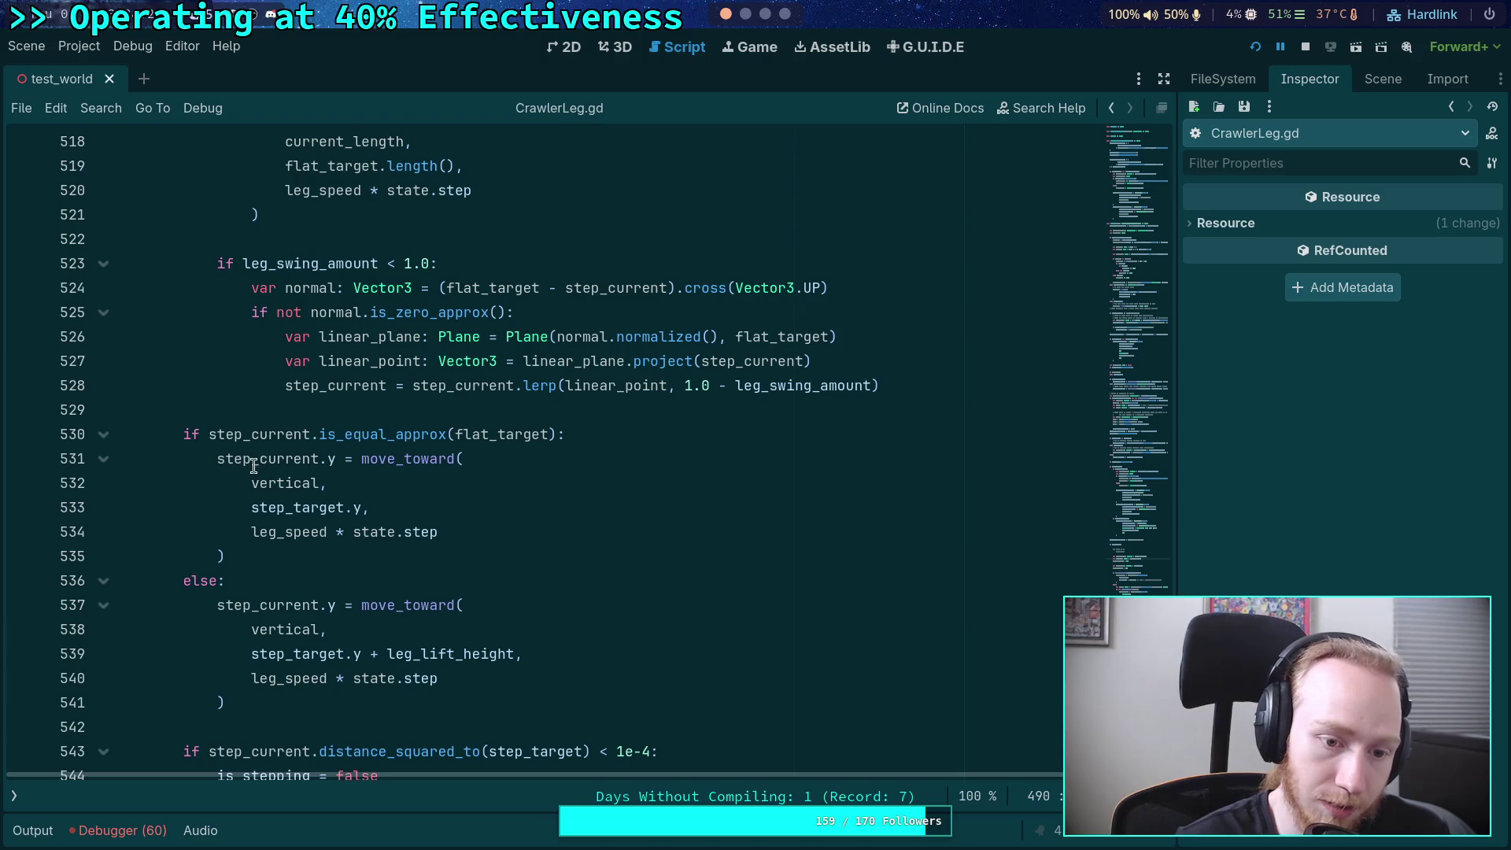
{"action": "left_click_drag", "start_coordinate": [211, 459], "coordinate": [337, 456]}
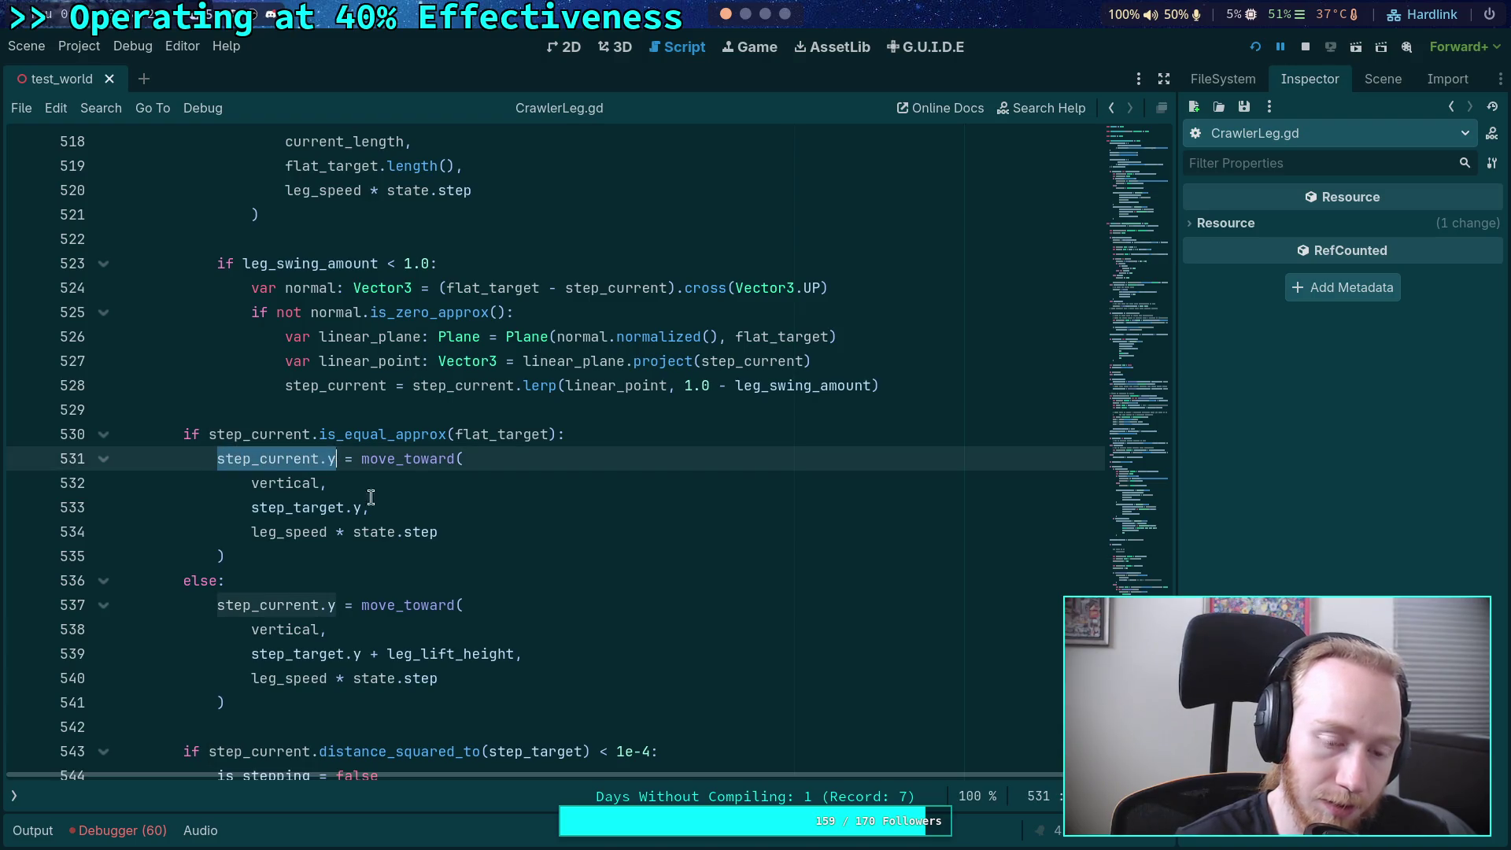
{"action": "scroll", "coordinate": [423, 572], "scroll_direction": "down", "scroll_amount": 2}
{"action": "mouse_move", "coordinate": [256, 560]}
{"action": "left_mouse_down"}
{"action": "mouse_move", "coordinate": [81, 432]}
{"action": "mouse_move", "coordinate": [53, 258]}
{"action": "left_mouse_up"}
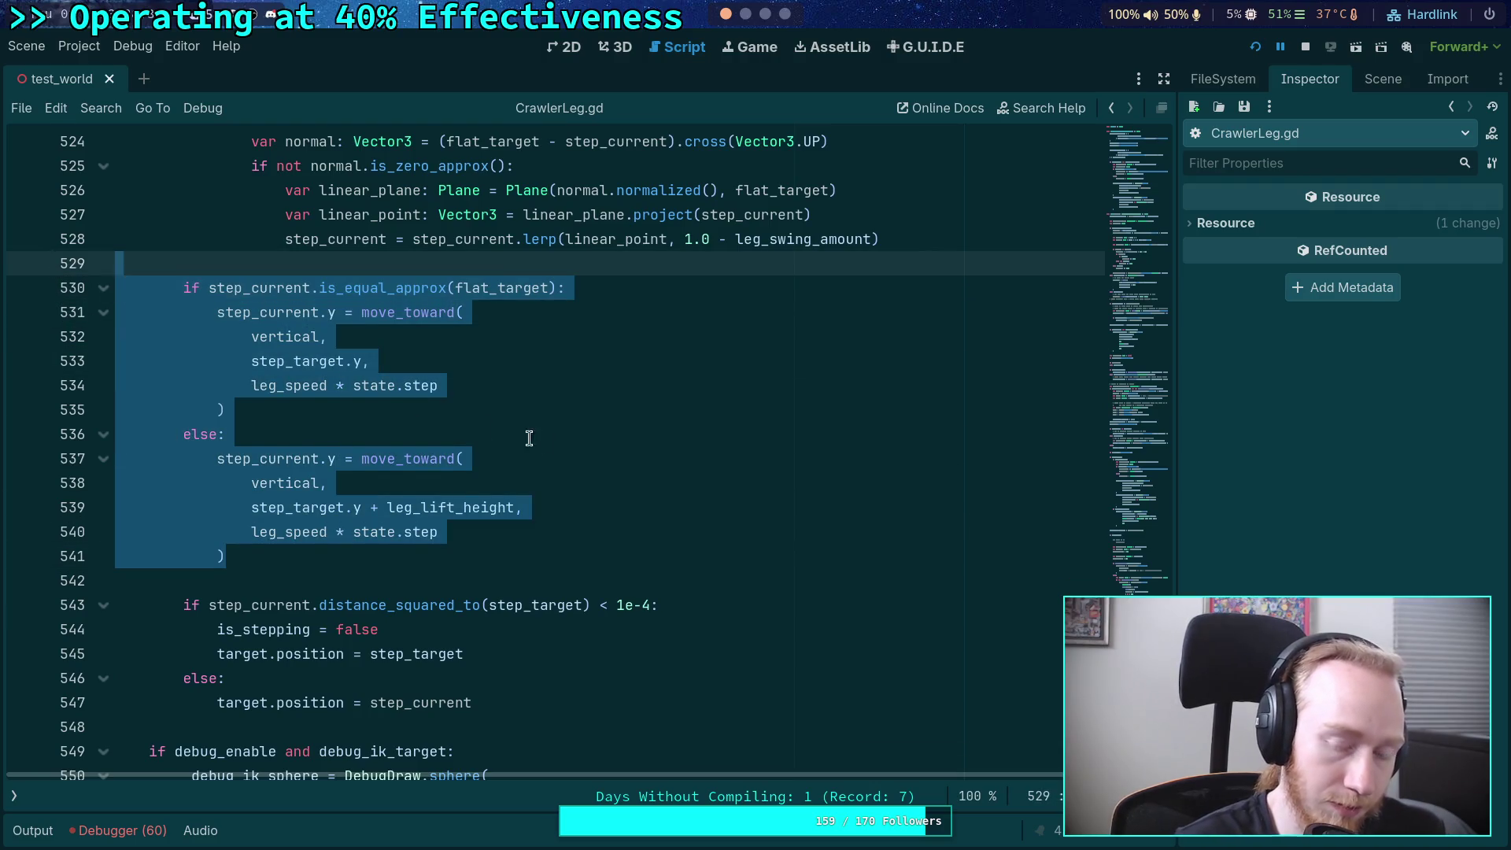
{"action": "scroll", "coordinate": [547, 512], "scroll_direction": "up", "scroll_amount": 1}
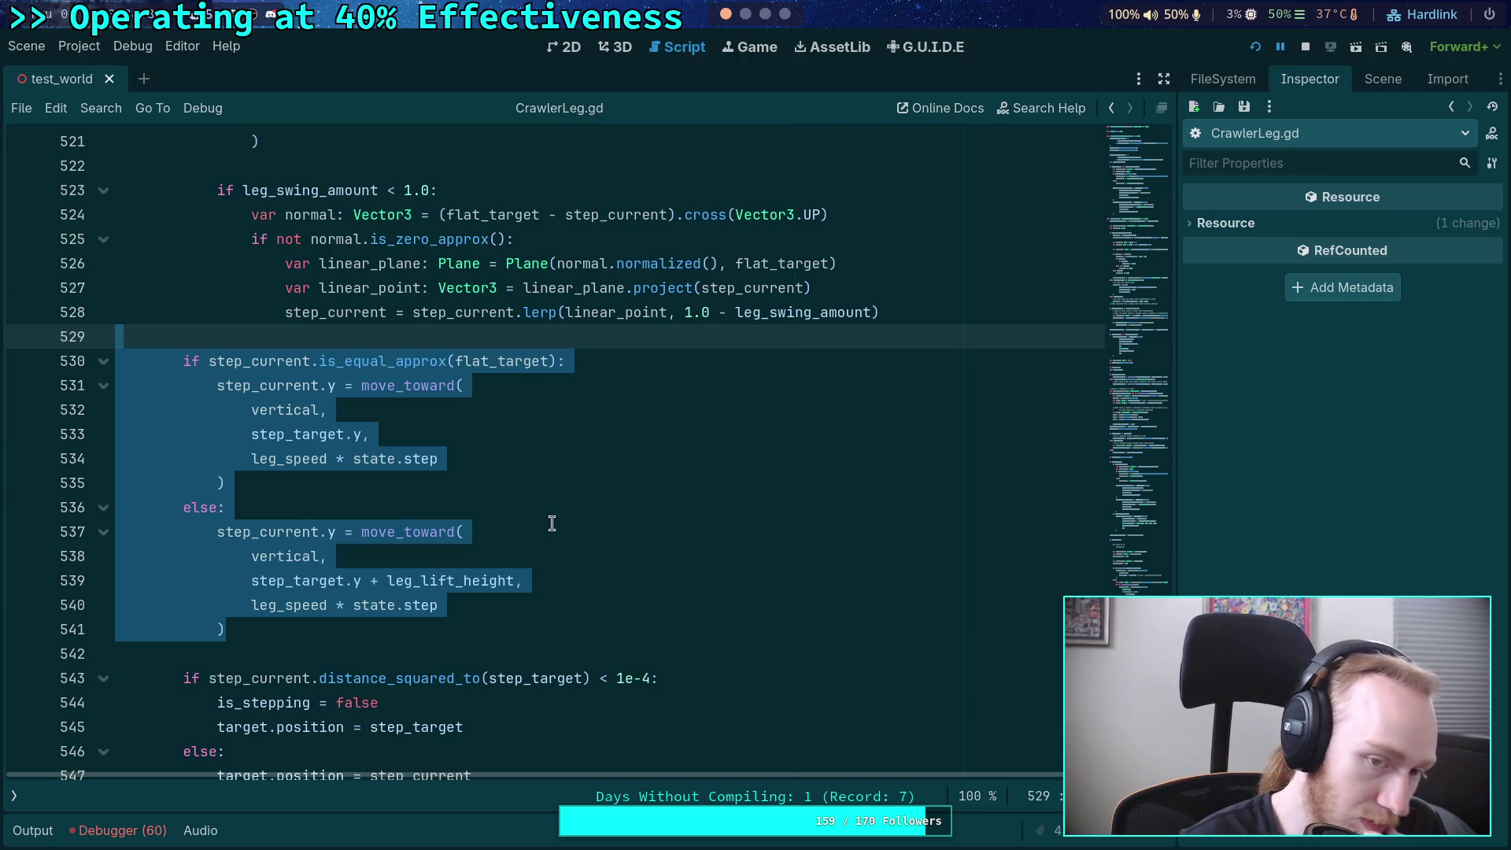
{"action": "scroll", "coordinate": [551, 524], "scroll_direction": "up", "scroll_amount": 1}
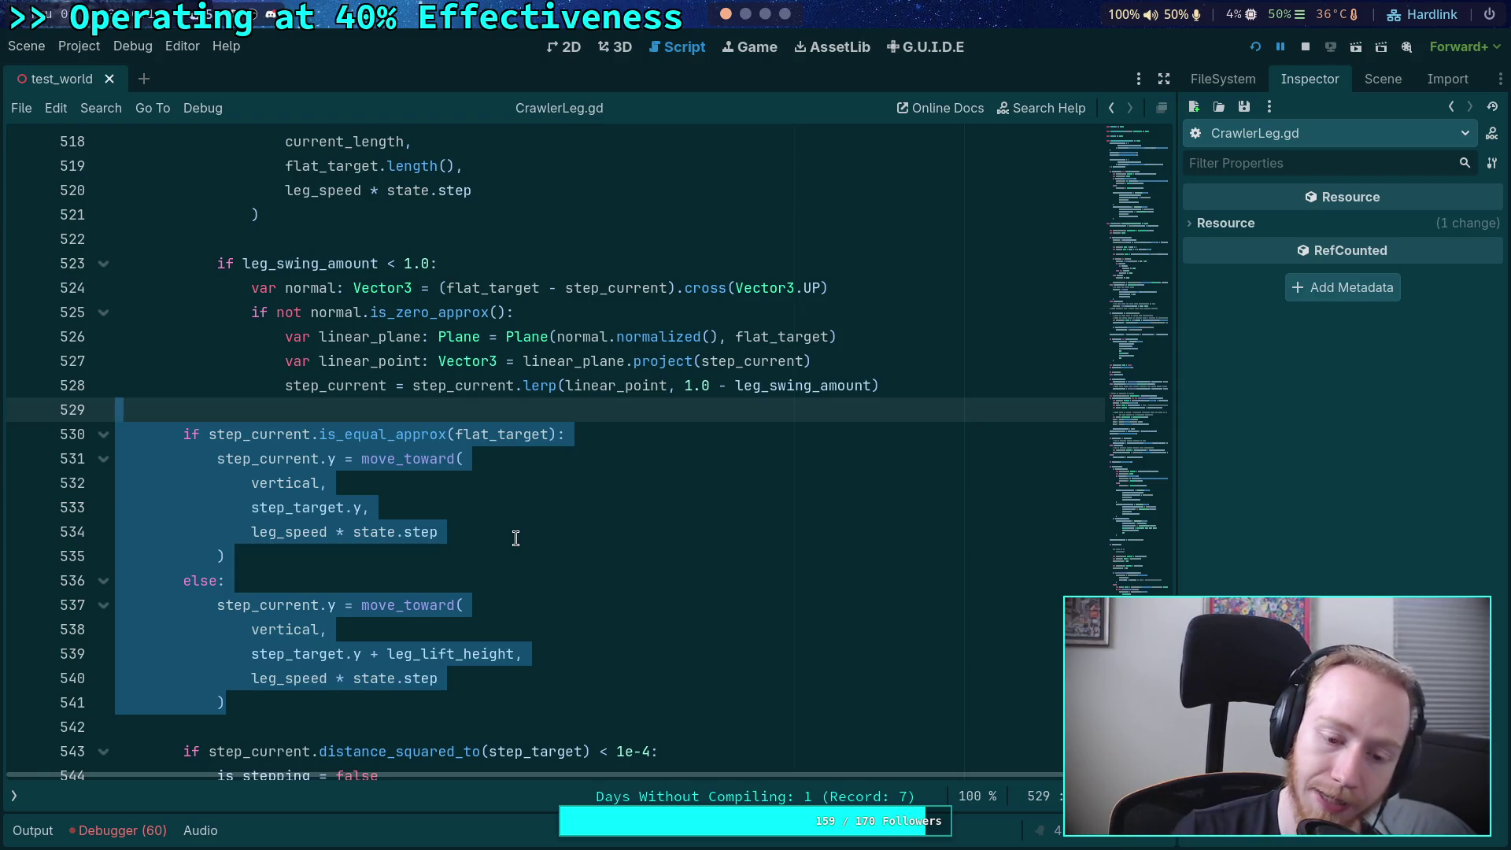
{"action": "scroll", "coordinate": [516, 537], "scroll_direction": "down", "scroll_amount": 3}
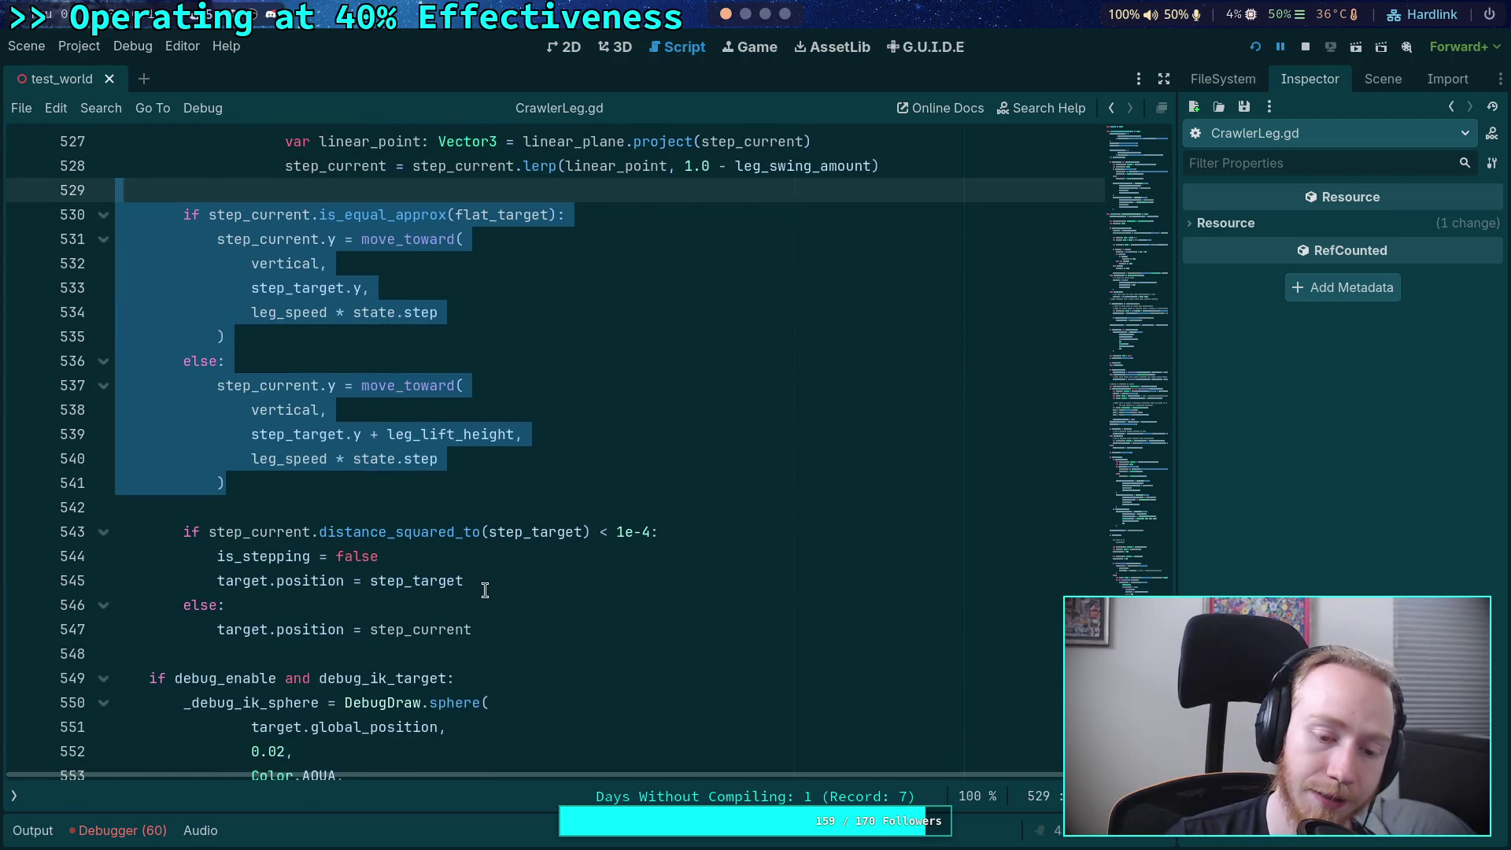
{"action": "left_click", "coordinate": [456, 580]}
{"action": "mouse_move", "coordinate": [456, 581]}
{"action": "left_mouse_down"}
{"action": "mouse_move", "coordinate": [182, 556]}
{"action": "mouse_move", "coordinate": [181, 540]}
{"action": "left_mouse_up"}
{"action": "scroll", "coordinate": [482, 657], "scroll_direction": "up", "scroll_amount": 1}
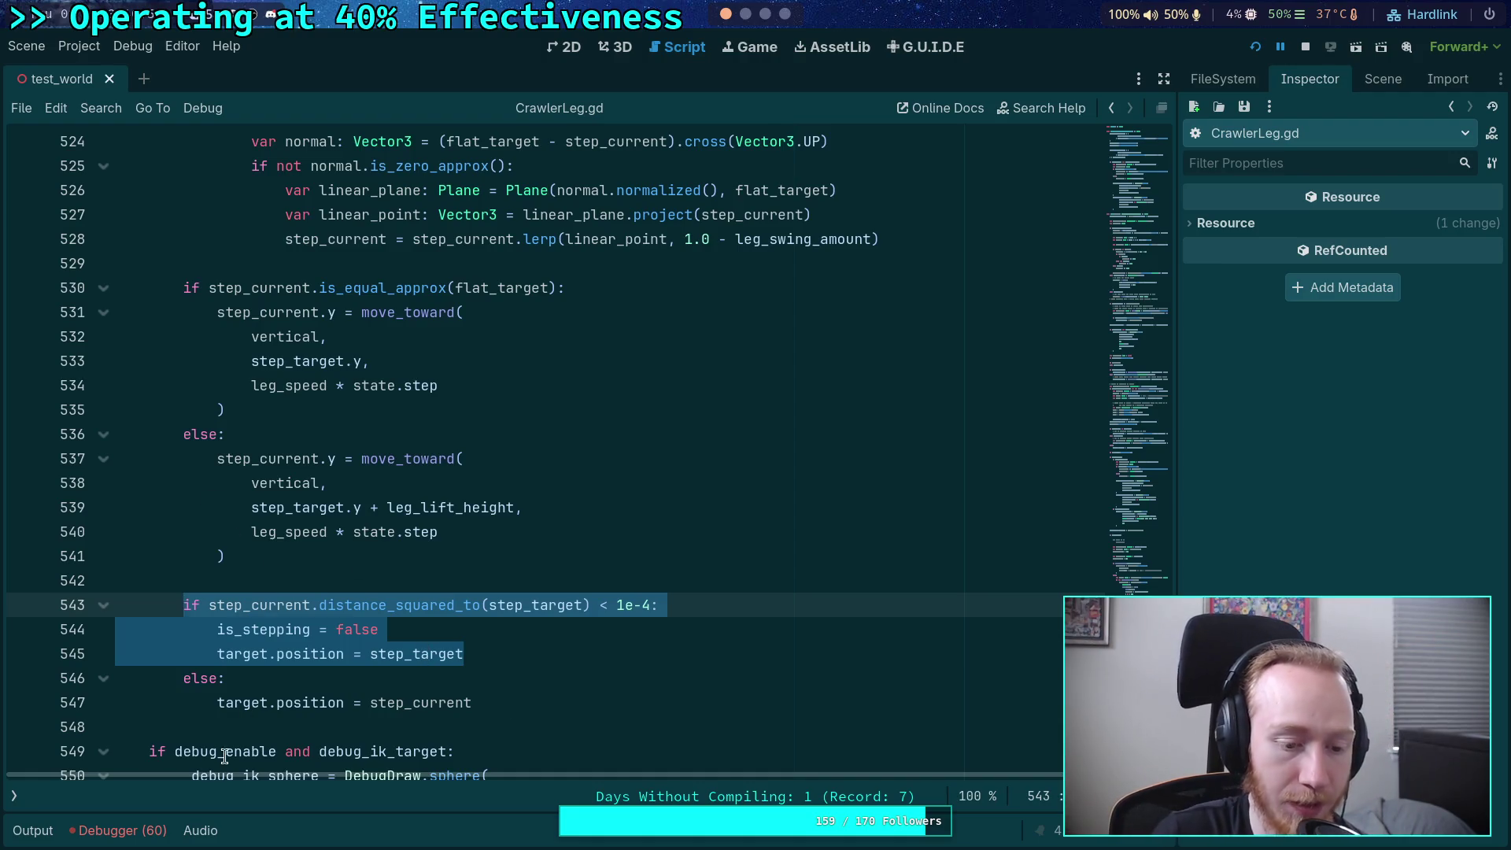
- Reopen the debugger panel and step execution from line 490 down to line 496
{"action": "left_click", "coordinate": [138, 825]}
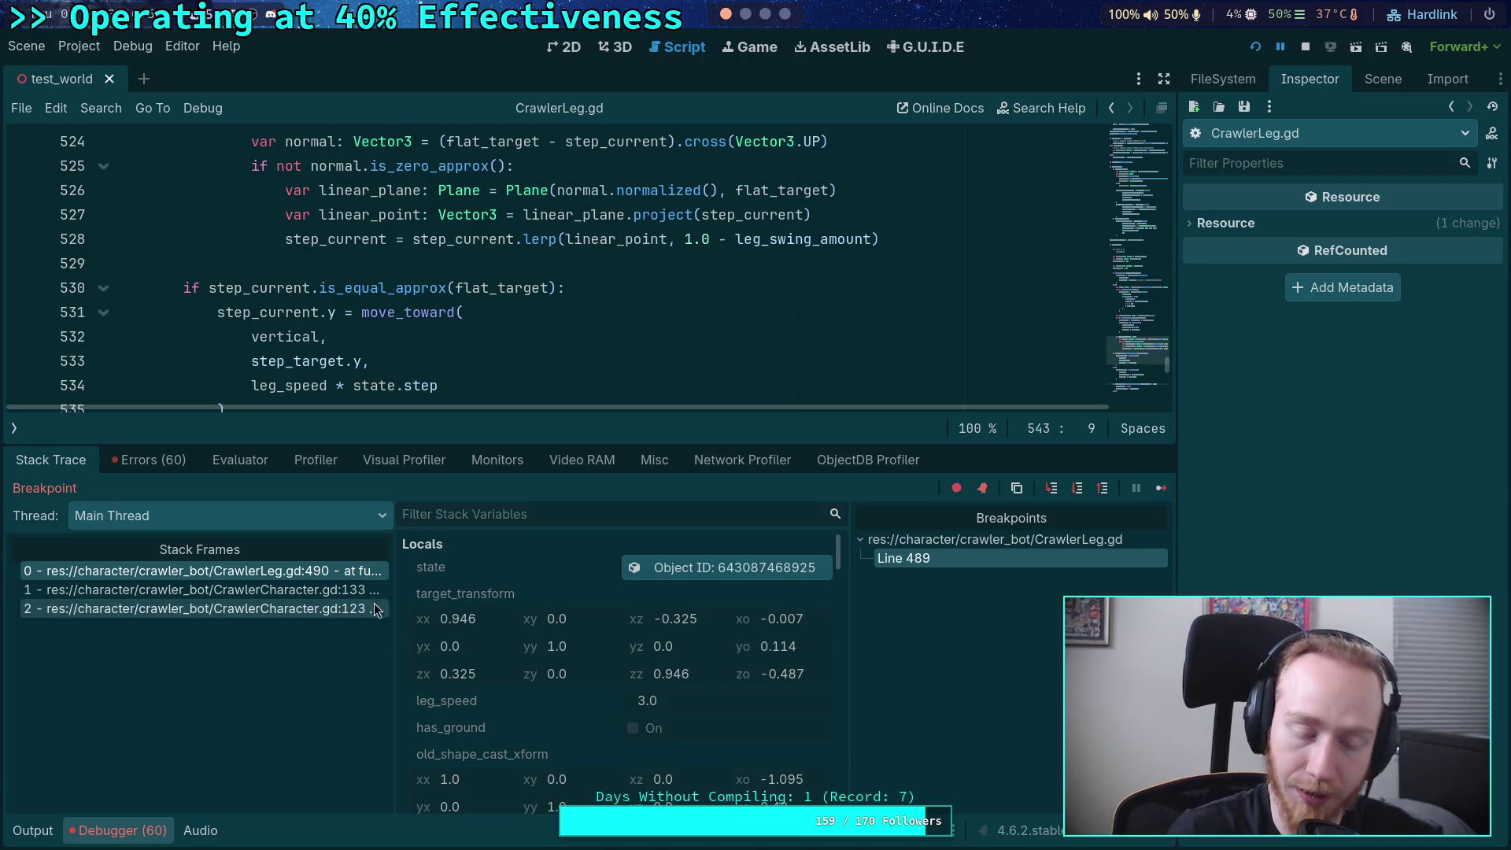
{"action": "scroll", "coordinate": [280, 327], "scroll_direction": "up", "scroll_amount": 5}
{"action": "scroll", "coordinate": [279, 327], "scroll_direction": "up", "scroll_amount": 4}
{"action": "left_click_drag", "start_coordinate": [324, 441], "coordinate": [324, 529]}
{"action": "scroll", "coordinate": [344, 406], "scroll_direction": "up", "scroll_amount": 6}
{"action": "left_click", "coordinate": [259, 409]}
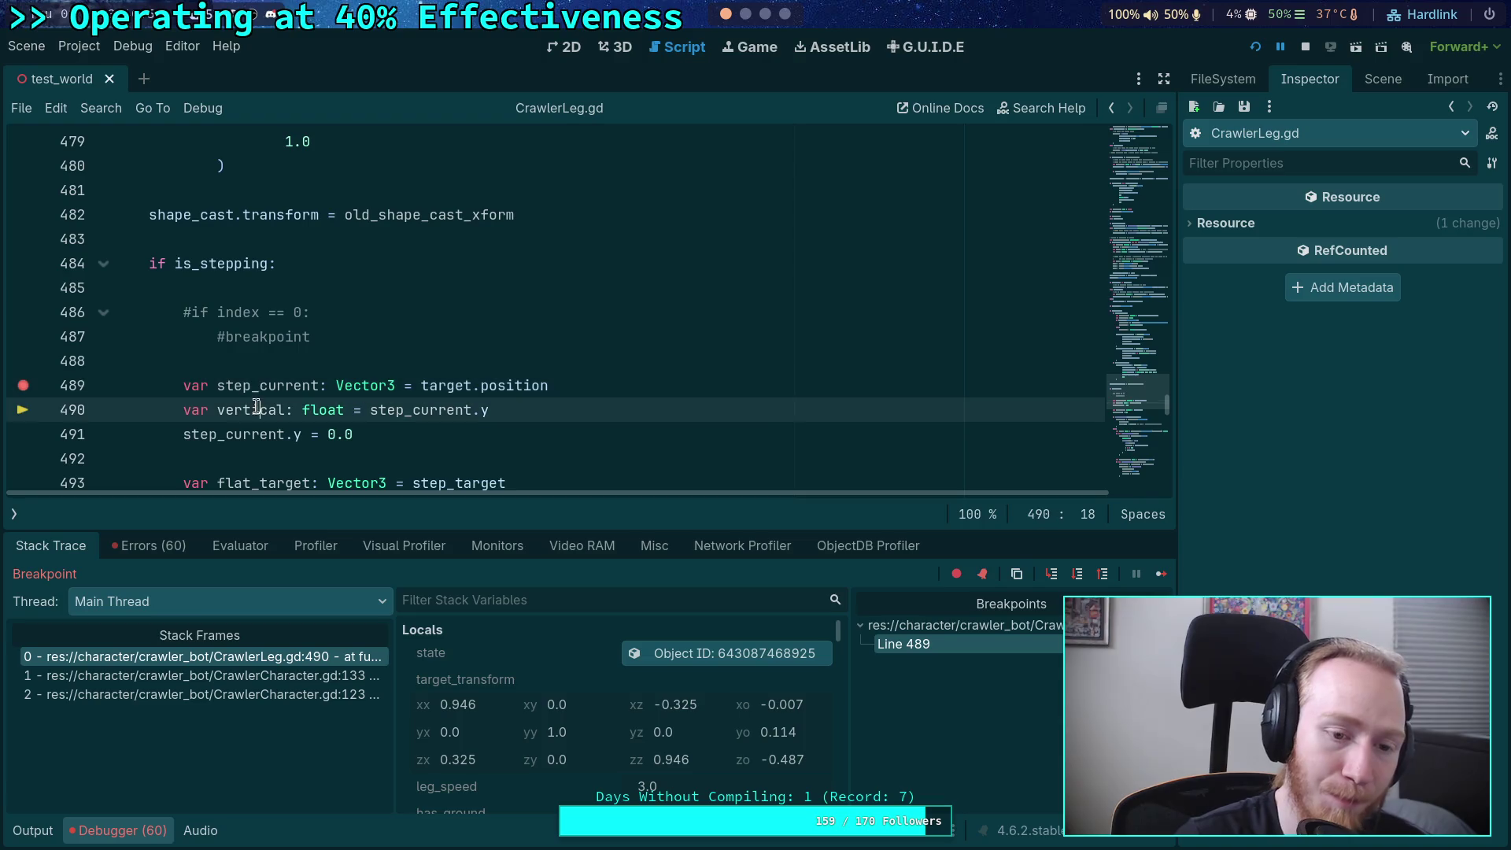
{"action": "left_click", "coordinate": [1076, 575]}
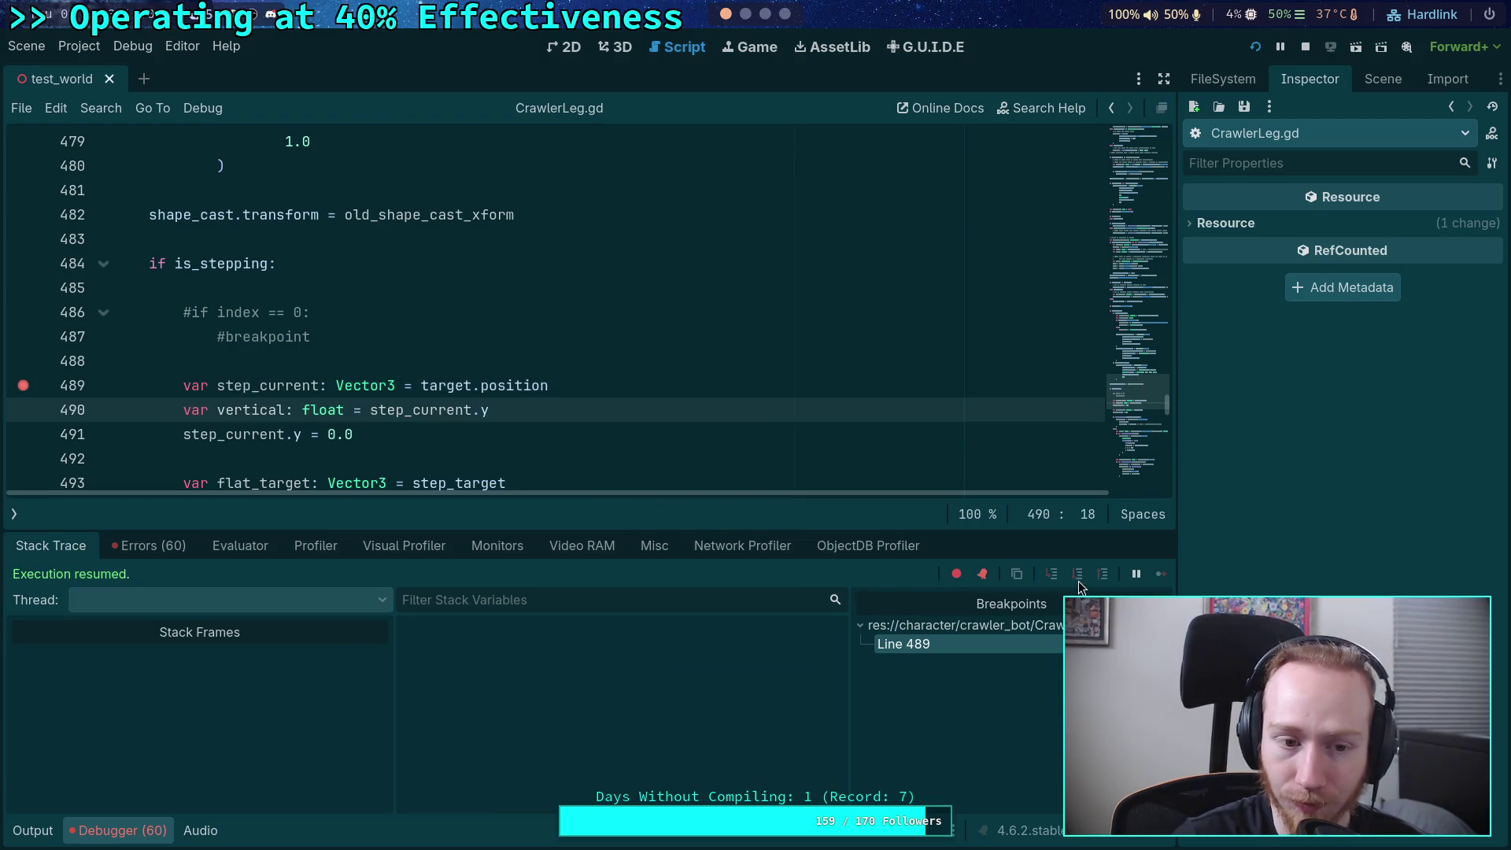
{"action": "left_click", "coordinate": [1076, 579]}
{"action": "left_click", "coordinate": [1076, 576]}
{"action": "left_click", "coordinate": [1077, 576]}
{"action": "left_click", "coordinate": [1076, 576]}
- Highlight flat_target and step_target, then step to line 497 where leg_speed is 3.0
{"action": "scroll", "coordinate": [583, 719], "scroll_direction": "down", "scroll_amount": 5}
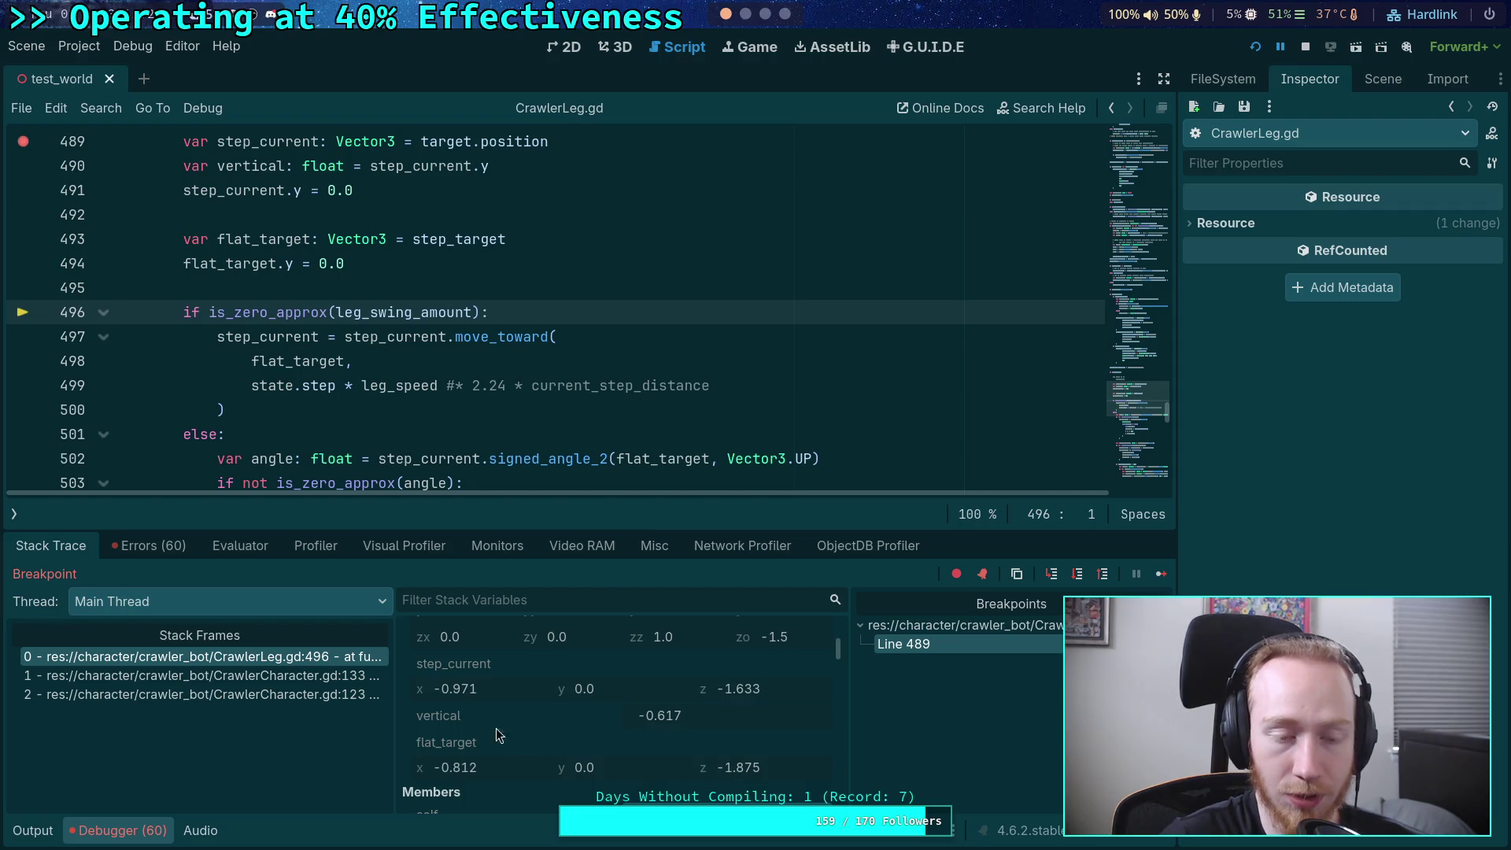
{"action": "double_click", "coordinate": [214, 266]}
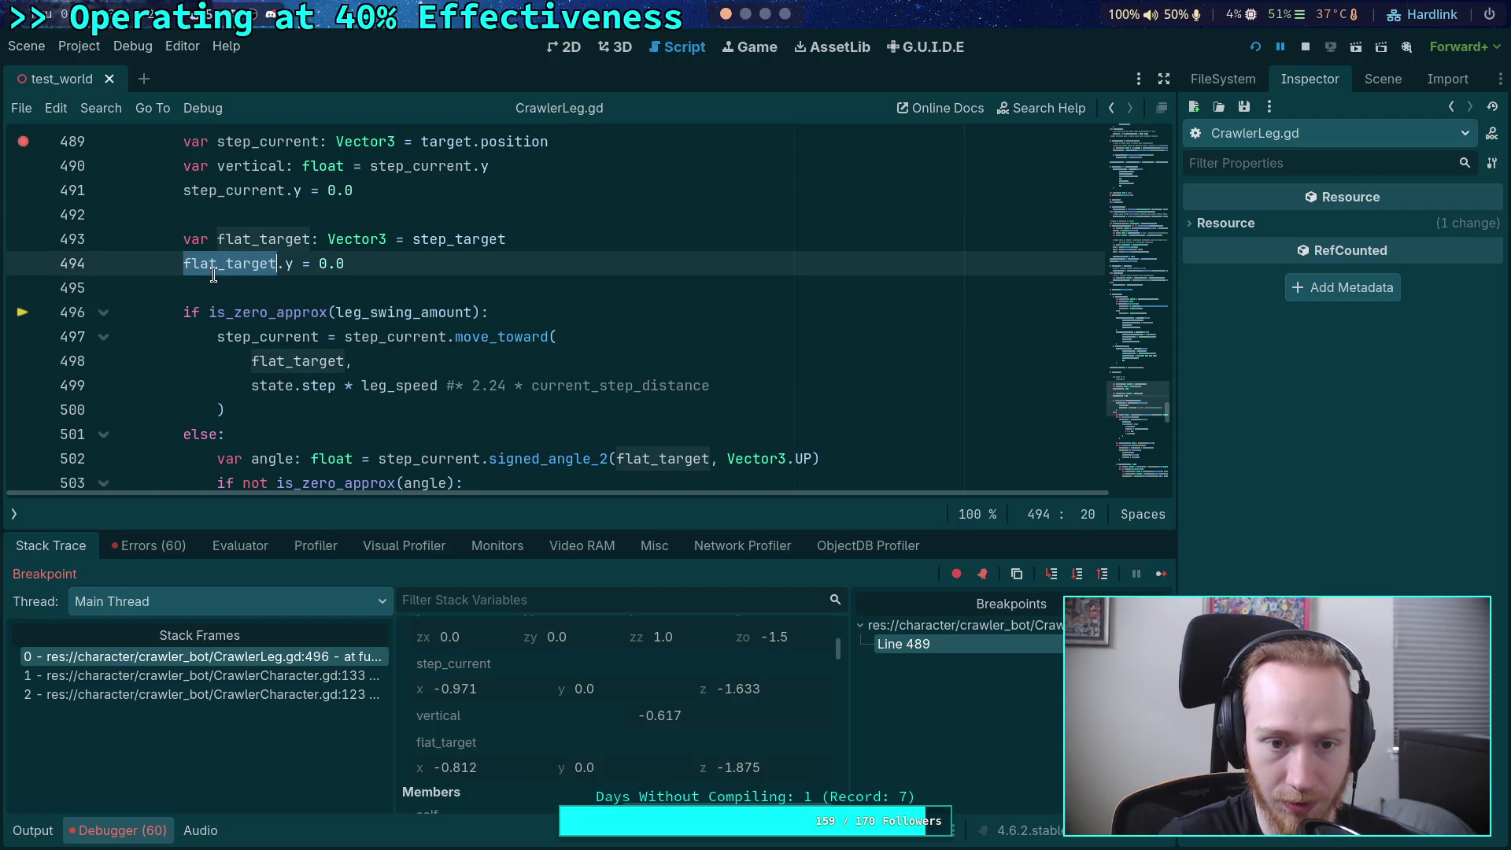
{"action": "double_click", "coordinate": [451, 241]}
{"action": "scroll", "coordinate": [496, 351], "scroll_direction": "down", "scroll_amount": 5}
{"action": "scroll", "coordinate": [551, 394], "scroll_direction": "up", "scroll_amount": 5}
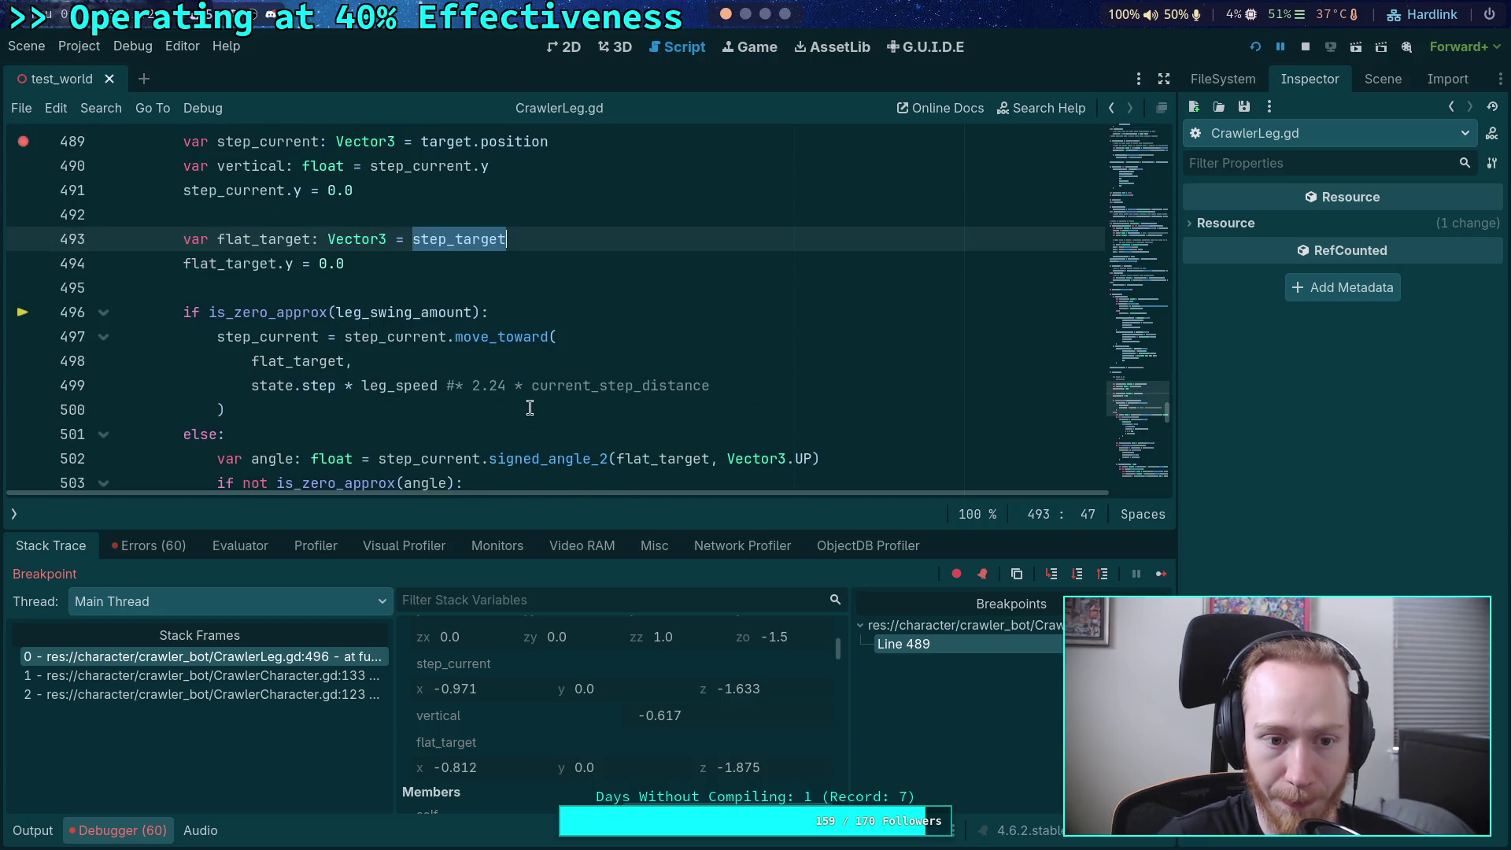
{"action": "left_click", "coordinate": [1076, 575]}
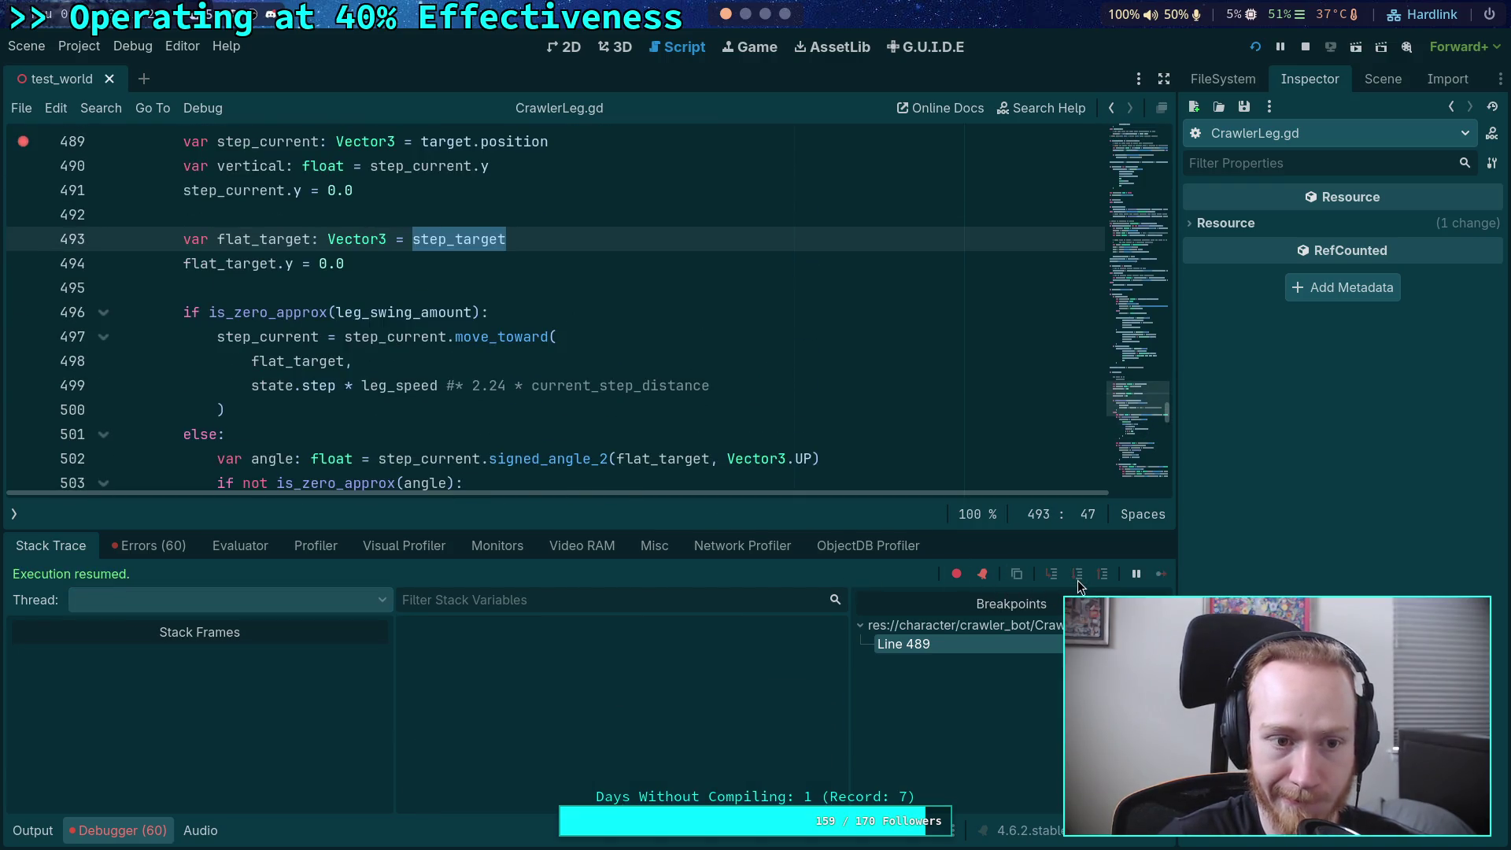
{"action": "scroll", "coordinate": [653, 696], "scroll_direction": "down", "scroll_amount": 5}
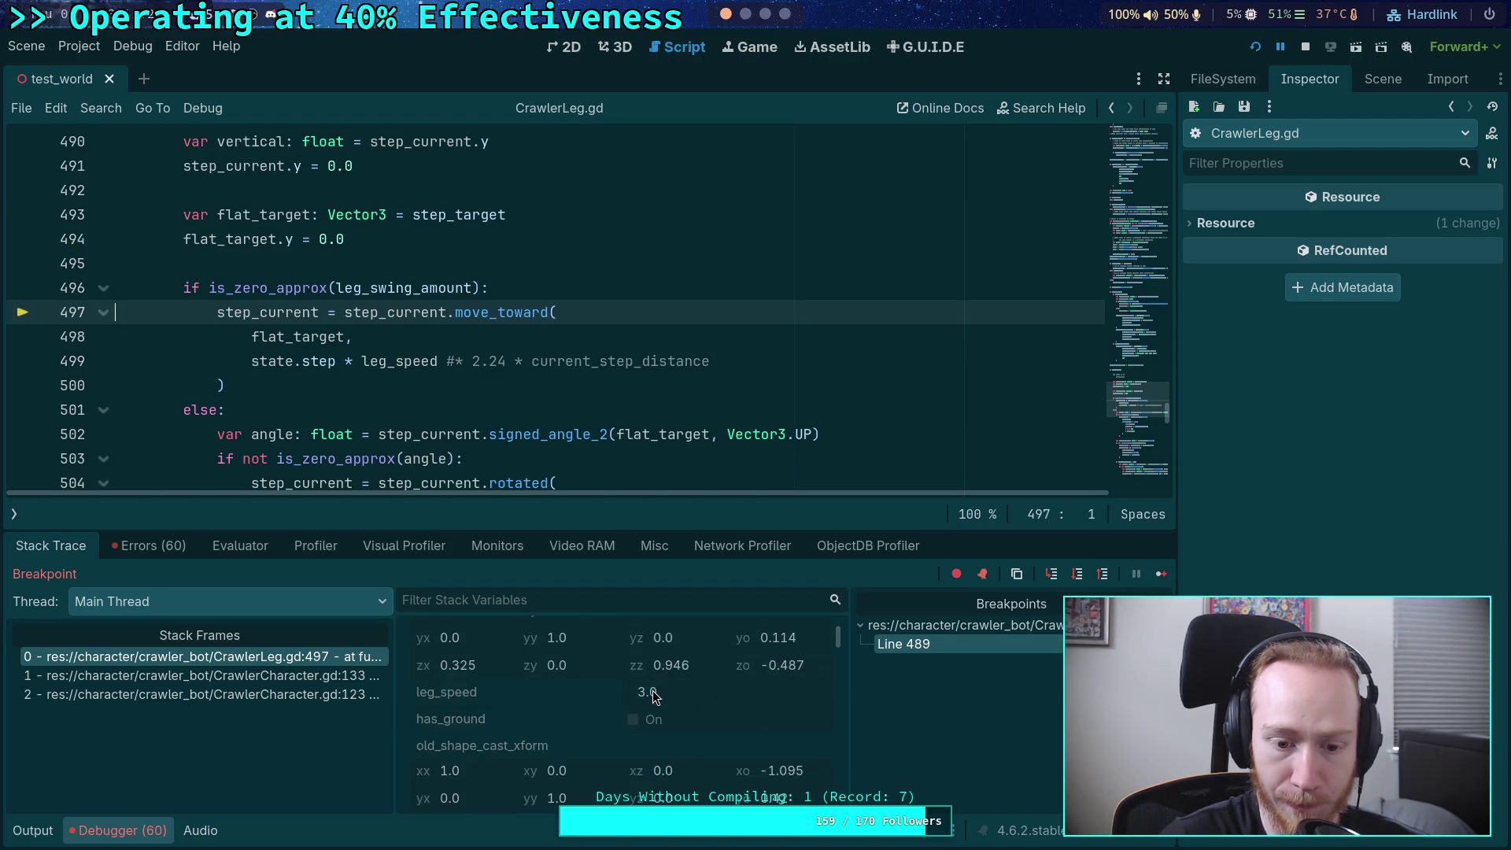
- Step past the horizontal move to line 530, where step_current reads -0.945, 0.0, -1.672
{"action": "scroll", "coordinate": [653, 696], "scroll_direction": "down", "scroll_amount": 3}
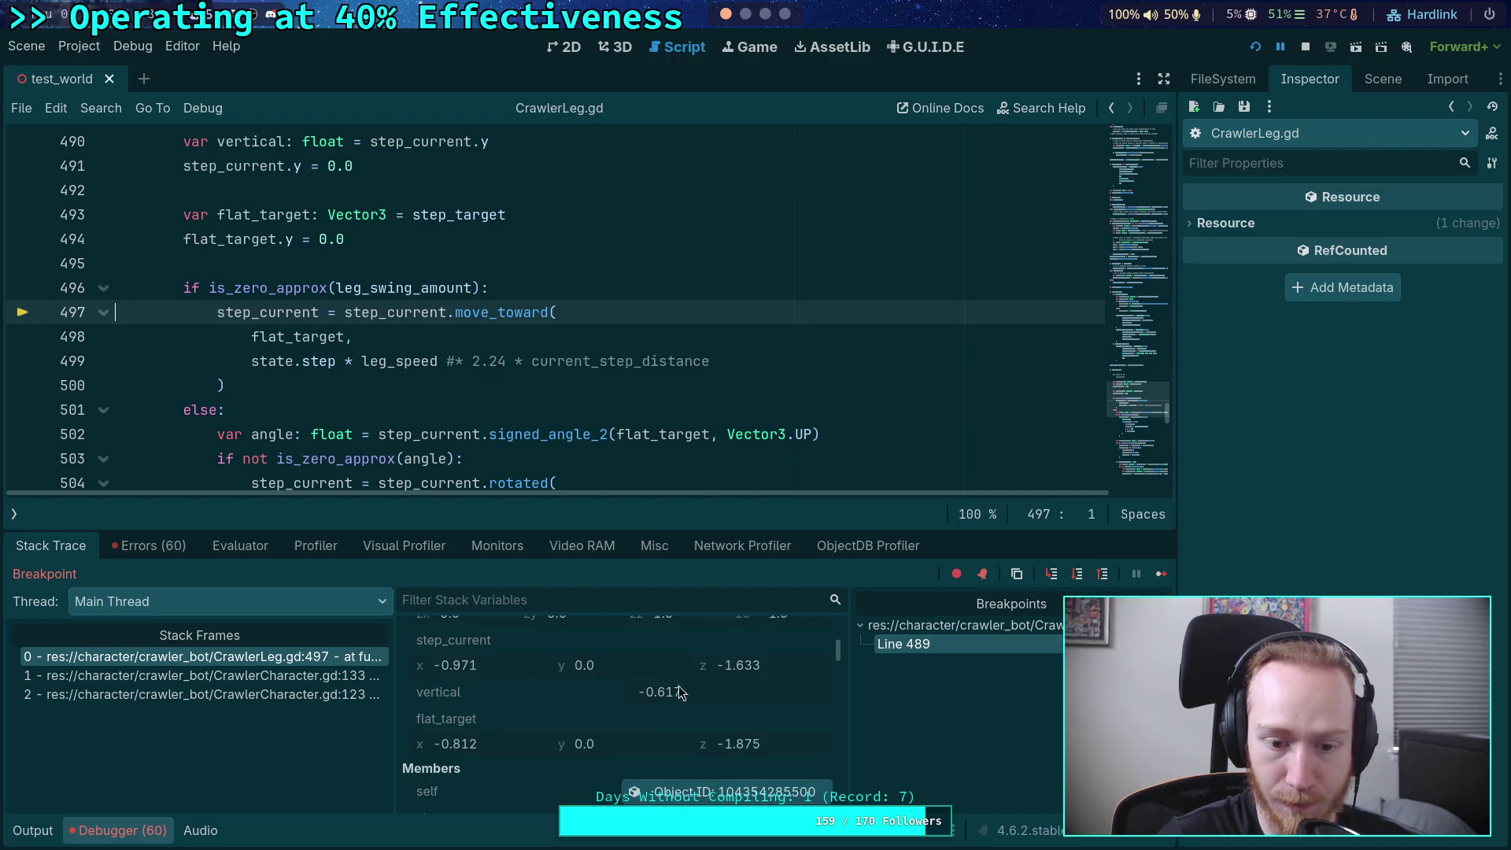
{"action": "left_click", "coordinate": [1076, 575]}
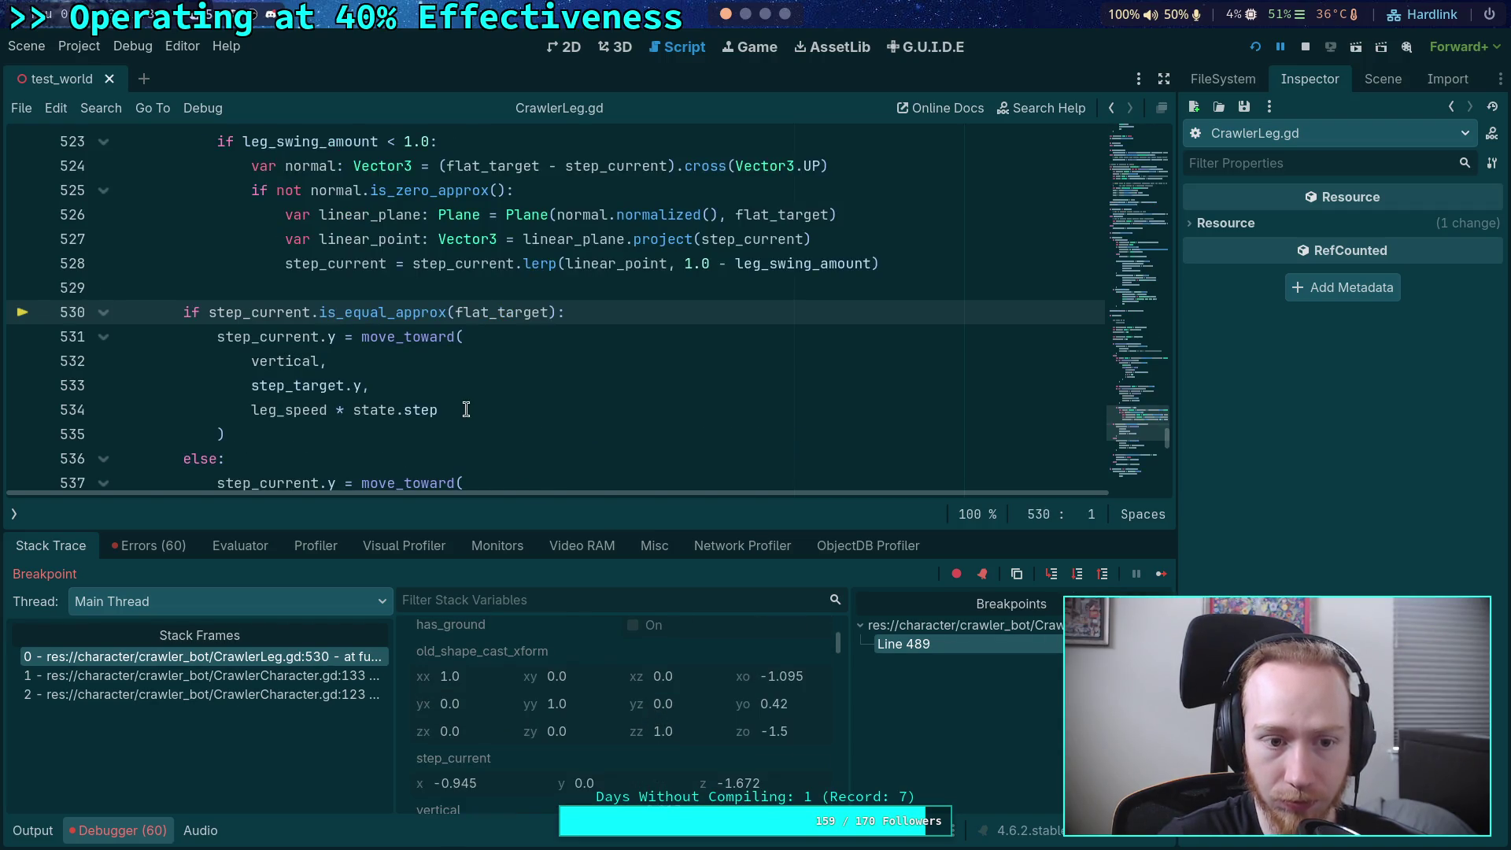
{"action": "scroll", "coordinate": [466, 409], "scroll_direction": "up", "scroll_amount": 8}
{"action": "scroll", "coordinate": [466, 409], "scroll_direction": "up", "scroll_amount": 4}
{"action": "scroll", "coordinate": [441, 421], "scroll_direction": "down", "scroll_amount": 4}
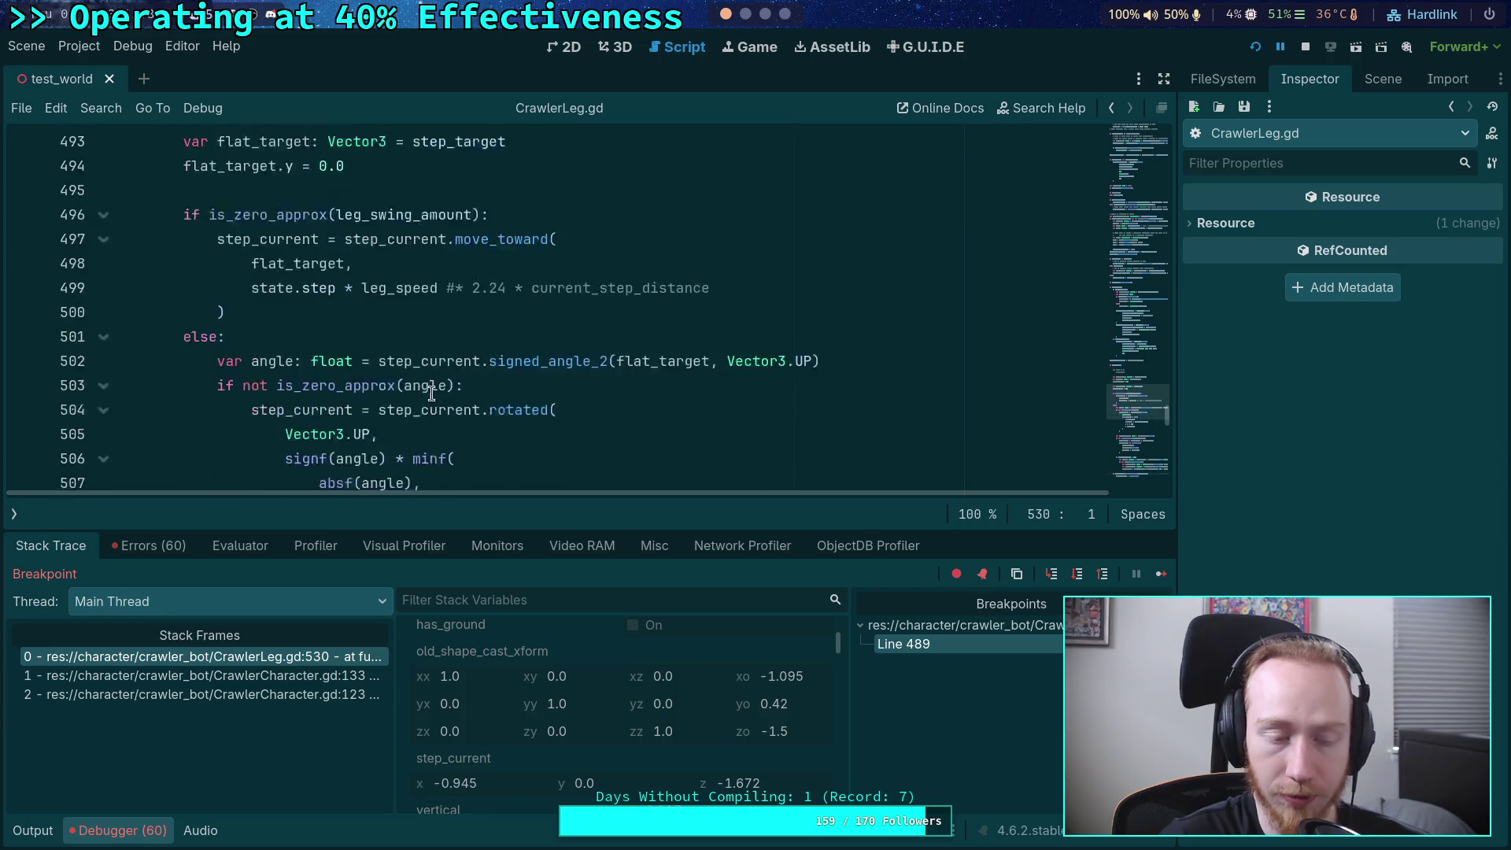
{"action": "scroll", "coordinate": [428, 431], "scroll_direction": "down", "scroll_amount": 9}
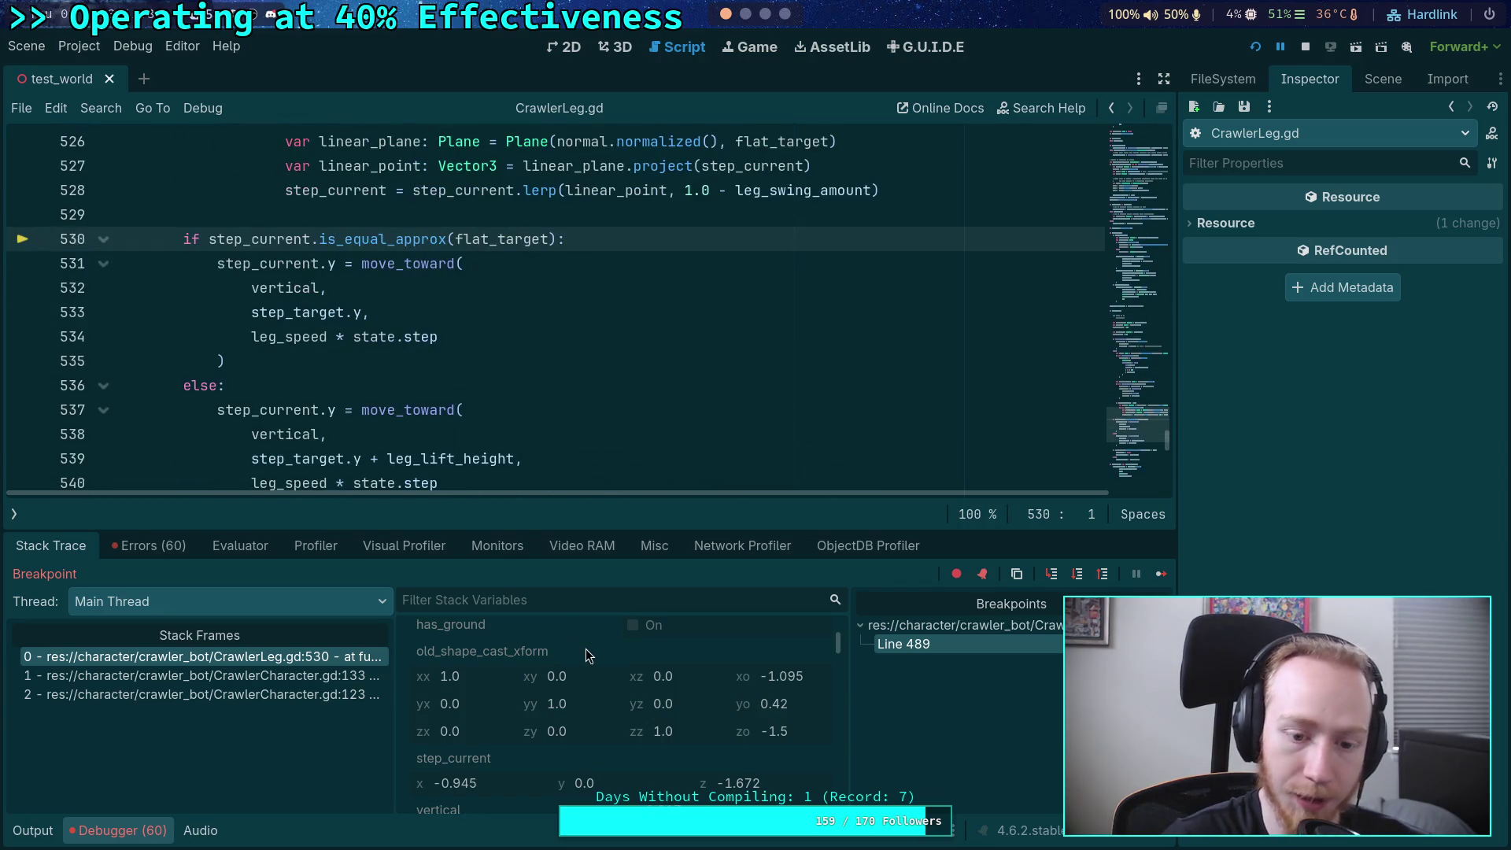
{"action": "scroll", "coordinate": [586, 649], "scroll_direction": "down", "scroll_amount": 3}
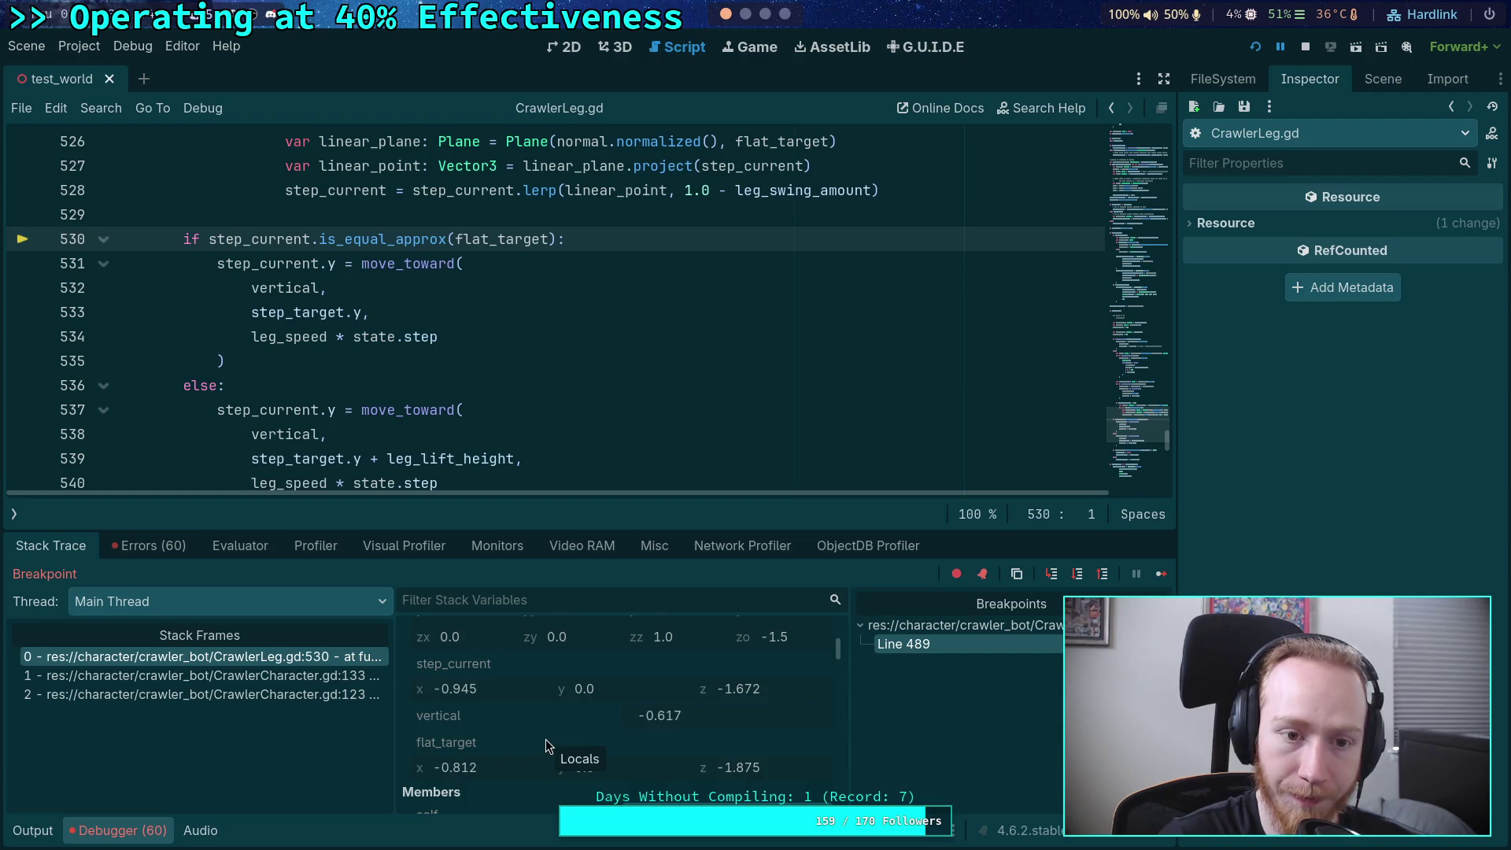
{"action": "scroll", "coordinate": [409, 398], "scroll_direction": "up", "scroll_amount": 13}
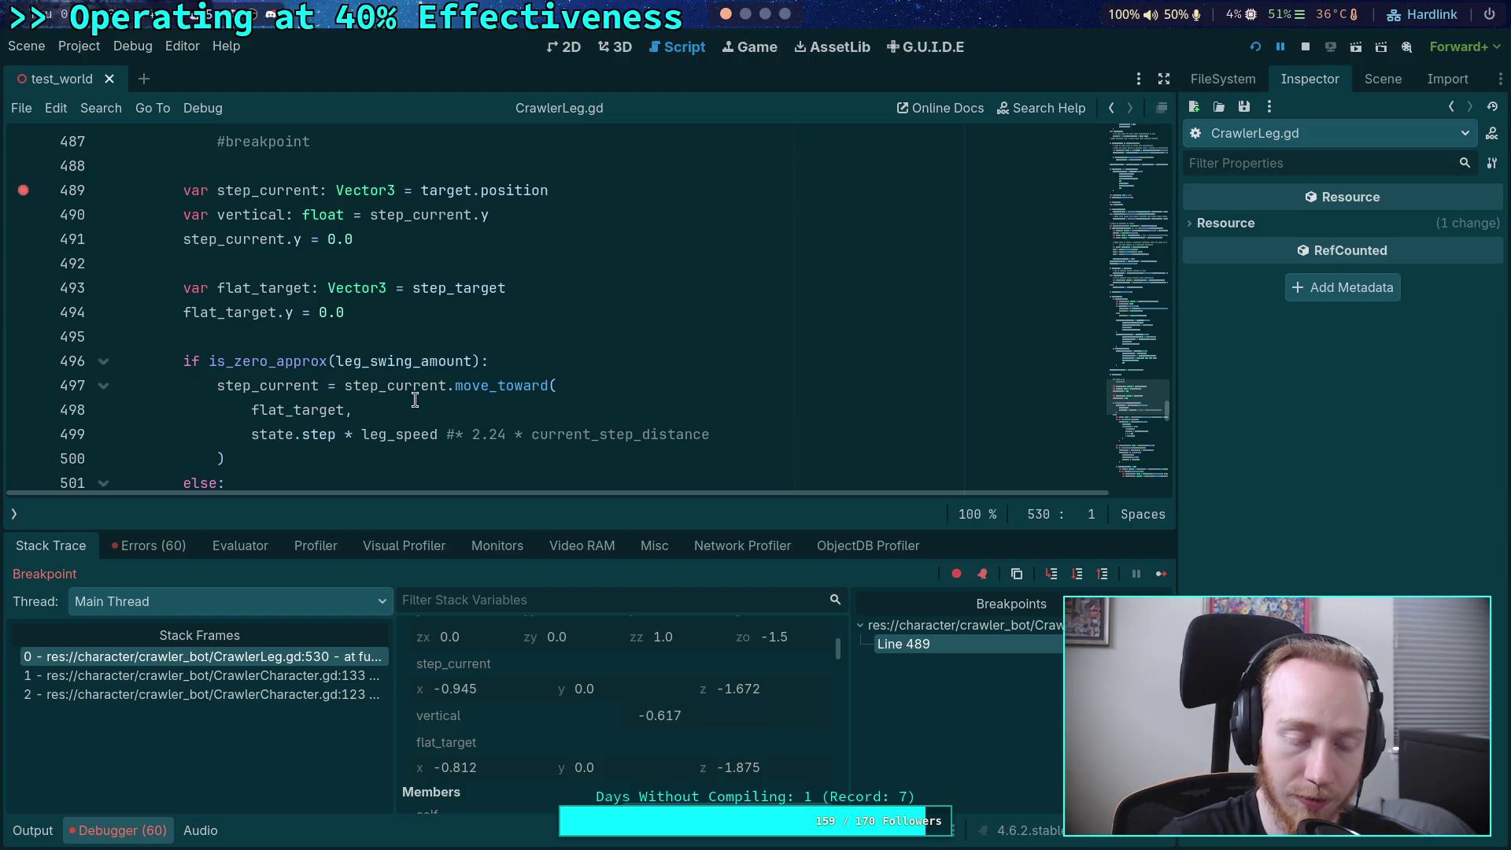
- Select the state.step * leg_speed term on line 499 and show the running world's scene tree
{"action": "left_click_drag", "start_coordinate": [251, 435], "coordinate": [437, 441]}
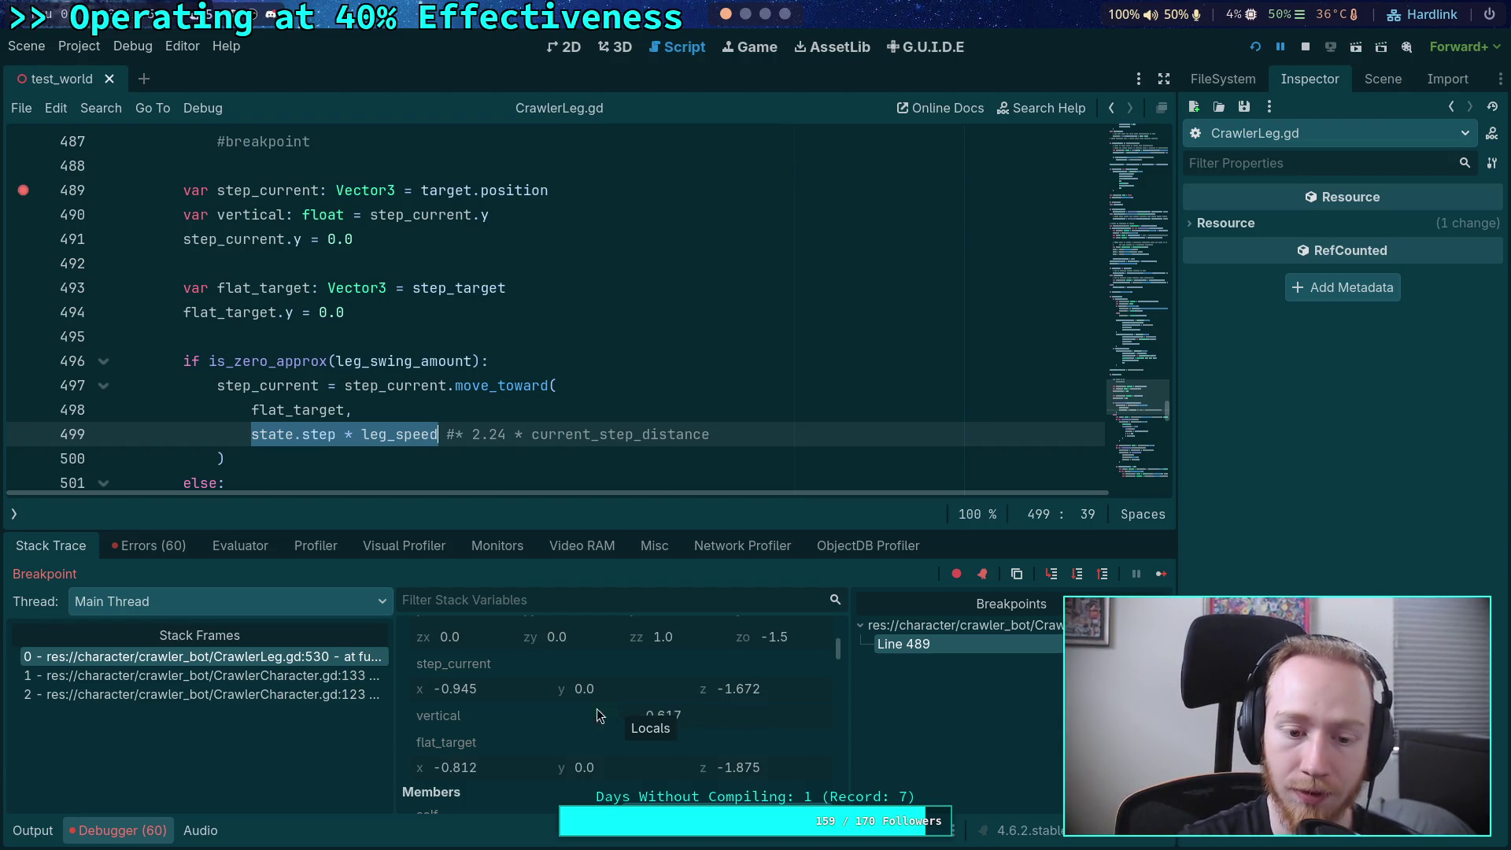
{"action": "scroll", "coordinate": [590, 712], "scroll_direction": "up", "scroll_amount": 2}
{"action": "scroll", "coordinate": [583, 715], "scroll_direction": "up", "scroll_amount": 1}
{"action": "scroll", "coordinate": [584, 715], "scroll_direction": "up", "scroll_amount": 2}
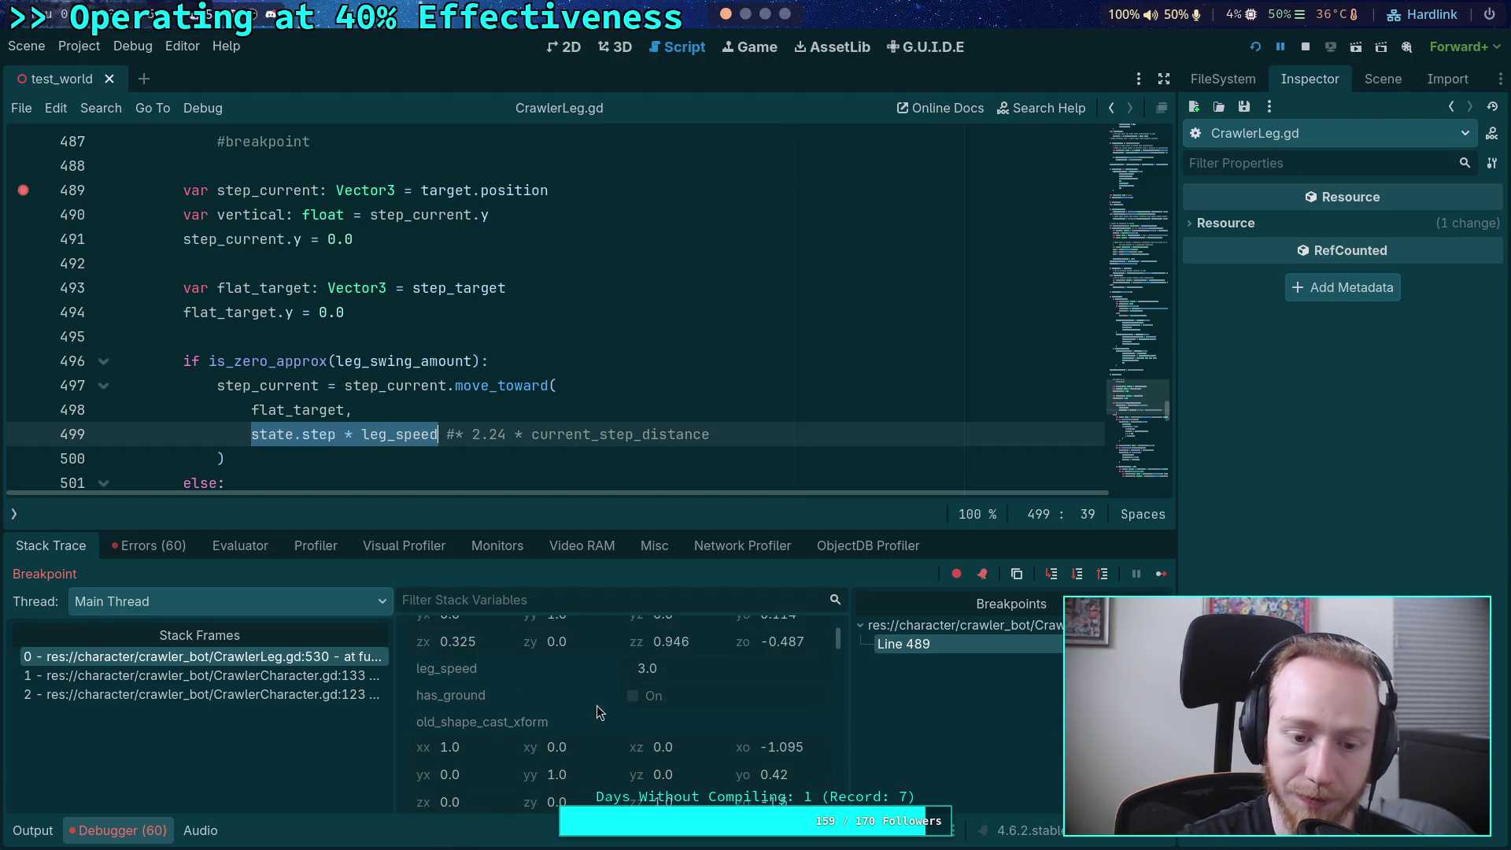
{"action": "scroll", "coordinate": [649, 682], "scroll_direction": "down", "scroll_amount": 2}
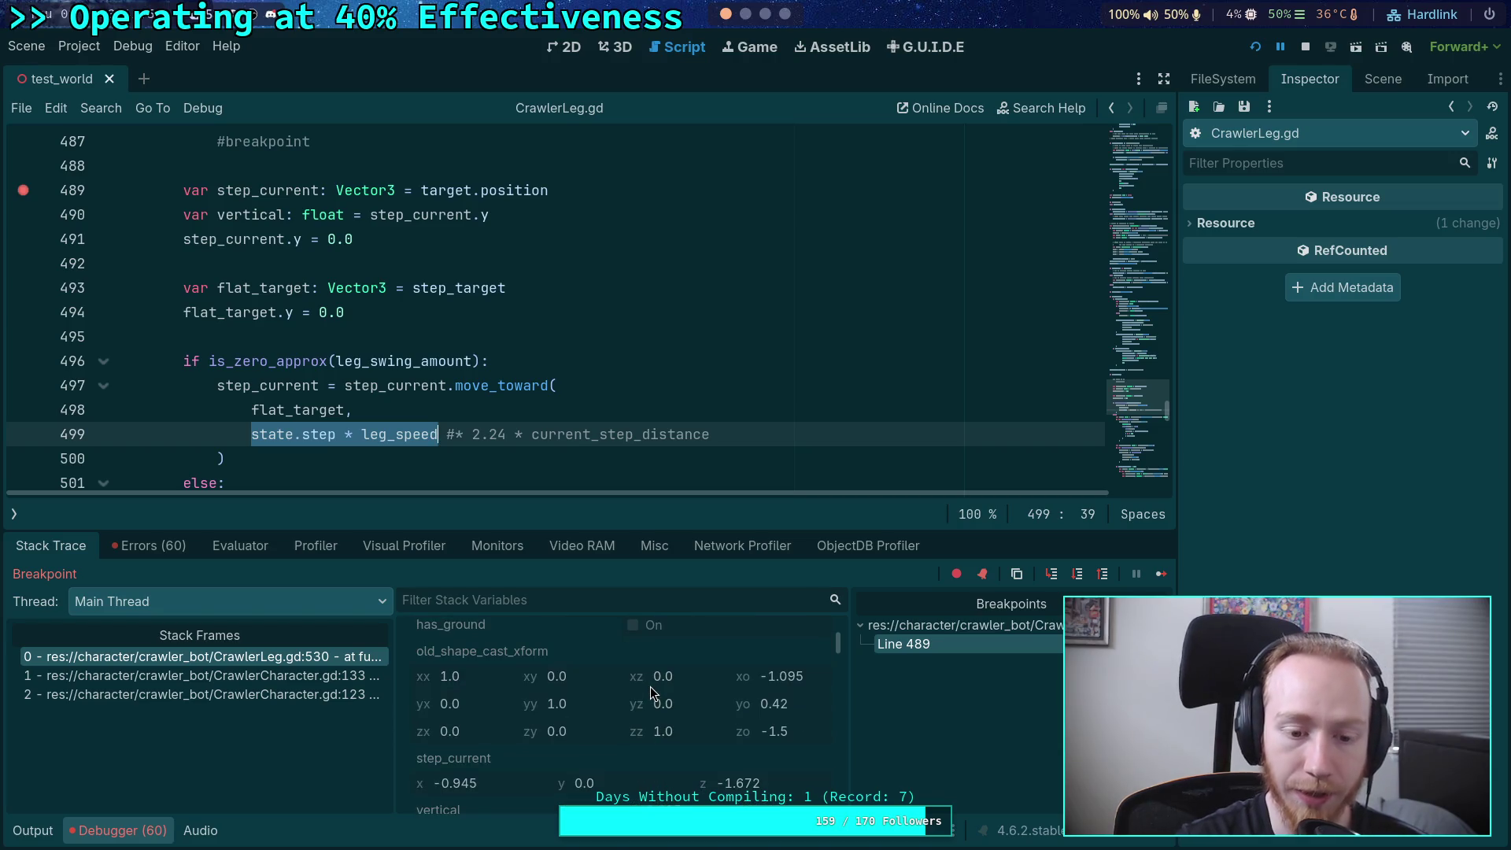
{"action": "scroll", "coordinate": [410, 373], "scroll_direction": "down", "scroll_amount": 10}
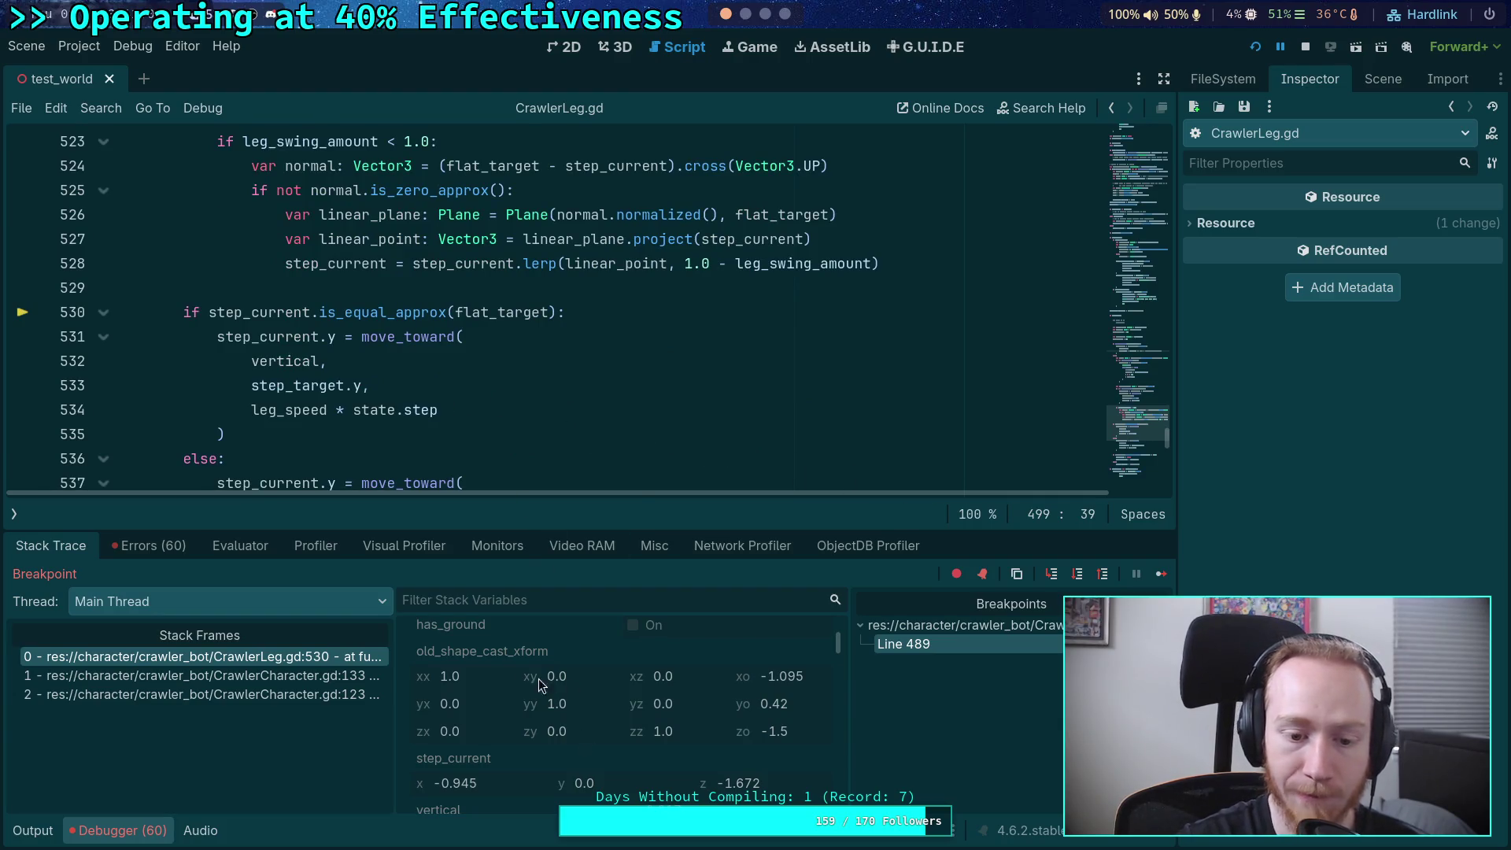
{"action": "left_click", "coordinate": [1380, 79]}
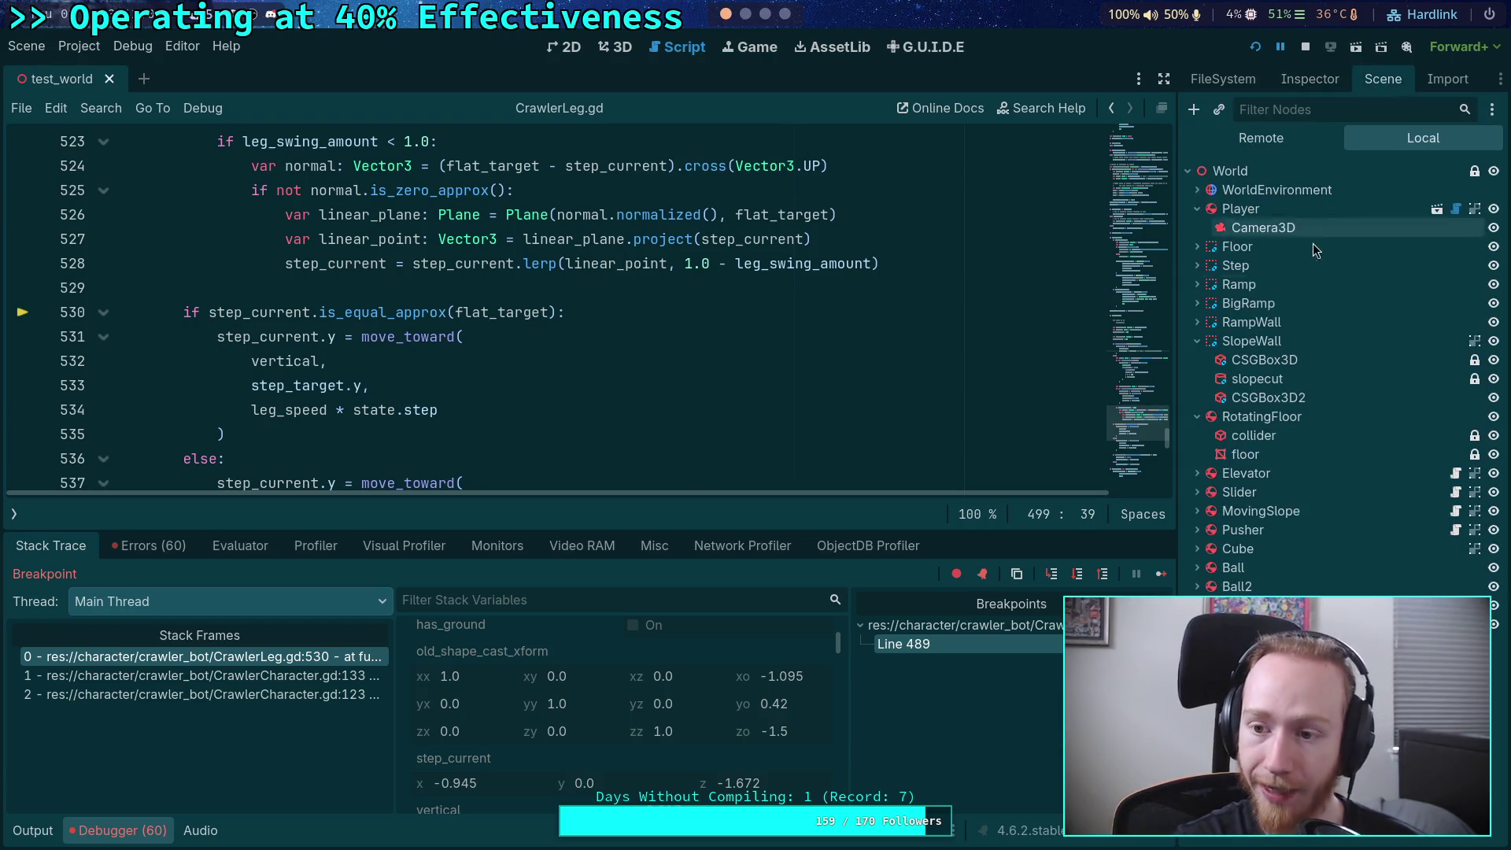
- Open the target marker (-0.971, -0.617, -1.633) in the Inspector, then go to the engine source workspace
{"action": "scroll", "coordinate": [607, 743], "scroll_direction": "down", "scroll_amount": 2}
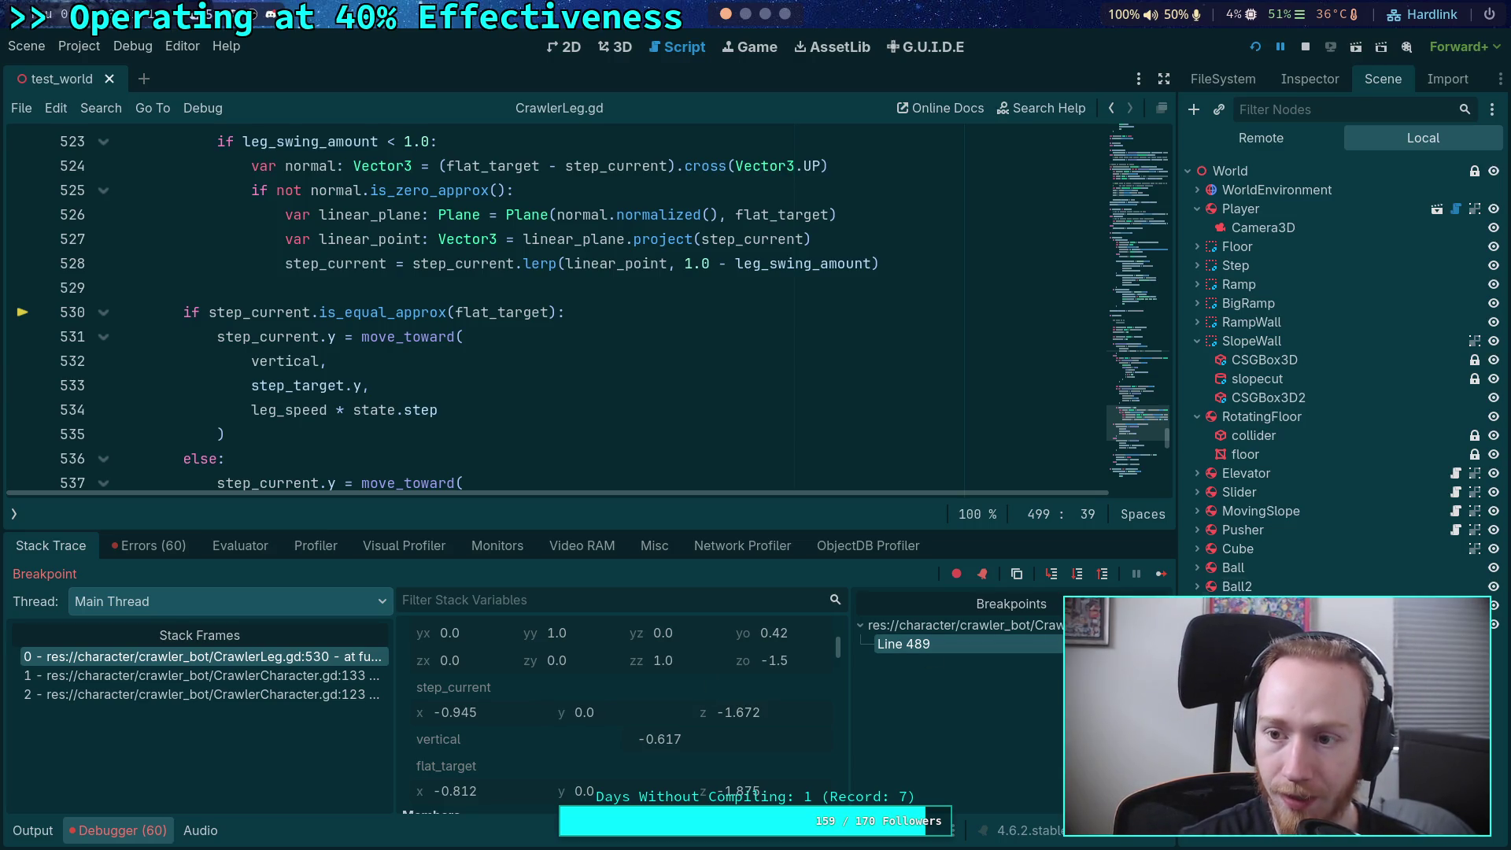
{"action": "scroll", "coordinate": [630, 721], "scroll_direction": "down", "scroll_amount": 5}
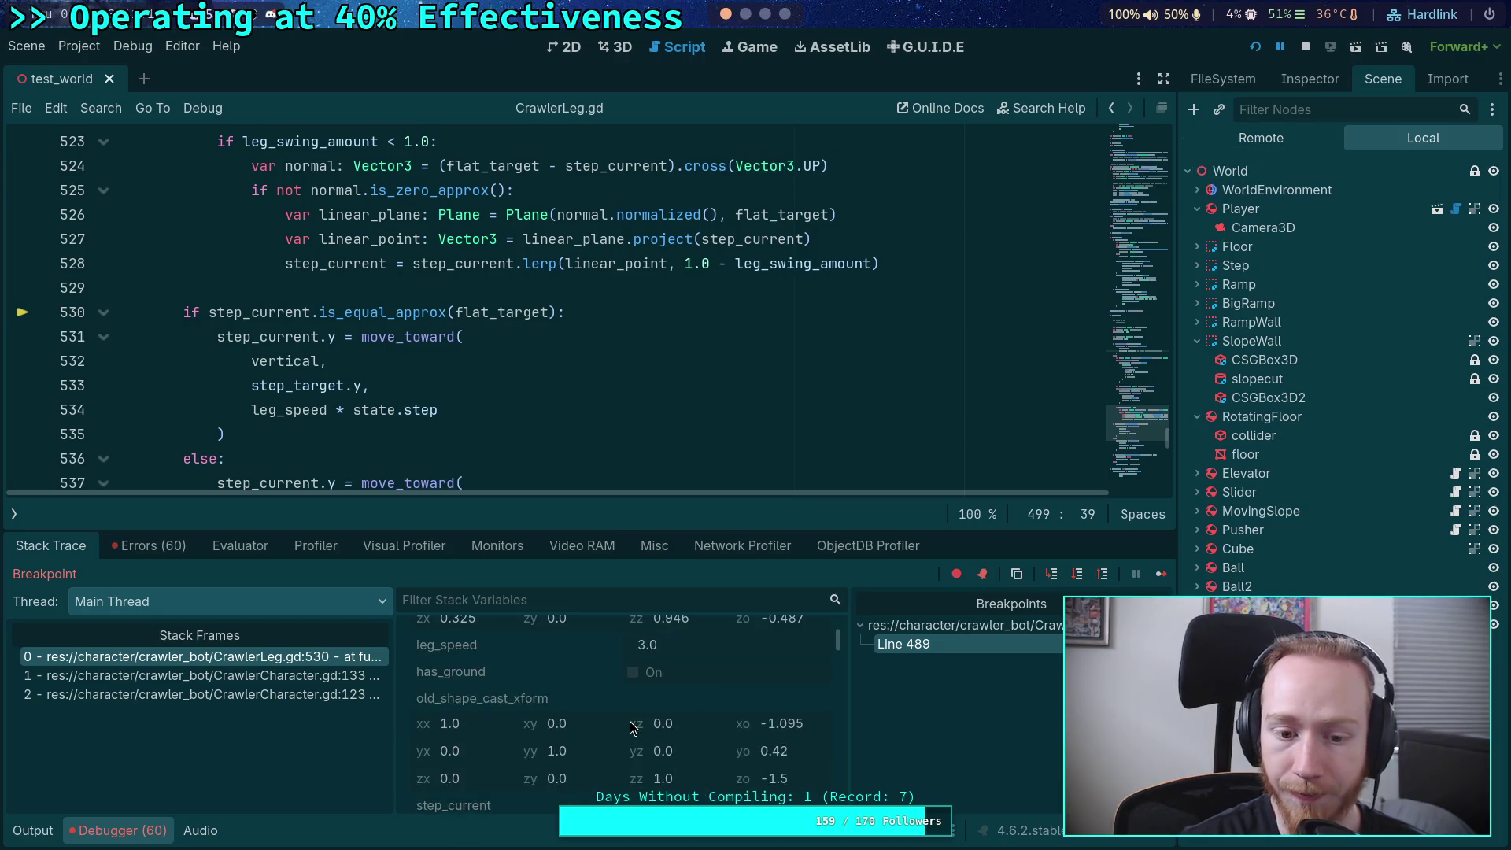
{"action": "scroll", "coordinate": [634, 765], "scroll_direction": "down", "scroll_amount": 2}
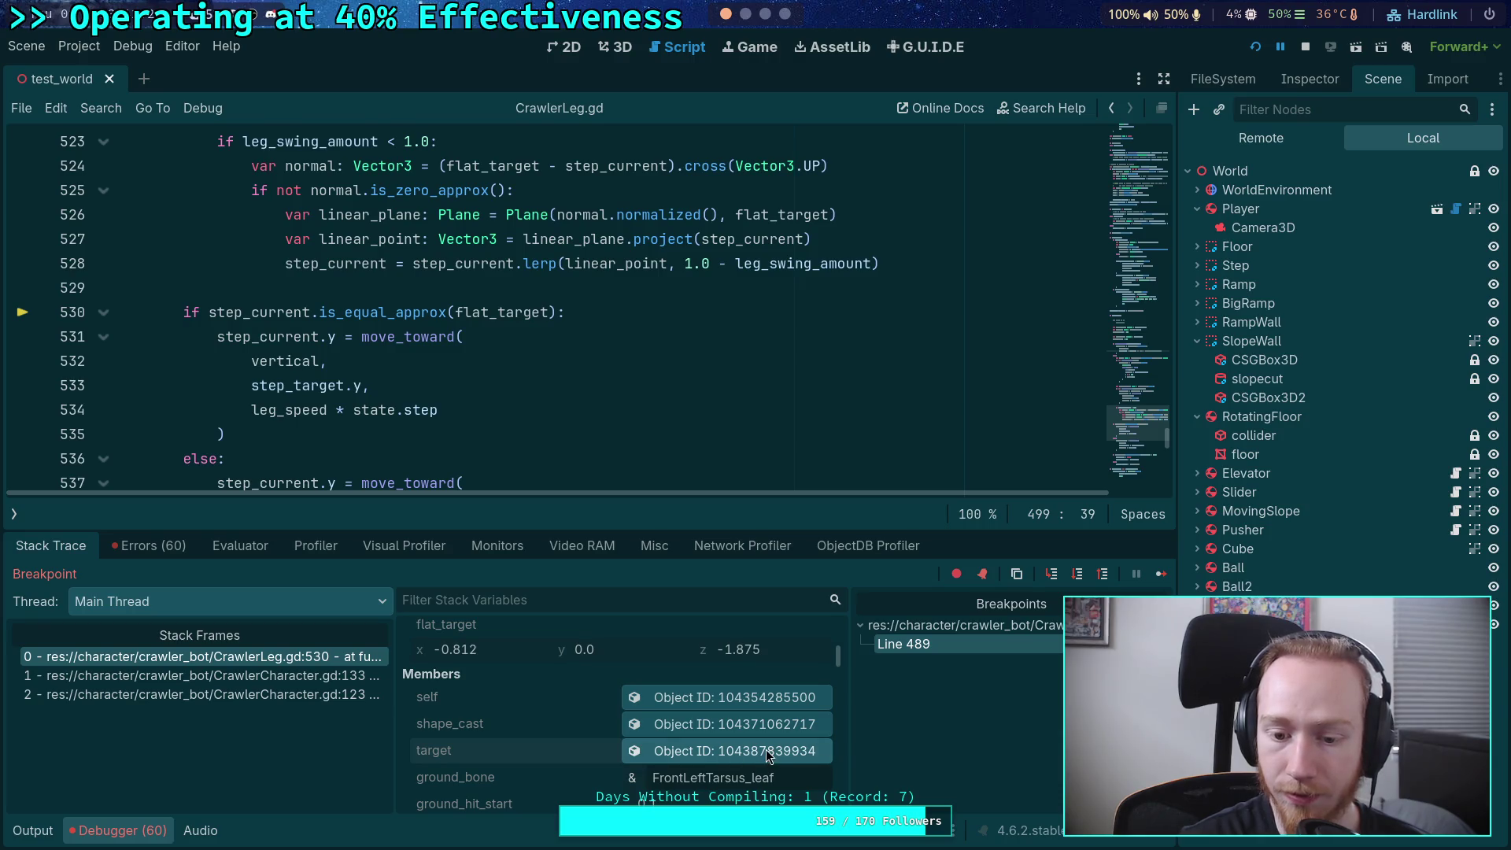
{"action": "left_click", "coordinate": [1300, 75]}
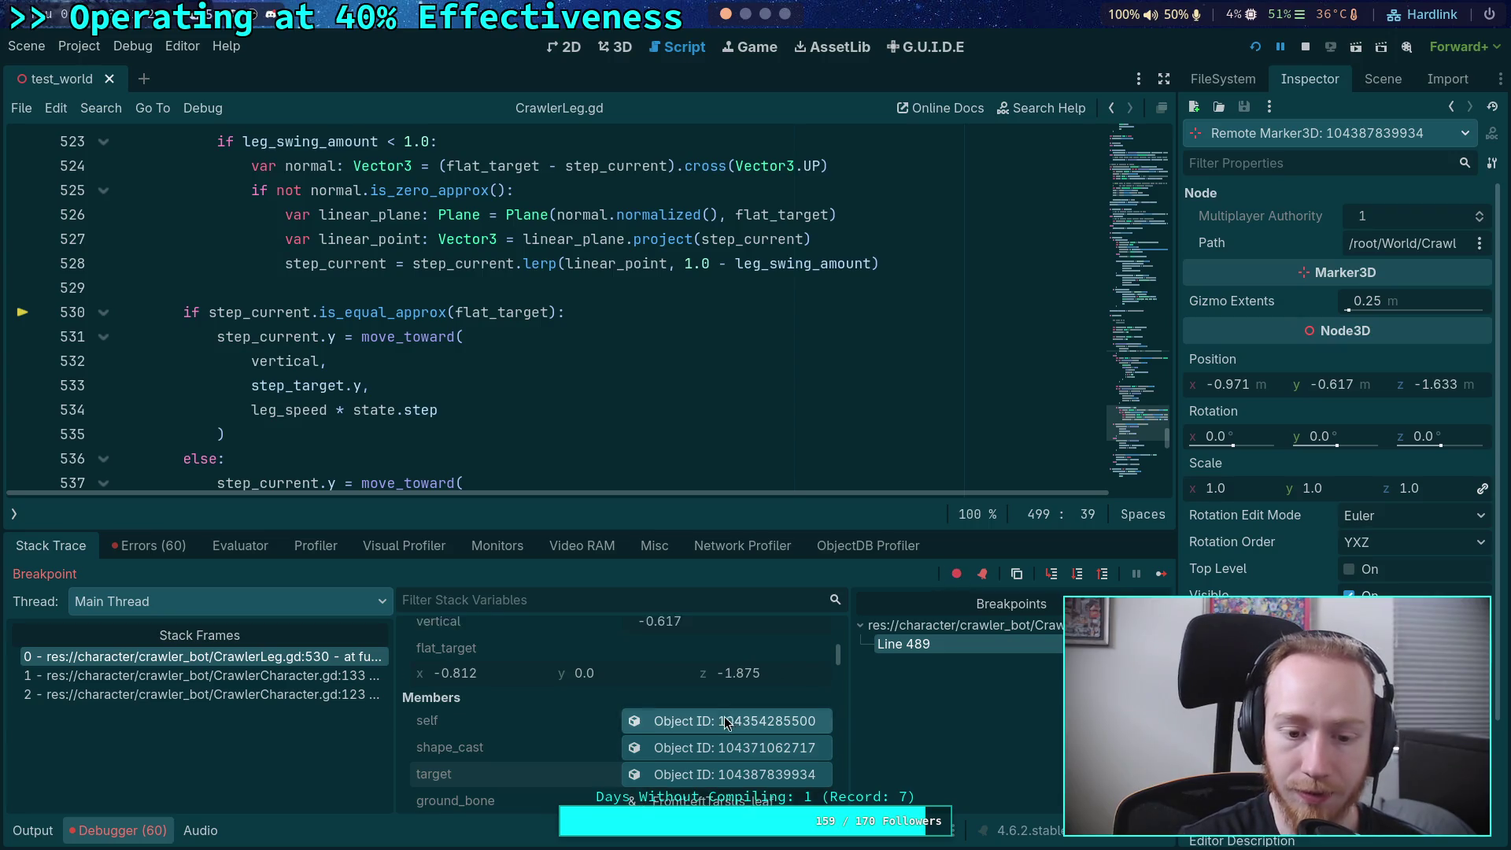
{"action": "scroll", "coordinate": [724, 716], "scroll_direction": "up", "scroll_amount": 5}
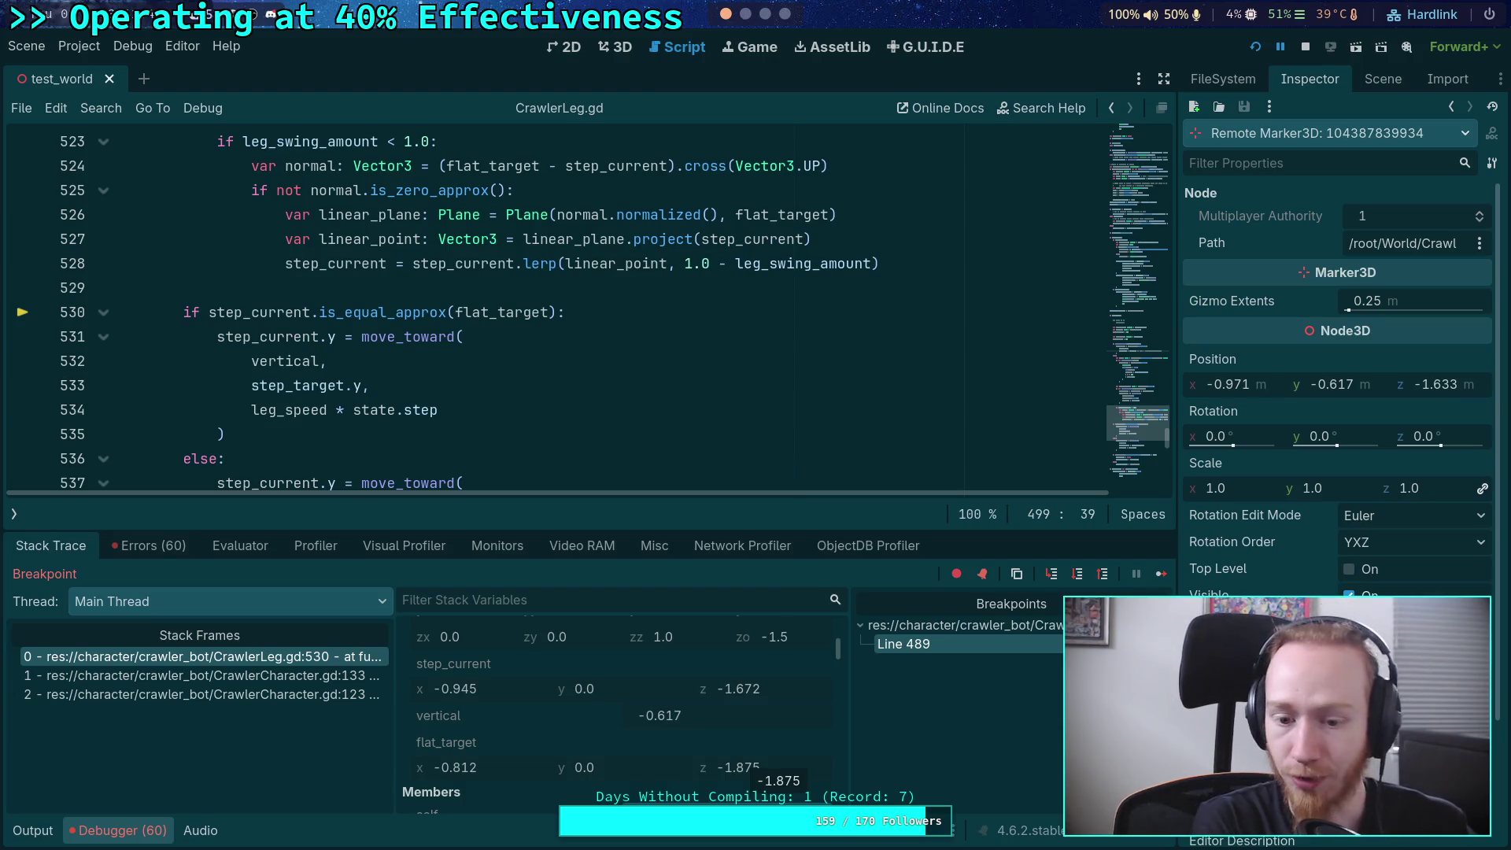
{"action": "key", "text": "super+2"}
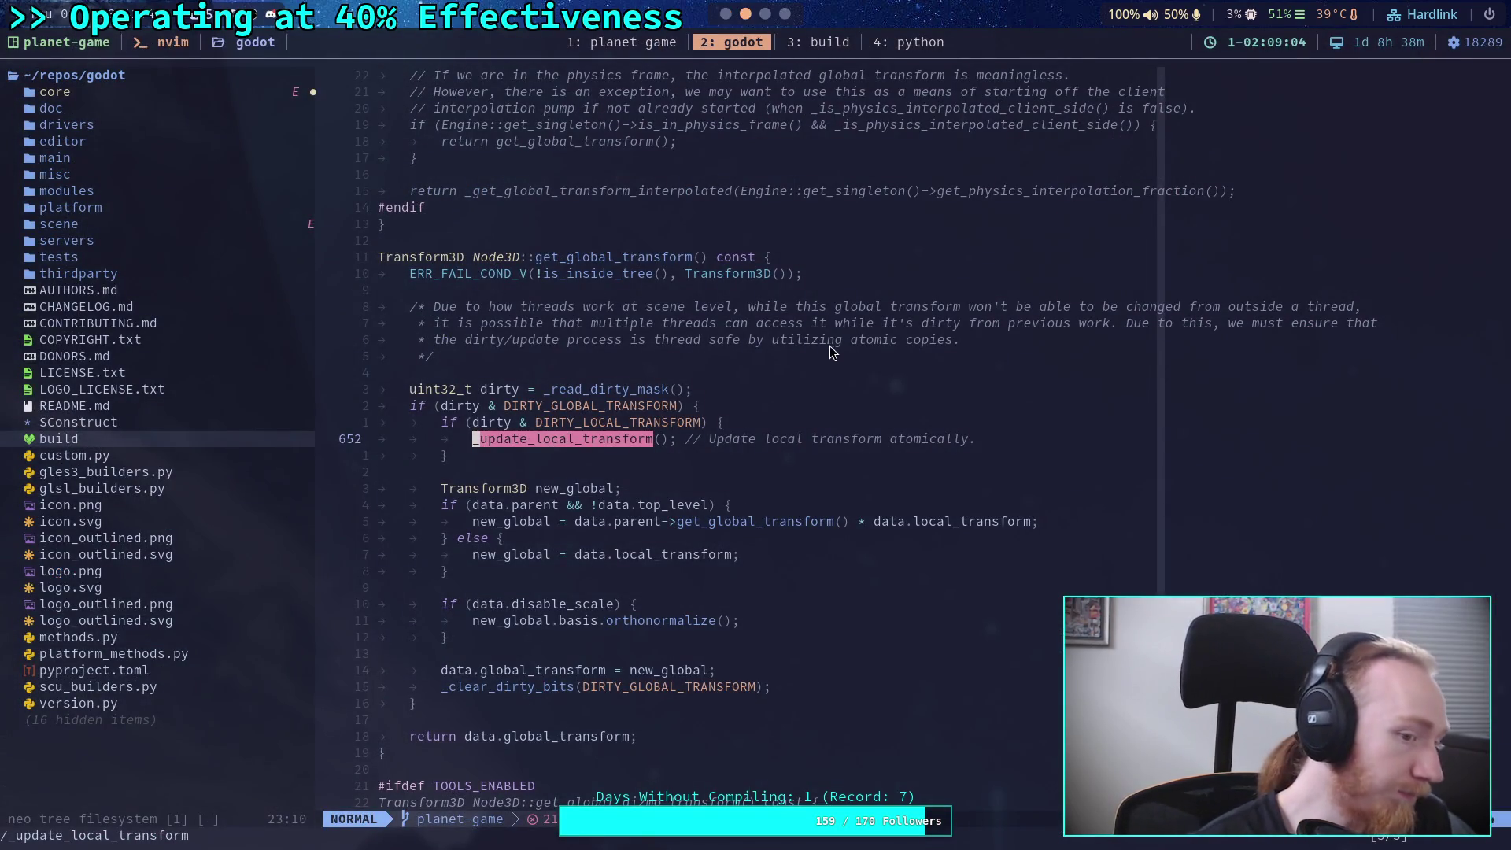
- Switch to the Python REPL and check that math.dist is available
{"action": "left_click", "coordinate": [801, 42]}
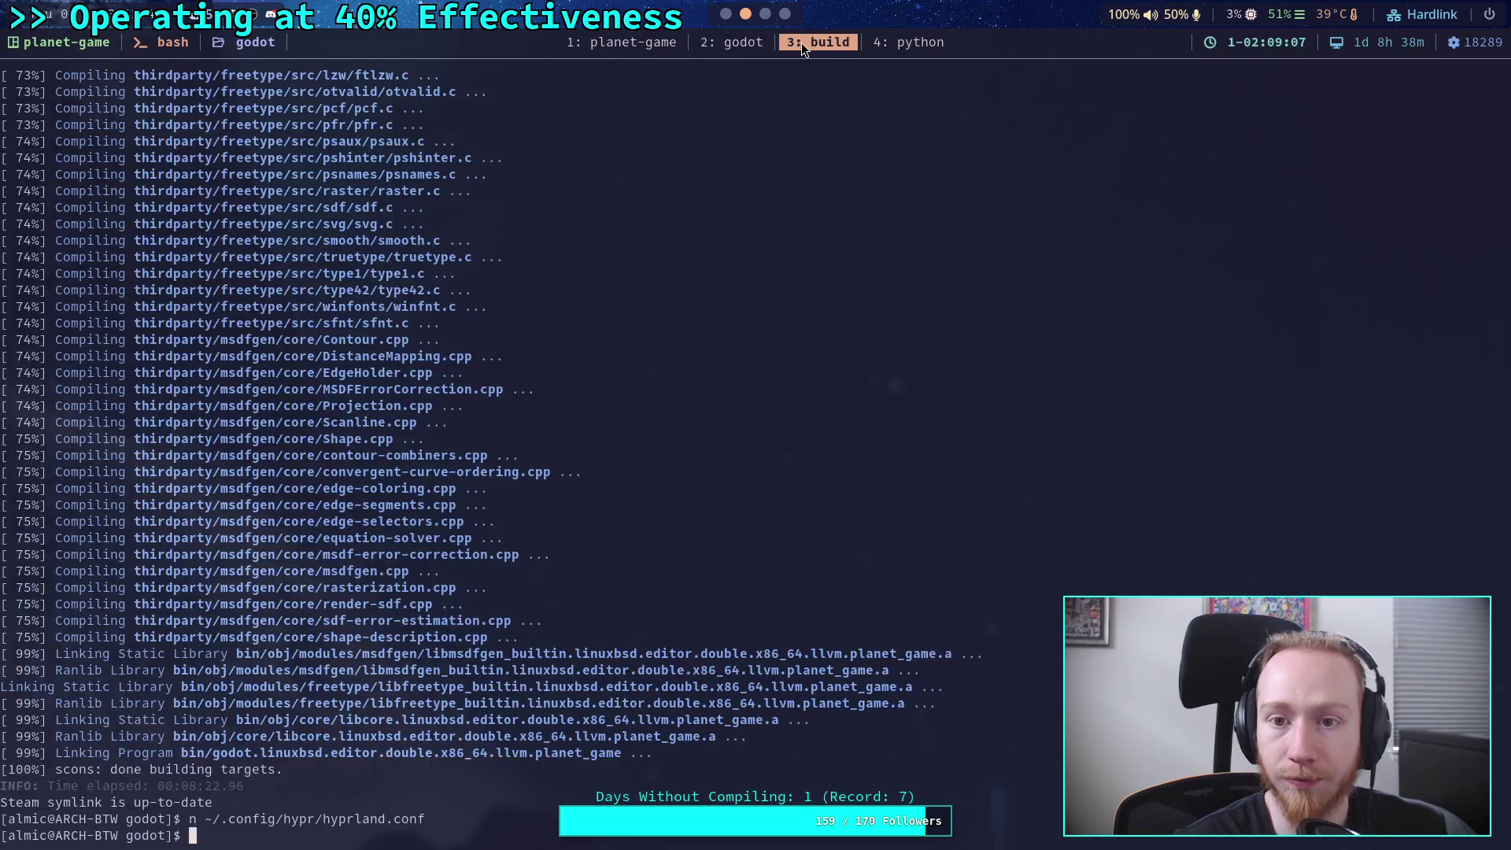
{"action": "left_click", "coordinate": [908, 44]}
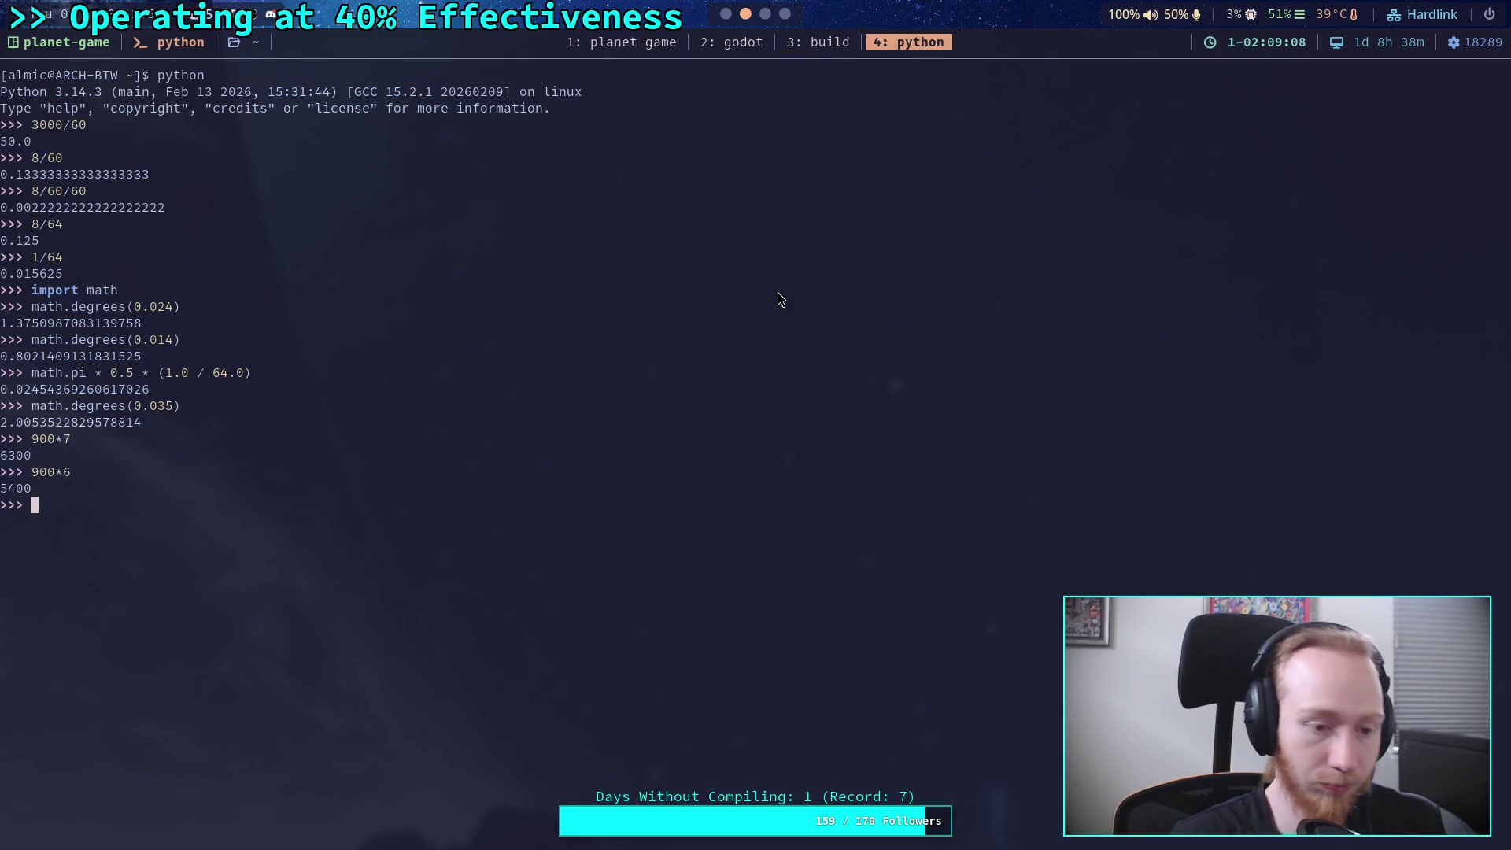
{"action": "type", "text": "math.dist"}
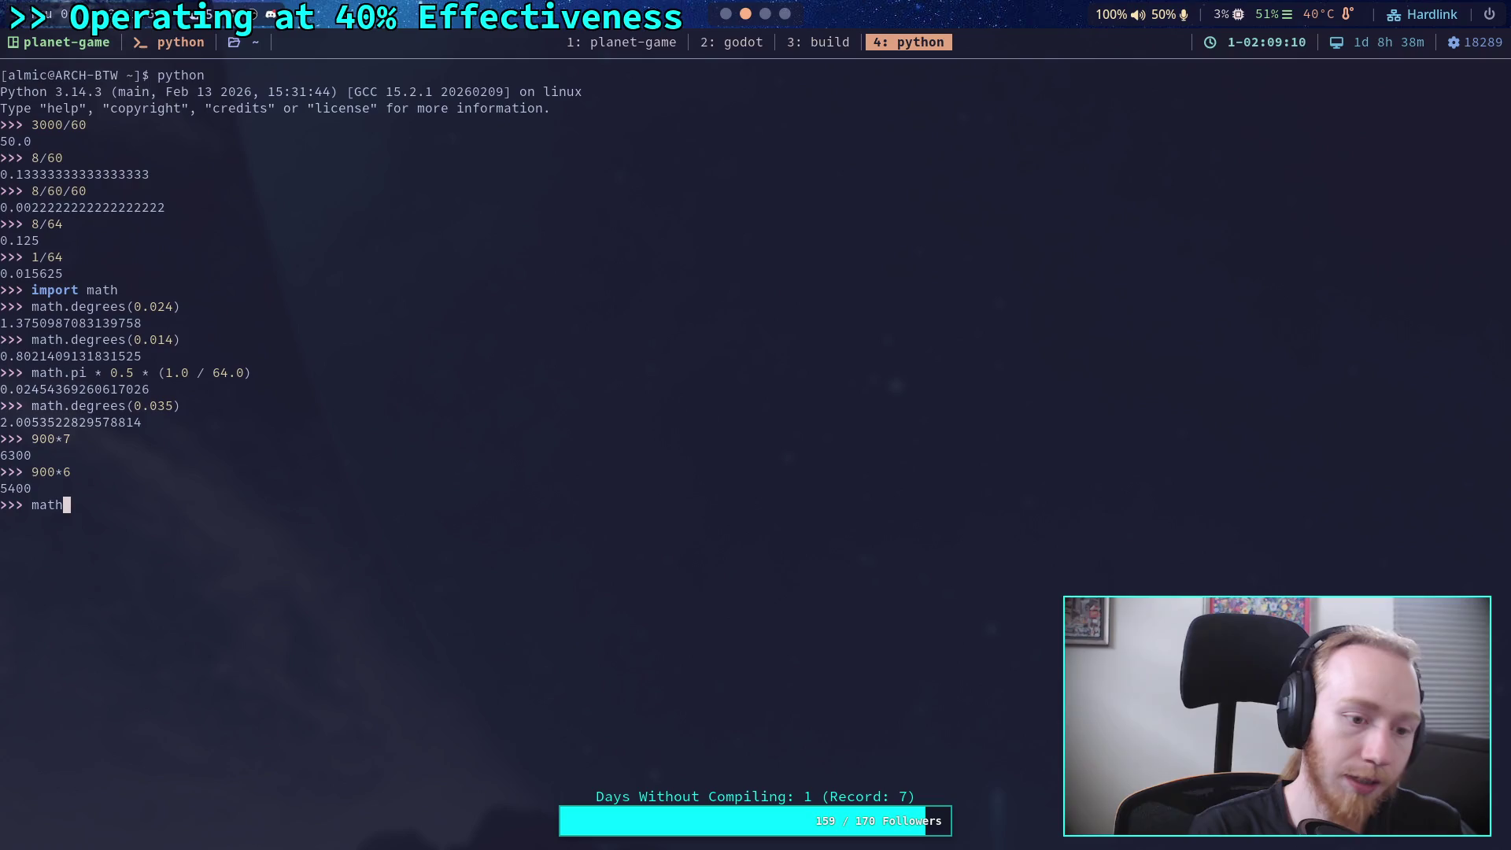
{"action": "key", "text": "Return"}
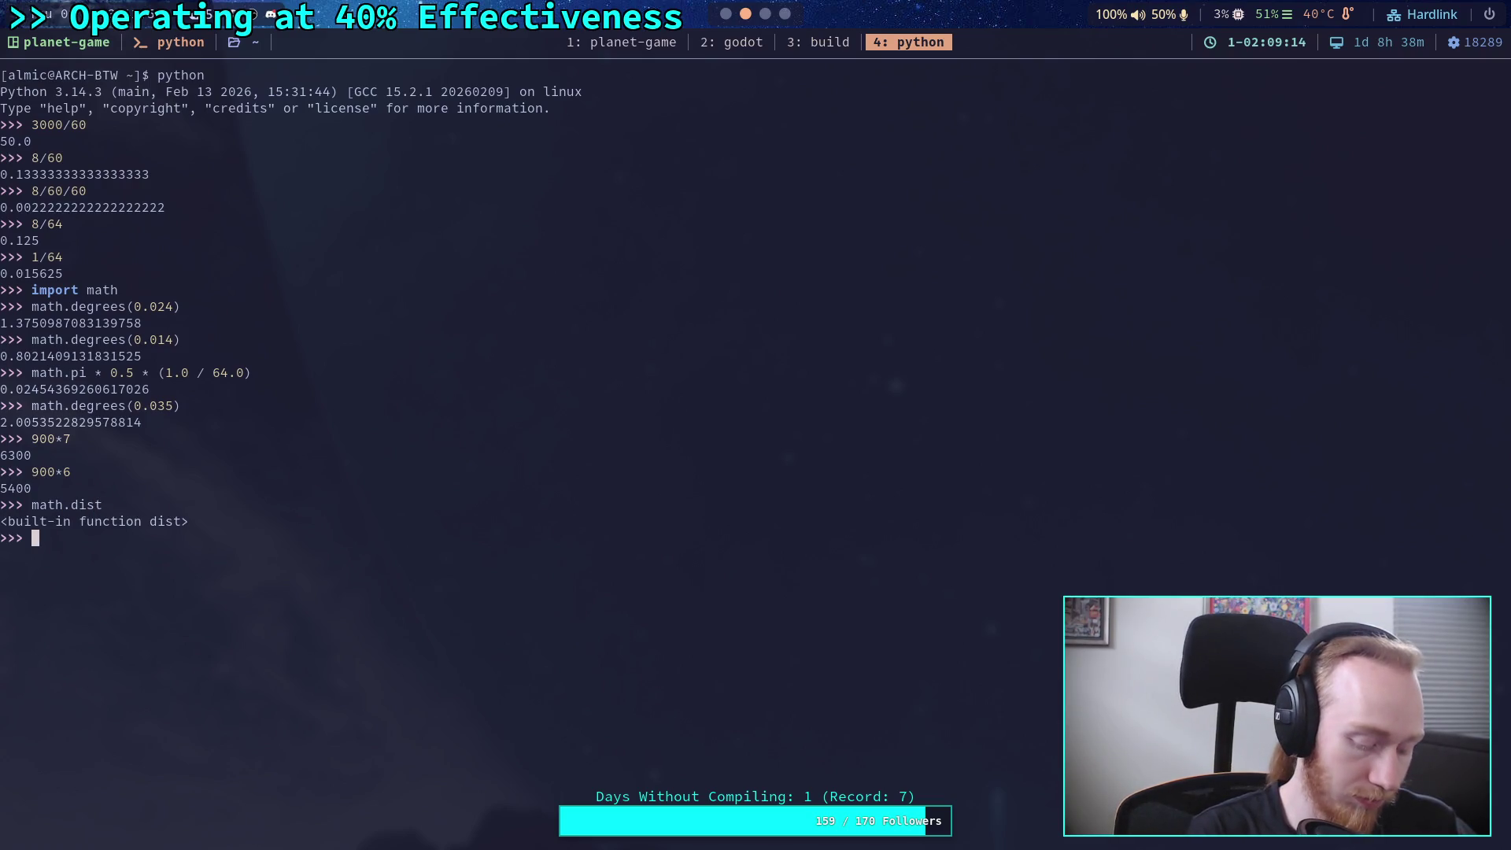
- Enter the target point (-0.971, -1.633) as math.dist's first tuple, reading values from Godot
{"action": "type", "text": "math.dist(("}
{"action": "key", "text": "super+2"}
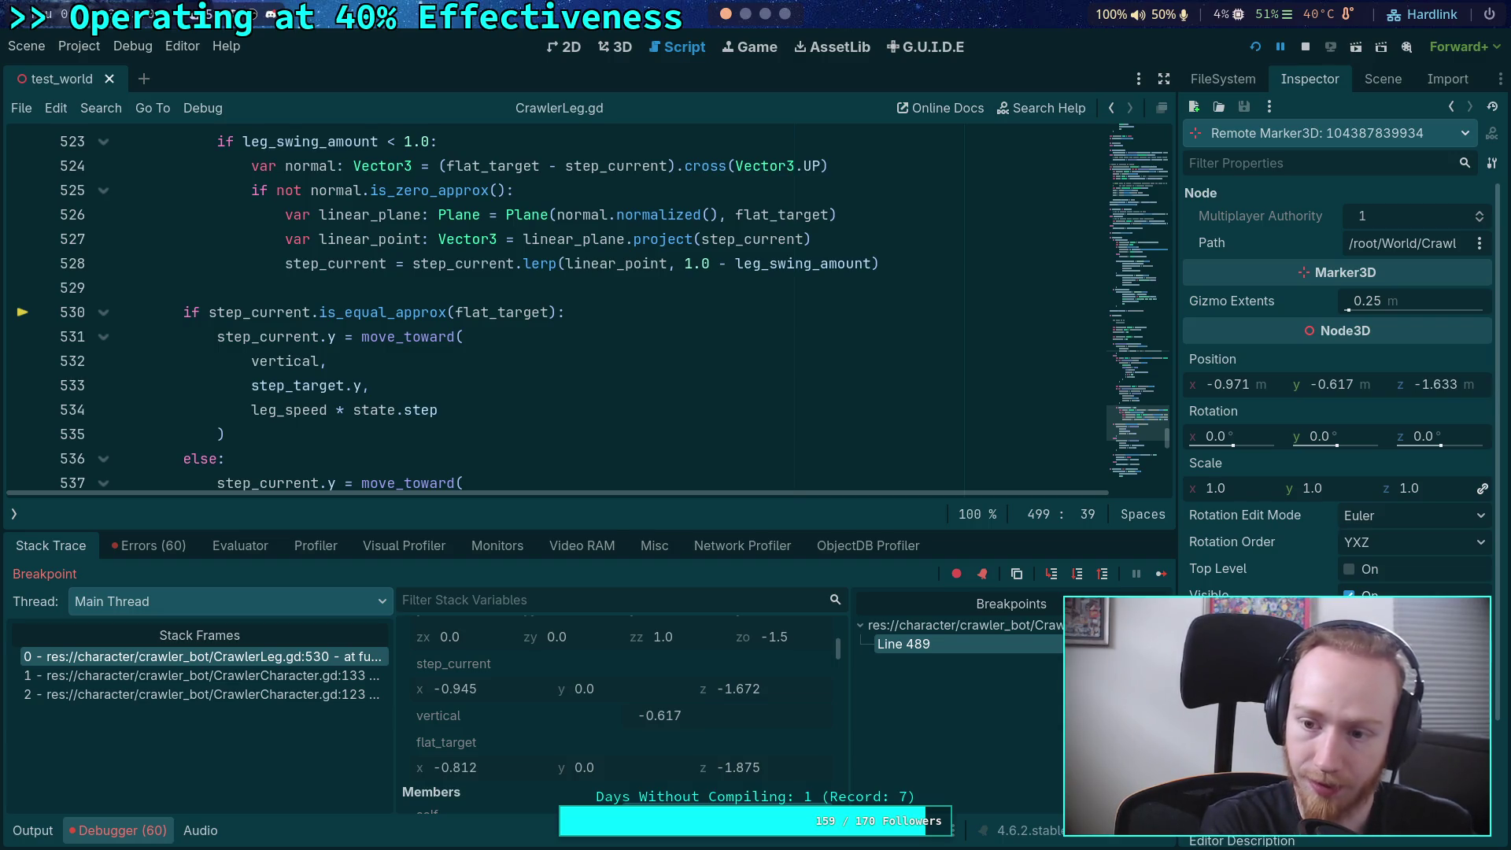
{"action": "key", "text": "super+4"}
{"action": "type", "text": "-0."}
{"action": "type", "text": "8"}
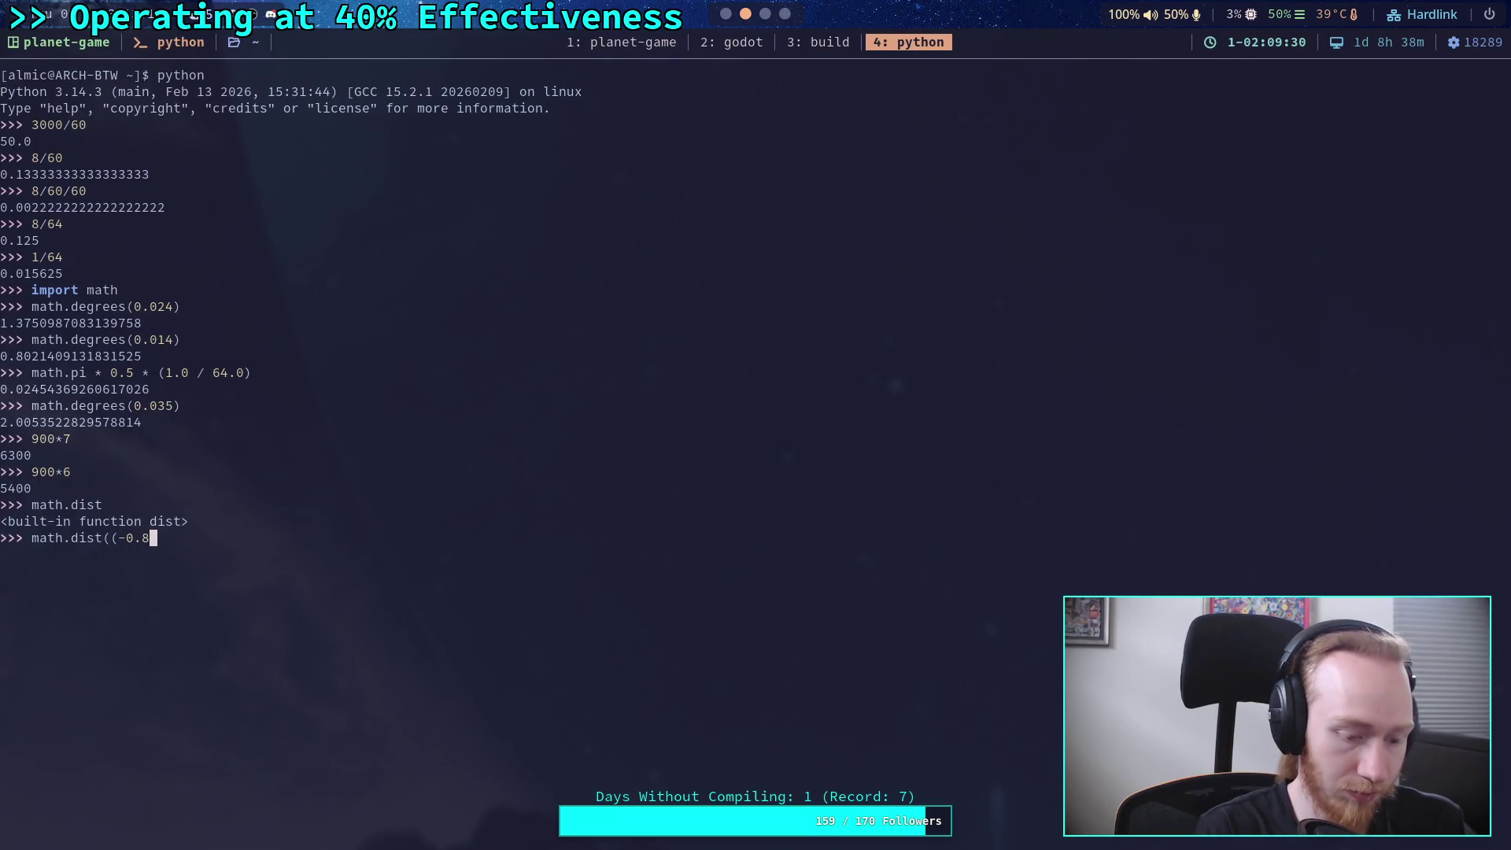
{"action": "key", "text": "BackSpace"}
{"action": "type", "text": "971, "}
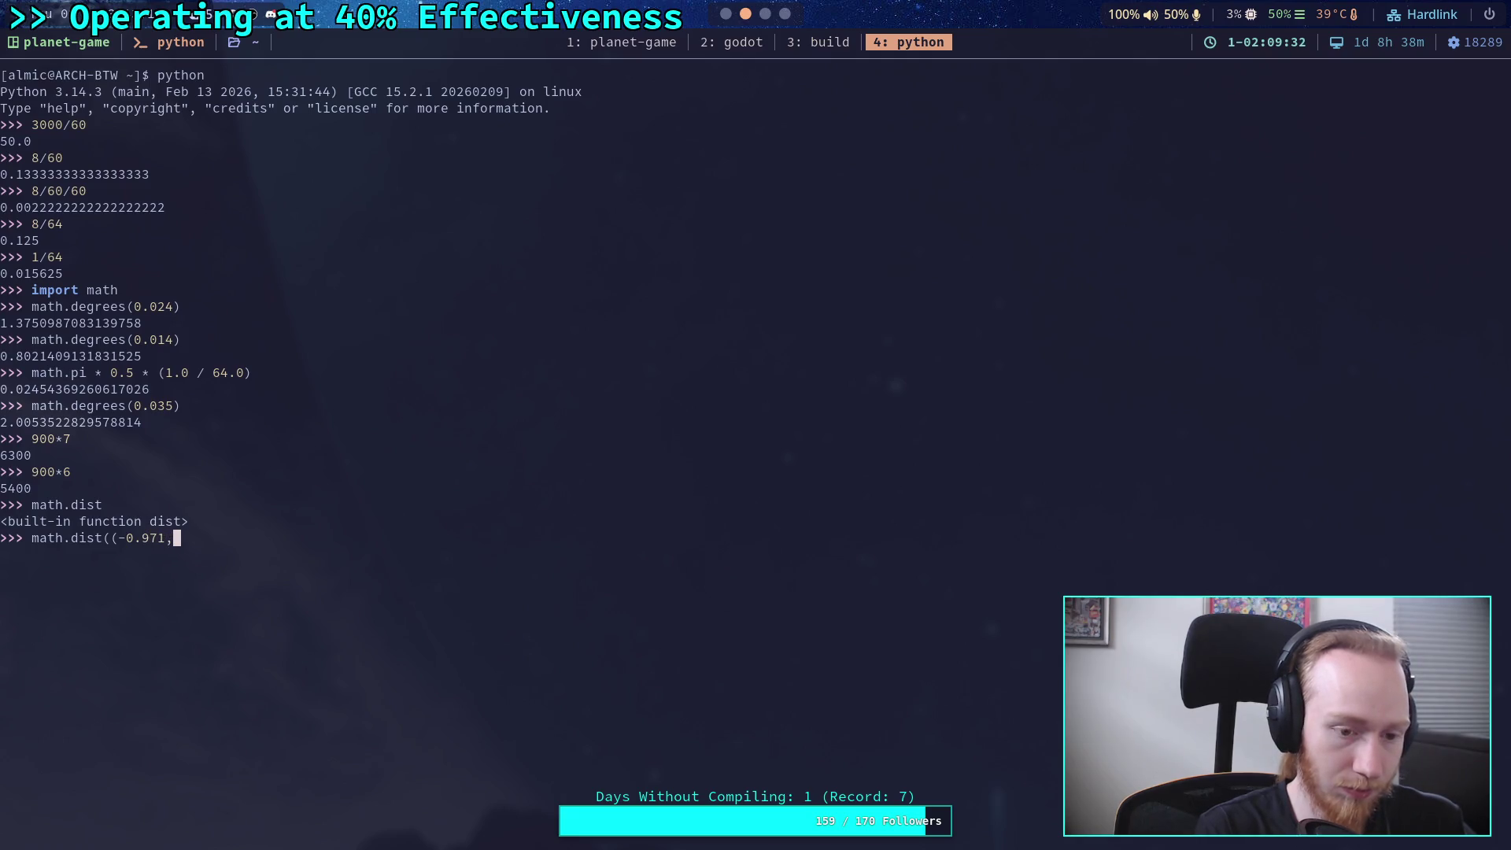
{"action": "type", "text": "-1."}
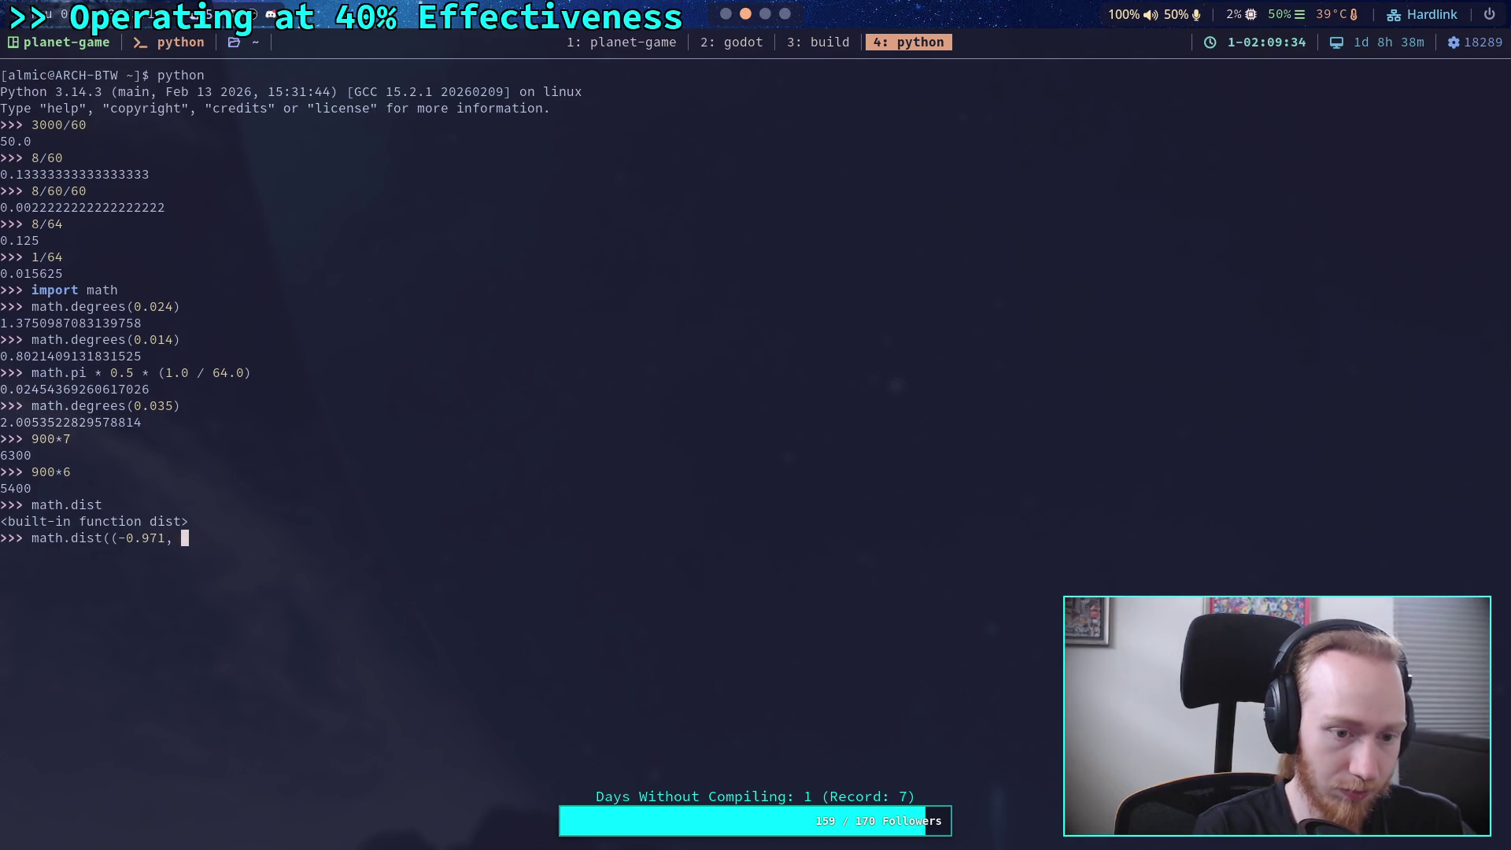
{"action": "type", "text": "64"}
{"action": "key", "text": "BackSpace"}
{"action": "type", "text": "33), ()"}
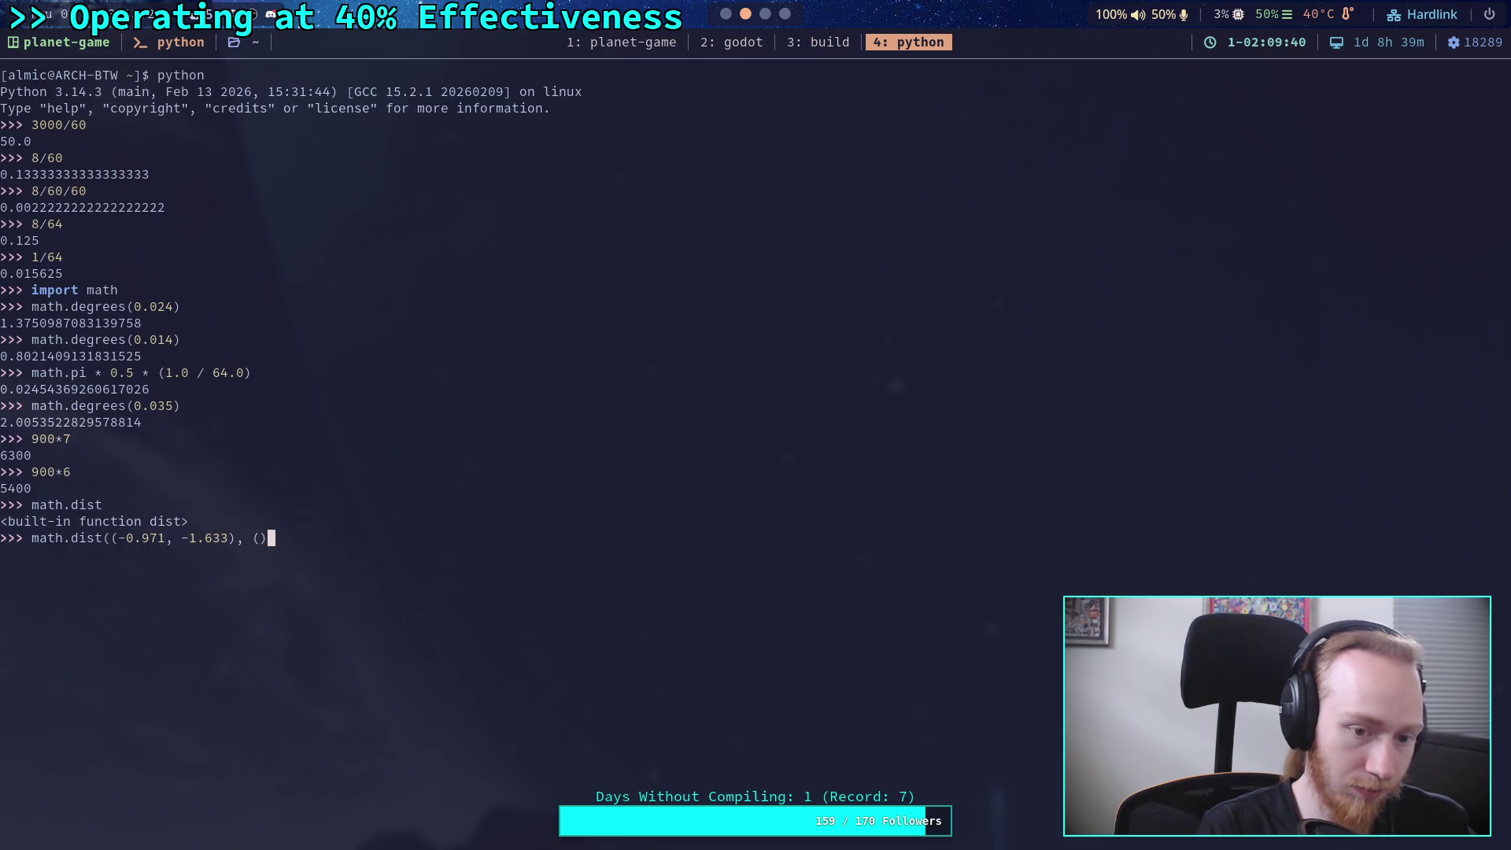
{"action": "key", "text": "Left"}
- Fill in the step_current point (-0.945, -1.672) after checking its values in Godot
{"action": "key", "text": "super+2"}
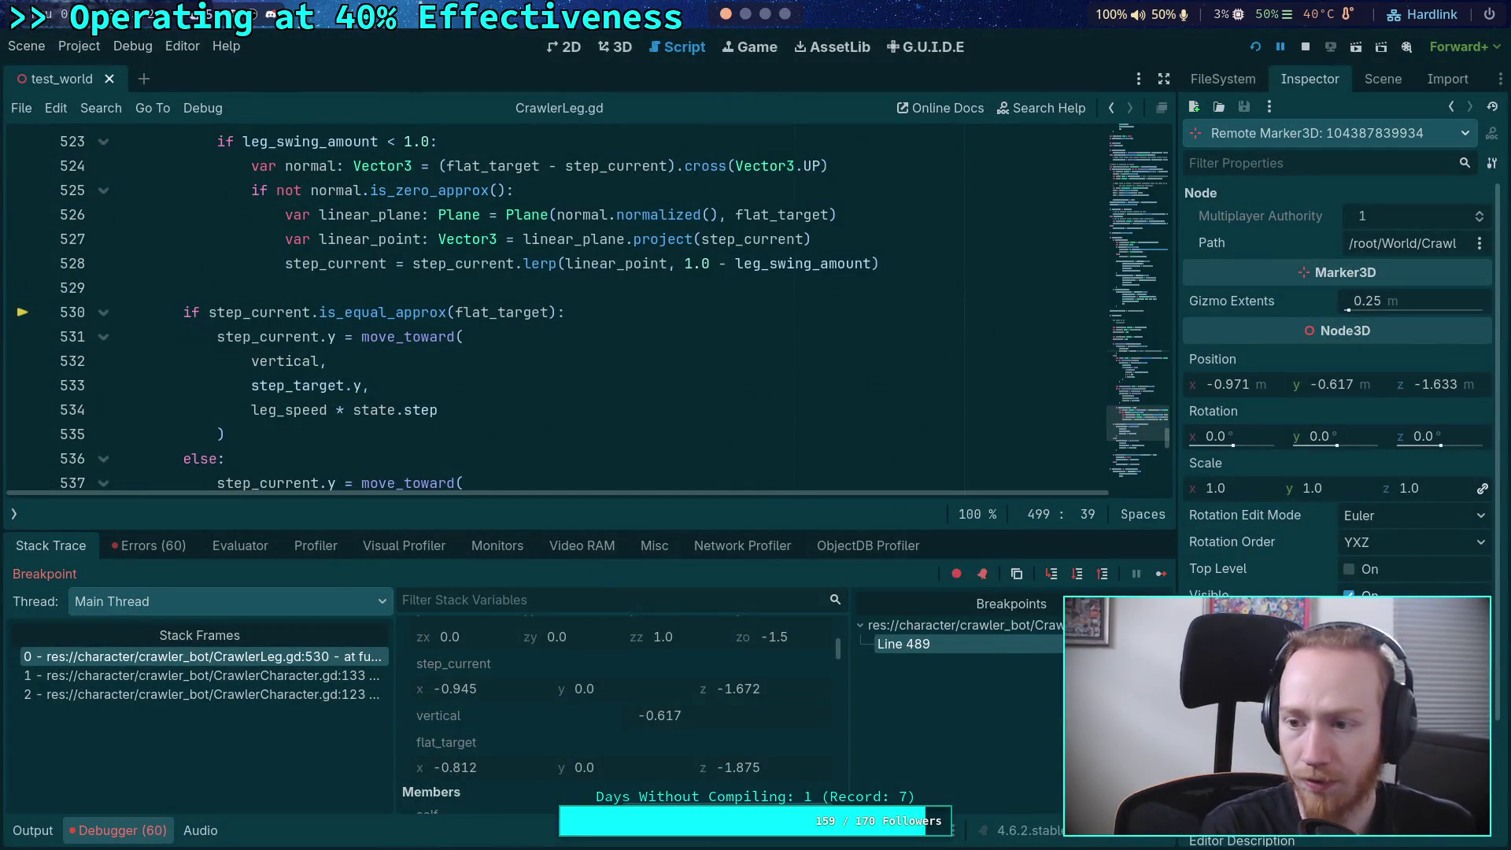
{"action": "key", "text": "super+1"}
{"action": "key", "text": "super+4"}
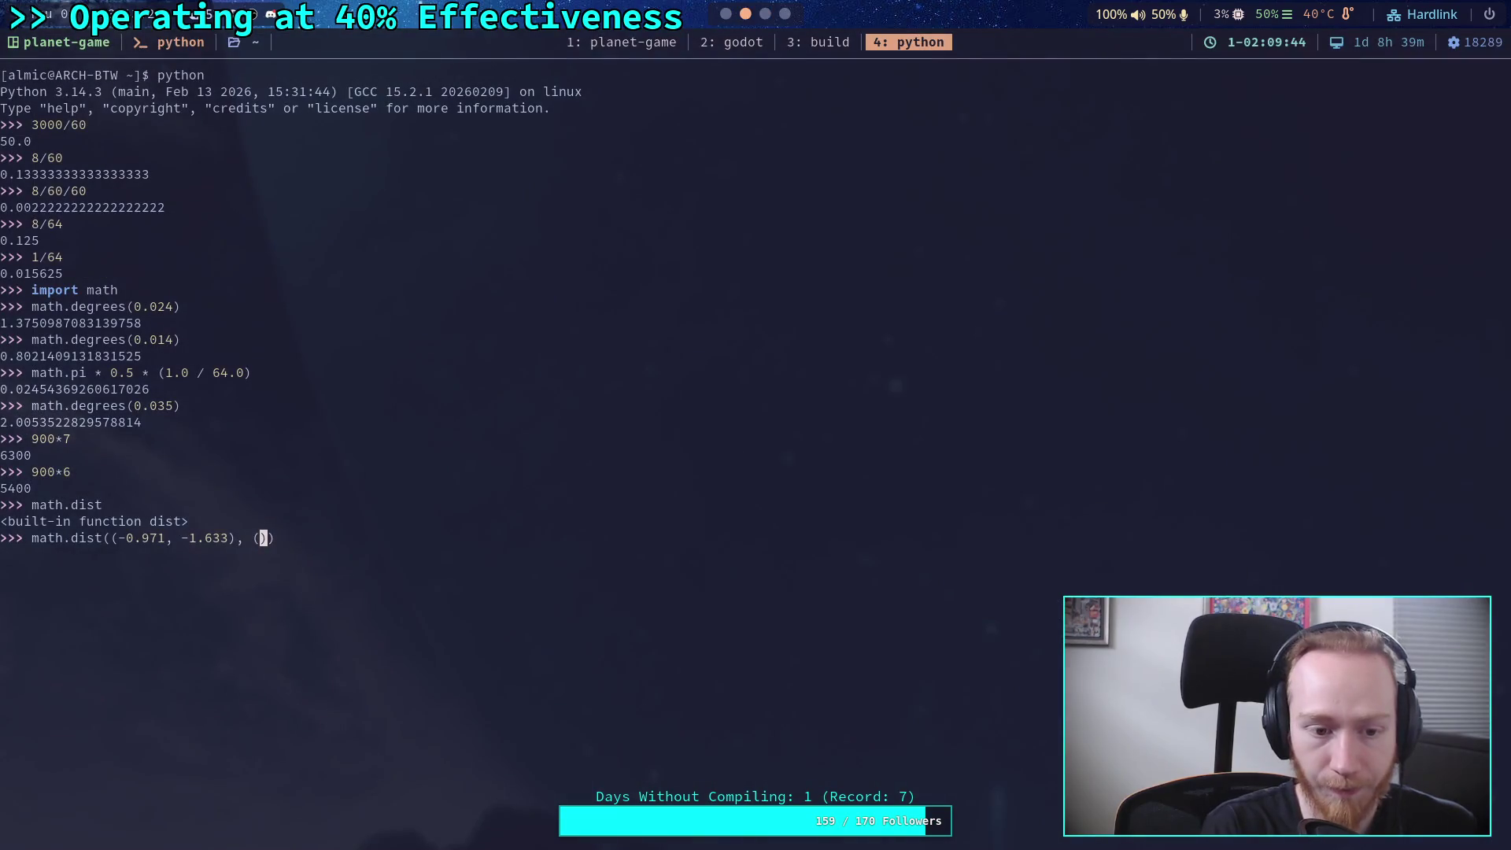
{"action": "key", "text": "super+2"}
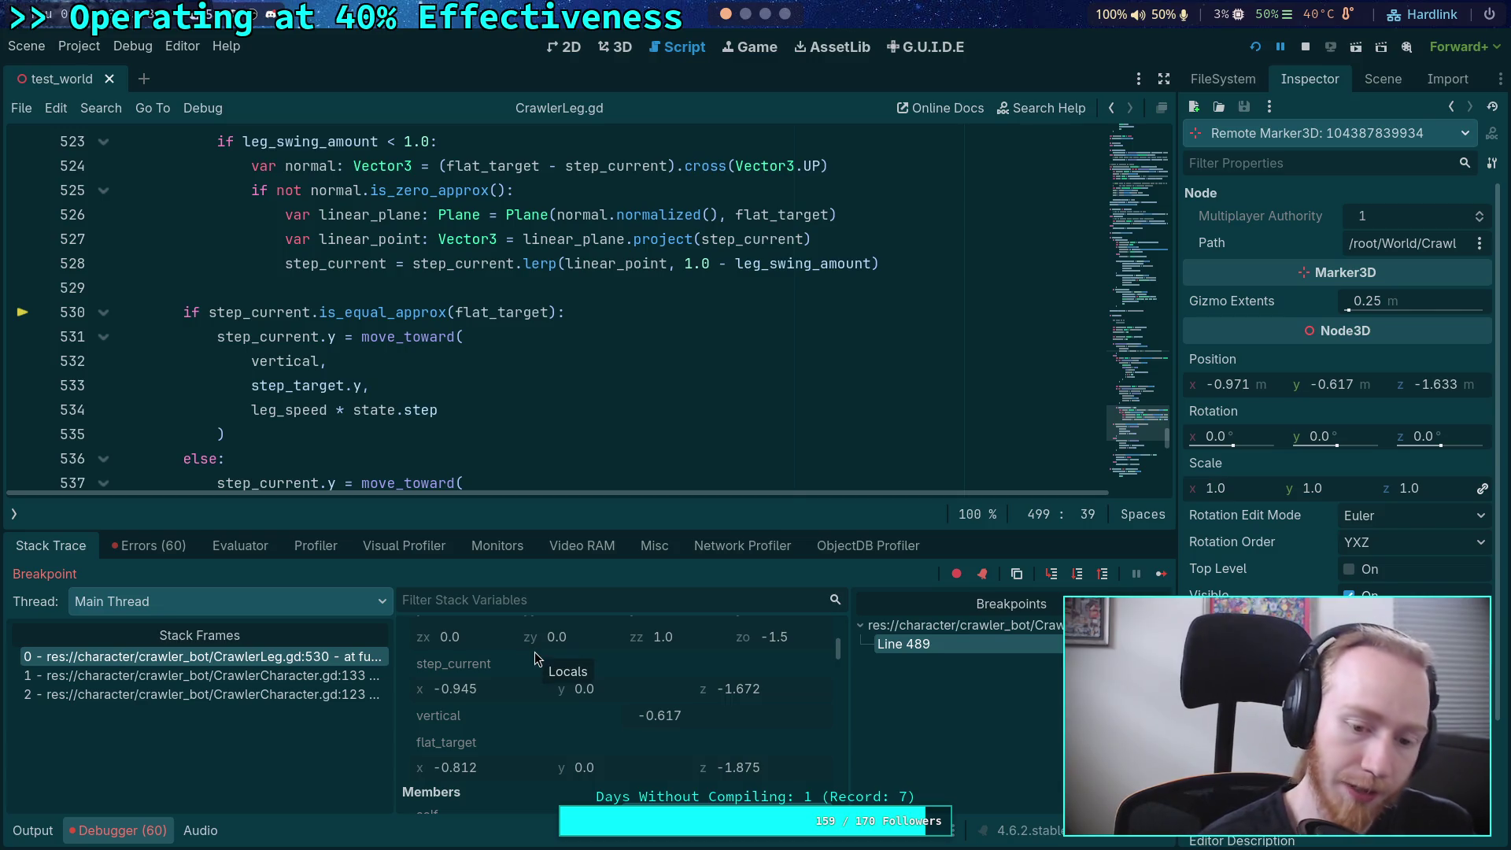
{"action": "key", "text": "super+1"}
{"action": "key", "text": "super+4"}
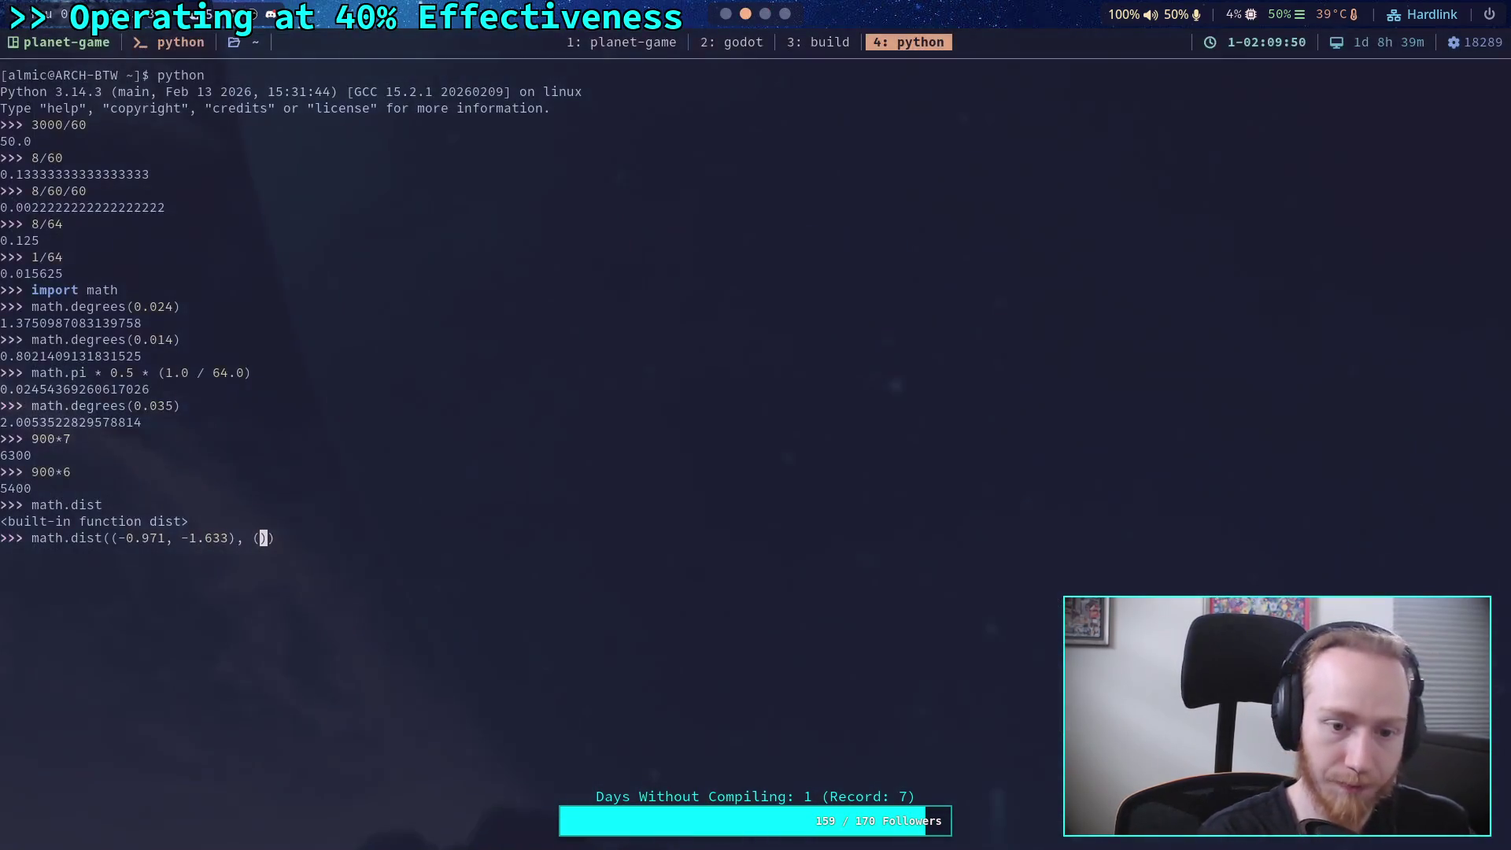
{"action": "type", "text": "-0.945,"}
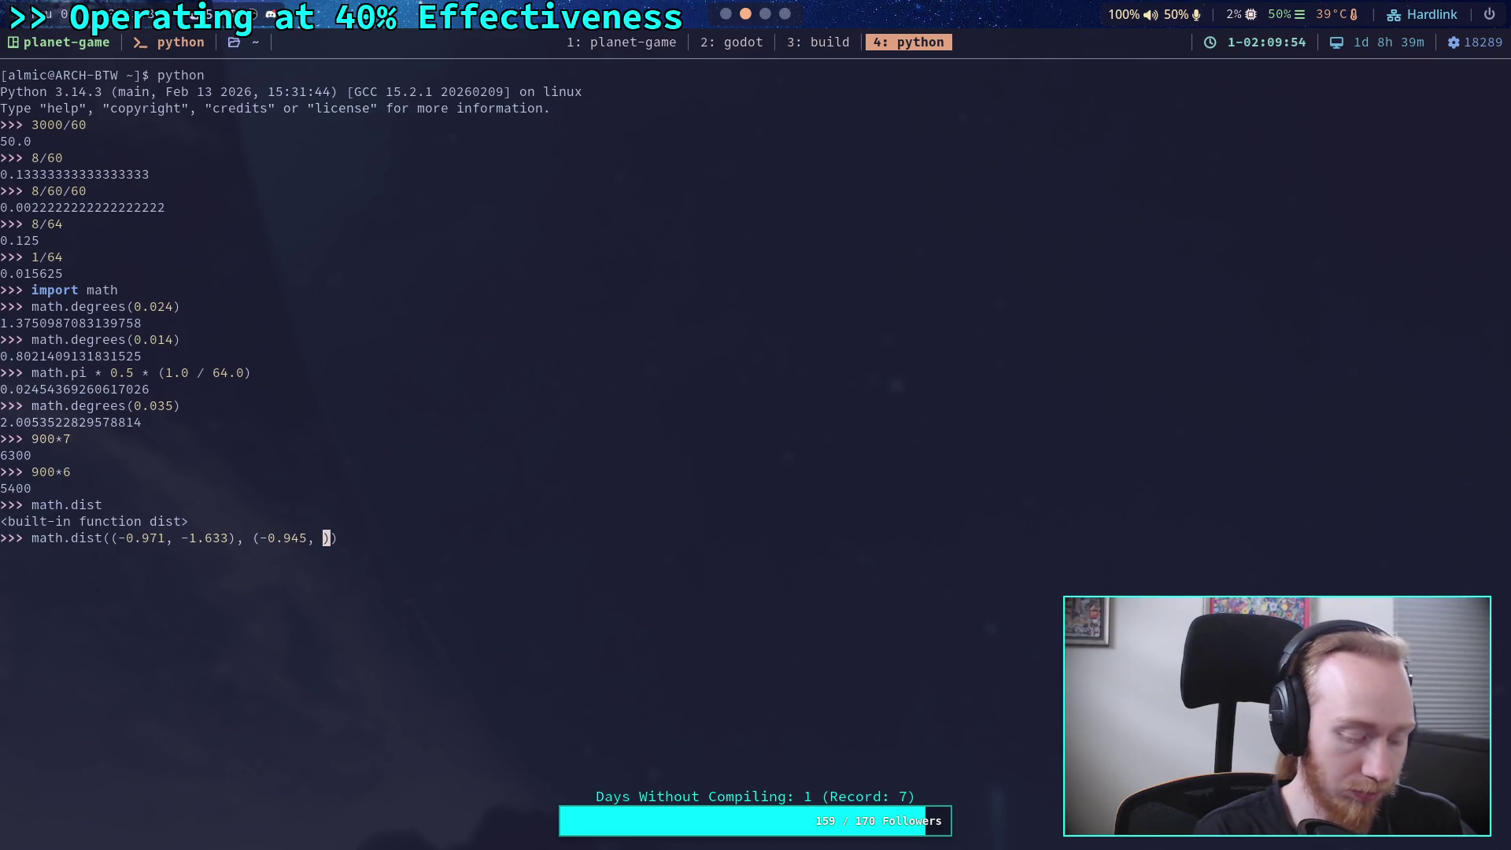
{"action": "key", "text": "super+2"}
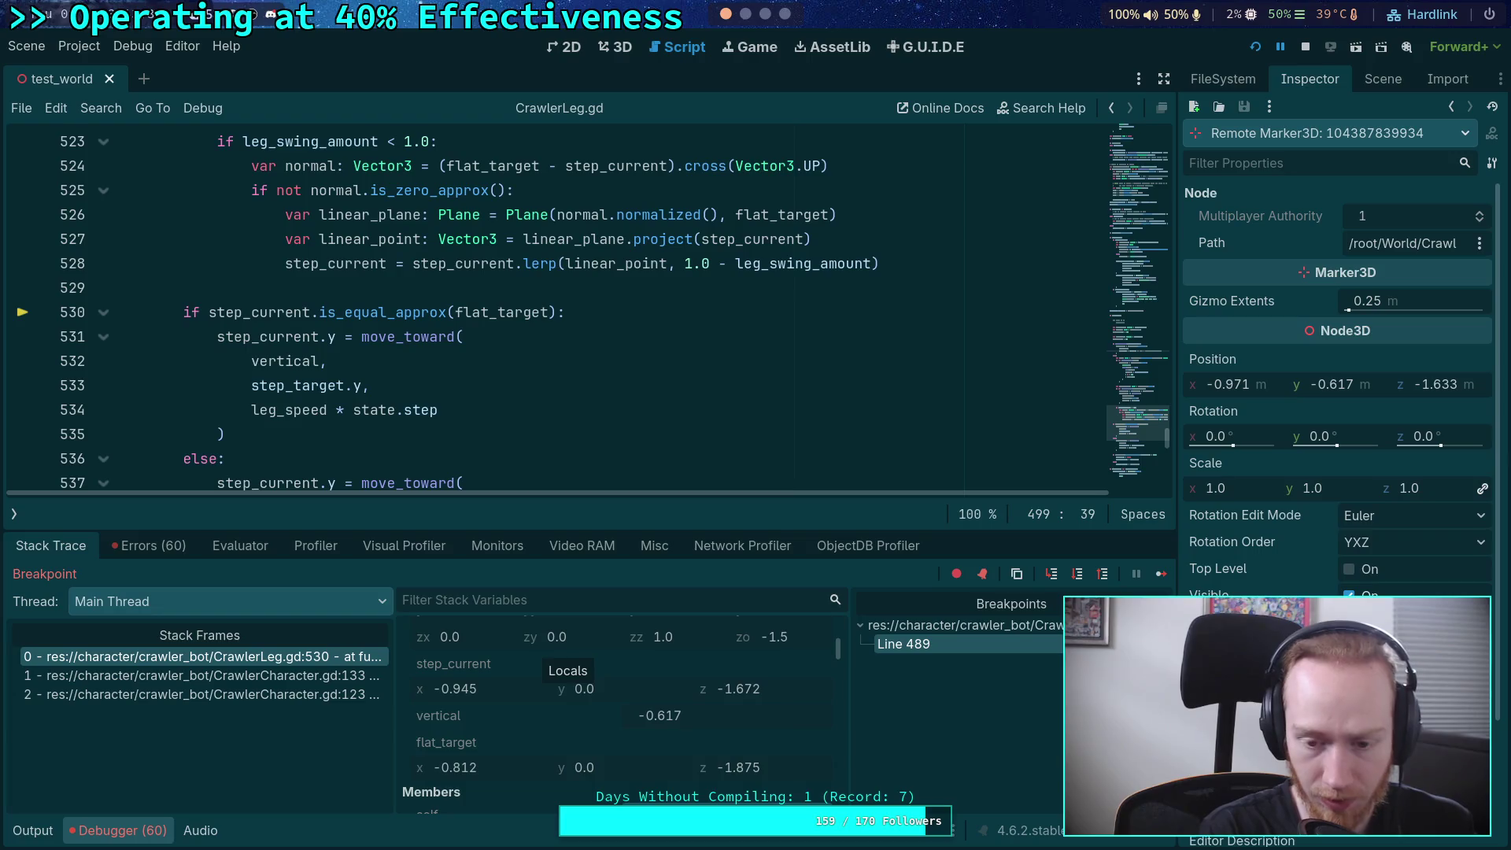
{"action": "key", "text": "super+4"}
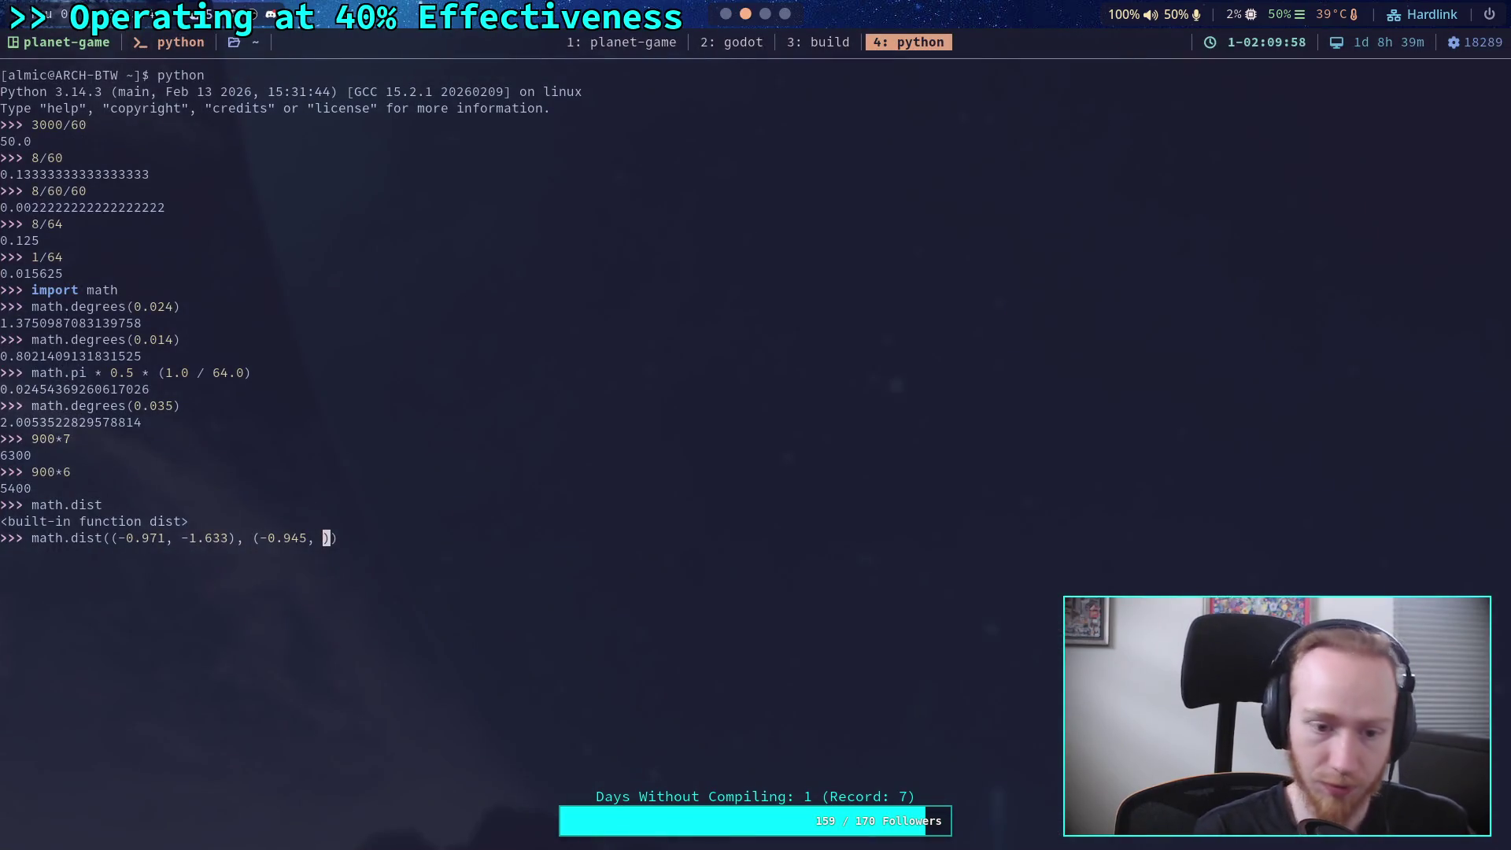
{"action": "type", "text": "-1.67"}
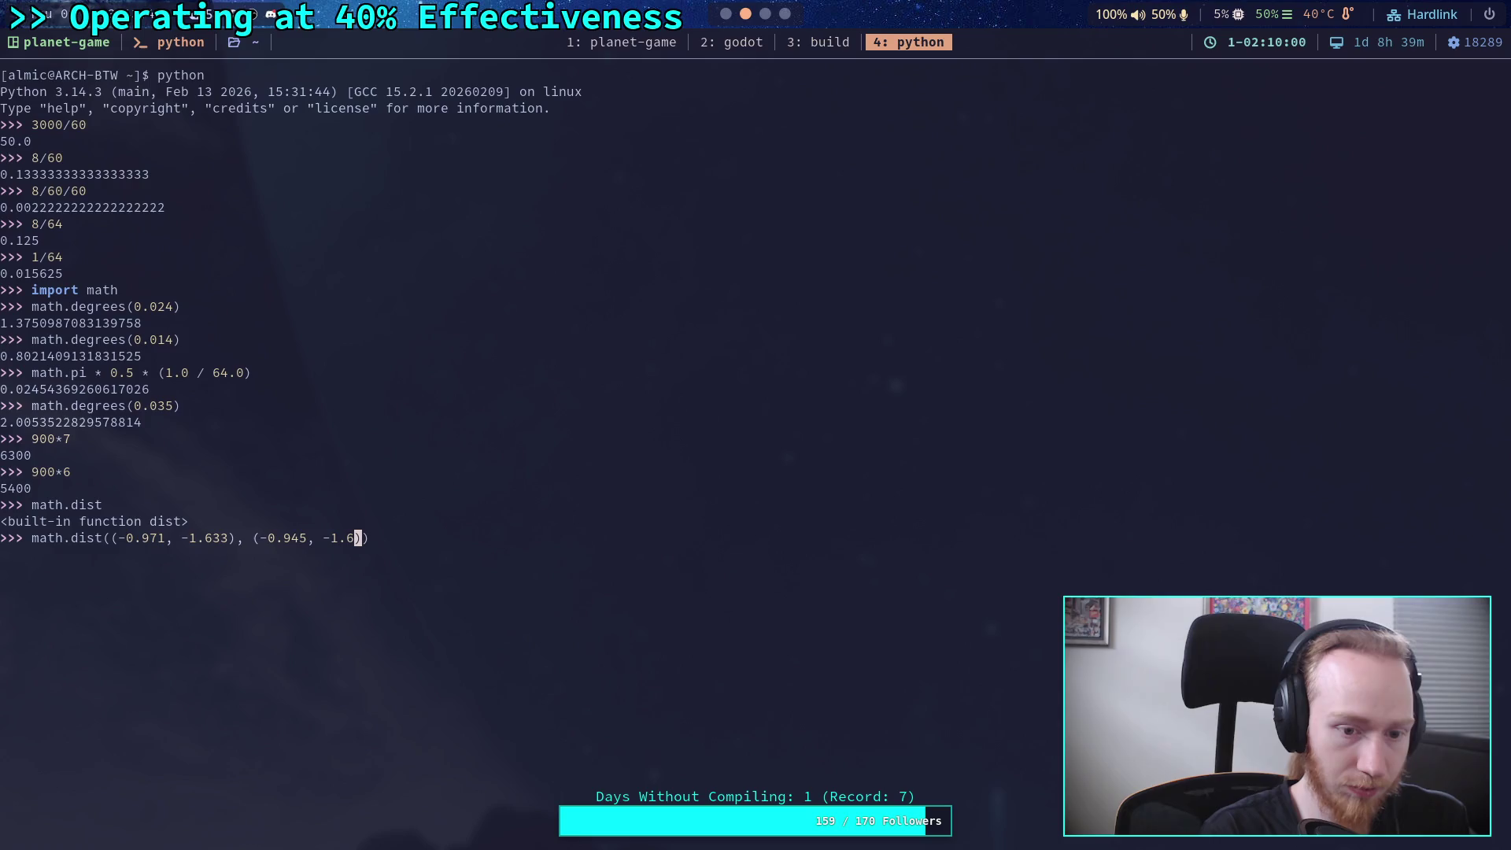
{"action": "type", "text": "2"}
- Multiply the distance by 64 and evaluate it, giving about 3.0
{"action": "key", "text": "Right"}
{"action": "key", "text": "Right"}
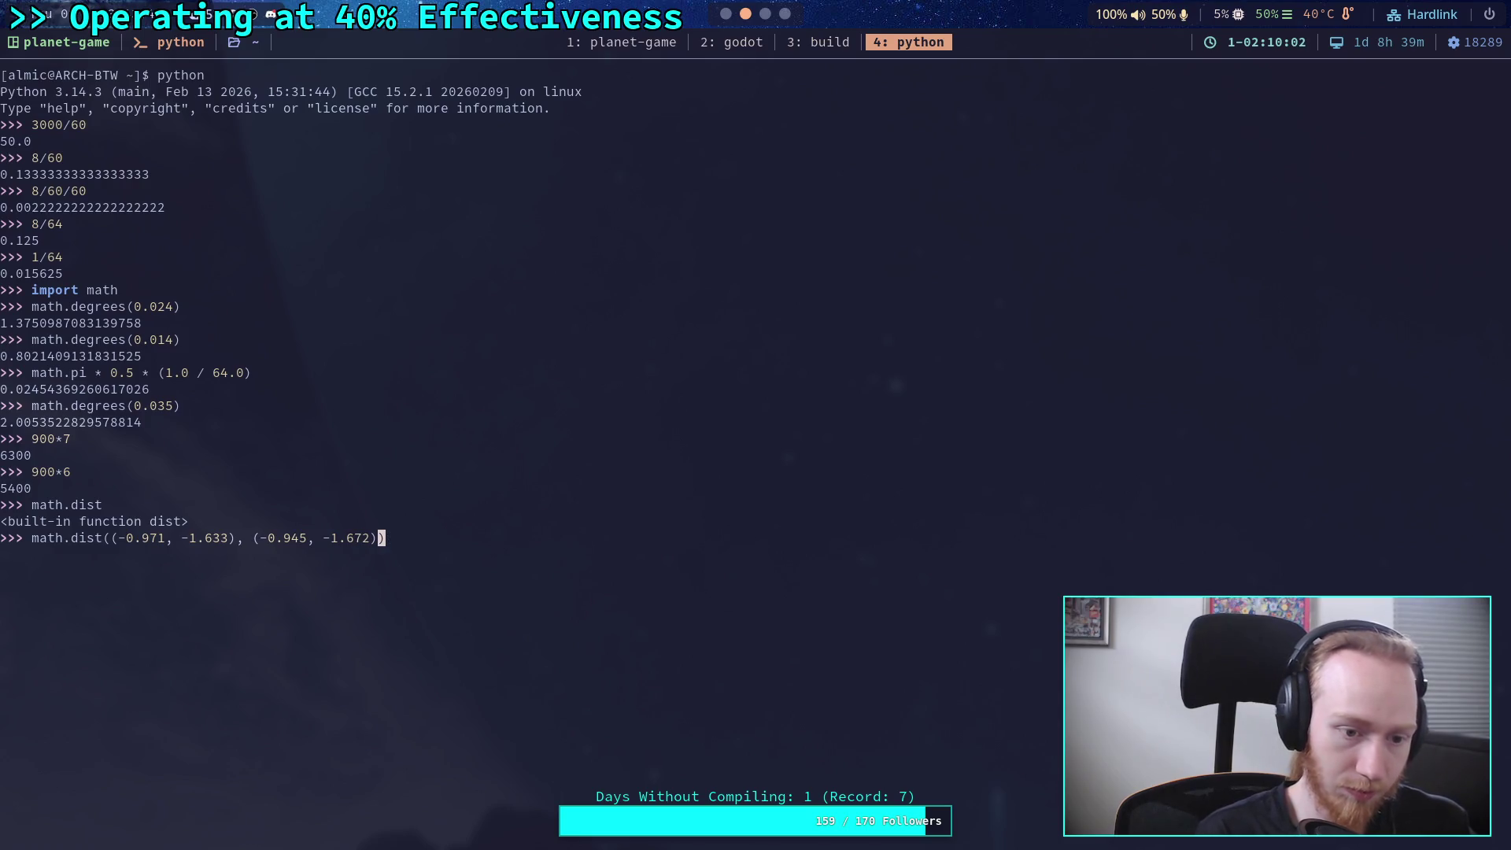
{"action": "key", "text": "BackSpace"}
{"action": "key", "text": "BackSpace"}
{"action": "type", "text": "* 6"}
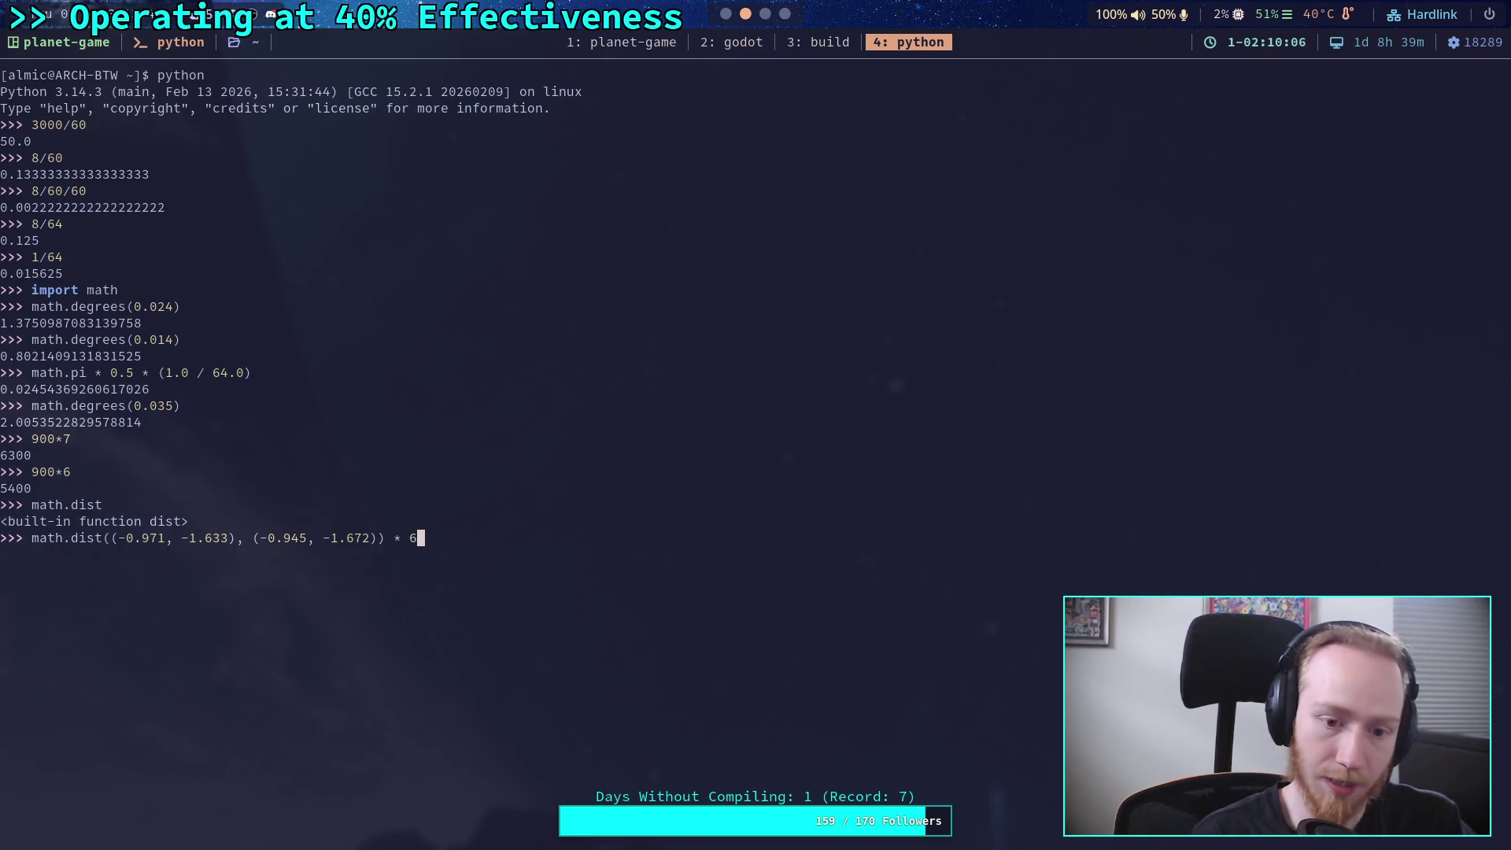
{"action": "type", "text": "4"}
{"action": "key", "text": "Return"}
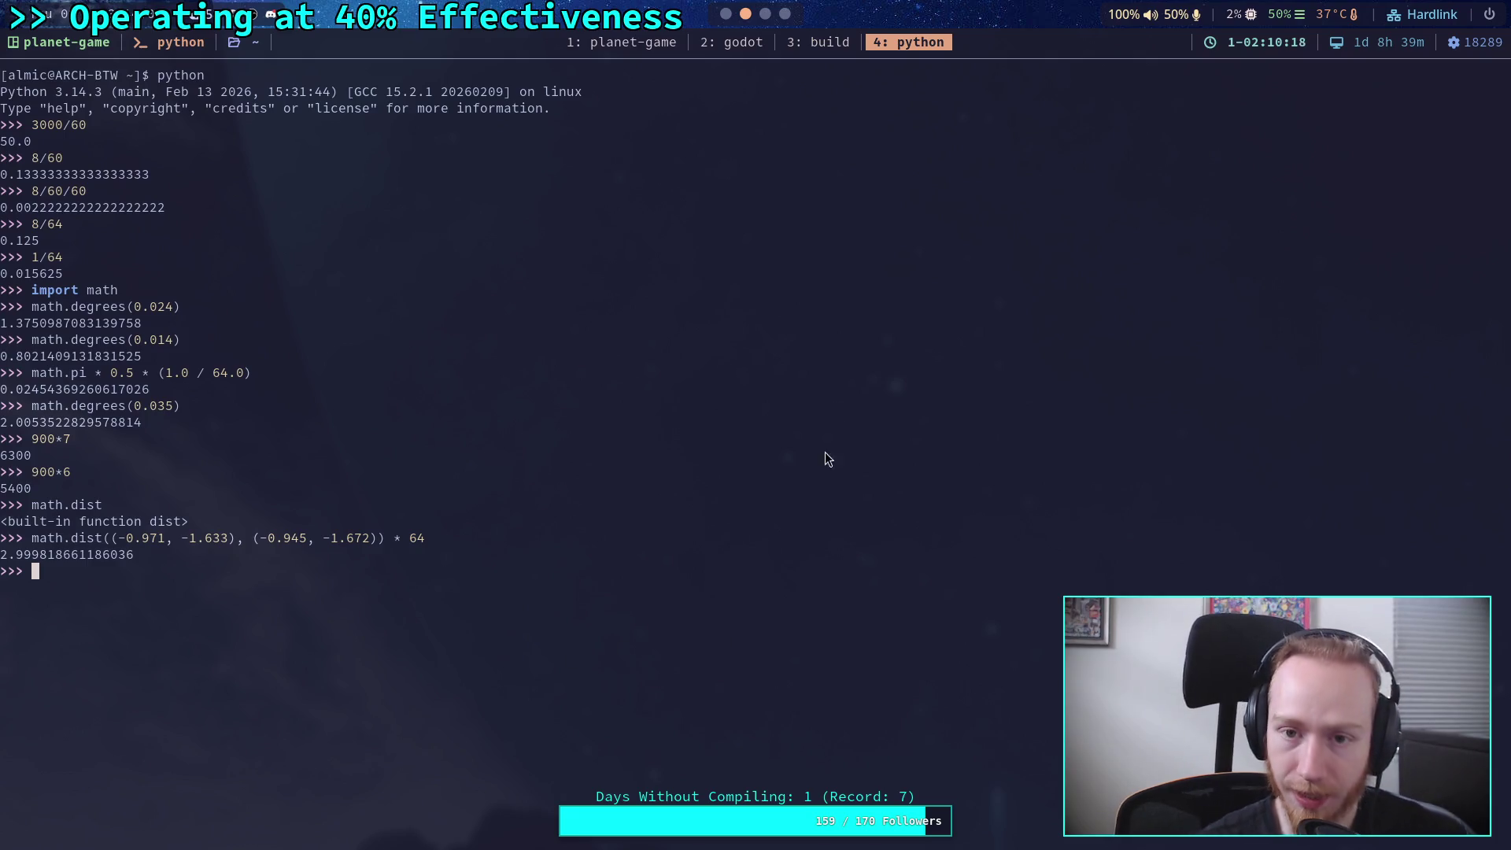
{"action": "left_click", "coordinate": [725, 17]}
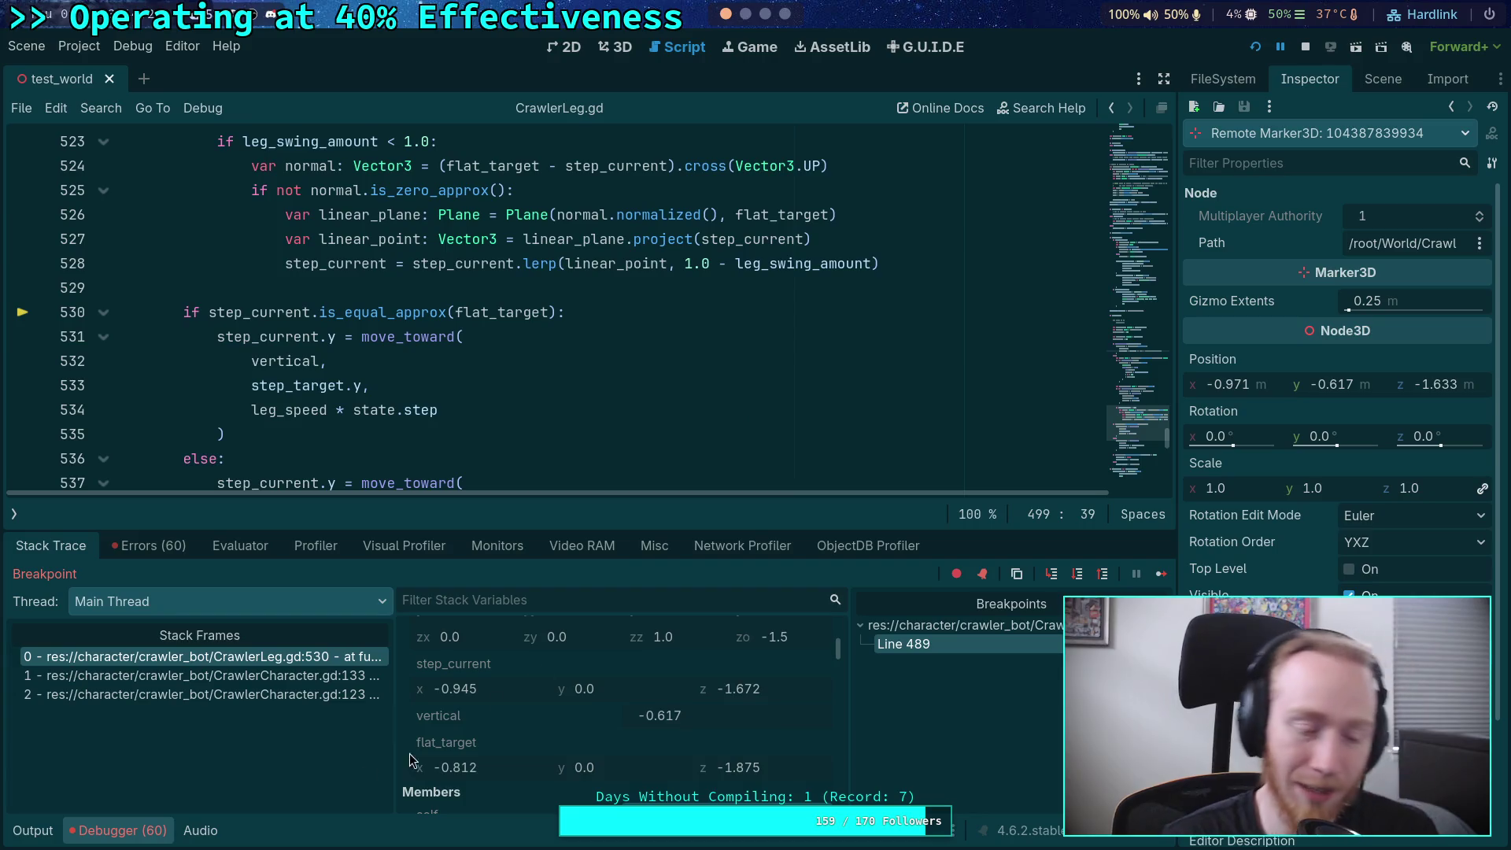
- Hide the debugger panel, stop the running game, and relaunch the crawler scene
{"action": "left_click", "coordinate": [158, 831]}
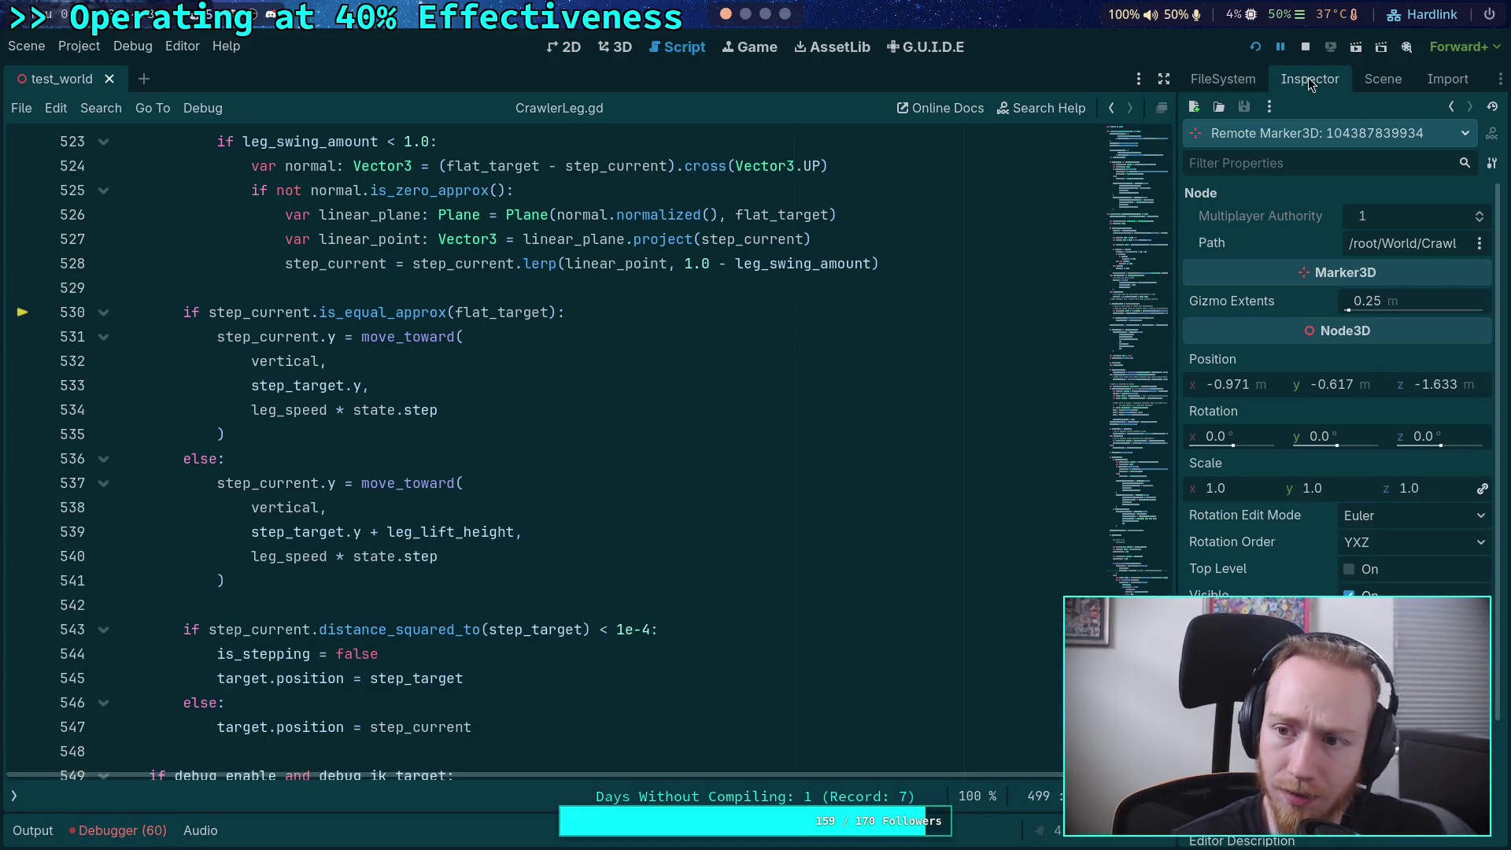
{"action": "left_click", "coordinate": [1305, 47]}
{"action": "left_click", "coordinate": [122, 831]}
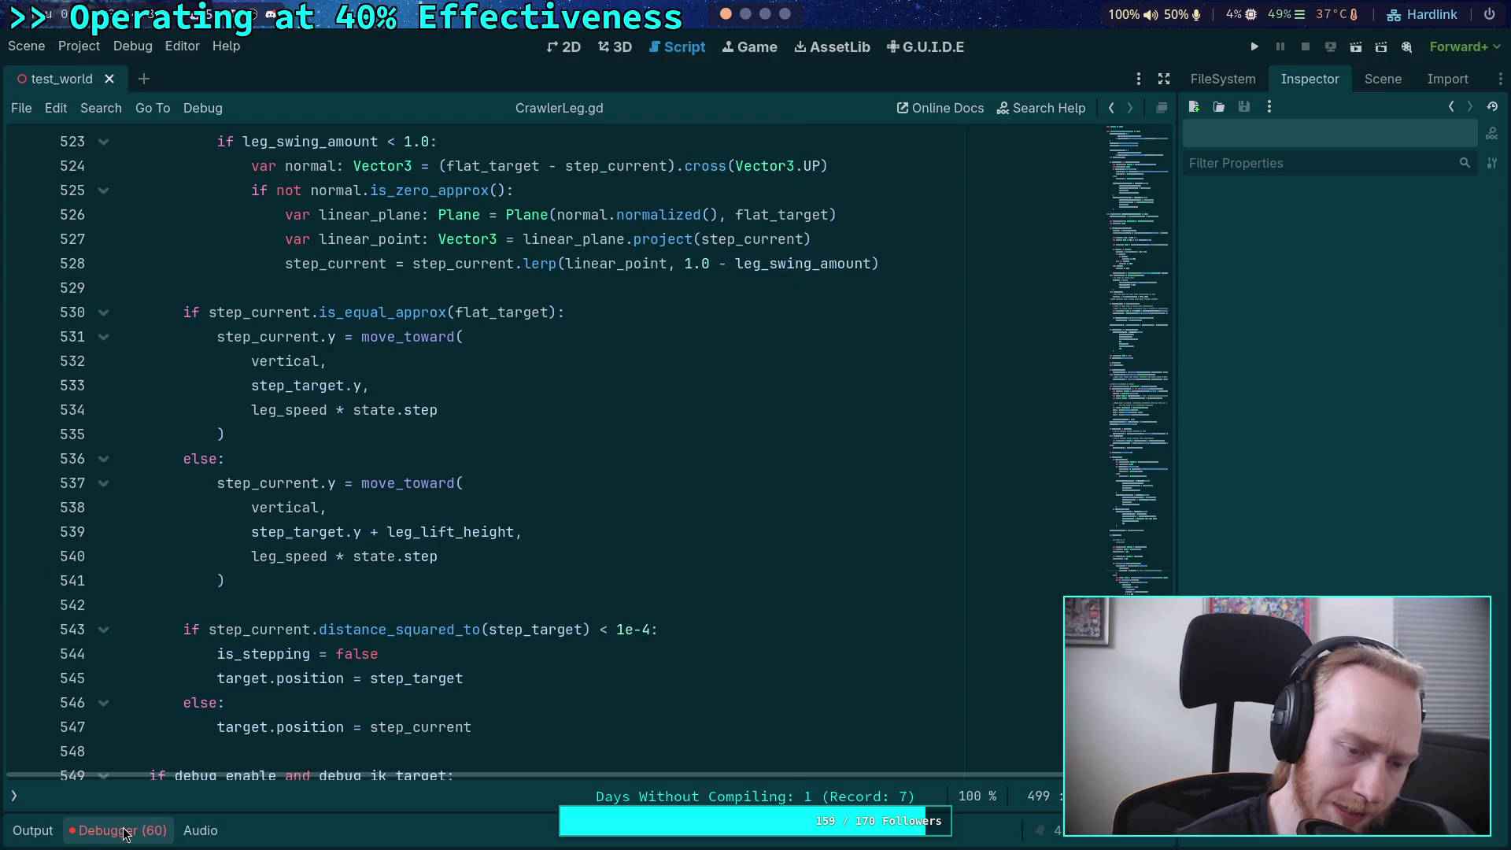
{"action": "scroll", "coordinate": [342, 647], "scroll_direction": "down", "scroll_amount": 10}
{"action": "scroll", "coordinate": [1127, 411], "scroll_direction": "up", "scroll_amount": 3}
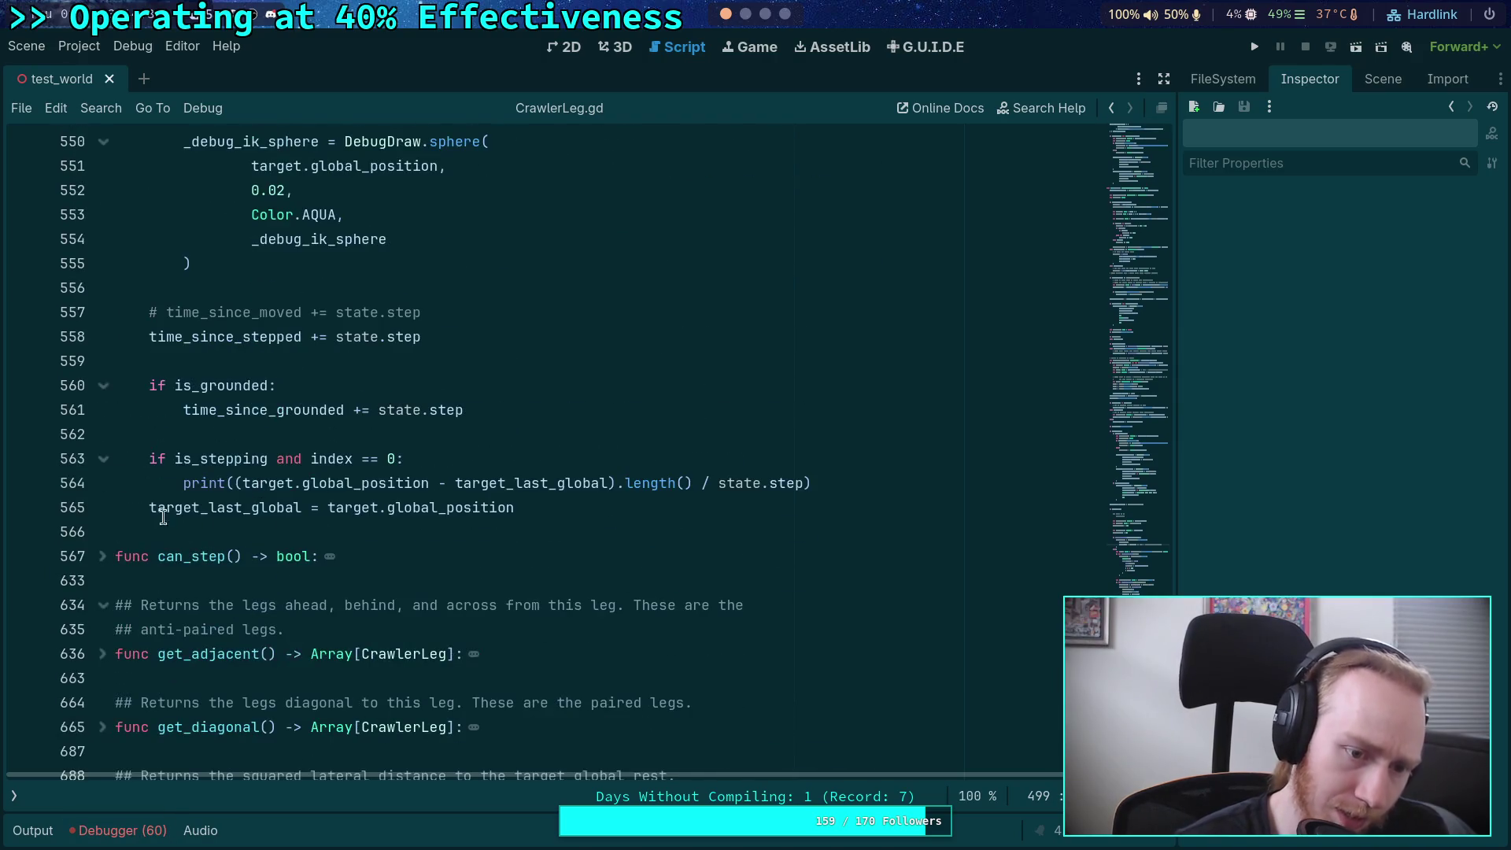
{"action": "left_click", "coordinate": [1255, 47]}
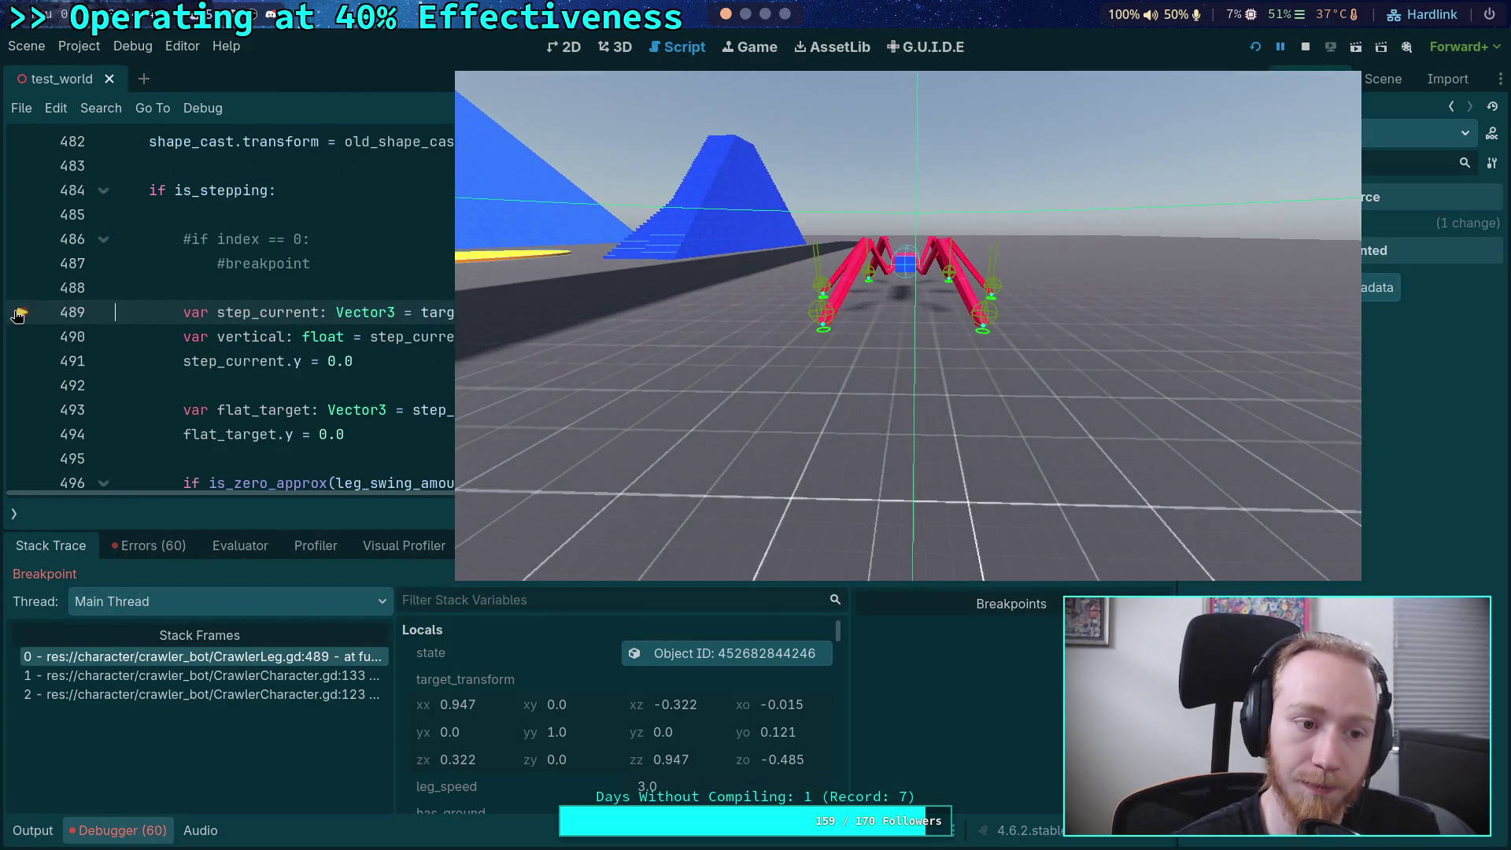
- Remove the line 489 breakpoint, resume and stop the game, then relaunch the crawler scene
{"action": "left_click", "coordinate": [50, 312]}
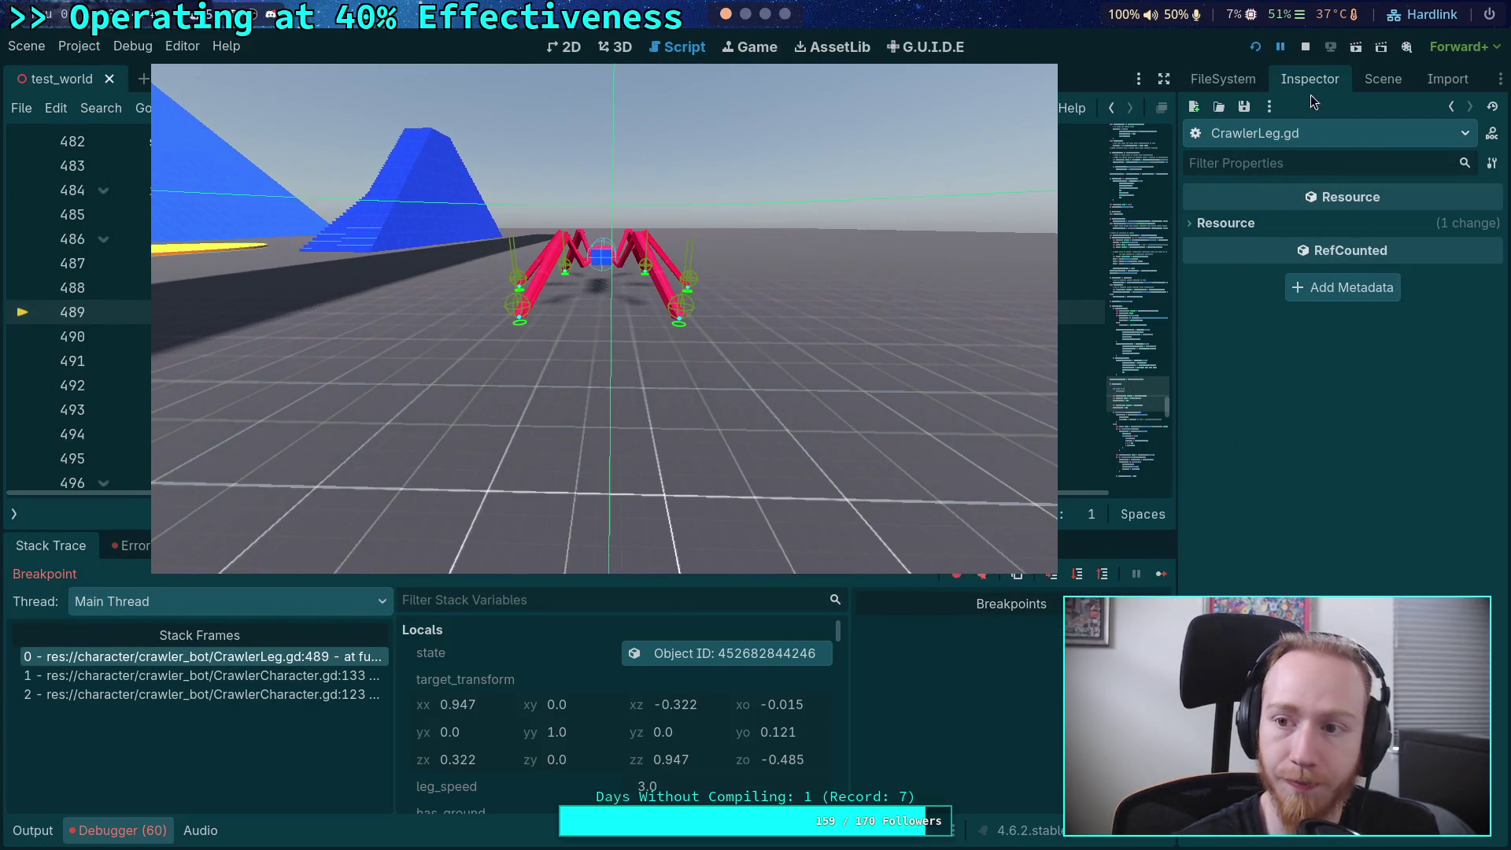
{"action": "left_click", "coordinate": [1161, 574]}
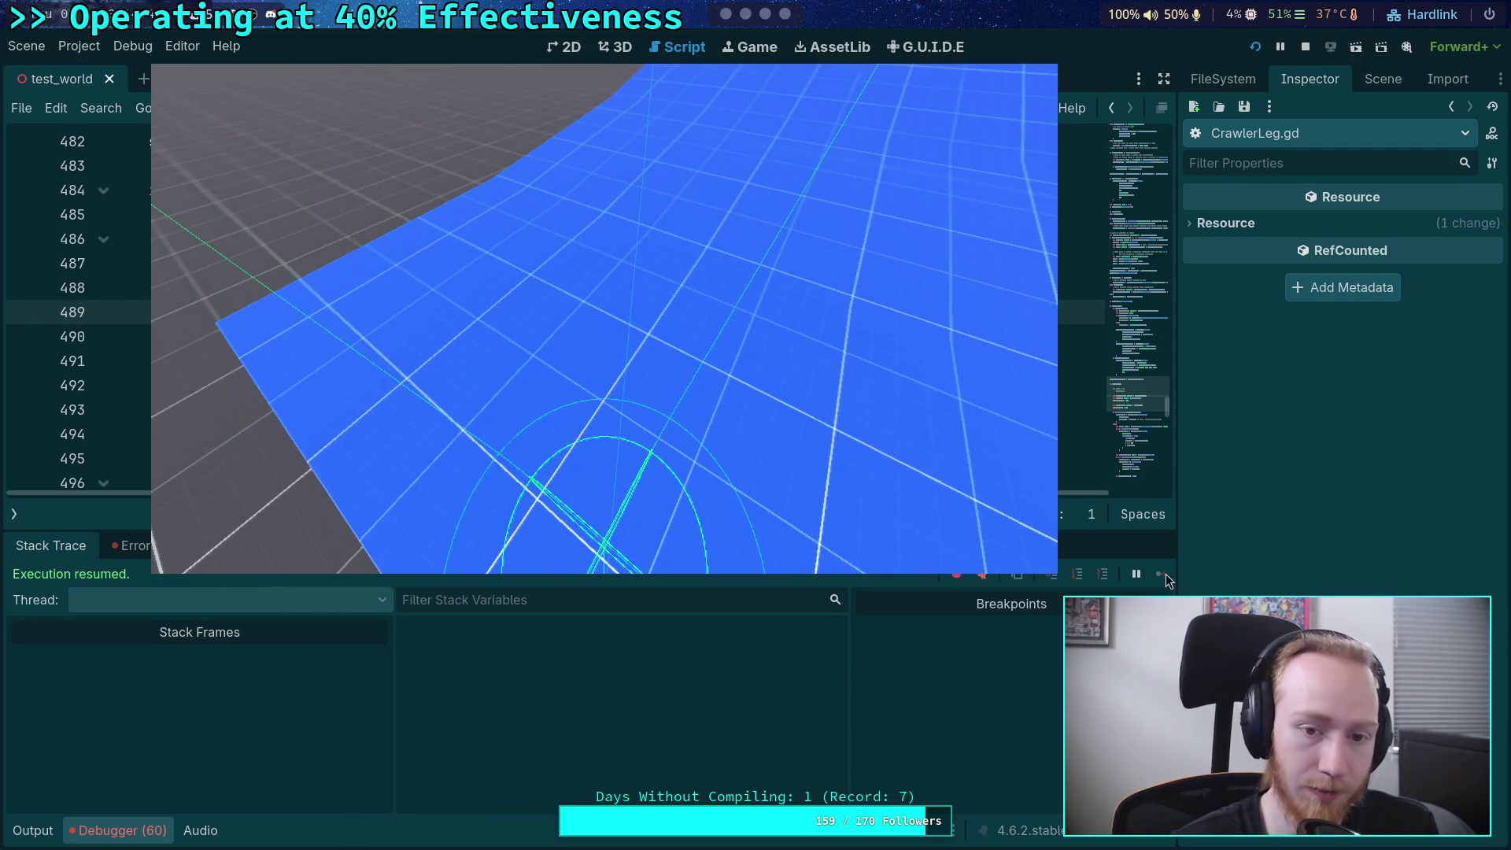
{"action": "left_click", "coordinate": [580, 331]}
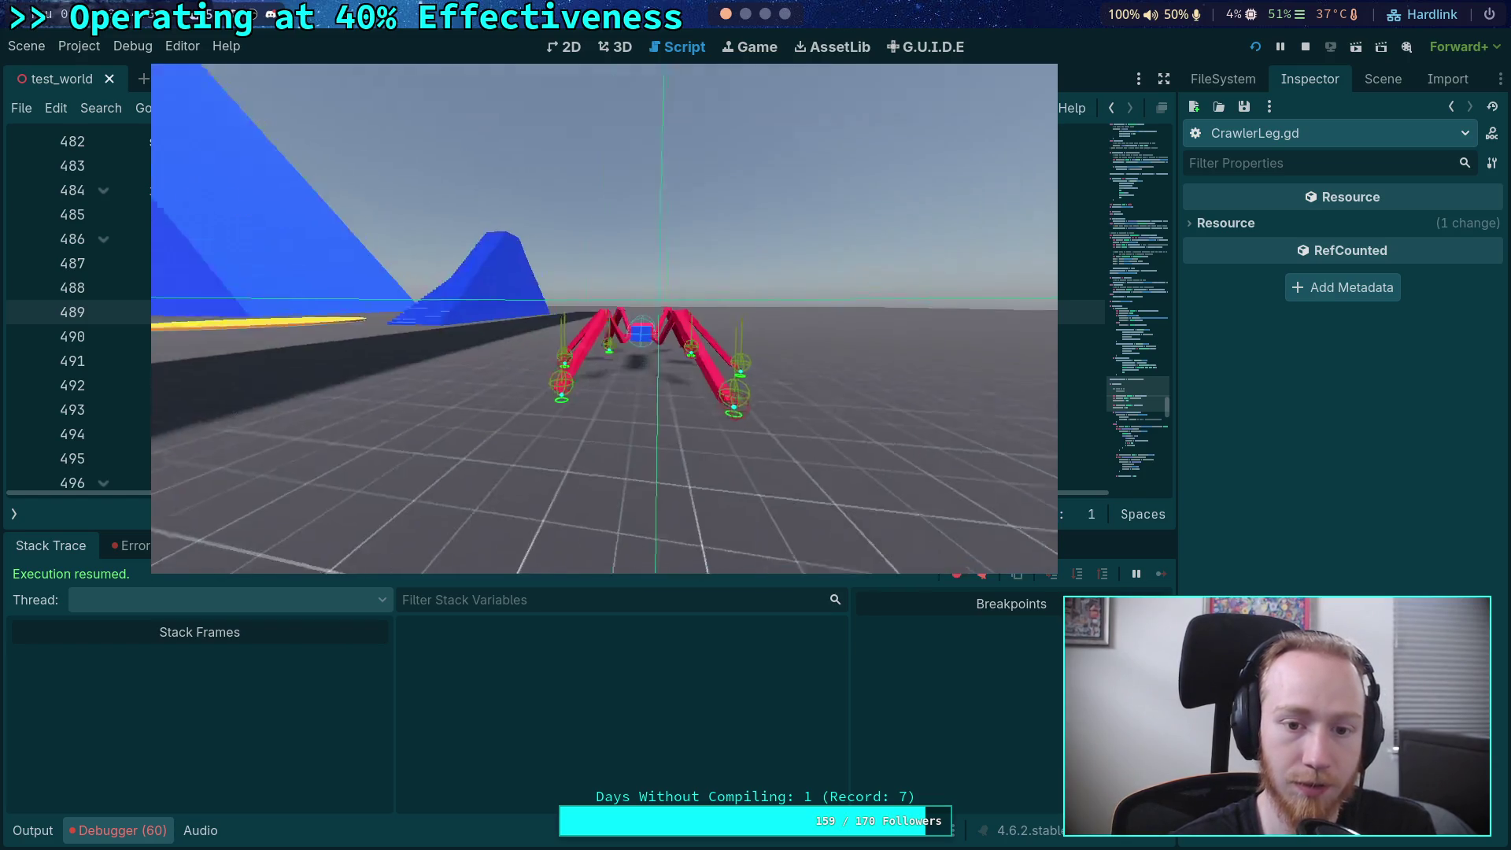
{"action": "left_click", "coordinate": [1305, 46]}
{"action": "left_click", "coordinate": [1255, 47]}
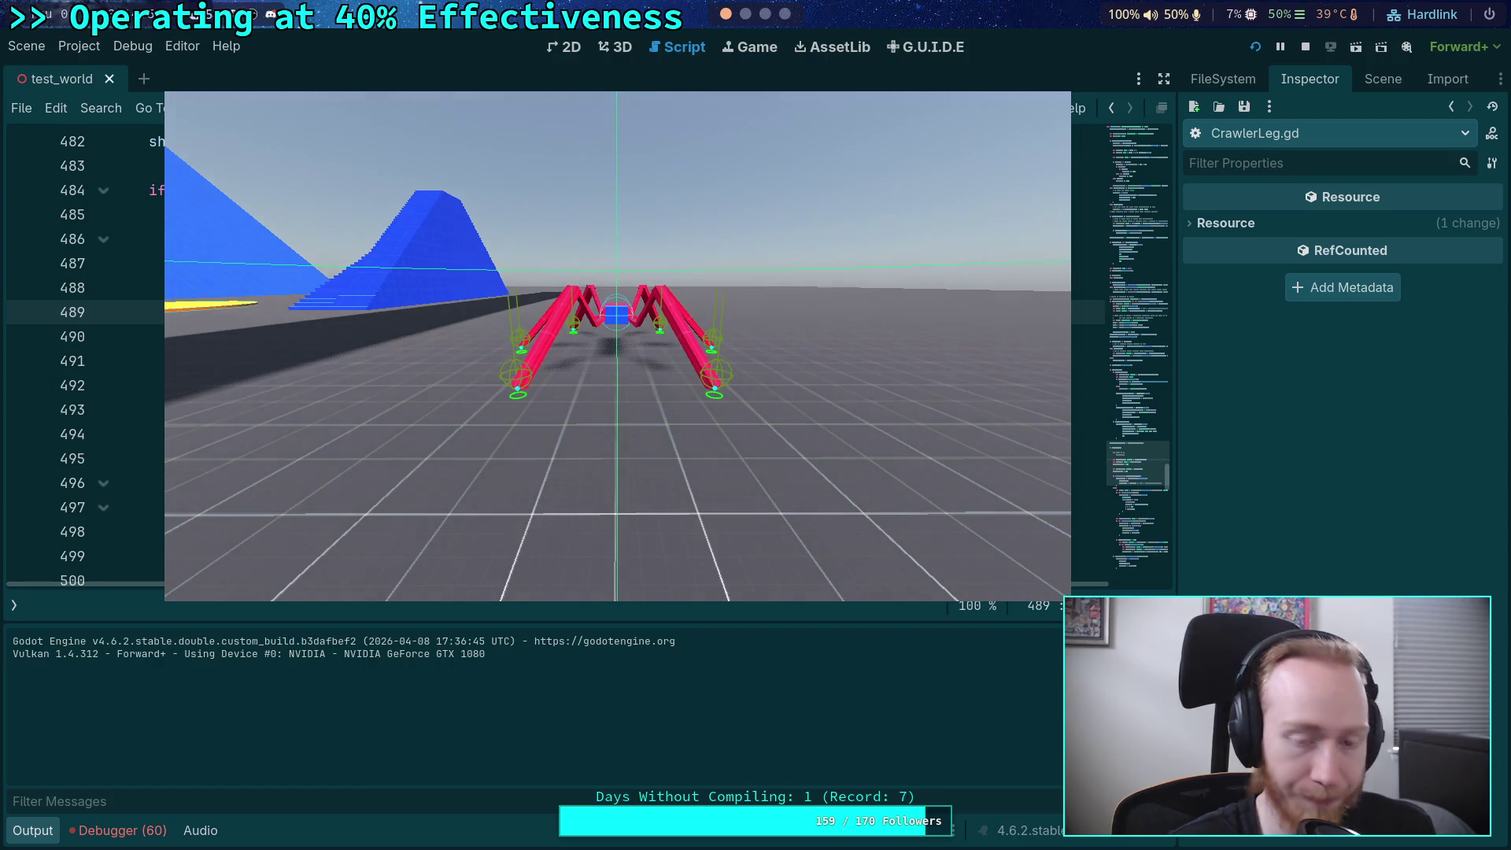
- Advance the crawler about eleven single ticks with the period key while step speeds print
{"action": "key", "text": "period"}
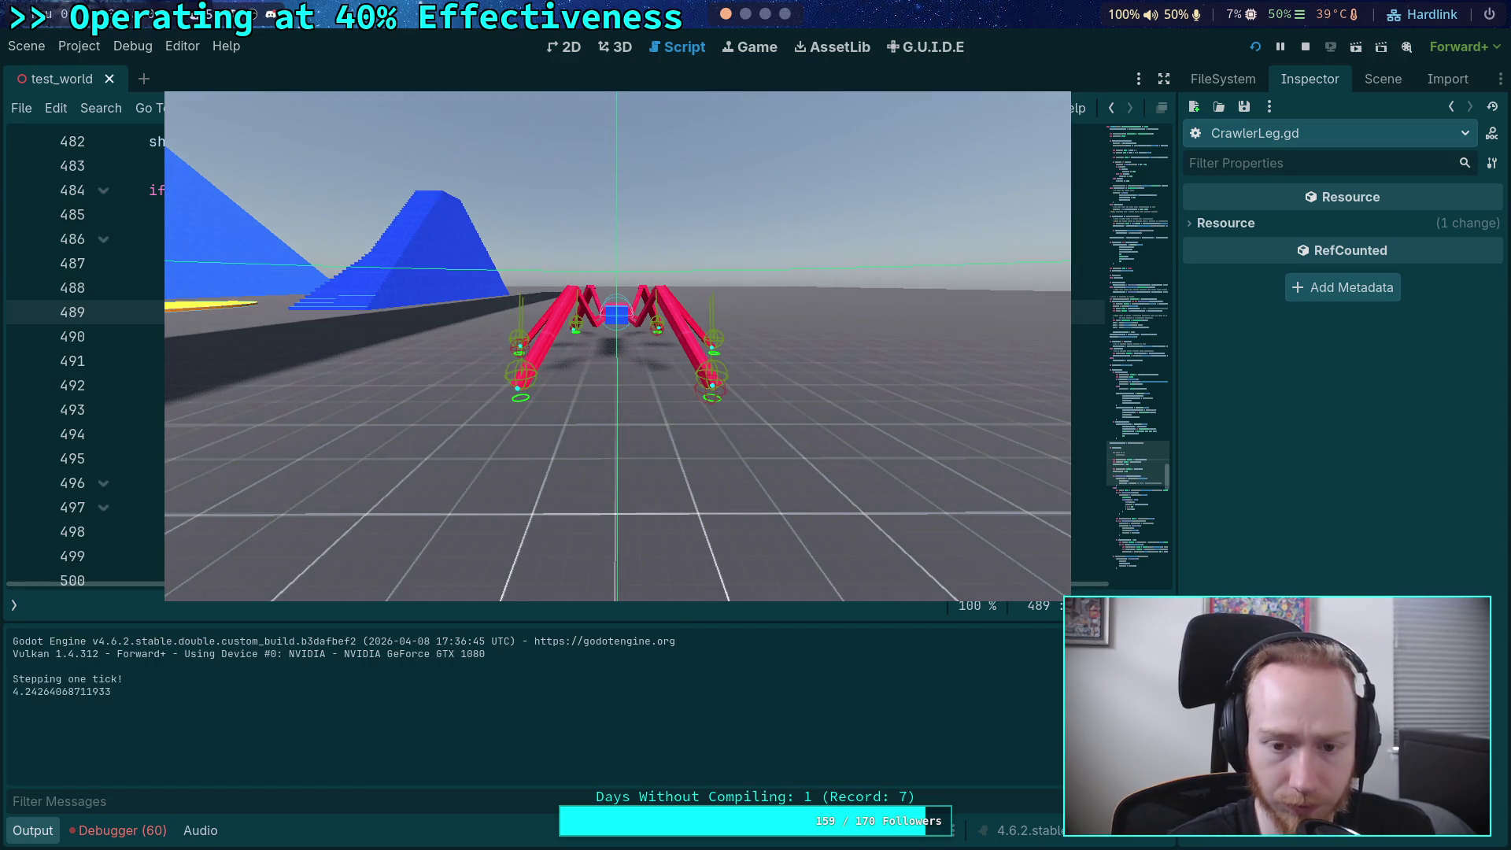
{"action": "key", "text": "period"}
{"action": "key", "text": "period"}
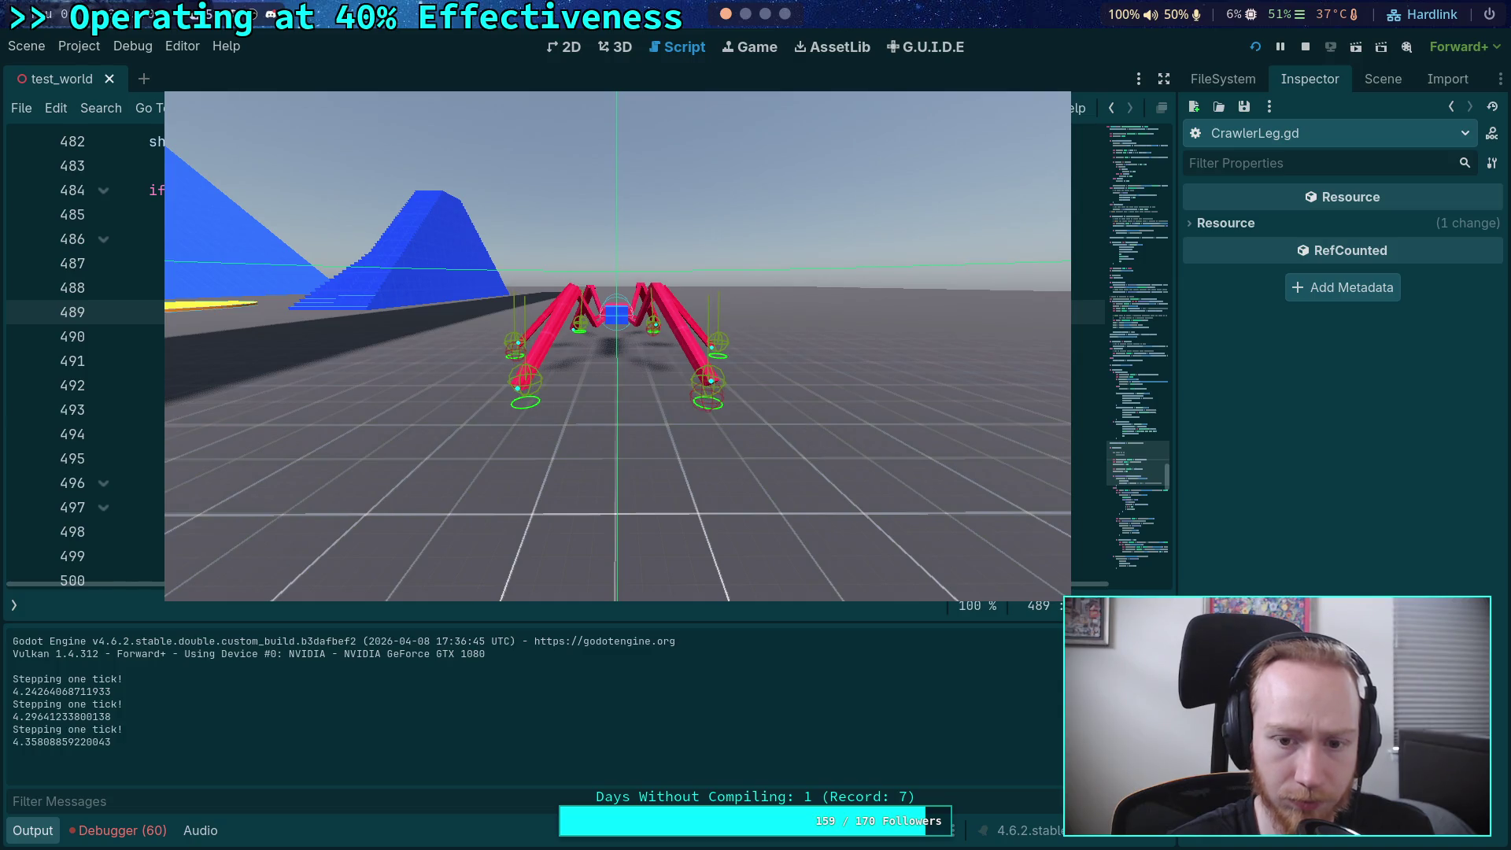
{"action": "key", "text": "period"}
{"action": "key", "text": "period"}
{"action": "key", "text": "period"}
{"action": "key", "text": "period"}
{"action": "key", "text": "period"}
{"action": "key", "text": "period"}
{"action": "key", "text": "period"}
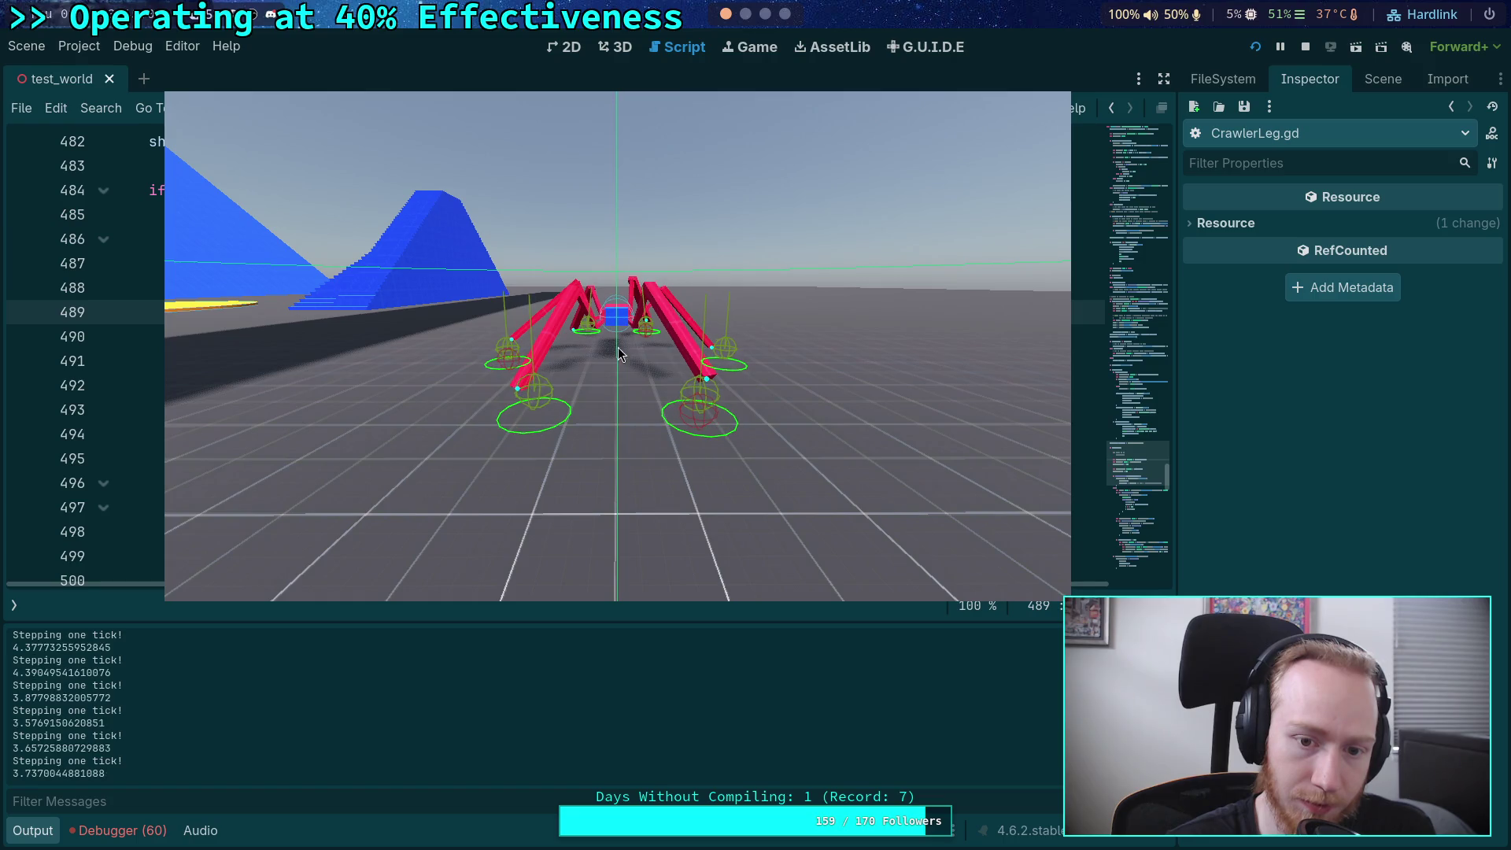
{"action": "key", "text": "period"}
{"action": "key", "text": "period"}
{"action": "key", "text": "period"}
{"action": "key", "text": "period"}
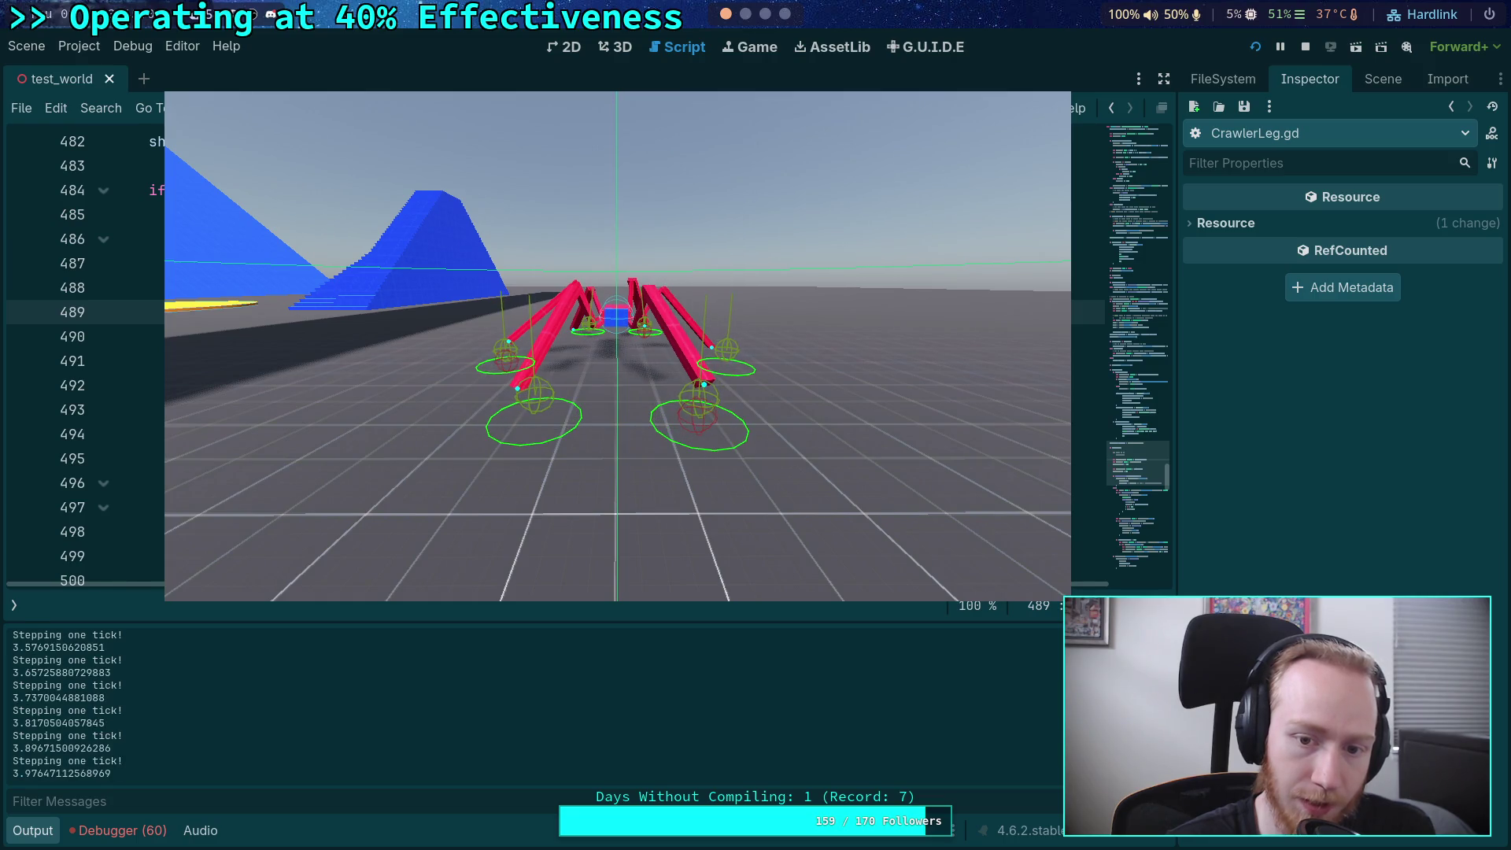
{"action": "key", "text": "period"}
{"action": "key", "text": "period"}
{"action": "key", "text": "period"}
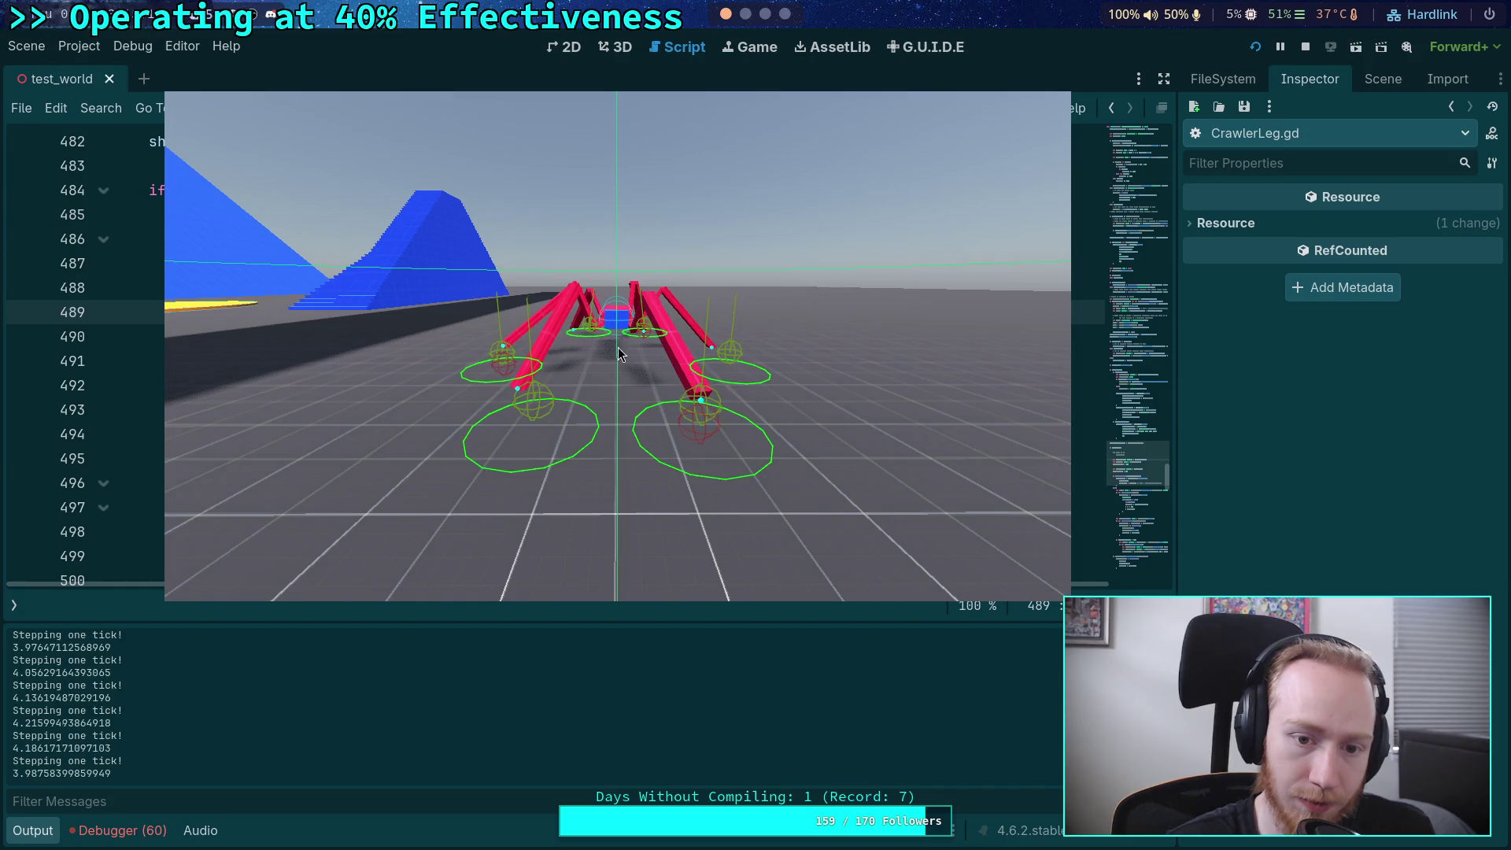
{"action": "key", "text": "period"}
{"action": "key", "text": "period"}
{"action": "key", "text": "period"}
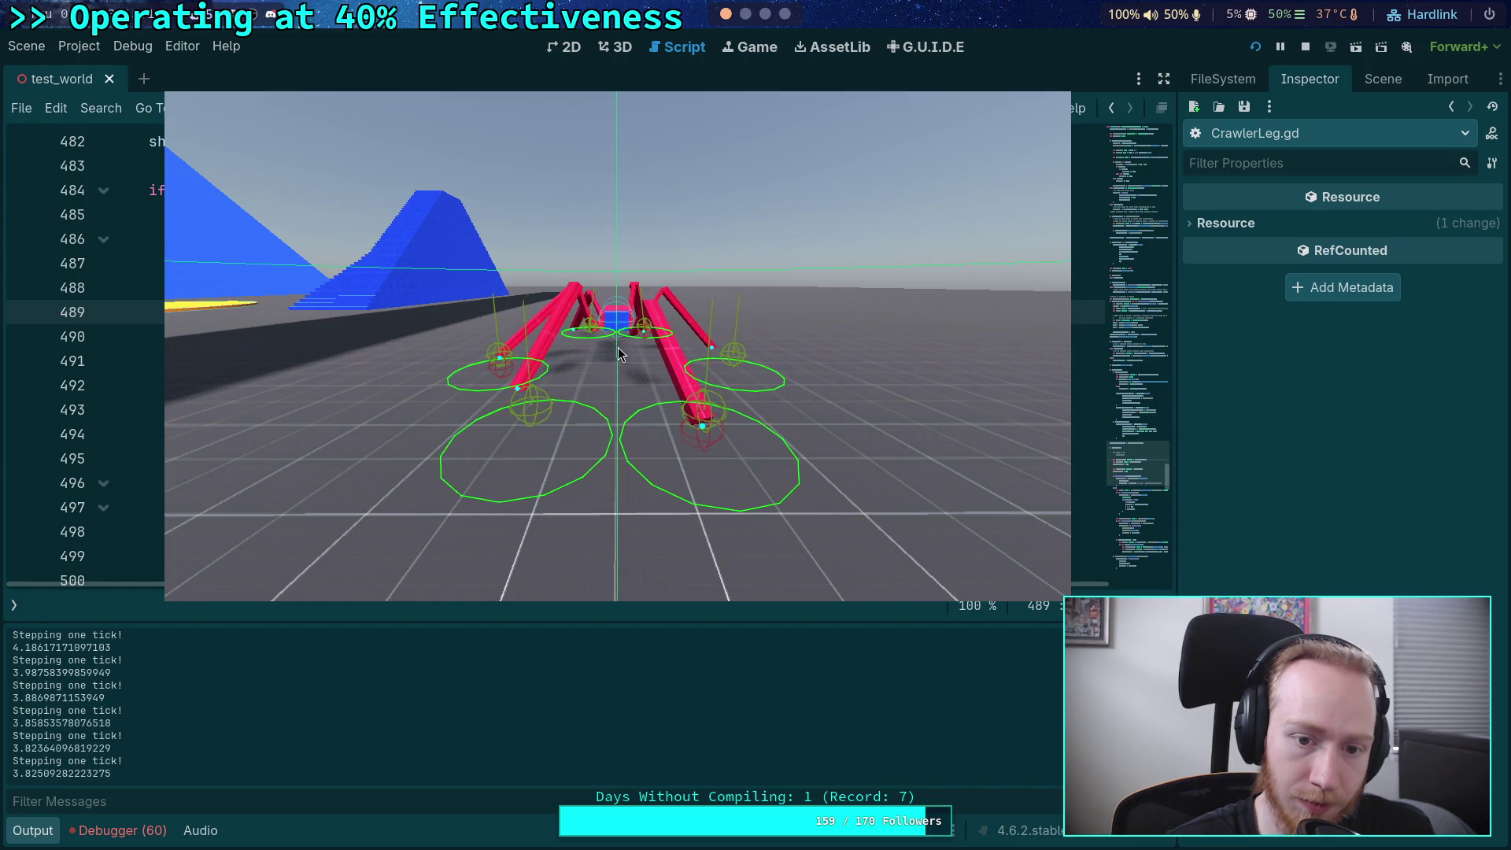
{"action": "key", "text": "period"}
{"action": "key", "text": "period"}
{"action": "key", "text": "period"}
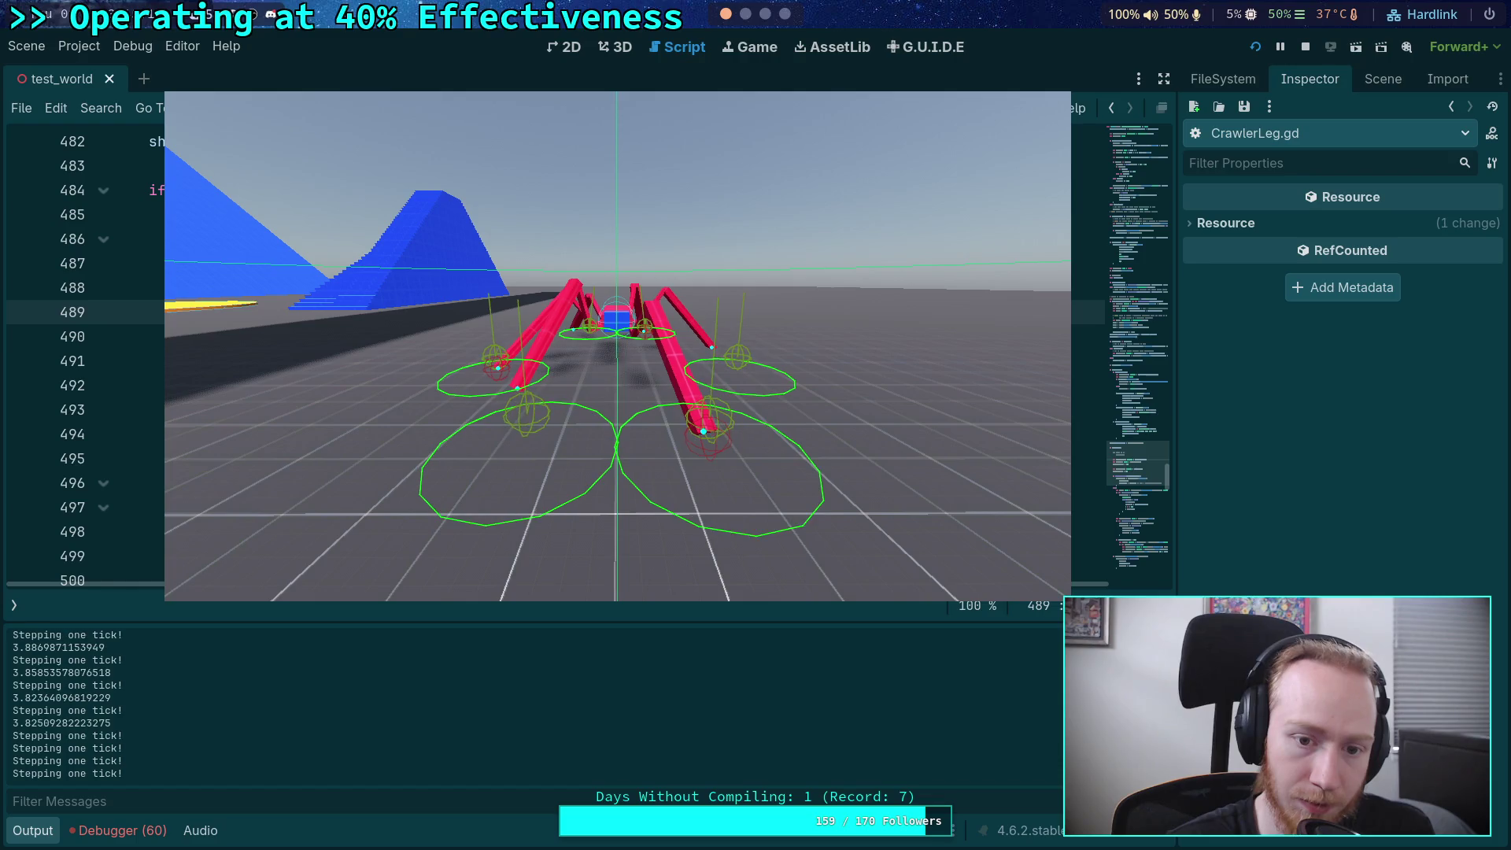
{"action": "key", "text": "period"}
{"action": "key", "text": "period"}
{"action": "key", "text": "period"}
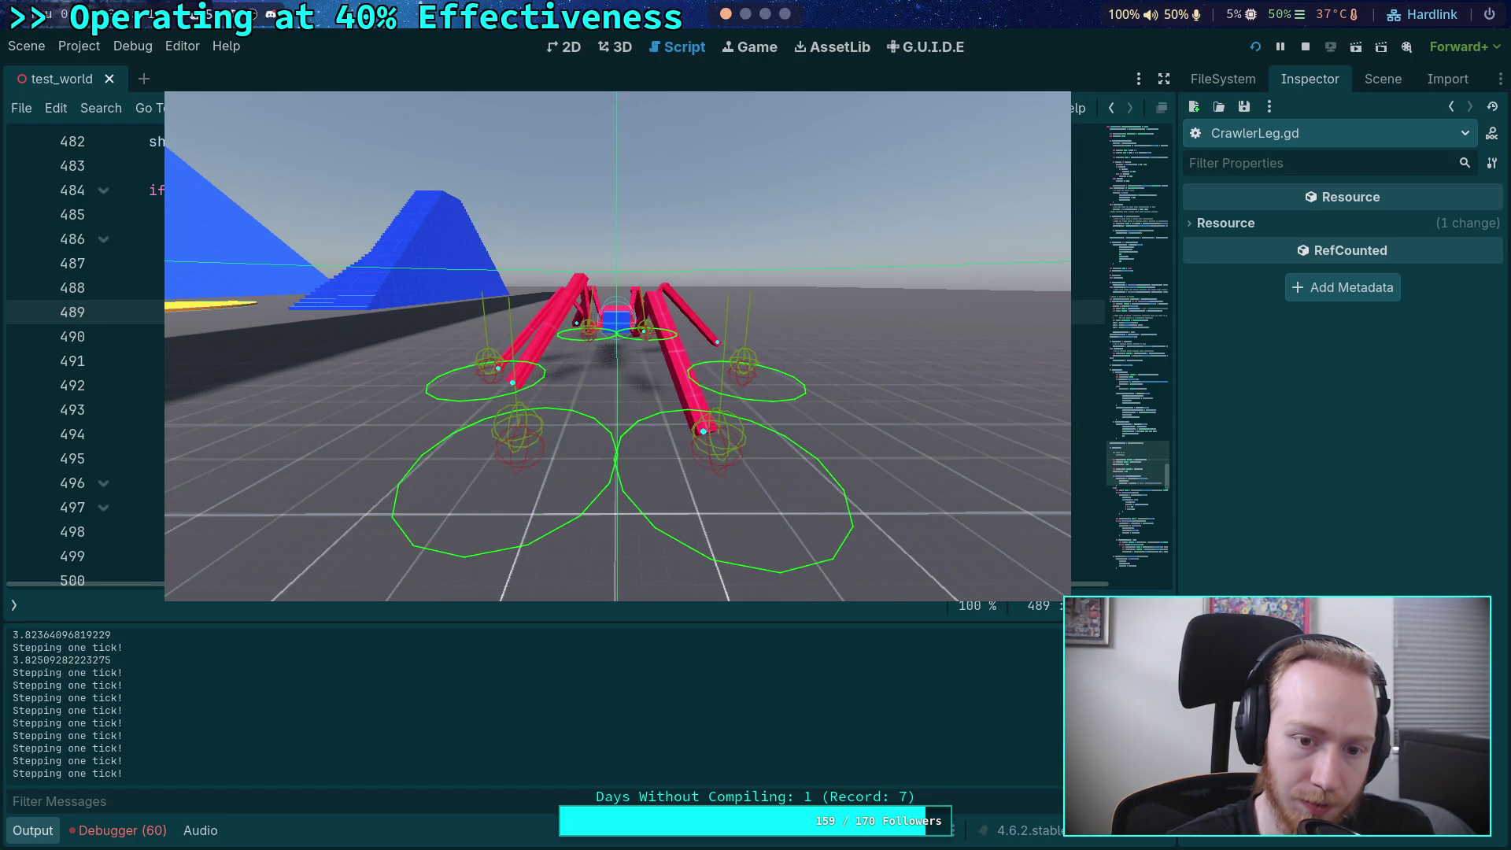
{"action": "key", "text": "period"}
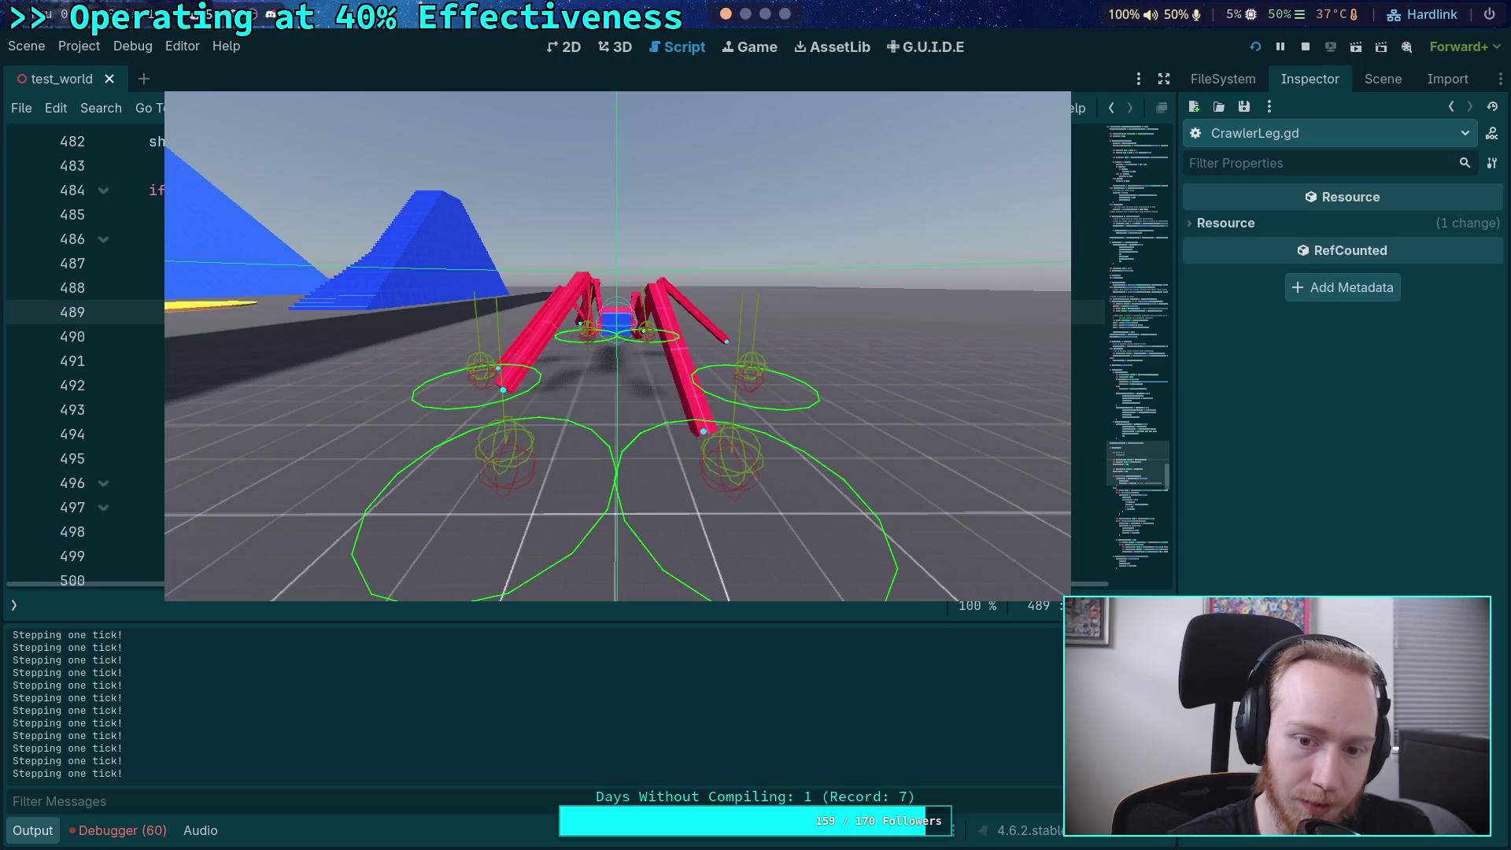
{"action": "key", "text": "period"}
{"action": "key", "text": "period"}
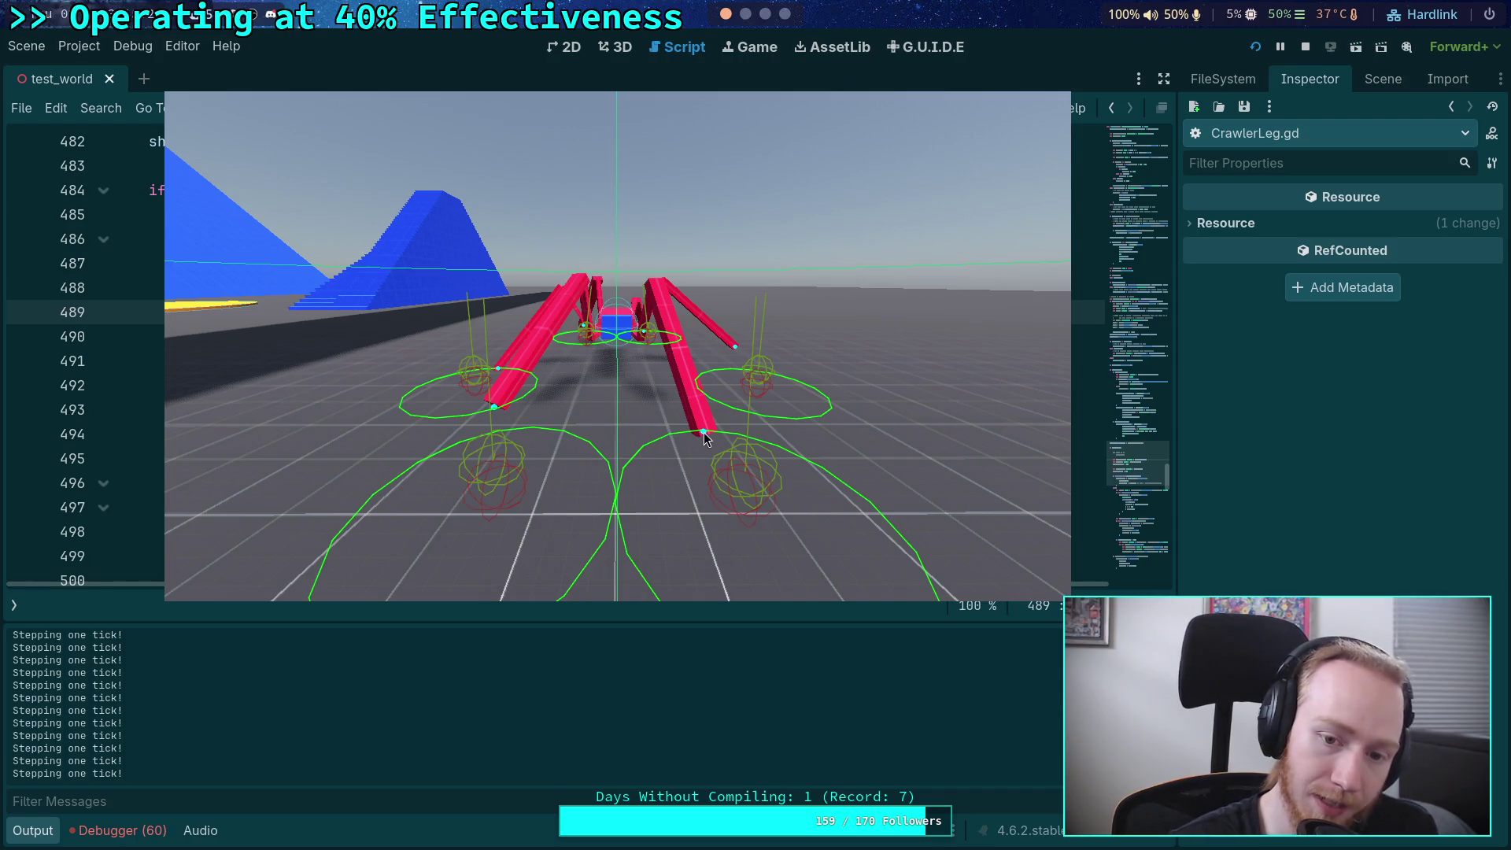
{"action": "key", "text": "period"}
{"action": "key", "text": "period"}
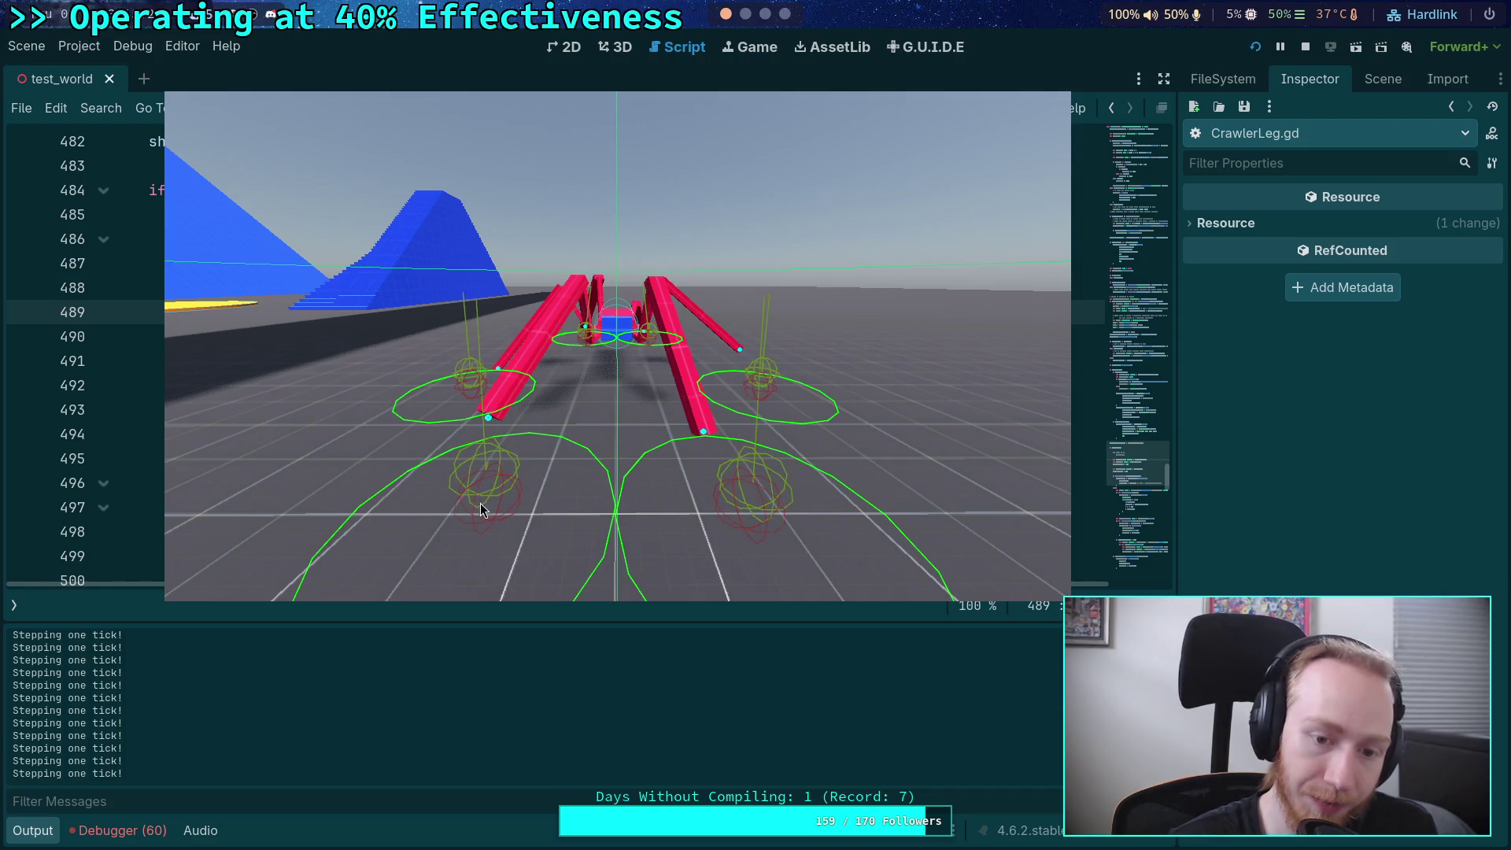
- Stop the game, then edit line 499 to use * 2.24 and comment out * current_step_distance, and save
{"action": "left_click", "coordinate": [1306, 49]}
{"action": "scroll", "coordinate": [714, 372], "scroll_direction": "down", "scroll_amount": 4}
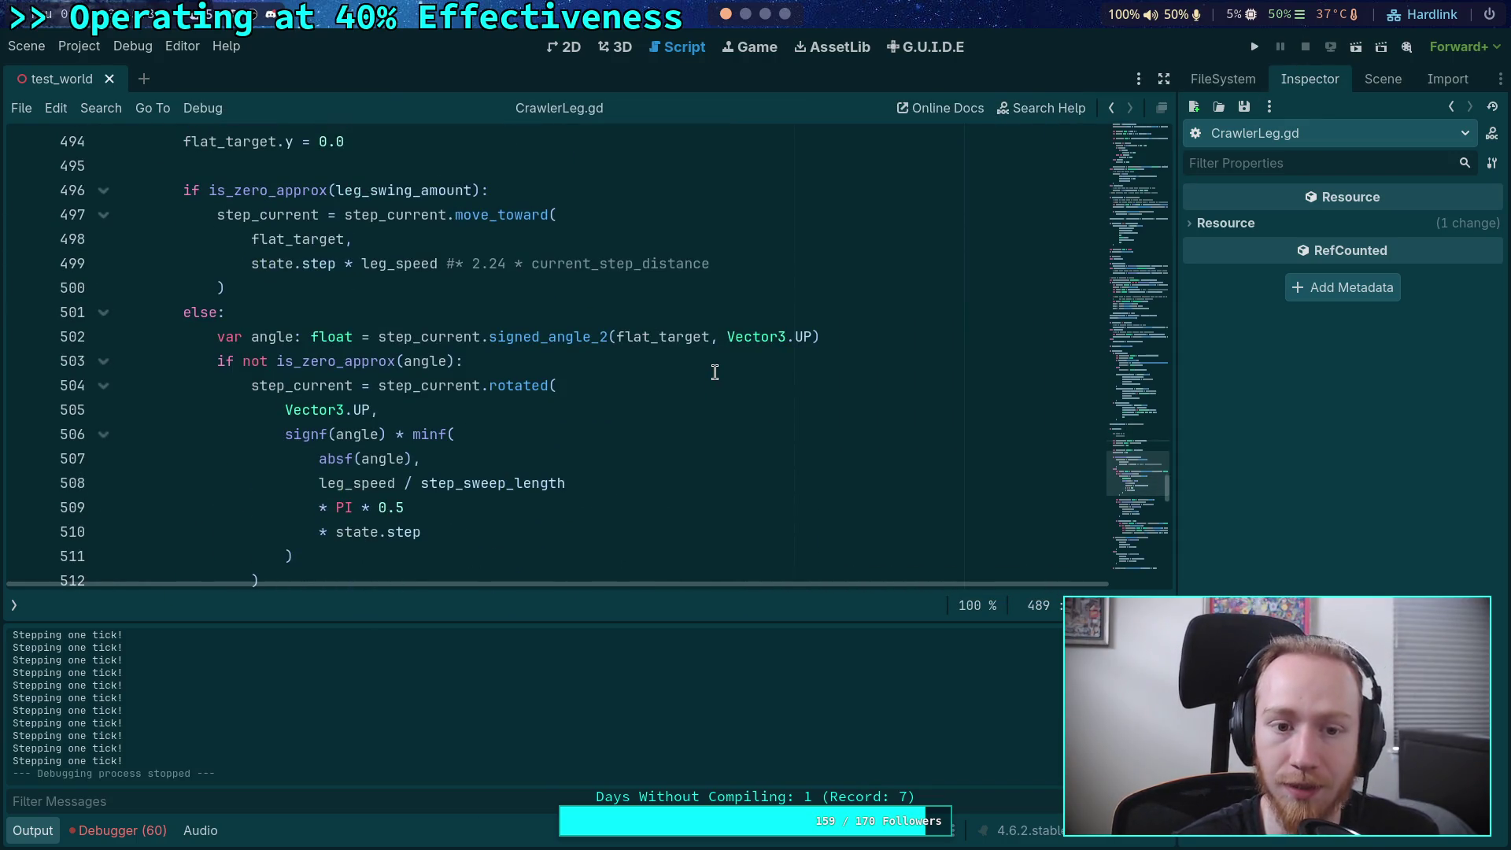
{"action": "left_click", "coordinate": [456, 262]}
{"action": "key", "text": "BackSpace"}
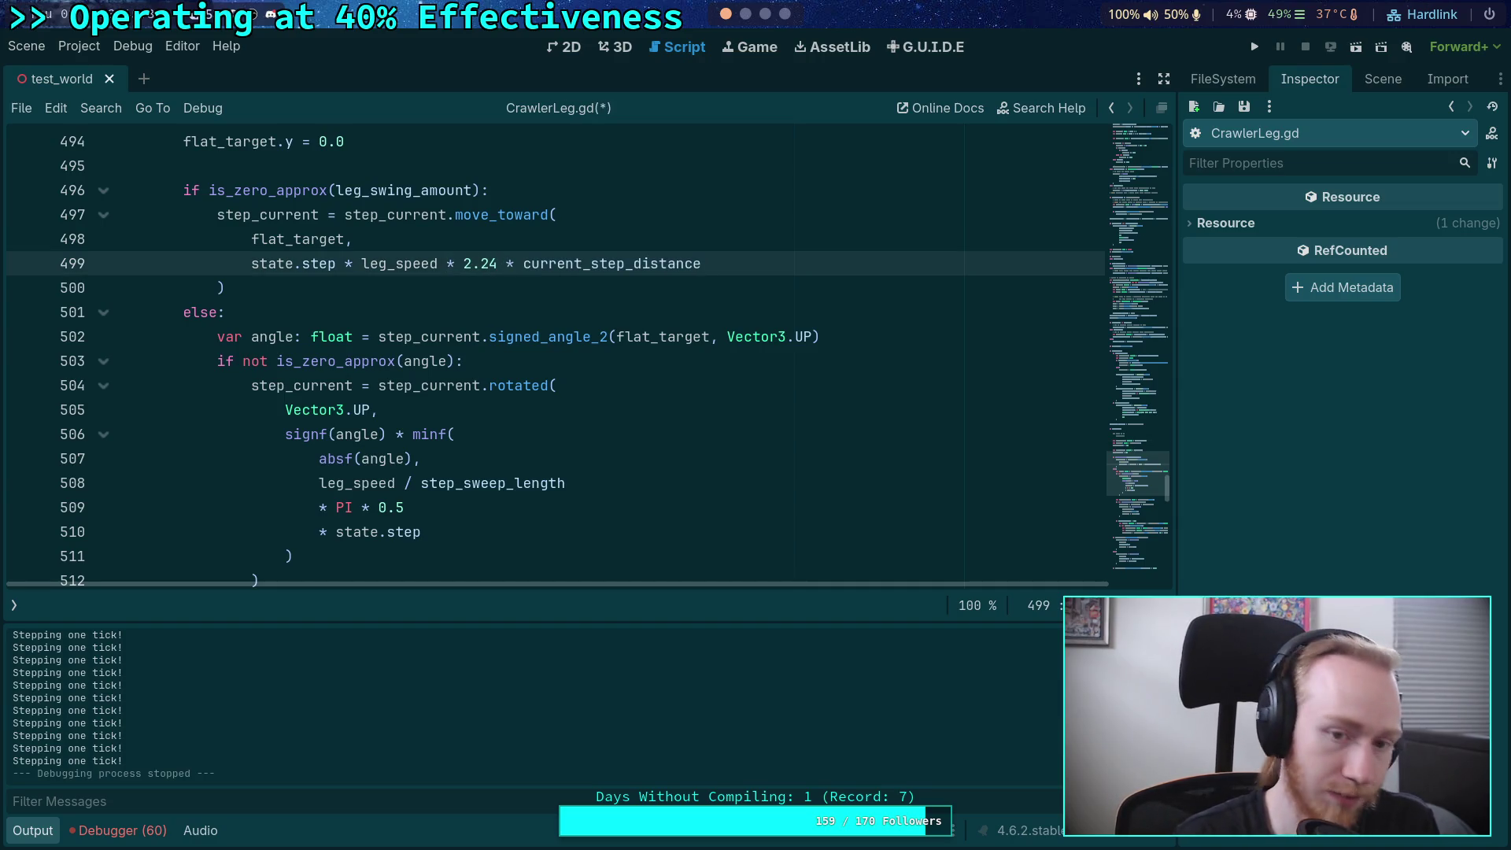
{"action": "type", "text": "#"}
{"action": "key", "text": "ctrl+s"}
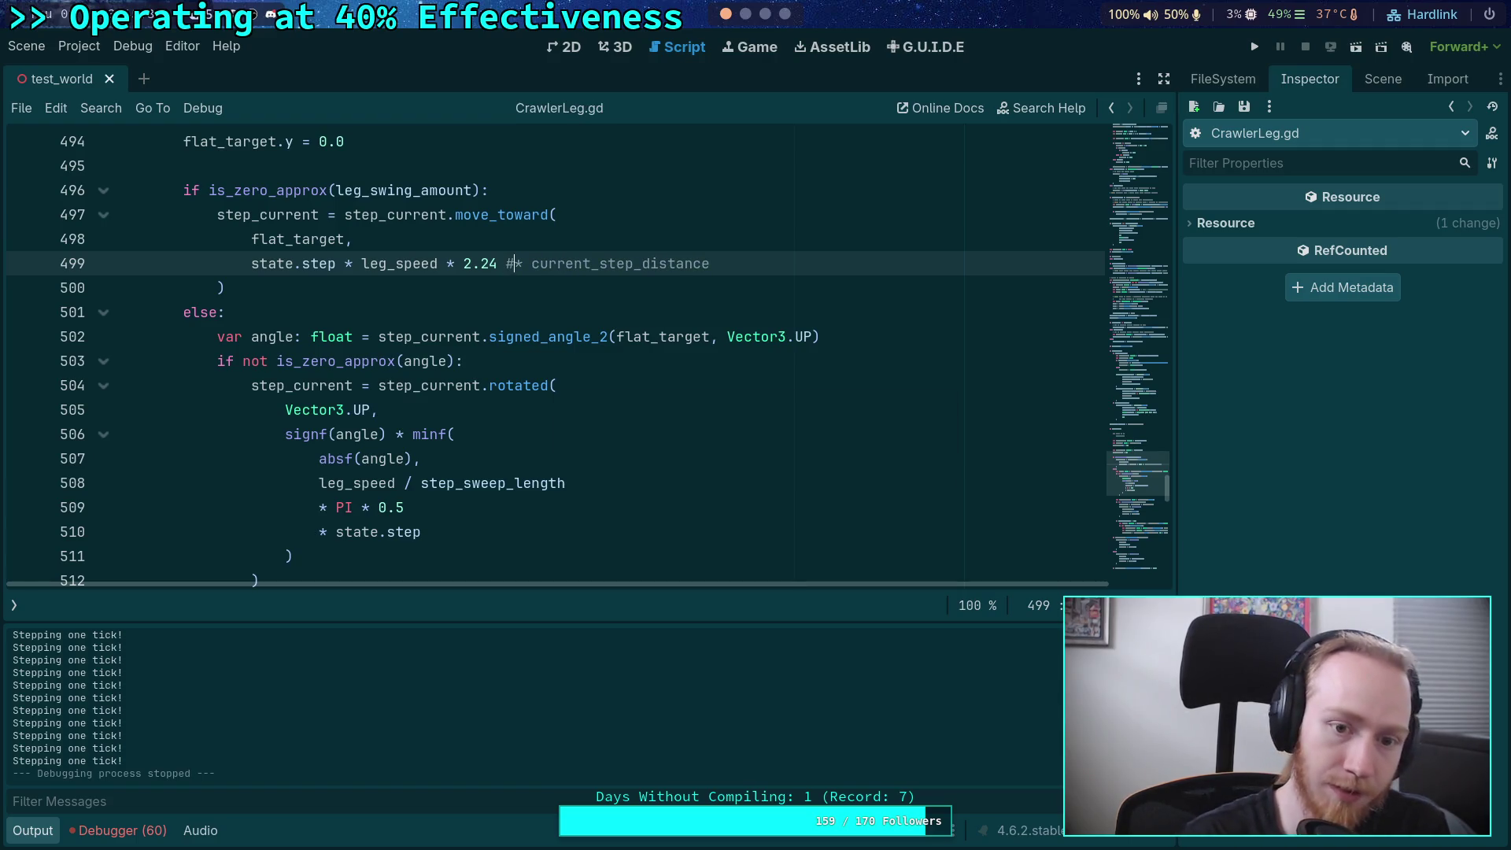
- Run the crawler, step it a few ticks (step values about 7.36–8.34), then stop it
{"action": "left_click", "coordinate": [1250, 47]}
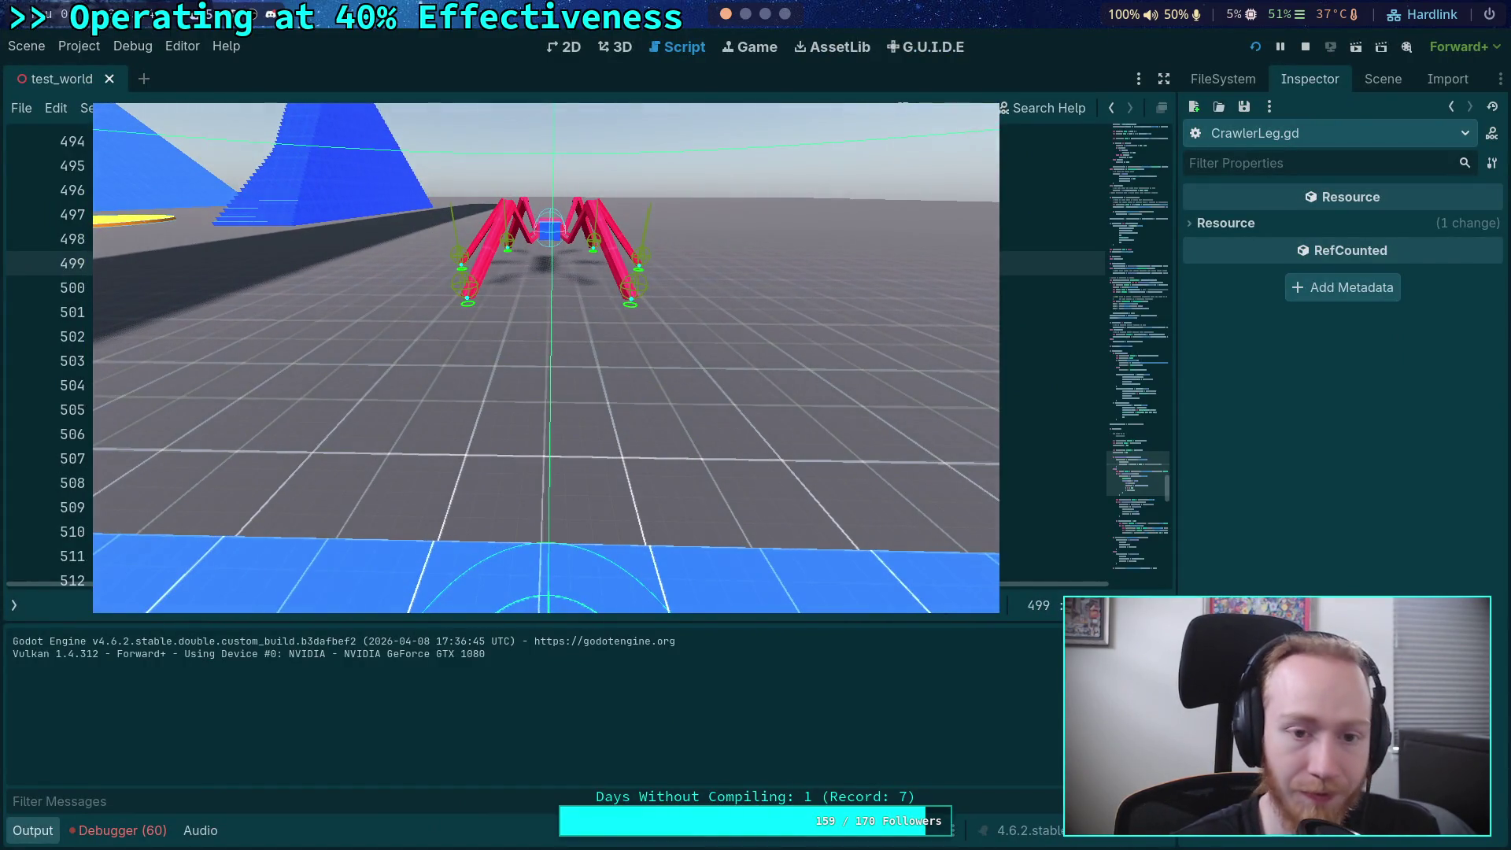
{"action": "key", "text": "period"}
{"action": "key", "text": "period"}
{"action": "key", "text": "period"}
{"action": "key", "text": "period"}
{"action": "key", "text": "period"}
{"action": "key", "text": "period"}
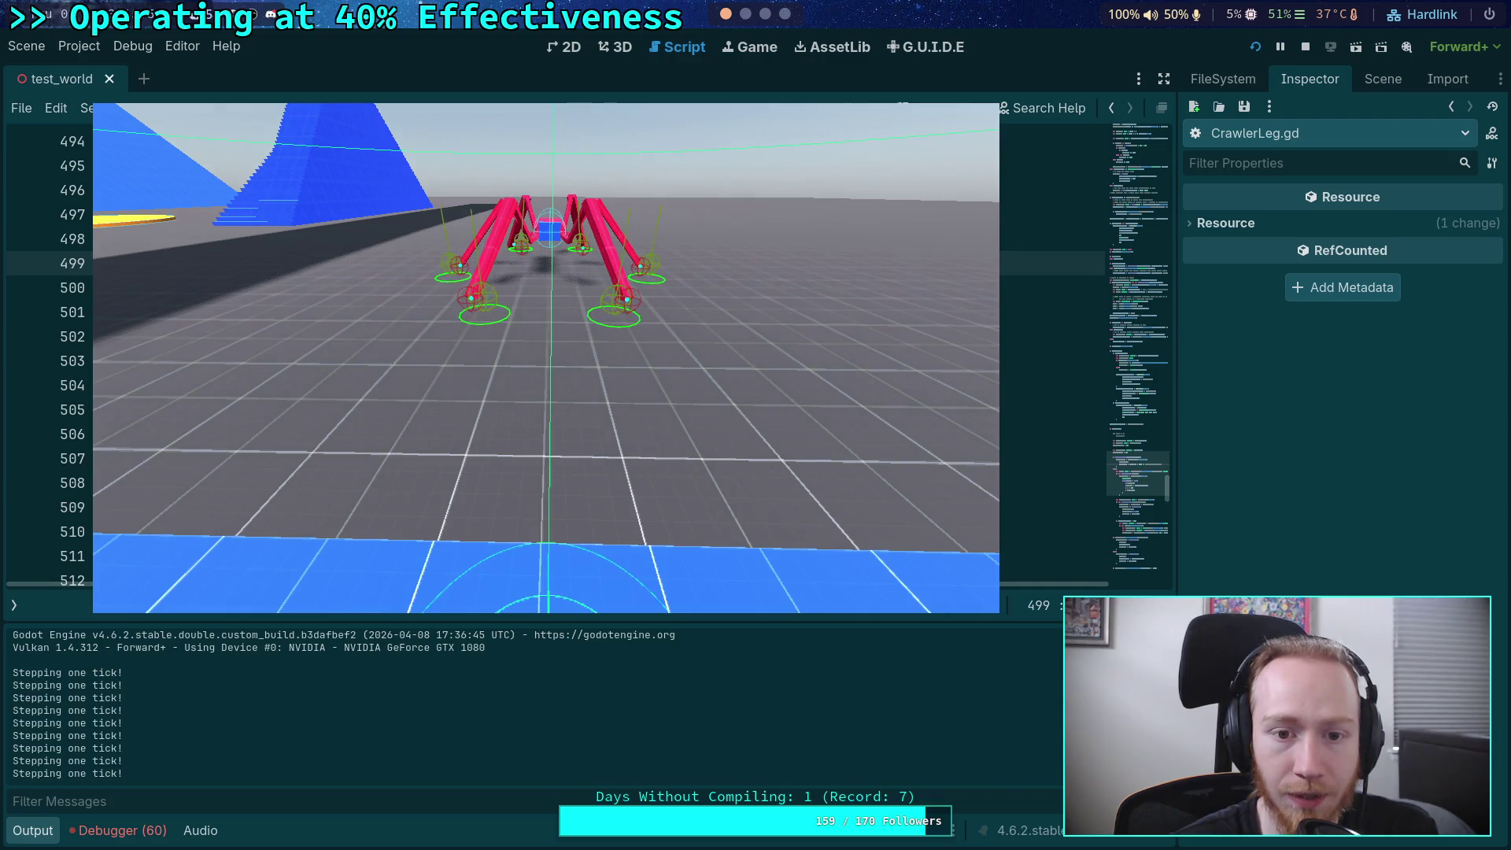
{"action": "key", "text": "period"}
{"action": "key", "text": "period"}
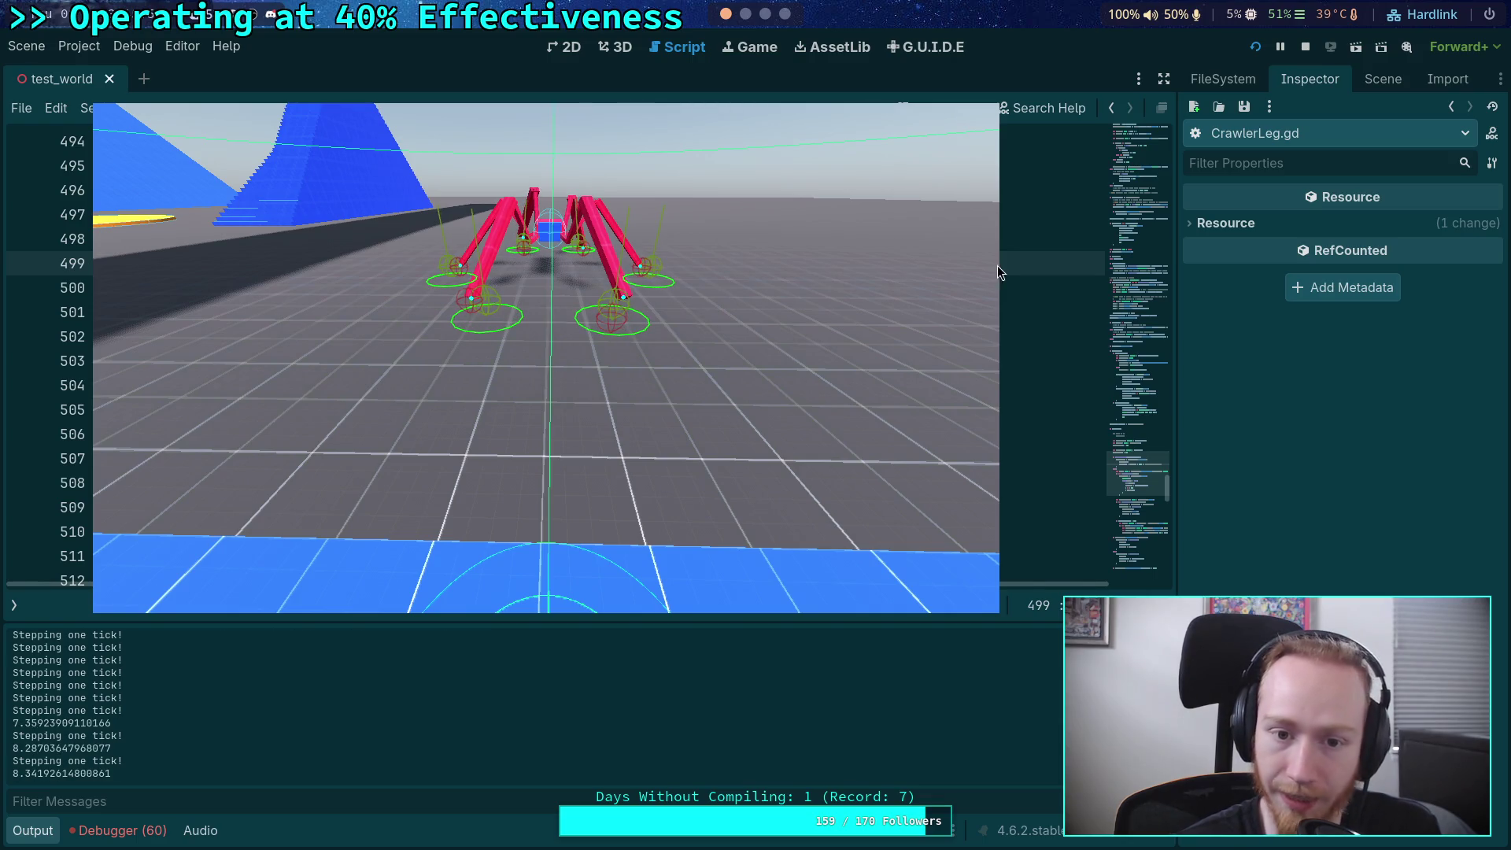
{"action": "left_click", "coordinate": [1303, 45]}
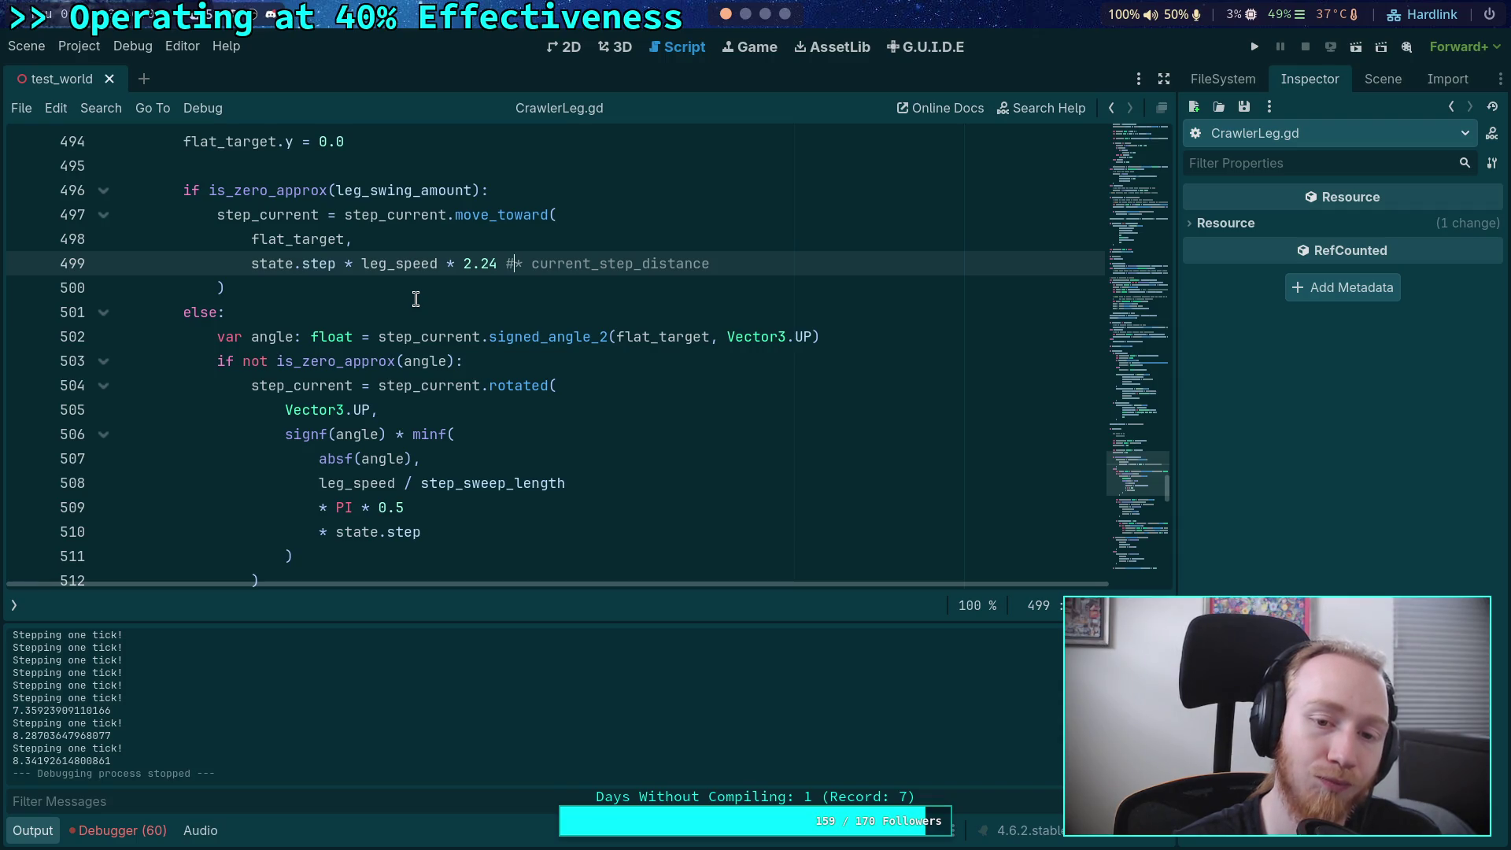
- Hide the Output panel so CrawlerLeg.gd lines 514–521 fill the editor
{"action": "scroll", "coordinate": [320, 744], "scroll_direction": "up", "scroll_amount": 5}
{"action": "scroll", "coordinate": [320, 744], "scroll_direction": "down", "scroll_amount": 5}
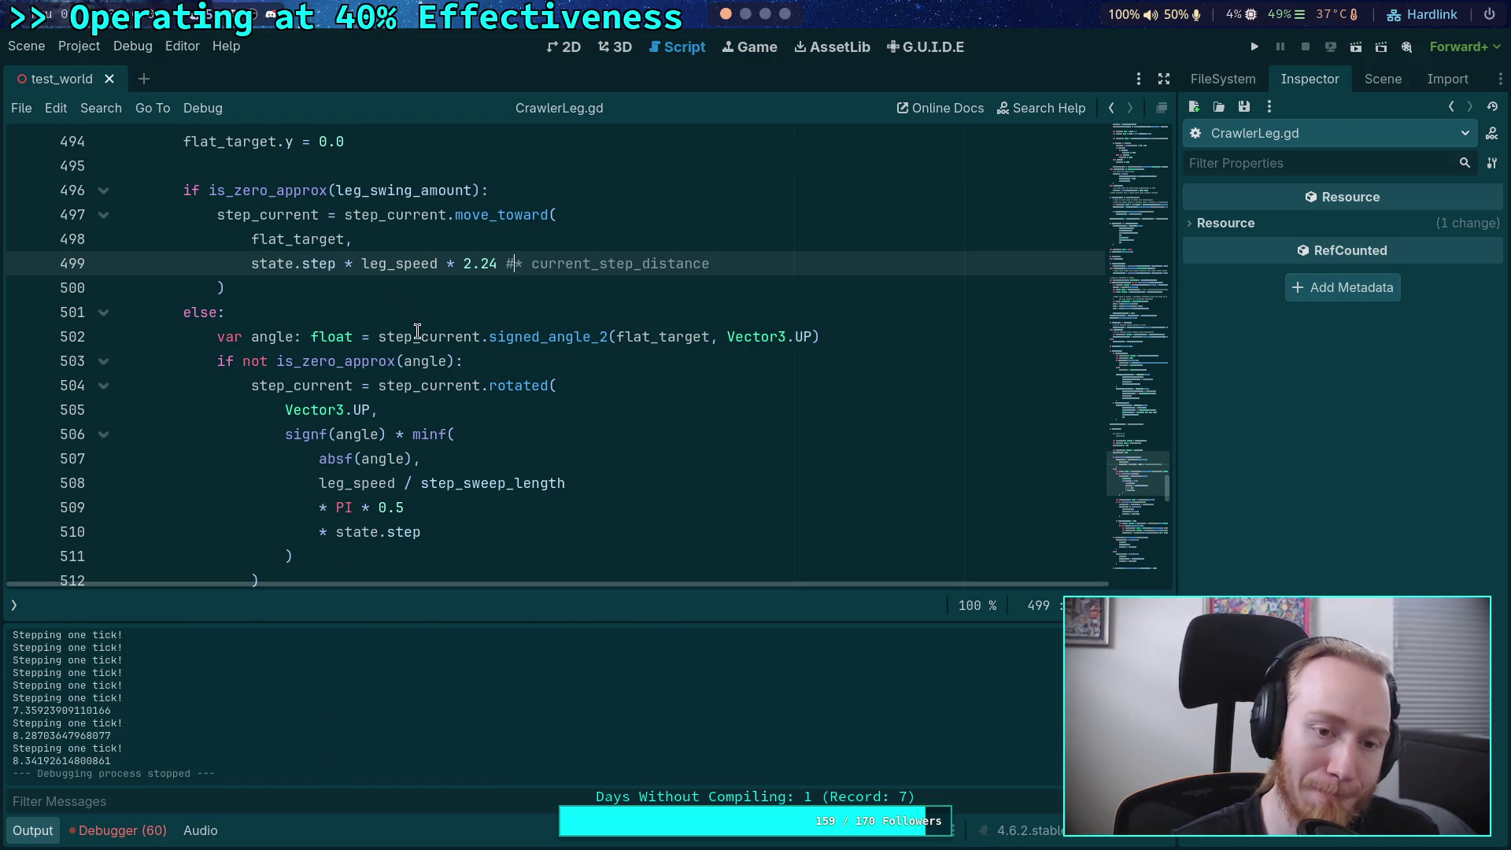
{"action": "scroll", "coordinate": [425, 317], "scroll_direction": "down", "scroll_amount": 3}
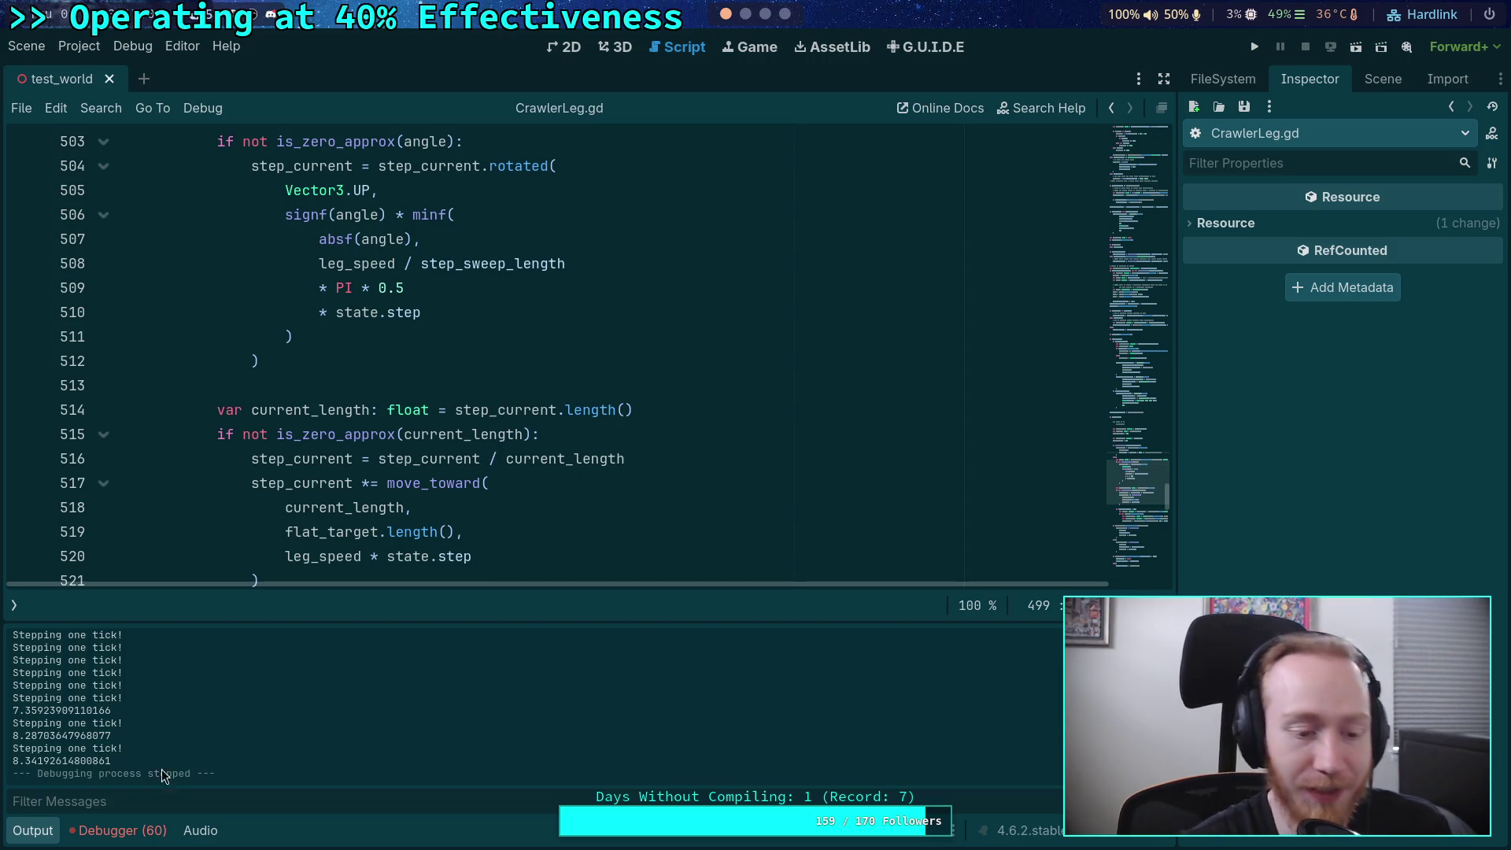
{"action": "left_click", "coordinate": [61, 834]}
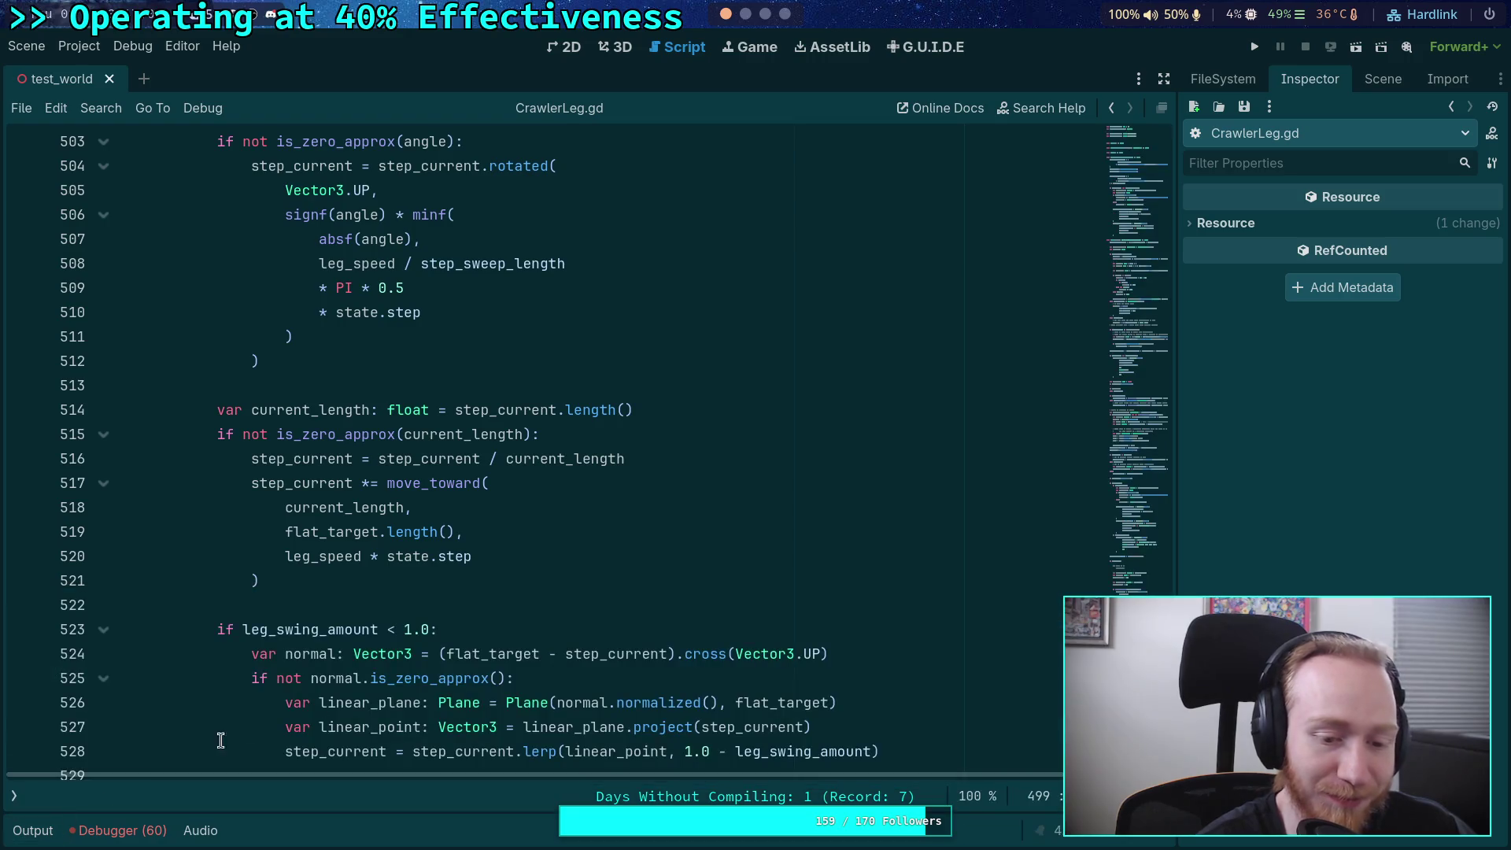
{"action": "left_click", "coordinate": [340, 606]}
{"action": "scroll", "coordinate": [431, 626], "scroll_direction": "down", "scroll_amount": 3}
{"action": "left_click", "coordinate": [399, 558]}
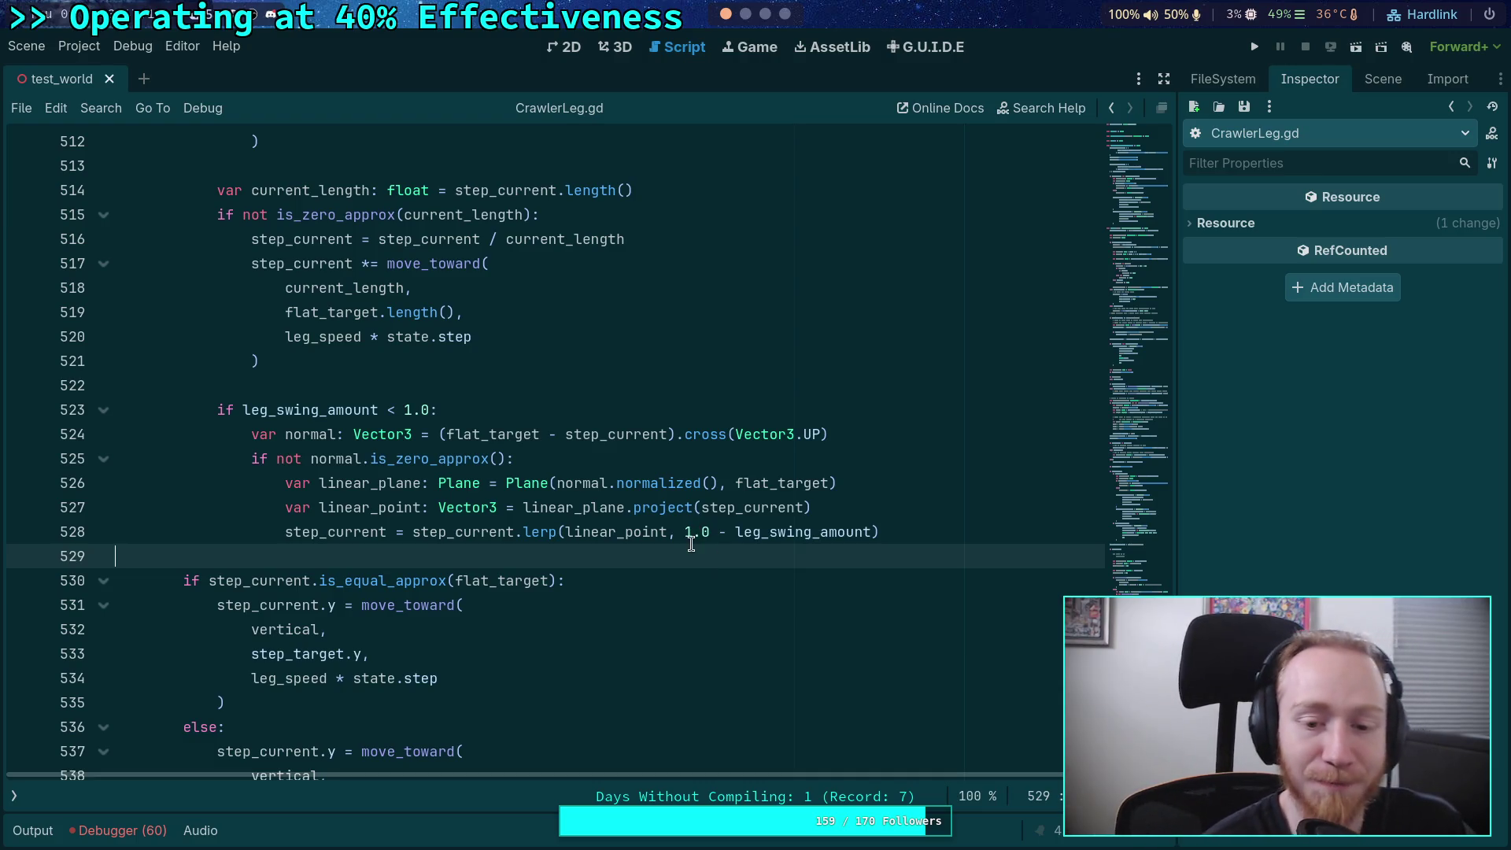
{"action": "scroll", "coordinate": [712, 560], "scroll_direction": "down", "scroll_amount": 3}
{"action": "left_click", "coordinate": [262, 649]}
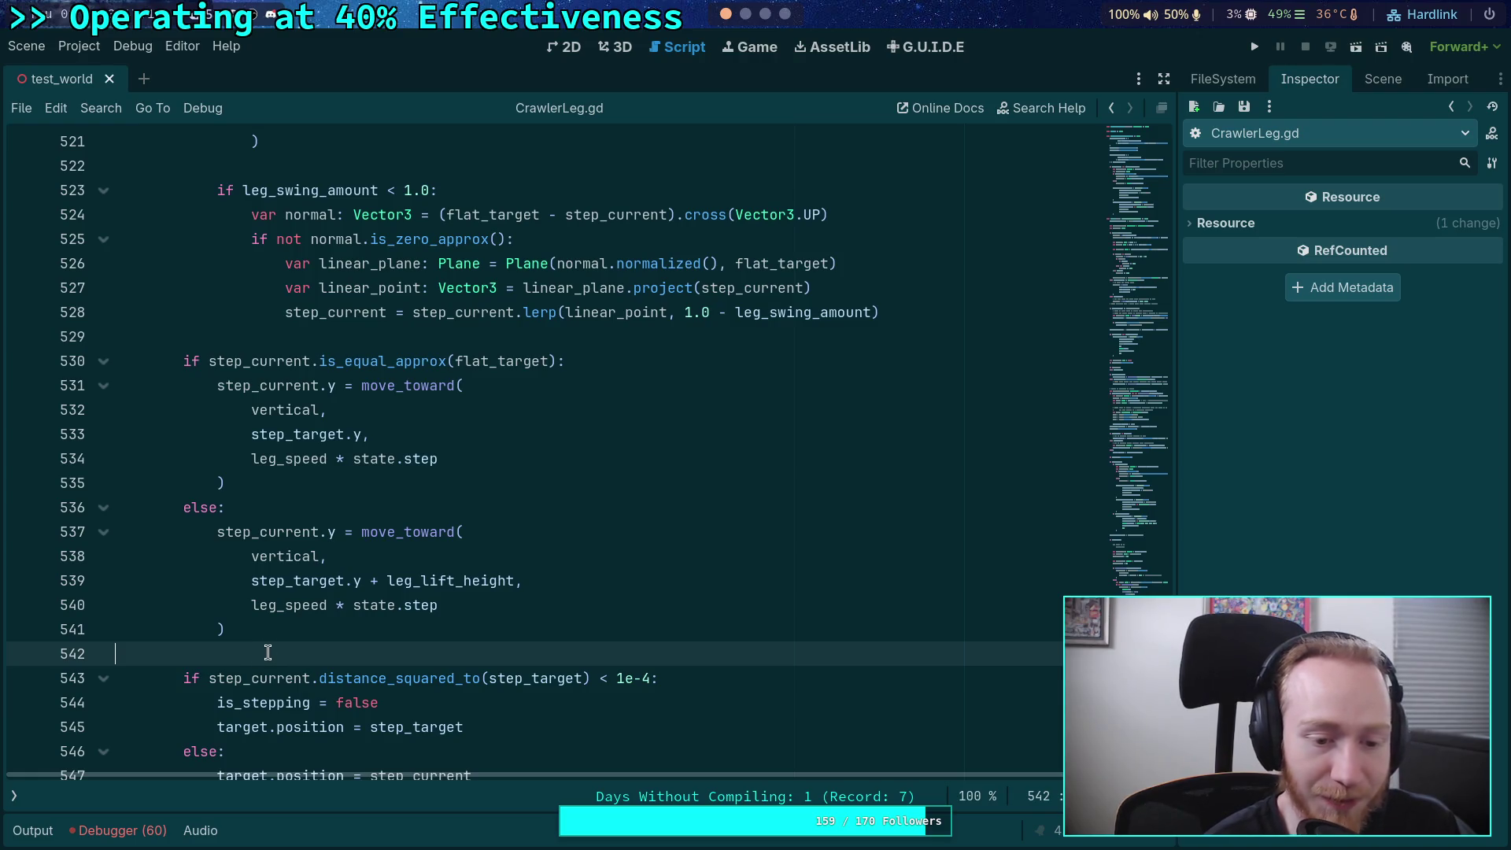
{"action": "scroll", "coordinate": [267, 651], "scroll_direction": "down", "scroll_amount": 2}
{"action": "left_click", "coordinate": [308, 651]}
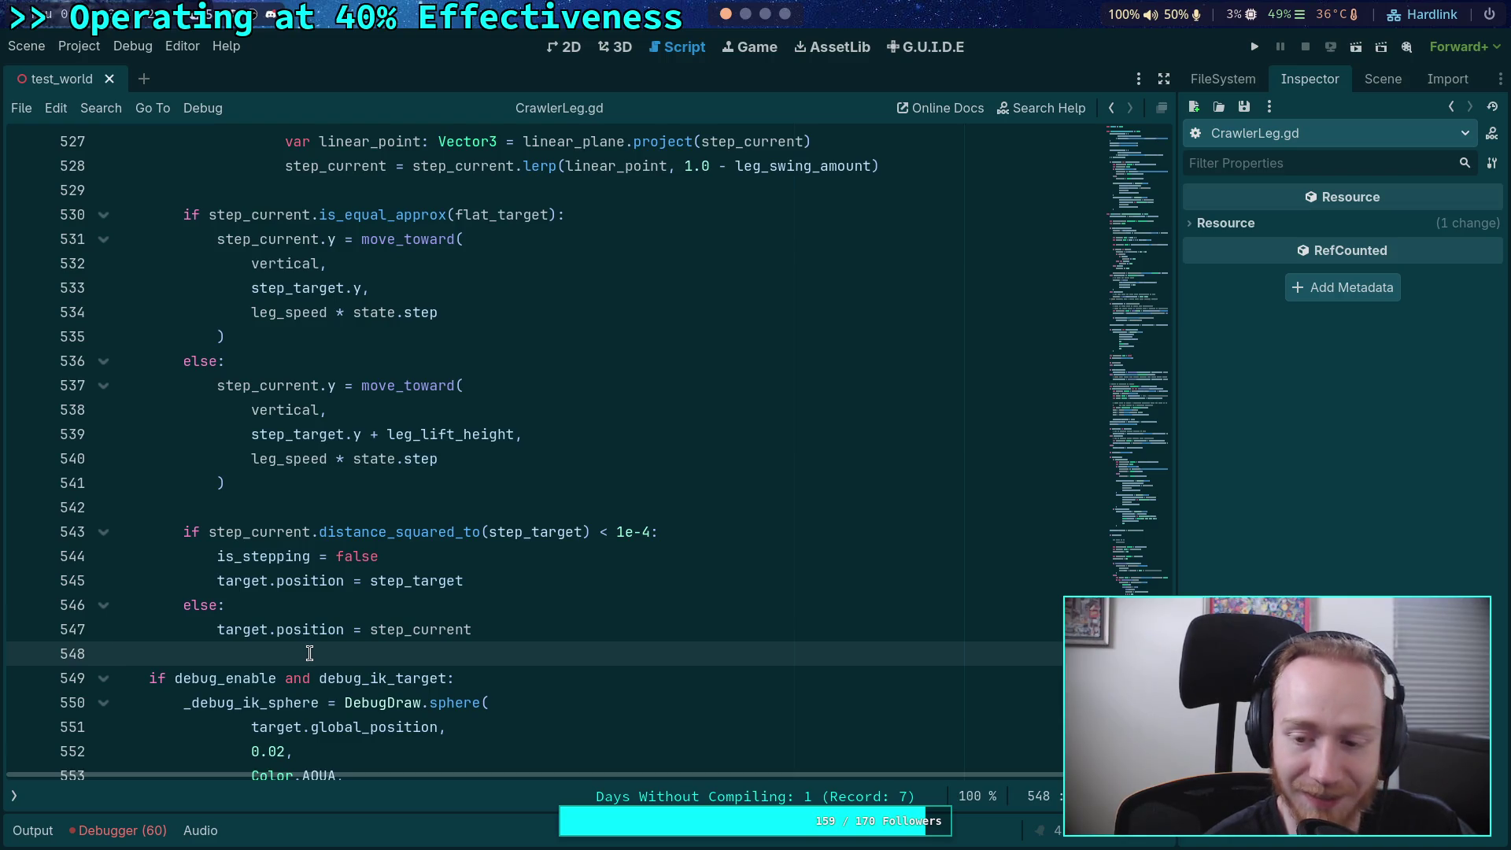
{"action": "scroll", "coordinate": [484, 650], "scroll_direction": "down", "scroll_amount": 4}
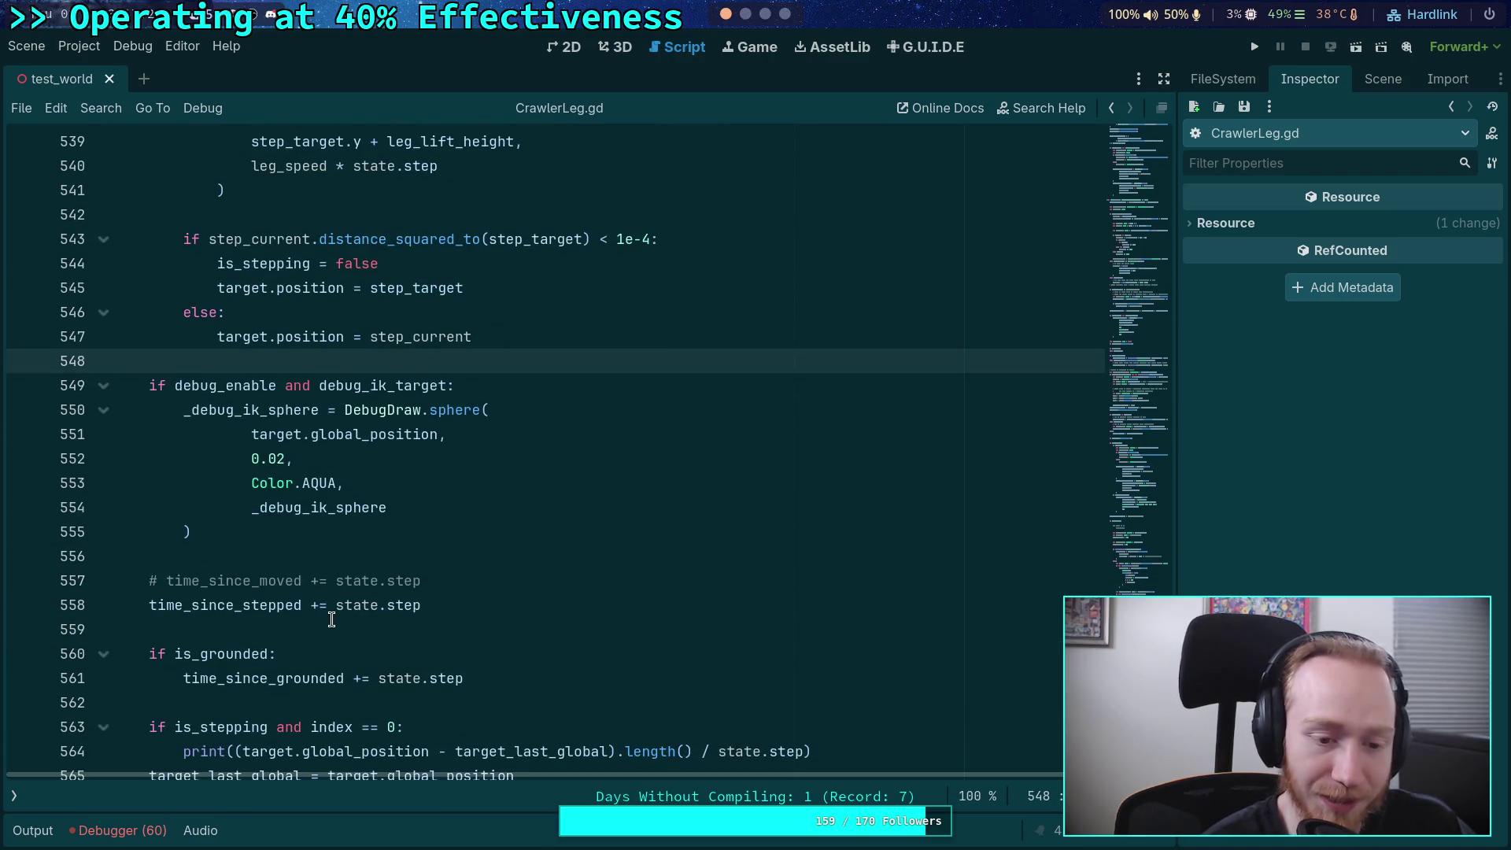
{"action": "scroll", "coordinate": [331, 620], "scroll_direction": "down", "scroll_amount": 3}
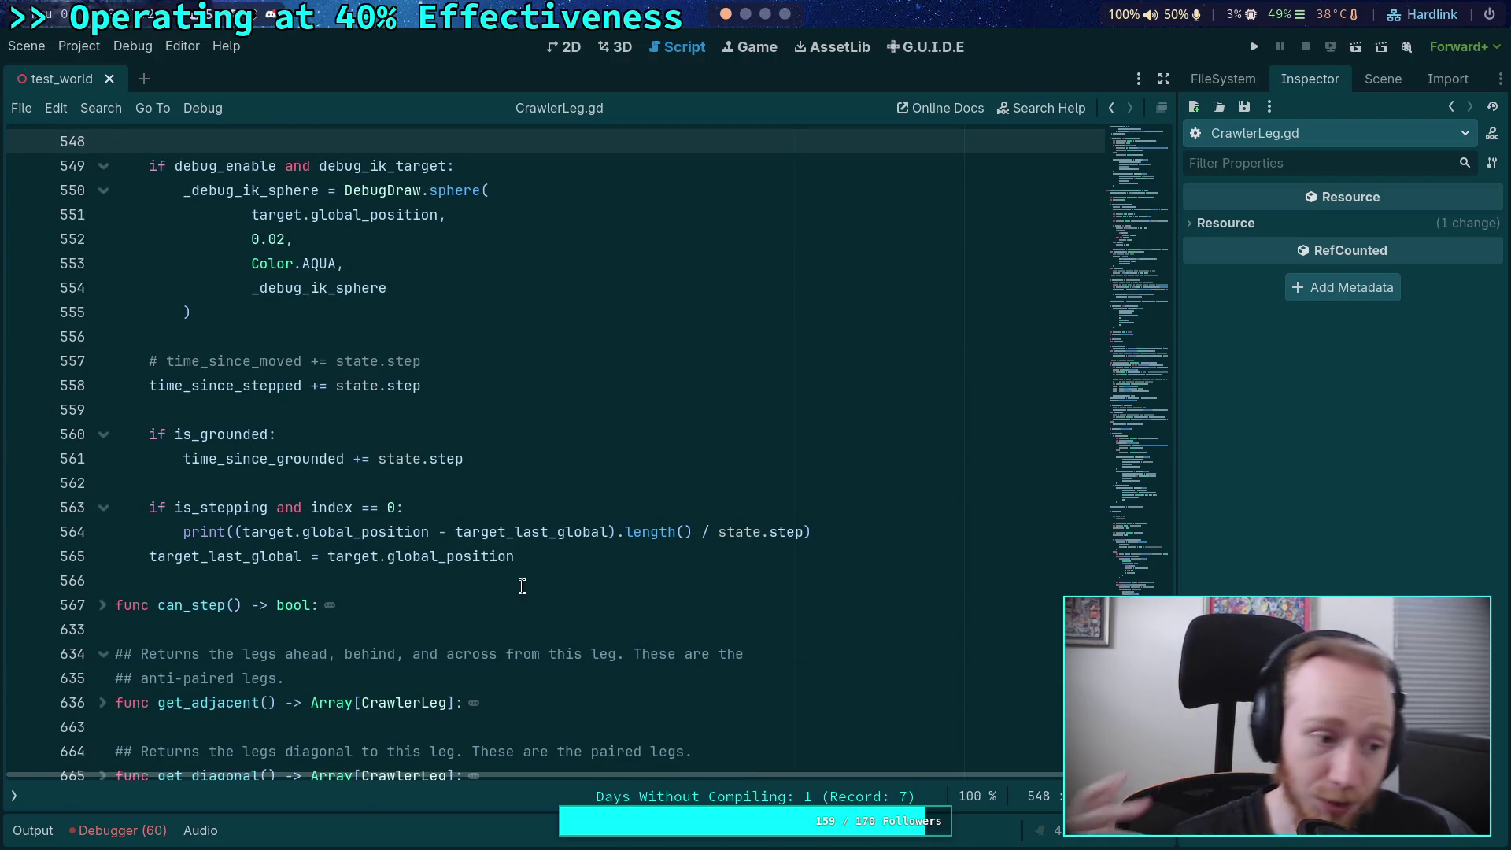
{"action": "scroll", "coordinate": [521, 586], "scroll_direction": "up", "scroll_amount": 10}
{"action": "scroll", "coordinate": [496, 562], "scroll_direction": "down", "scroll_amount": 5}
{"action": "left_click_drag", "start_coordinate": [244, 556], "coordinate": [185, 288]}
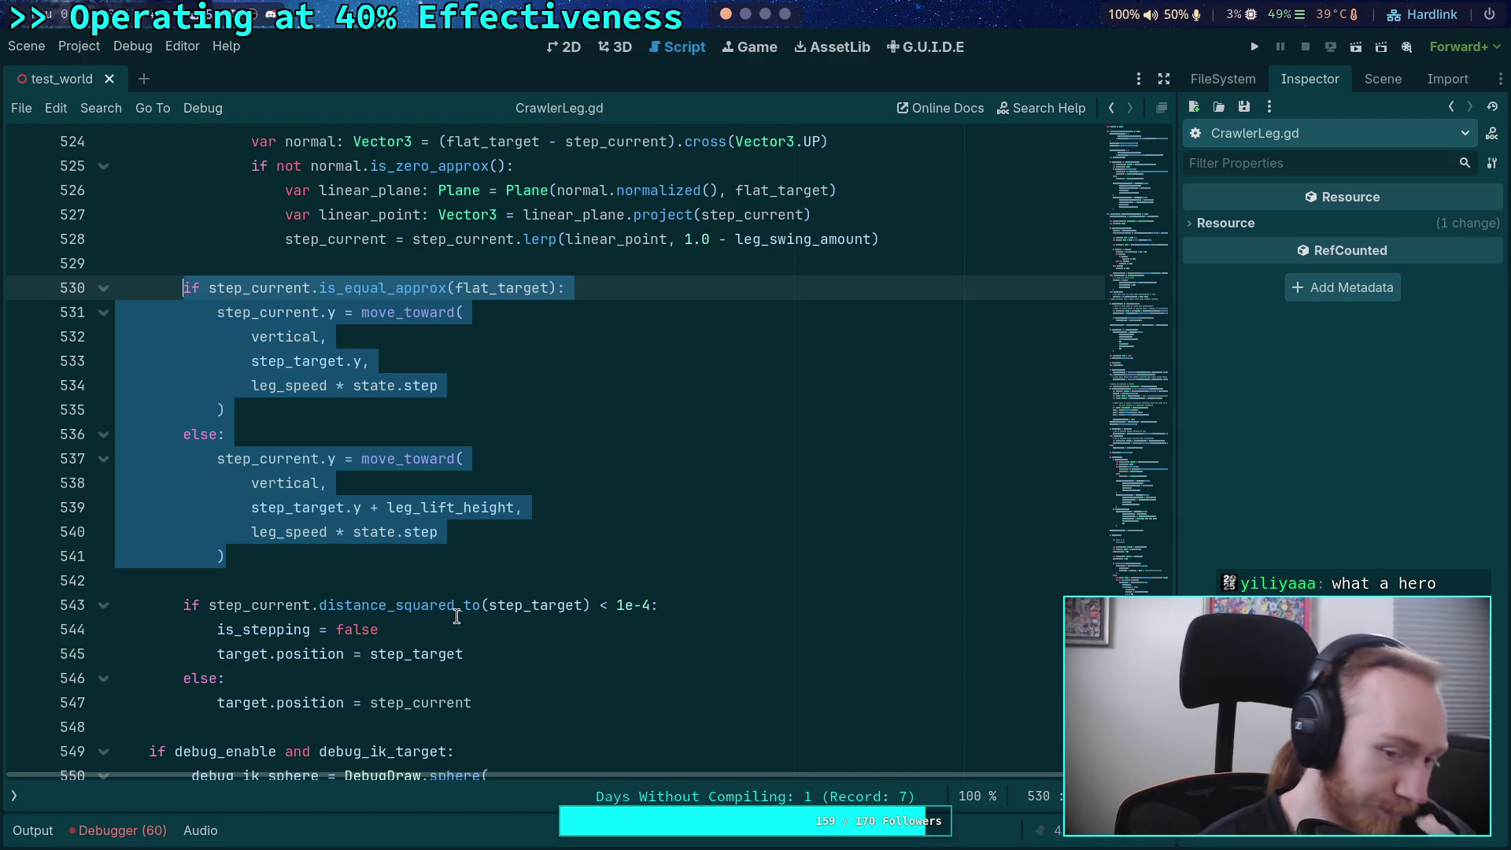
{"action": "left_click", "coordinate": [302, 431]}
{"action": "mouse_move", "coordinate": [249, 566]}
{"action": "left_mouse_down"}
{"action": "mouse_move", "coordinate": [185, 431]}
{"action": "mouse_move", "coordinate": [215, 467]}
{"action": "left_mouse_up"}
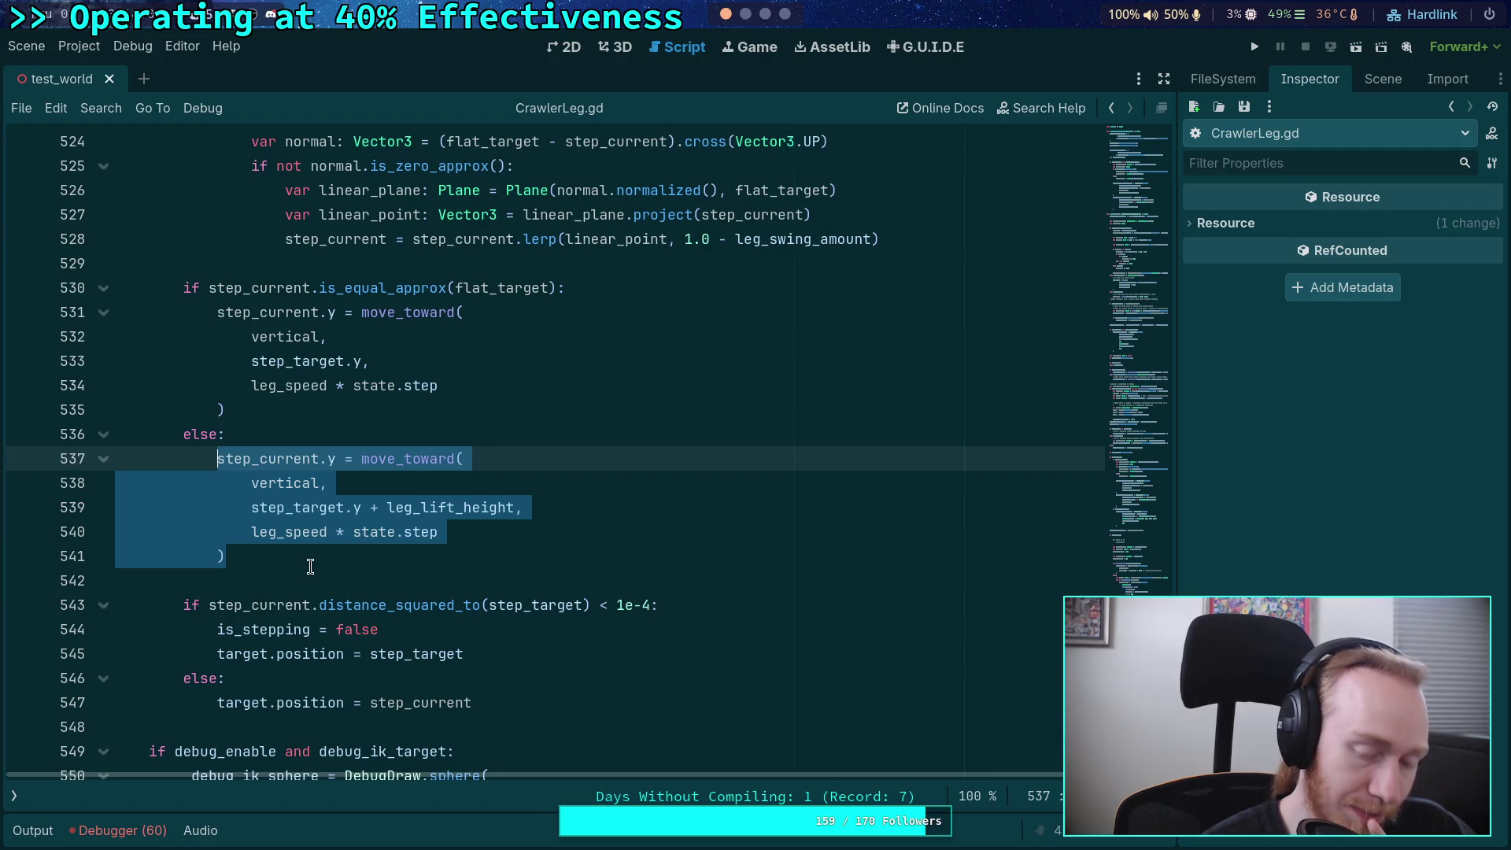
{"action": "left_click_drag", "start_coordinate": [218, 460], "coordinate": [336, 461]}
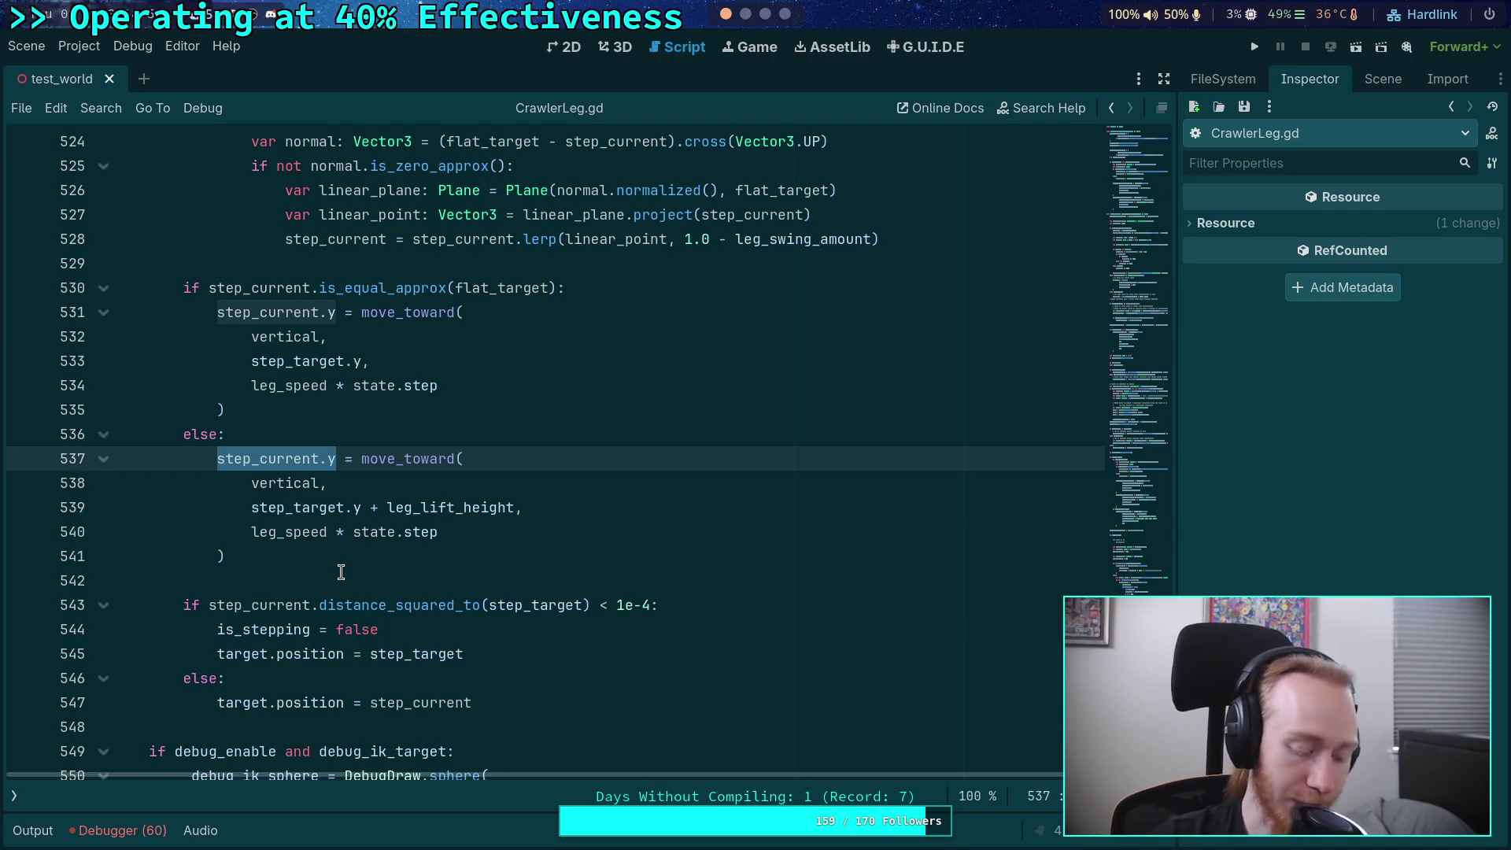
{"action": "left_click", "coordinate": [273, 581]}
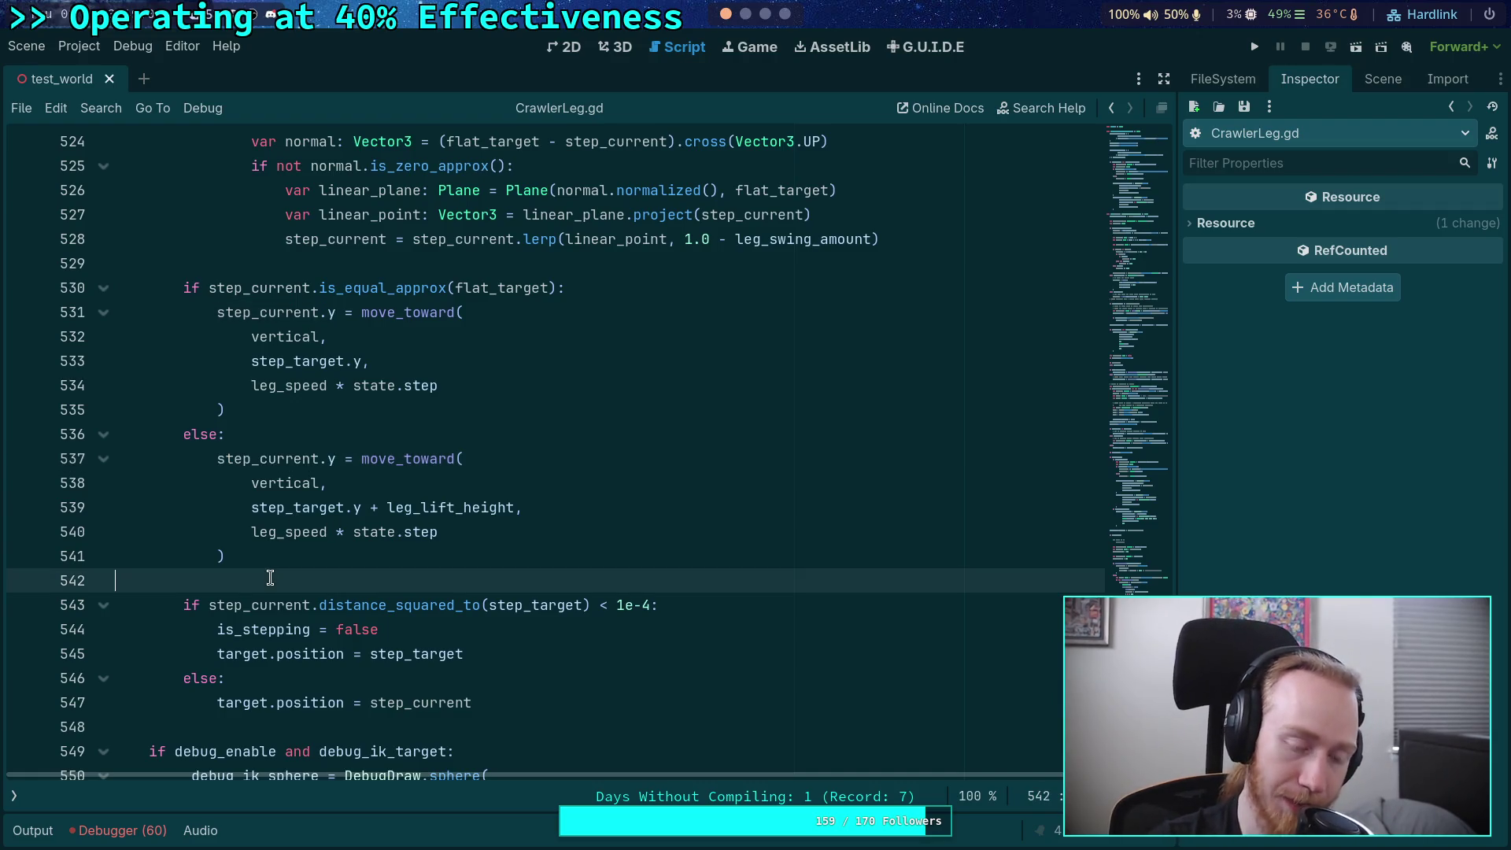
{"action": "scroll", "coordinate": [282, 581], "scroll_direction": "up", "scroll_amount": 15}
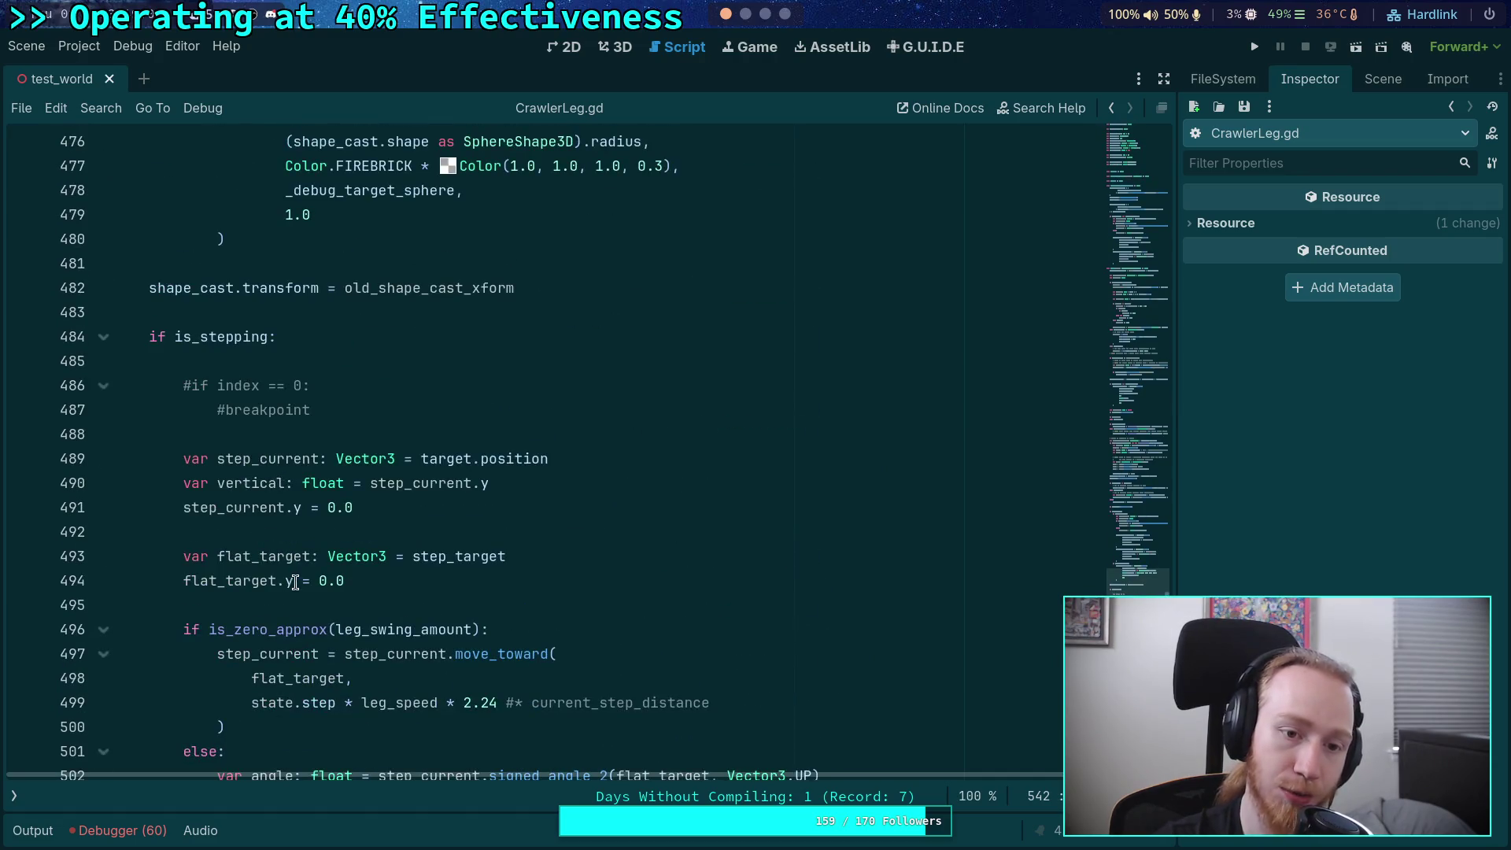
- Uncomment the current_step_distance multiplier on line 499 and save CrawlerLeg.gd
{"action": "scroll", "coordinate": [290, 579], "scroll_direction": "up", "scroll_amount": 2}
{"action": "scroll", "coordinate": [289, 578], "scroll_direction": "down", "scroll_amount": 5}
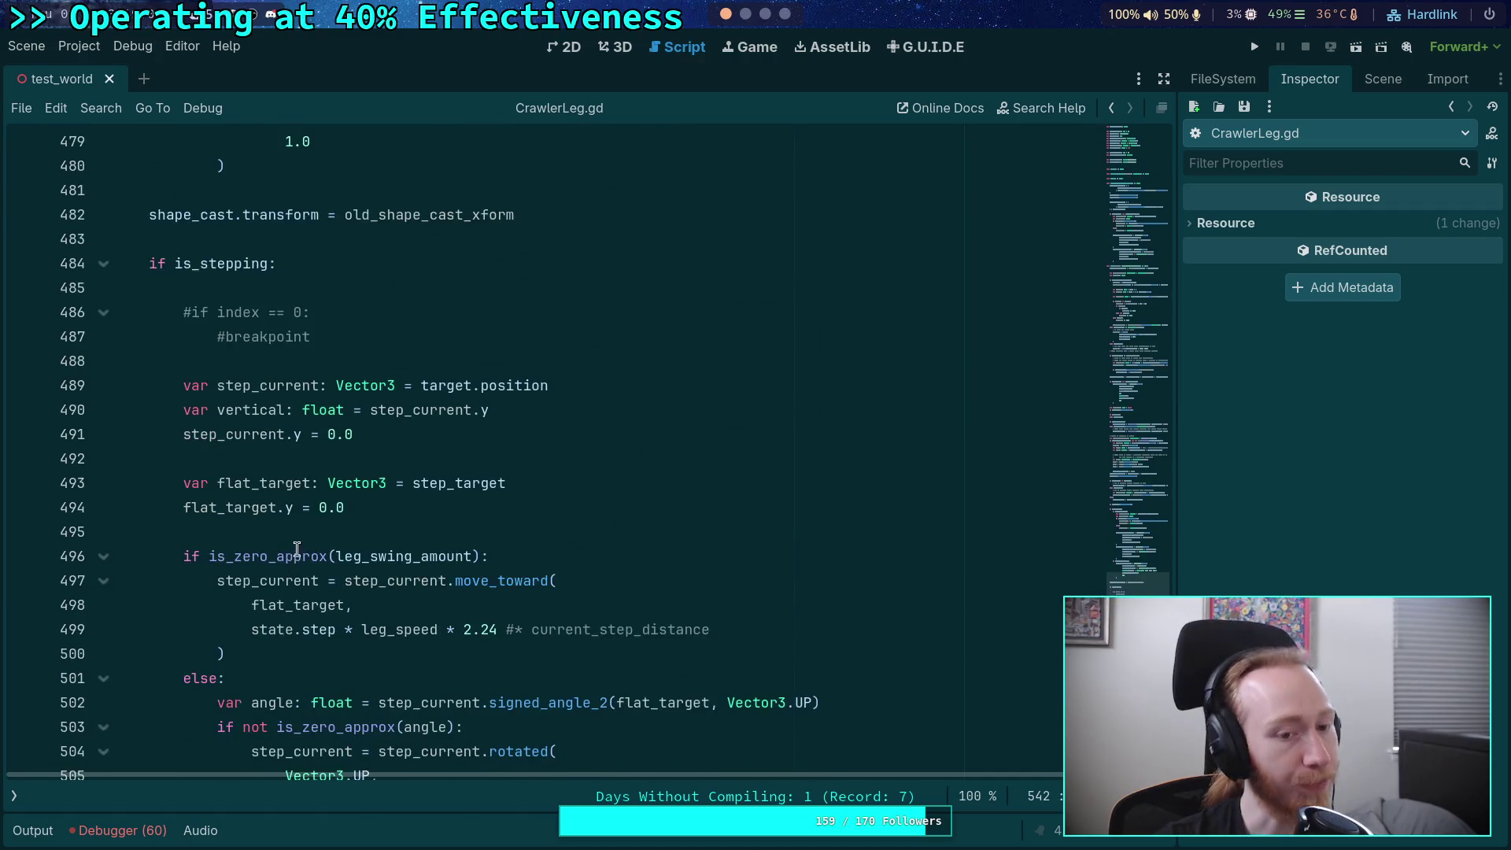
{"action": "left_click", "coordinate": [511, 483]}
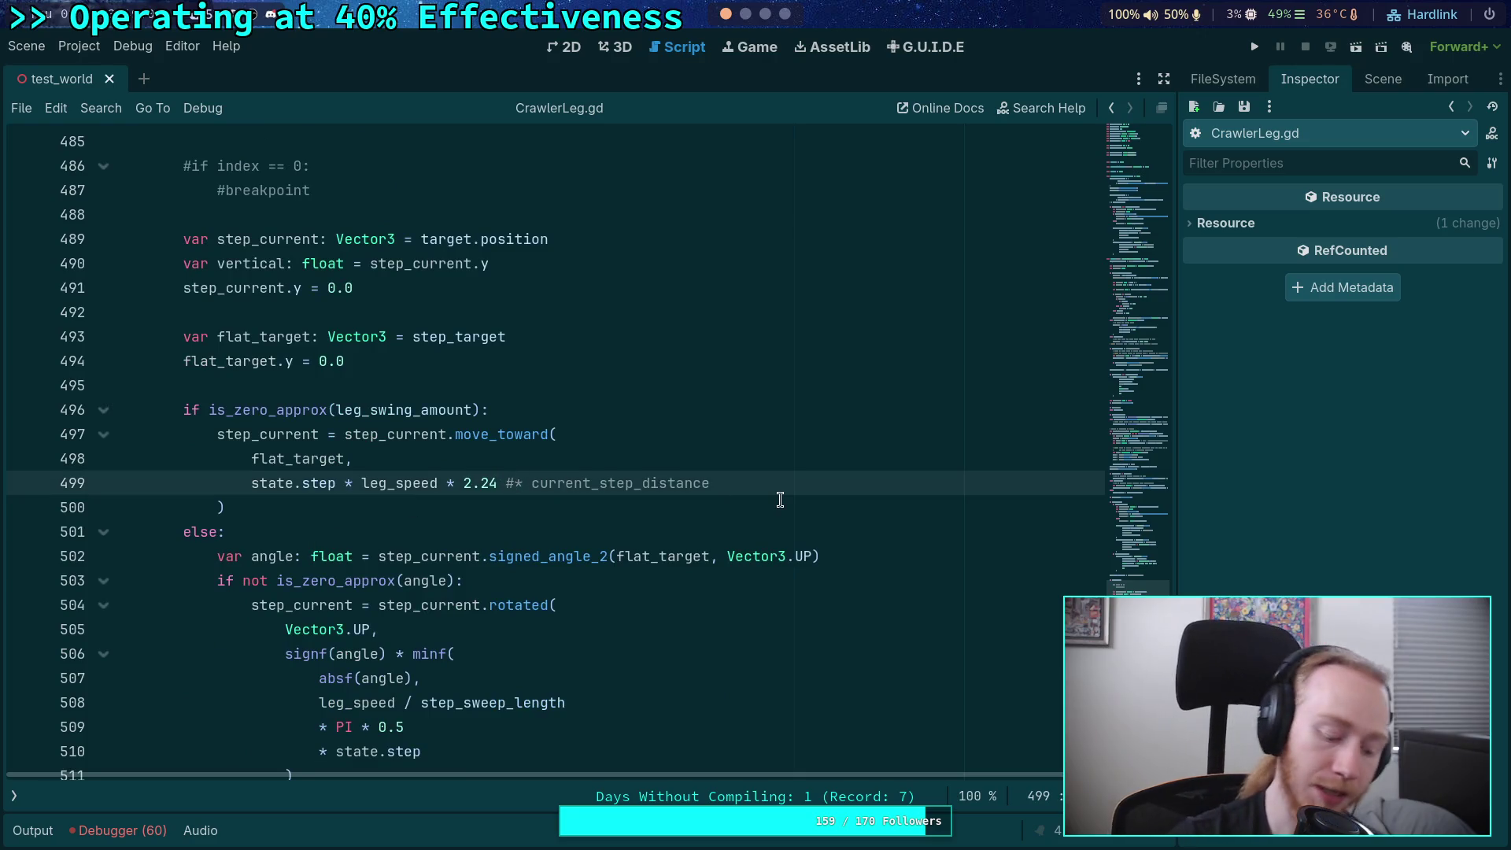
{"action": "key", "text": "BackSpace"}
{"action": "key", "text": "ctrl+s"}
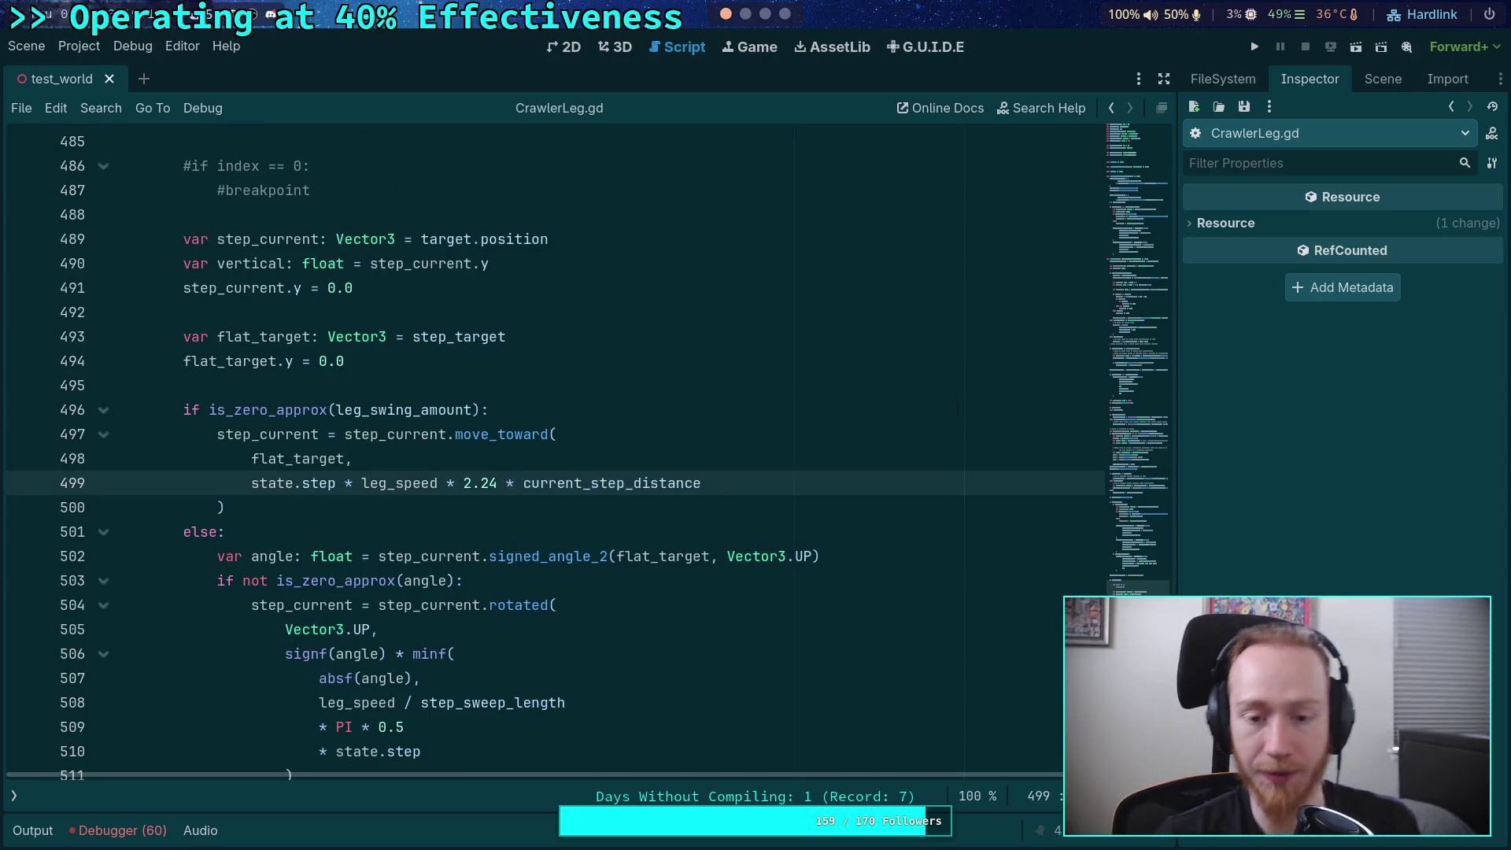
- Replace the 2.24 factor on line 499 with a trailing '# * 2.24' comment and run the project
{"action": "left_click_drag", "start_coordinate": [522, 483], "coordinate": [463, 484]}
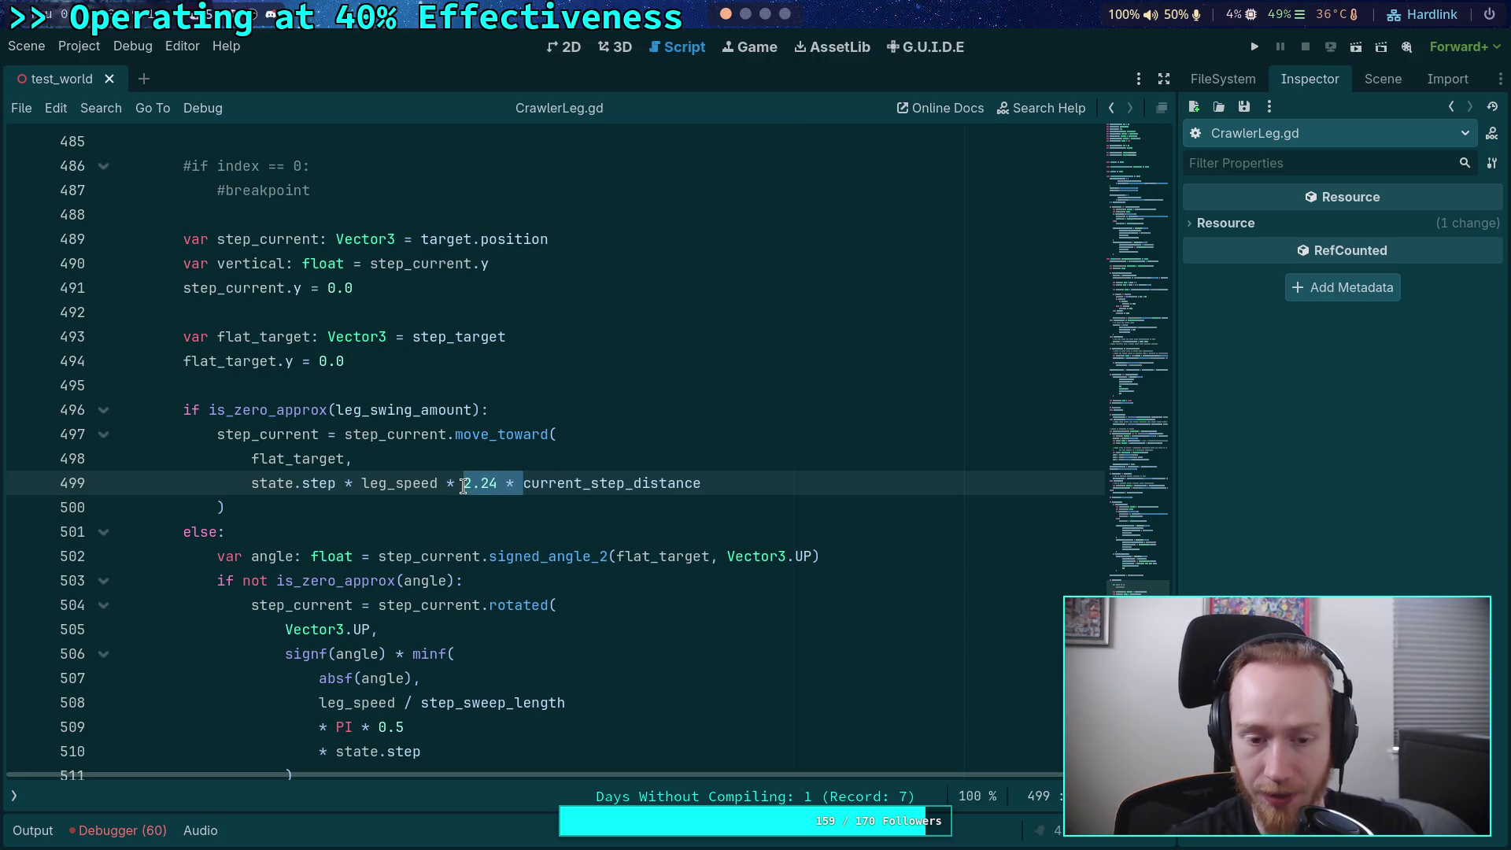
{"action": "key", "text": "BackSpace"}
{"action": "left_click", "coordinate": [736, 482]}
{"action": "type", "text": "# * "}
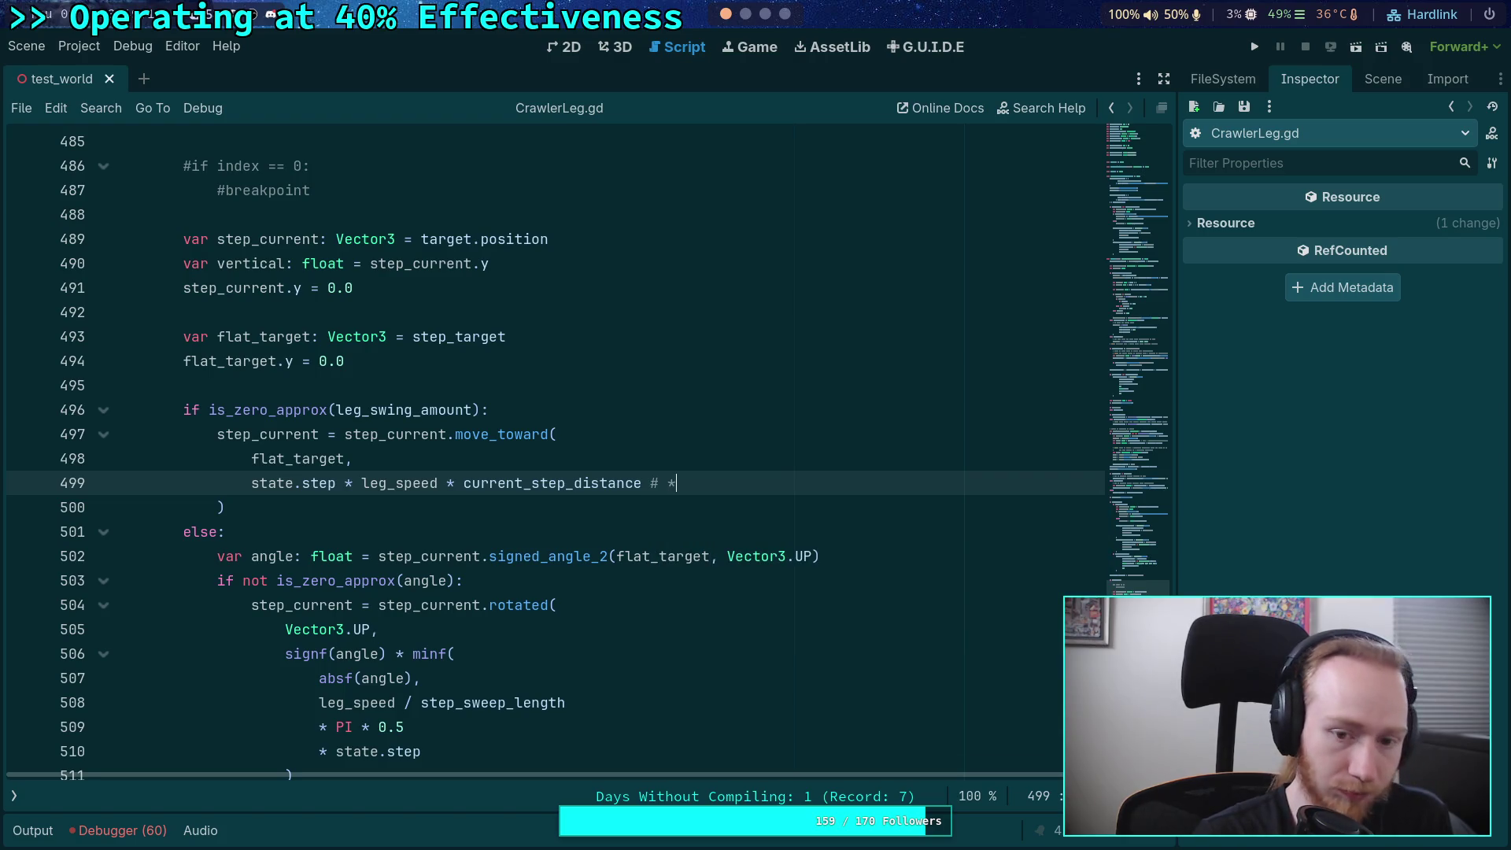
{"action": "type", "text": "2.24"}
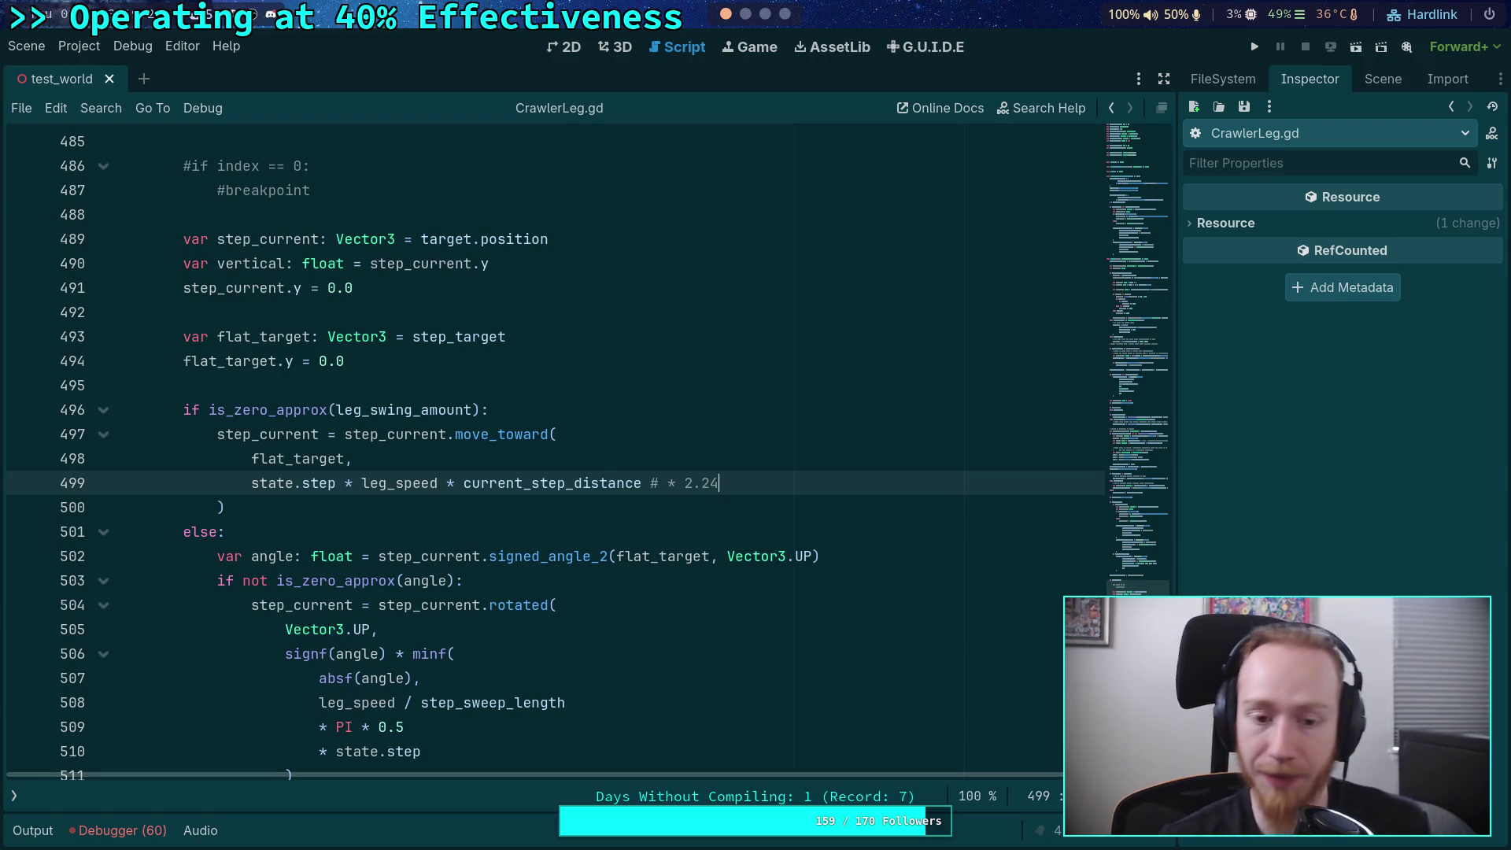
{"action": "double_click", "coordinate": [532, 482]}
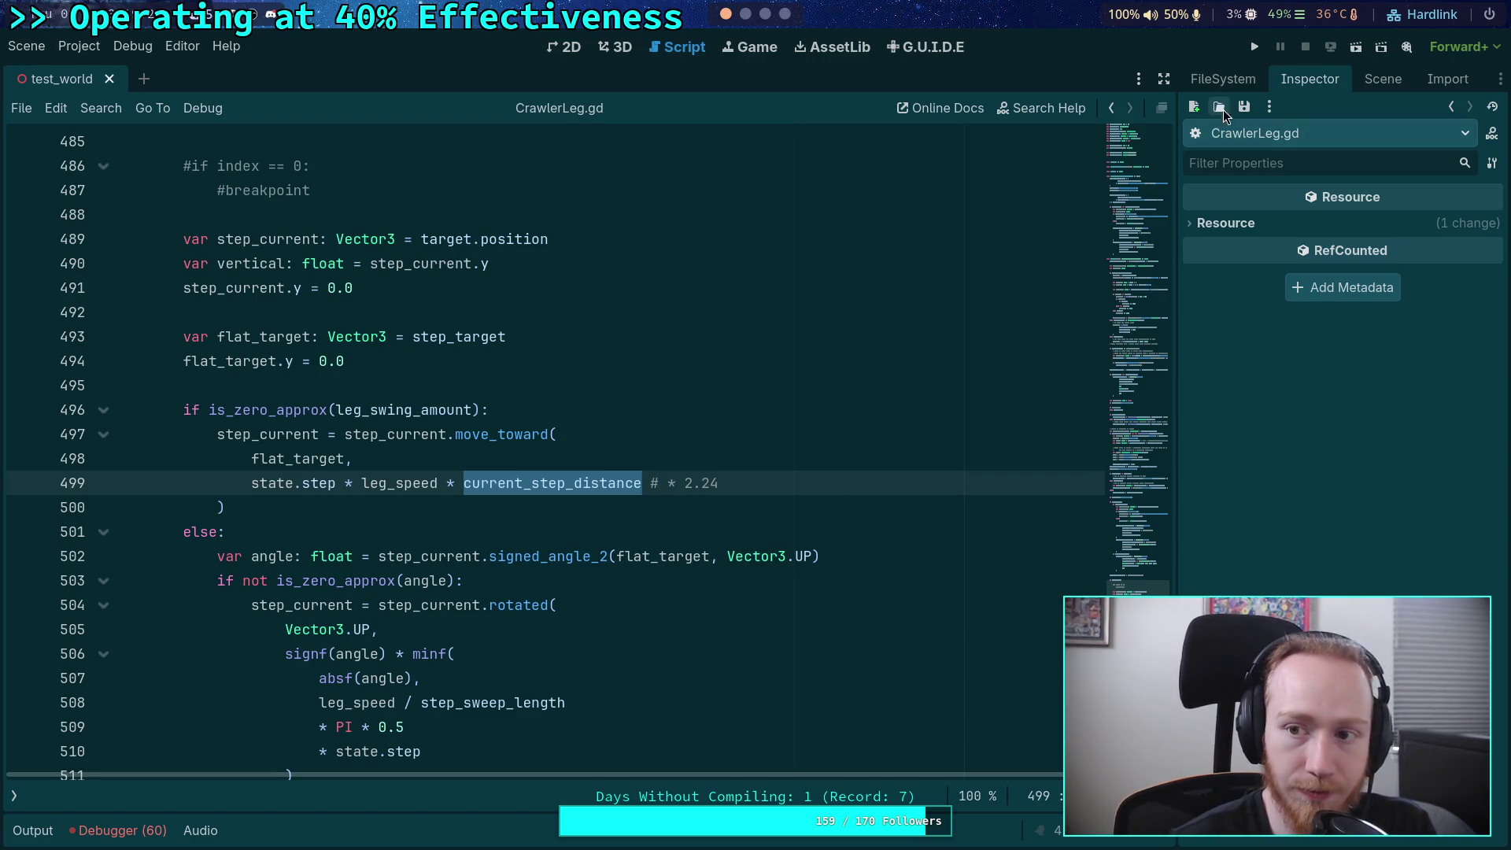
{"action": "left_click", "coordinate": [1254, 48]}
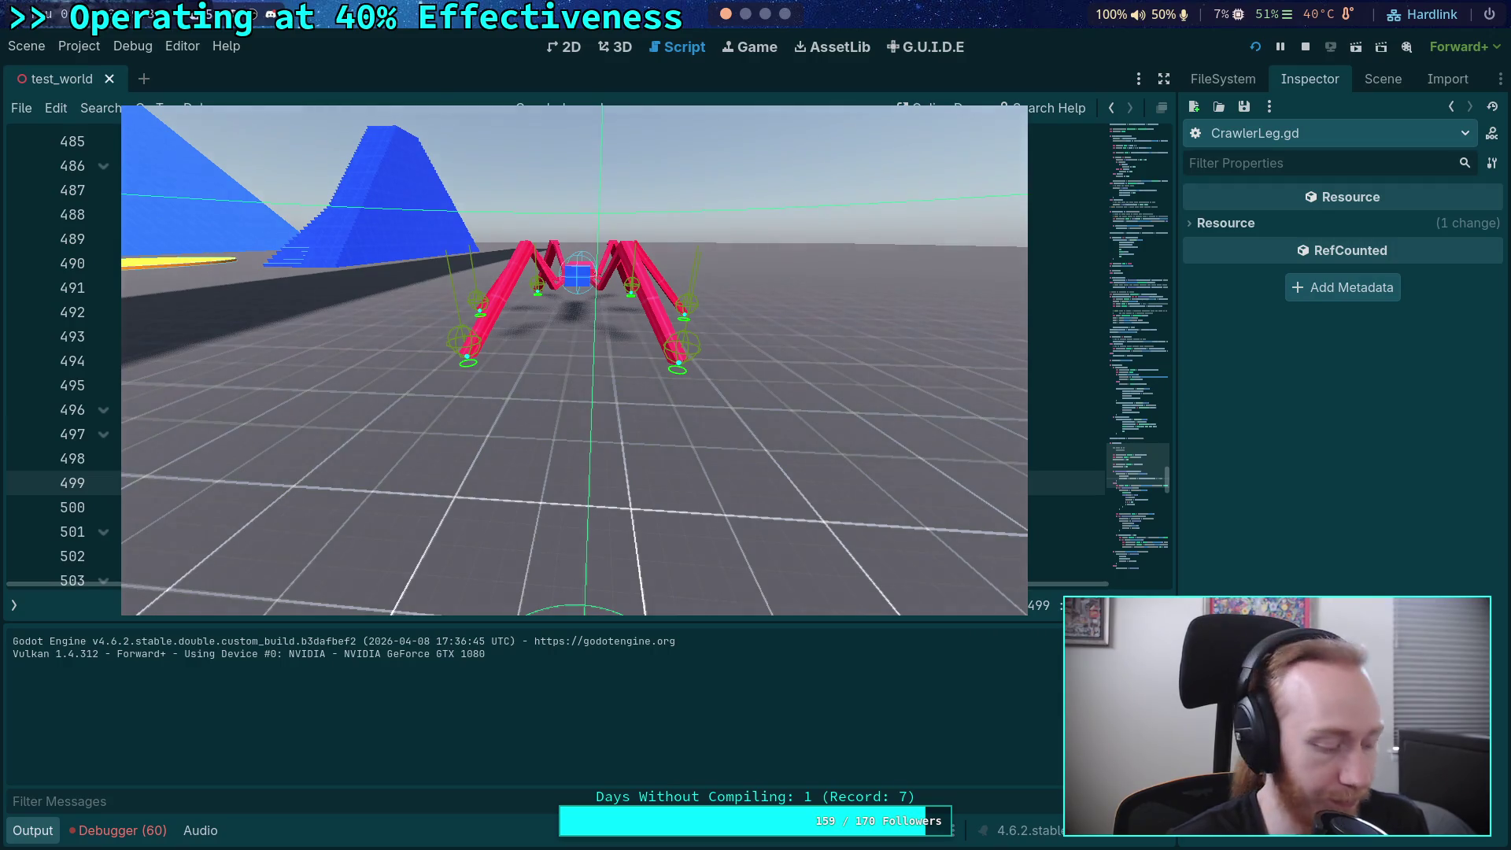
- Step the crawler twelve ticks with Space, watching step values near 3.95 and 4.14, then stop
{"action": "key", "text": "space"}
{"action": "key", "text": "space"}
{"action": "key", "text": "space"}
{"action": "key", "text": "space"}
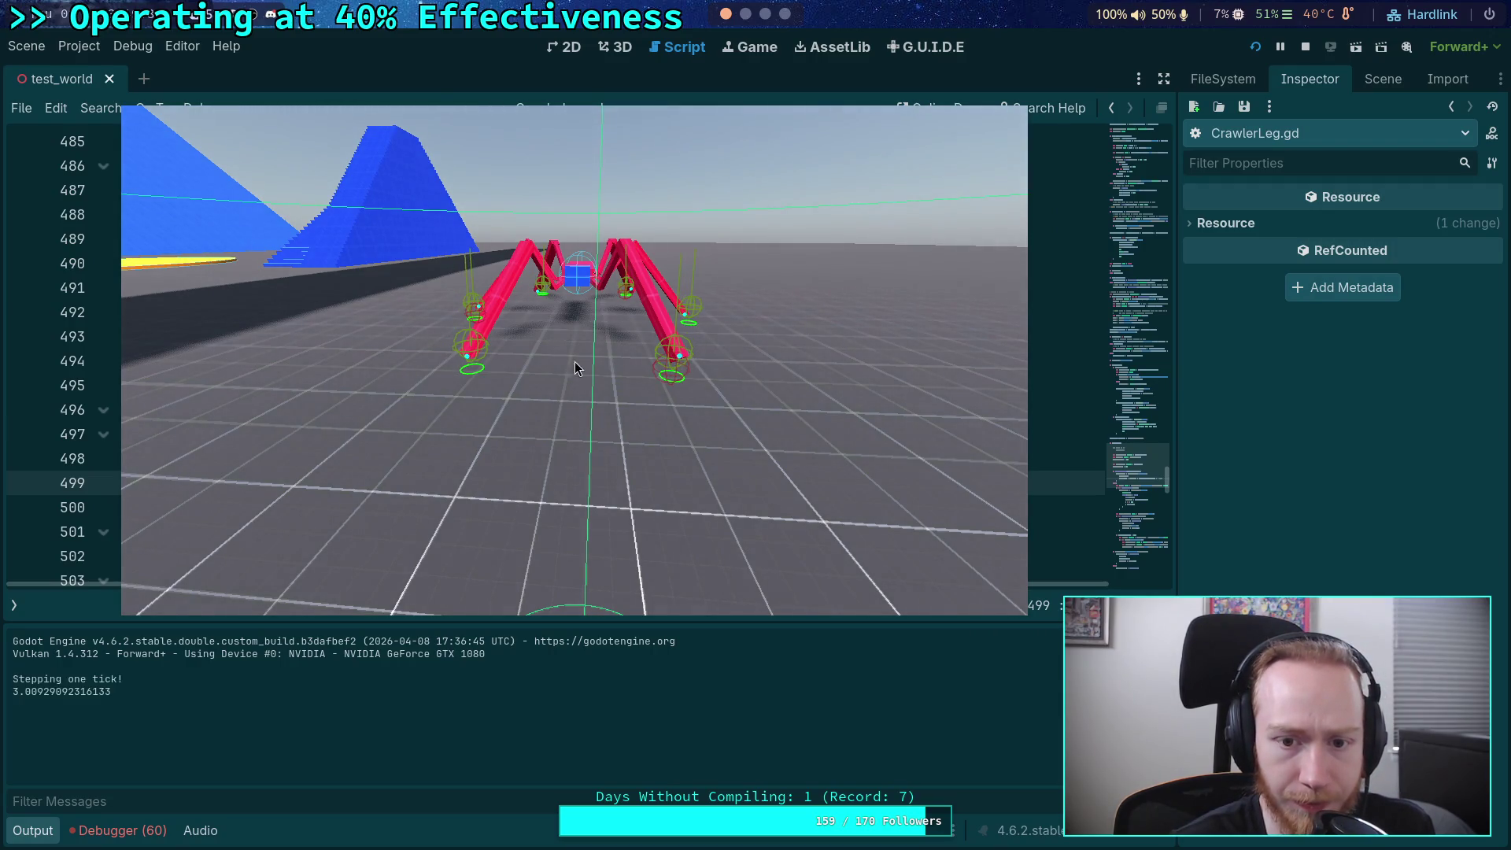
{"action": "key", "text": "space"}
{"action": "key", "text": "space"}
{"action": "key", "text": "space"}
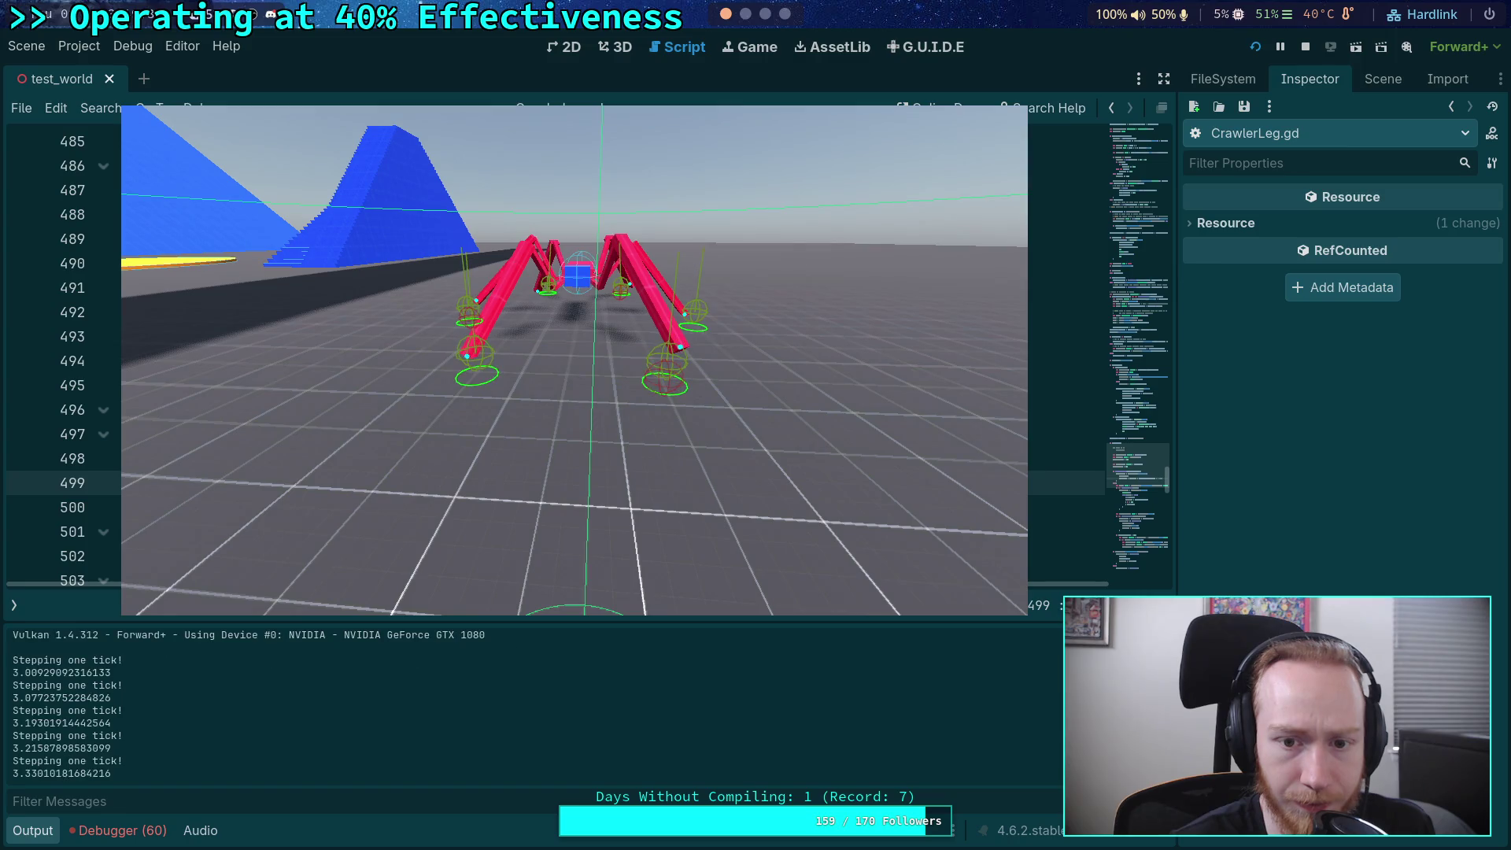
{"action": "key", "text": "space"}
{"action": "key", "text": "space"}
{"action": "key", "text": "space"}
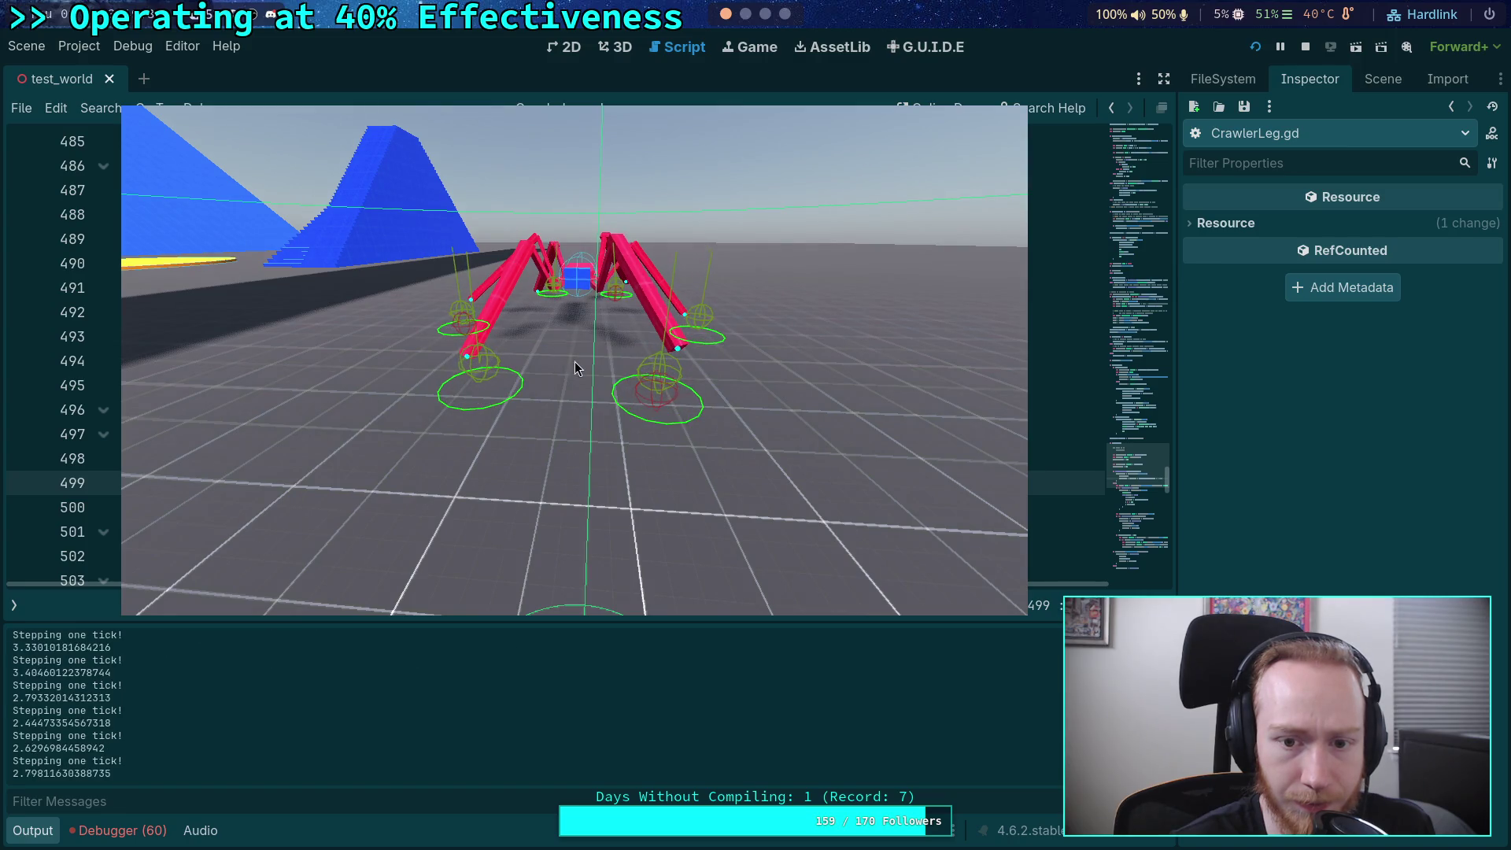
{"action": "key", "text": "space"}
{"action": "key", "text": "space"}
{"action": "key", "text": "space"}
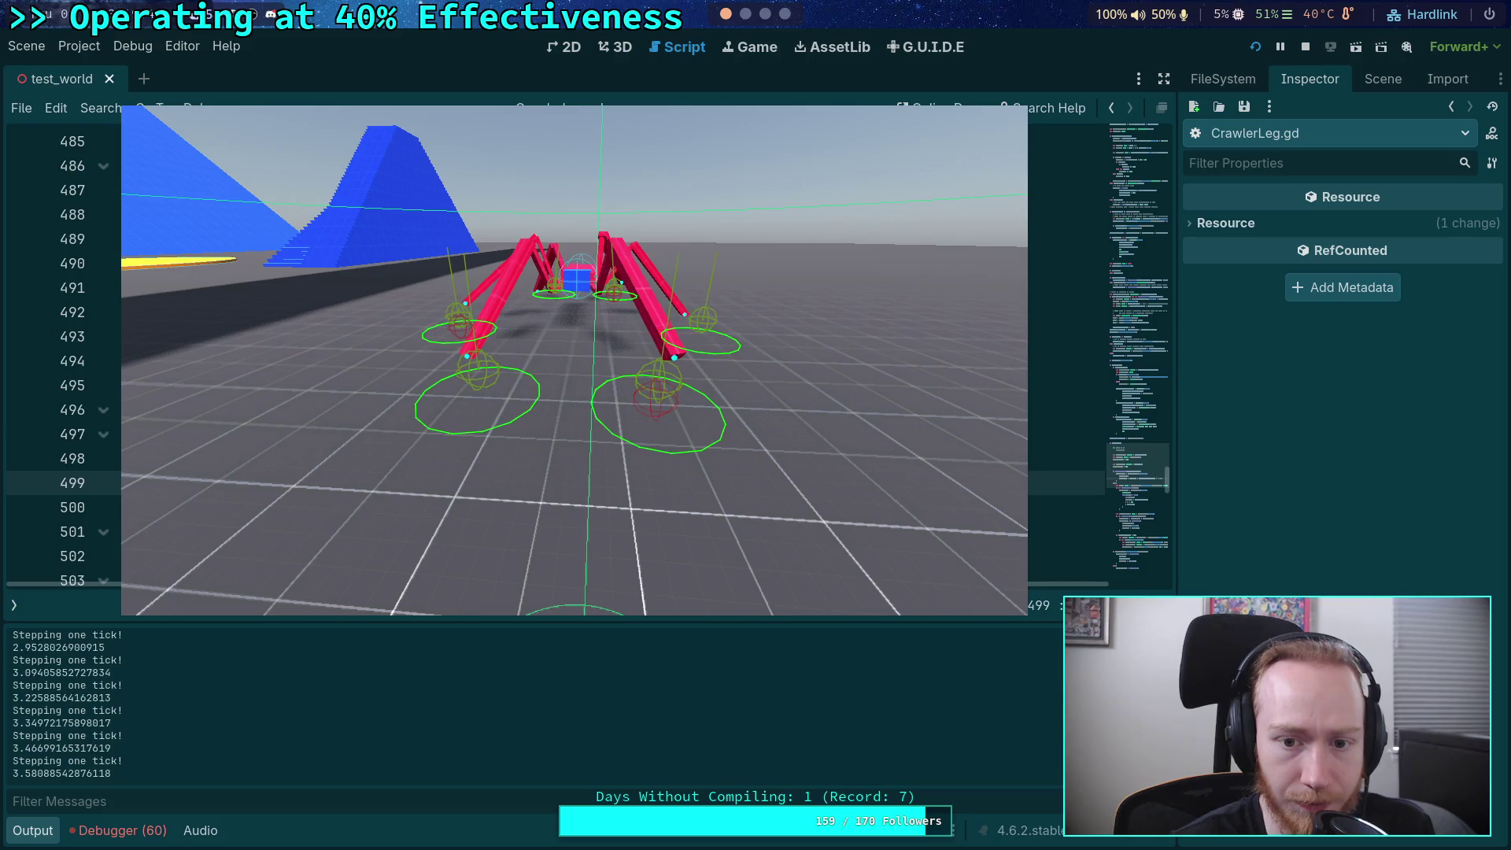
{"action": "key", "text": "space"}
{"action": "key", "text": "space"}
{"action": "key", "text": "space"}
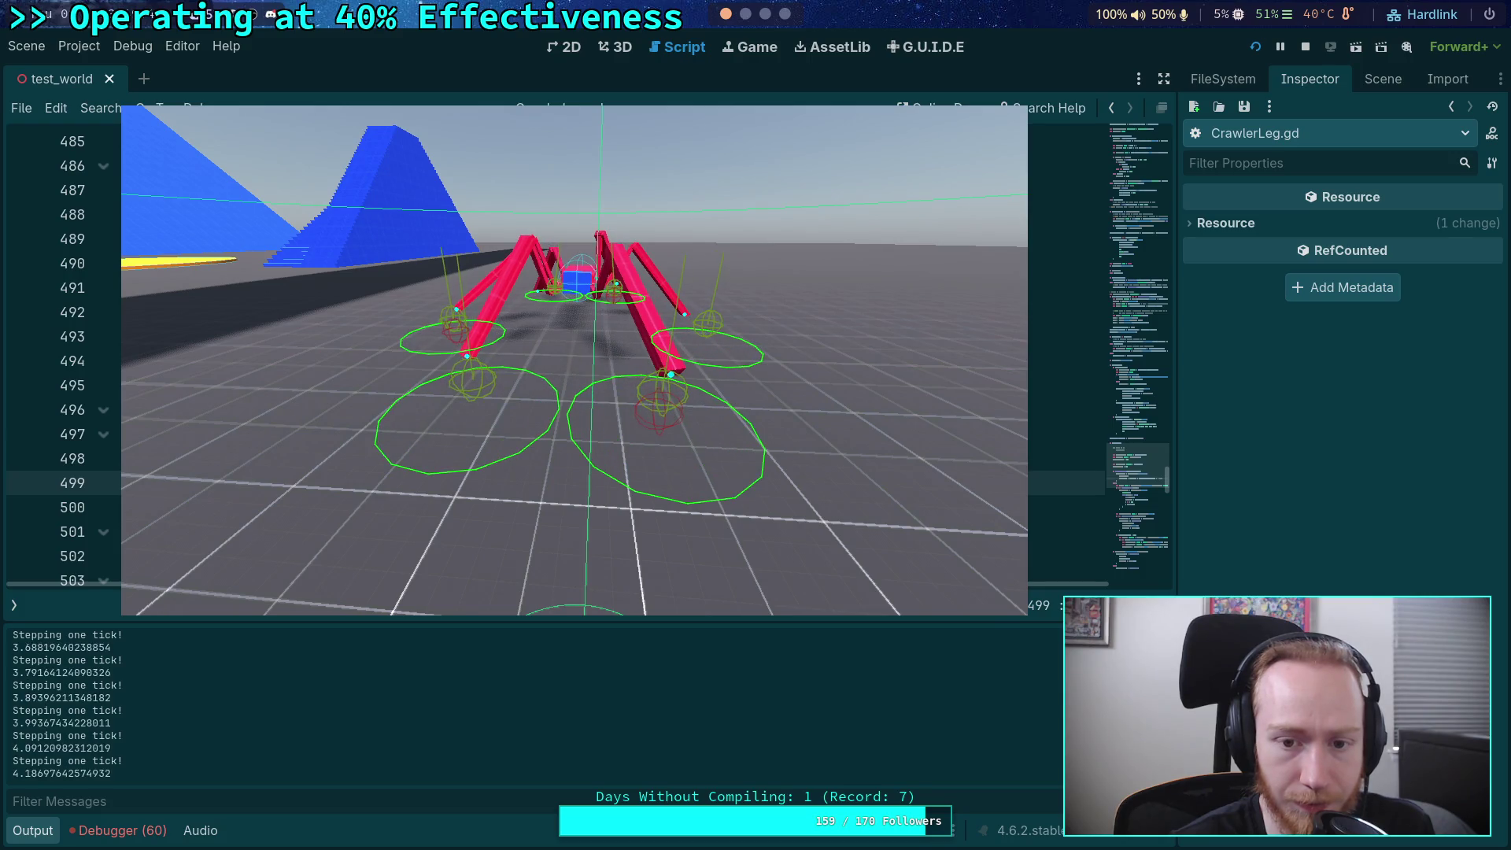
{"action": "key", "text": "space"}
{"action": "key", "text": "space"}
{"action": "key", "text": "space"}
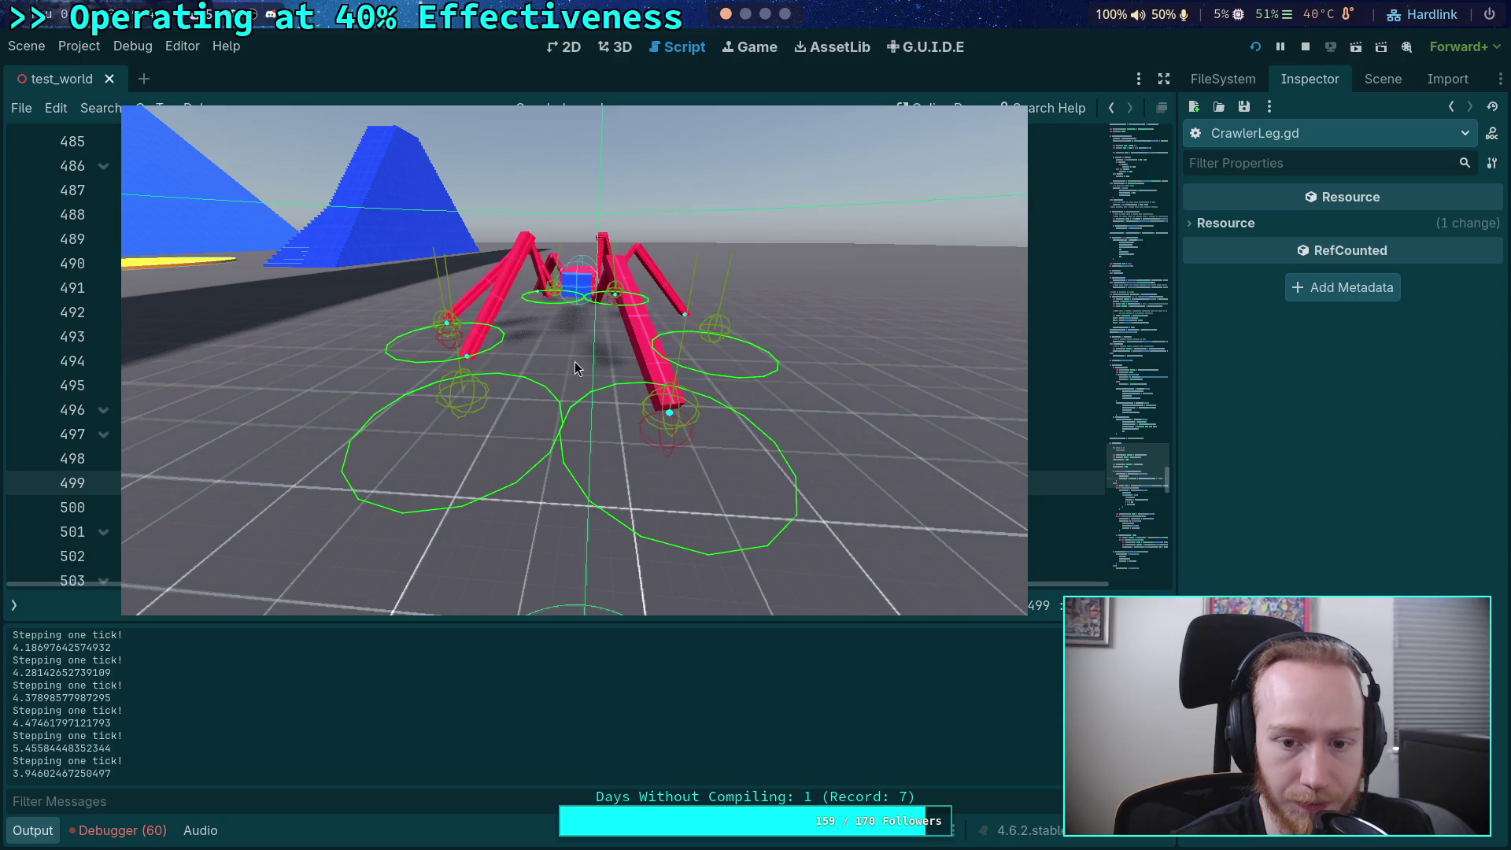
{"action": "key", "text": "space"}
{"action": "key", "text": "space"}
{"action": "key", "text": "space"}
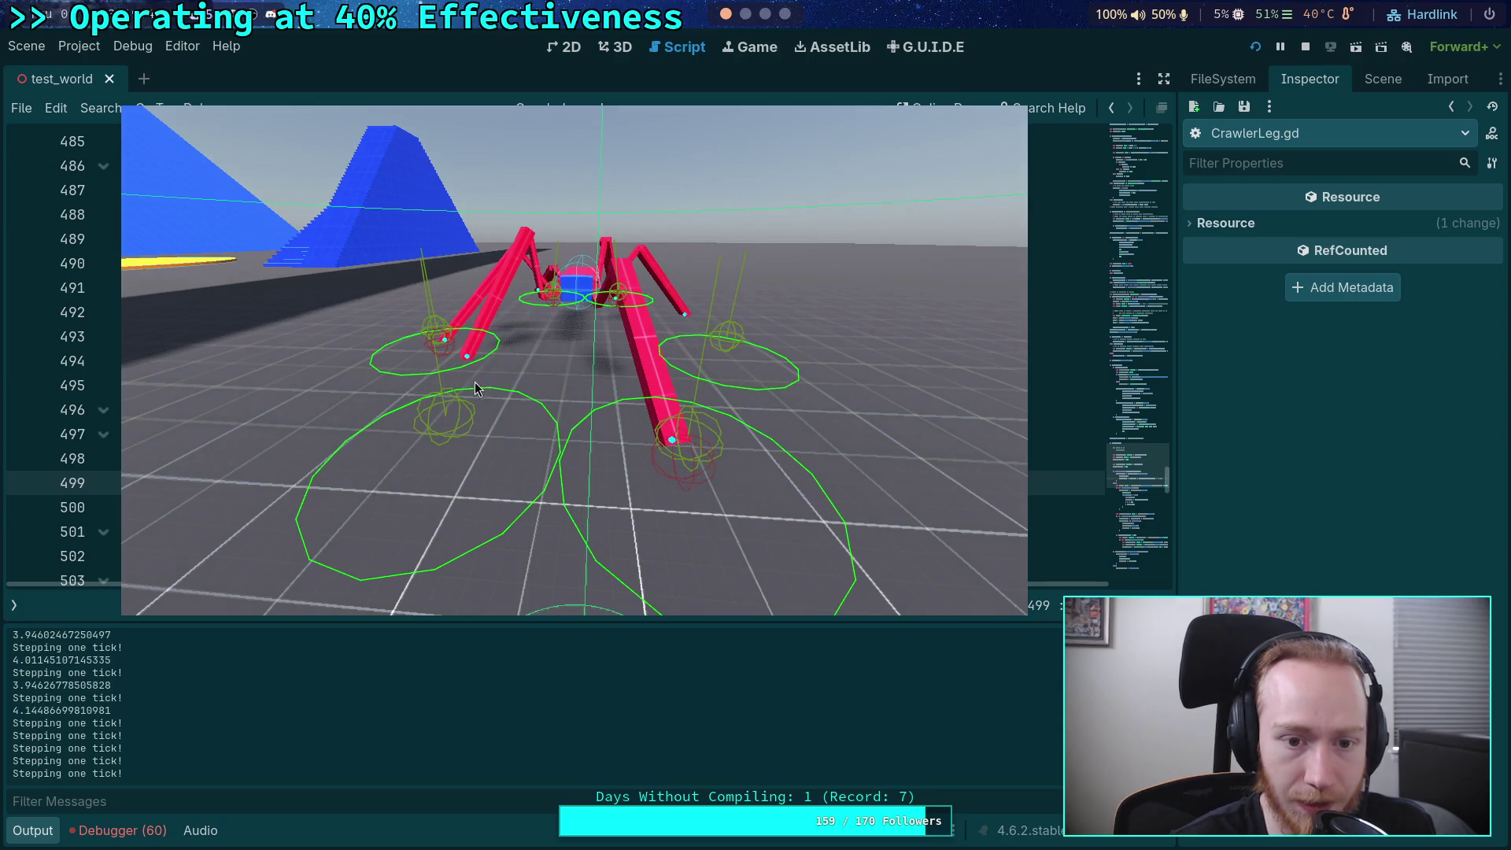
{"action": "key", "text": "space"}
{"action": "key", "text": "space"}
{"action": "key", "text": "space"}
{"action": "key", "text": "space"}
{"action": "key", "text": "space"}
{"action": "key", "text": "space"}
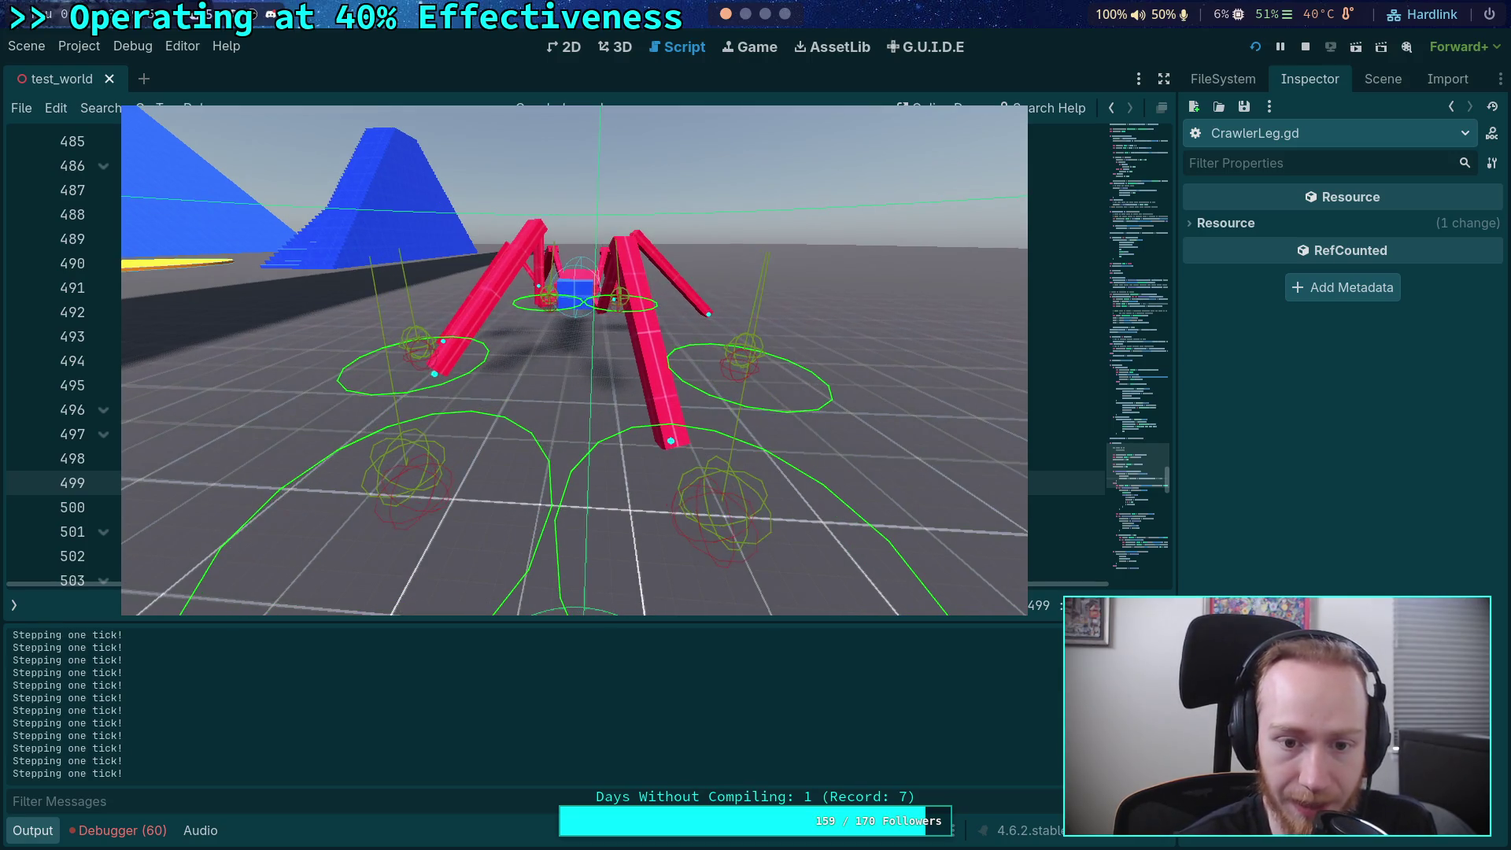
{"action": "key", "text": "space"}
{"action": "key", "text": "space"}
{"action": "key", "text": "space"}
{"action": "key", "text": "space"}
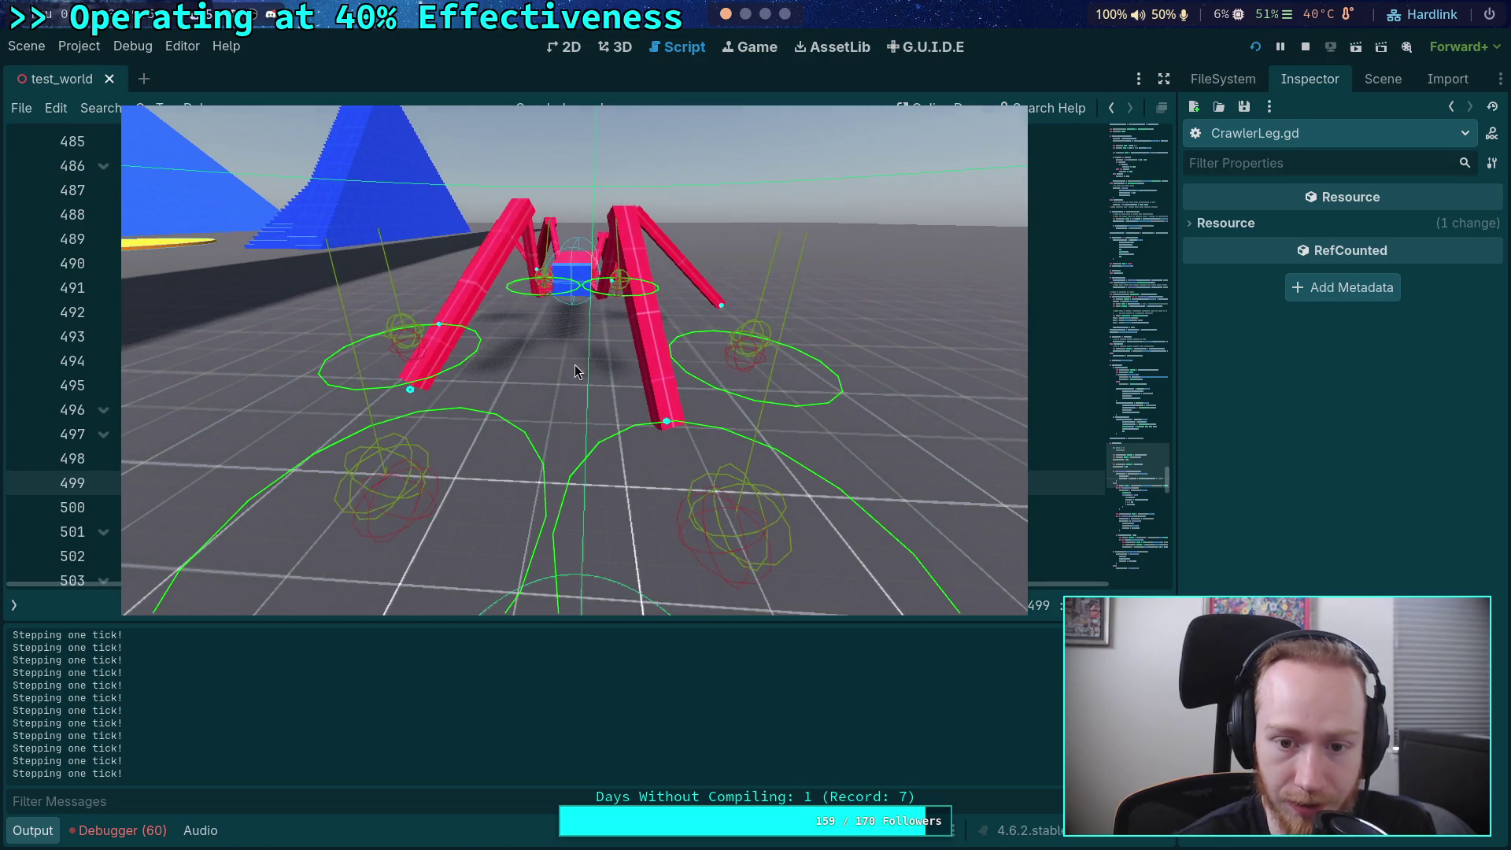
{"action": "key", "text": "space"}
{"action": "key", "text": "space"}
{"action": "key", "text": "space"}
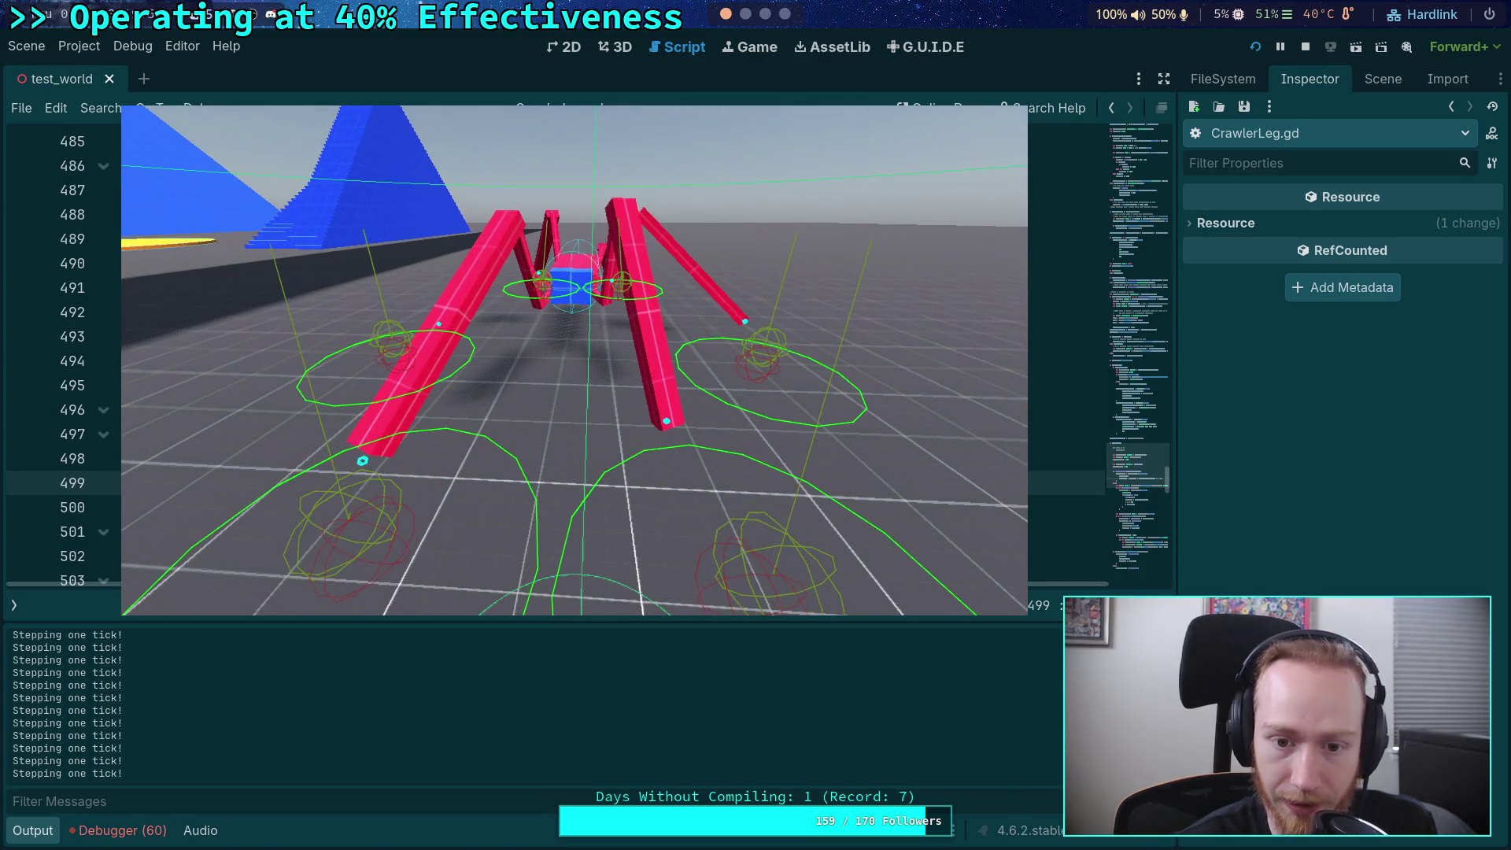
{"action": "key", "text": "space"}
{"action": "key", "text": "space"}
{"action": "key", "text": "space"}
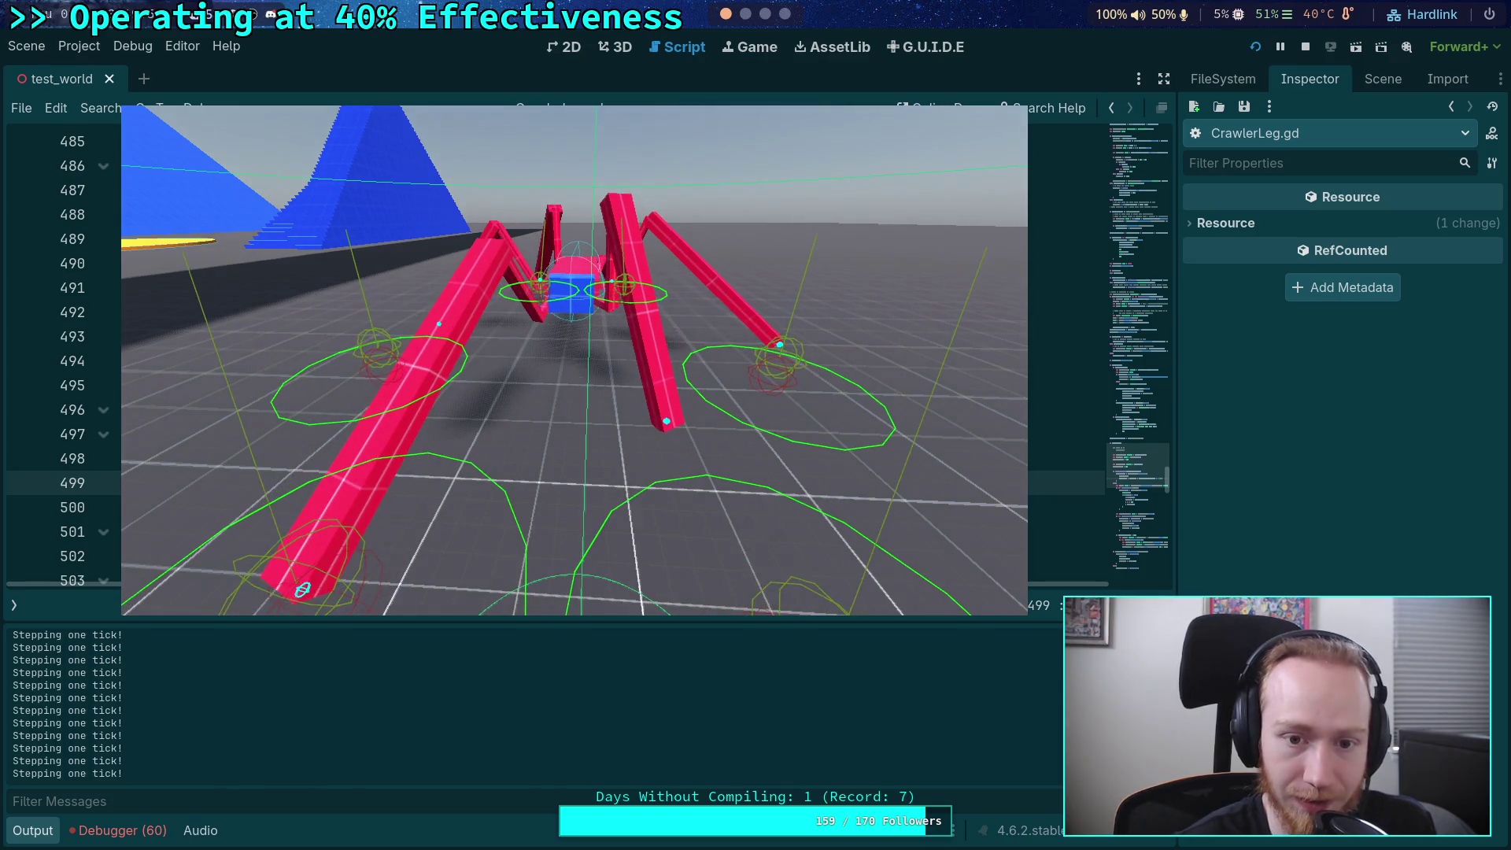
{"action": "key", "text": "space"}
{"action": "key", "text": "space"}
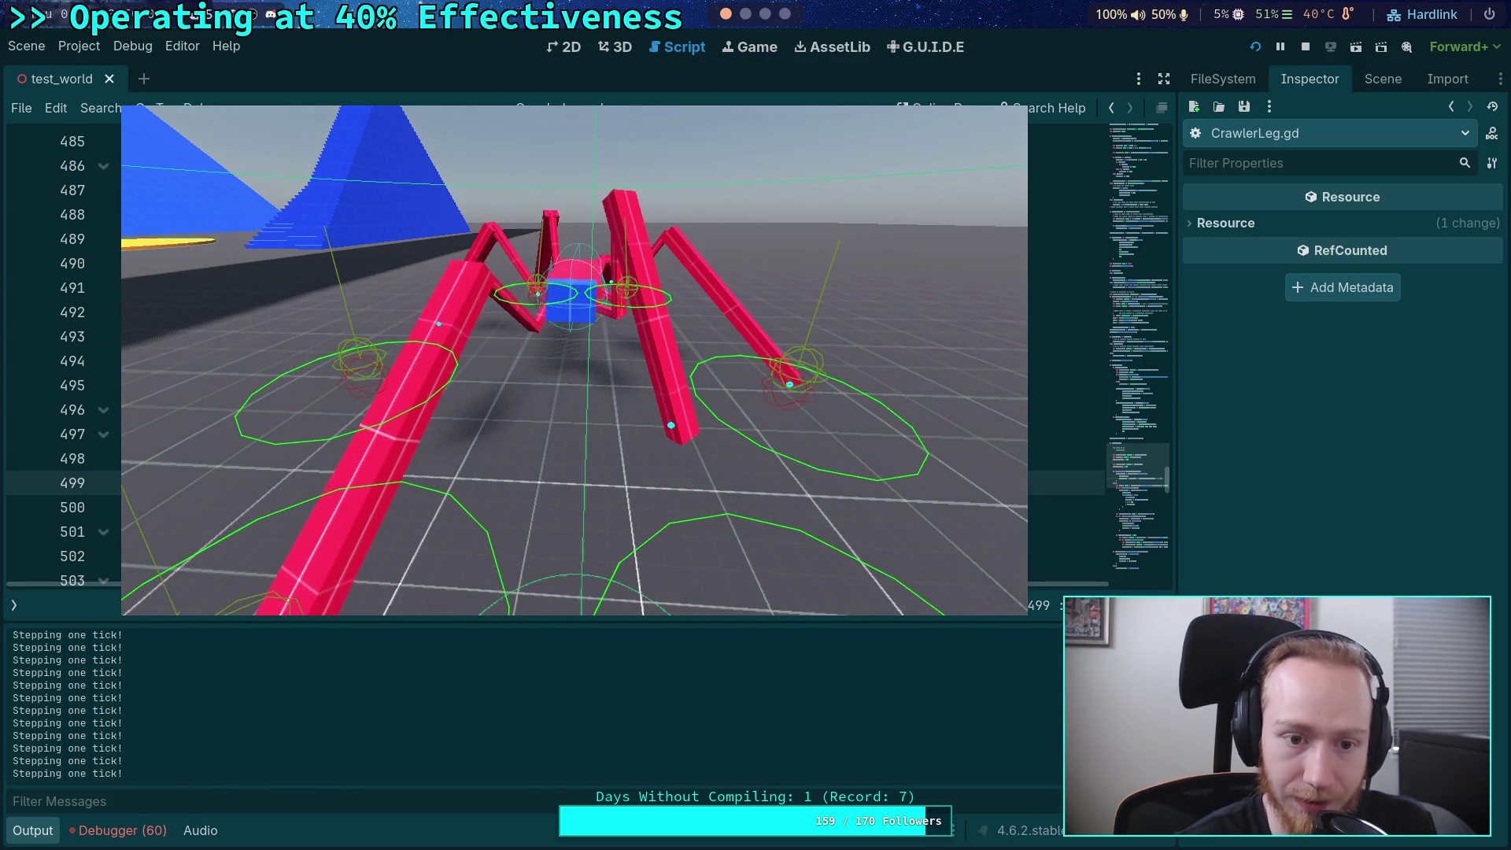
{"action": "left_click", "coordinate": [1304, 47]}
- Undo the stray typing and reactivate '* 2.24' alongside current_step_distance on line 499, then rerun the crawler
{"action": "type", "text": "oe # * 2.24"}
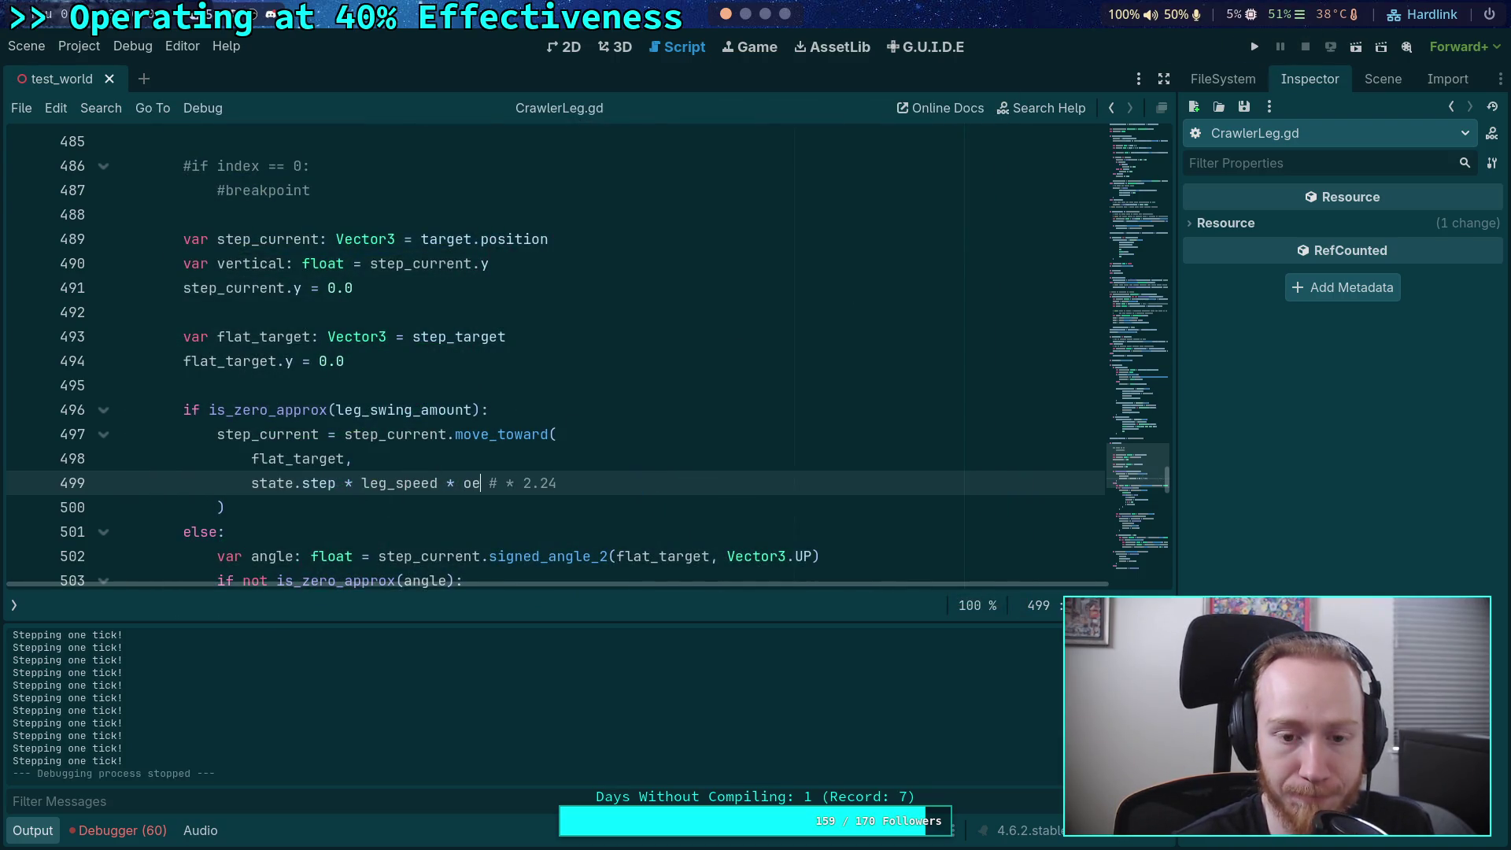
{"action": "key", "text": "ctrl+z"}
{"action": "key", "text": "Escape"}
{"action": "key", "text": "Right"}
{"action": "key", "text": "Right"}
{"action": "key", "text": "Delete"}
{"action": "key", "text": "Delete"}
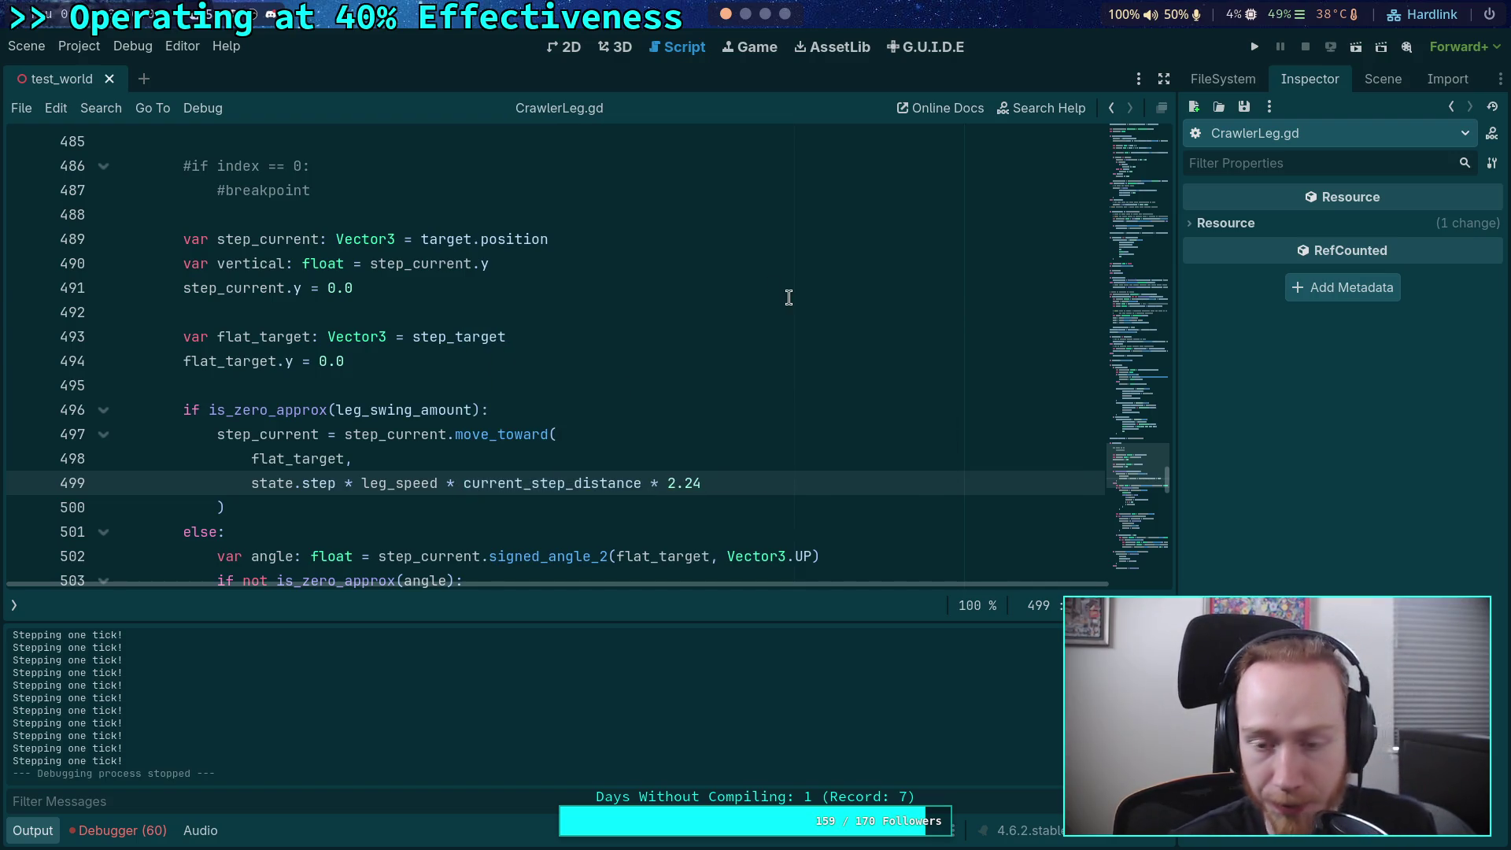
{"action": "left_click", "coordinate": [1250, 36]}
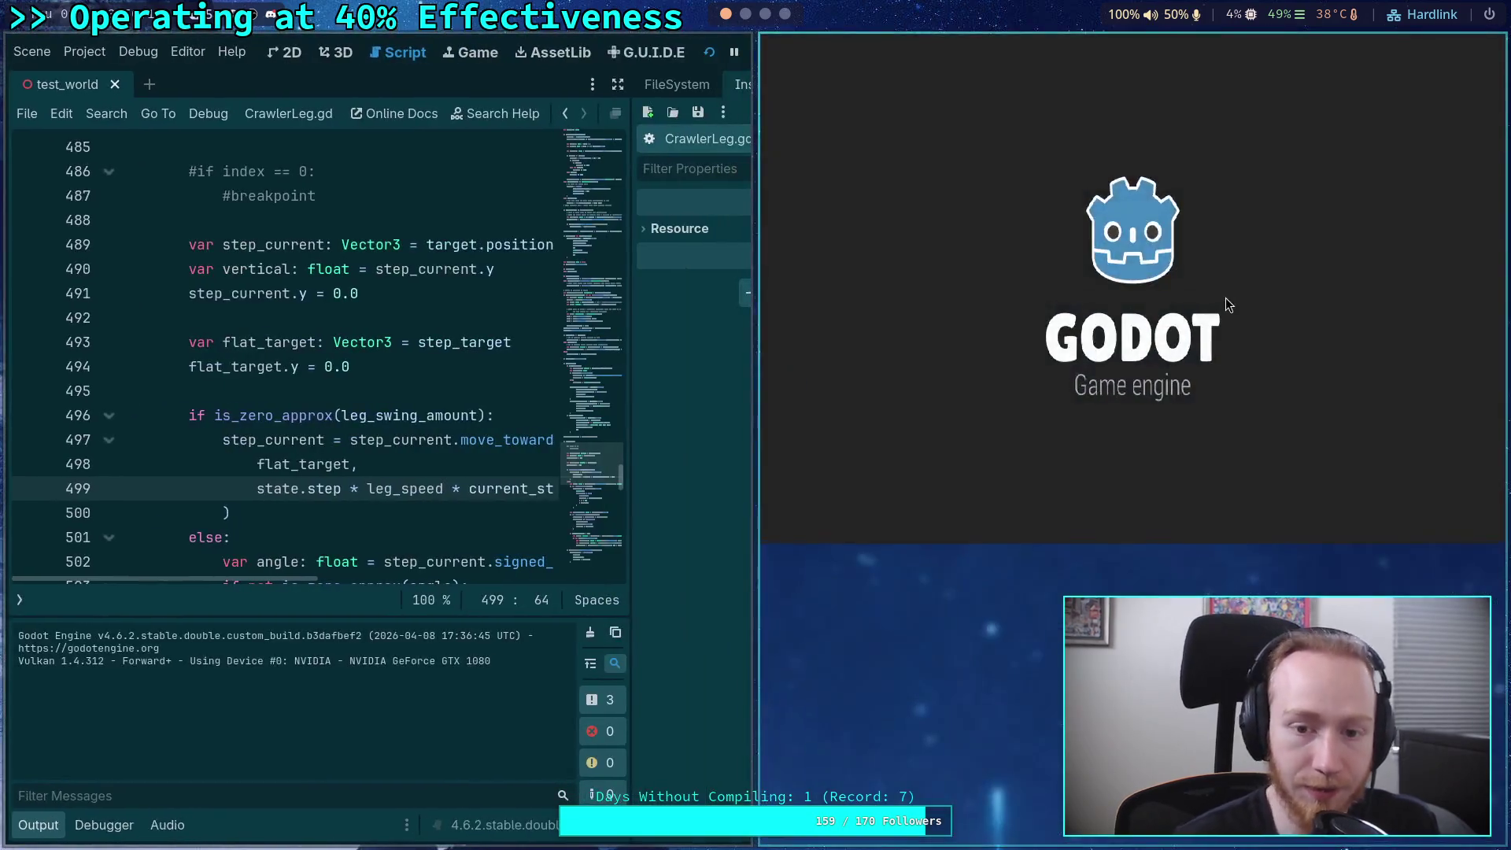